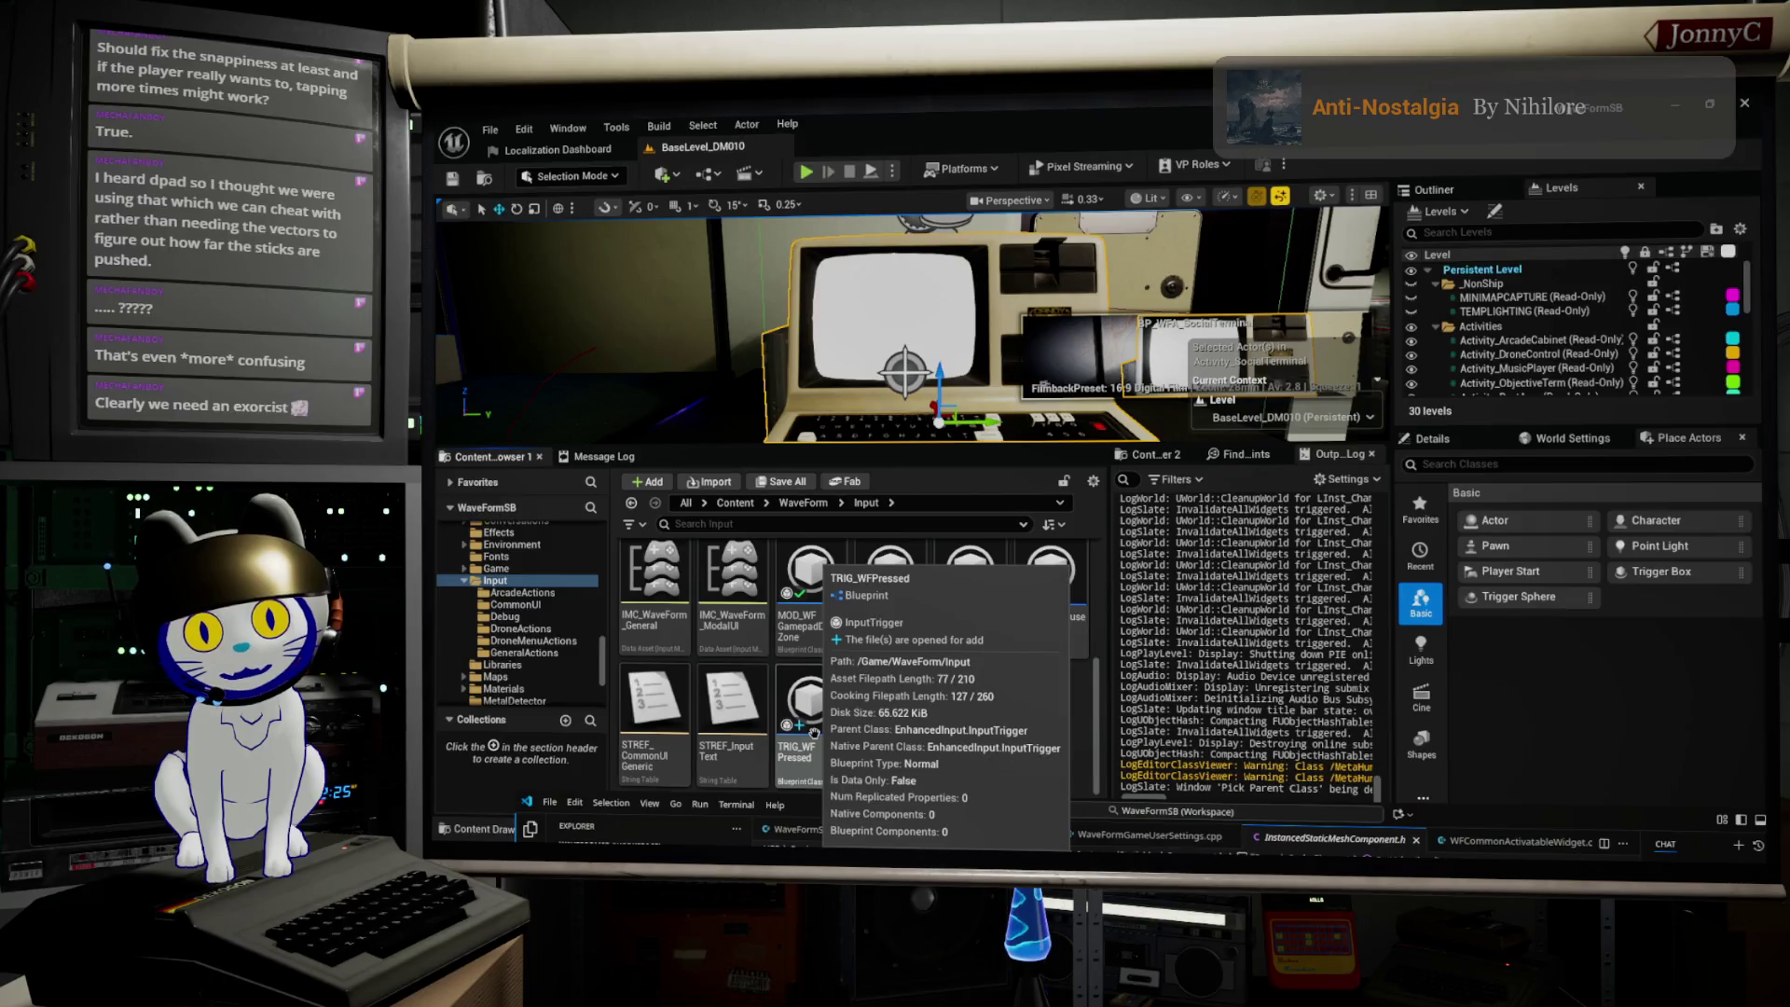
Step: Switch from Unreal Editor to Visual Studio Code, which shows InstancedStaticMeshComponent.h
key(alt+Tab)
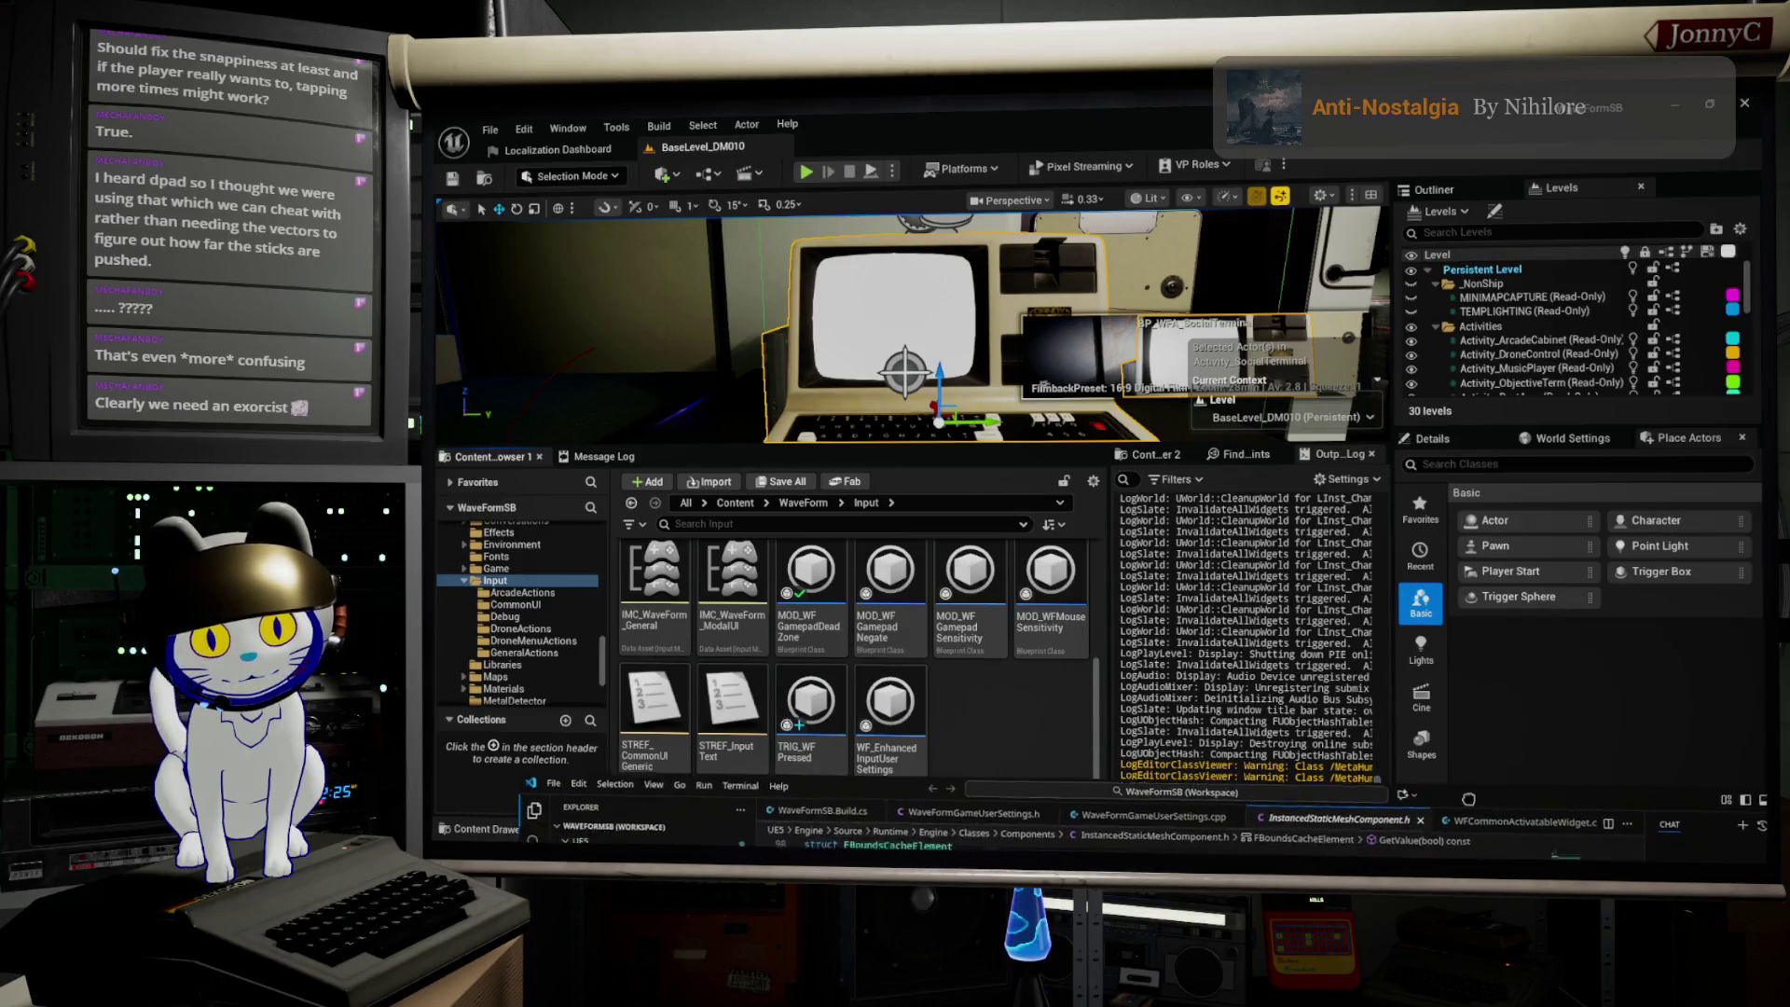
scroll(566, 511, up, 3)
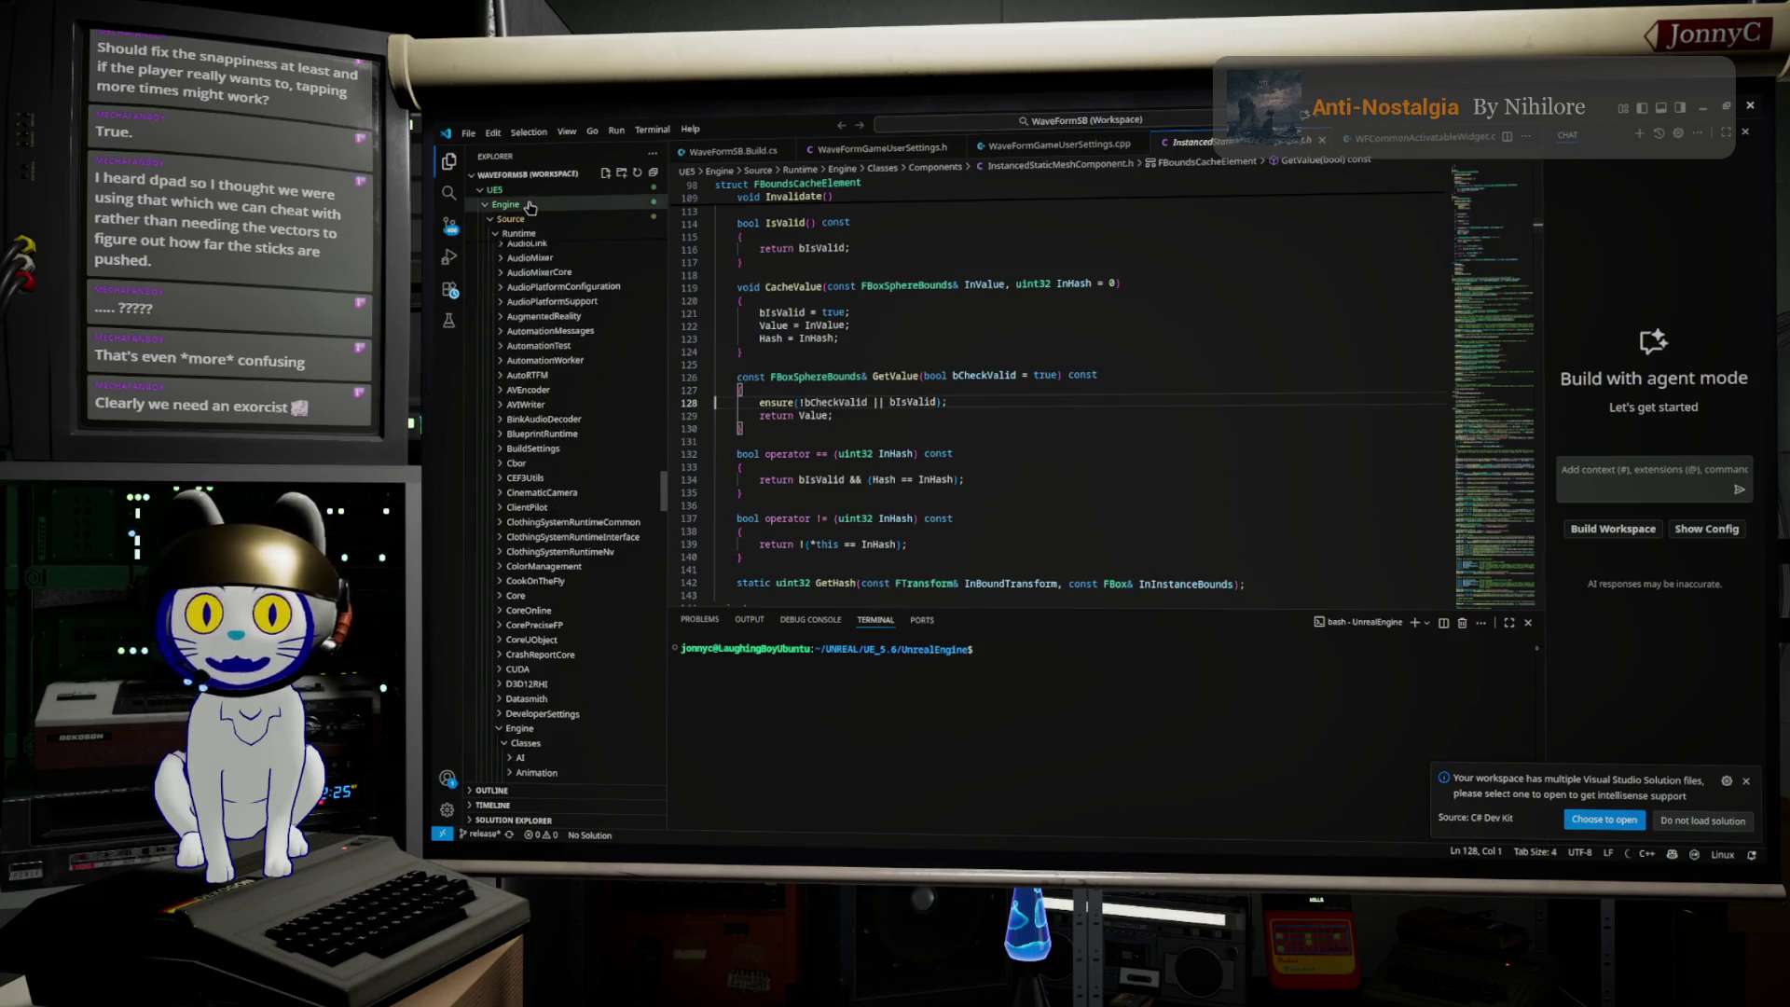
Step: Search the workspace files for 'Input' in the go-to-file box, reopening it once
scroll(519, 328, up, 10)
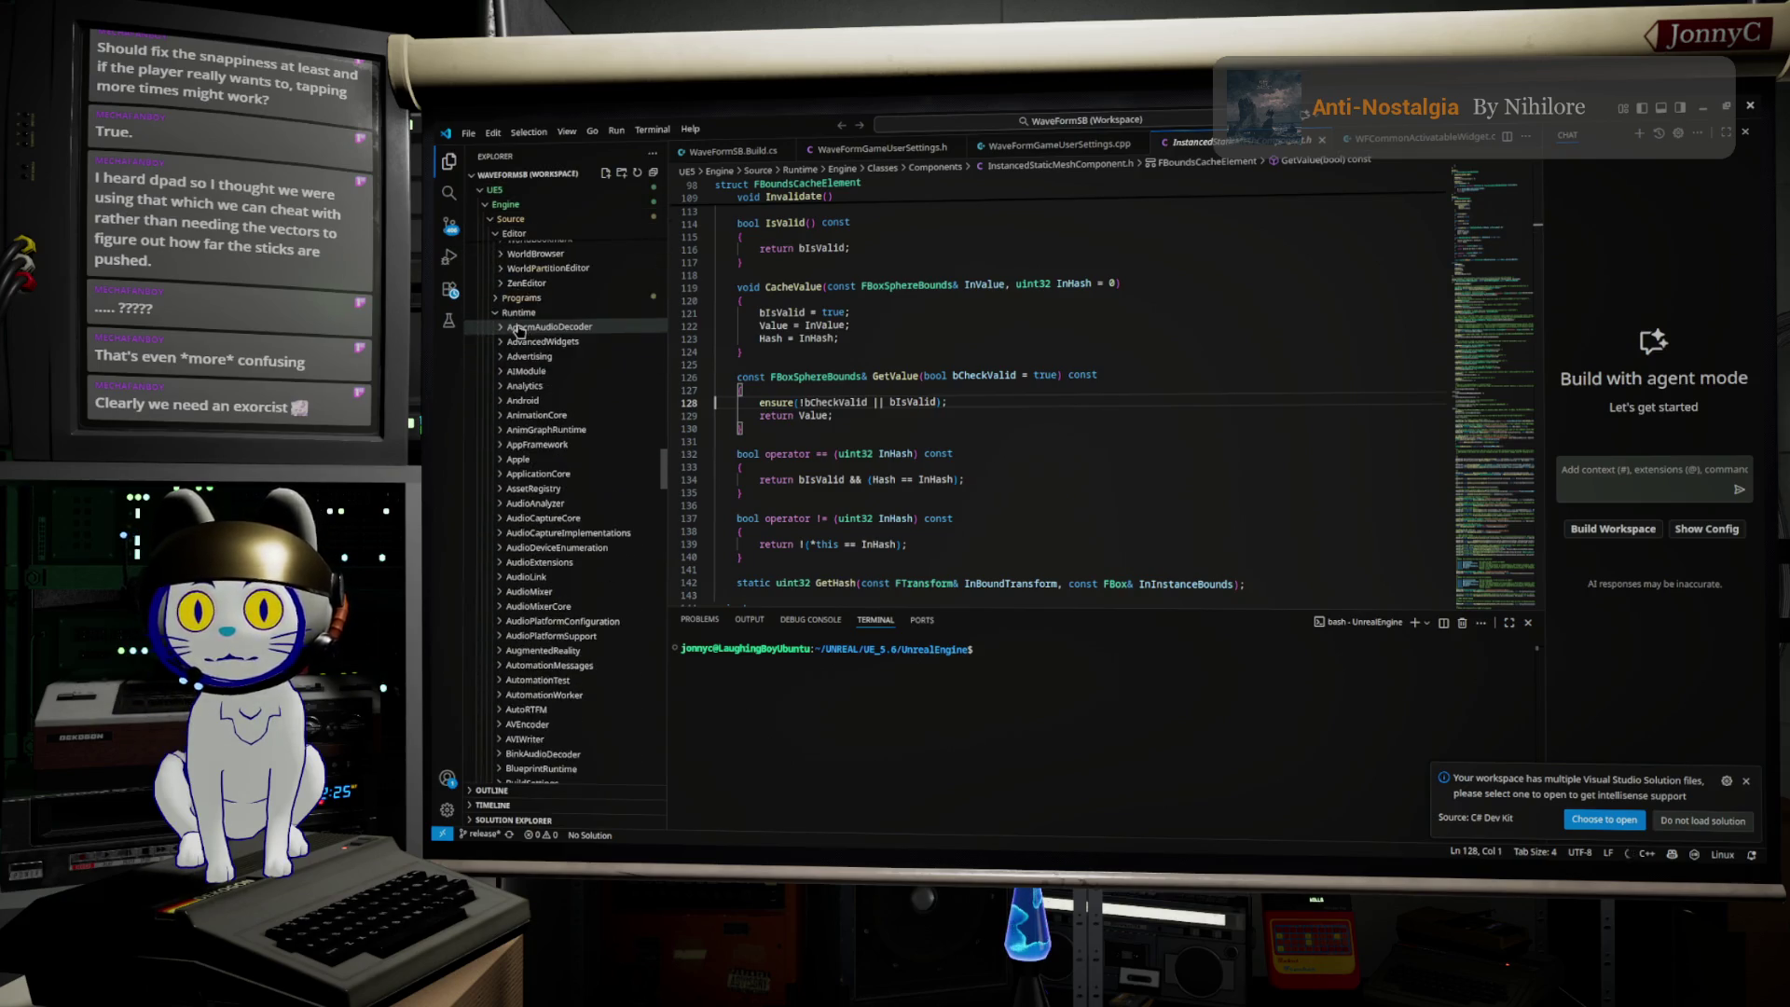
scroll(520, 328, up, 10)
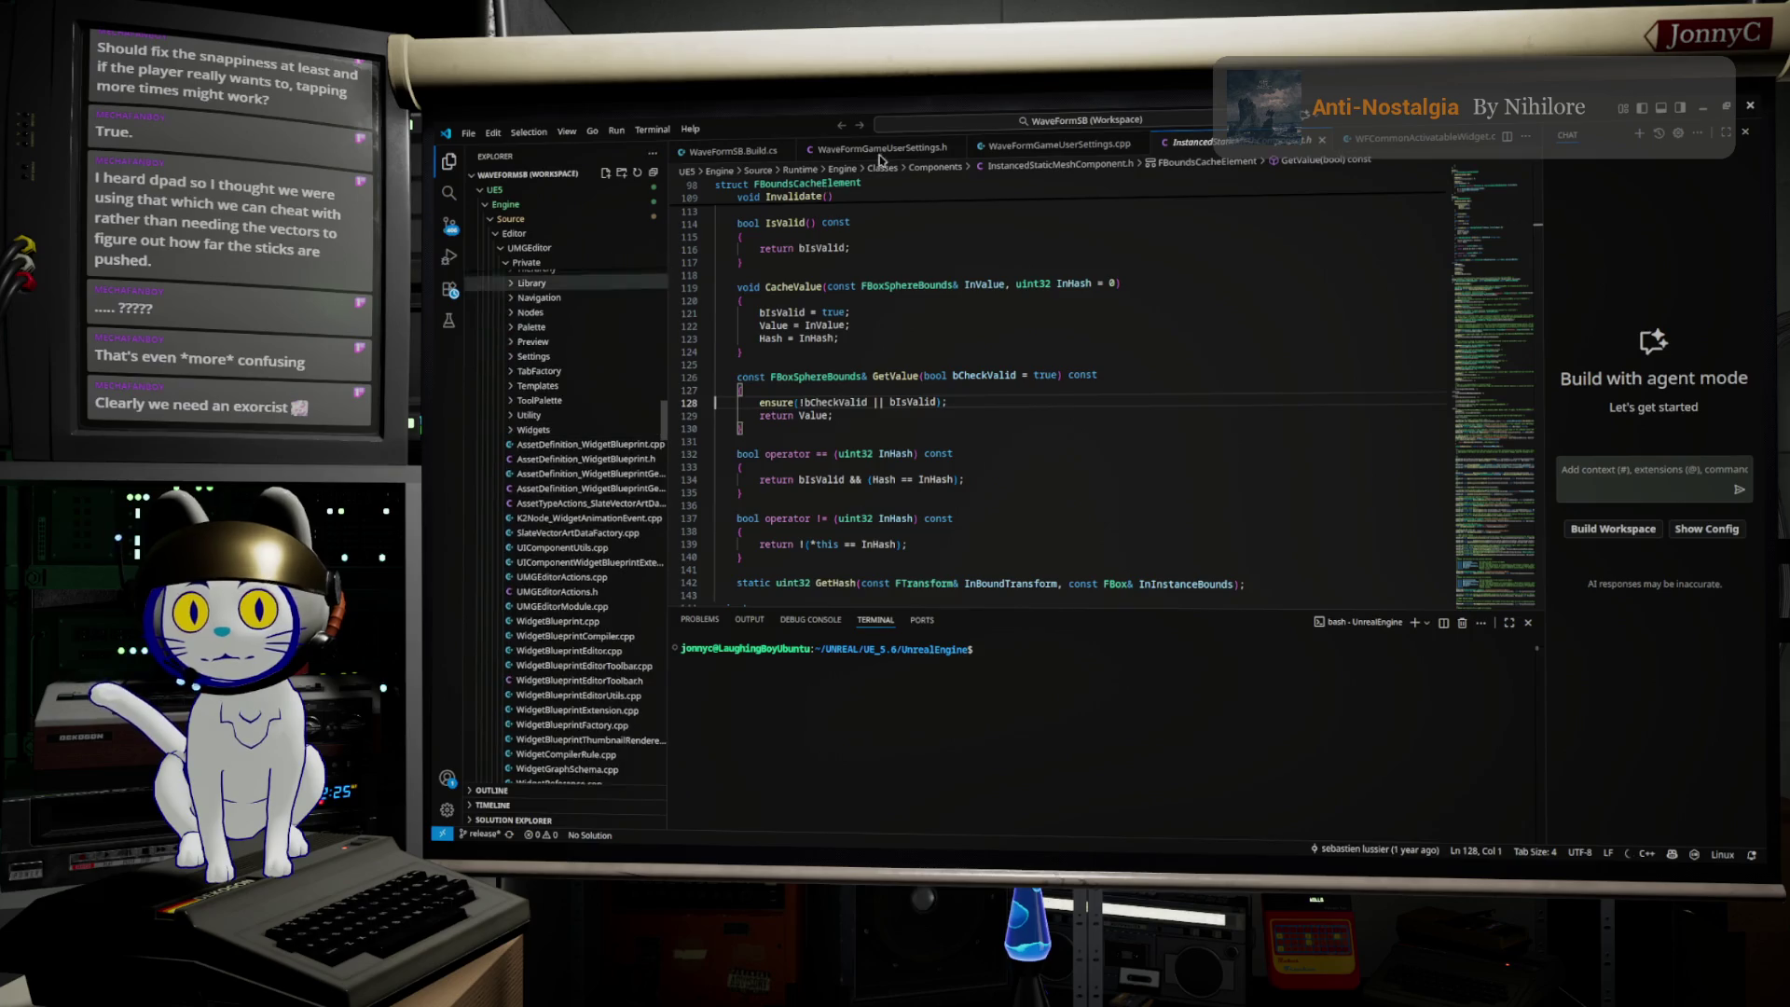
click(976, 122)
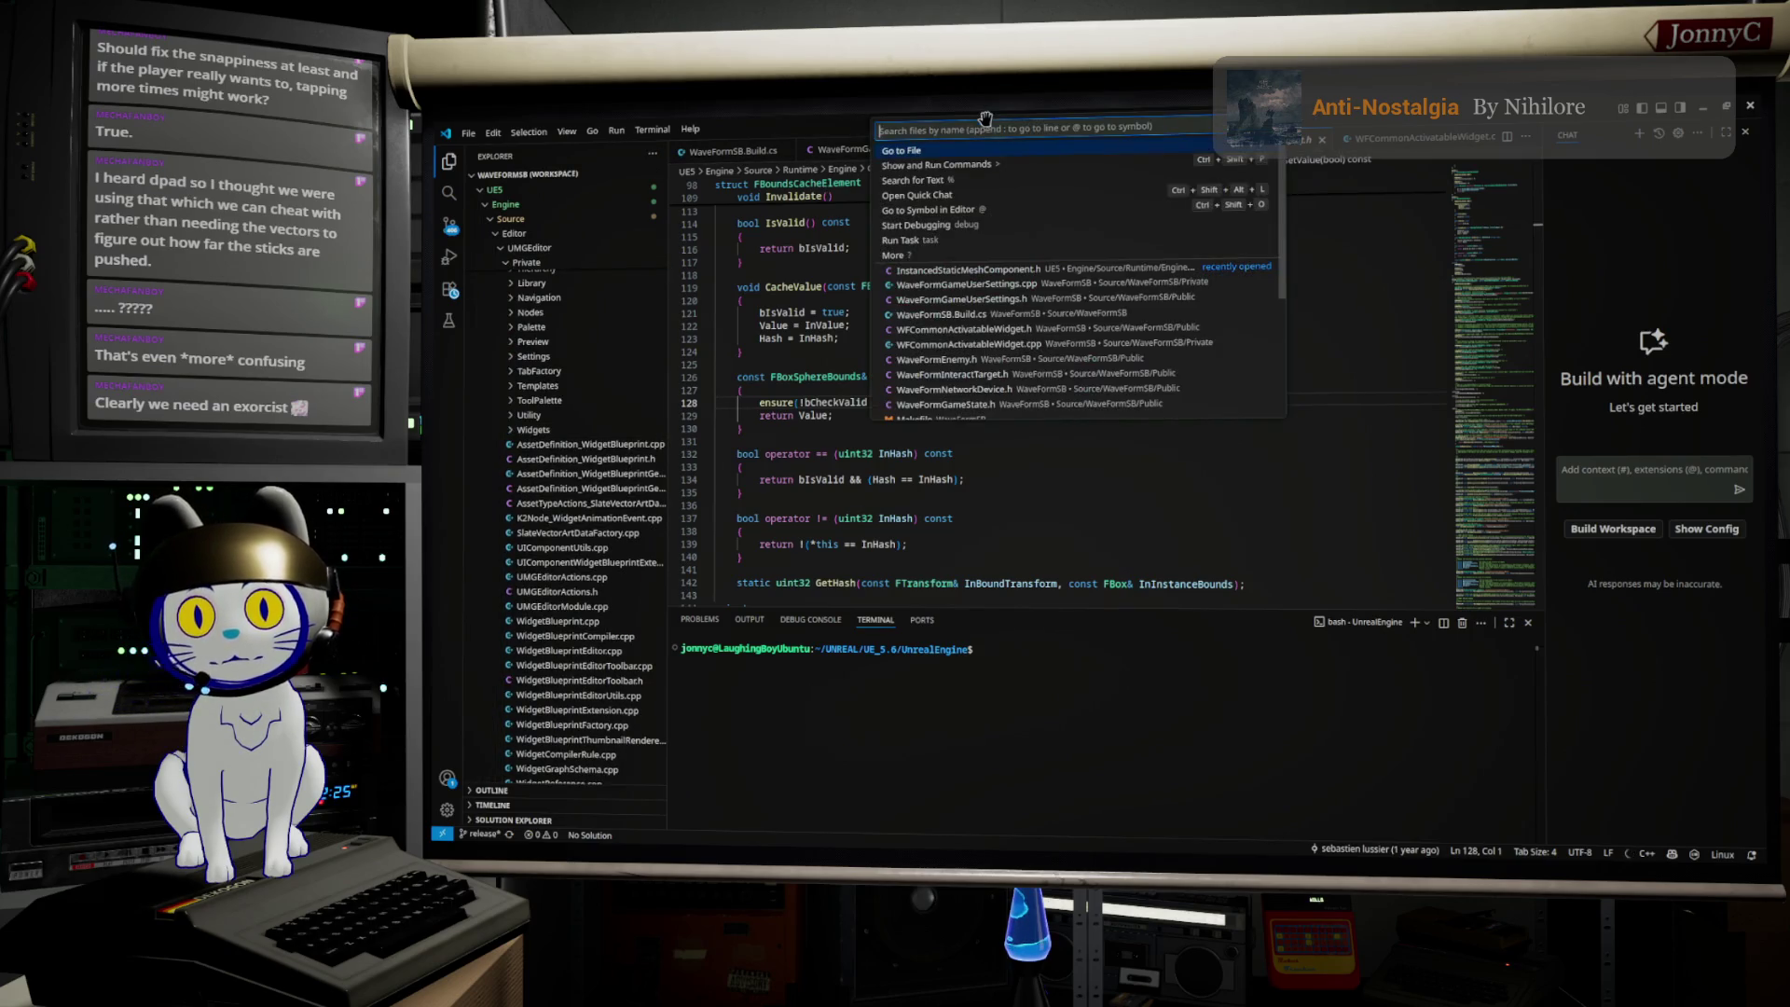
text(Inputt)
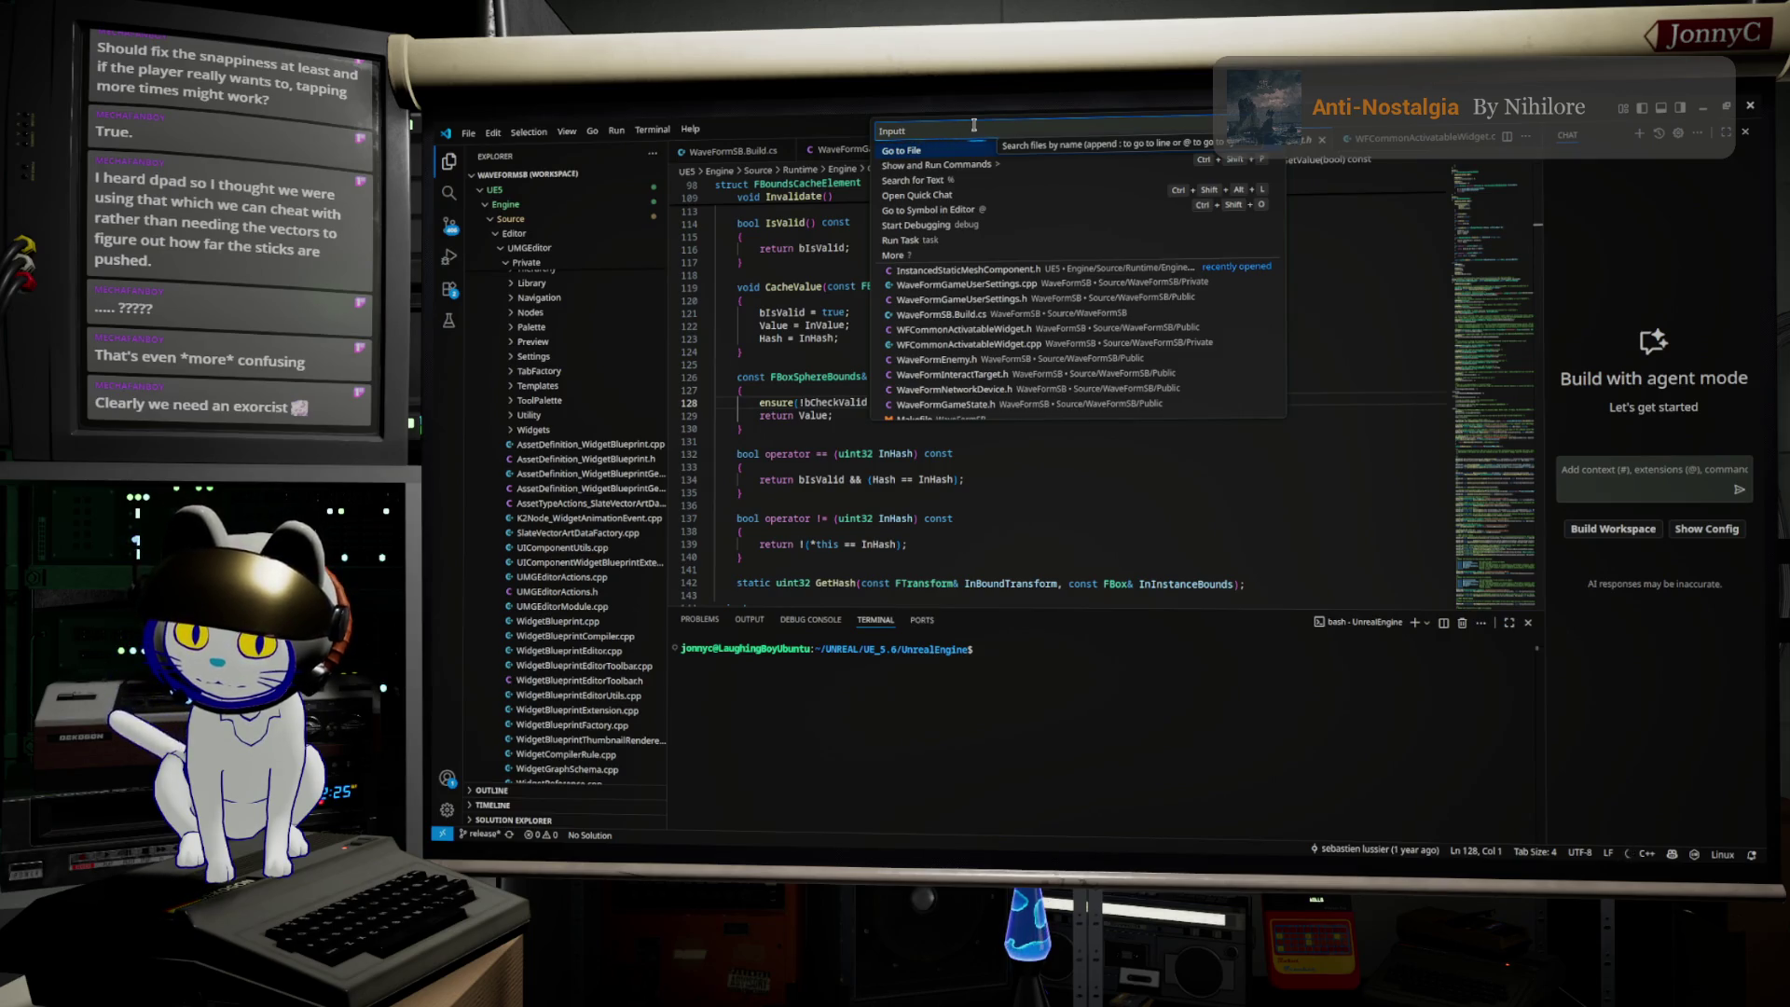
key(Escape)
text(g)
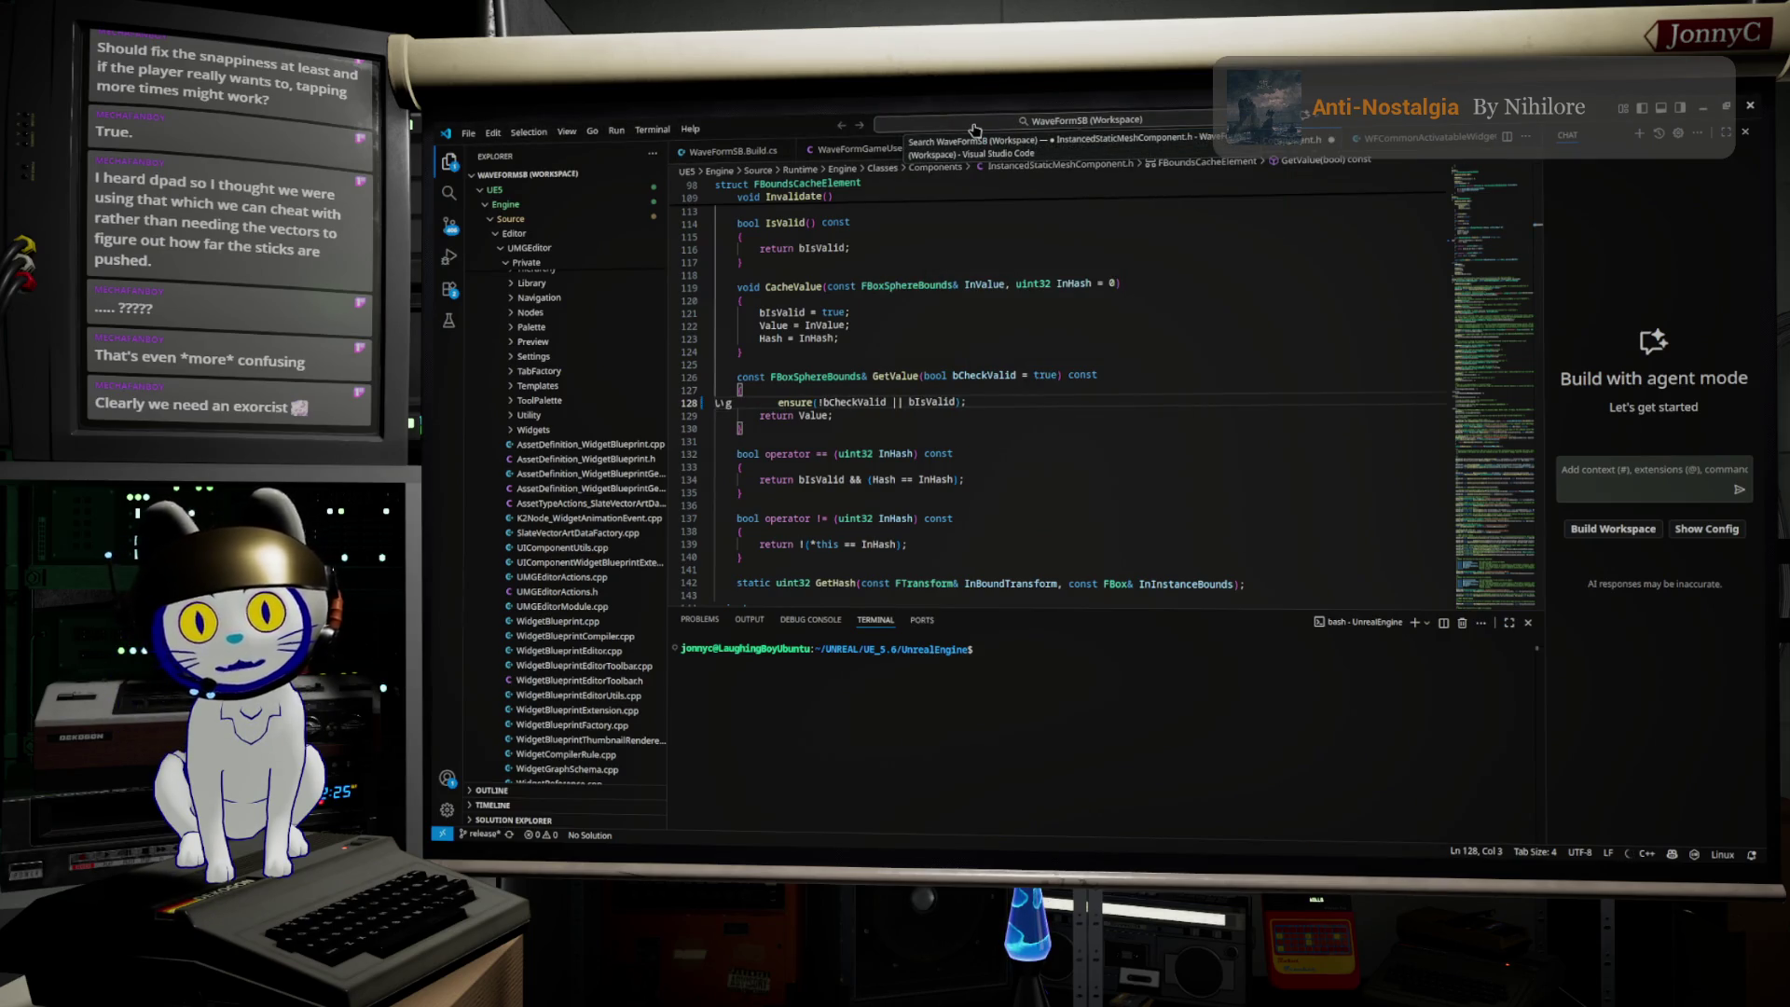
click(975, 121)
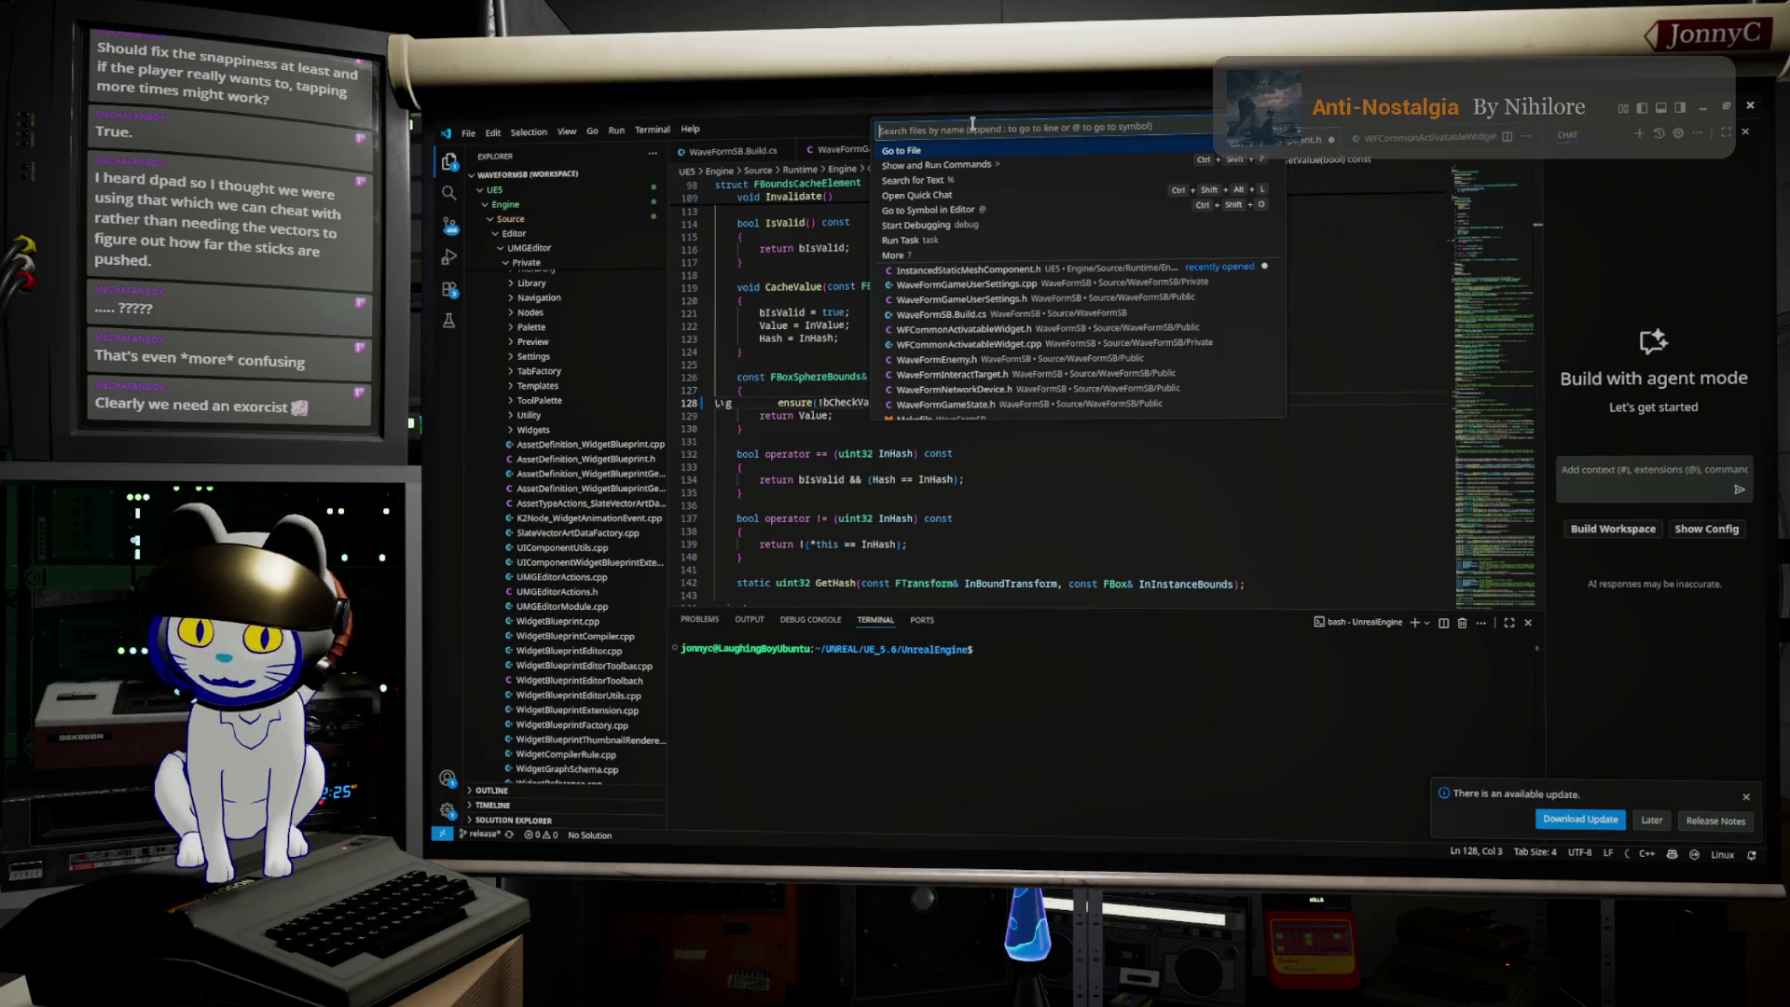
text(InputTrigger)
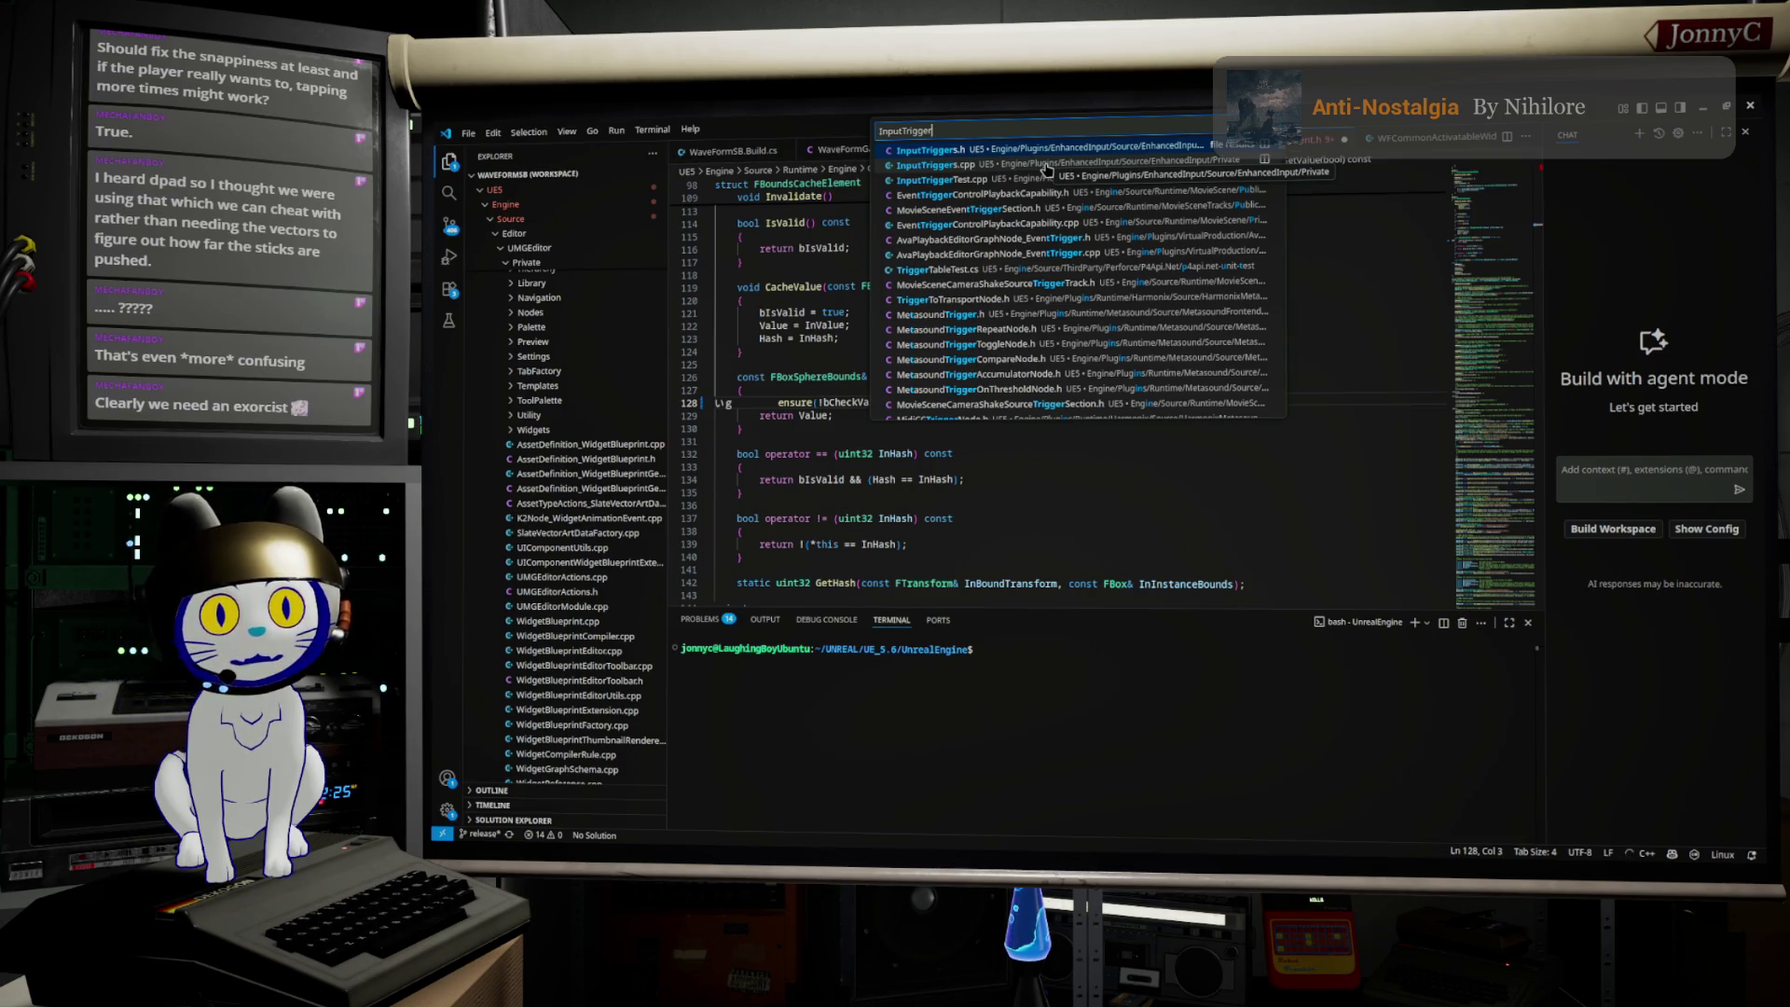
Step: Open InputTriggers.h from the search results and scroll through the header
key(Return)
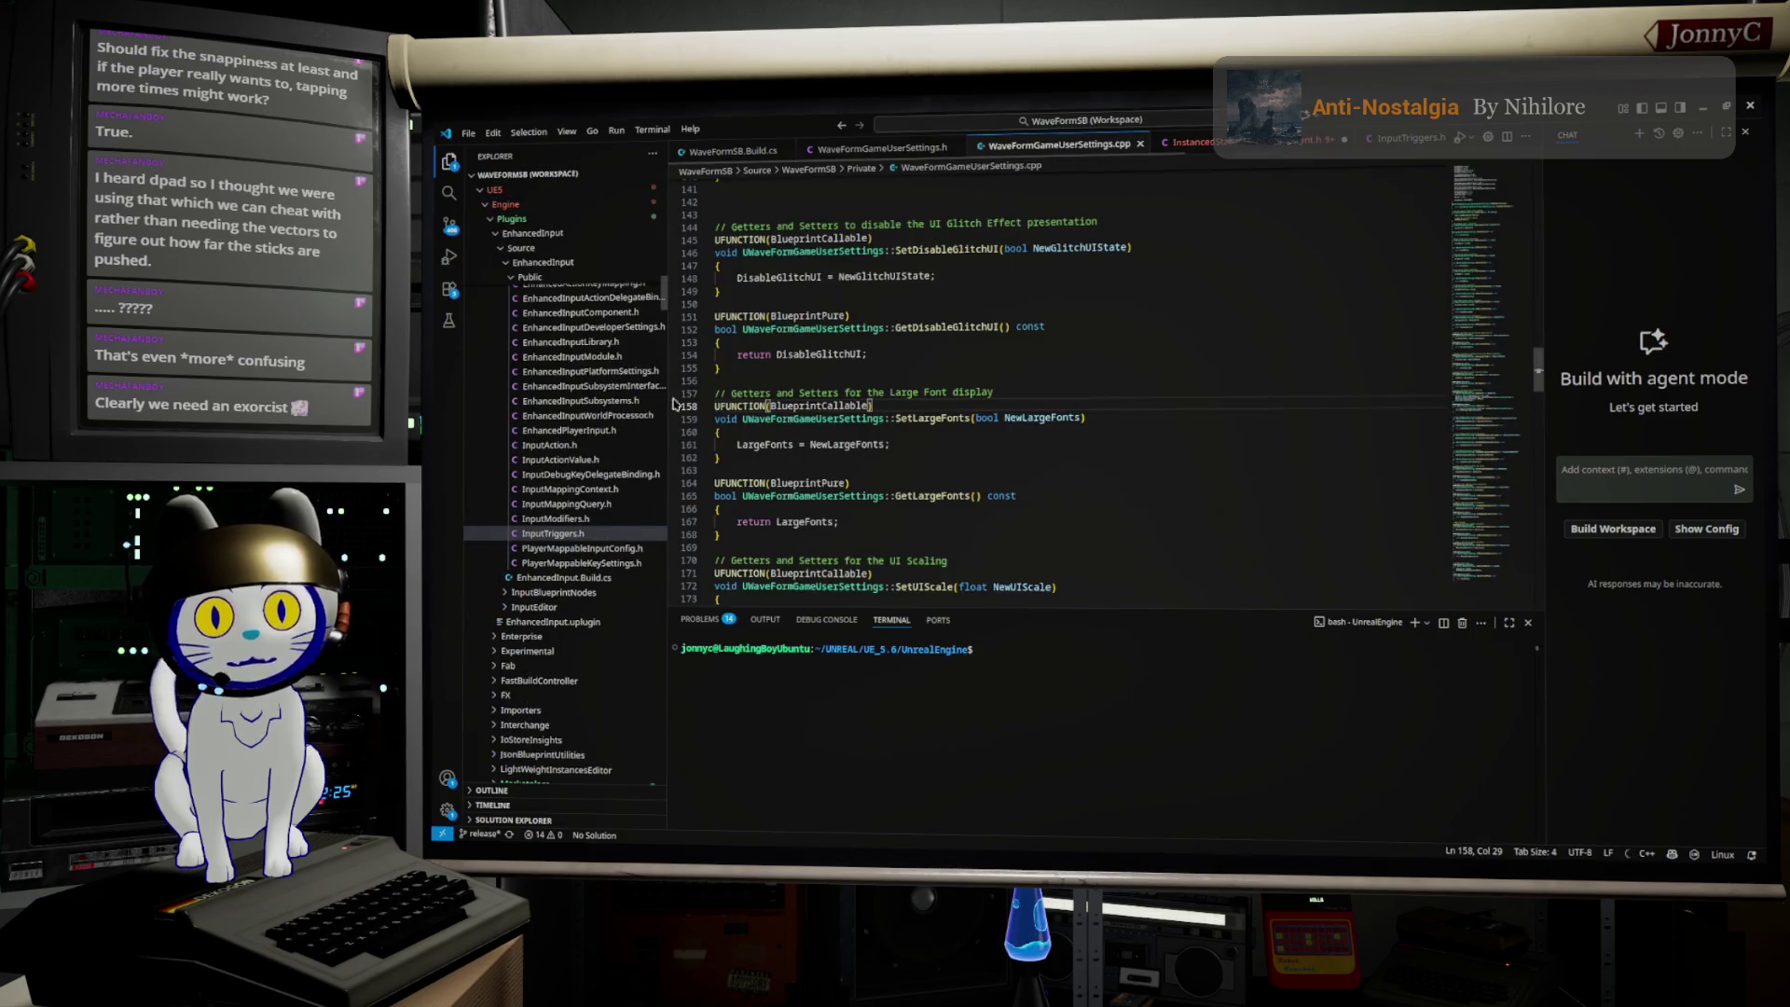
scroll(580, 483, up, 2)
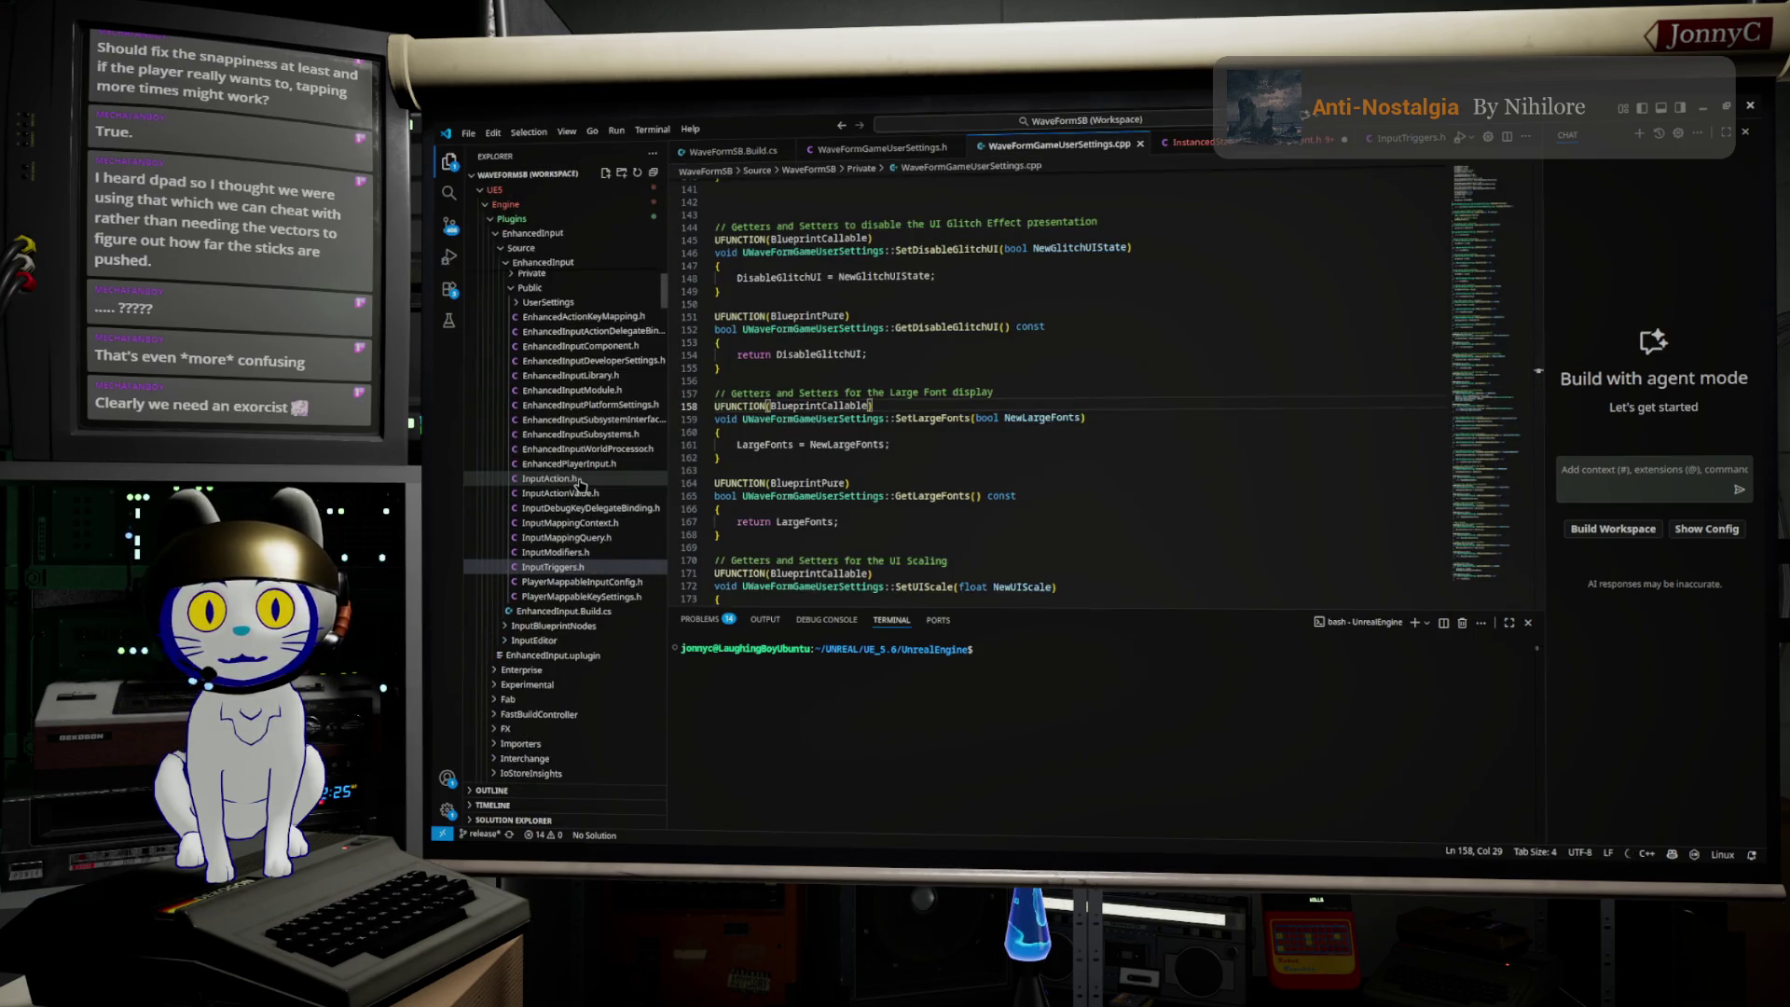
scroll(811, 399, up, 2)
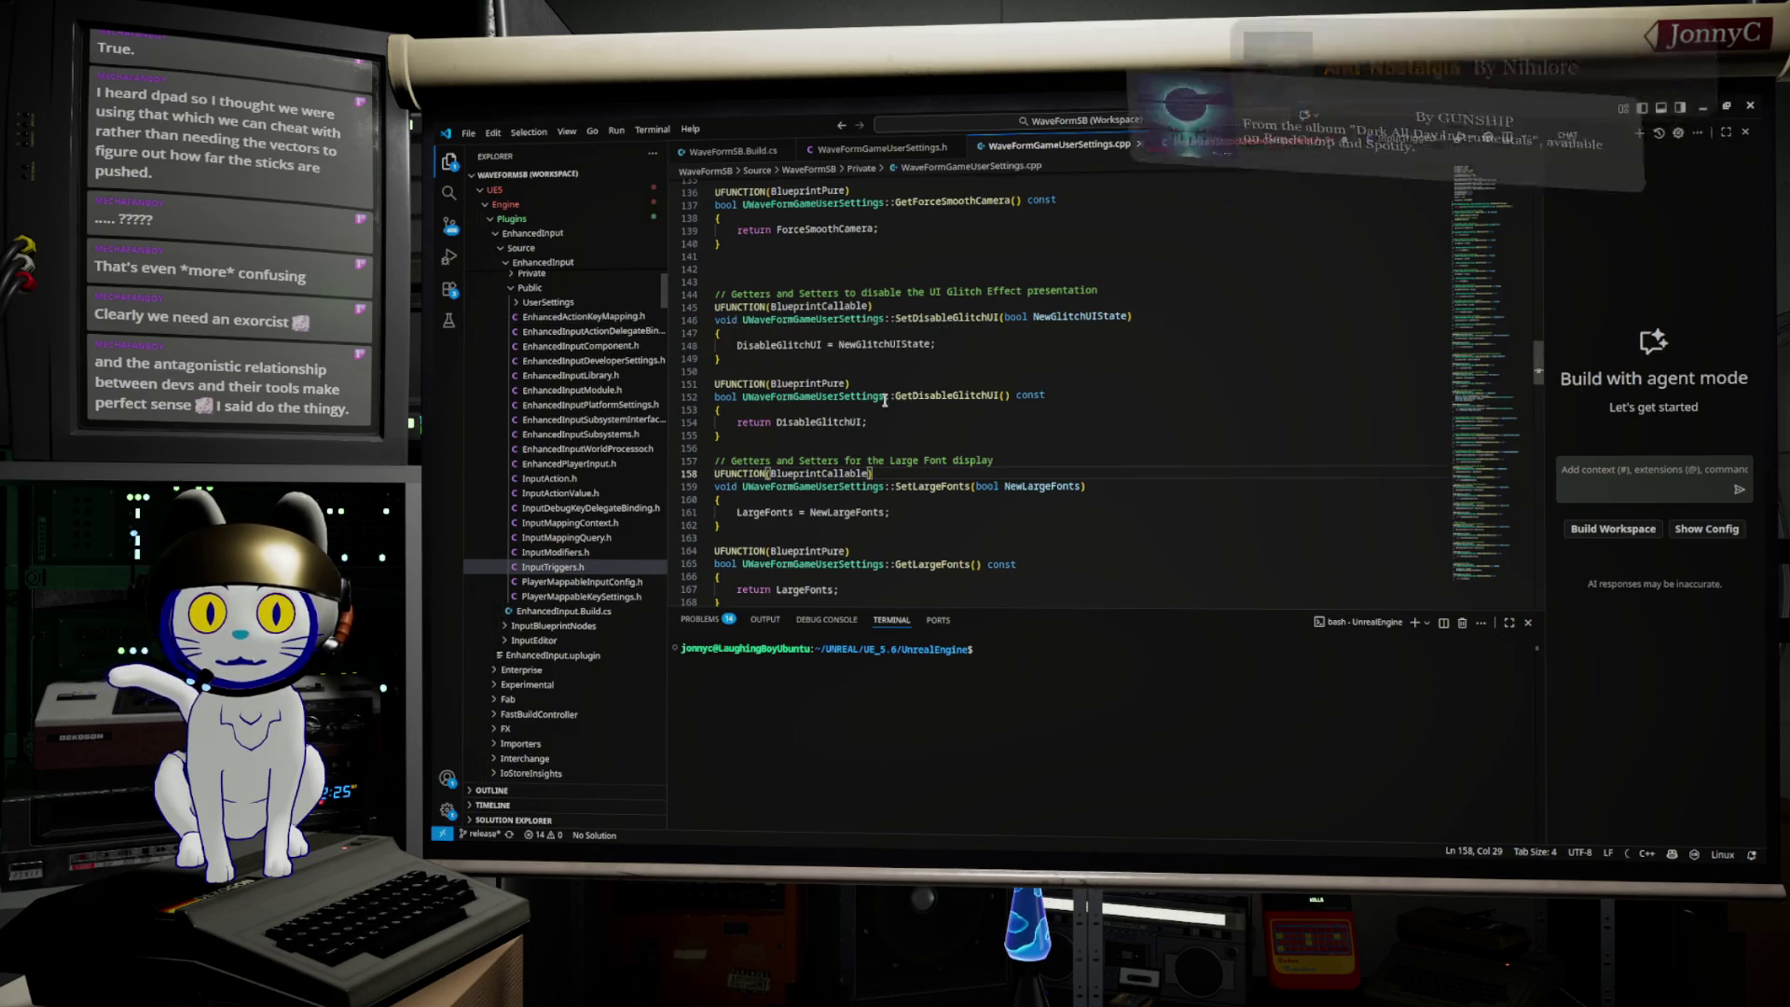
scroll(926, 419, up, 5)
scroll(925, 418, up, 7)
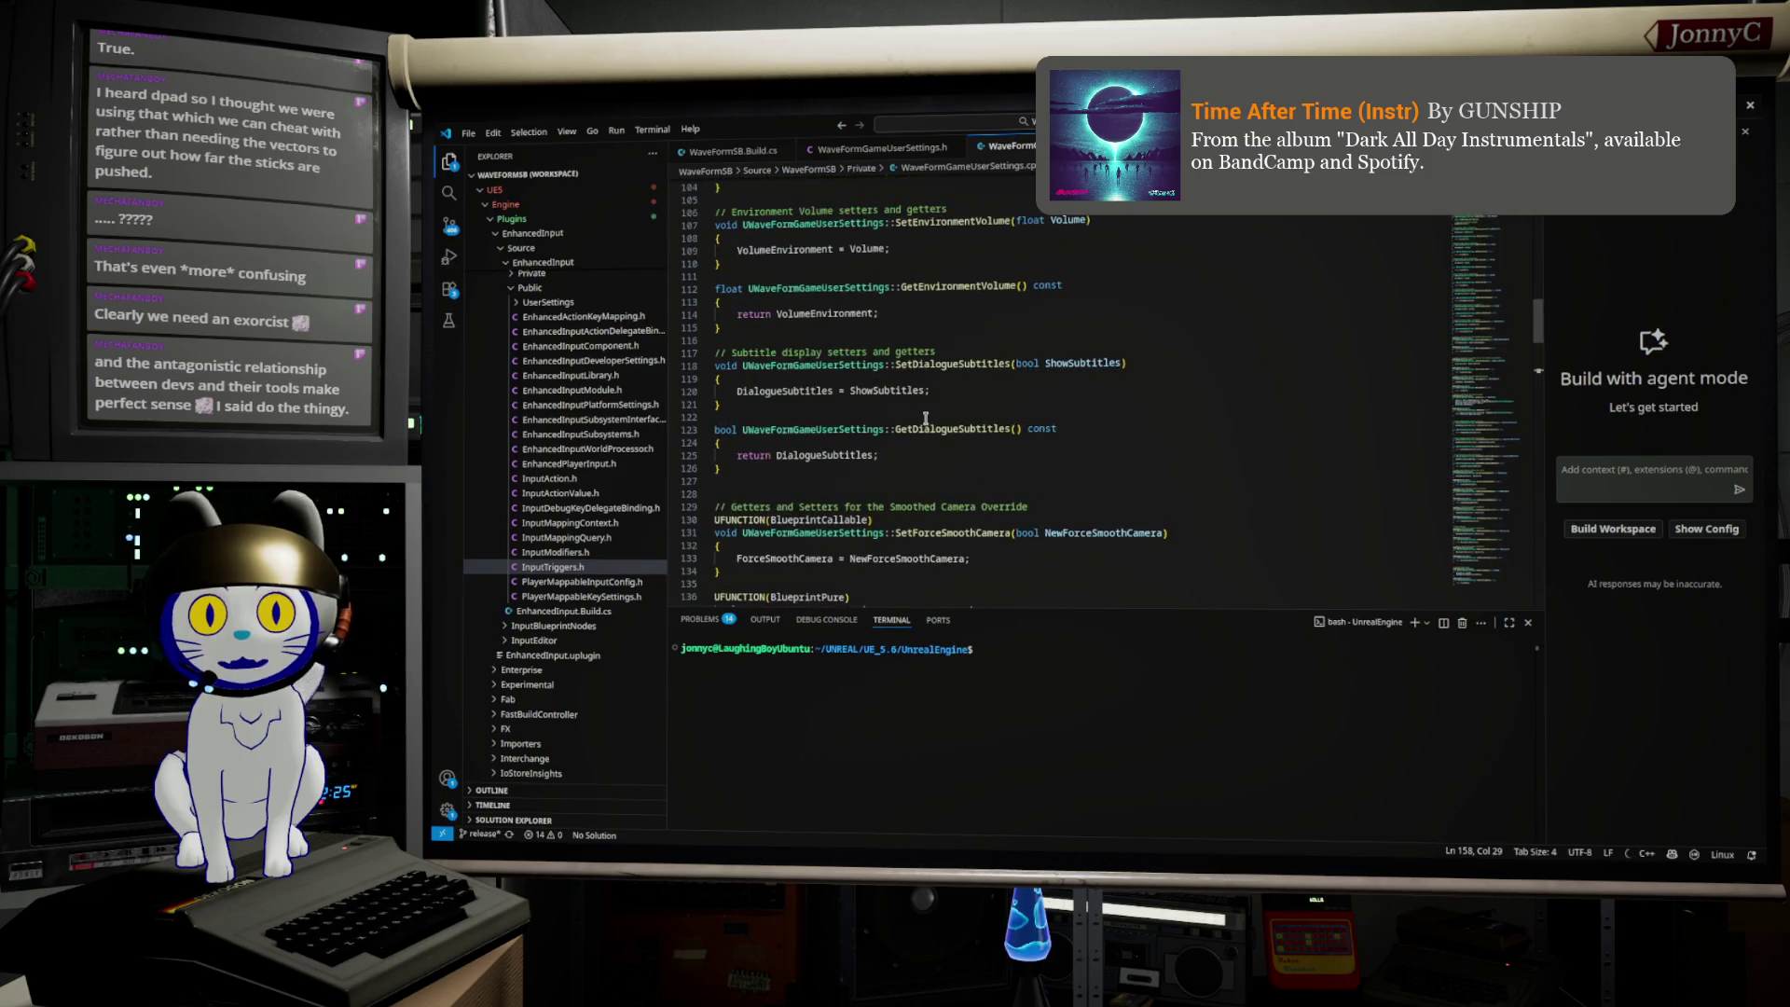
scroll(926, 418, up, 2)
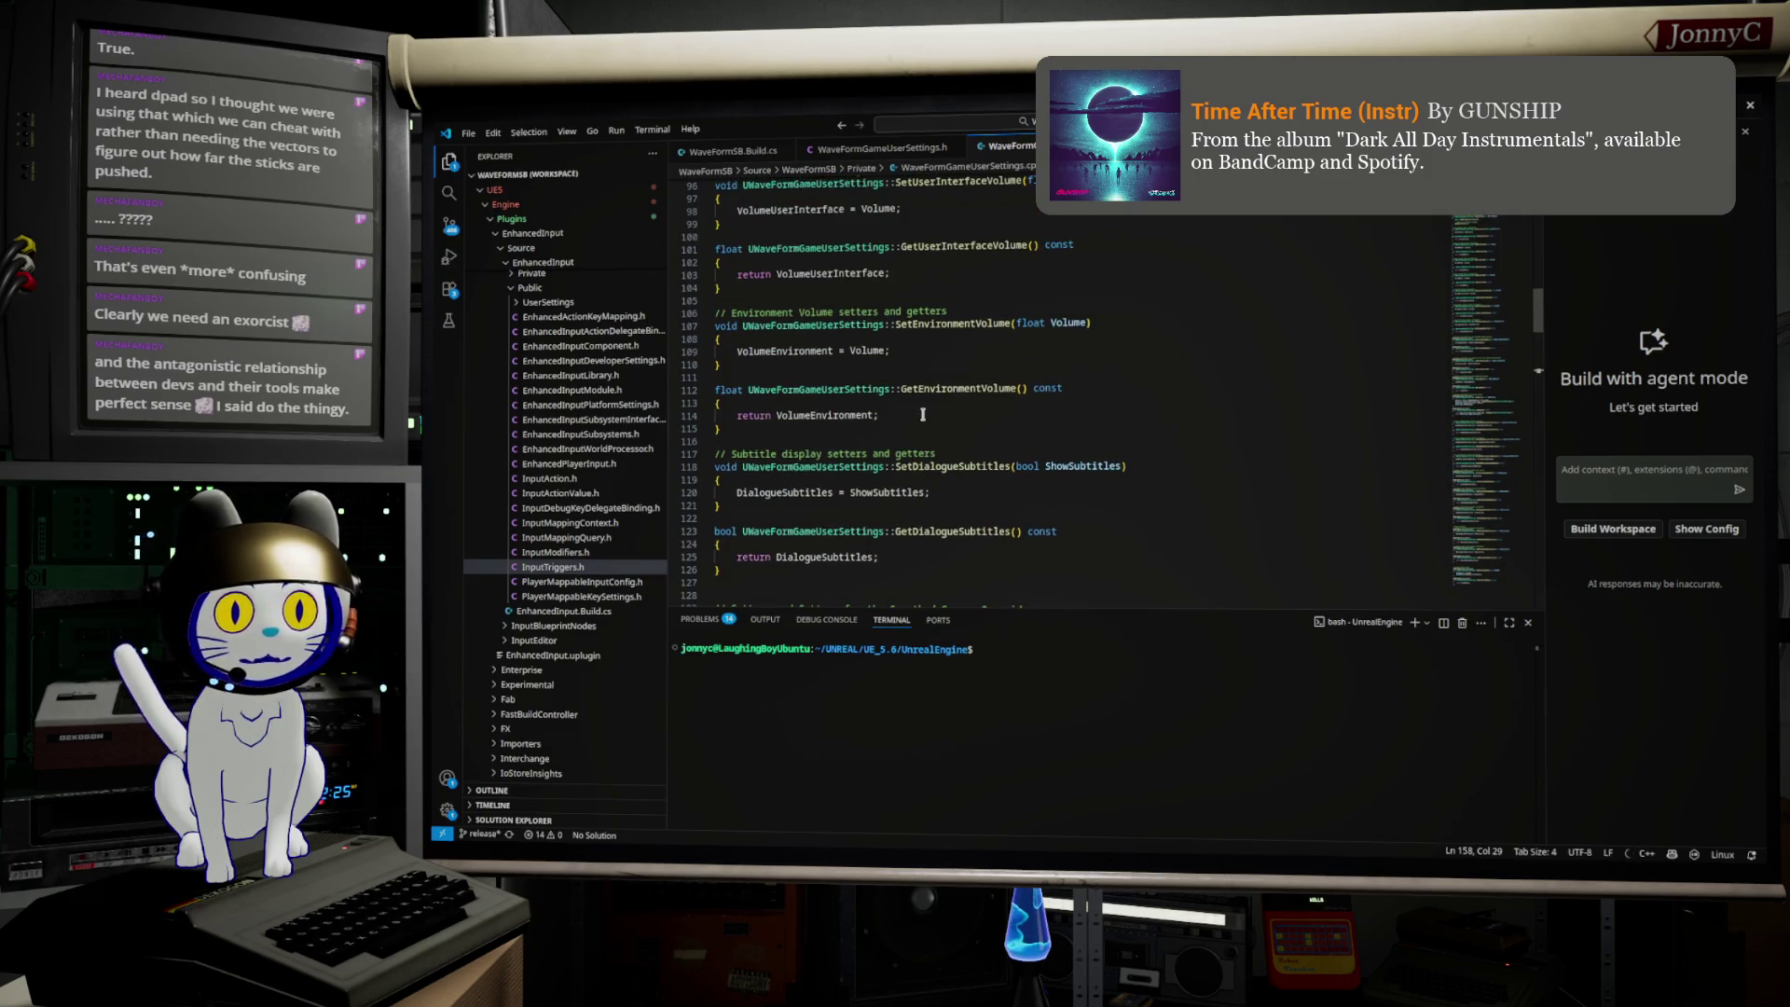
scroll(923, 413, up, 1)
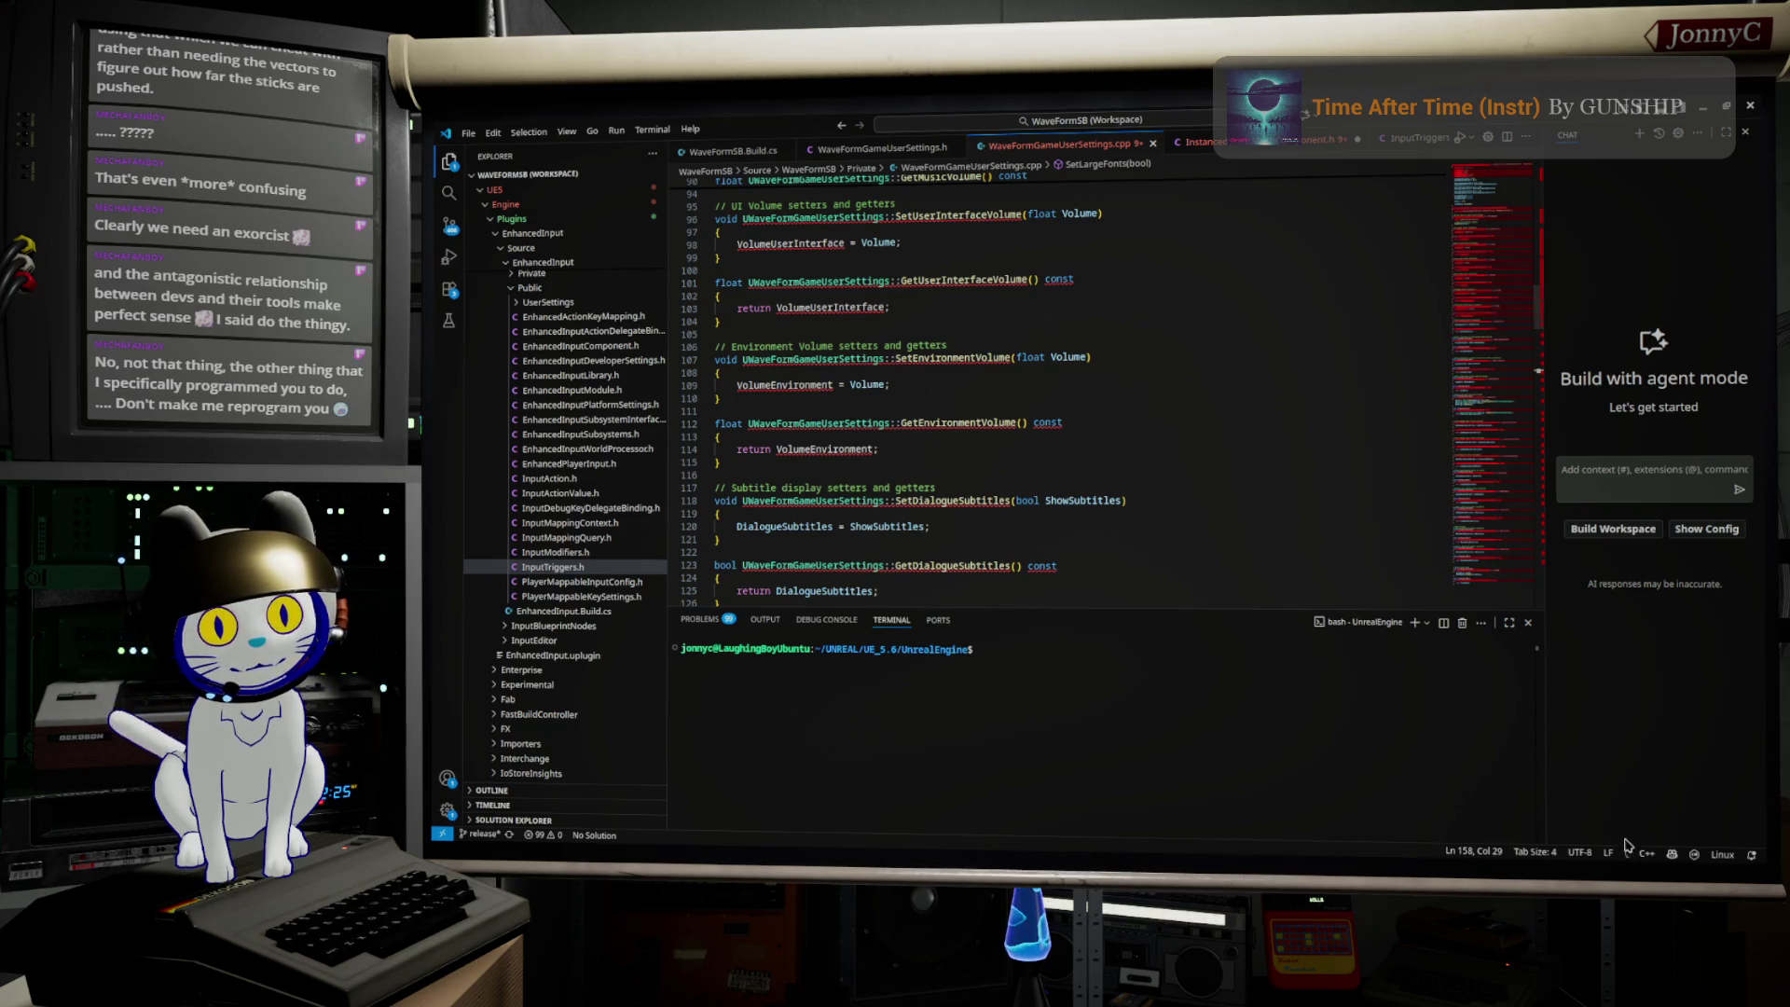
Step: Read further through the header, then expand EnhancedInput's Private folder and open InputTriggers.cpp
mouse_move(1627, 854)
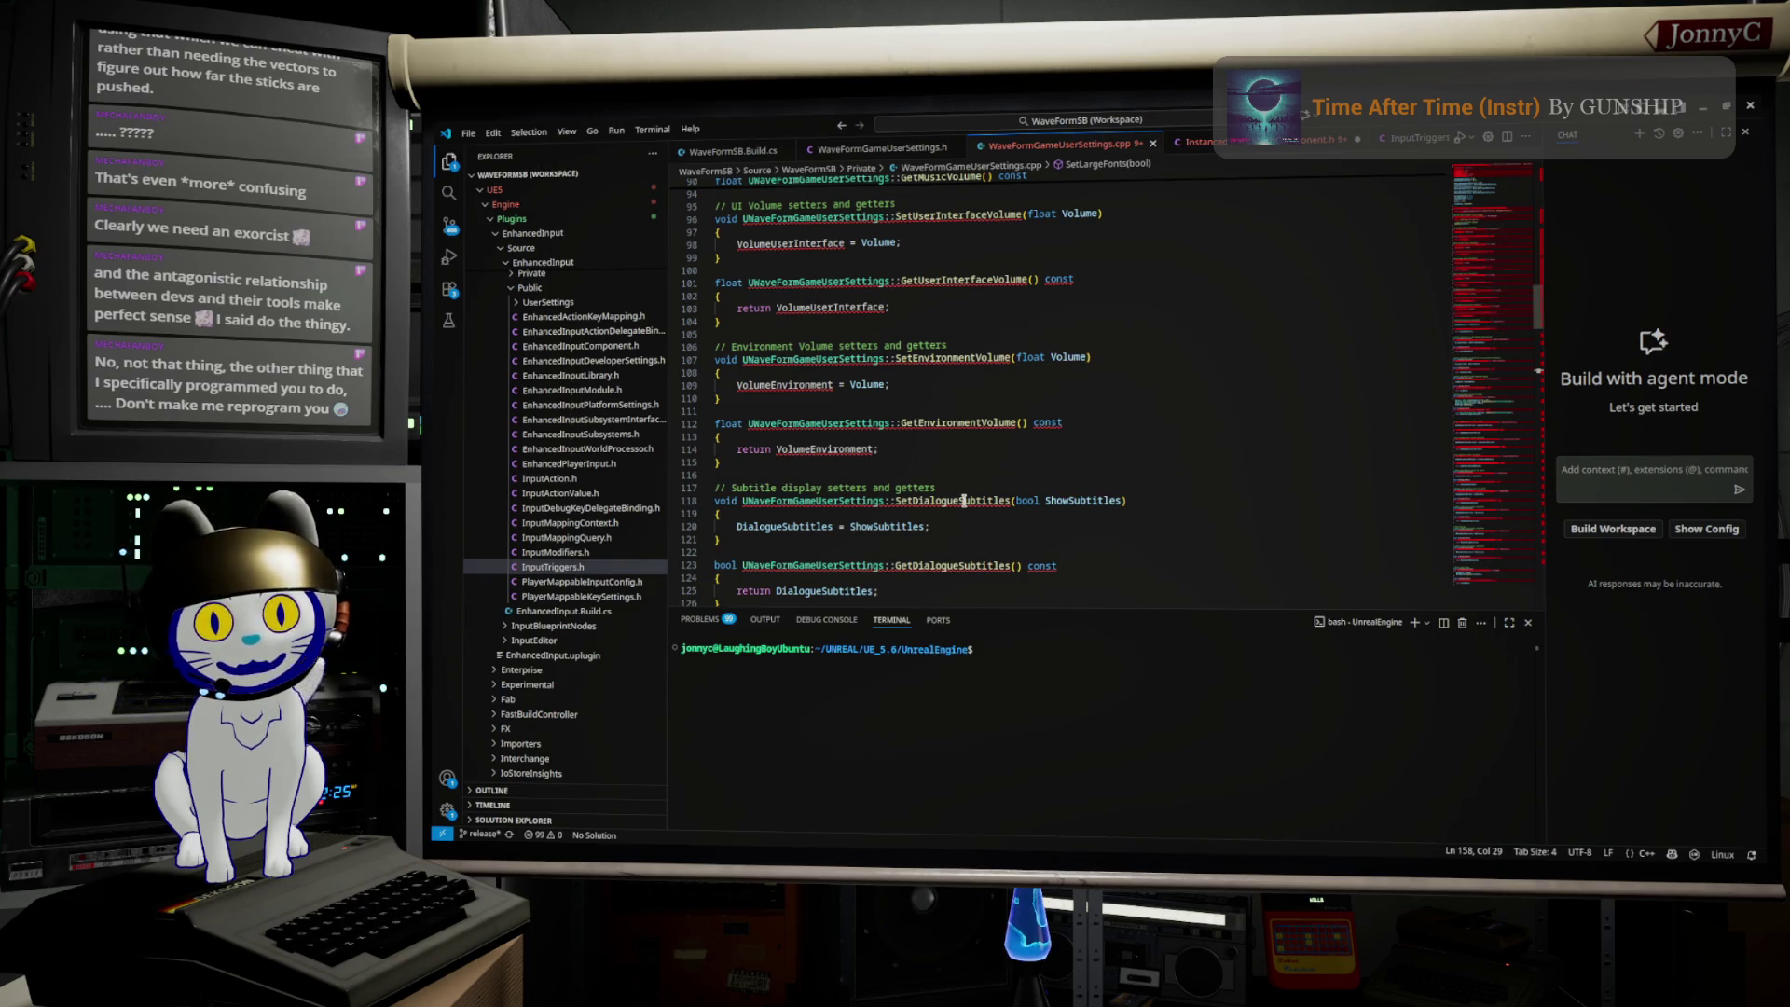
mouse_move(964, 500)
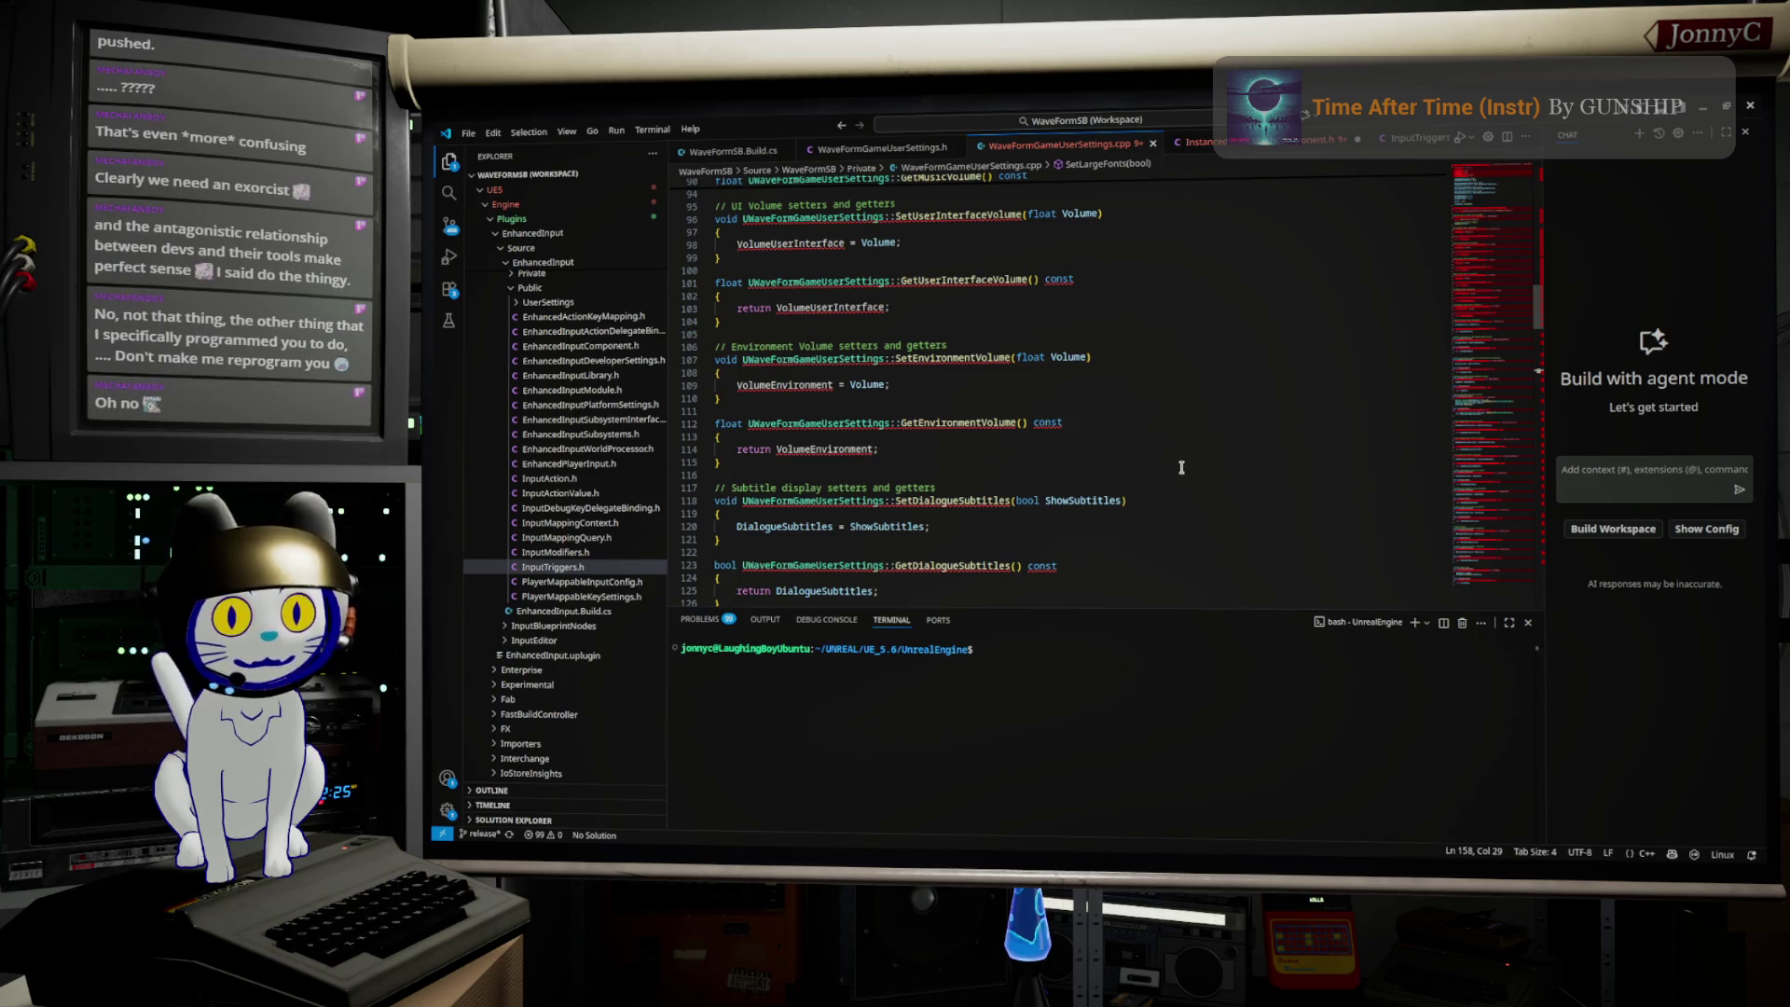
scroll(1179, 466, down, 2)
scroll(1181, 467, down, 6)
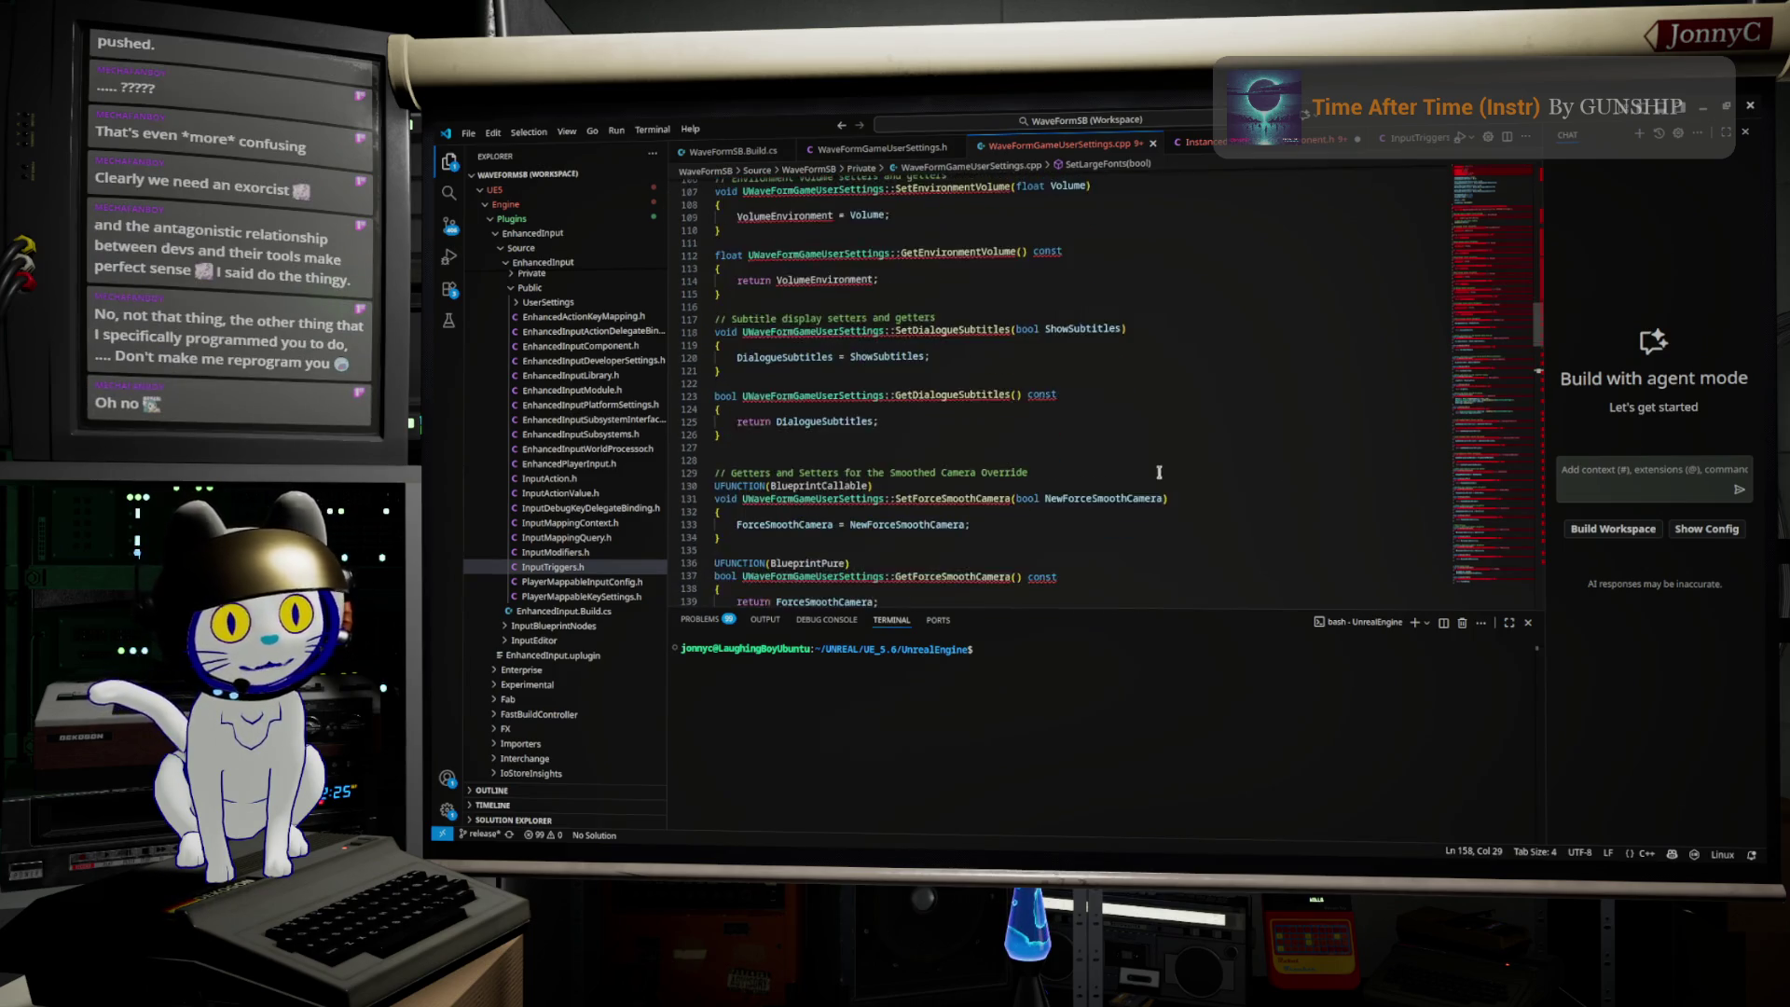
mouse_move(974, 439)
scroll(973, 439, down, 1)
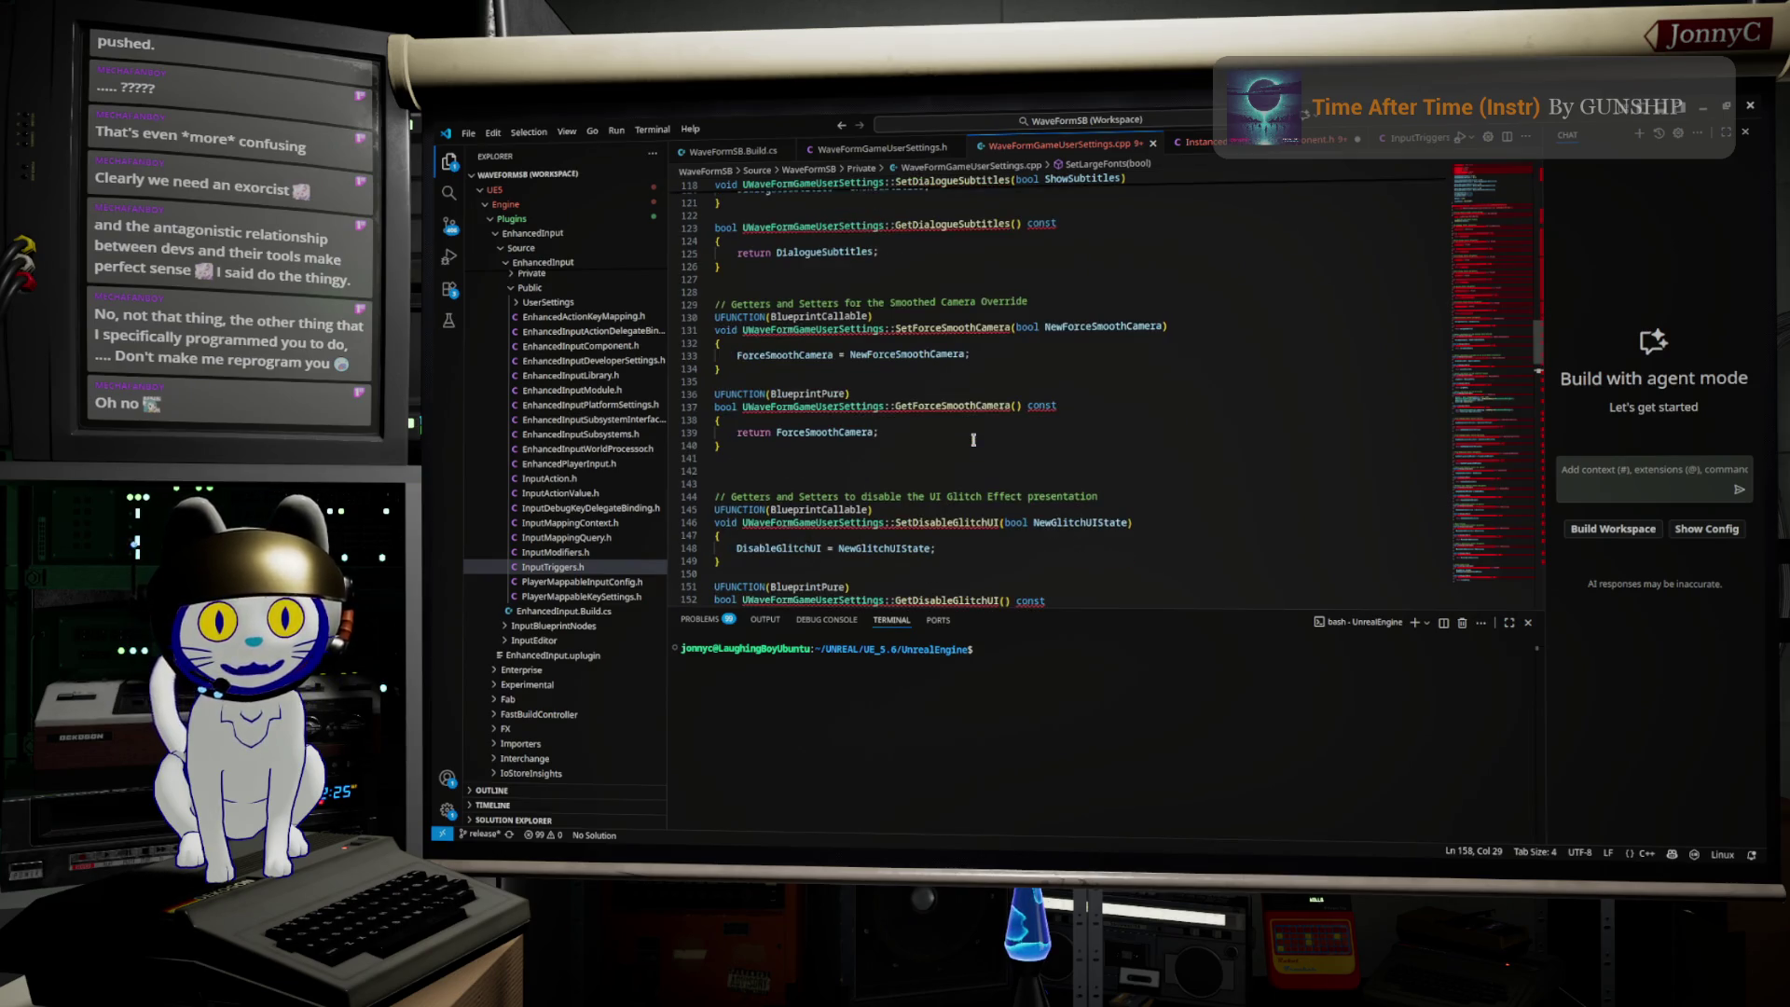
scroll(973, 439, up, 7)
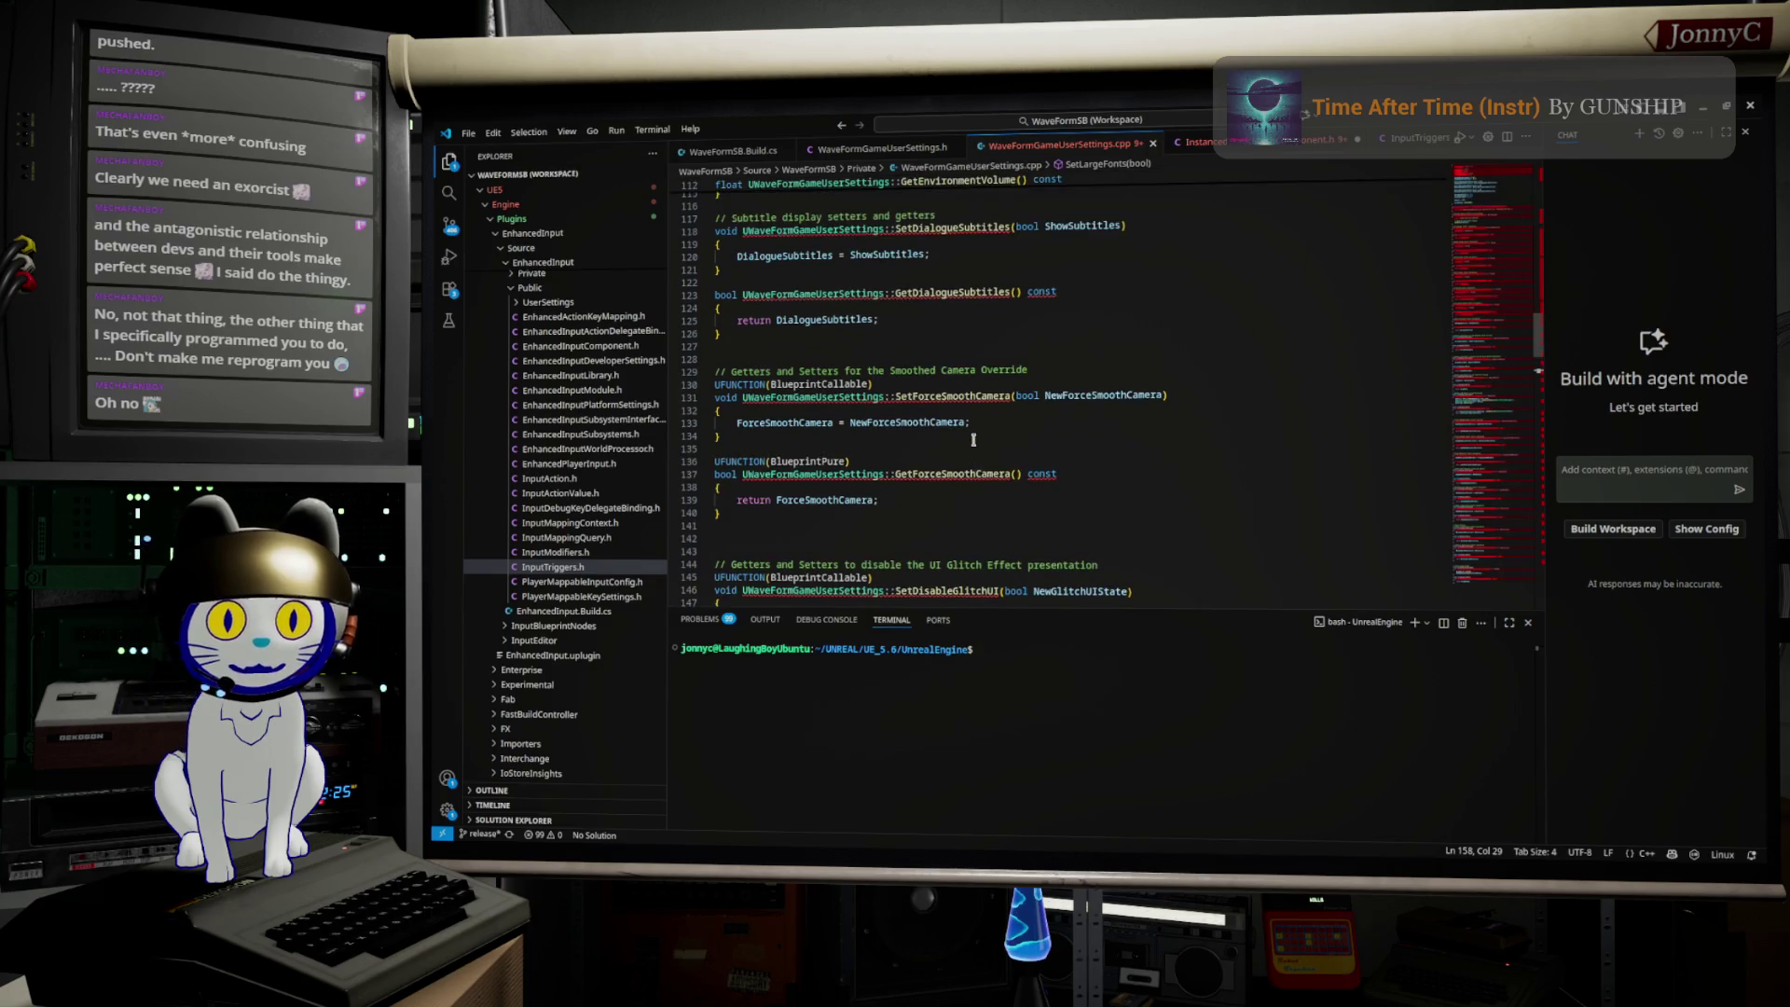
scroll(973, 439, up, 2)
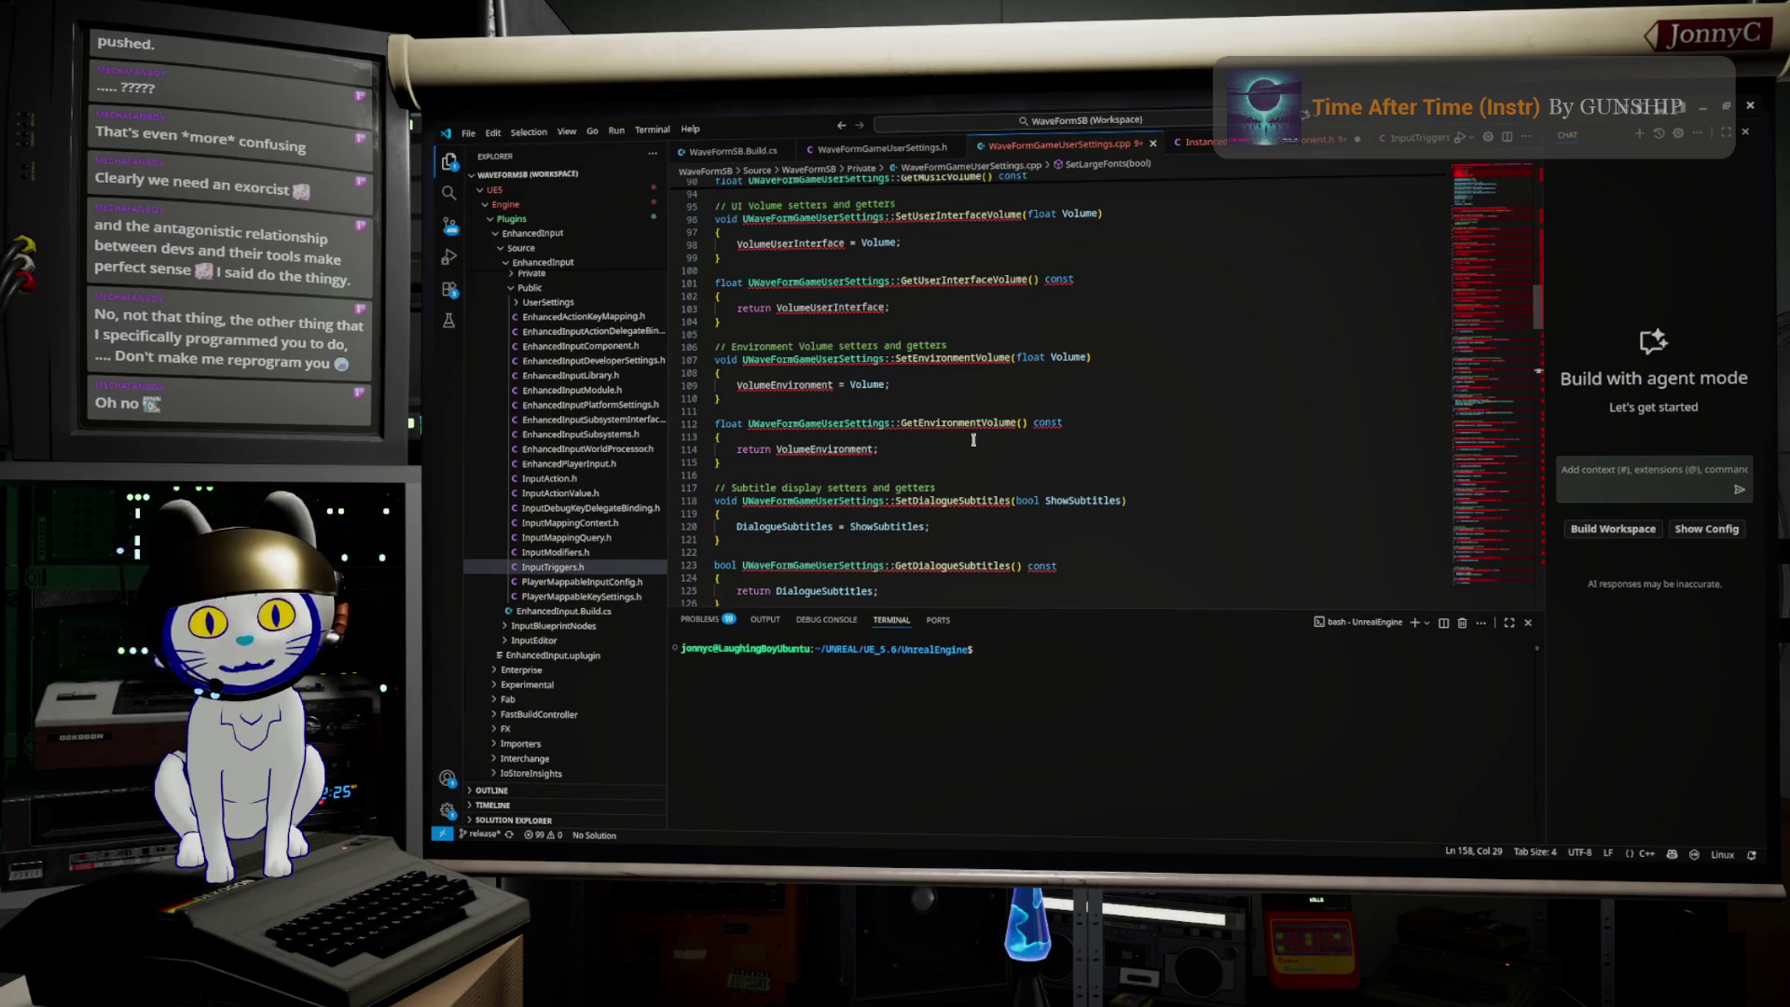
scroll(973, 439, up, 8)
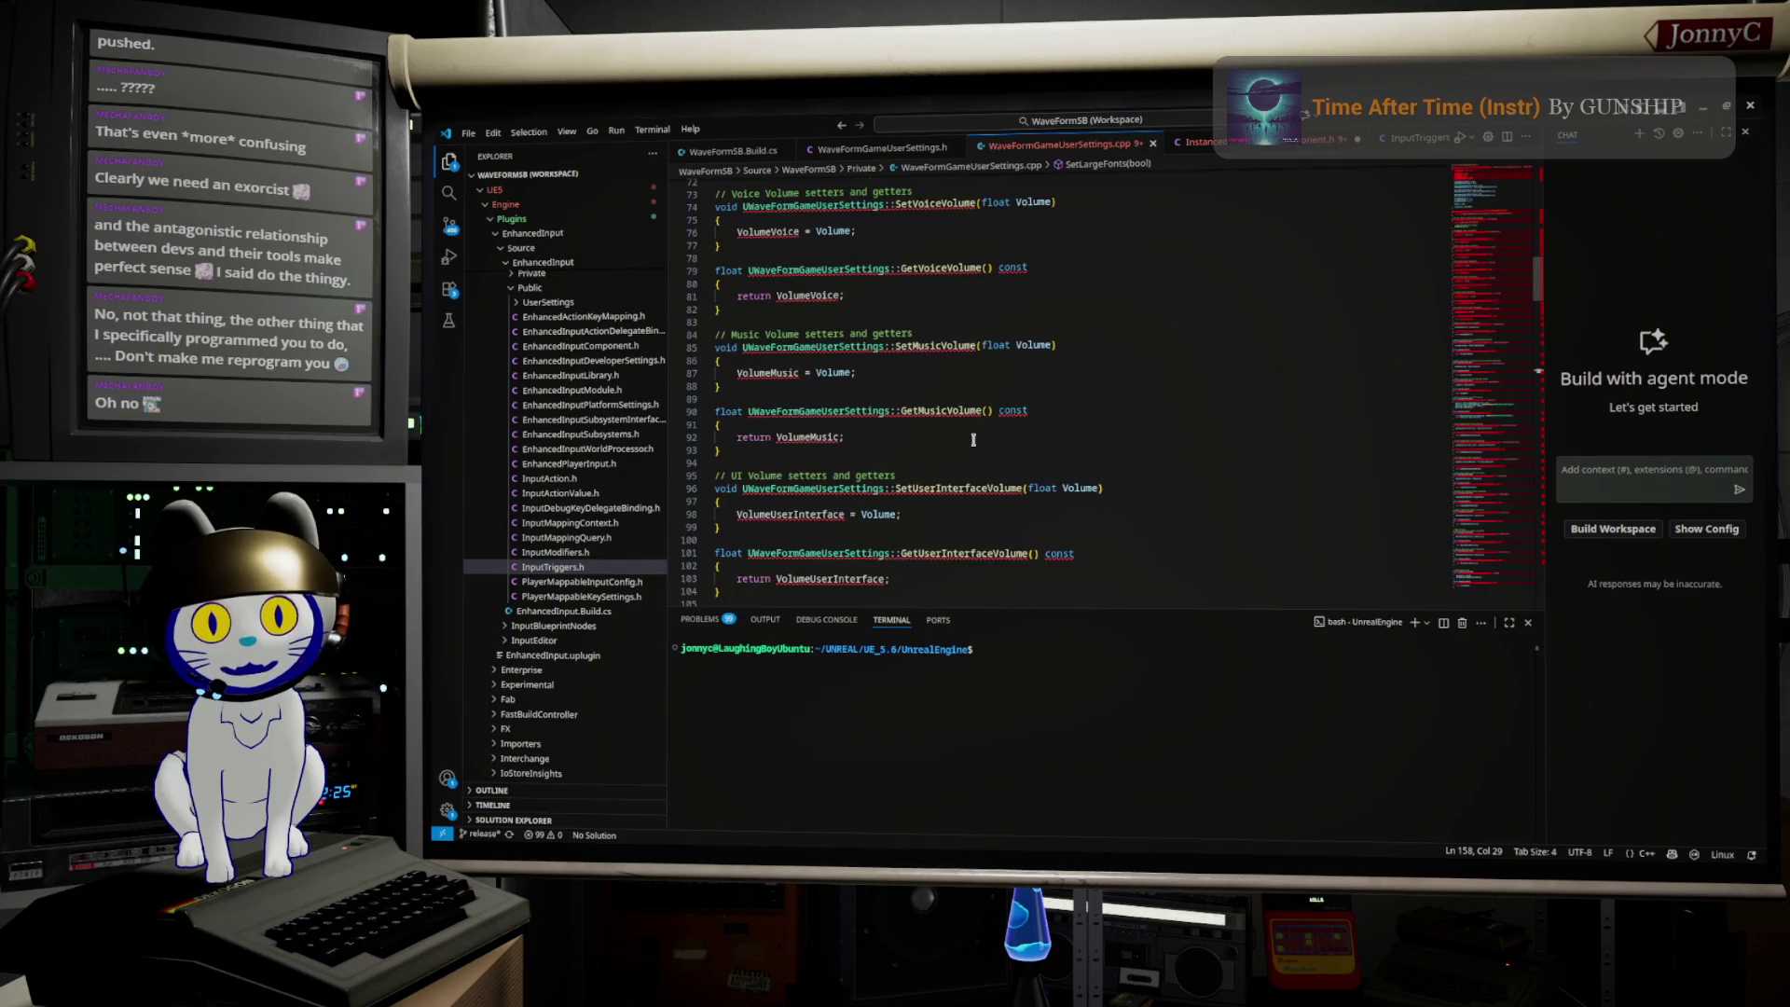
scroll(973, 439, up, 9)
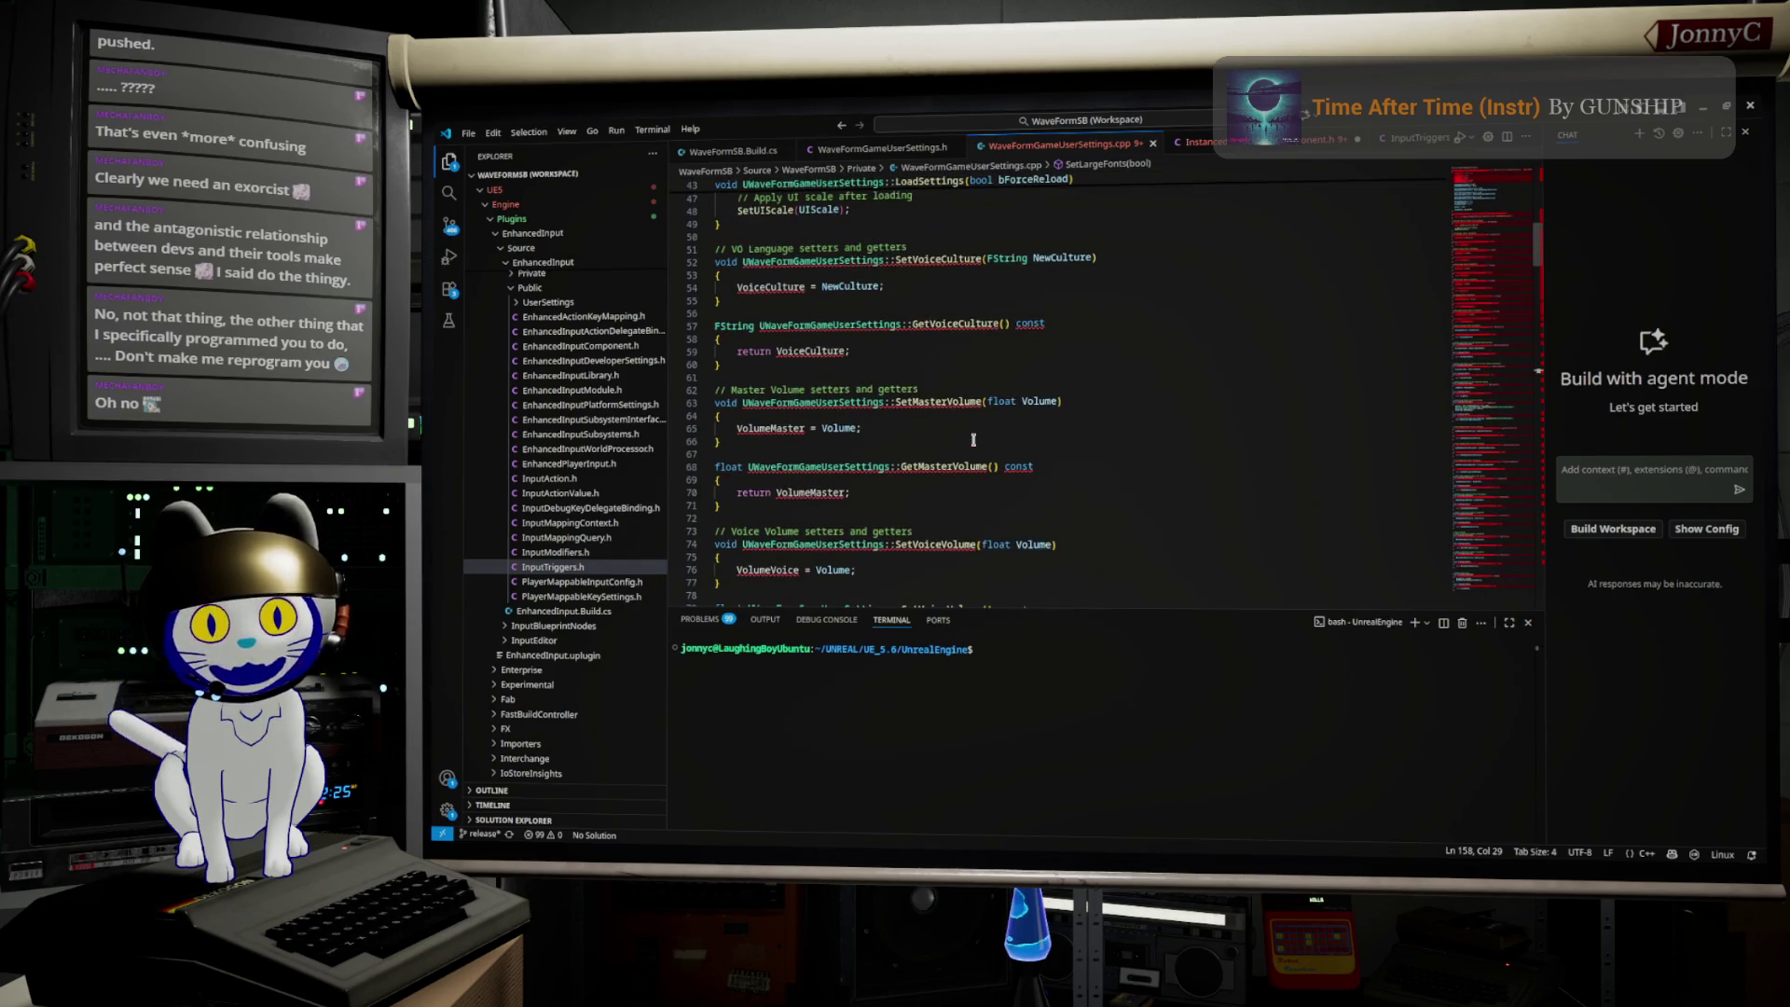
scroll(973, 439, up, 3)
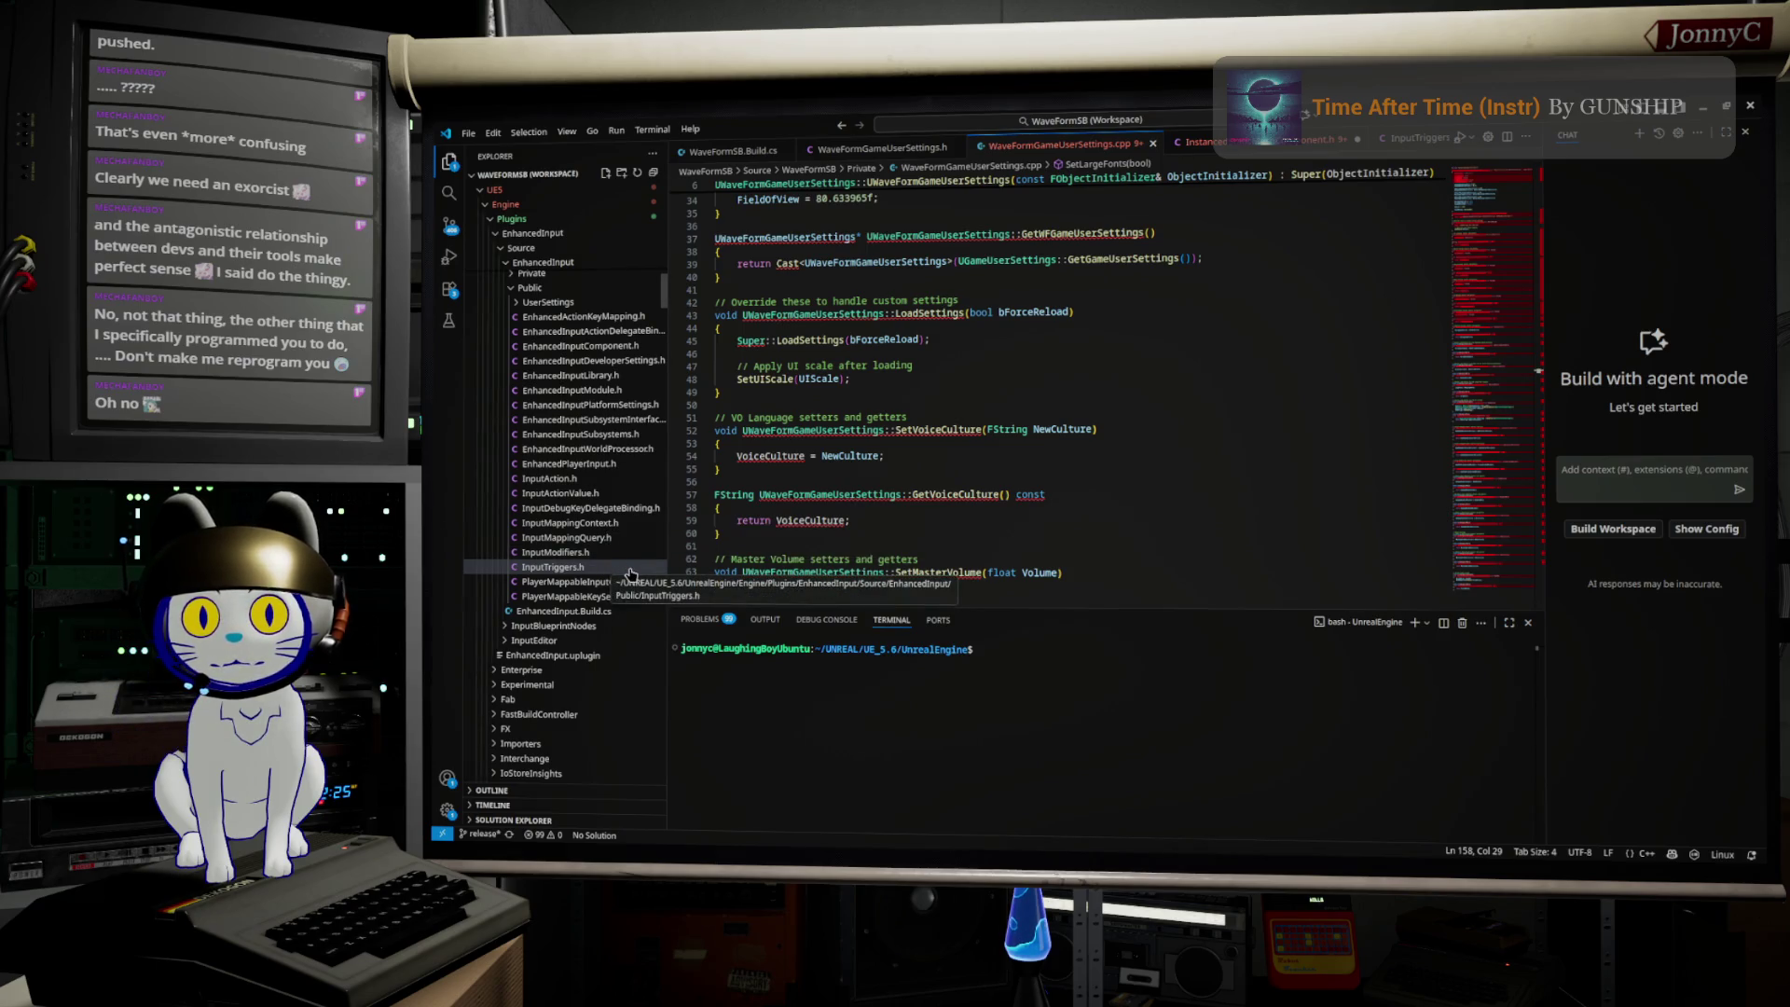
click(529, 275)
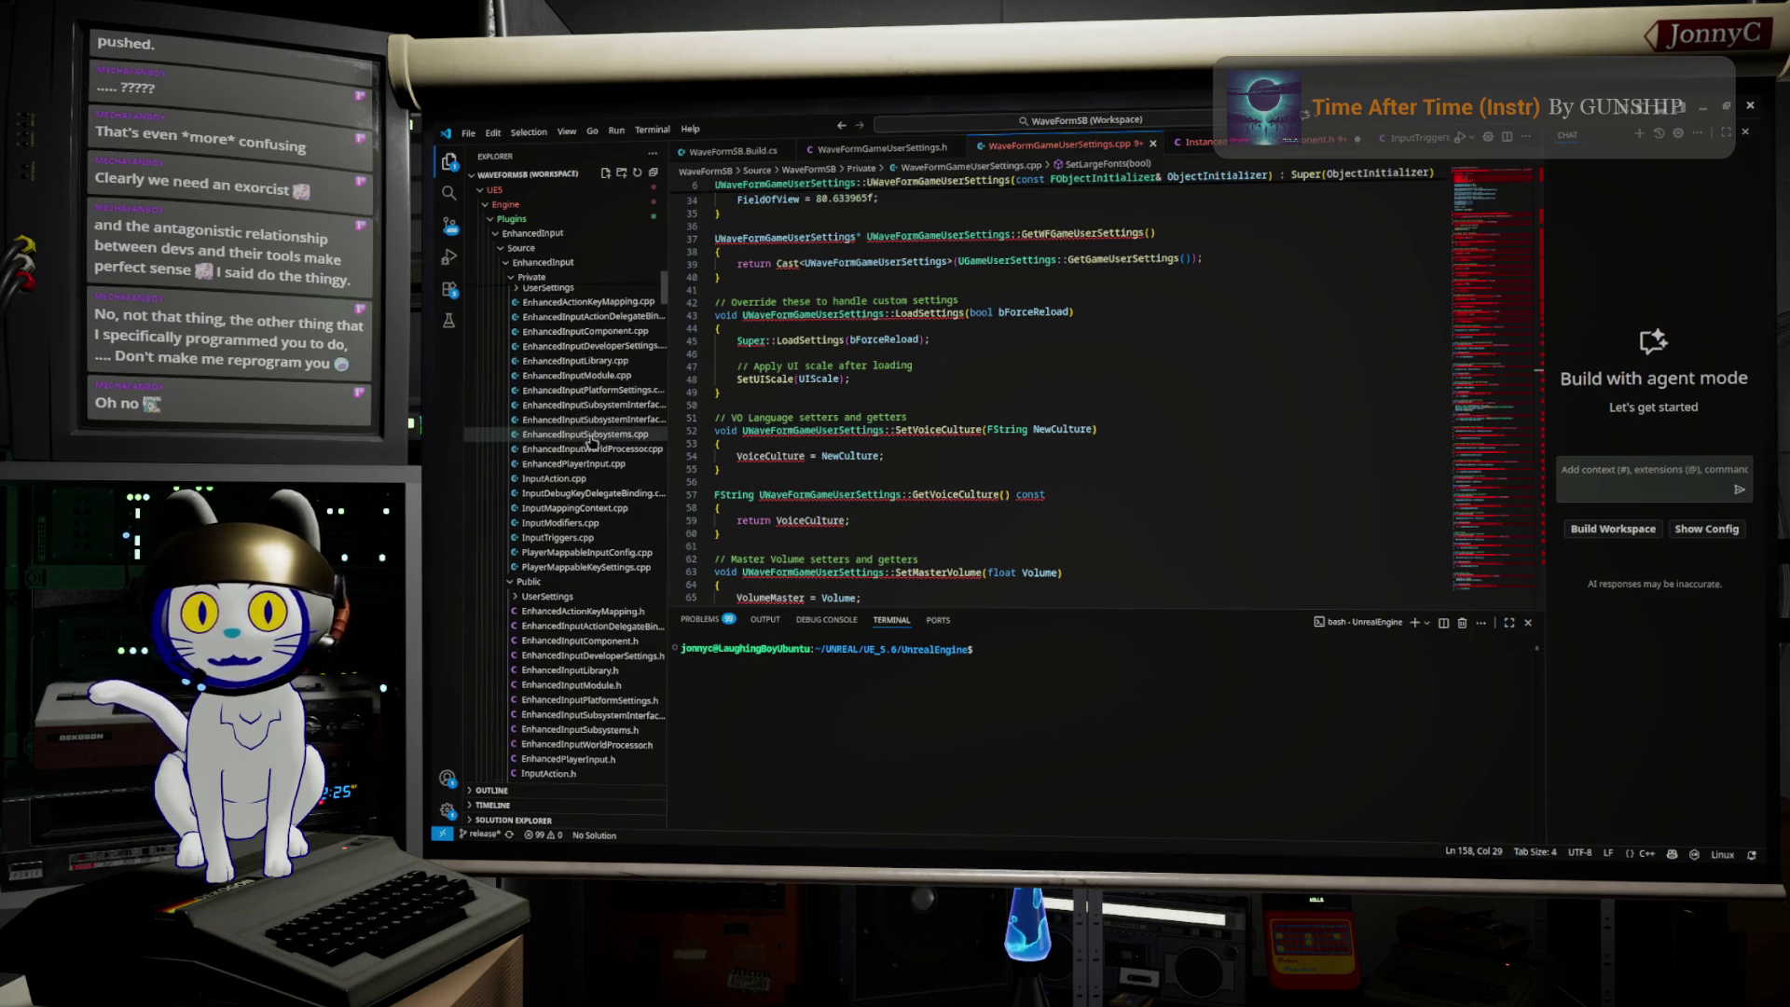
click(618, 538)
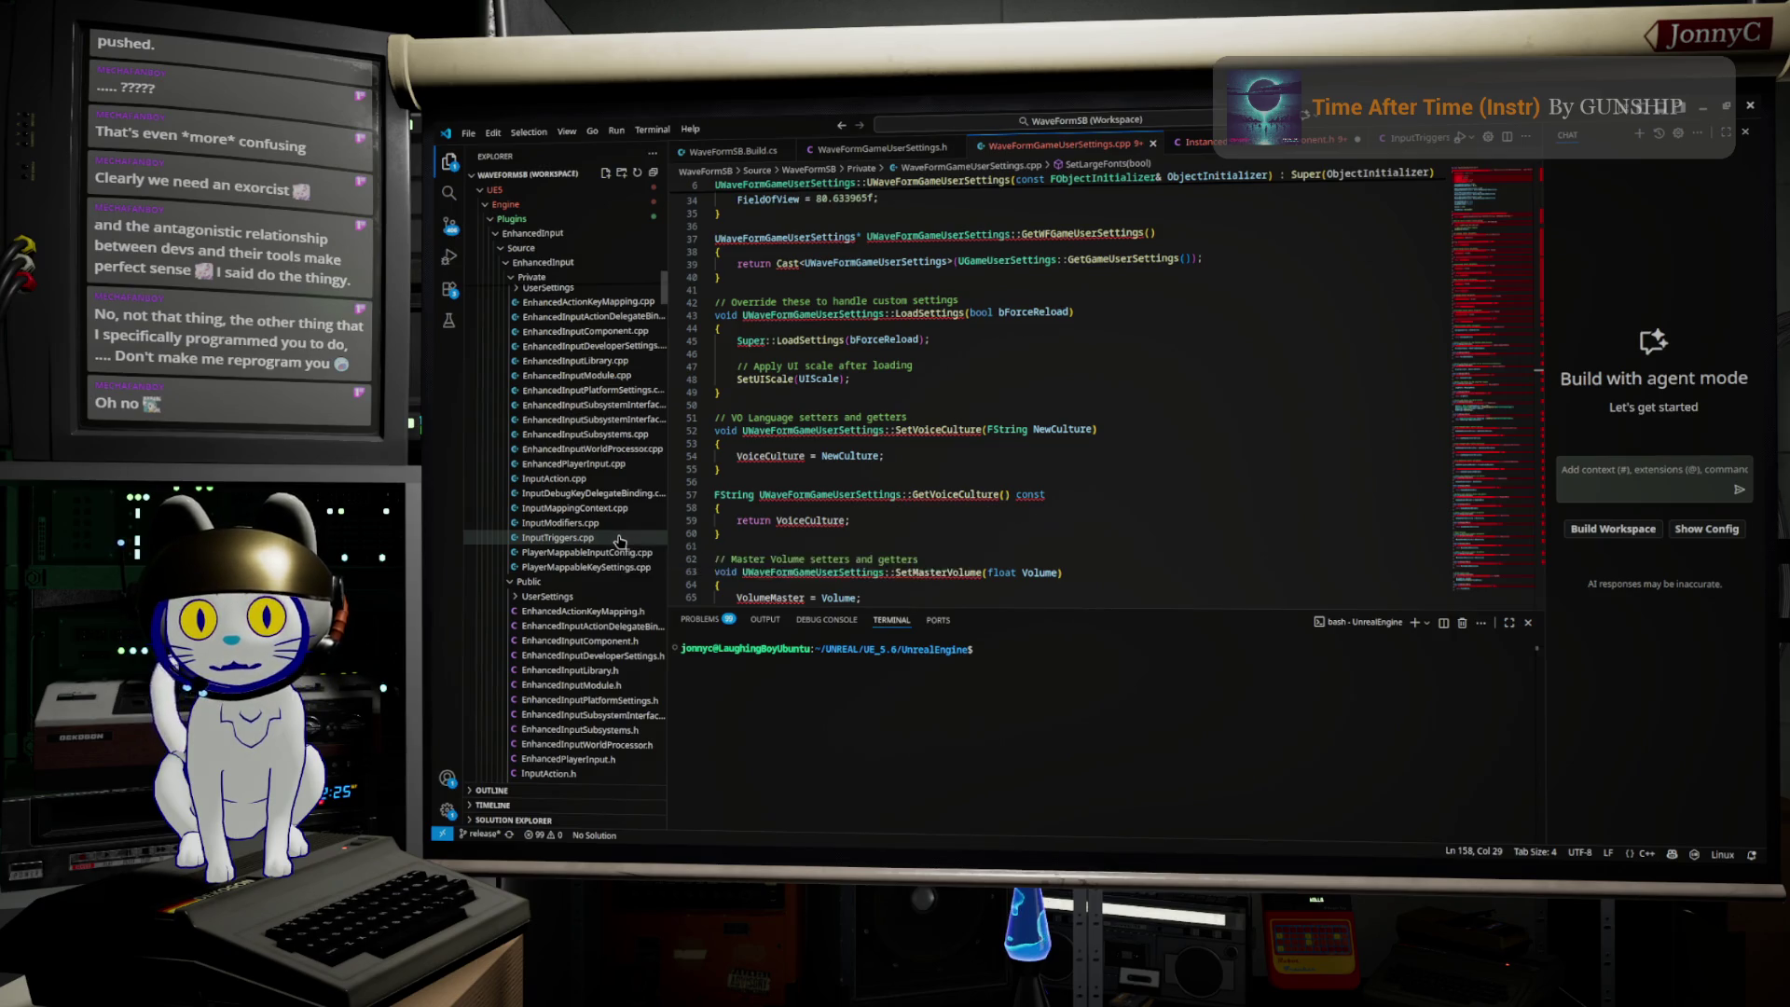
Step: Read the LexToString trigger event code in InputTriggers.cpp, then return to Unreal Editor
scroll(930, 398, down, 4)
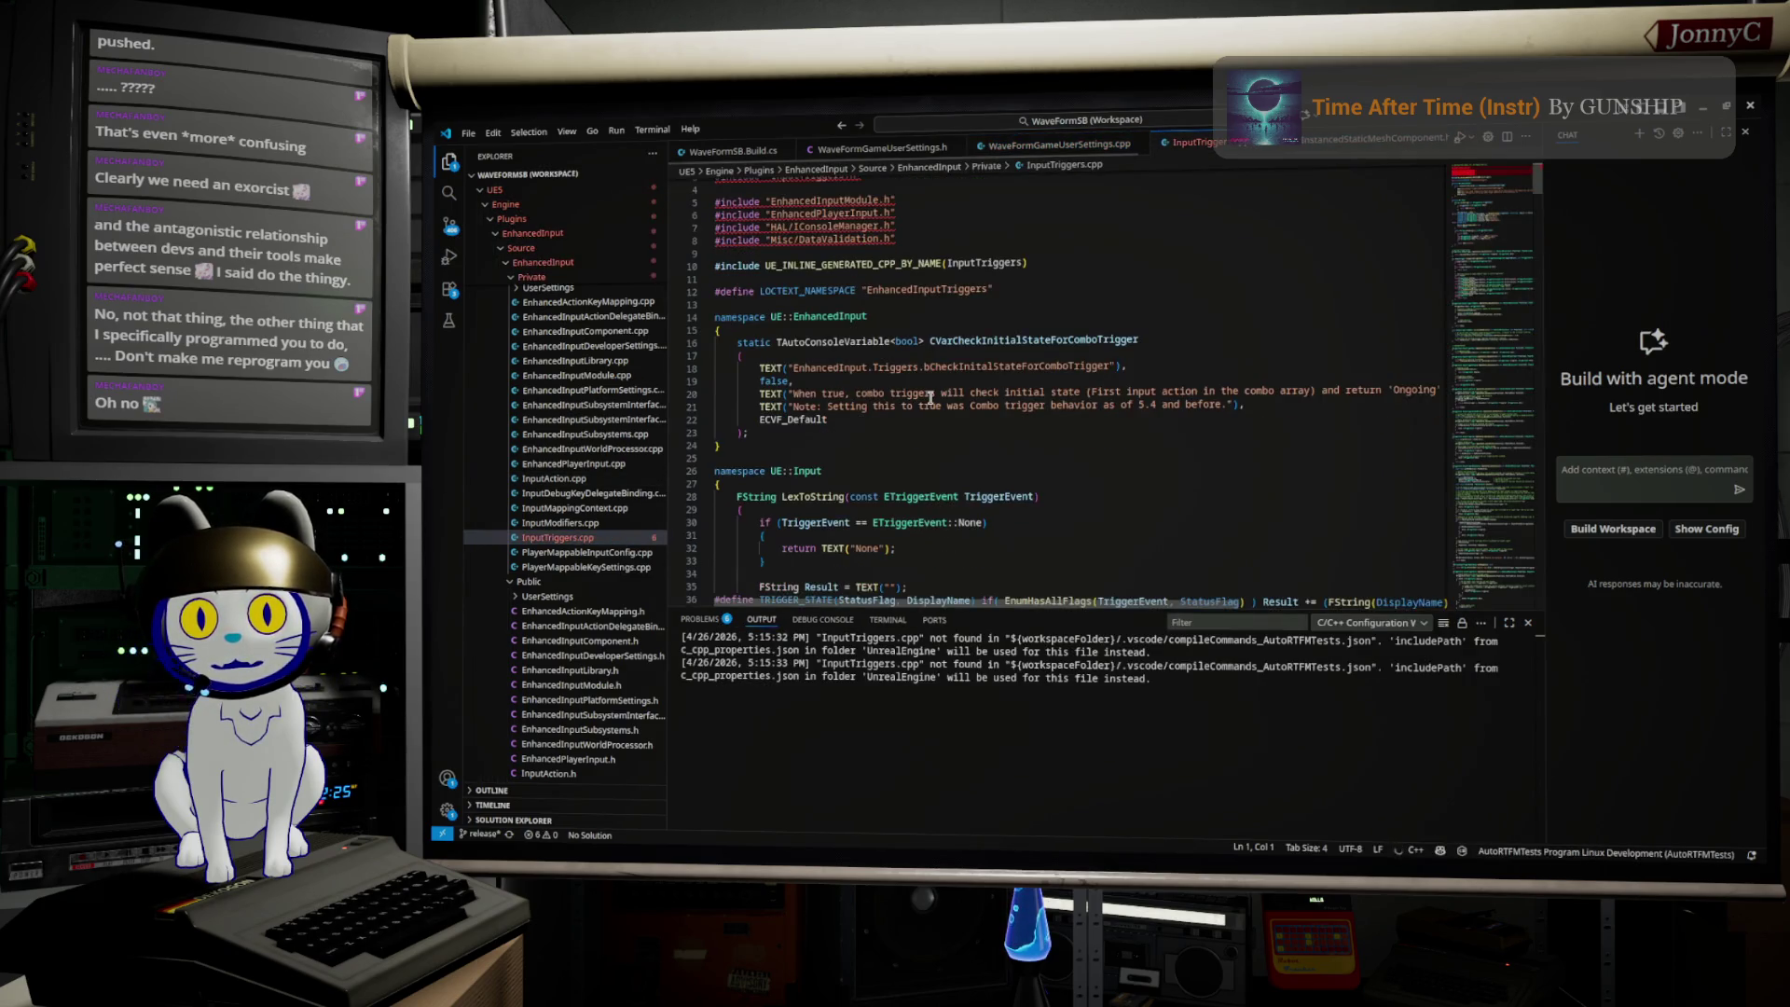
scroll(929, 398, down, 1)
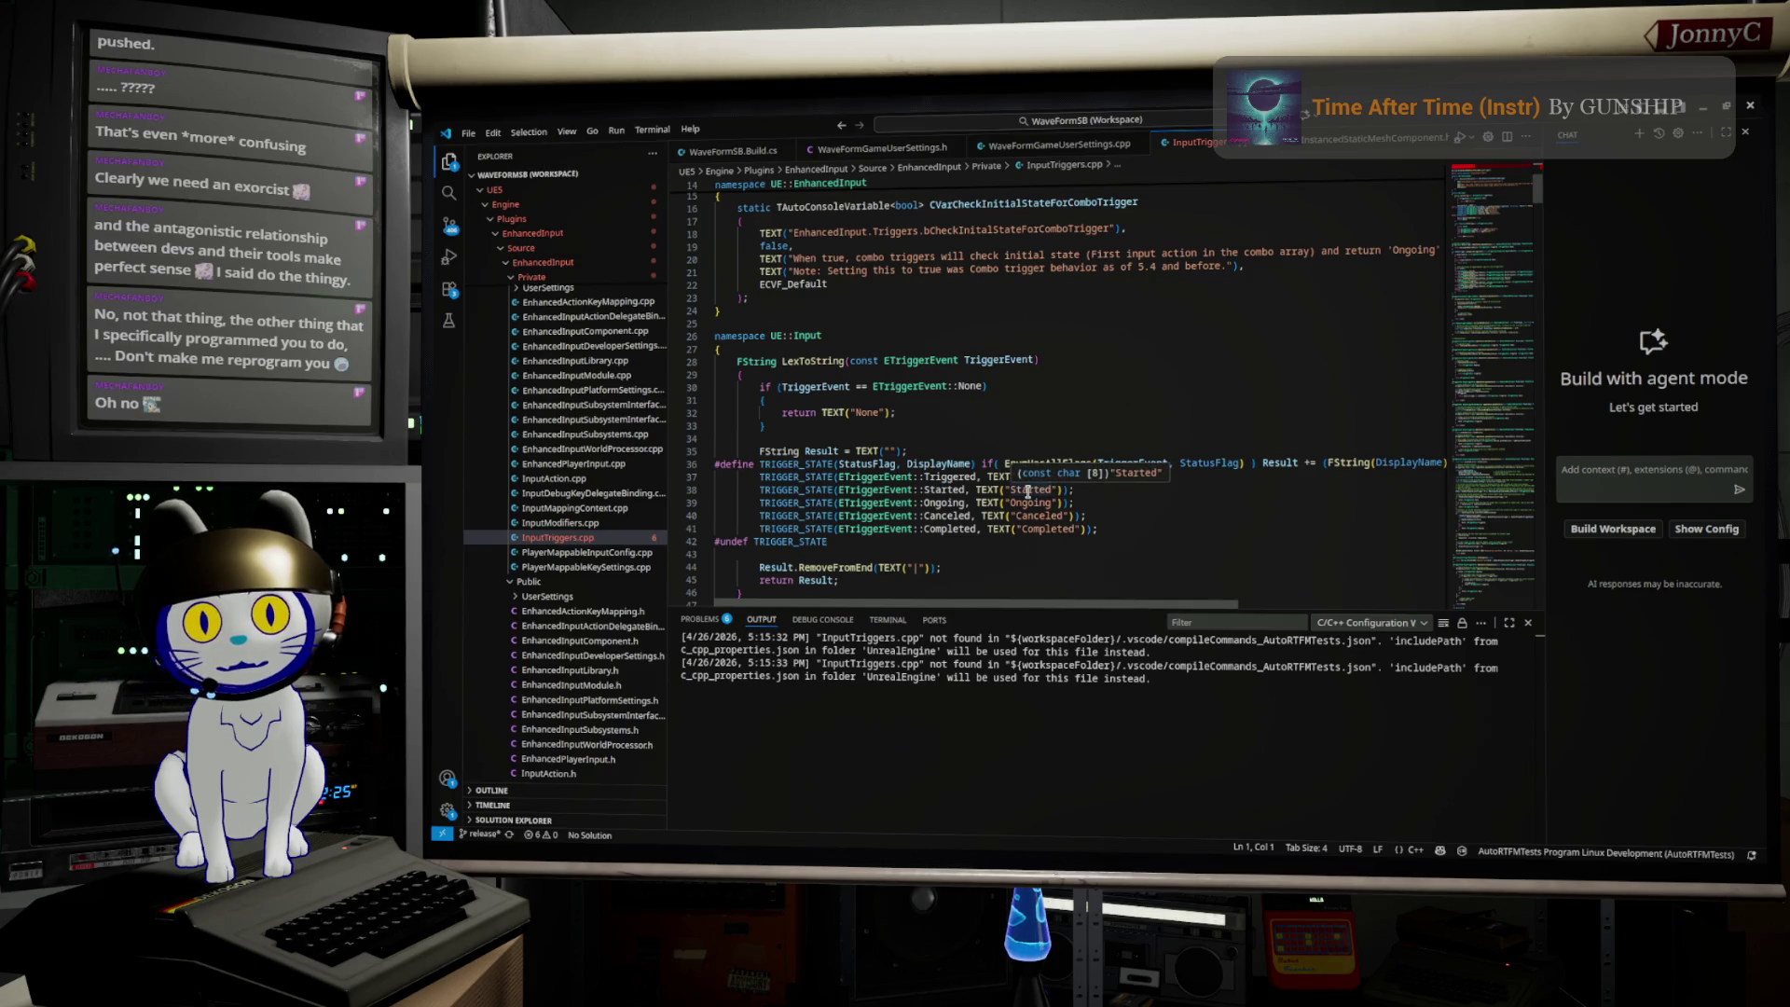
scroll(1030, 508, down, 2)
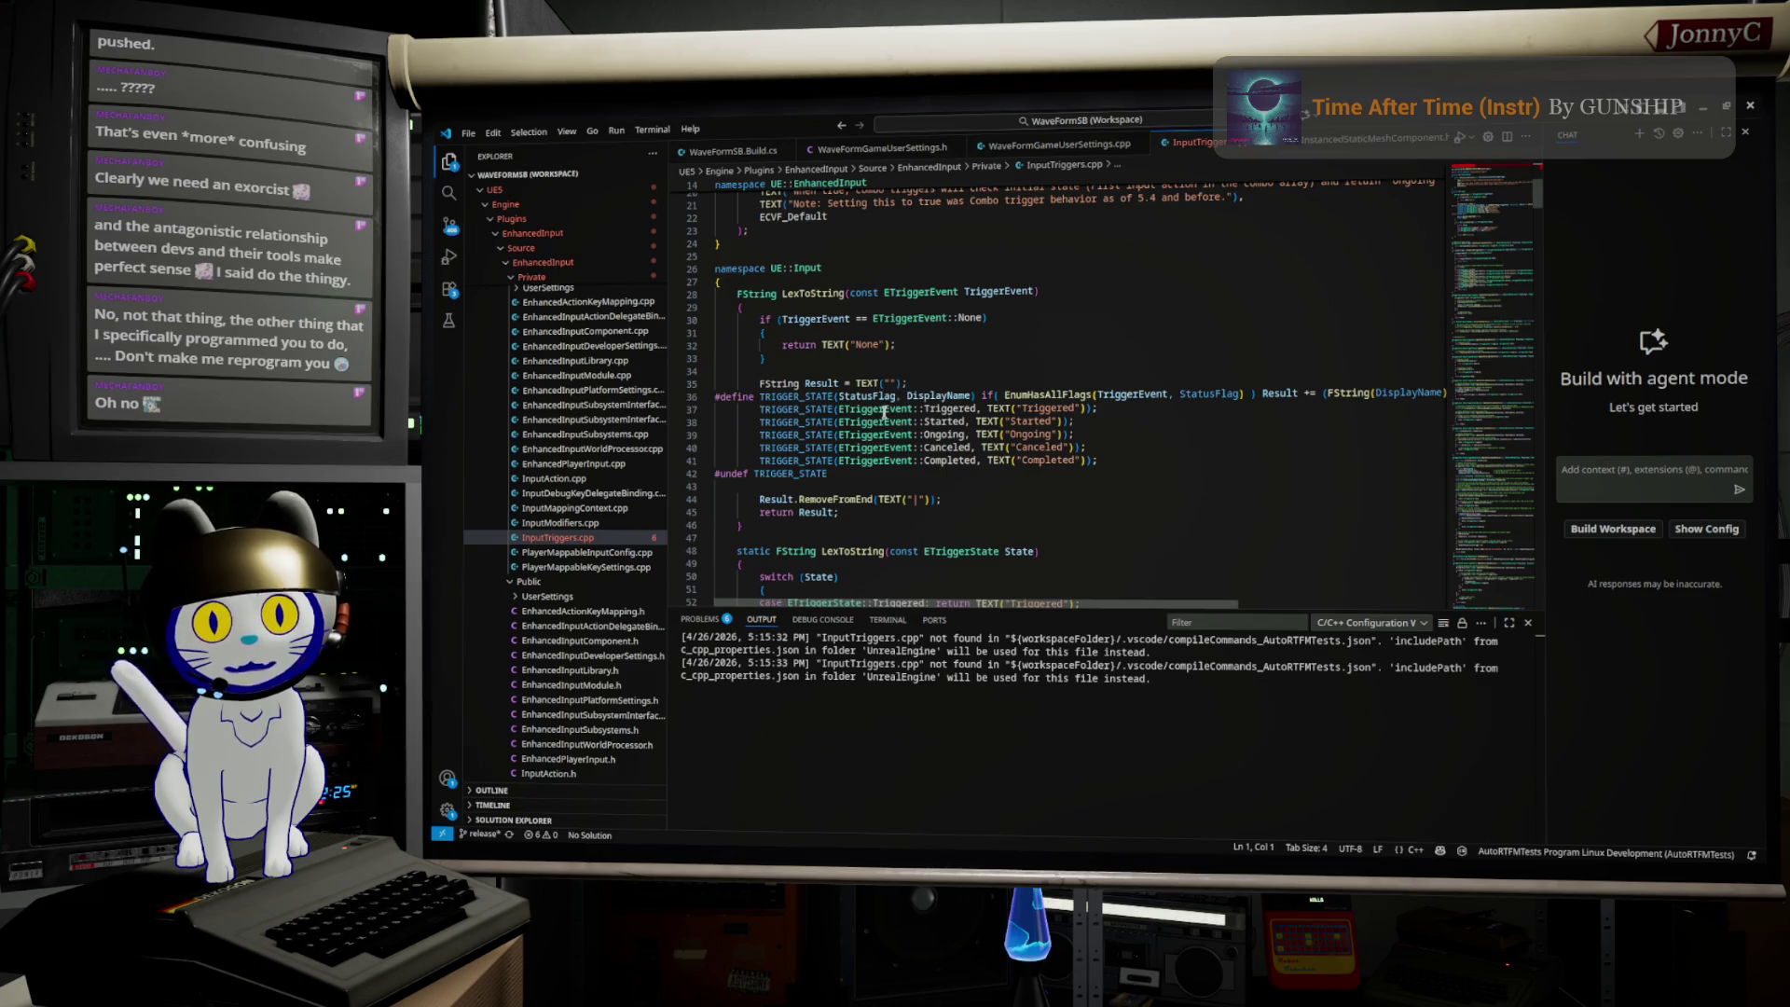
scroll(884, 413, down, 3)
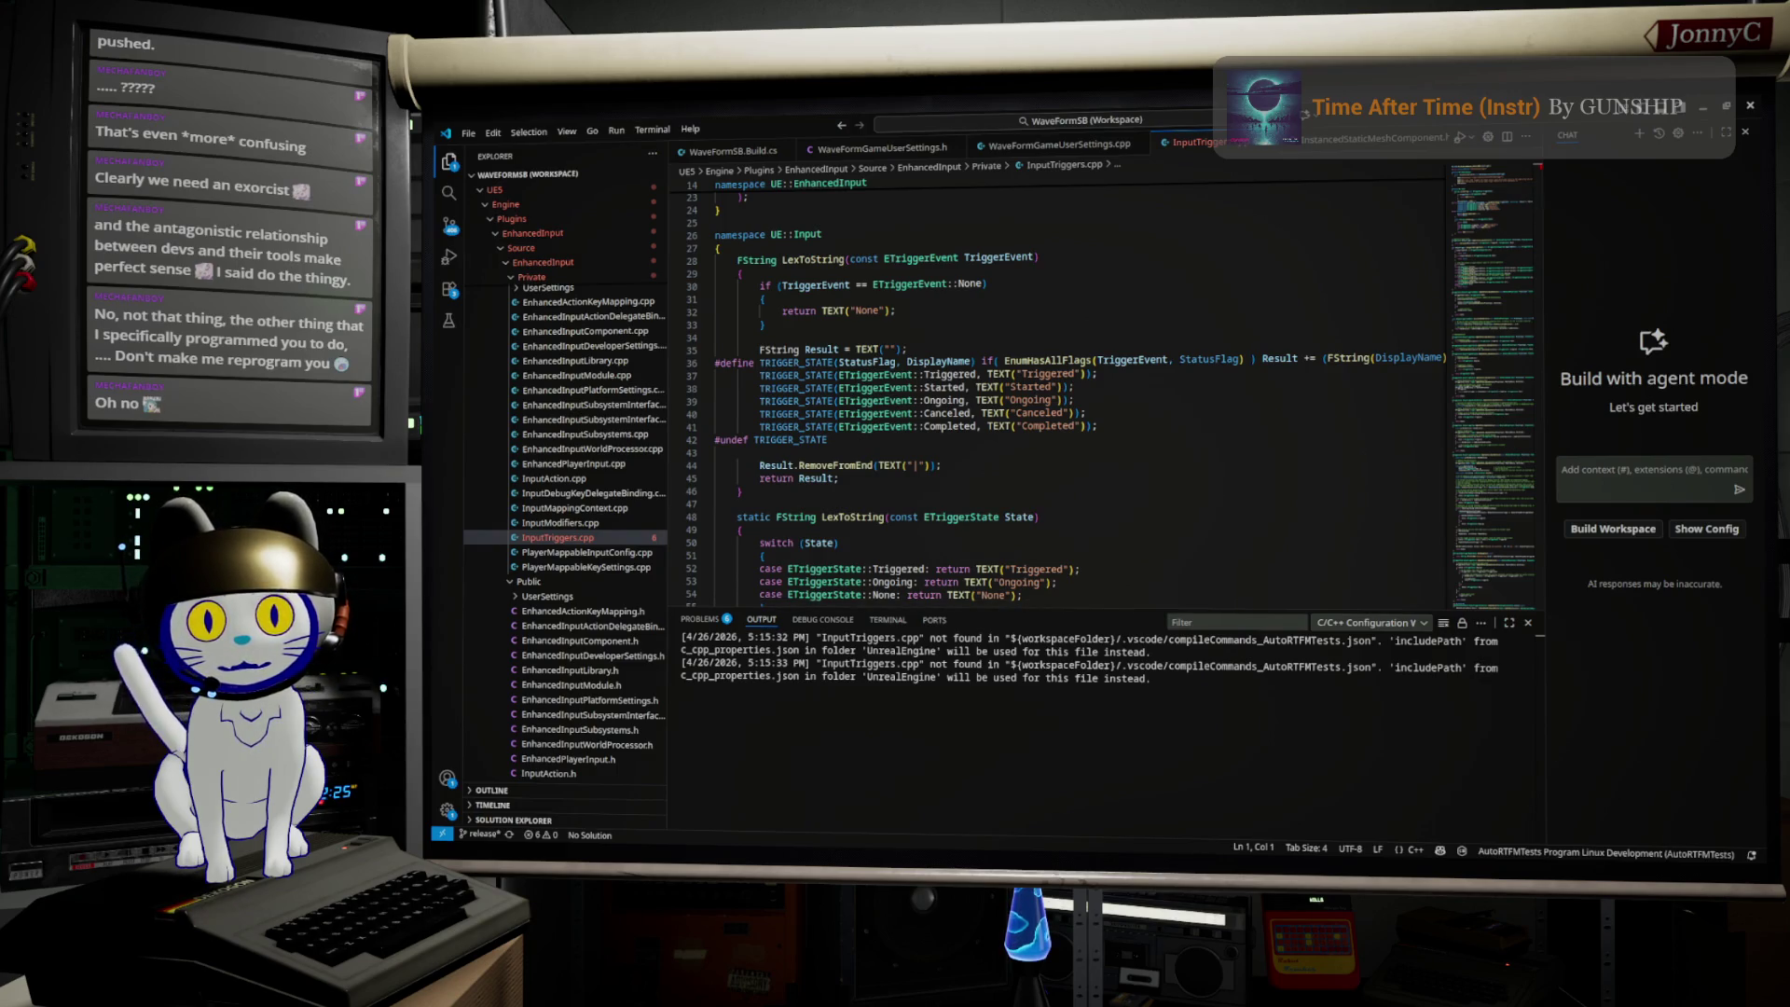
key(alt+Tab)
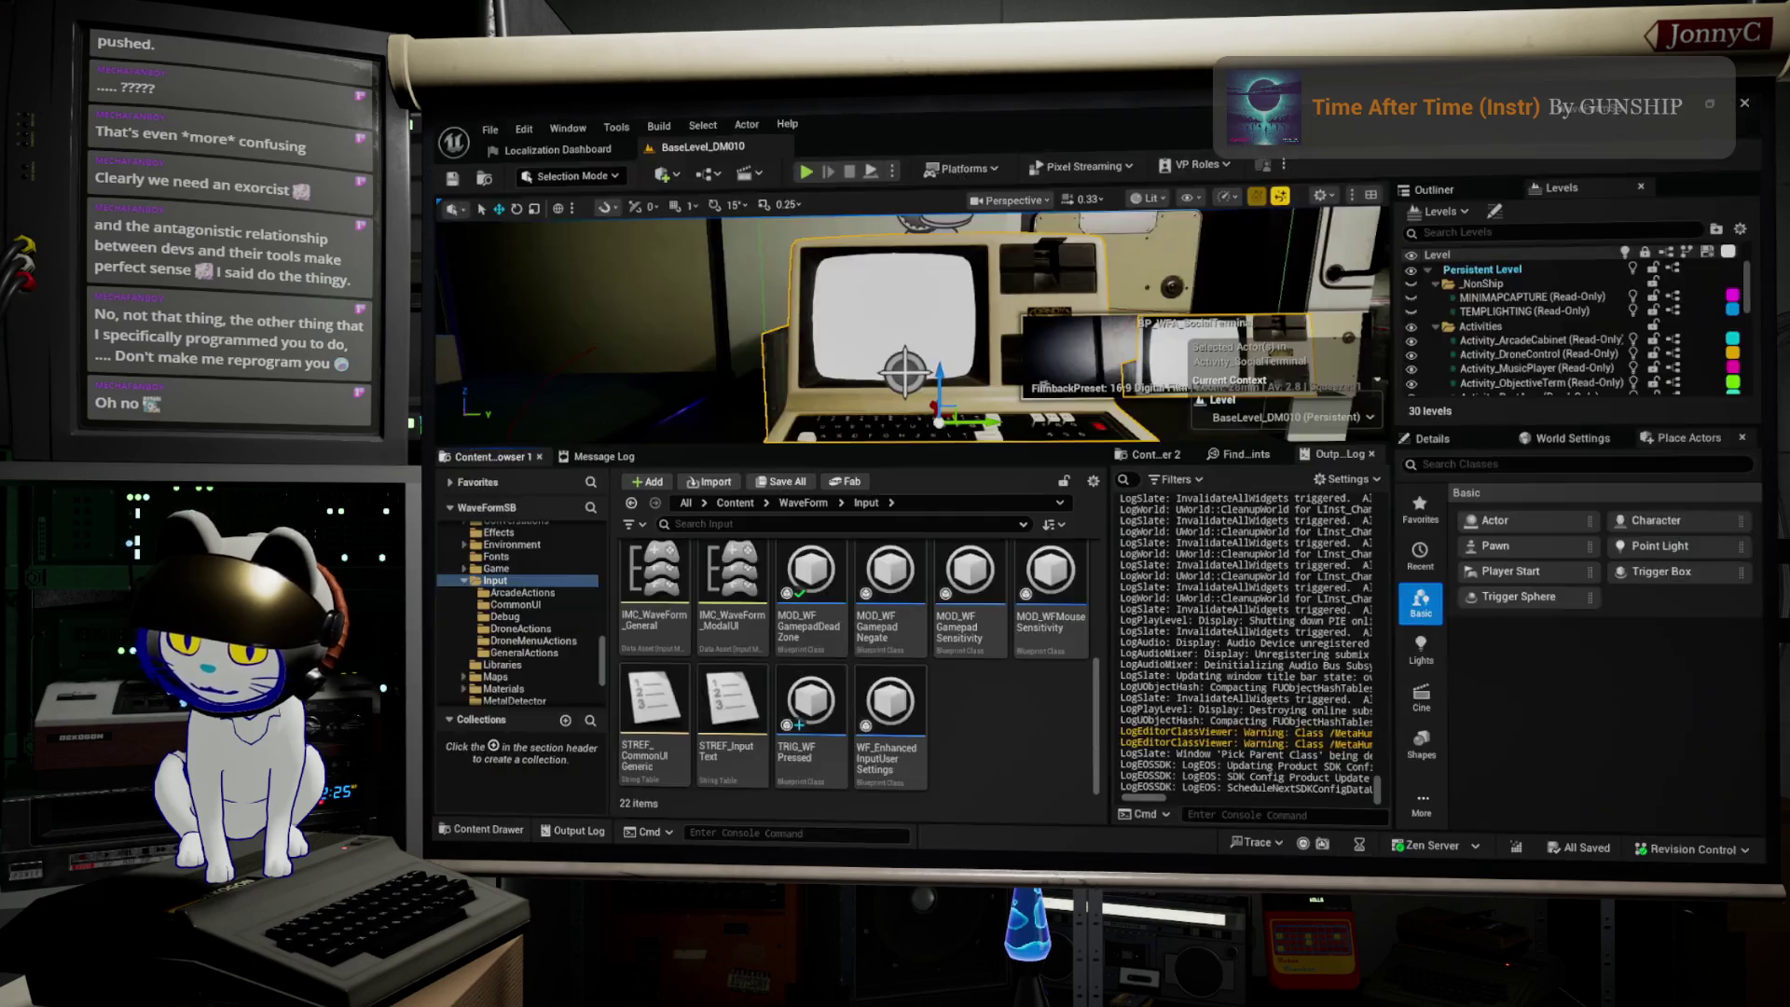
Step: Open the TRIG_WFPressed Blueprint's Update State graph and search the action list for 'trigger'
click(844, 143)
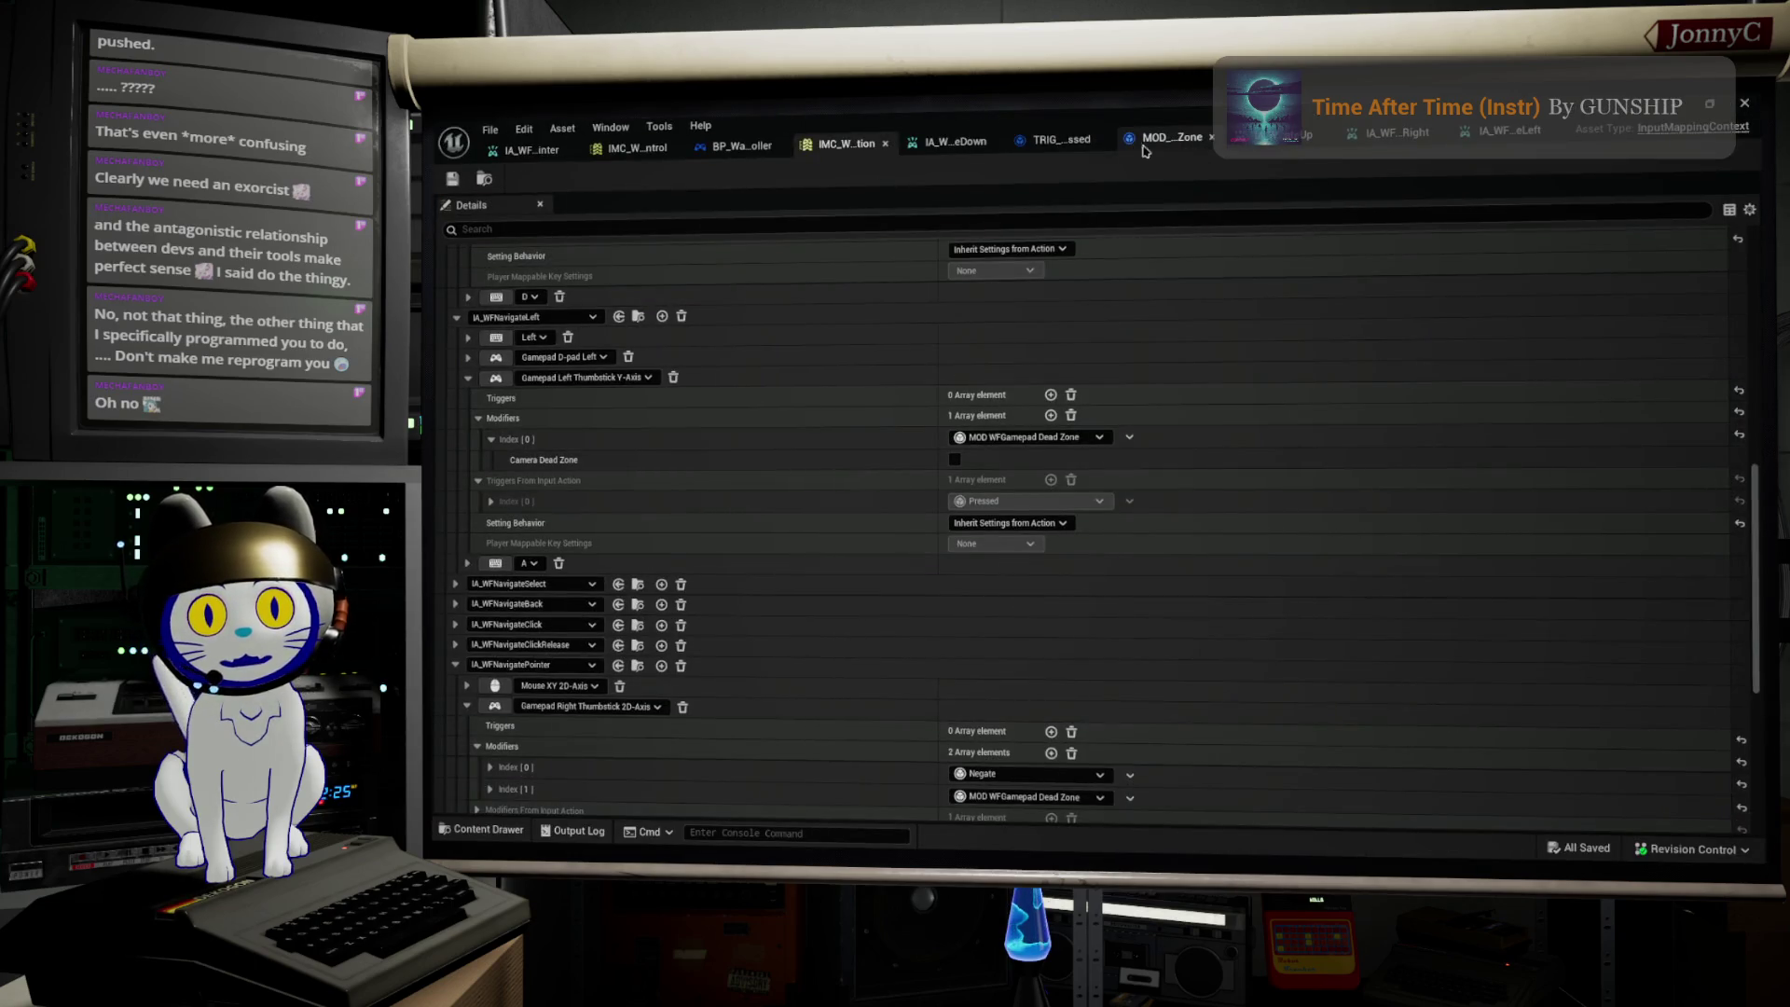
click(1070, 142)
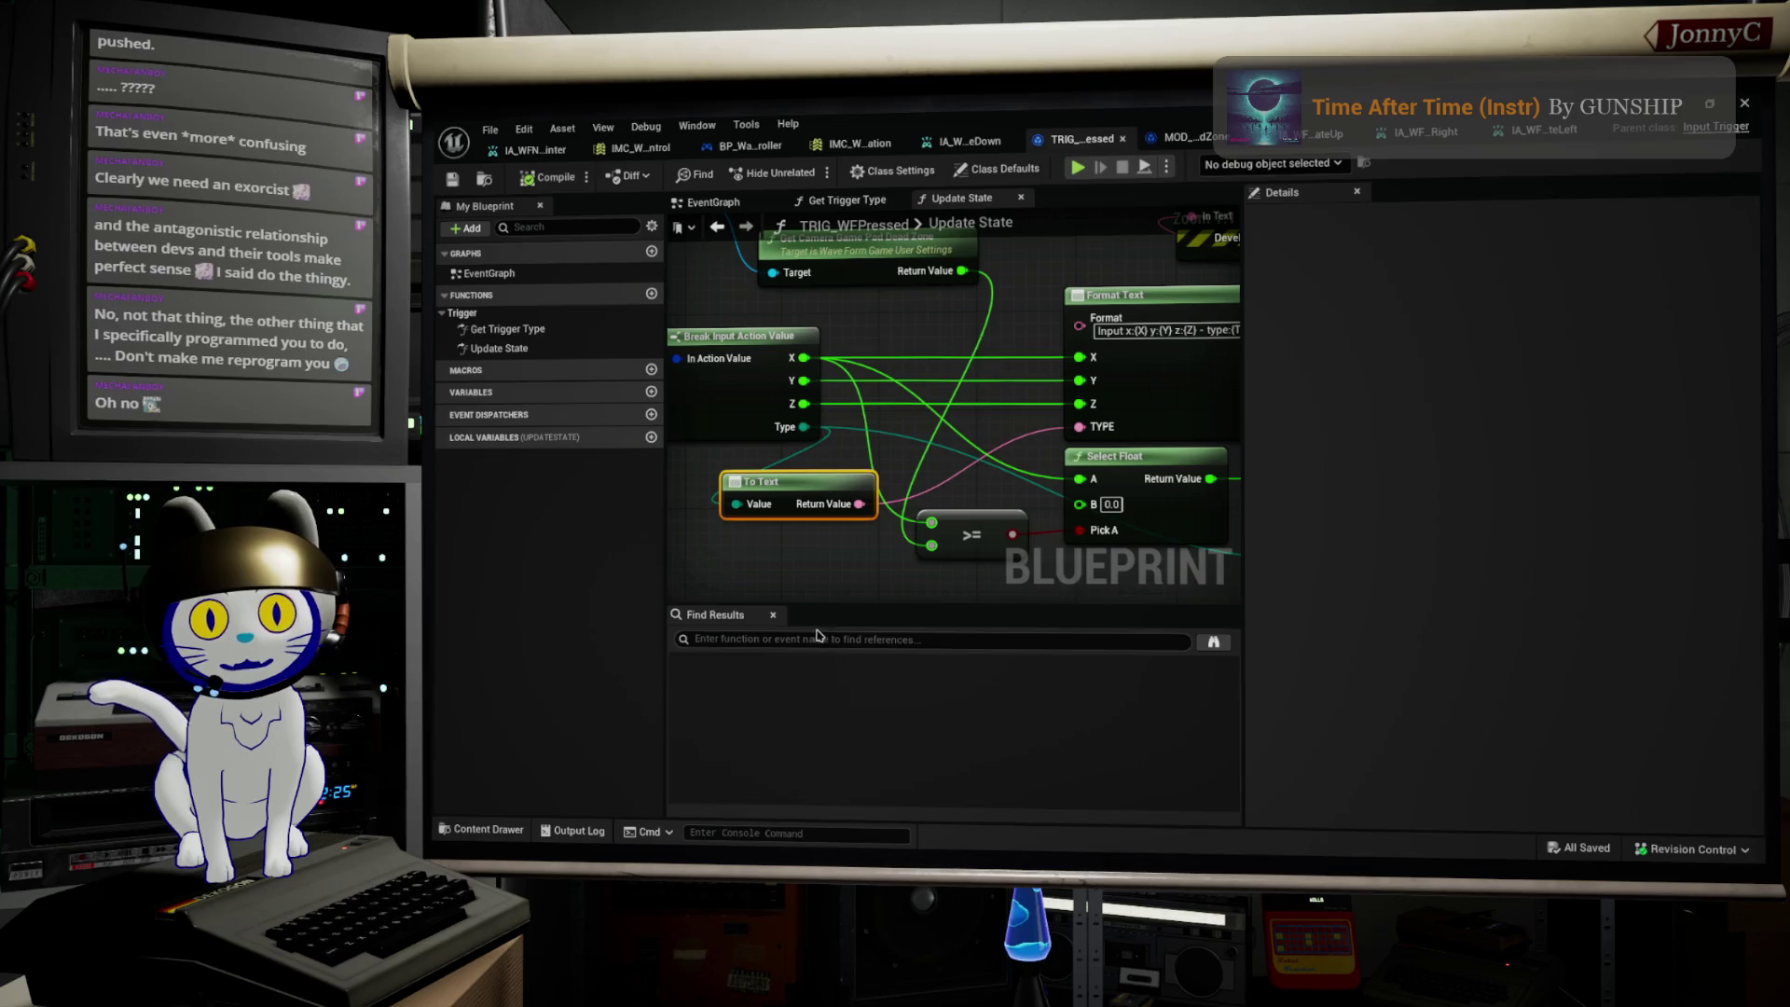
scroll(783, 573, down, 1)
right_click(790, 596)
text(trigg)
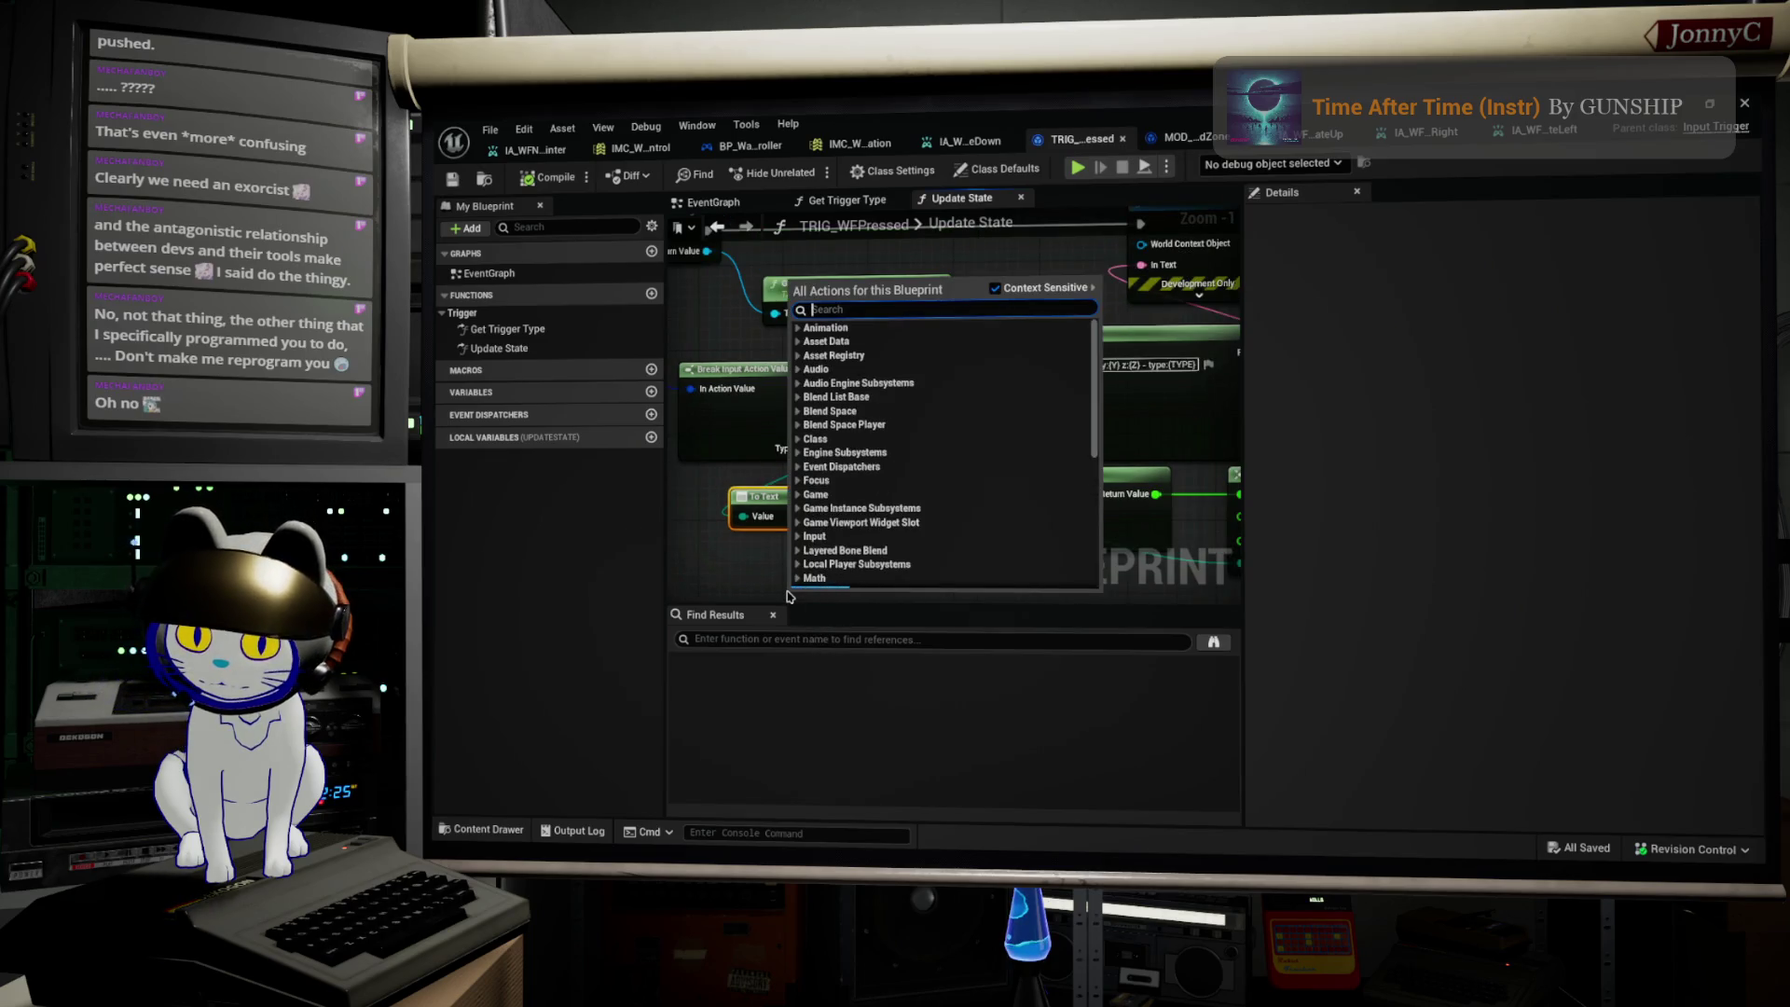
text(er)
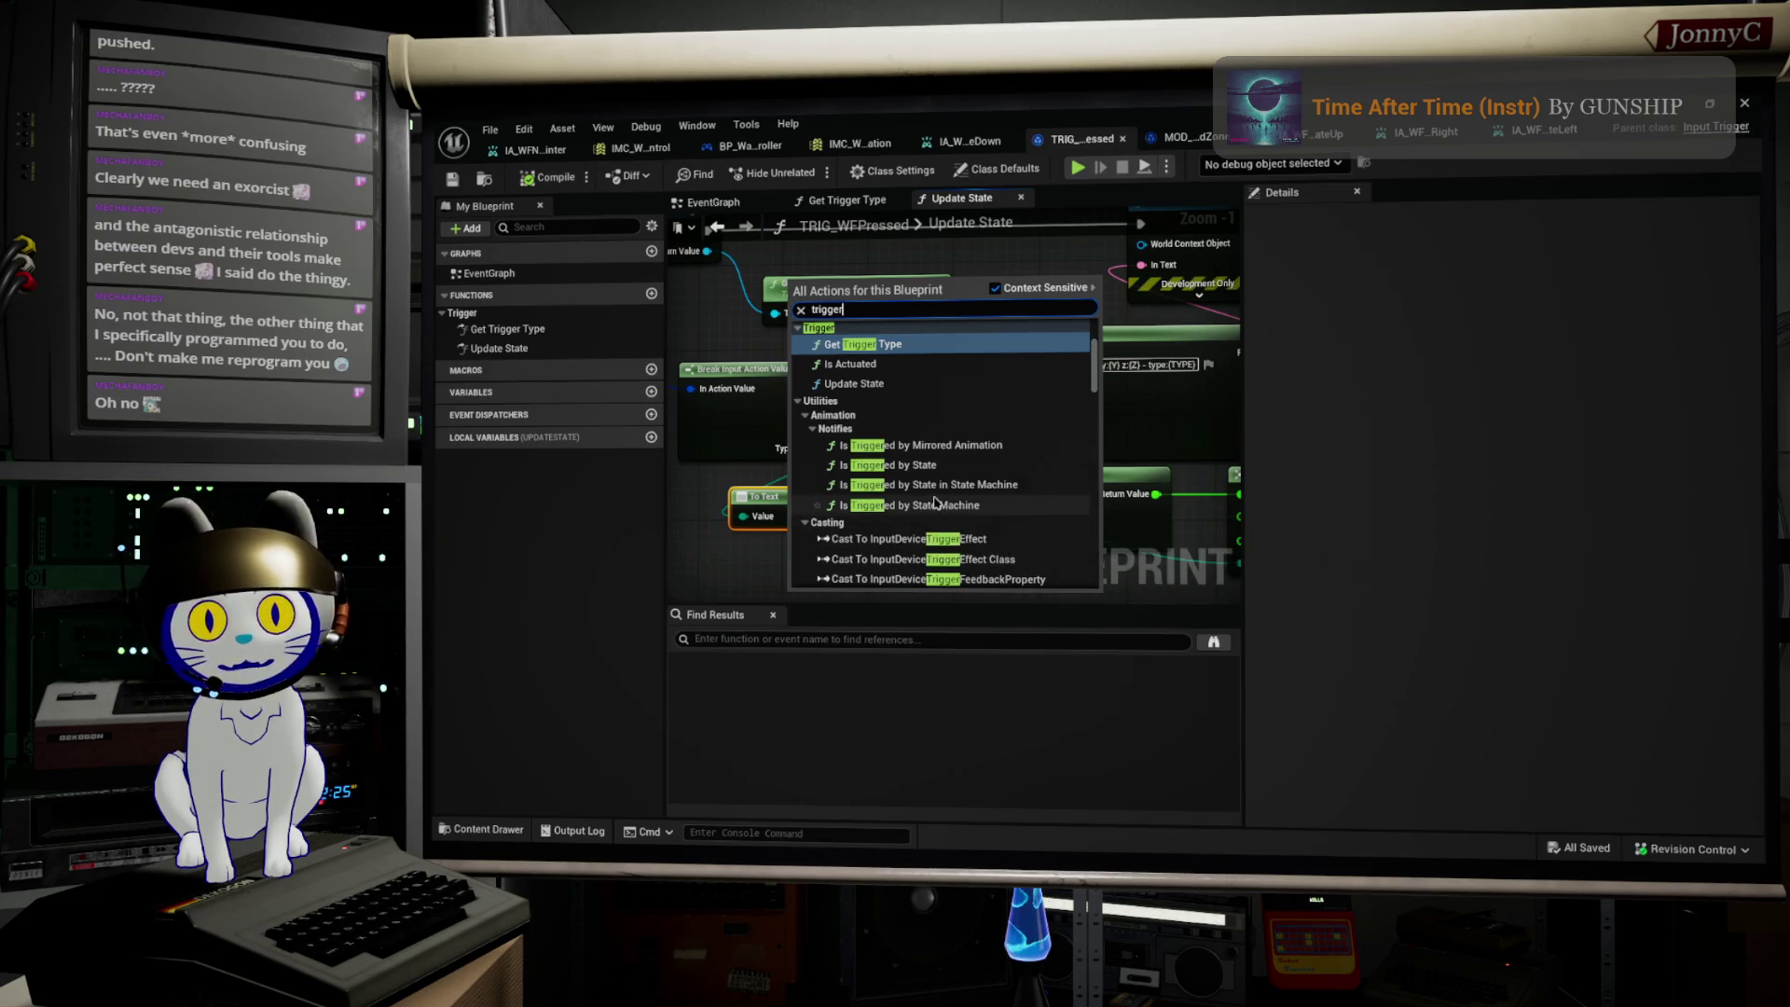
Step: Add an Is Actuated node to the Update State graph, then switch to Visual Studio Code
scroll(965, 491, down, 1)
scroll(965, 491, up, 3)
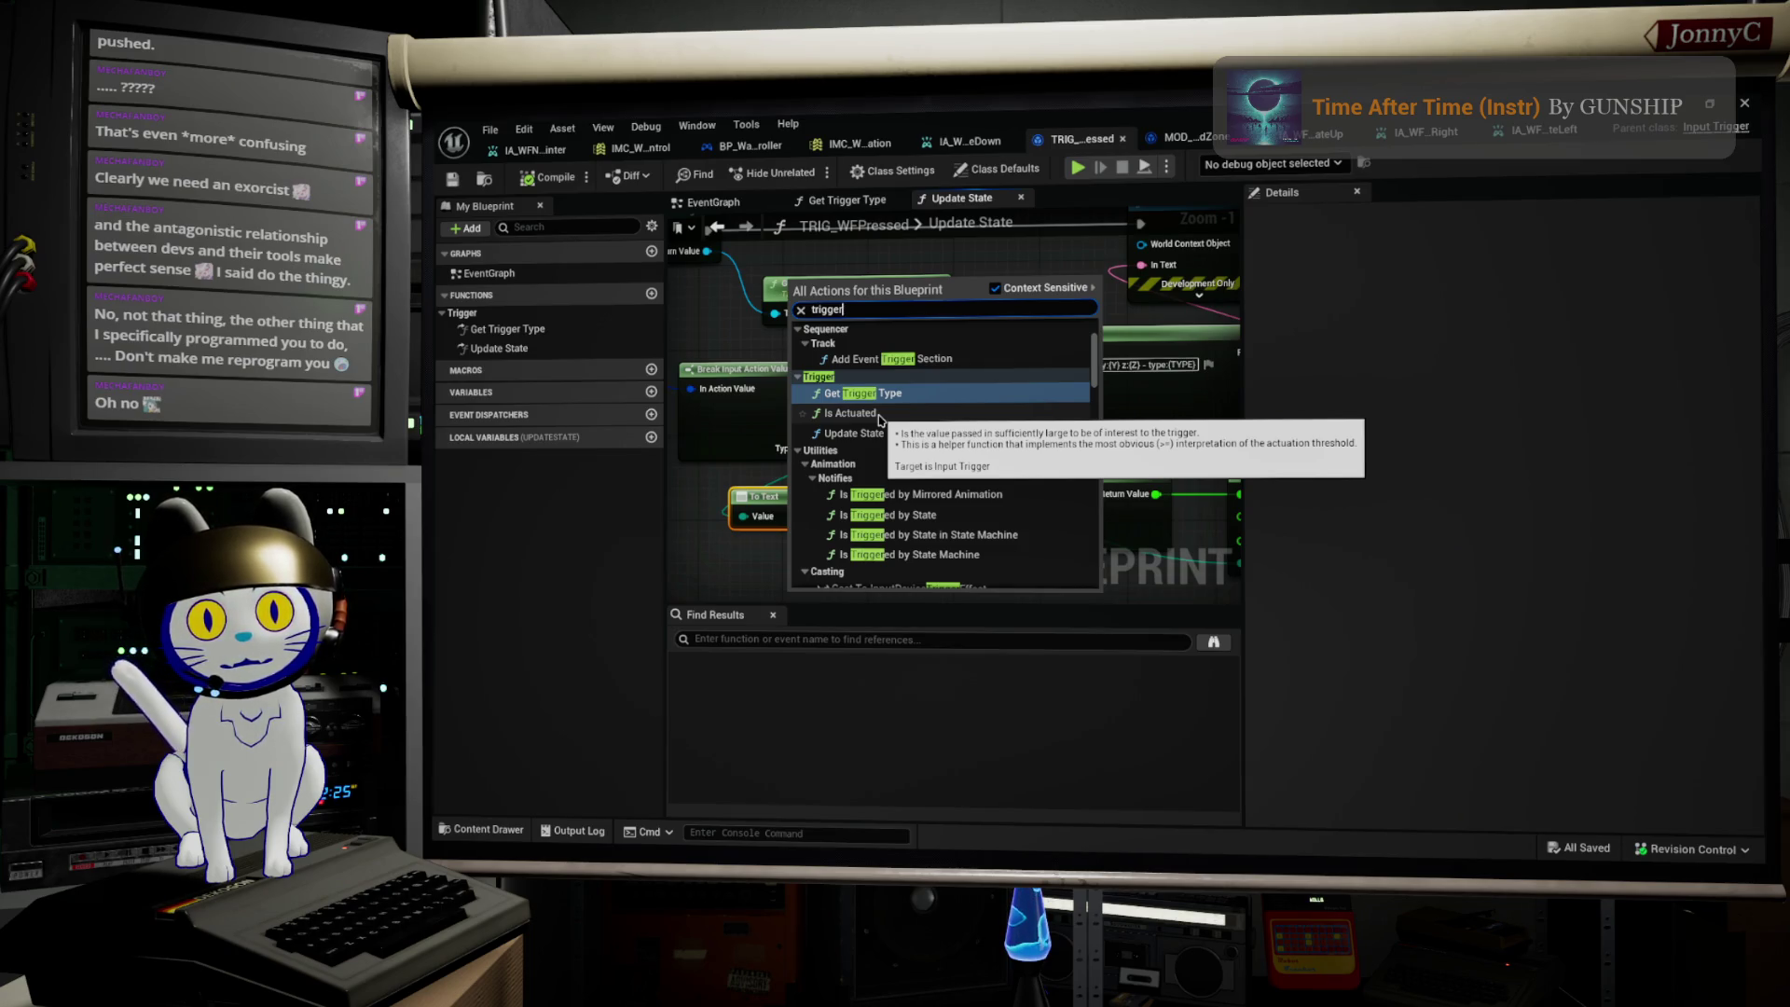
scroll(879, 421, up, 2)
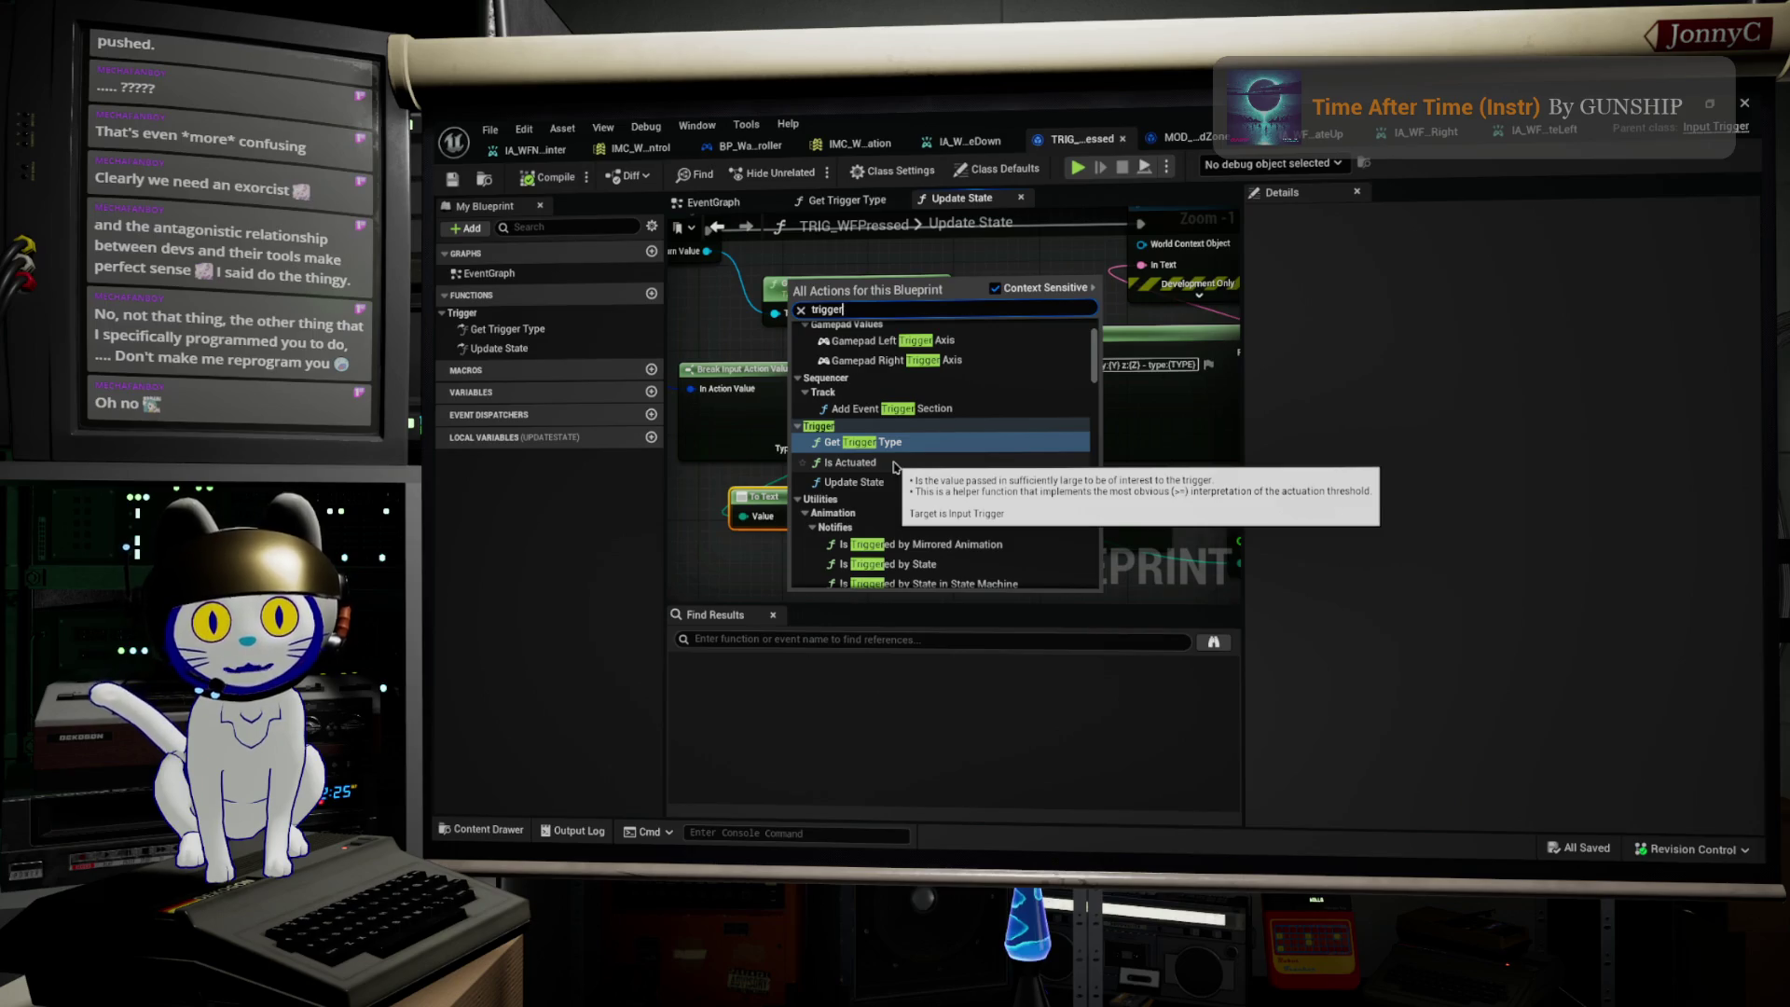
click(893, 466)
scroll(900, 471, up, 1)
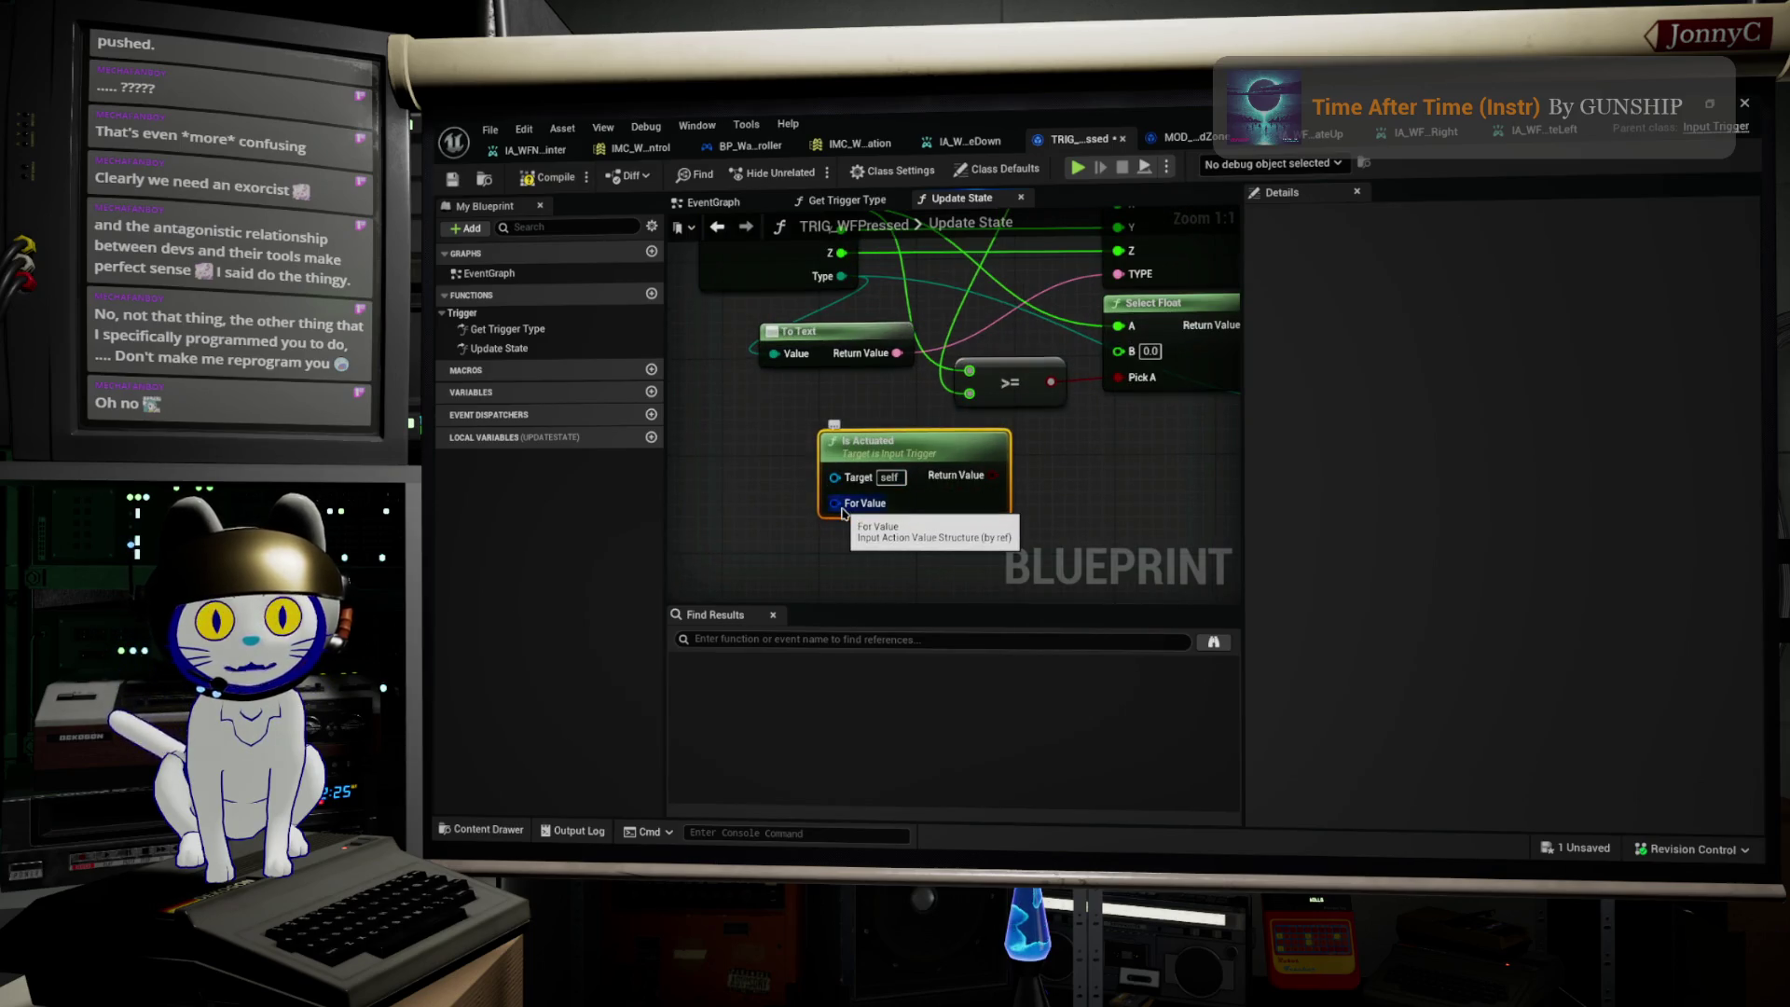
scroll(841, 510, down, 5)
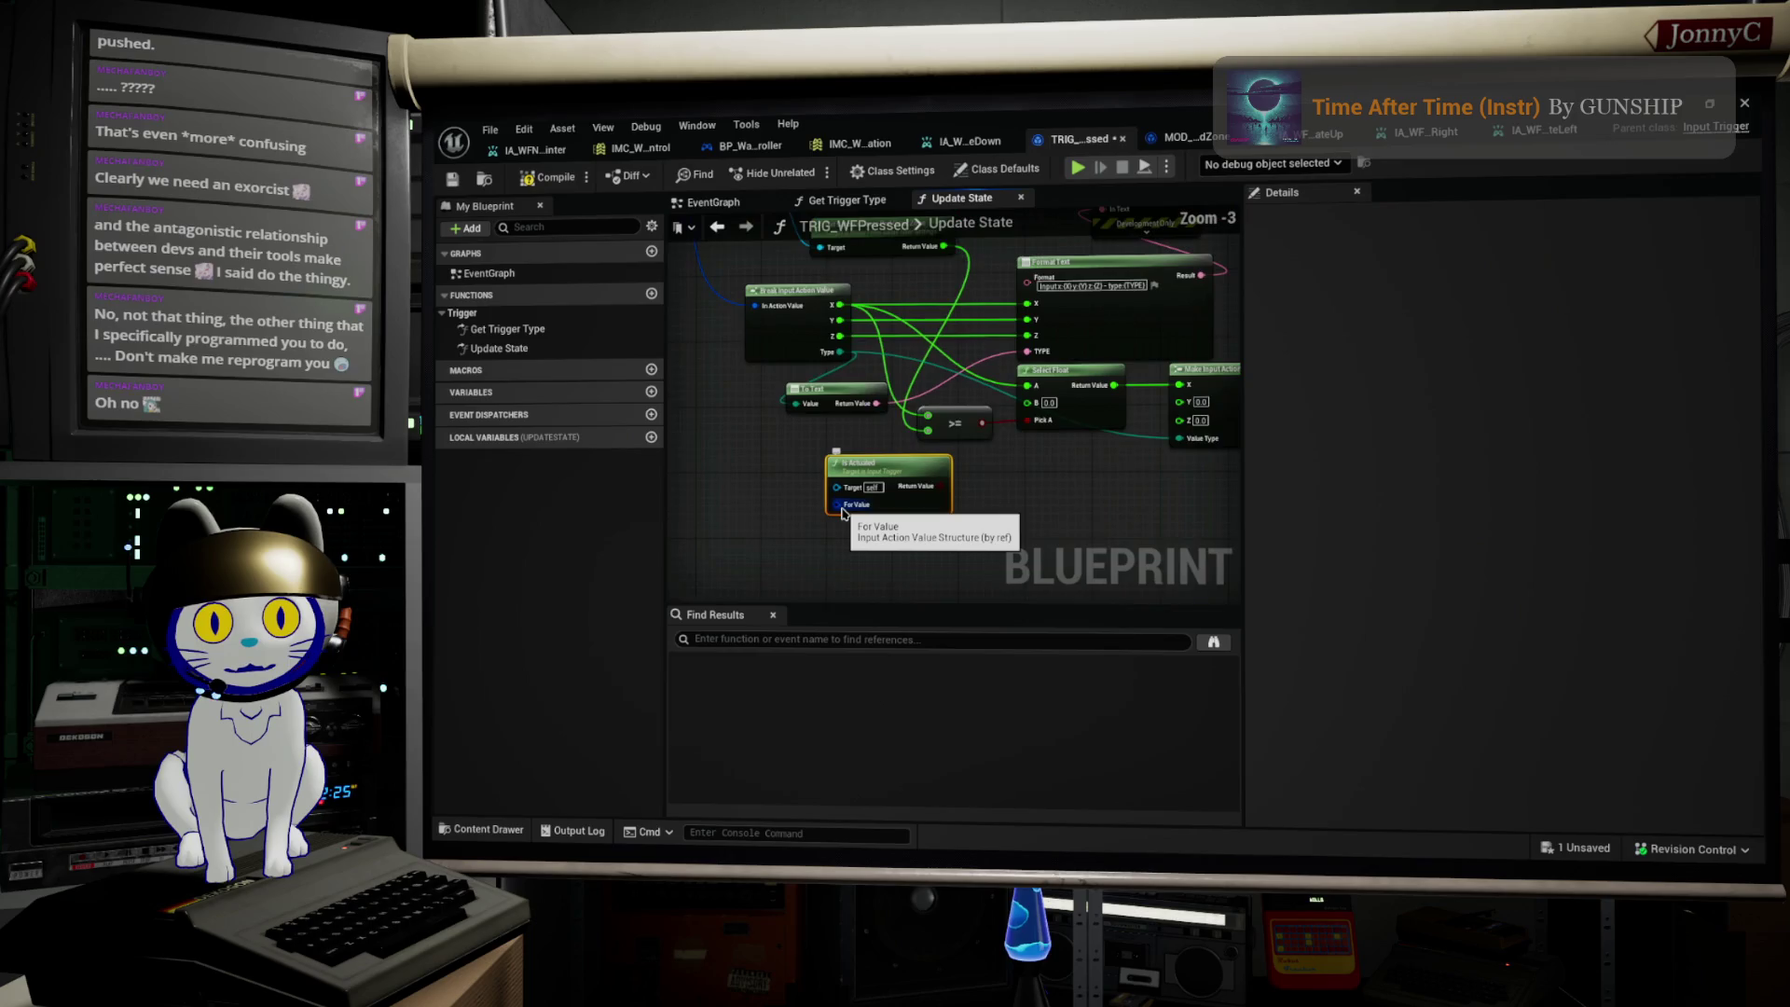
drag(883, 471, 875, 487)
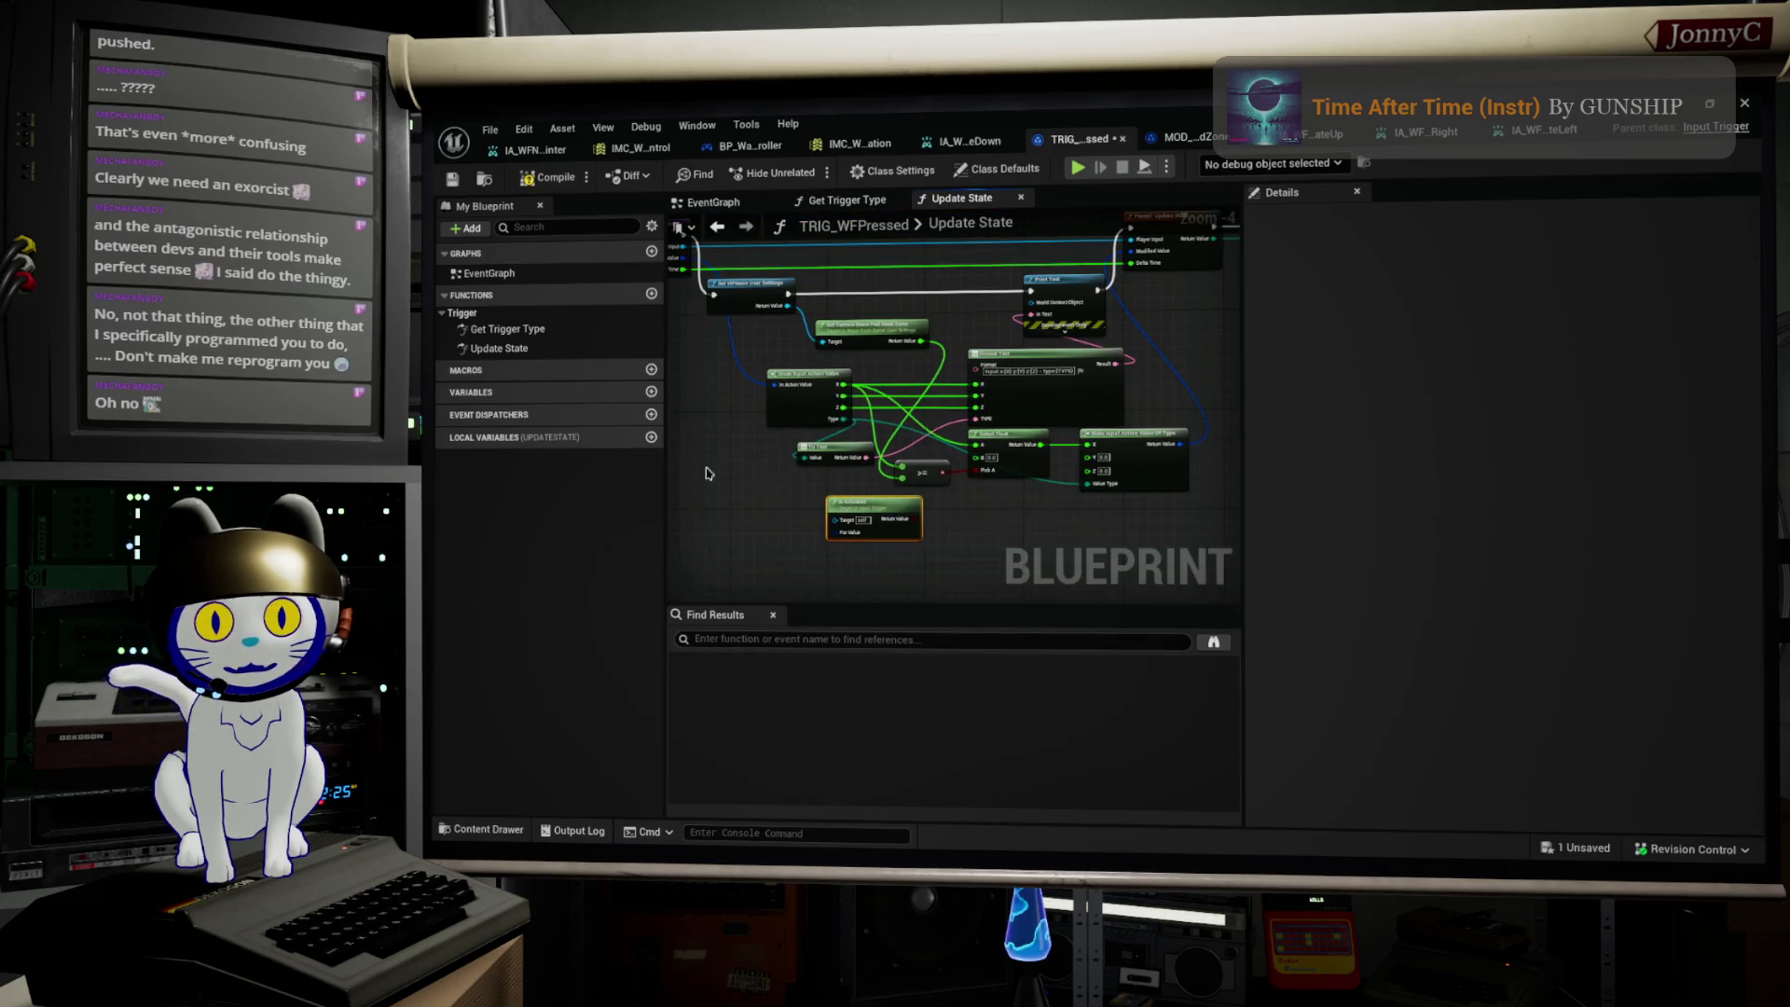
key(alt+Tab)
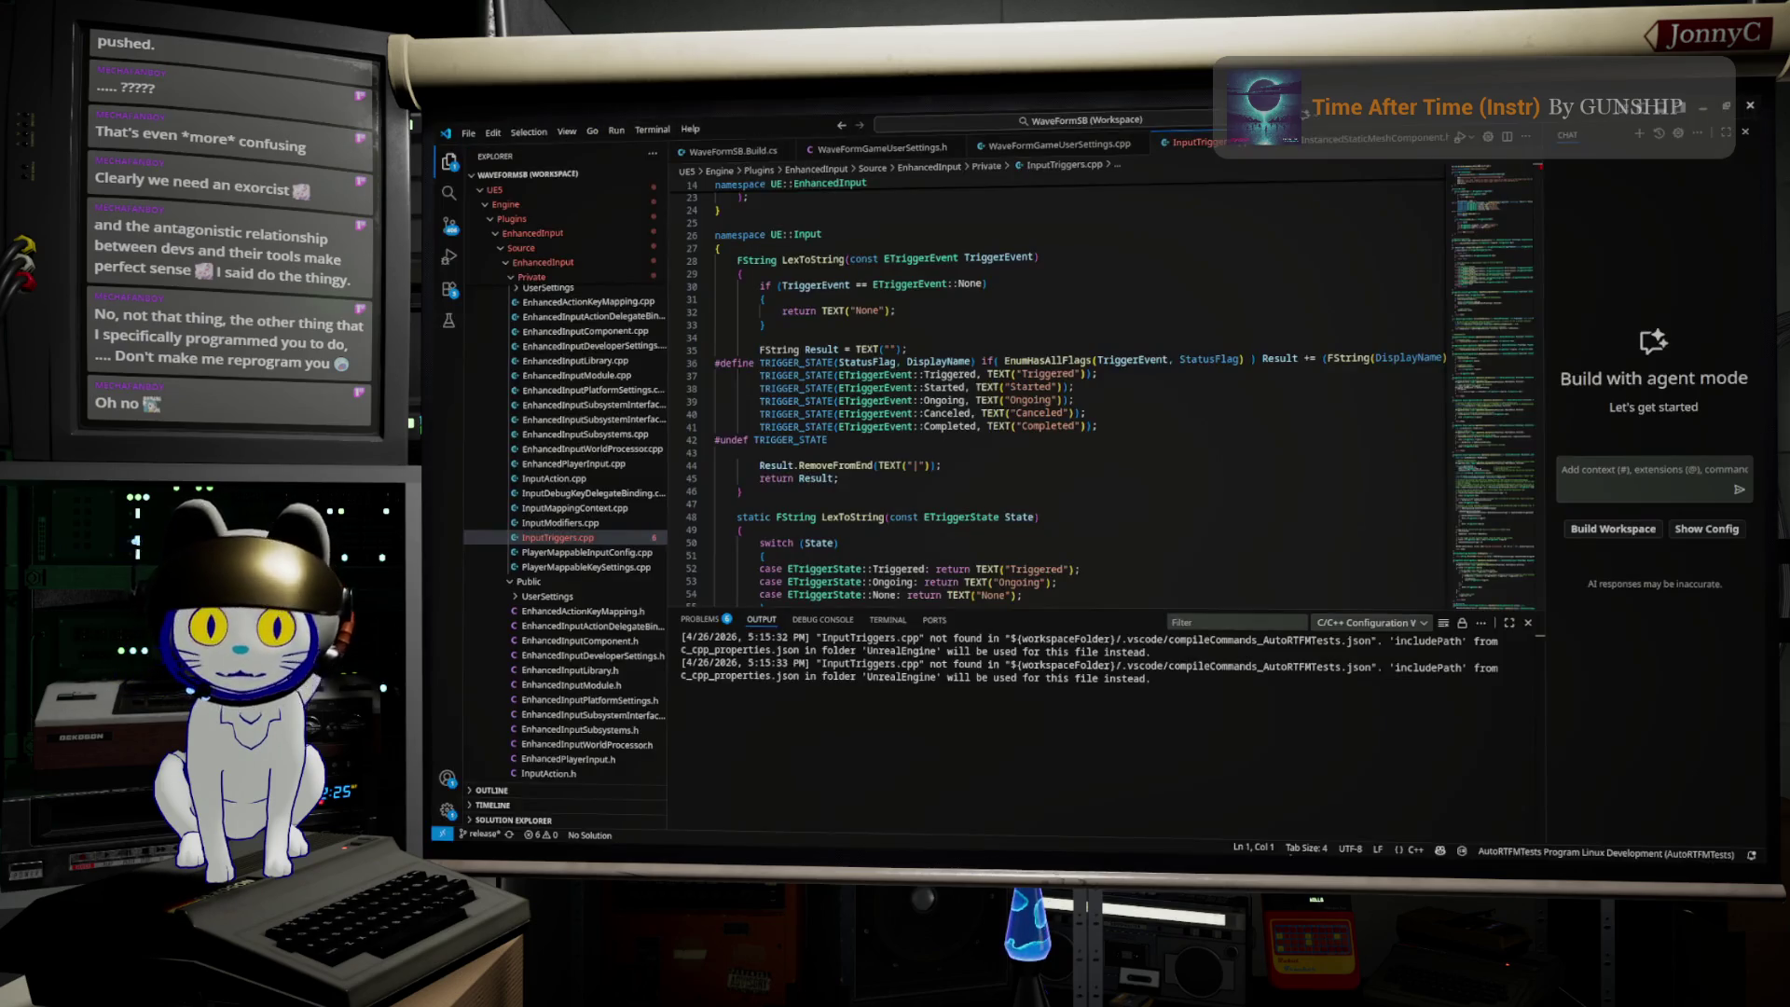
Step: Find UpdateState_Implementation in InputTriggers.cpp, highlight TRIGGER_STATE, then return to Unreal Editor
scroll(1125, 464, down, 6)
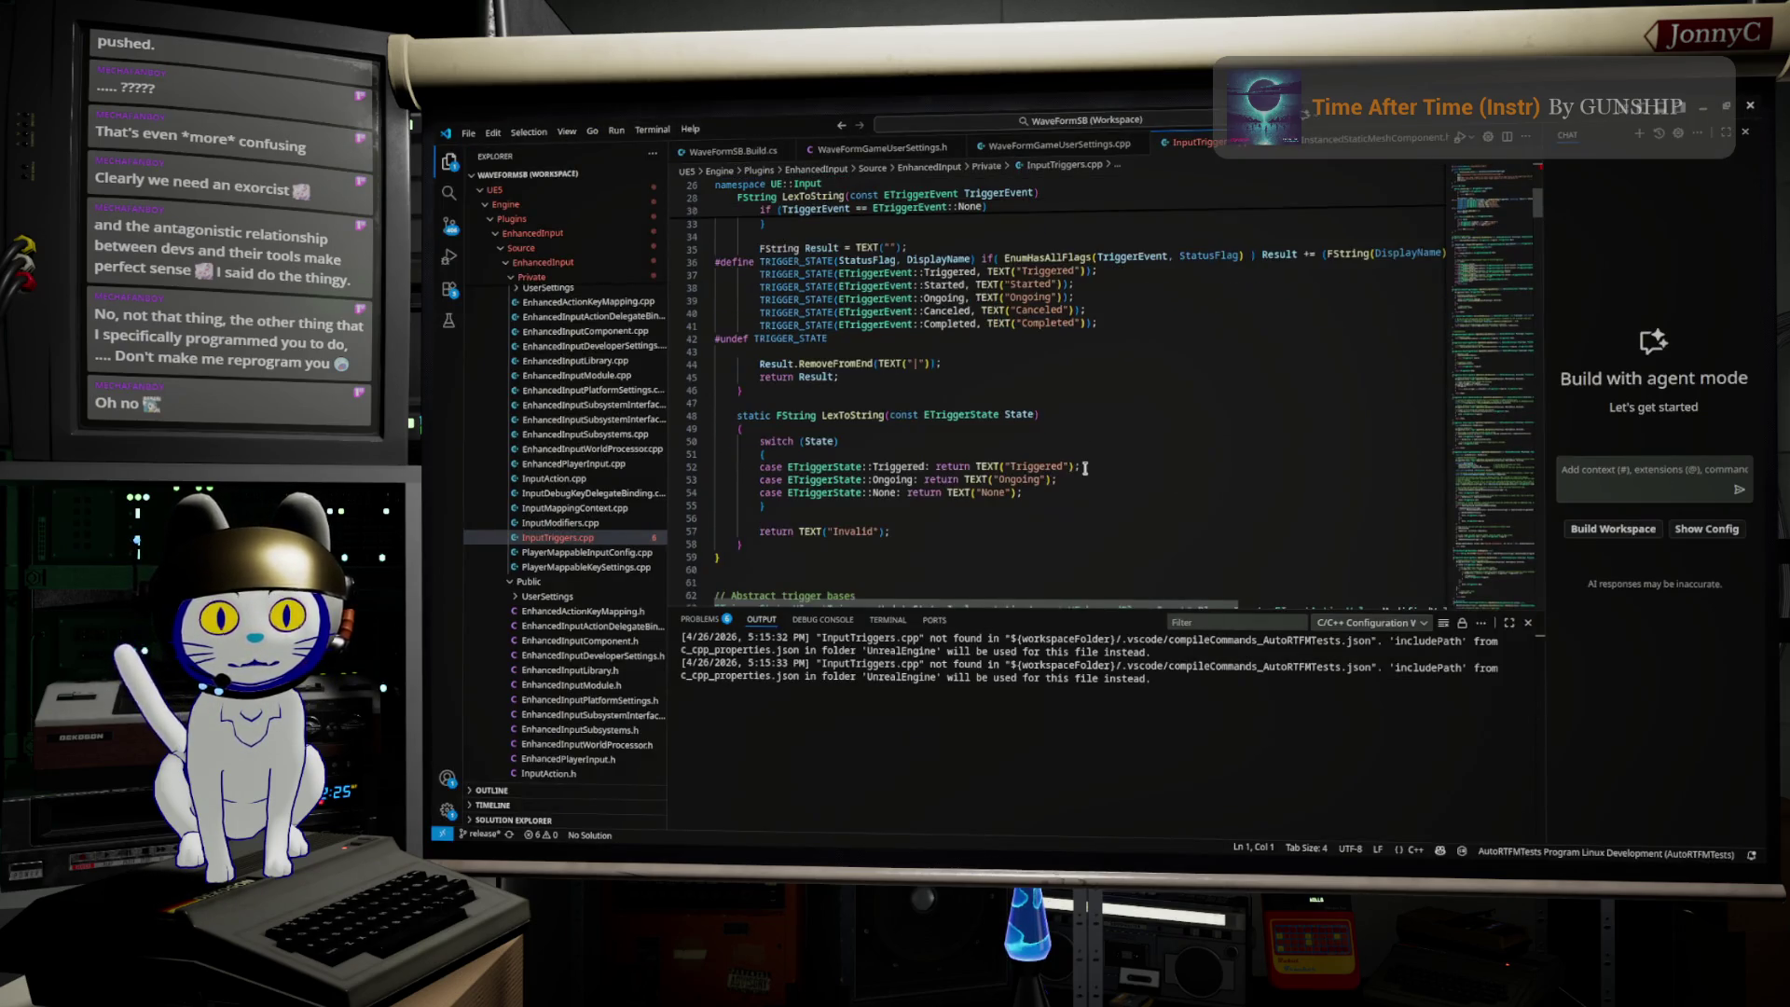
scroll(1084, 468, down, 3)
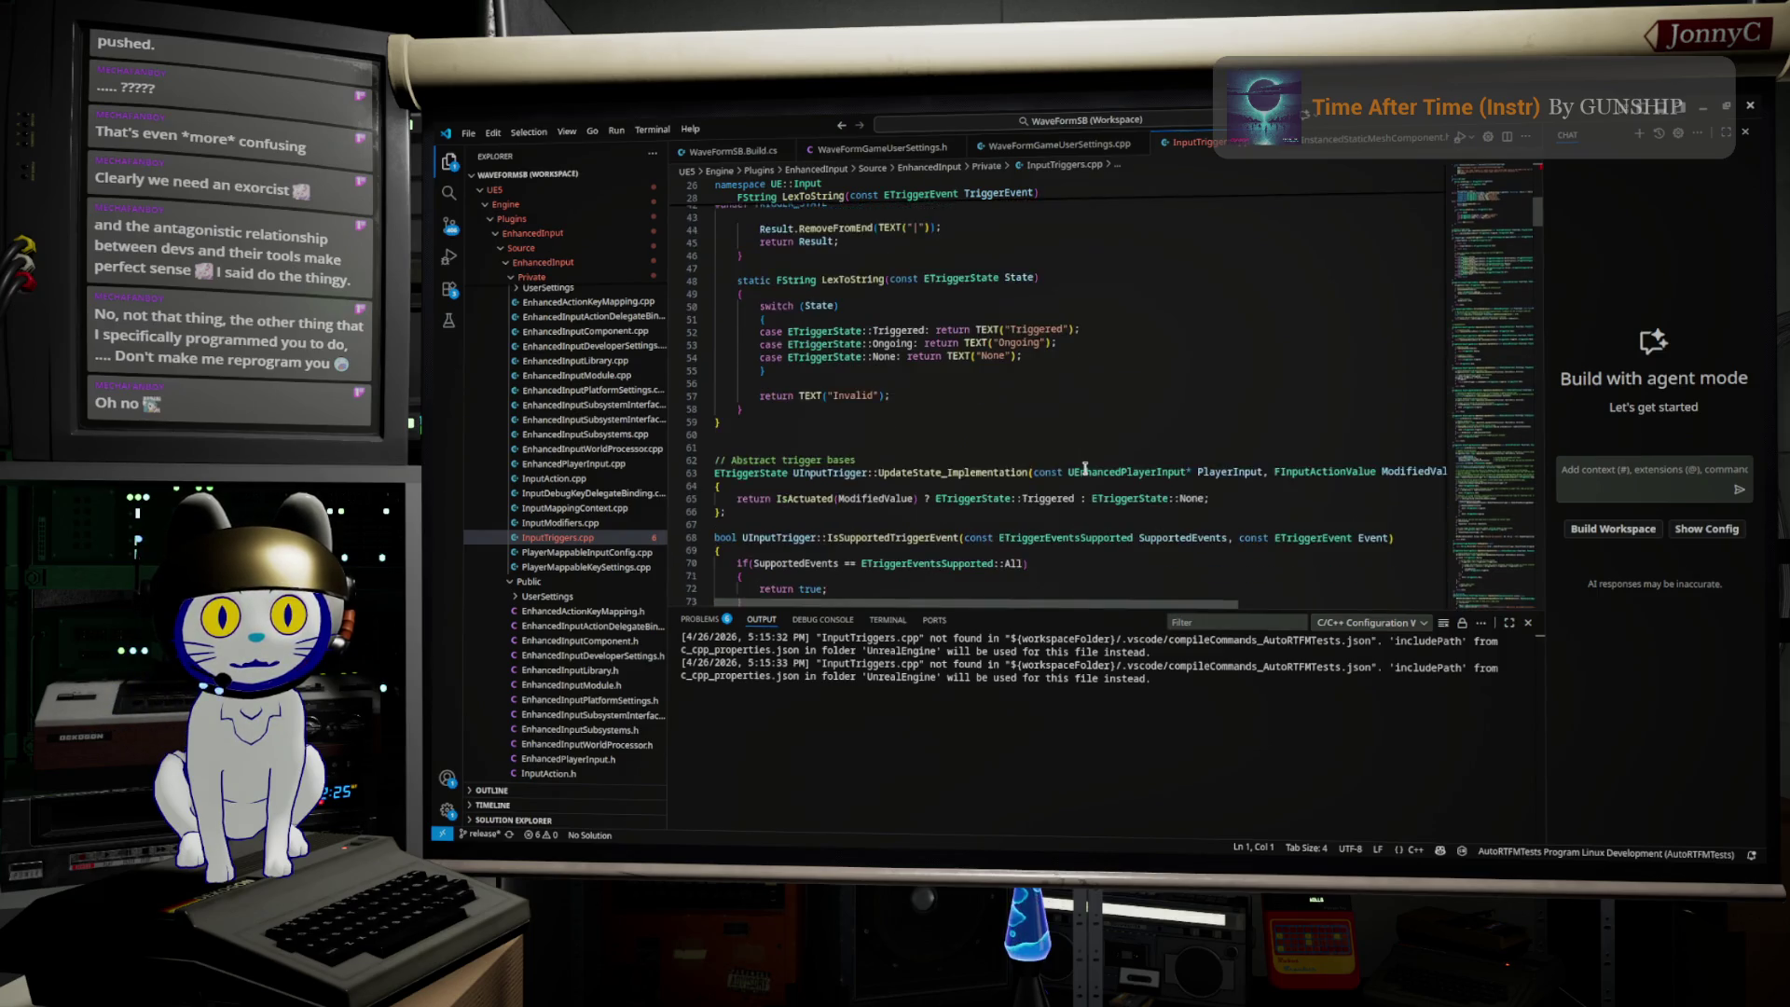
scroll(1084, 468, up, 6)
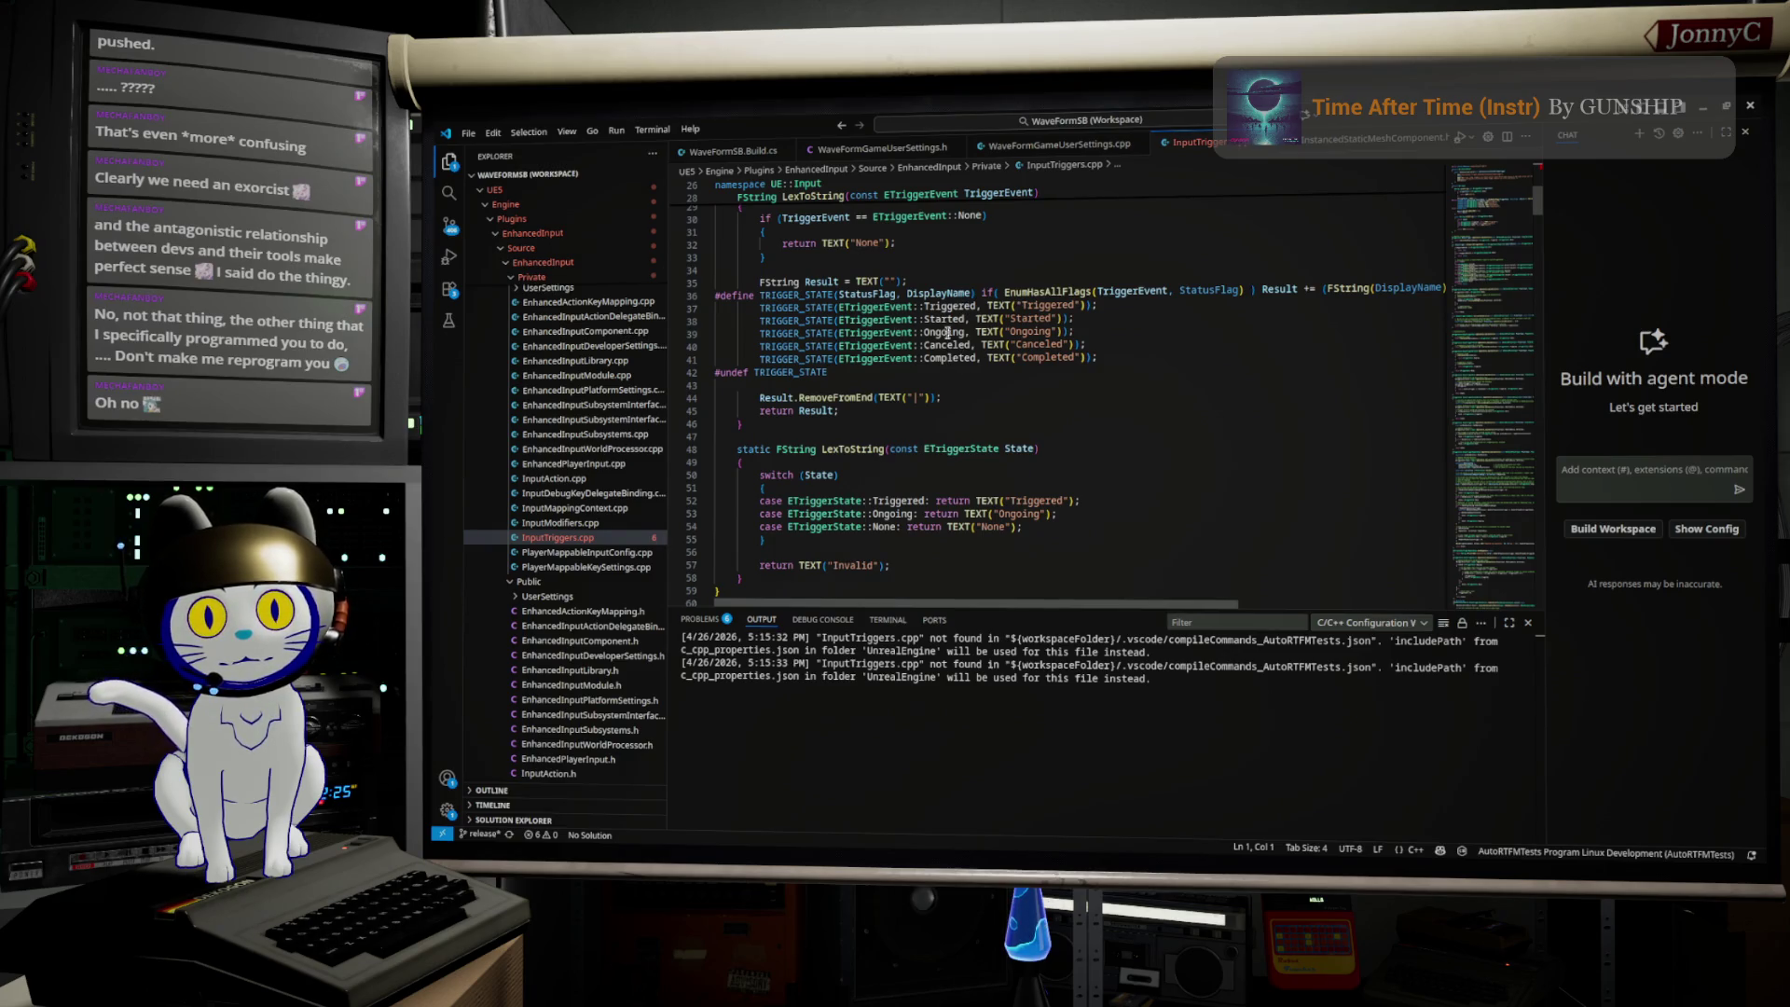
double_click(808, 308)
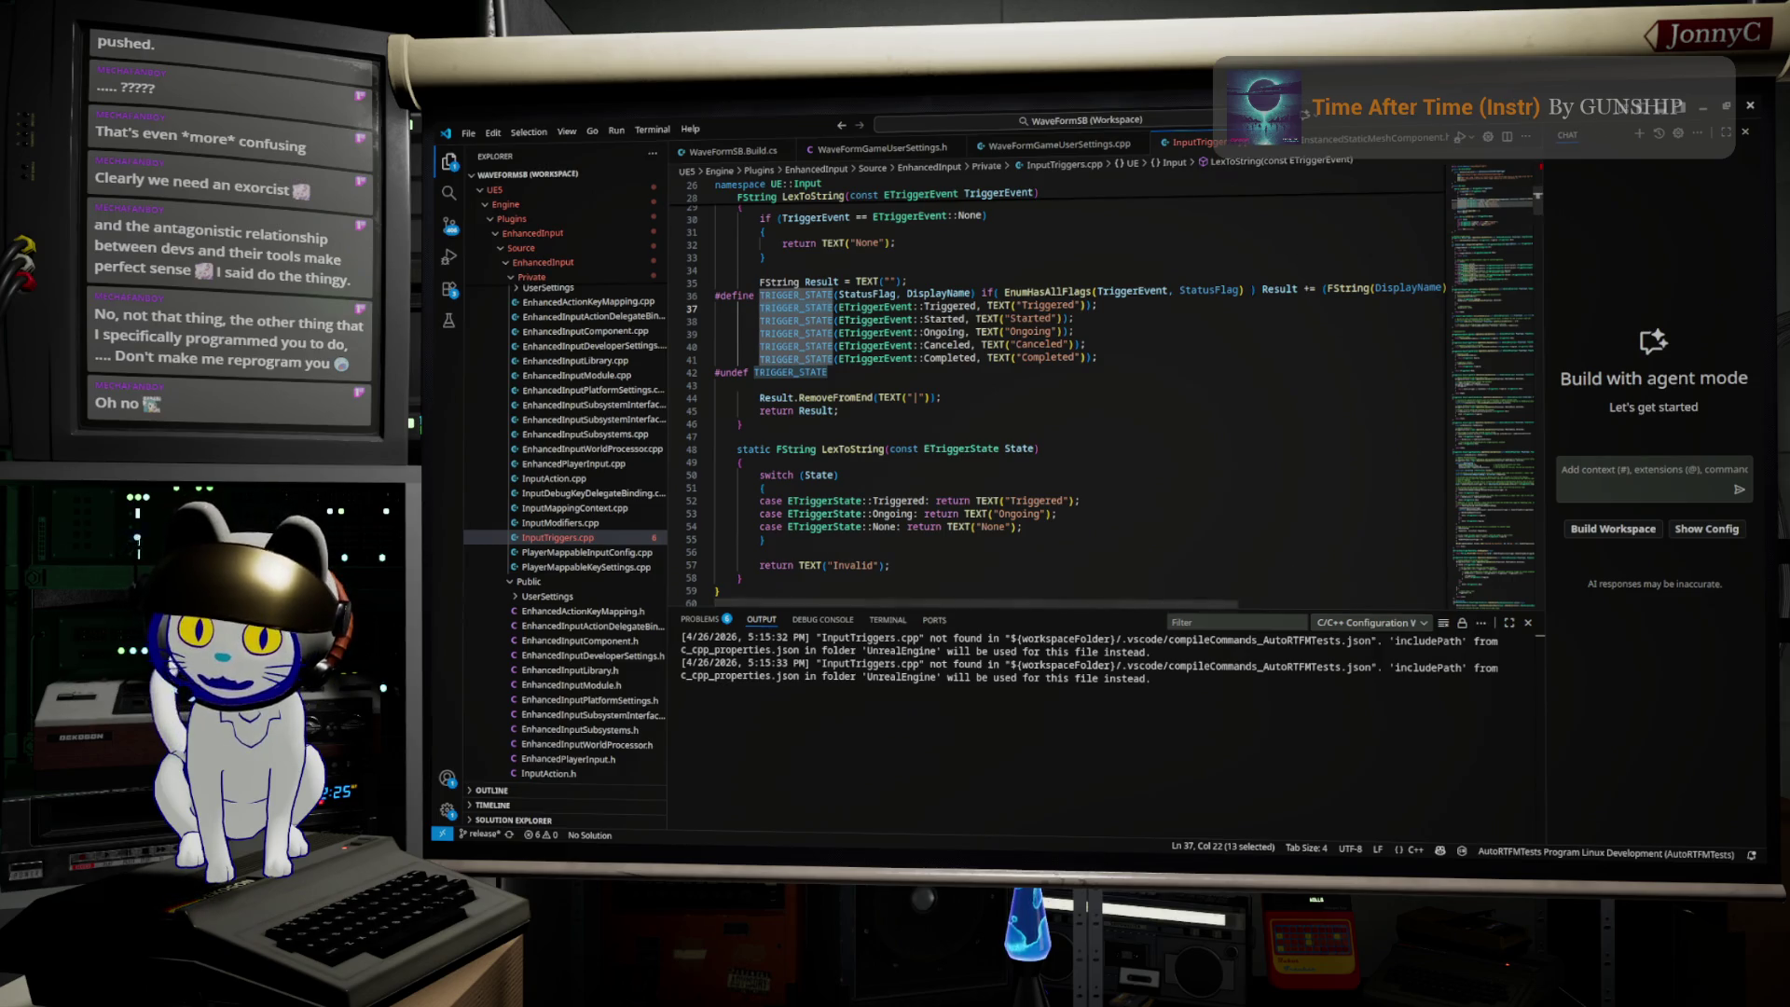
key(alt+Tab)
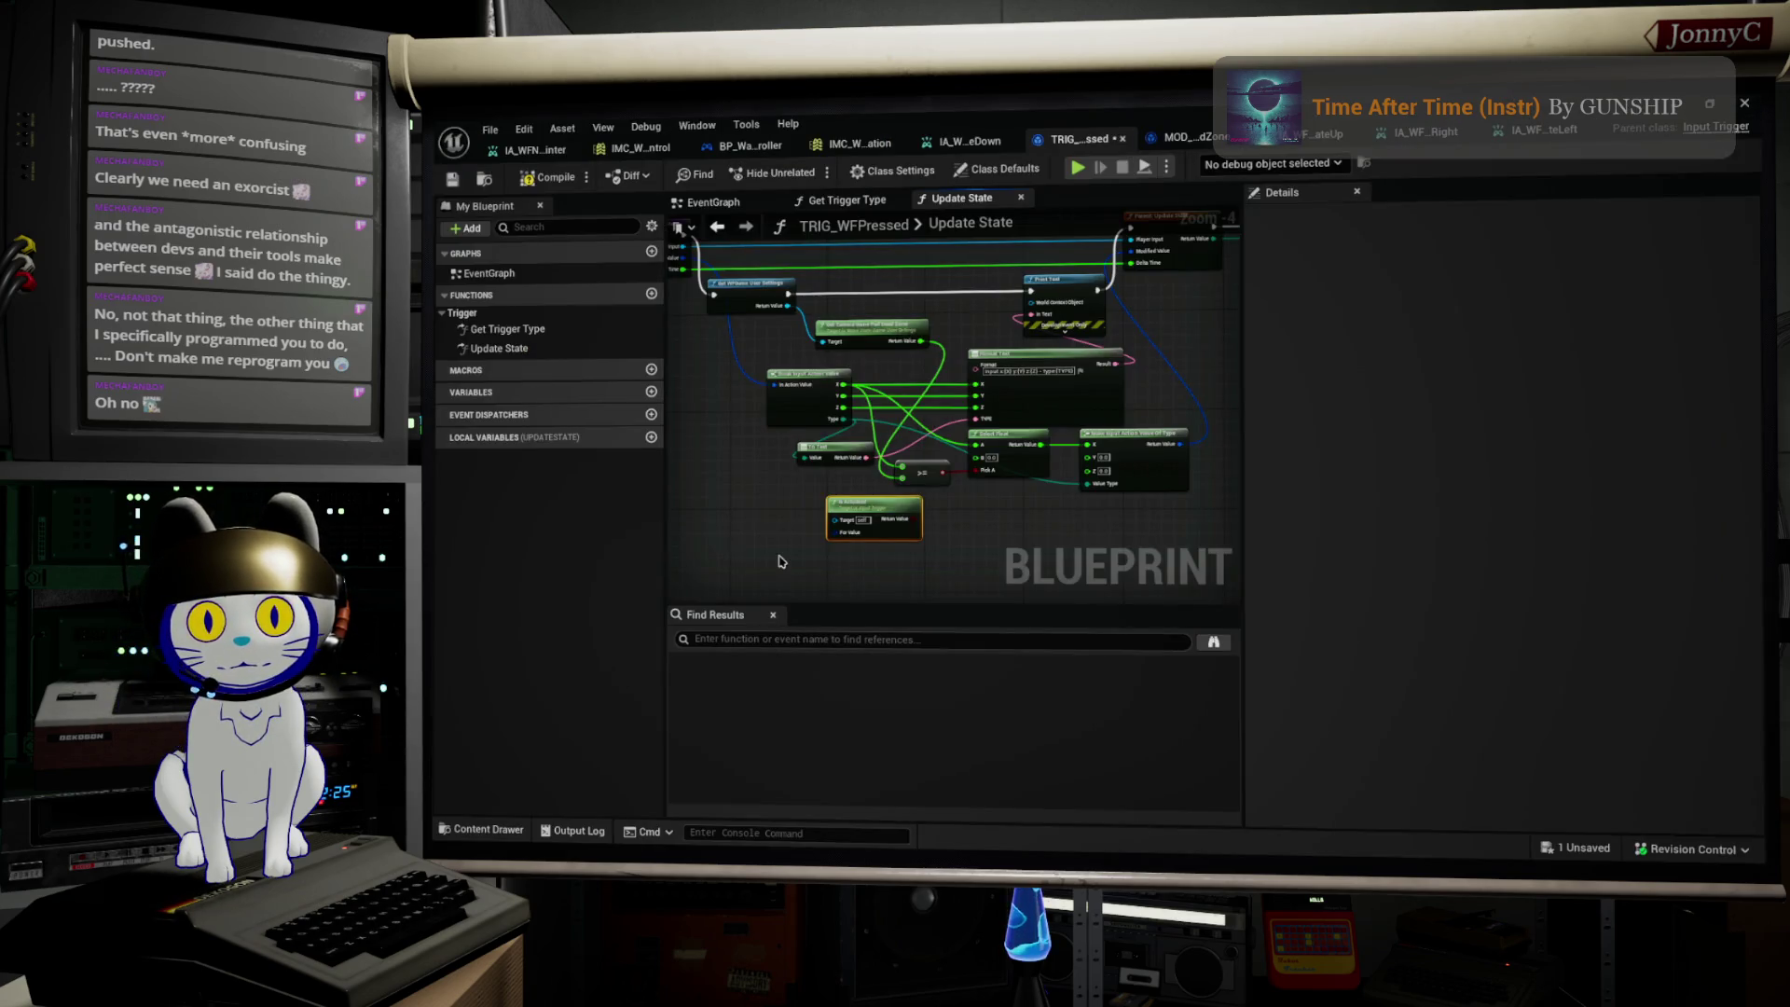
scroll(781, 560, up, 3)
right_click(781, 560)
text(t)
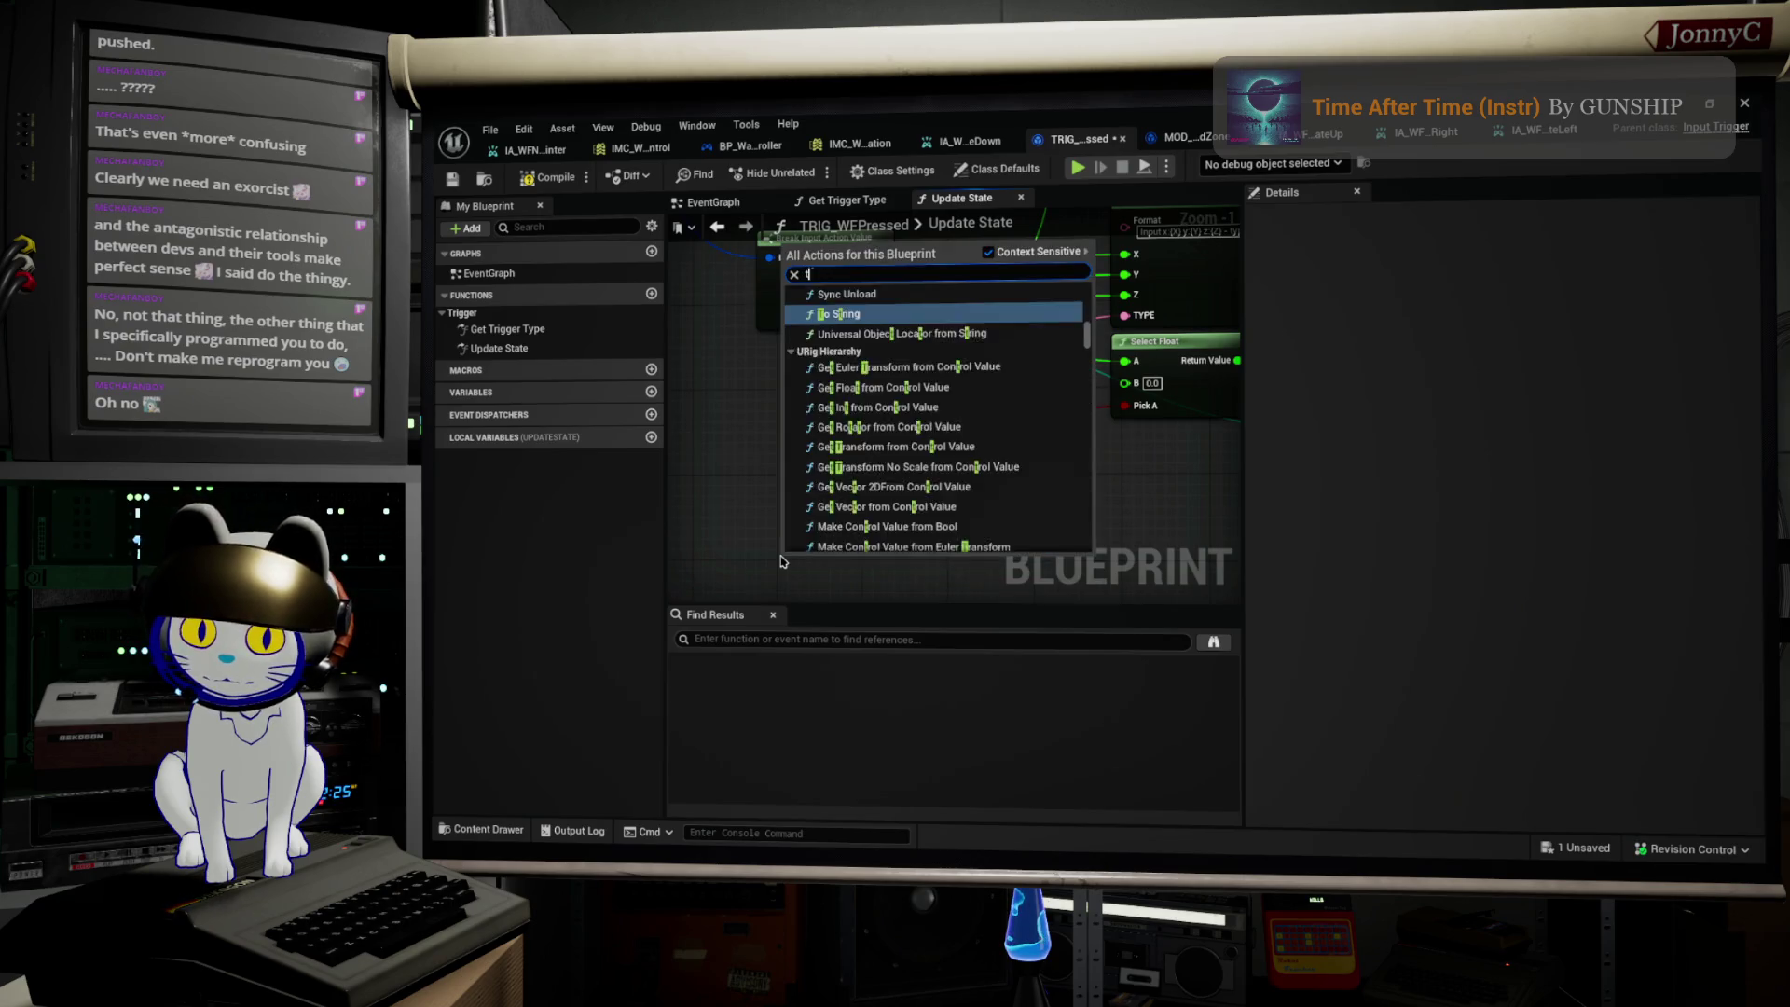
text(riggerstat)
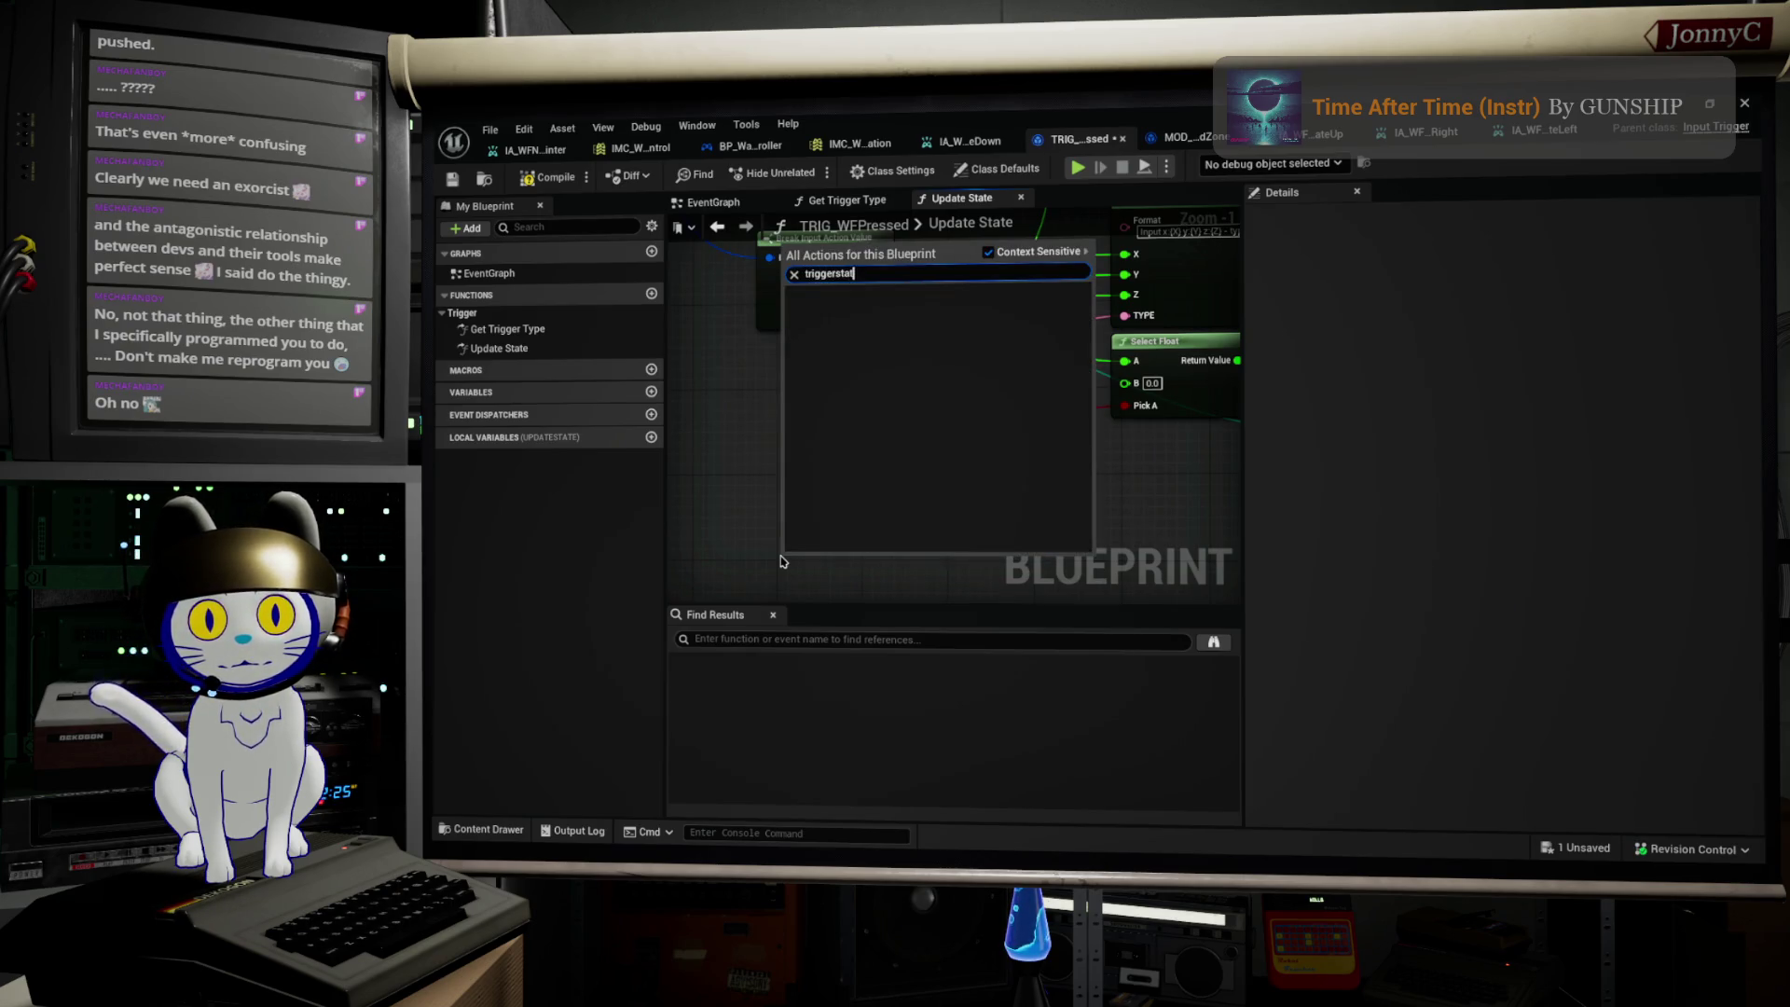
key(BackSpace)
key(BackSpace)
key(BackSpace)
key(BackSpace)
text( state)
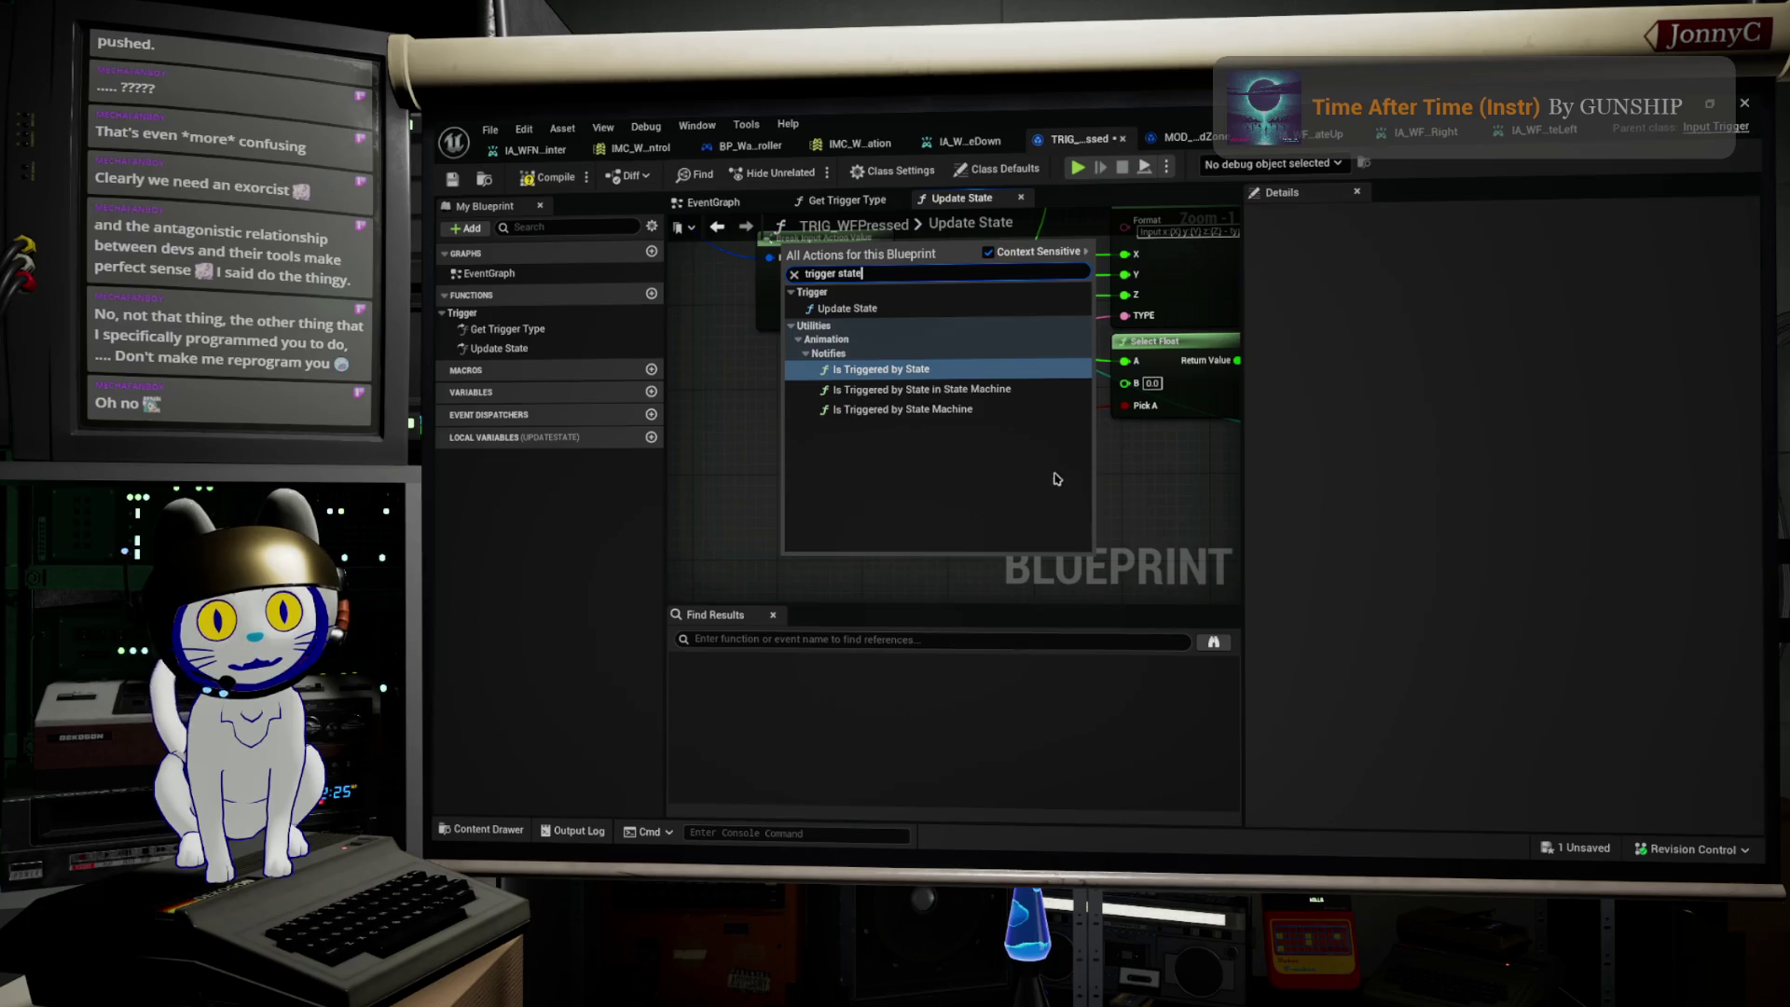
scroll(1155, 504, down, 2)
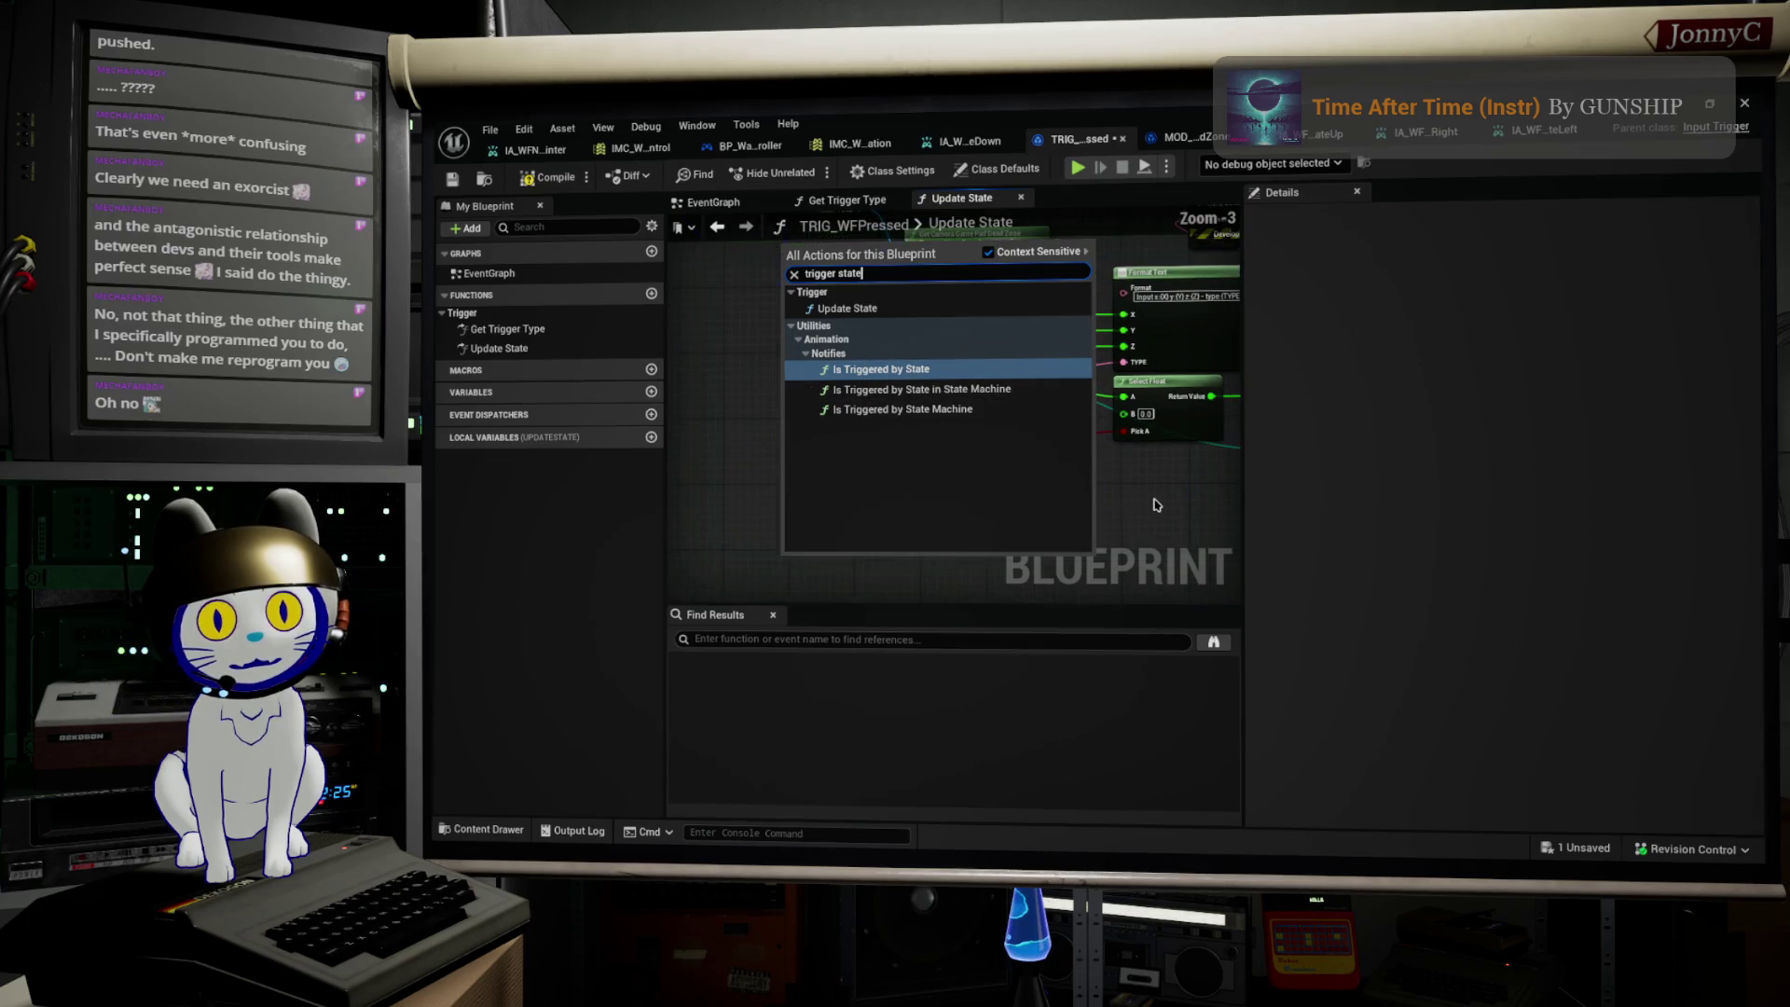
click(1155, 503)
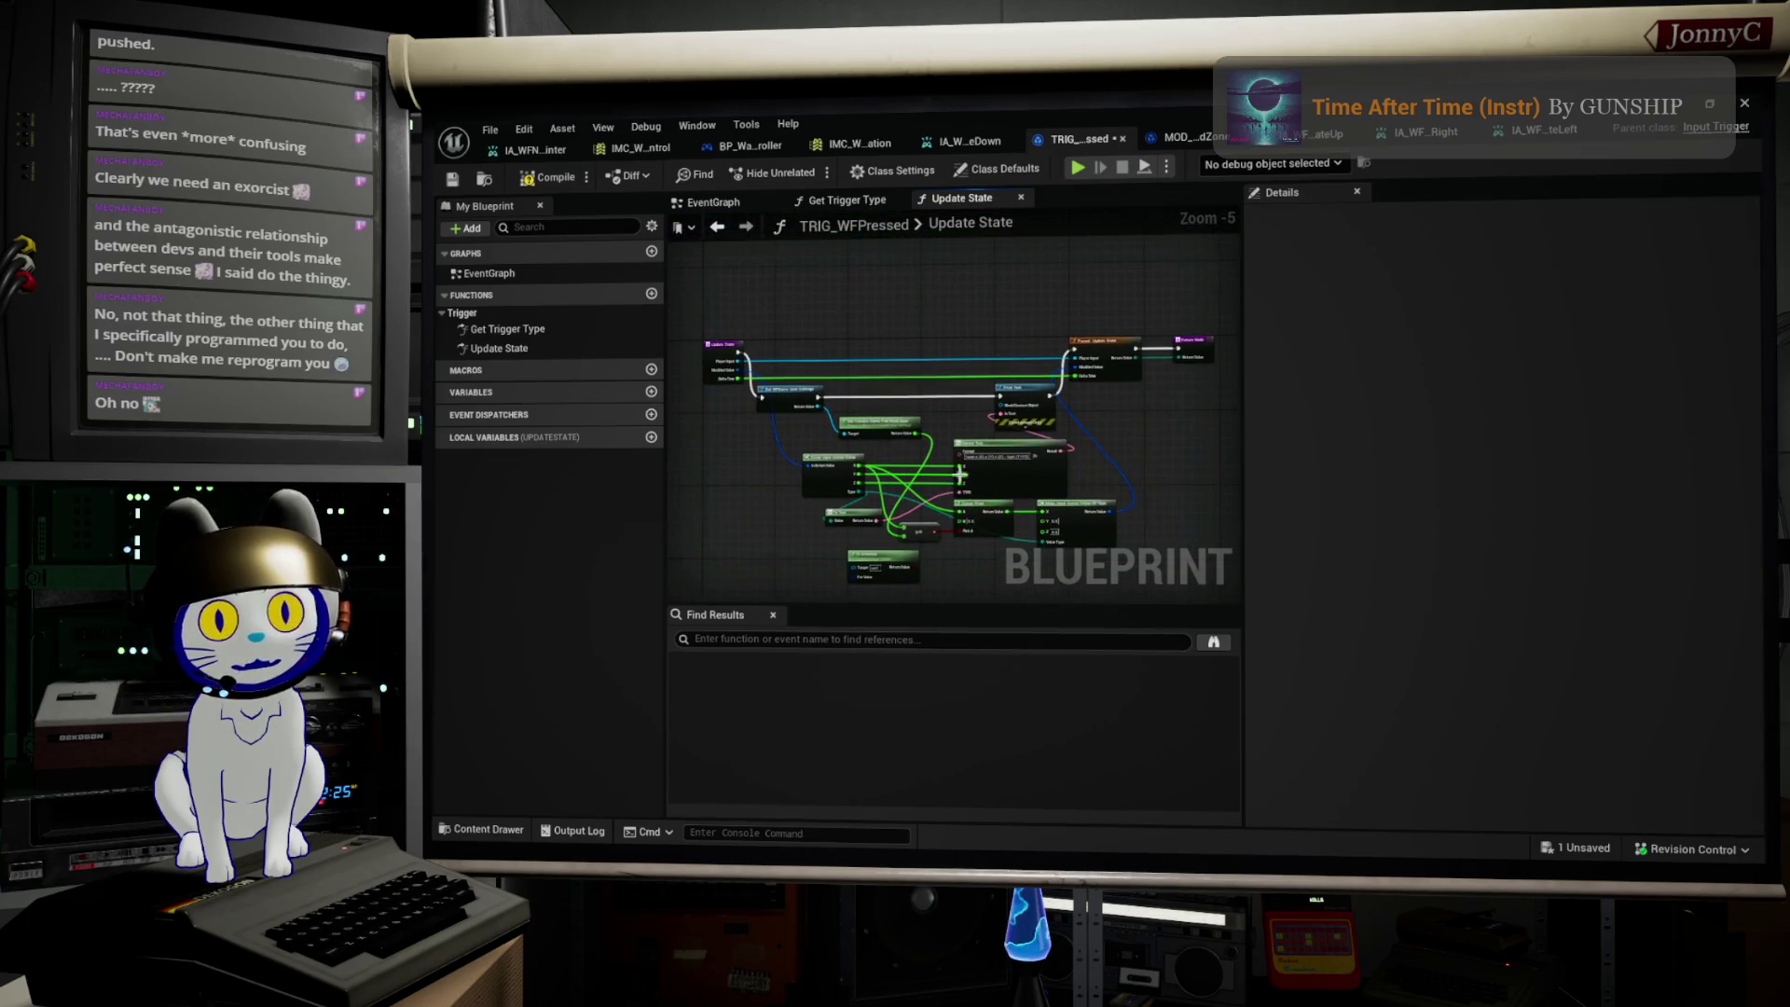
Step: Pan and zoom TRIG_WFPressed's Update State graph to bring the Return Node into view
scroll(1074, 379, up, 1)
scroll(1074, 379, down, 1)
drag(1074, 380, 1063, 335)
scroll(1063, 336, up, 1)
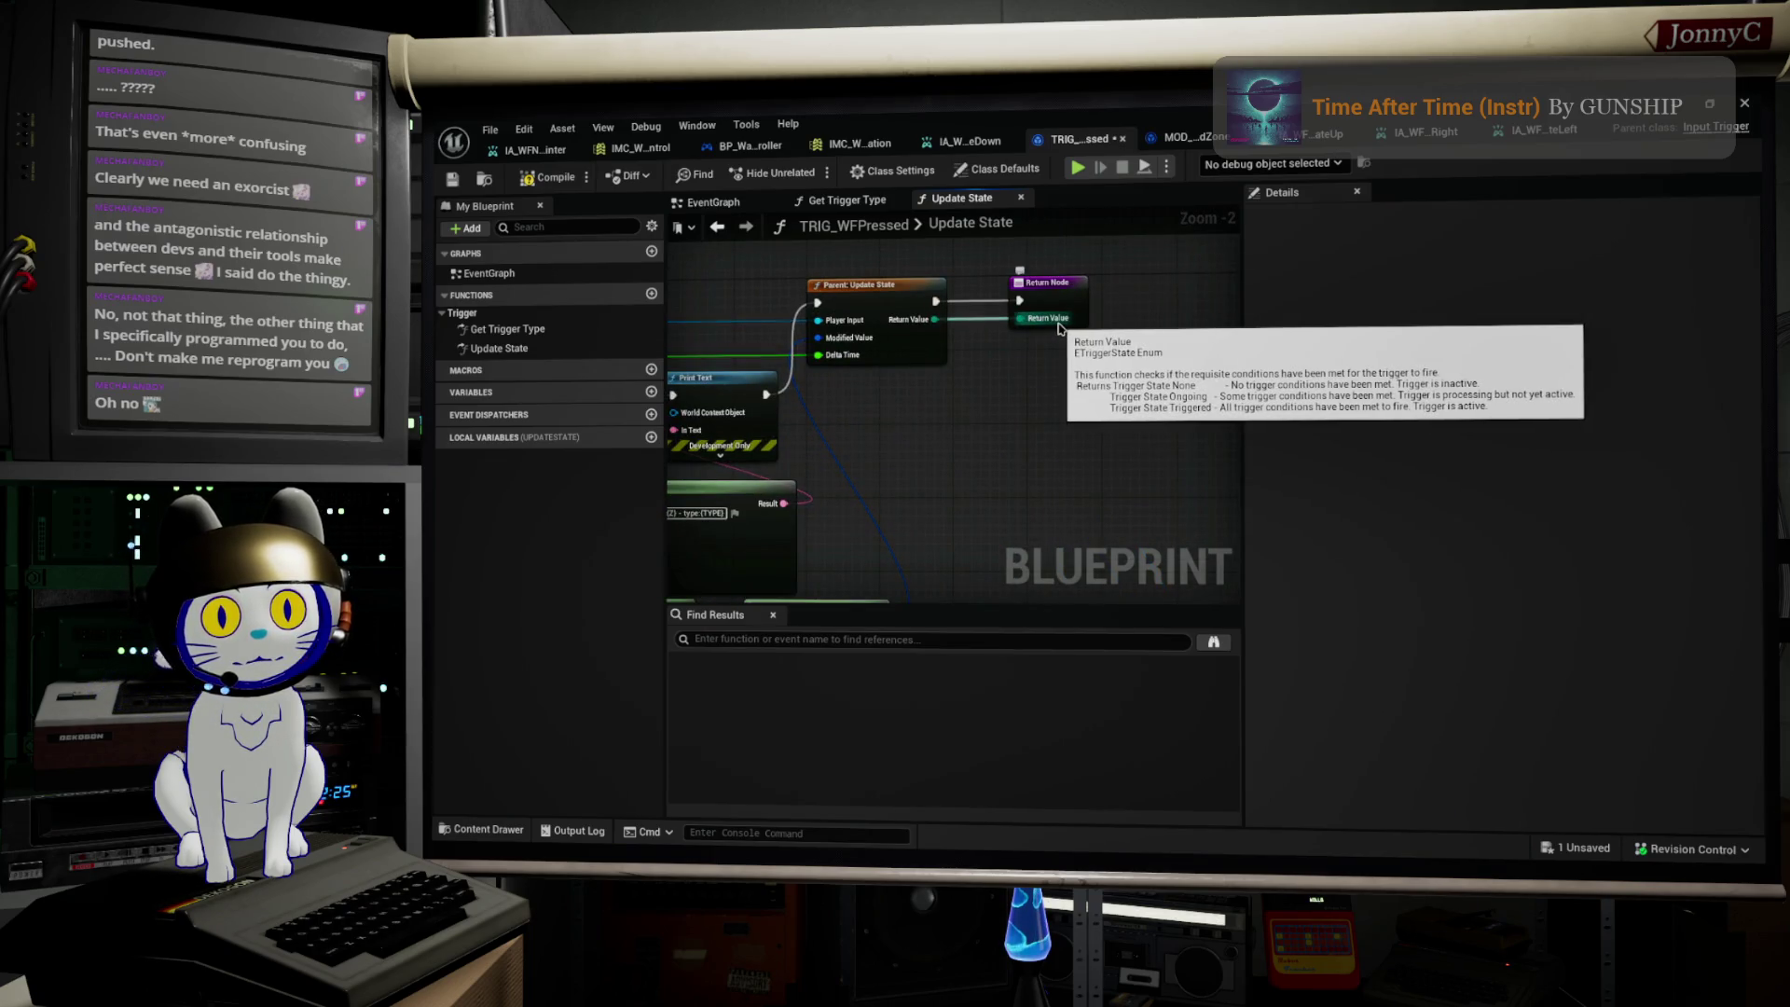
scroll(925, 395, down, 1)
drag(925, 395, 1153, 370)
scroll(1153, 370, down, 2)
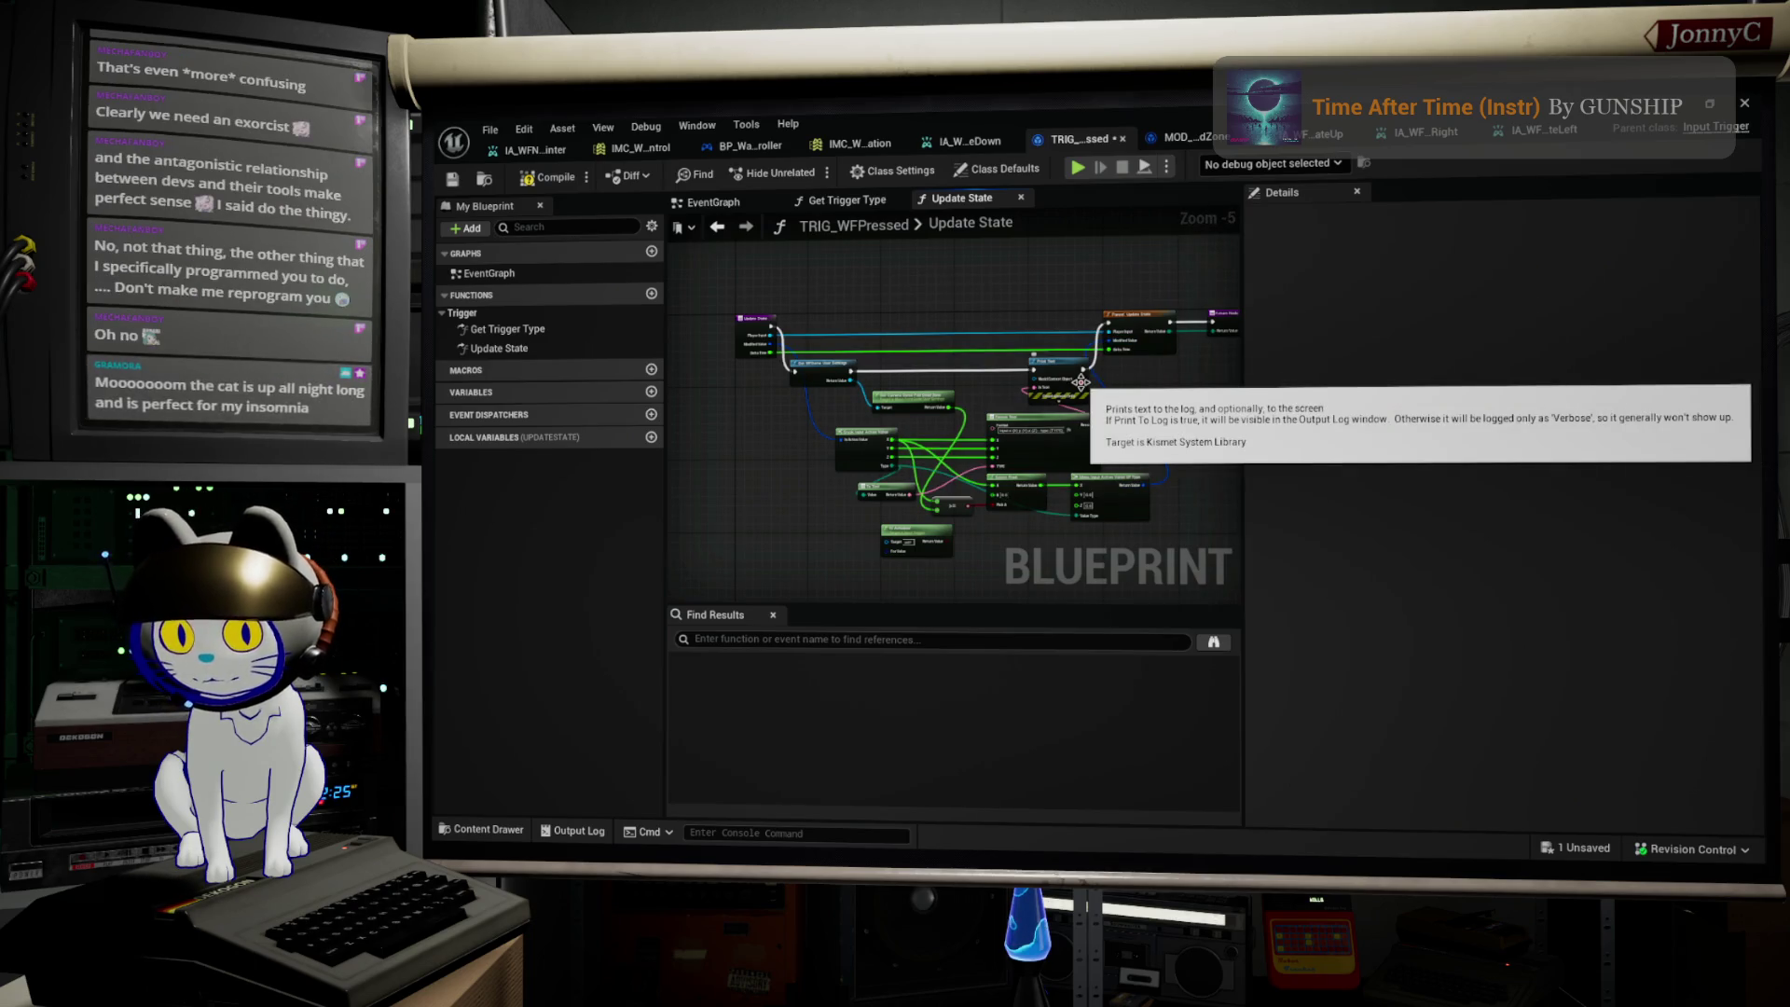
scroll(1081, 382, up, 1)
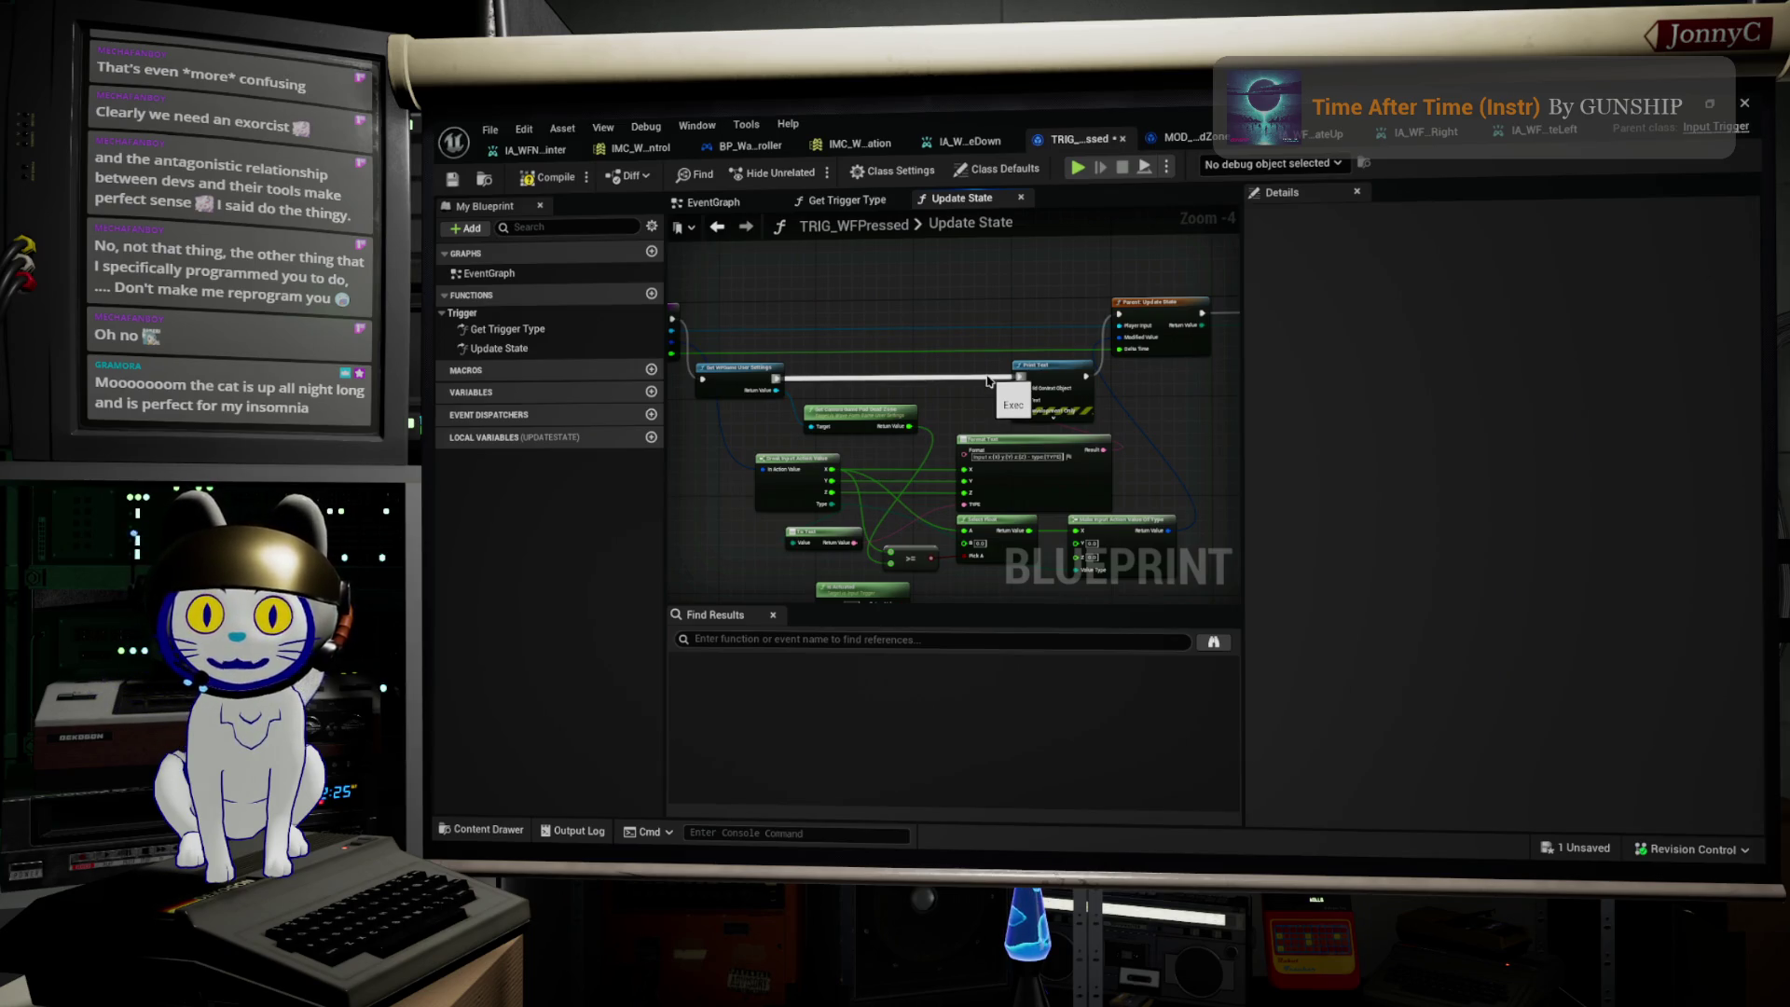
drag(927, 352, 944, 383)
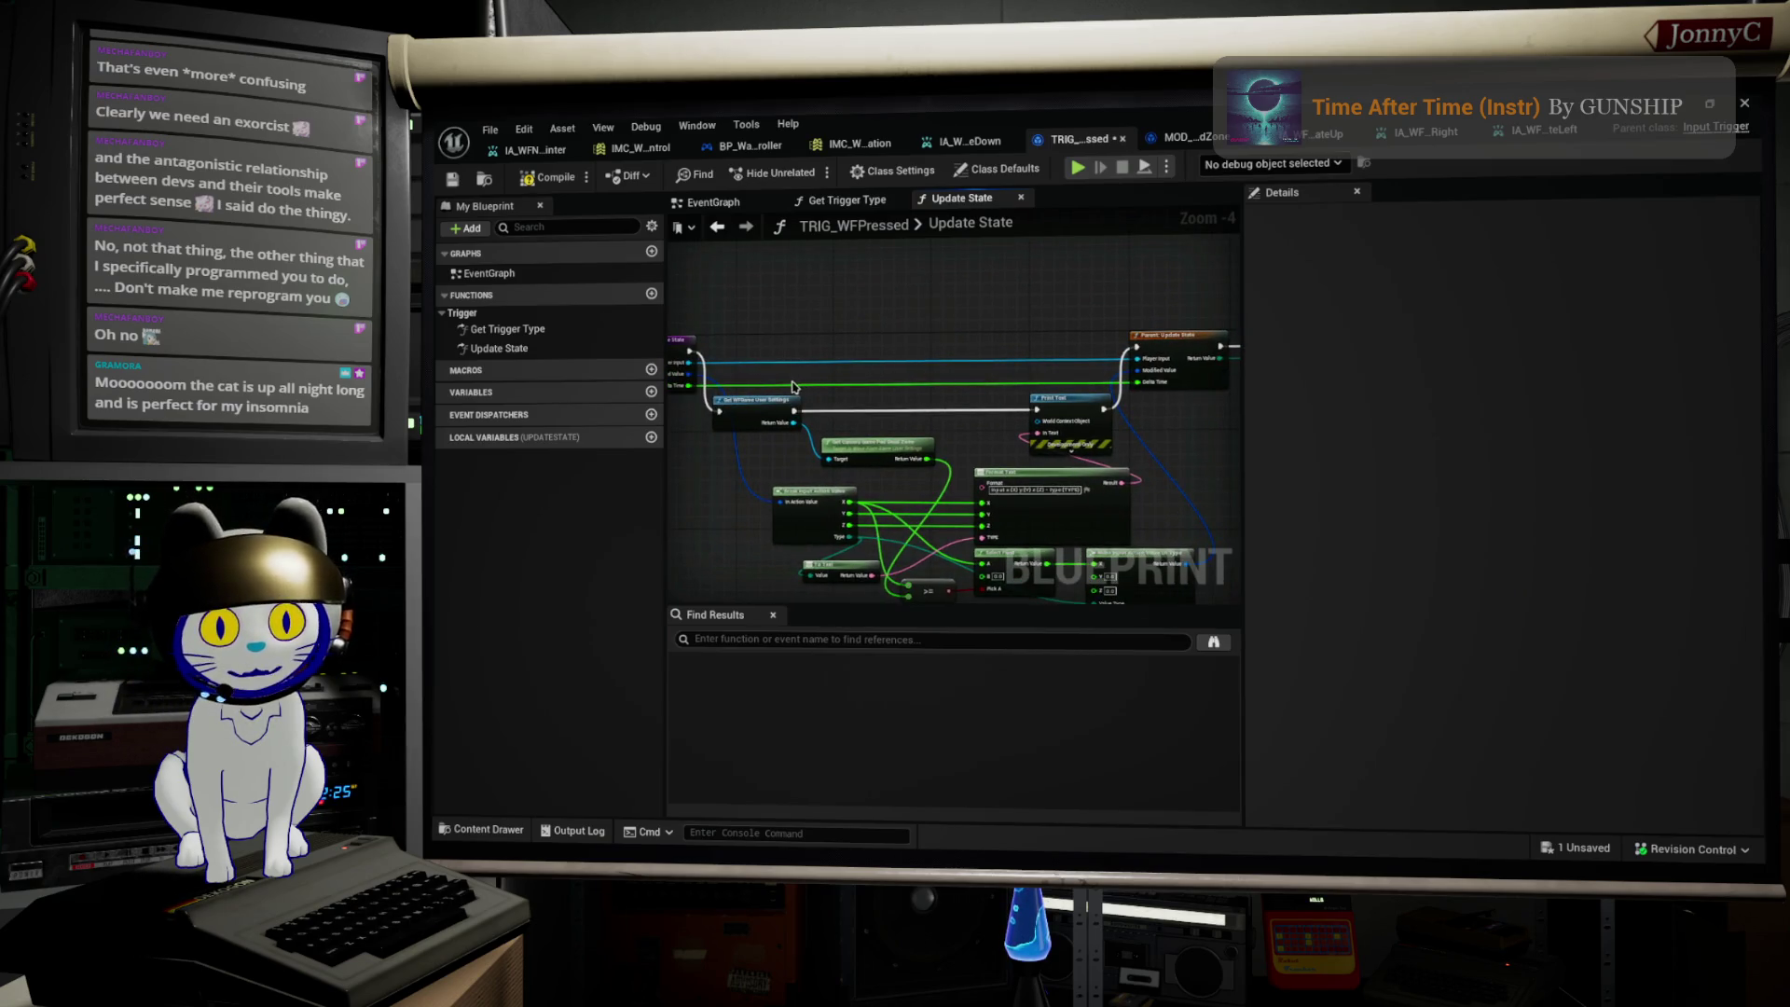
Step: Select the Set WFSave User Settings, Get Camera and Print Text nodes, then inspect Parent: Update State
mouse_move(776, 394)
mouse_down()
mouse_move(941, 452)
mouse_move(1095, 447)
mouse_move(1089, 424)
mouse_up()
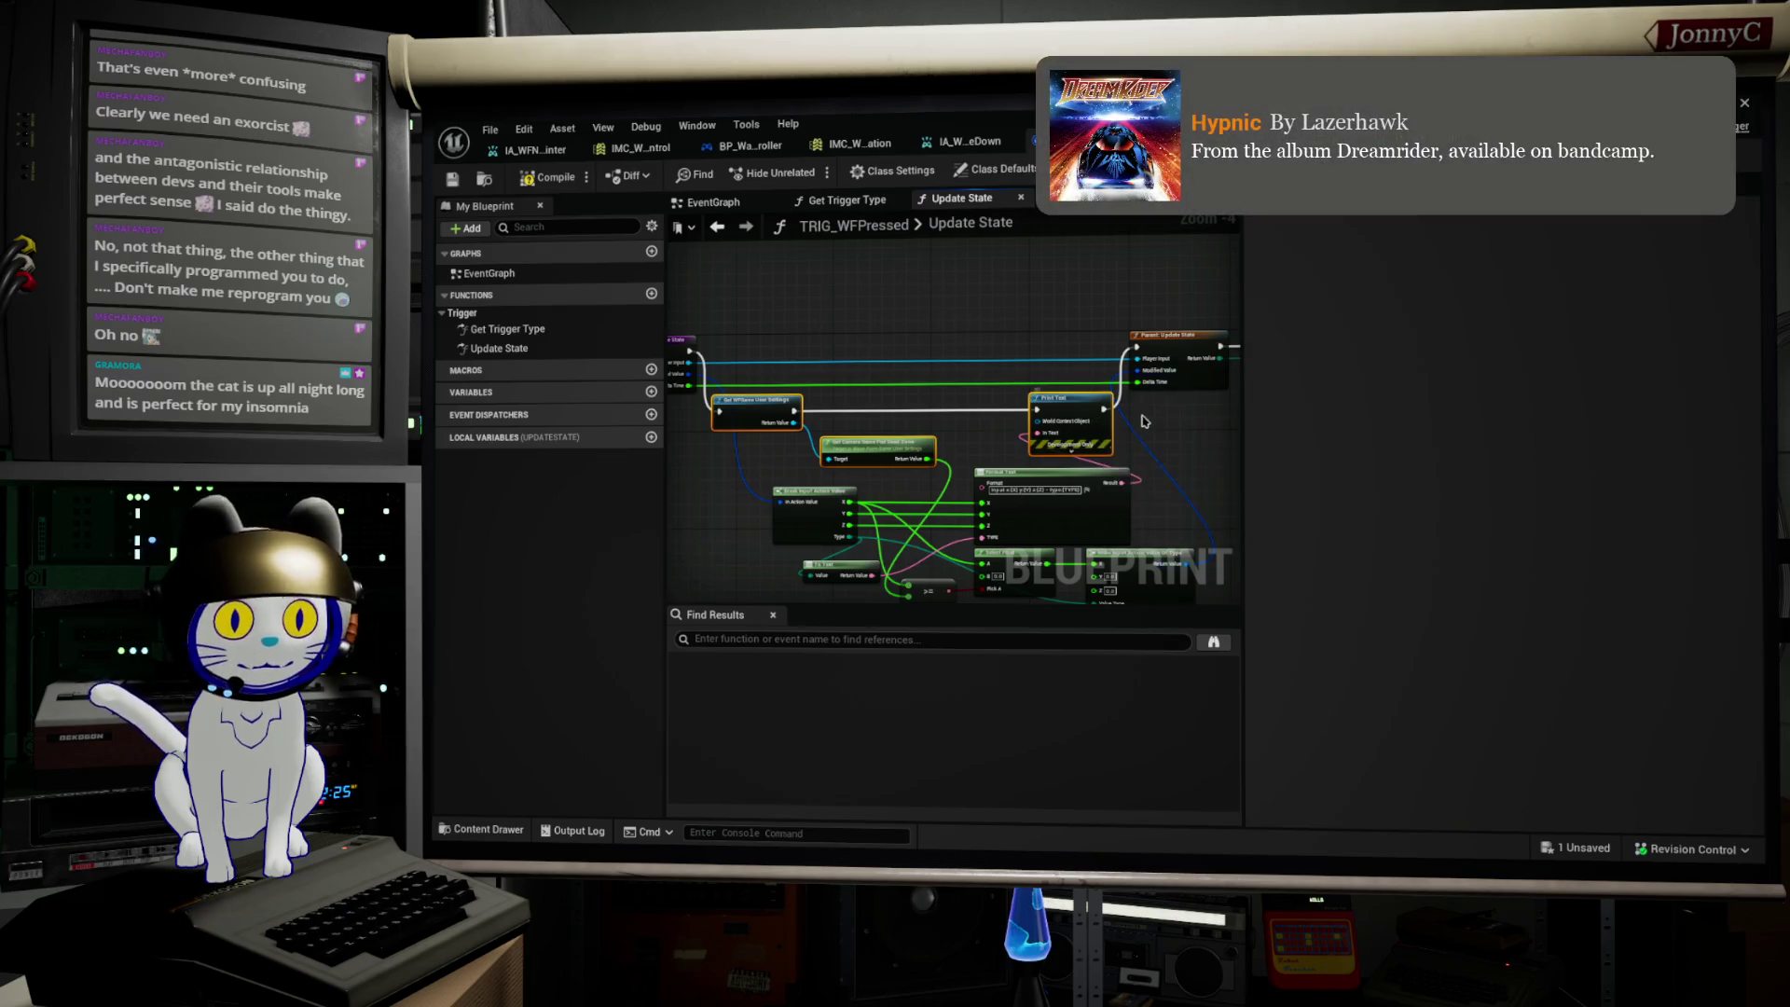
drag(1170, 445, 1099, 459)
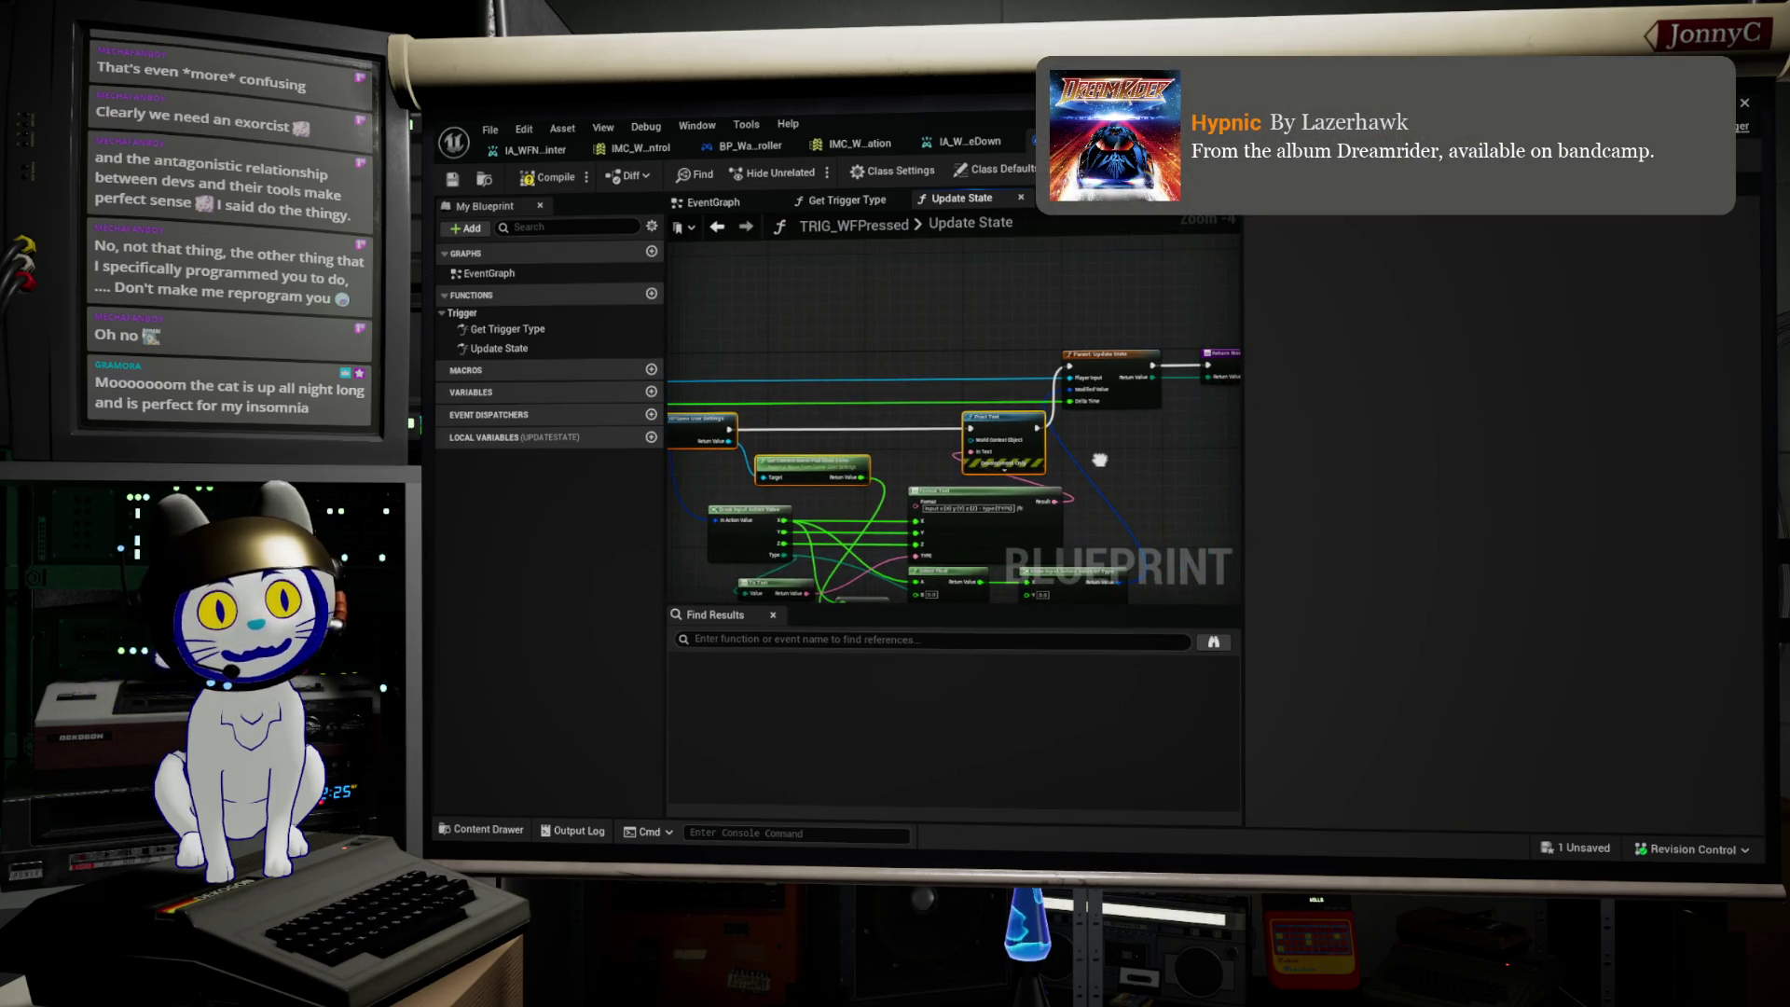
scroll(1099, 459, up, 1)
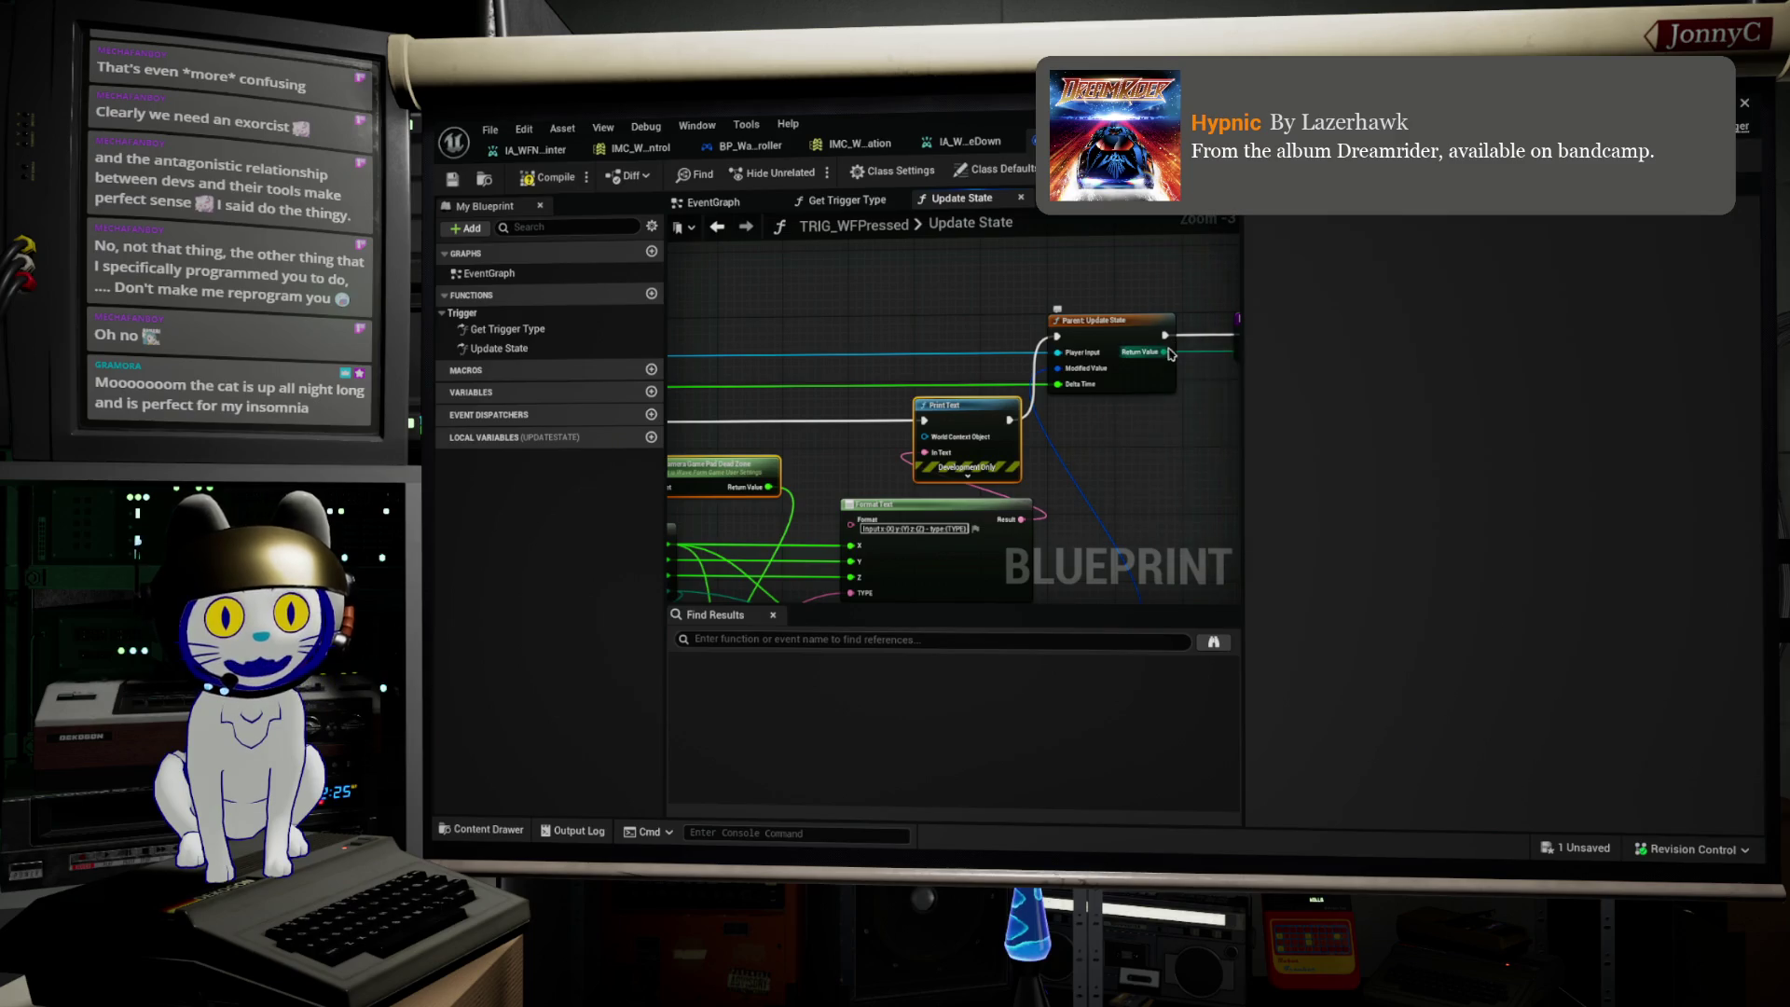
drag(1130, 436, 1013, 466)
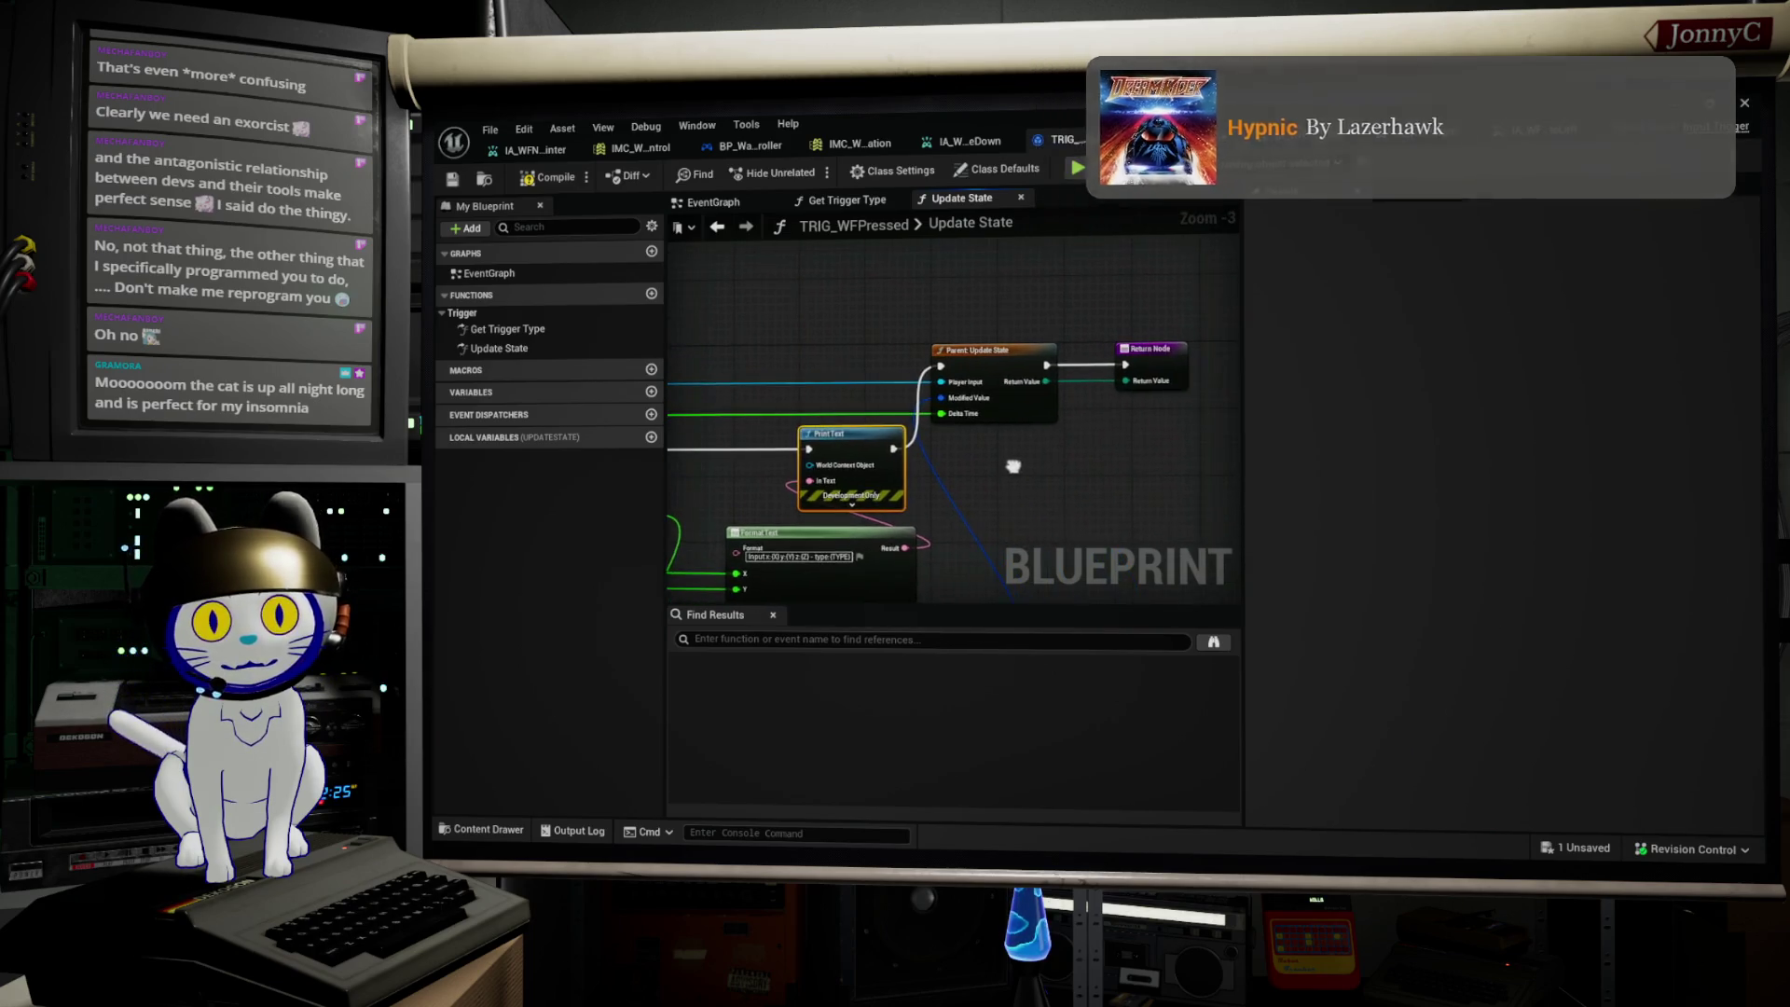
scroll(1127, 408, down, 2)
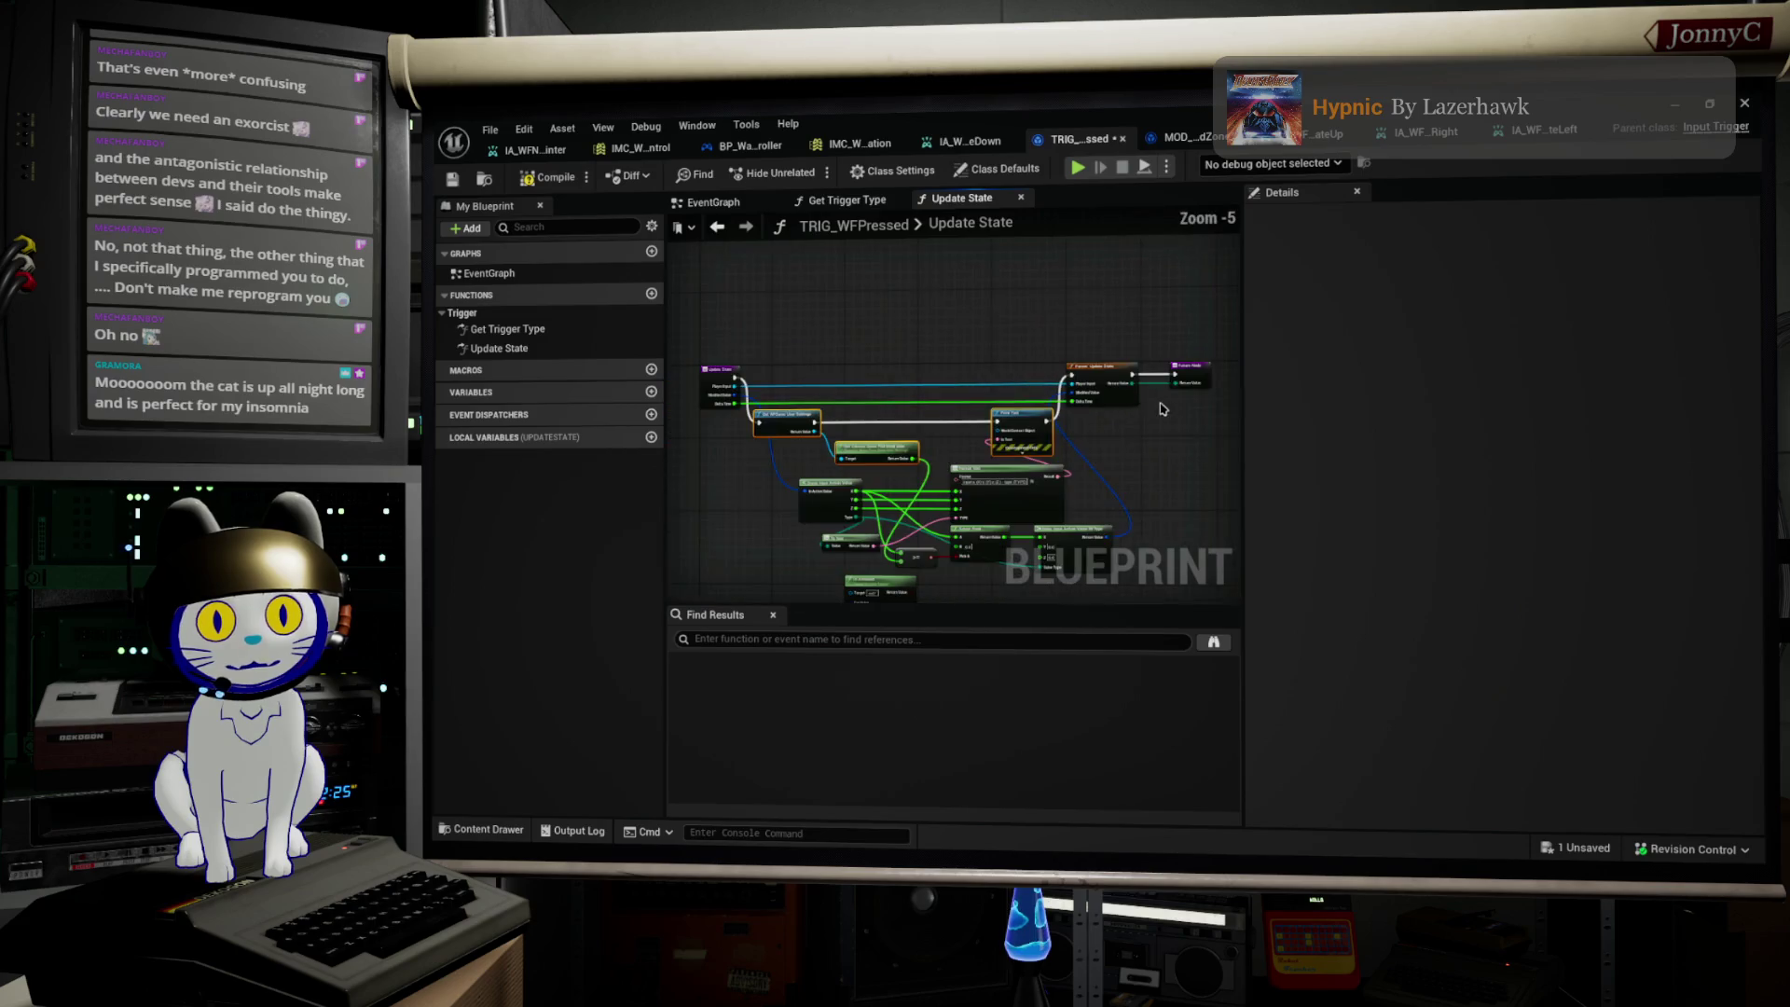
scroll(1163, 408, up, 2)
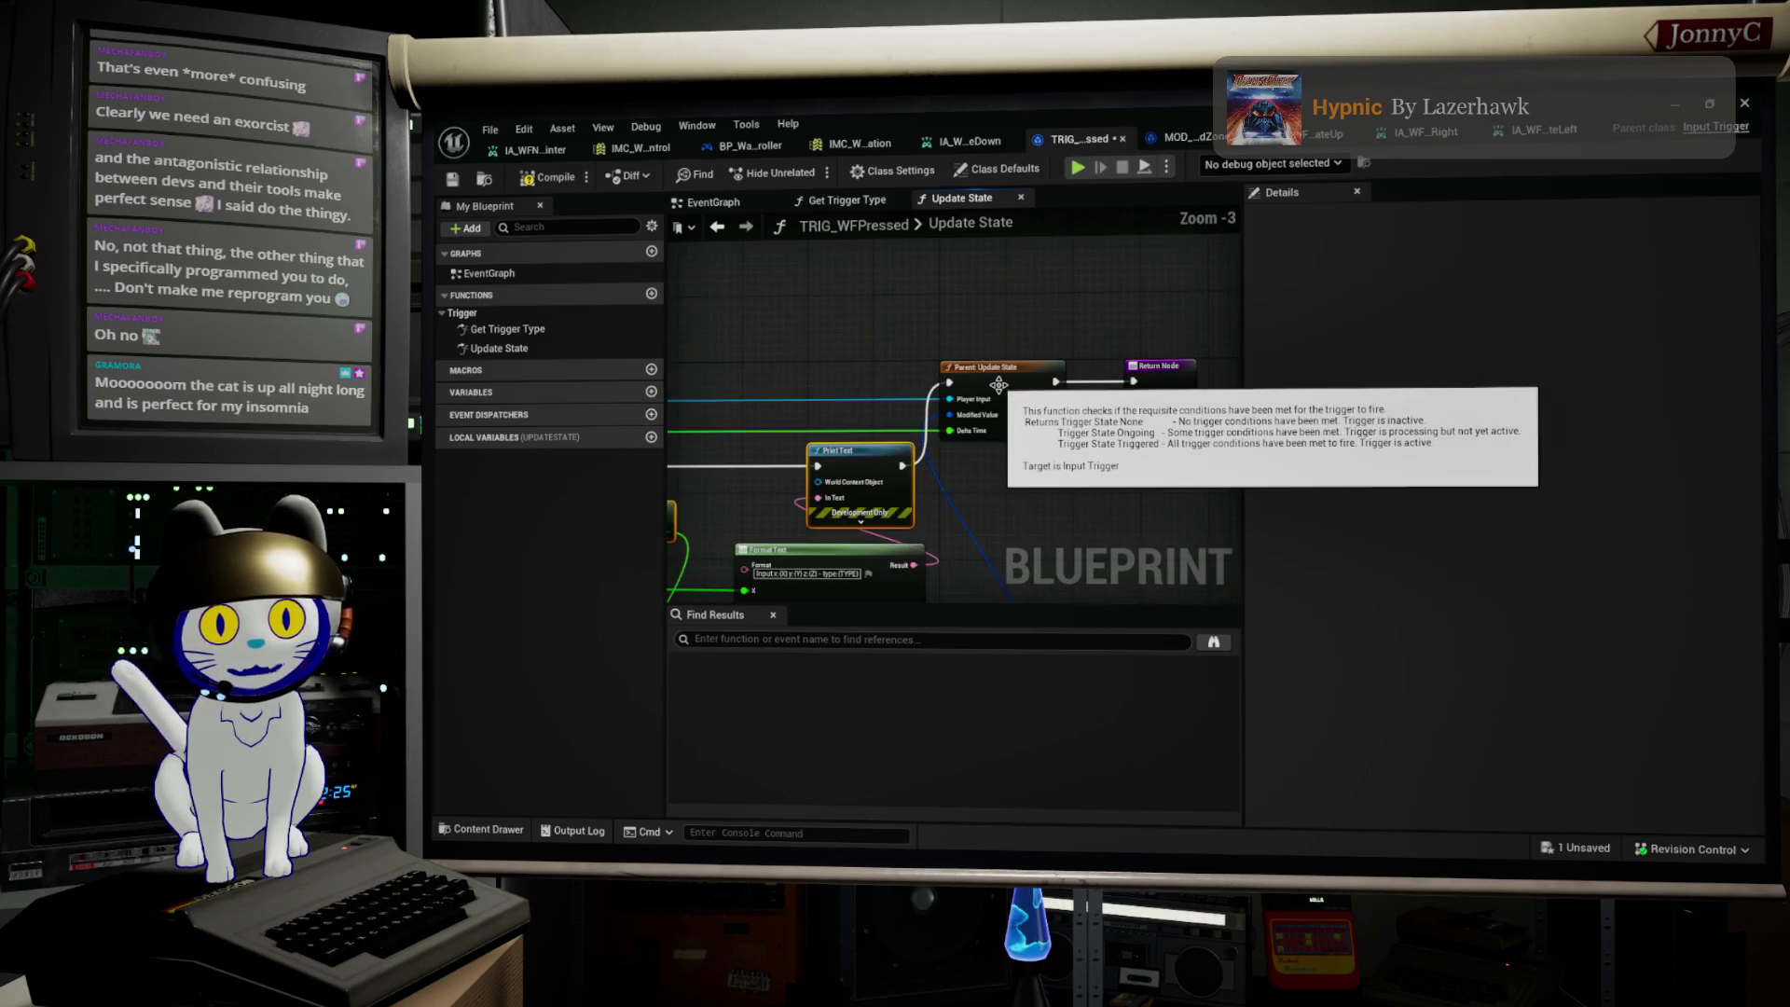
click(999, 384)
scroll(998, 384, up, 1)
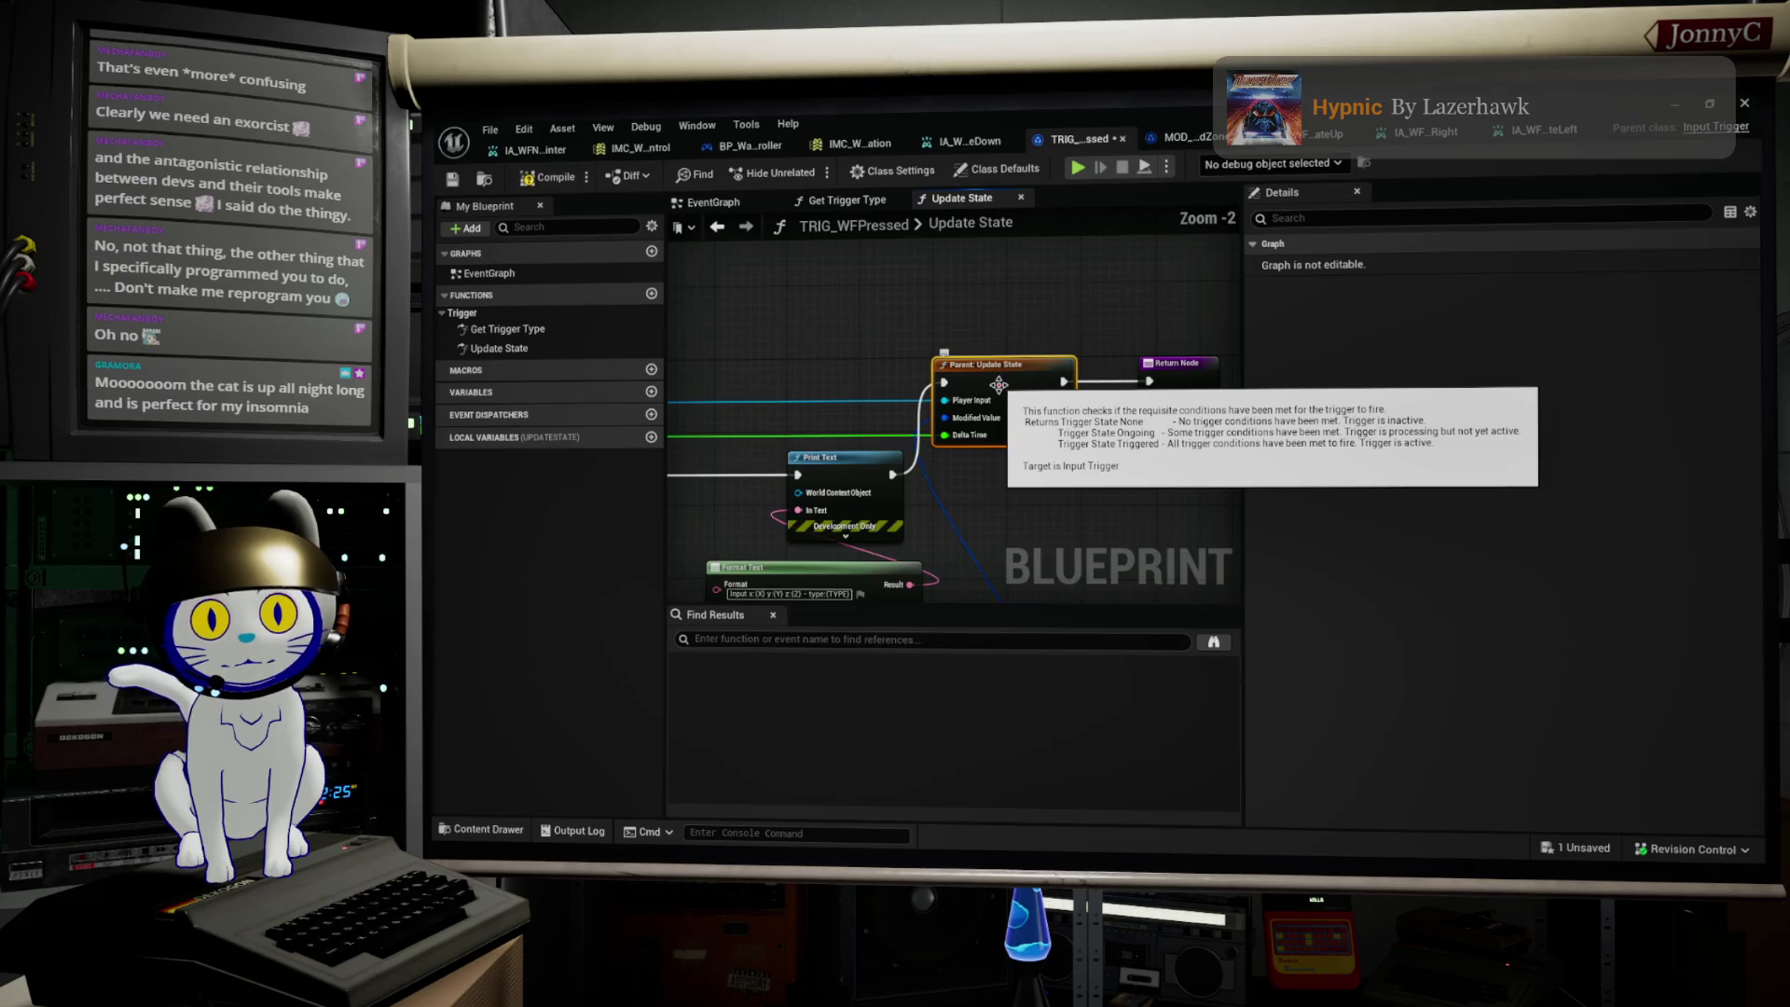
scroll(998, 385, down, 2)
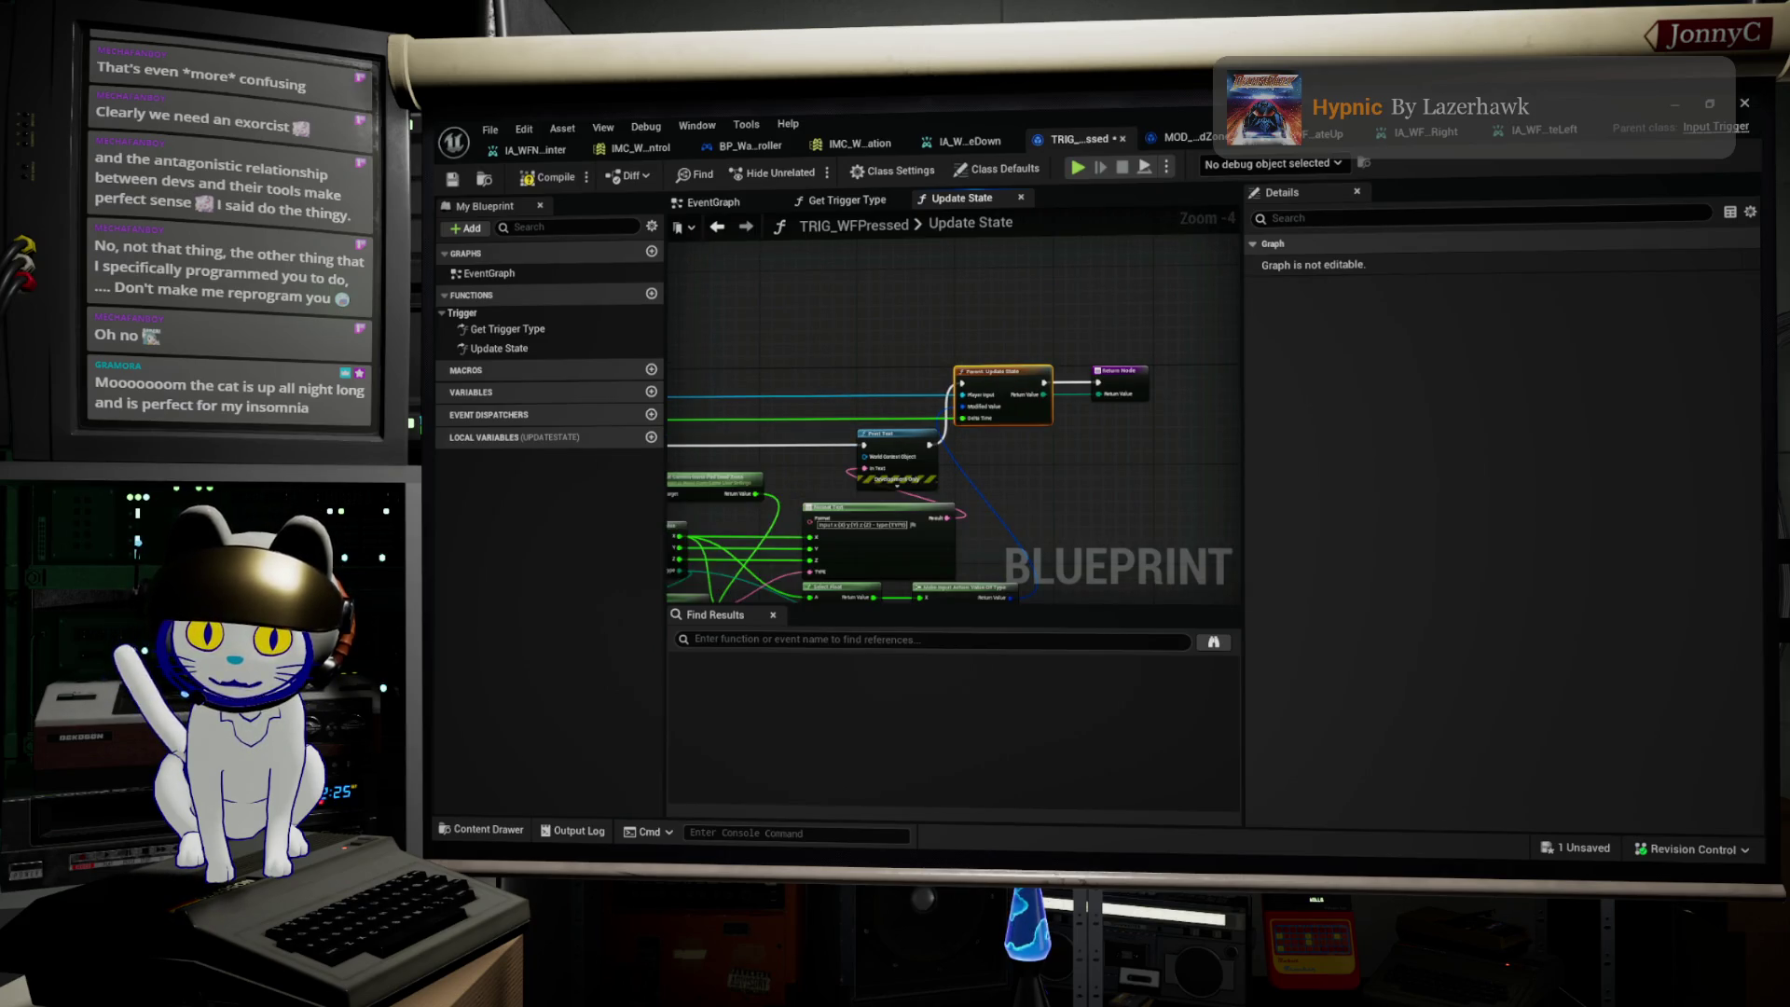
key(alt+Tab)
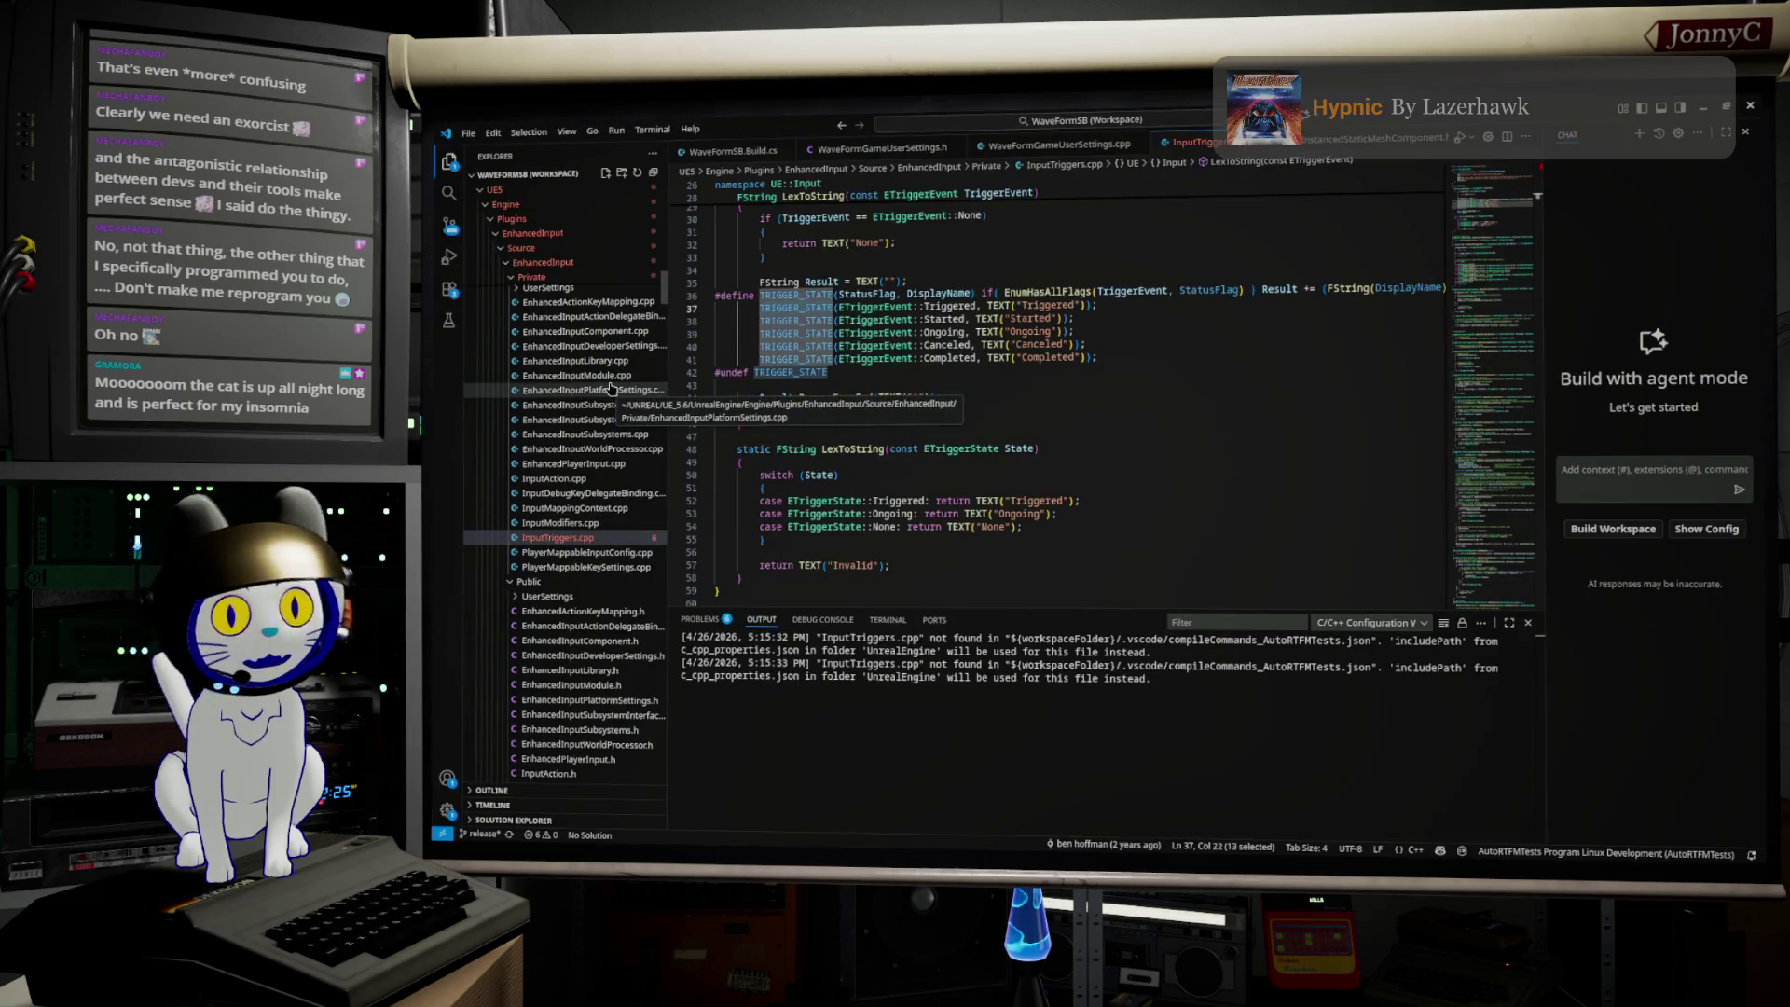
Step: Scroll InputTriggers.cpp to the Down and Pressed trigger implementations and open the in-file Find box
scroll(1076, 434, down, 10)
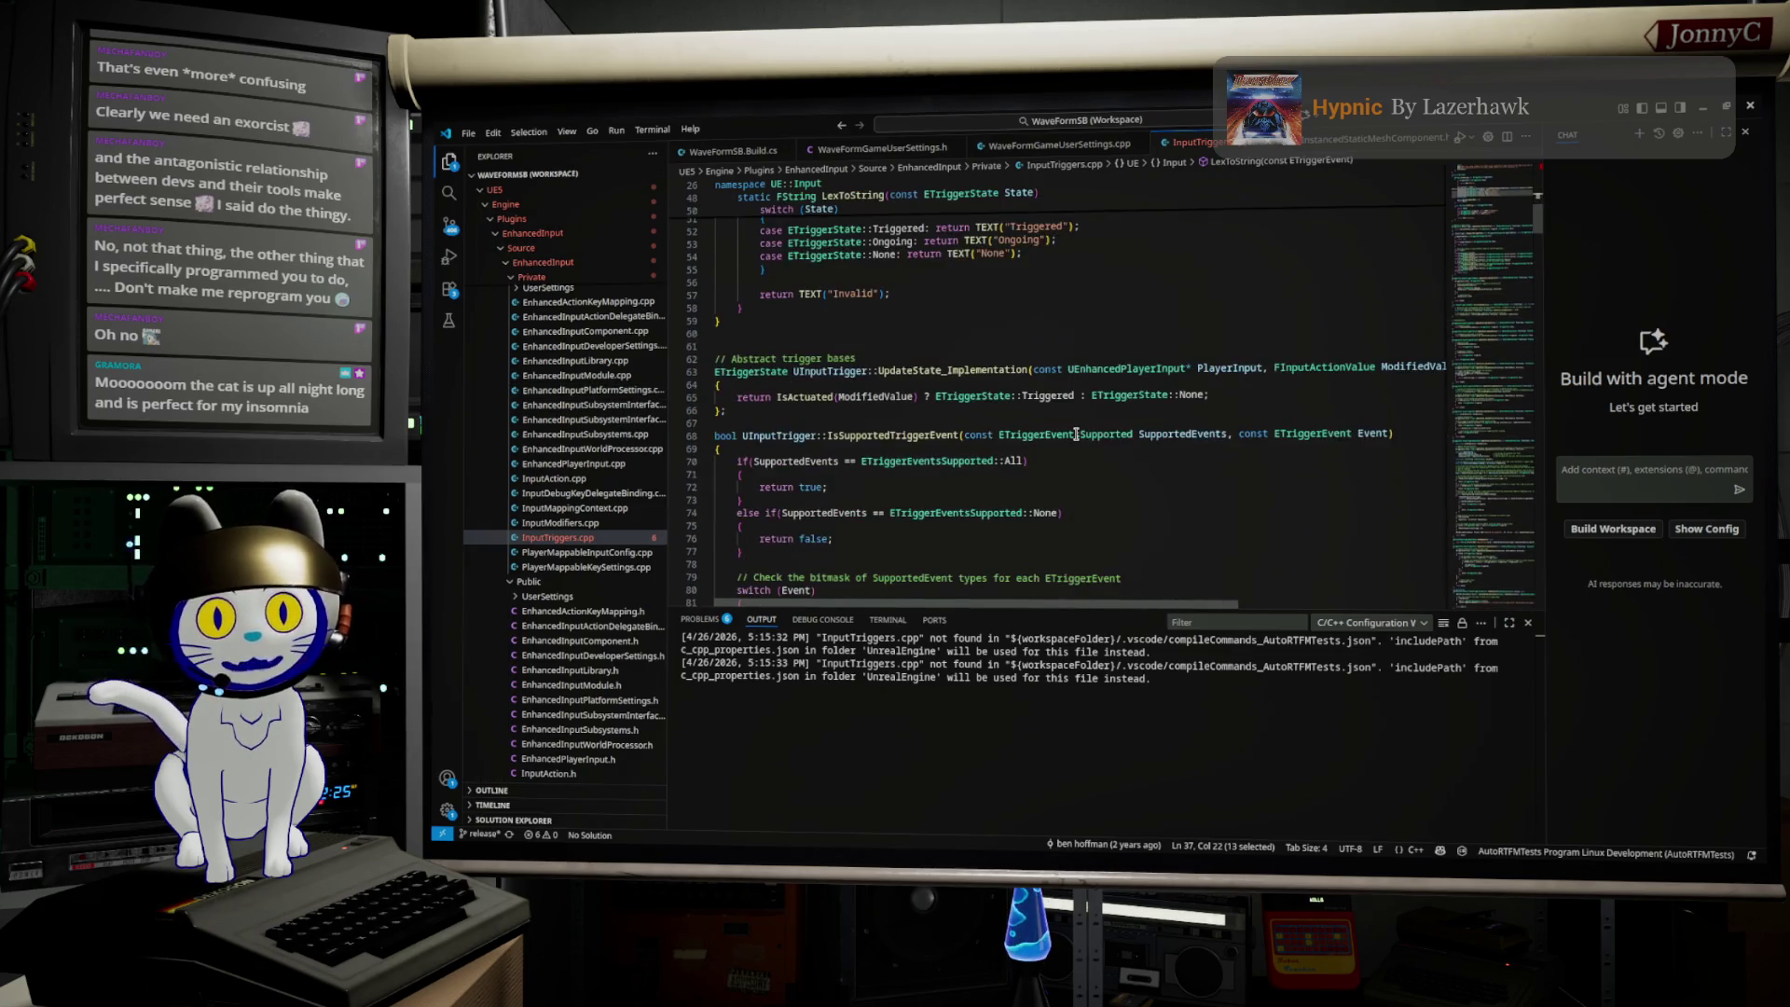
scroll(1076, 435, up, 1)
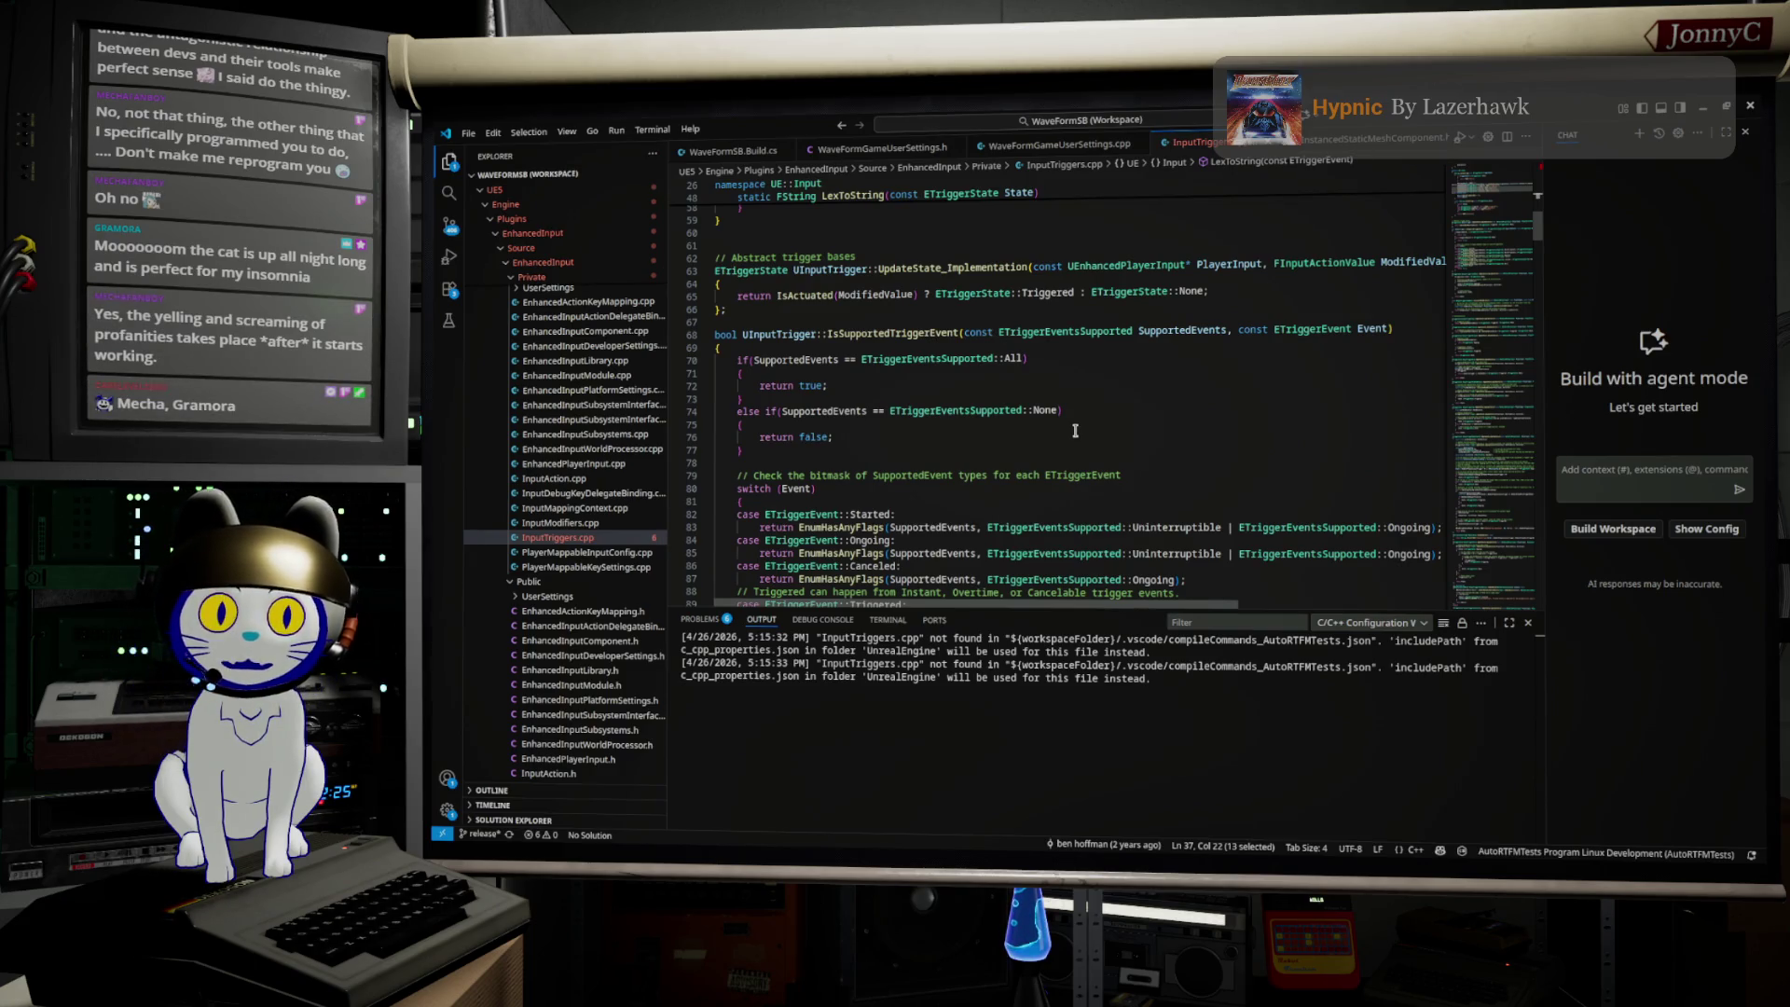
scroll(1076, 427, down, 7)
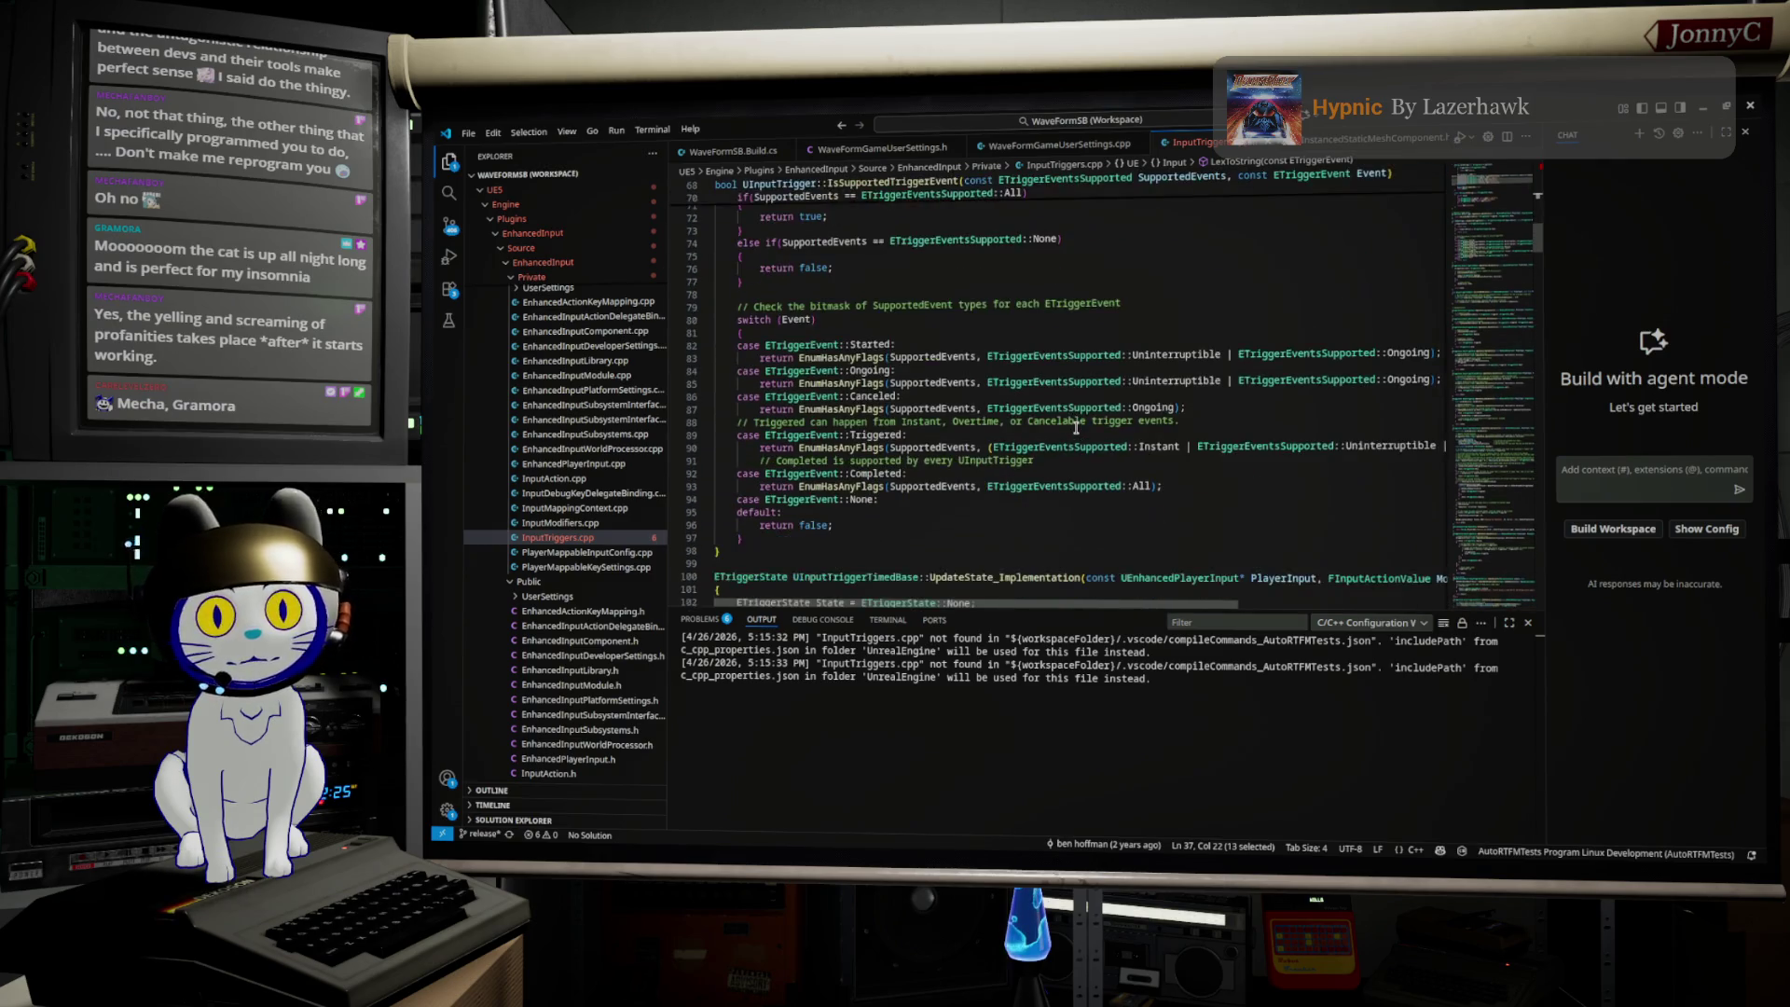
scroll(1076, 427, down, 2)
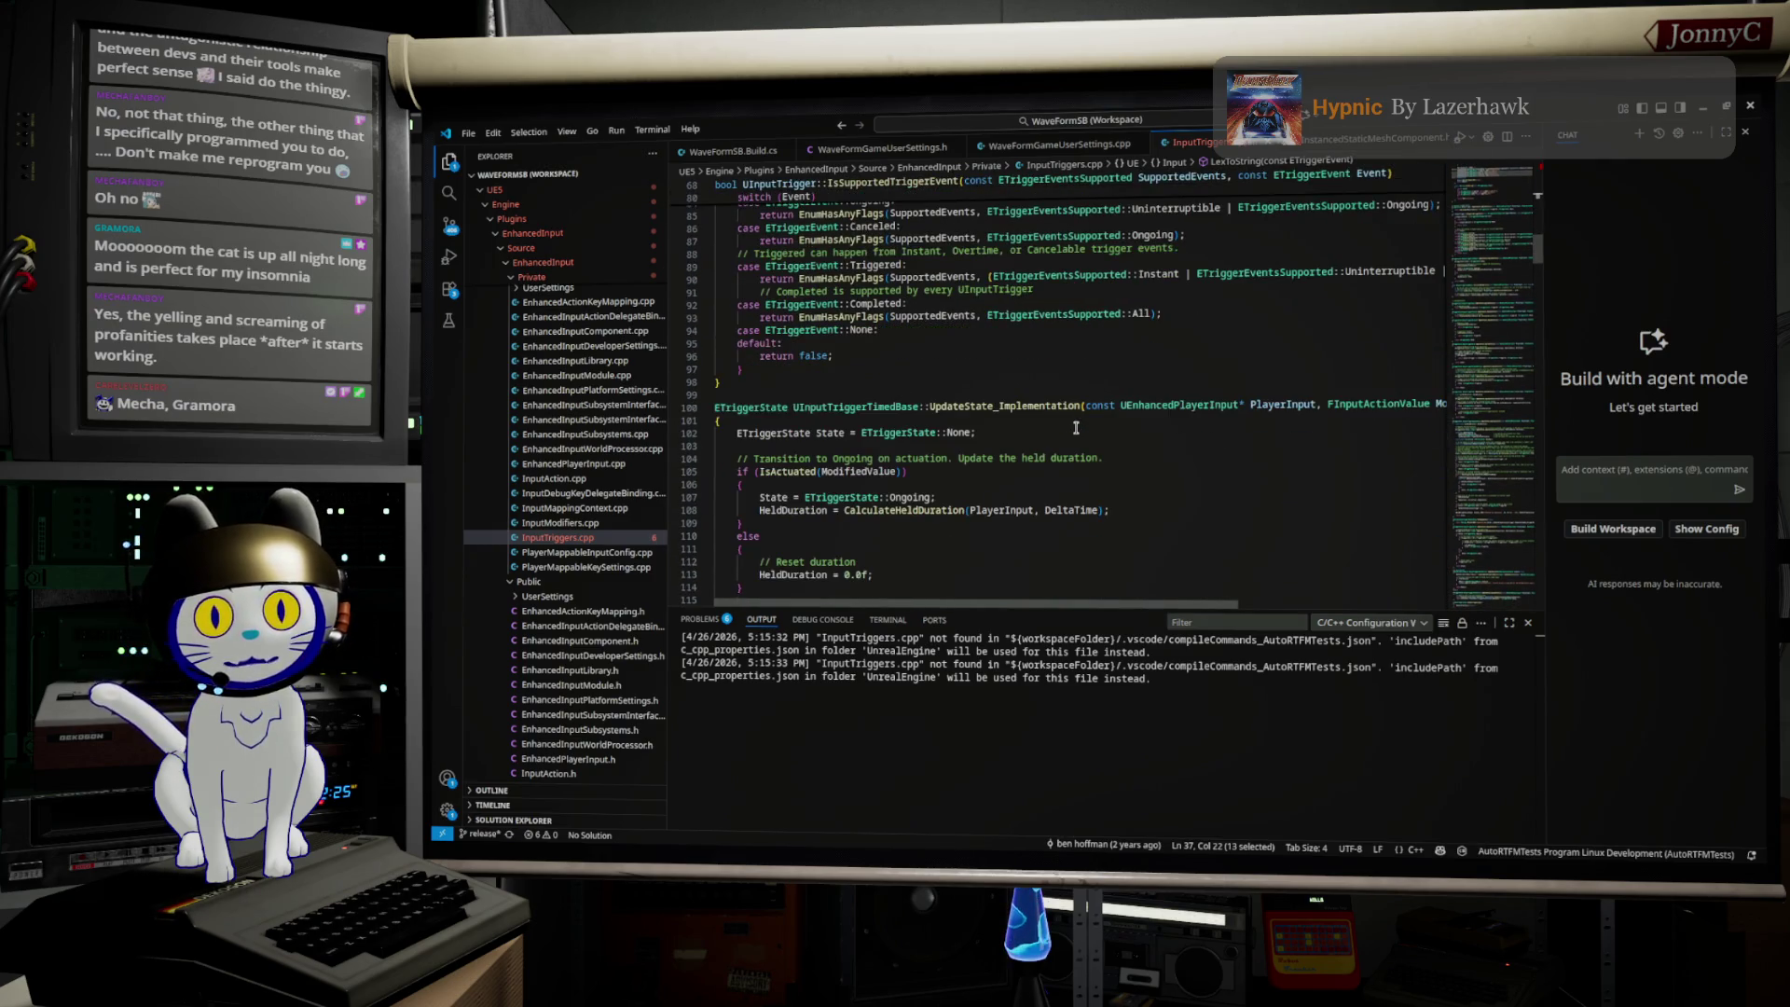
scroll(1076, 427, down, 4)
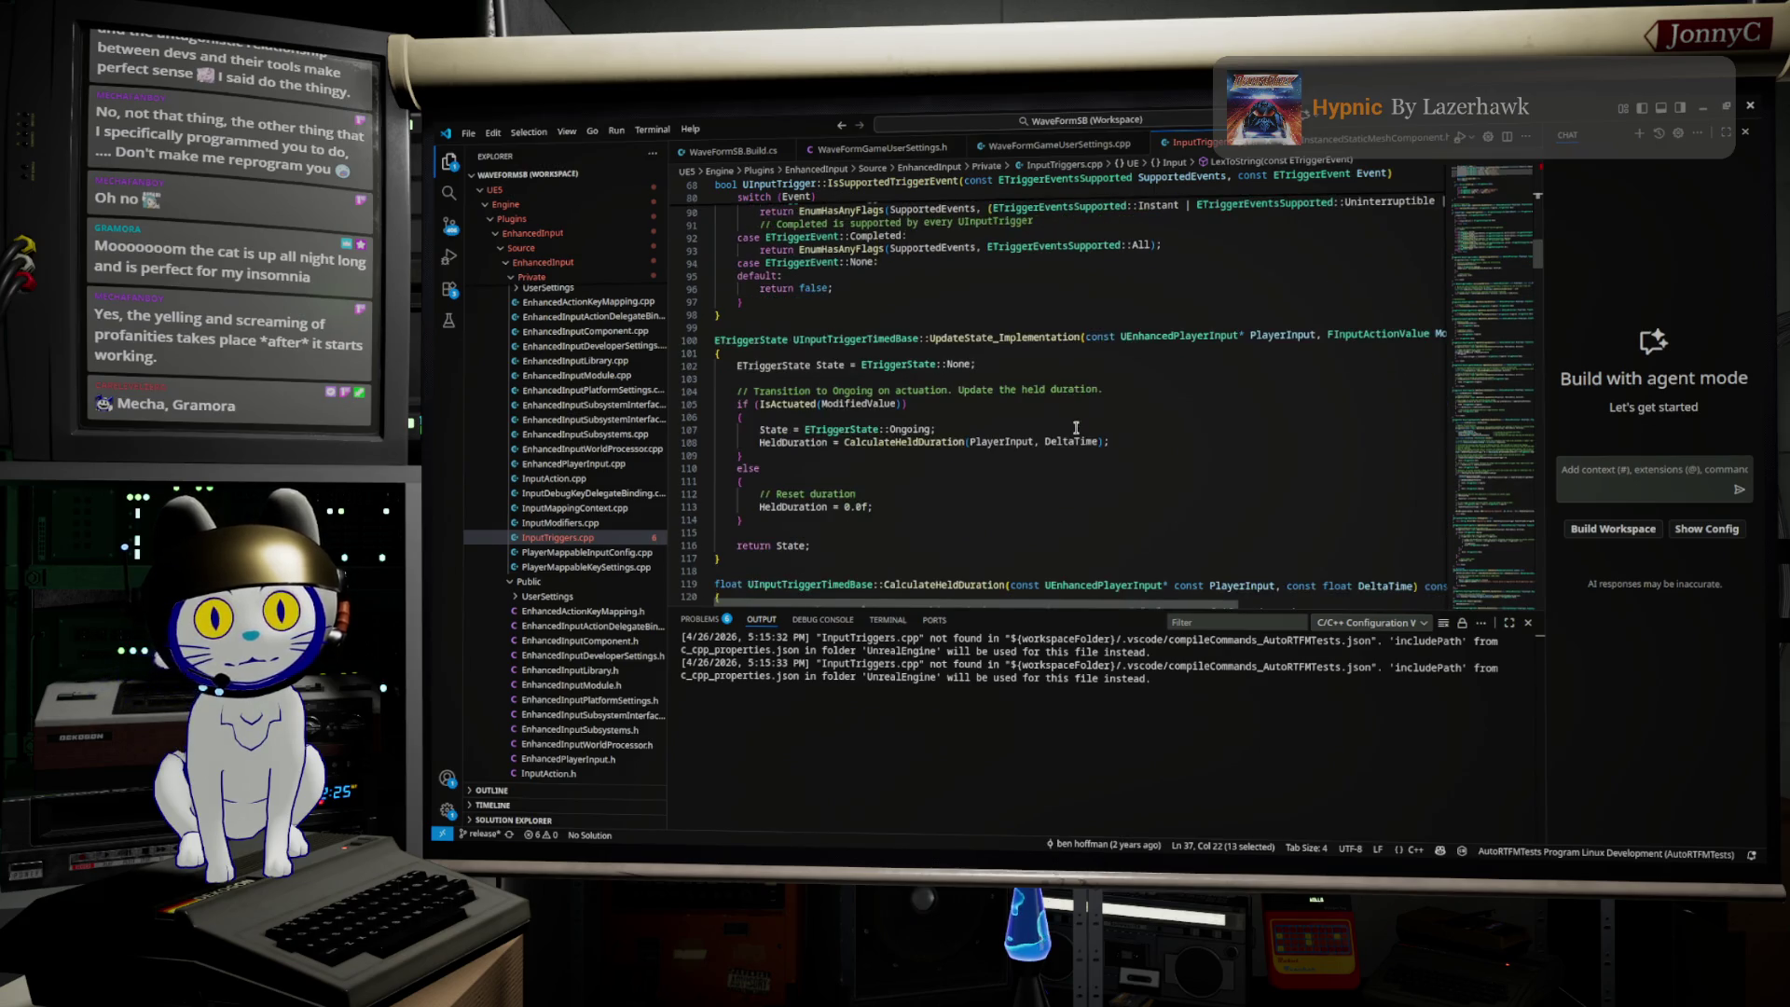
scroll(1075, 427, down, 2)
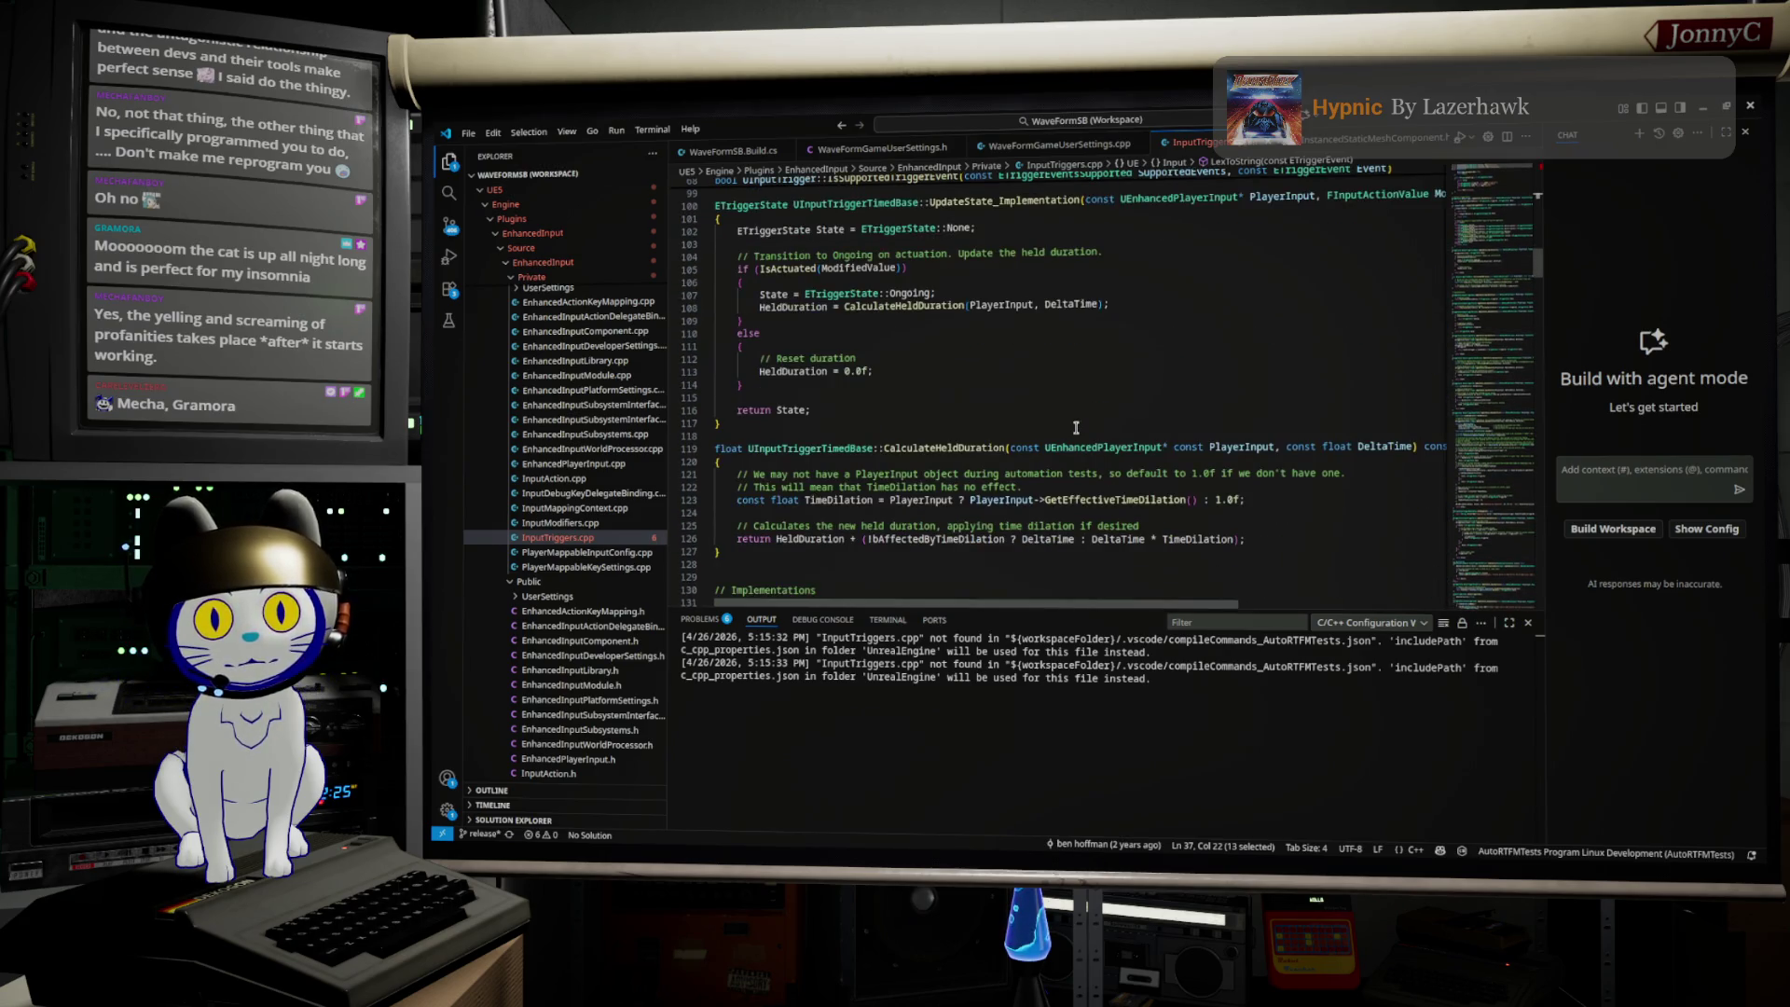
scroll(1075, 427, down, 4)
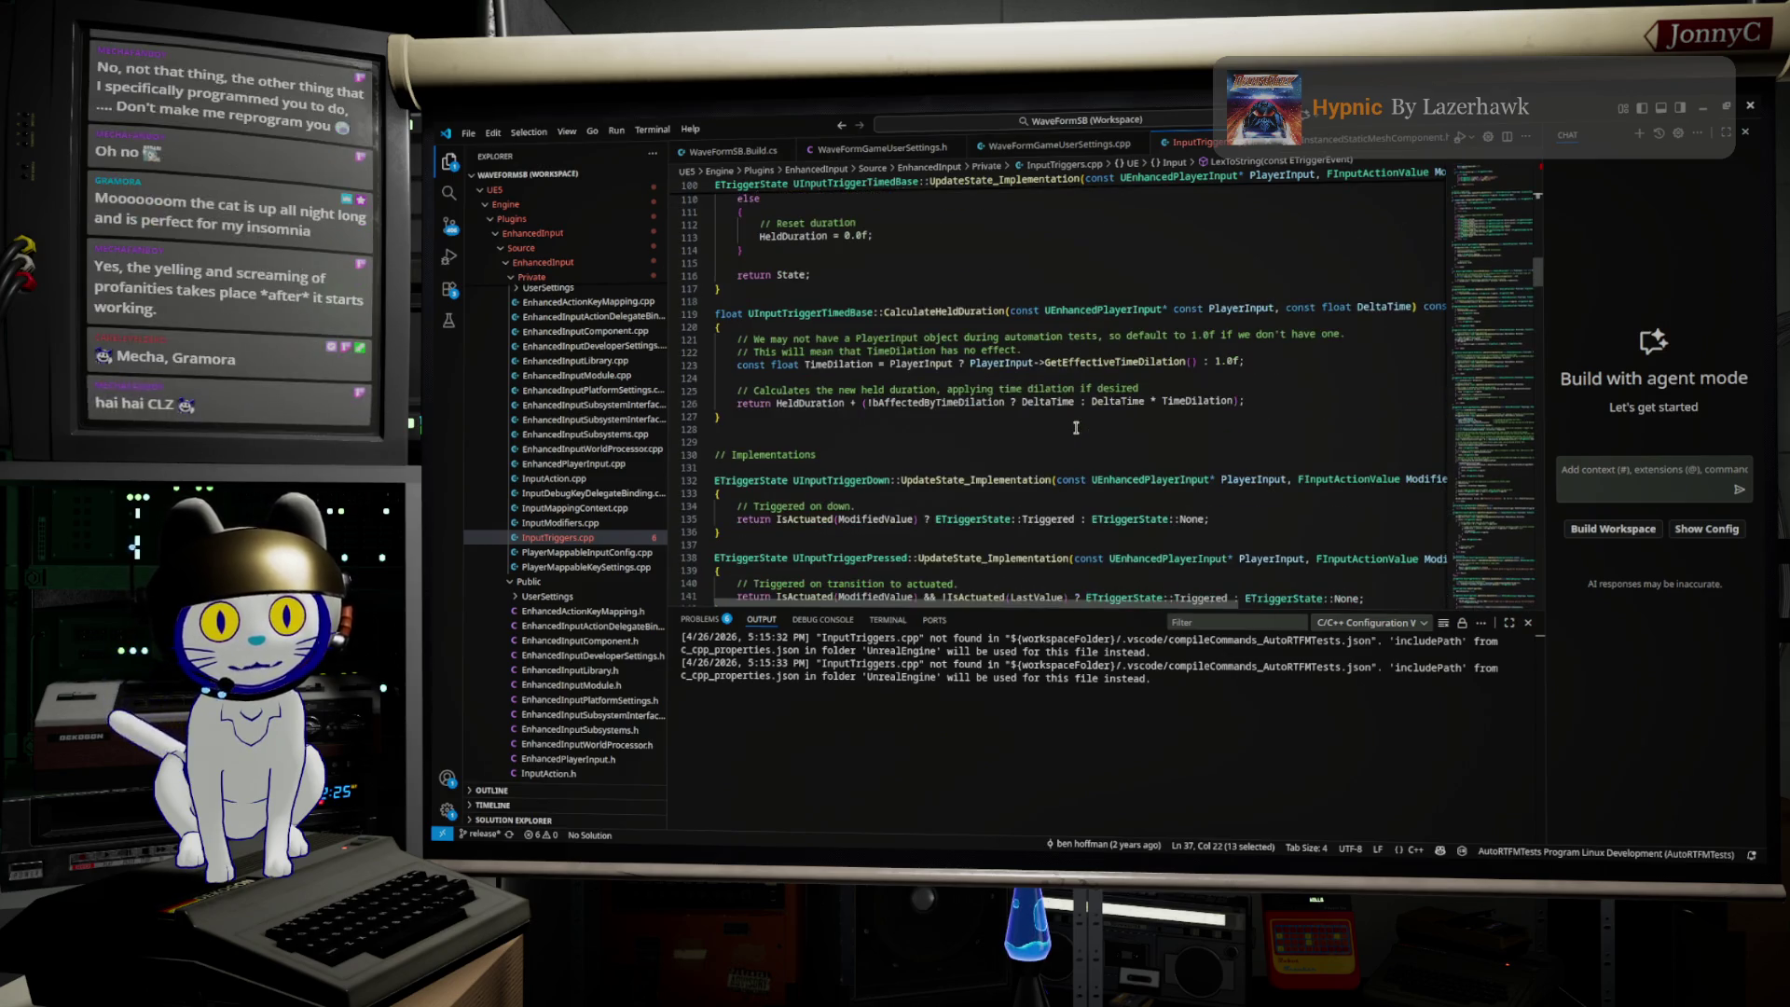
scroll(1076, 427, down, 3)
click(1076, 427)
key(ctrl+f)
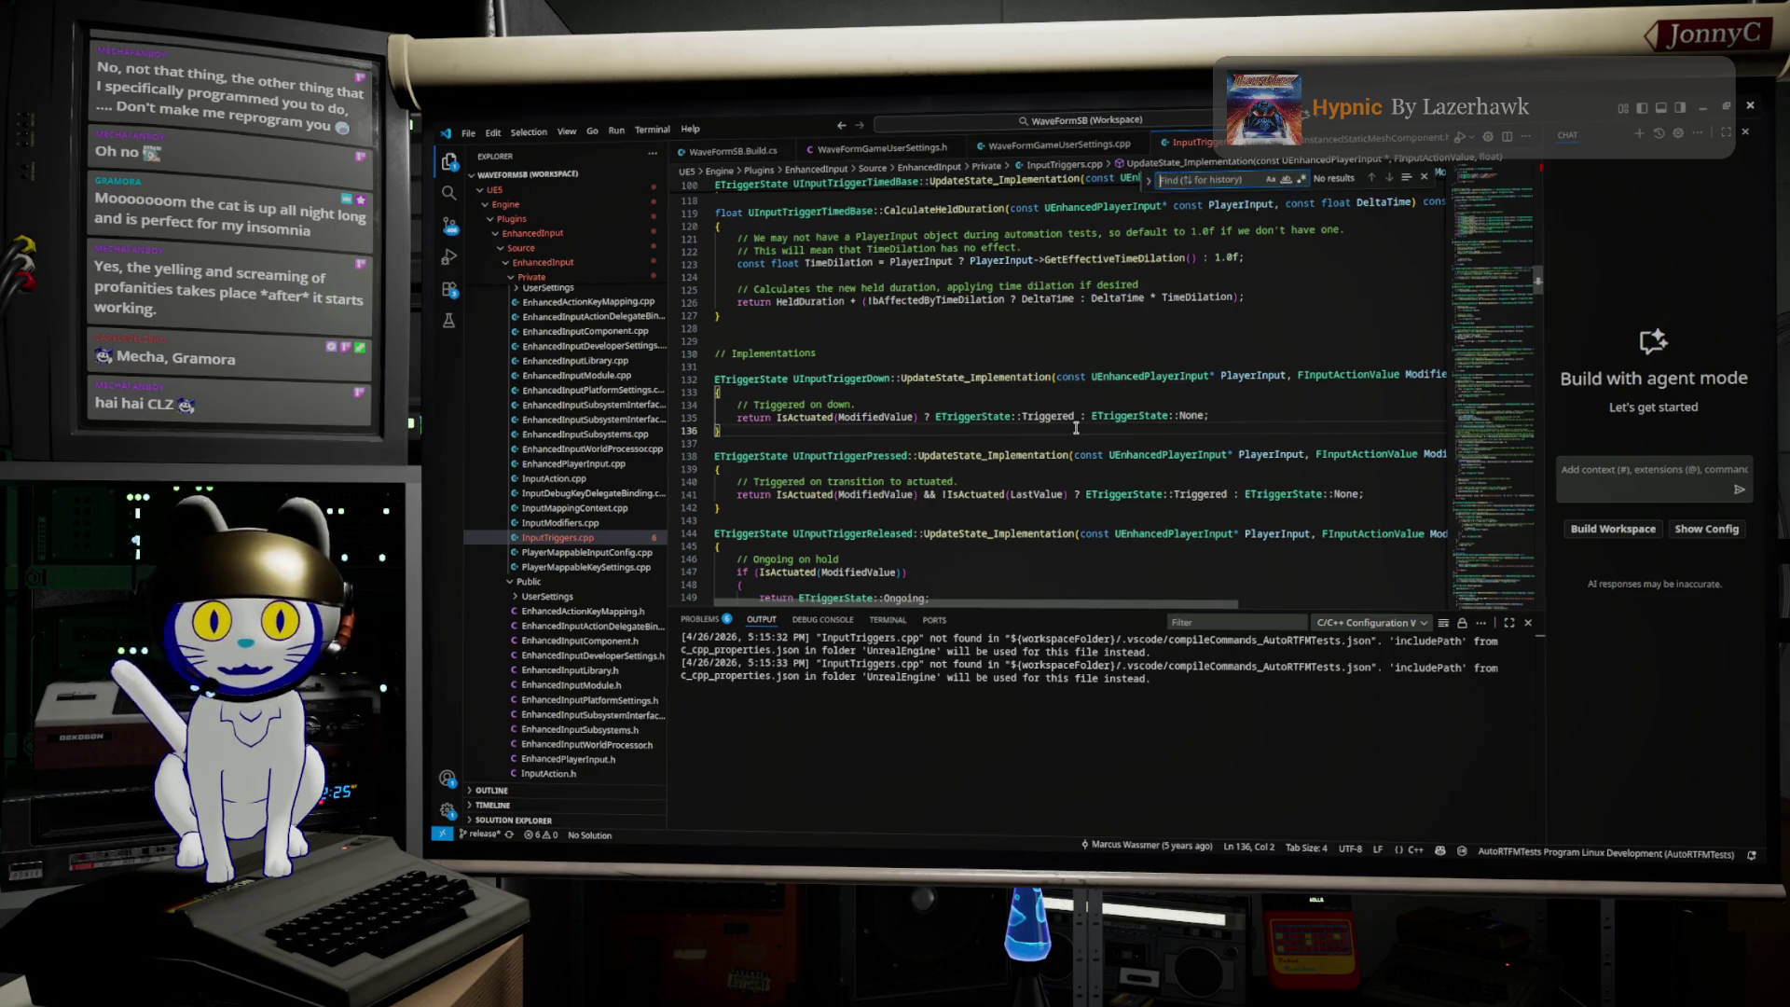
Step: Find 'press' in InputTriggers.cpp, select the UInputTriggerPressed class name, and start a file search
text(pressed)
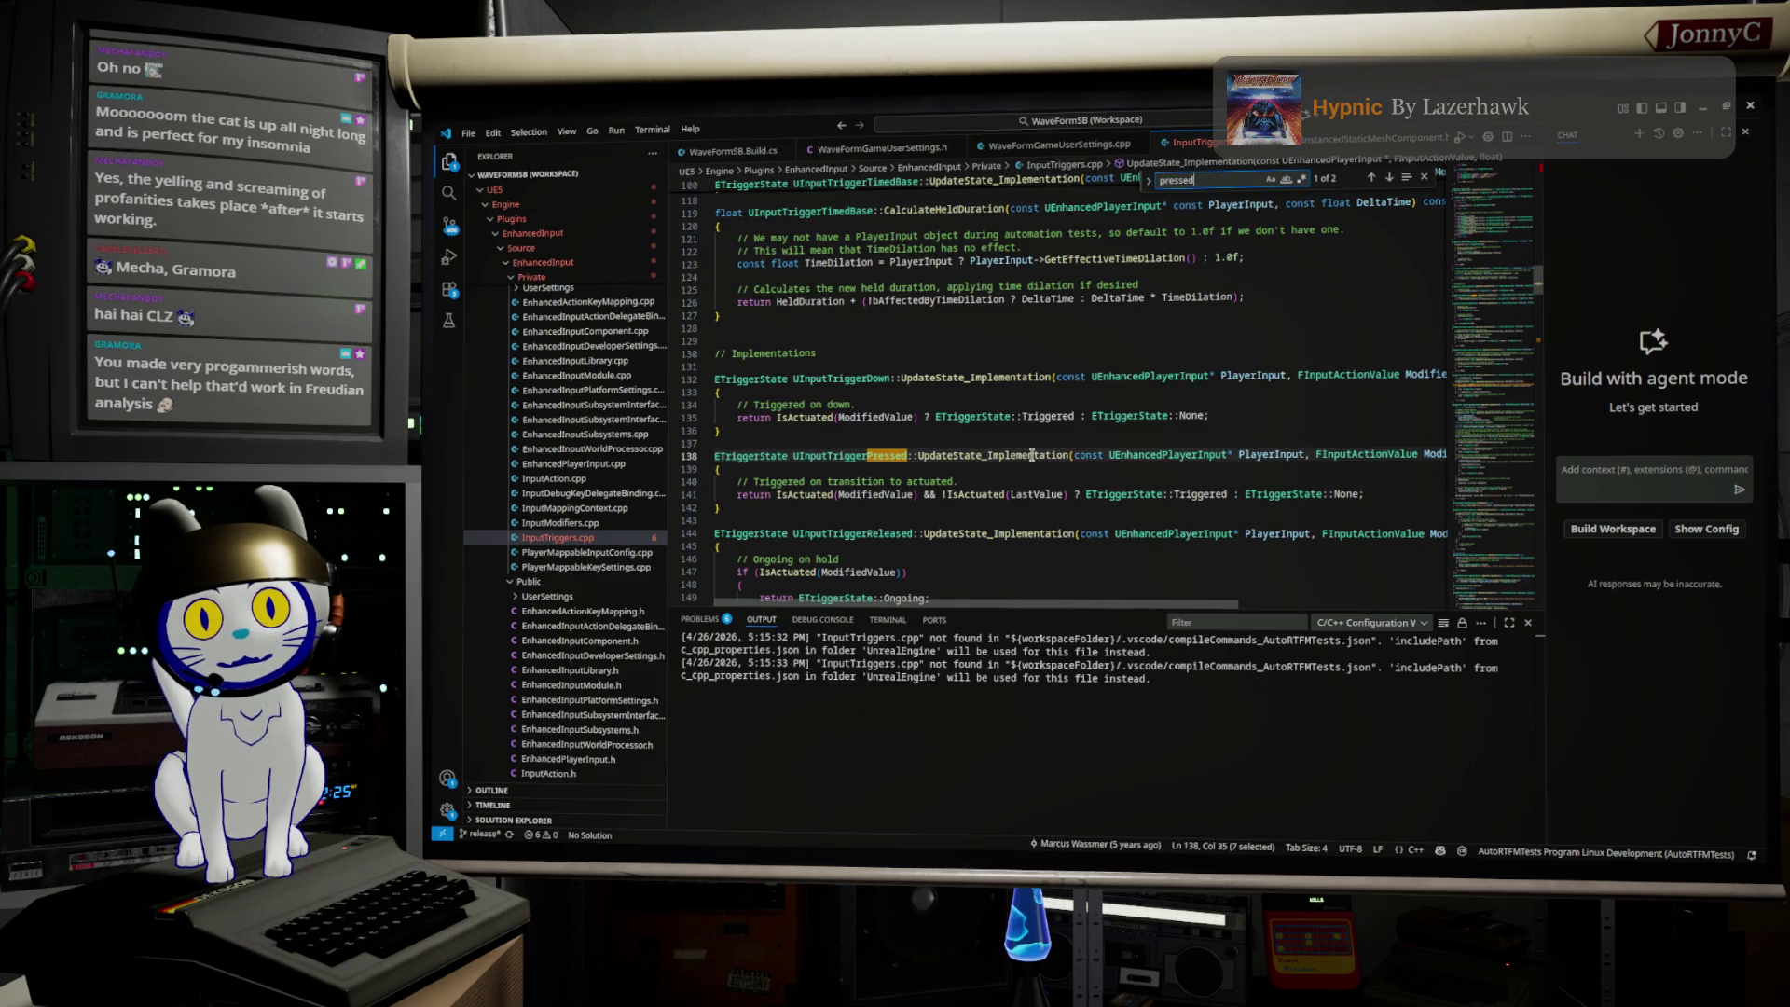
double_click(858, 457)
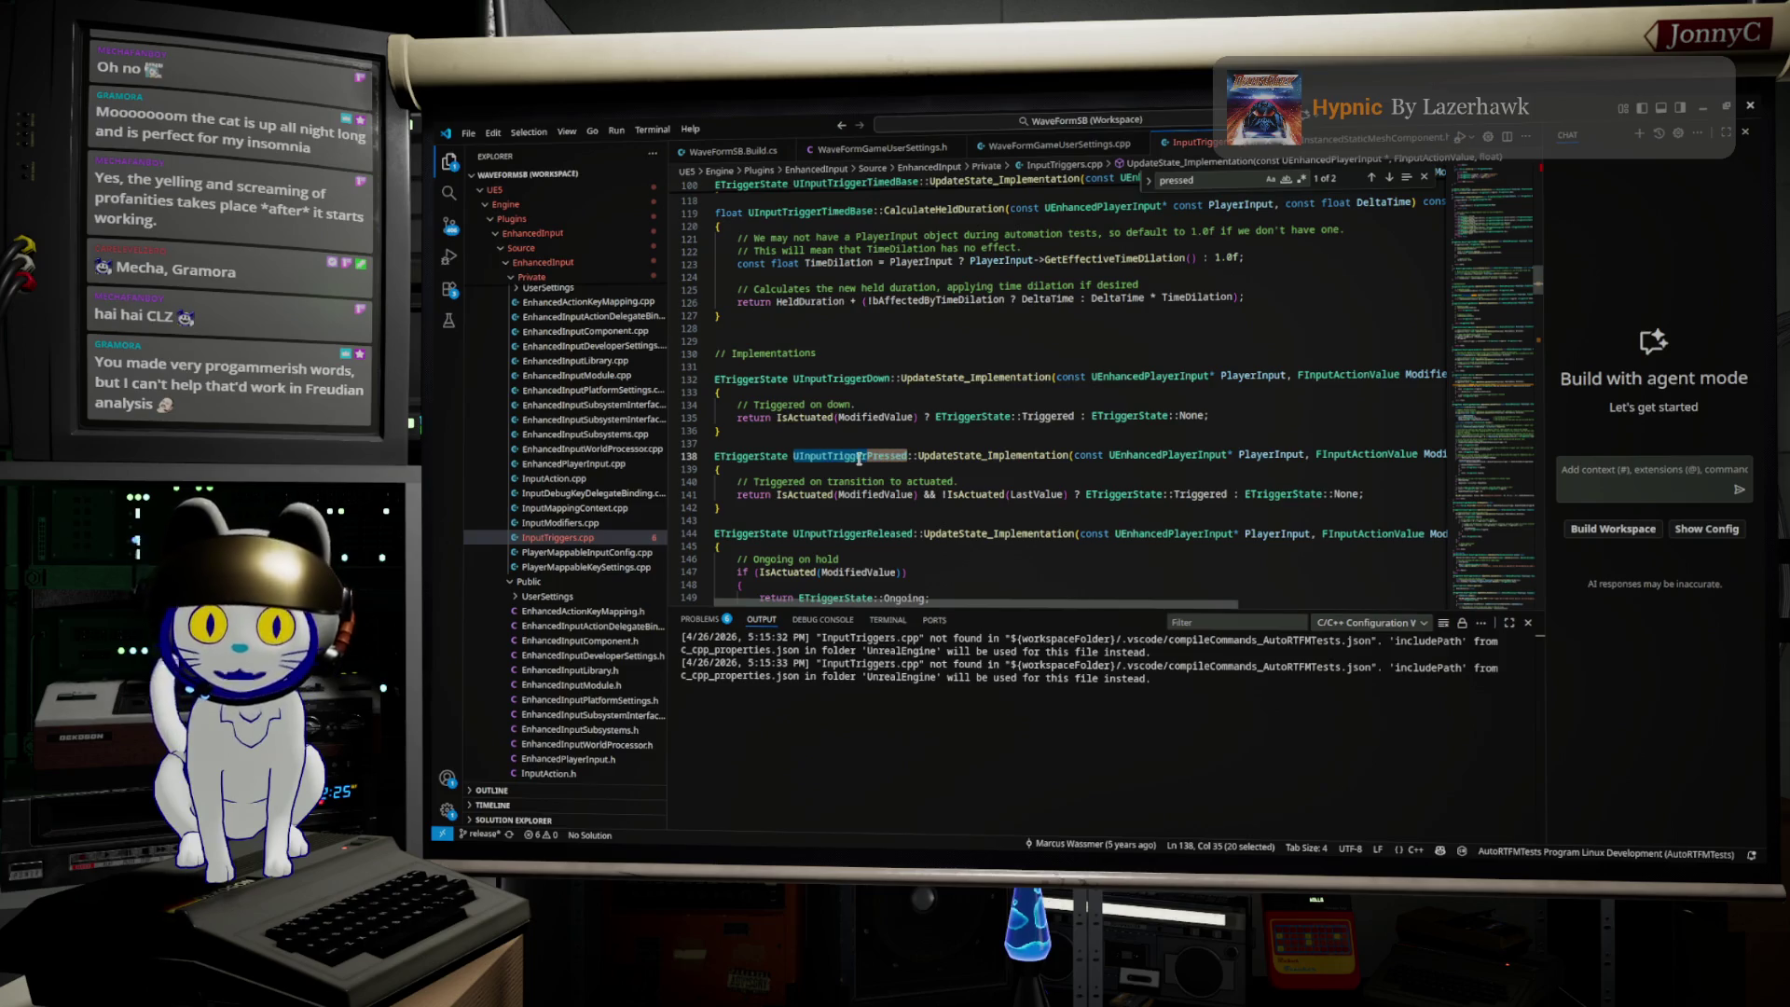
click(1078, 121)
text(NiagaraDataInterfacePressureGrid)
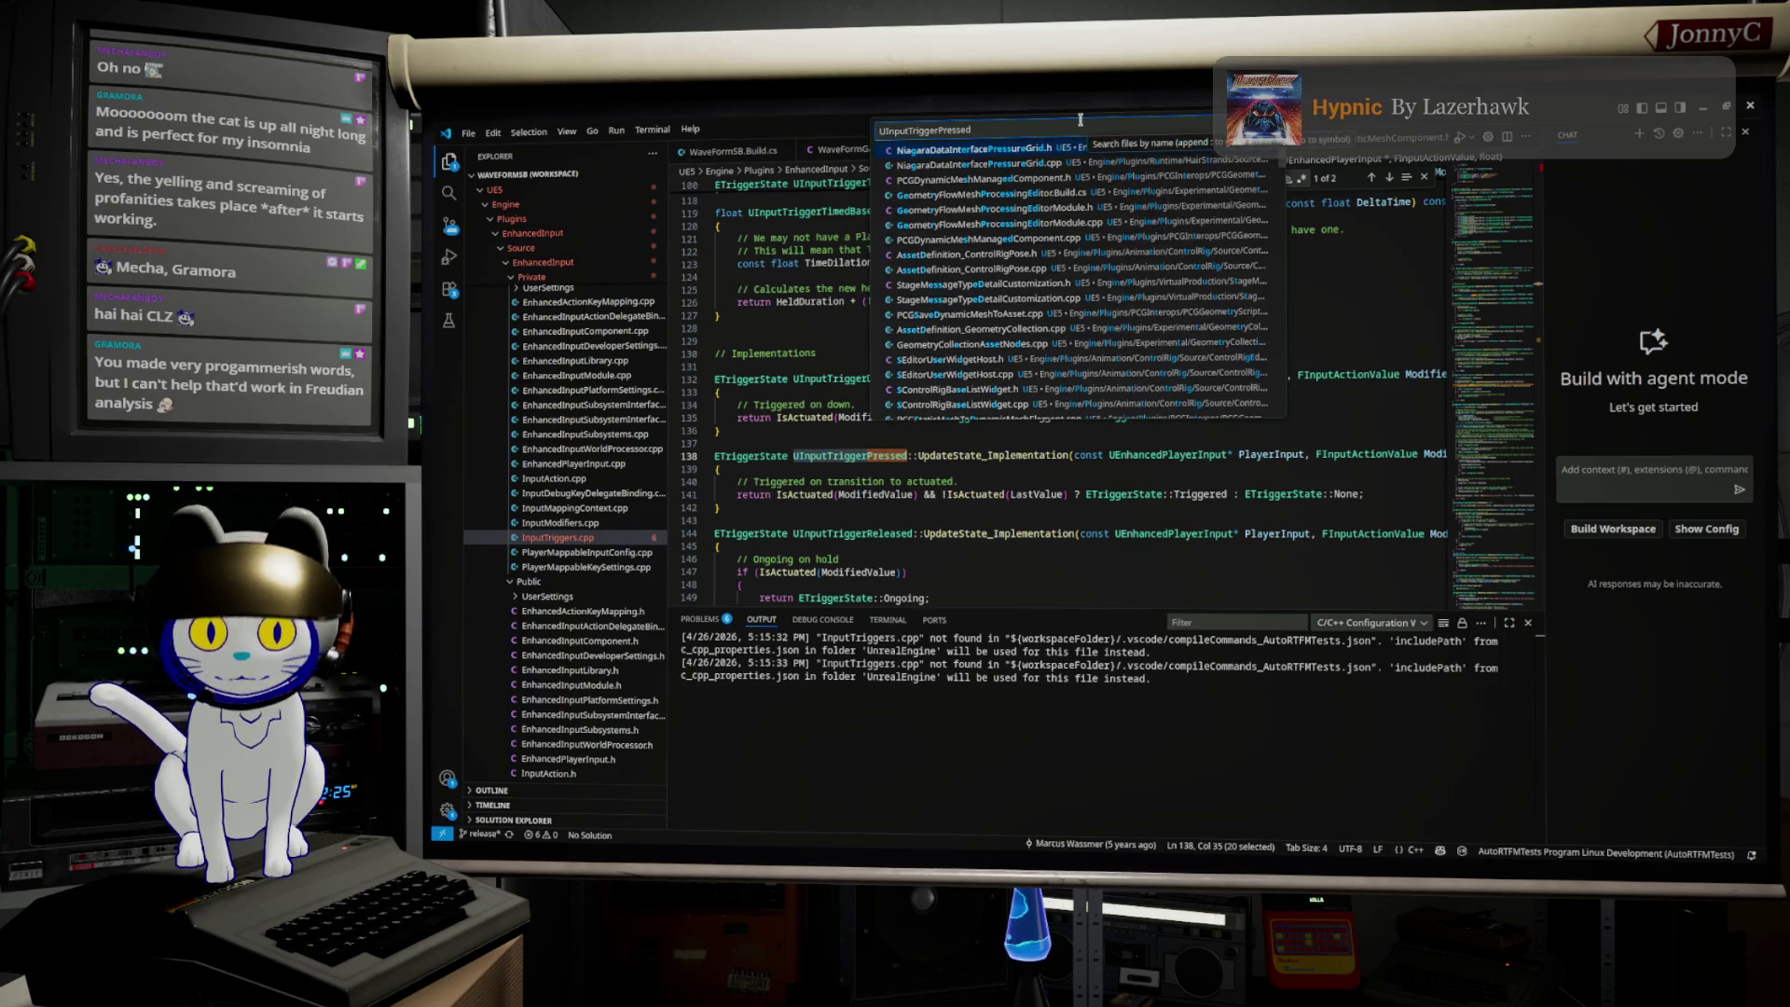
click(1054, 202)
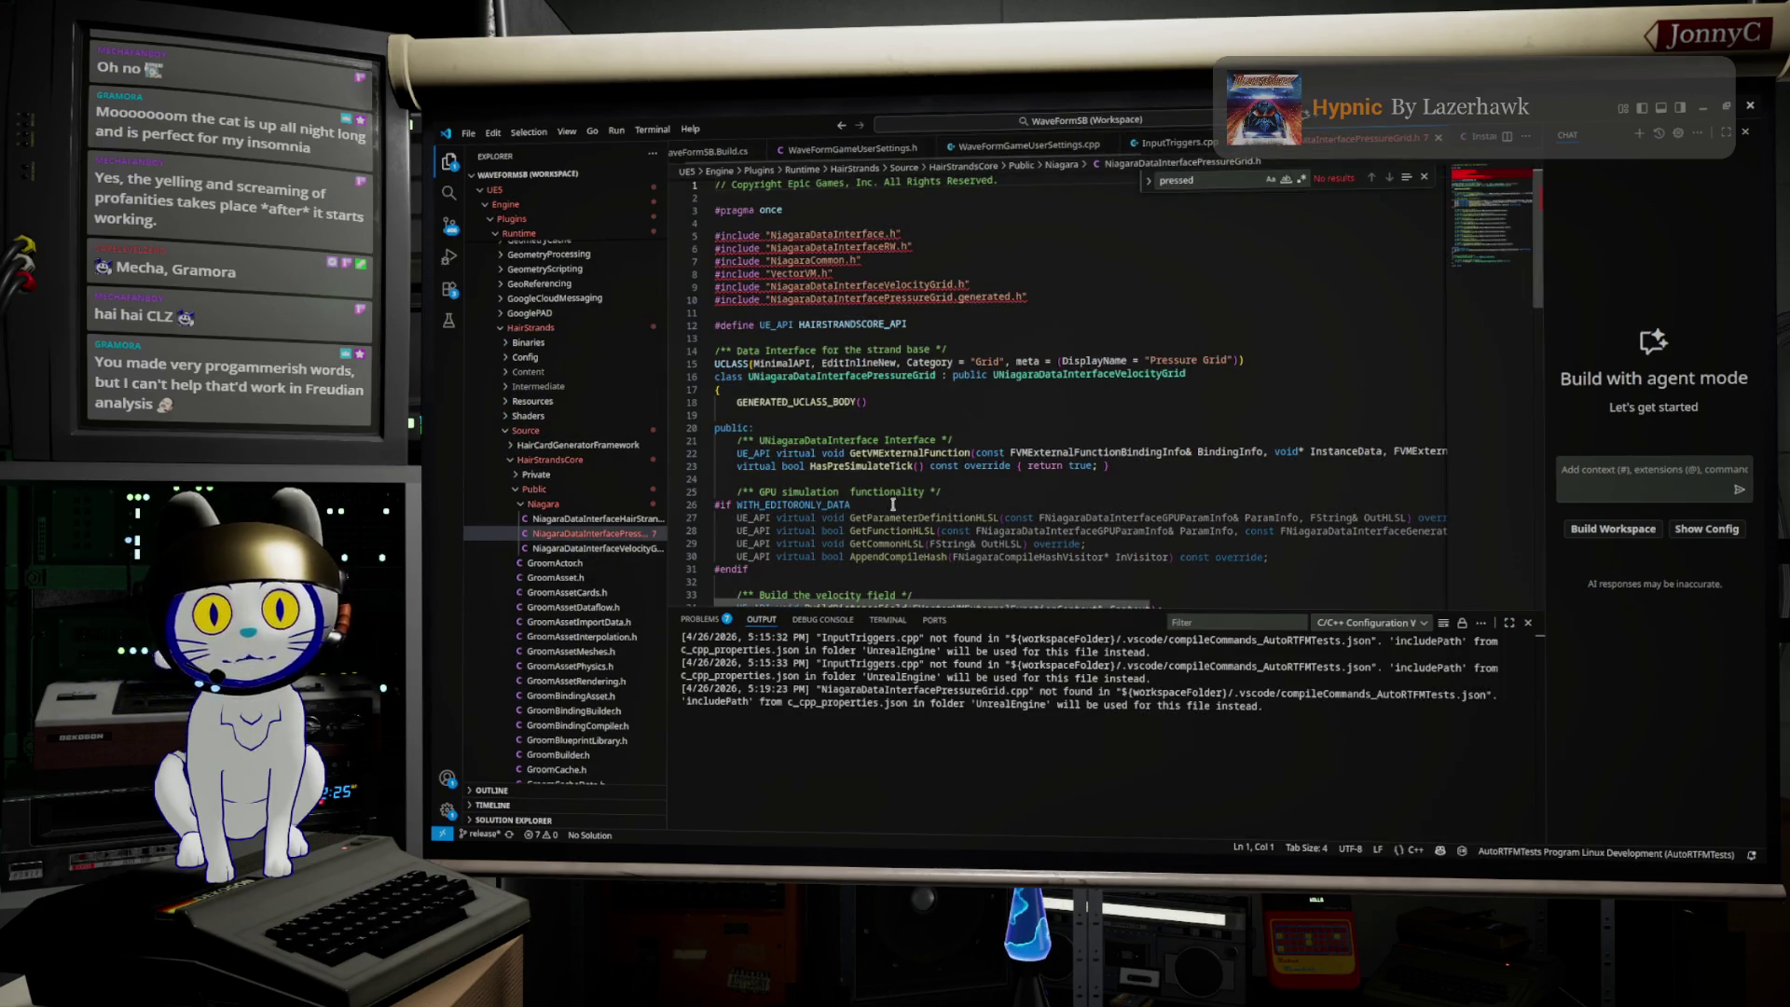
mouse_move(839, 406)
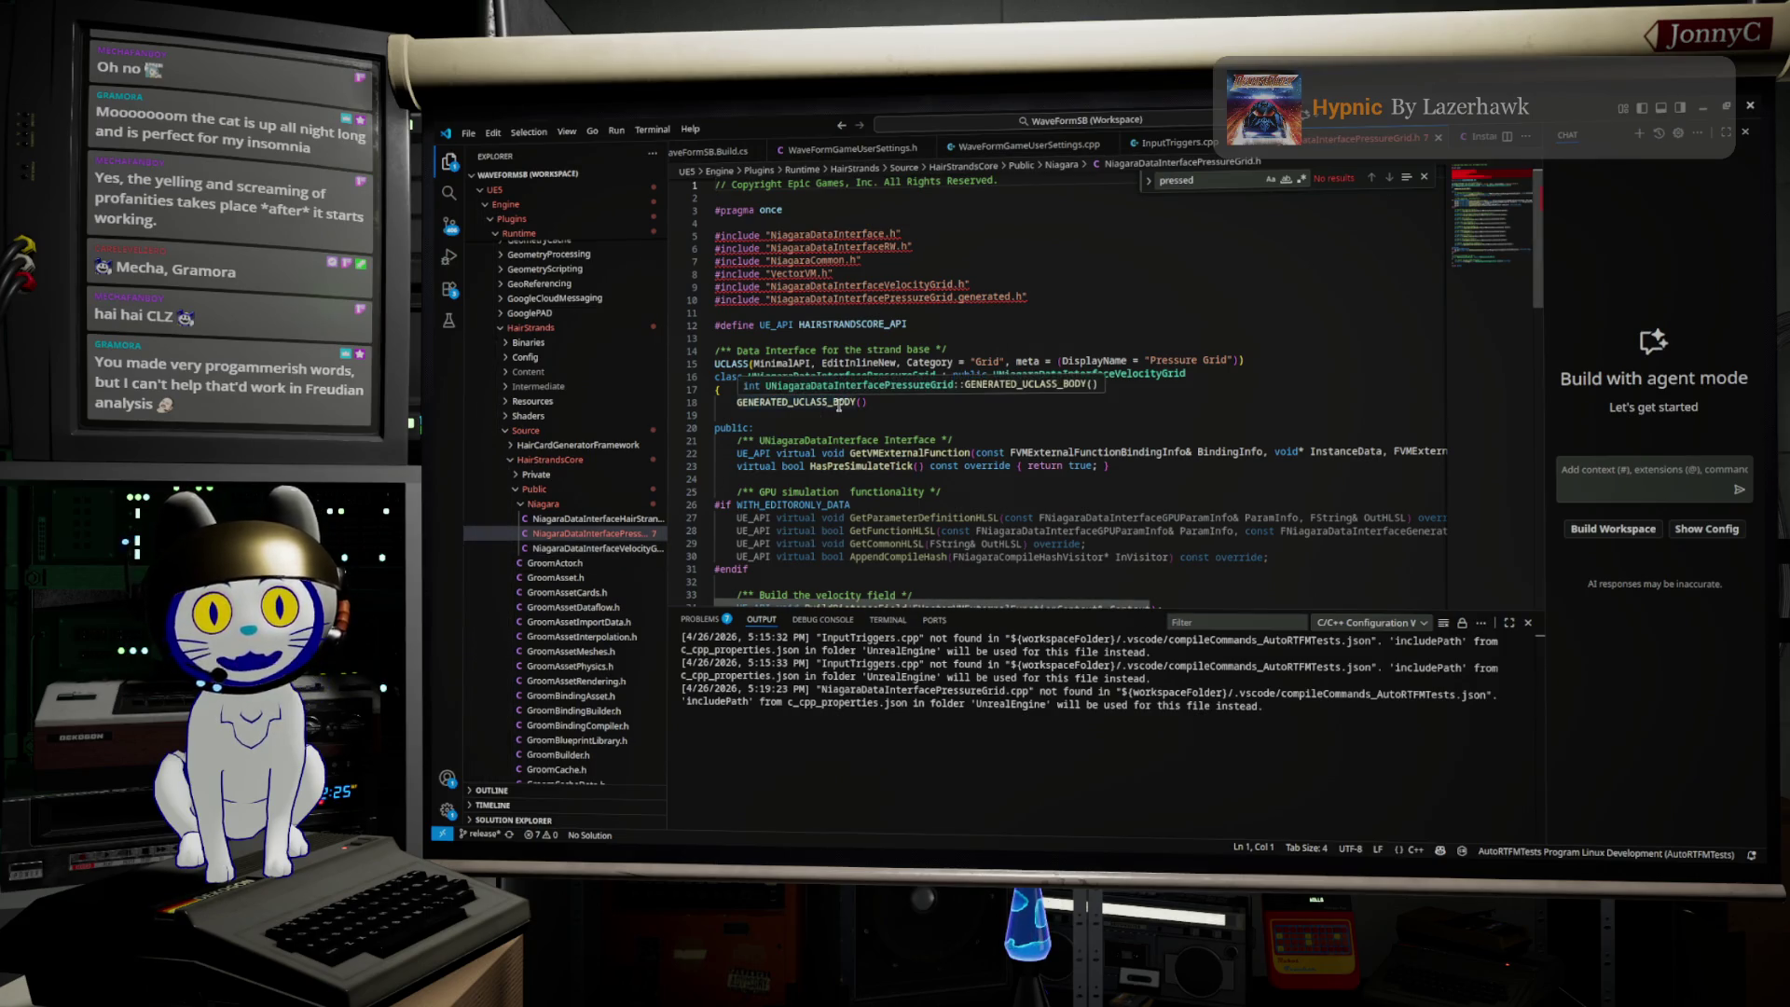
click(974, 122)
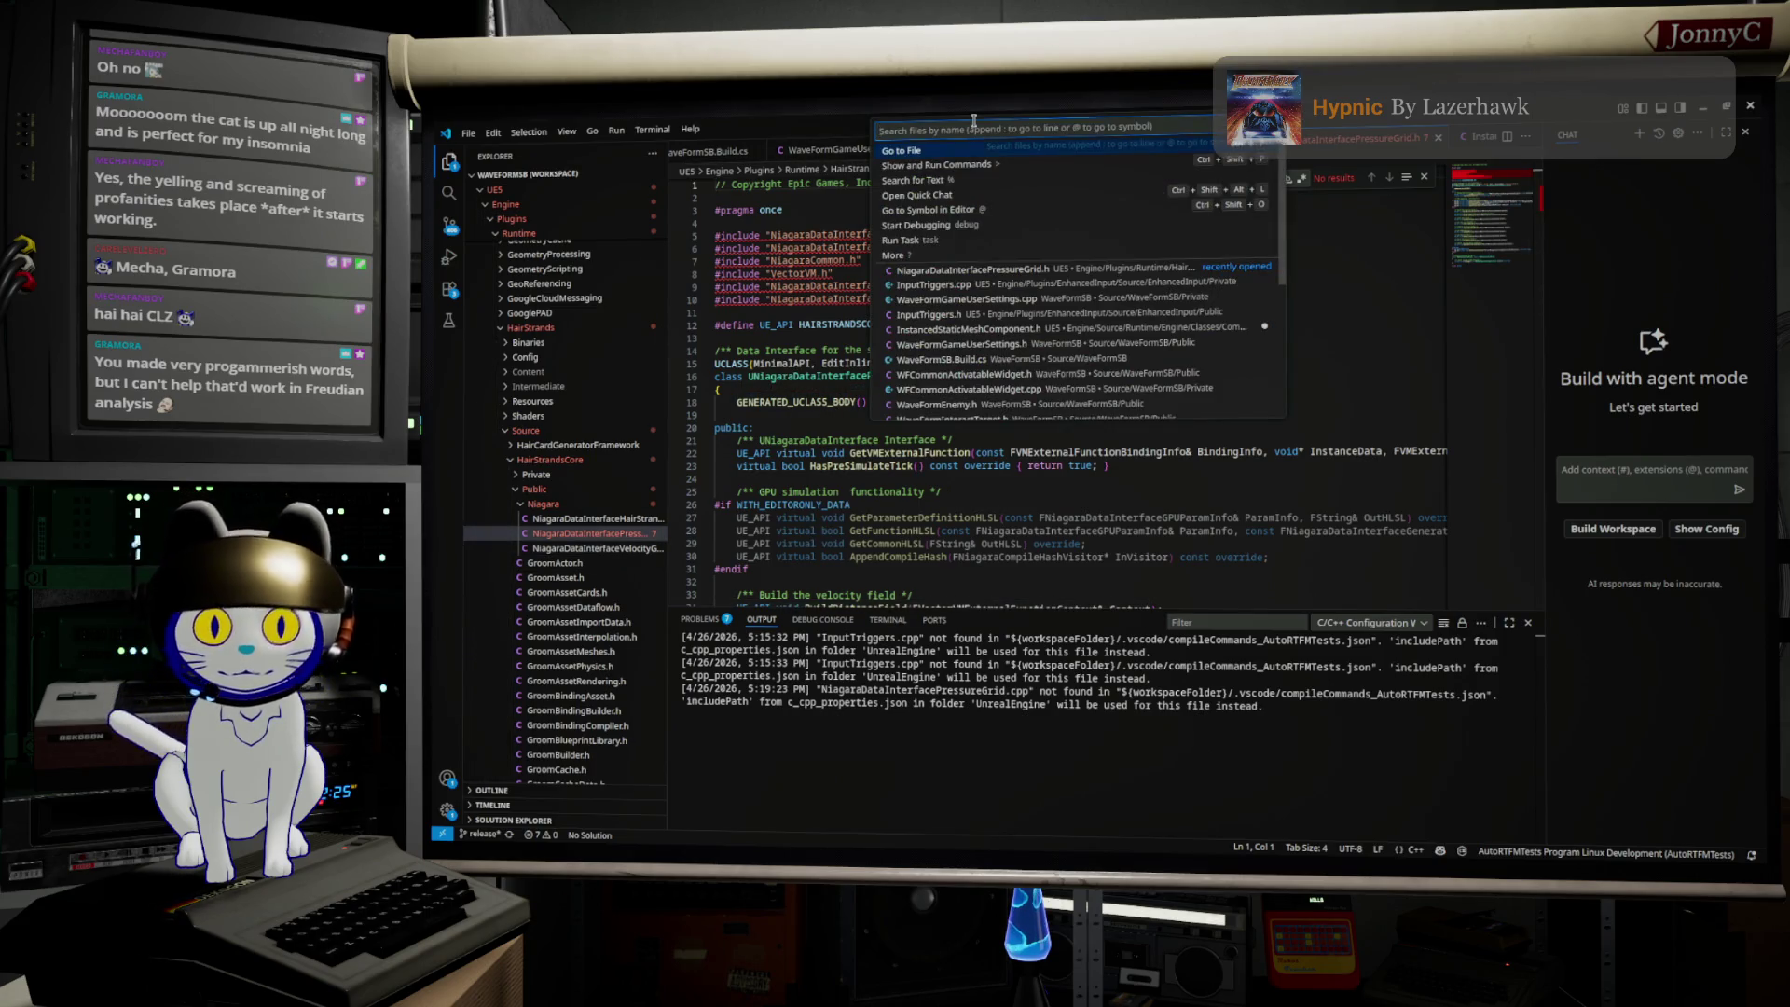
text(UInputTriggerPressed)
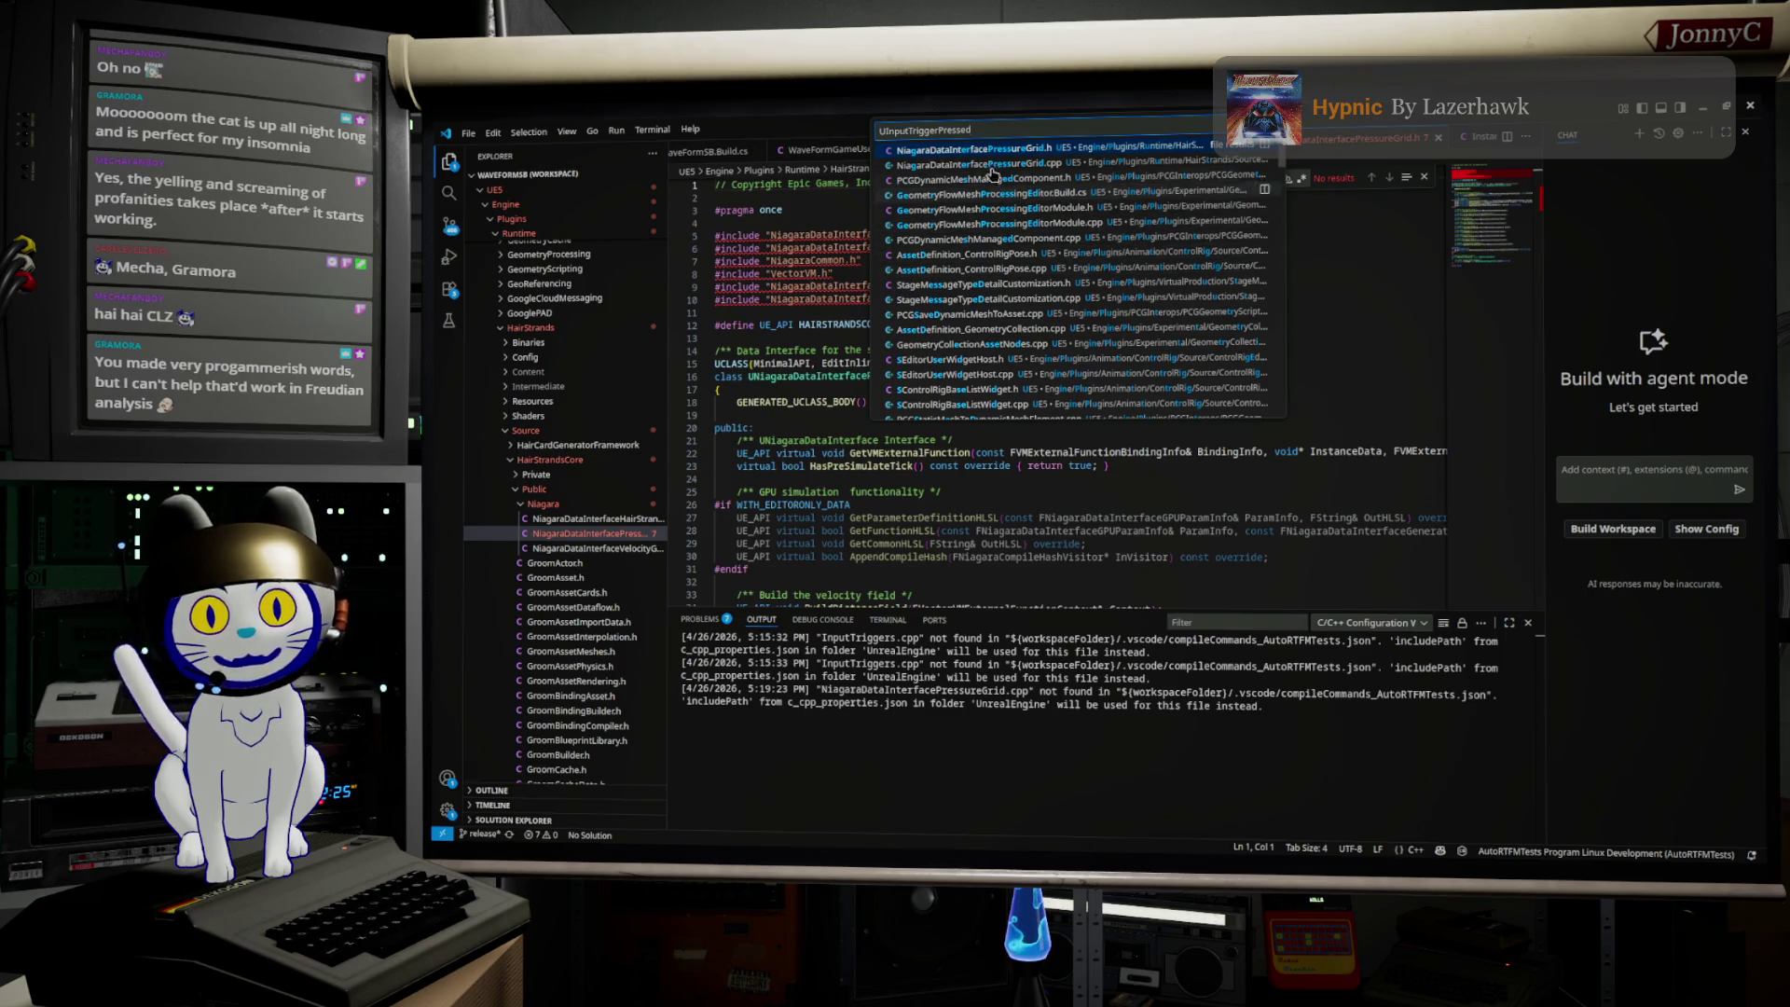
scroll(1033, 295, down, 5)
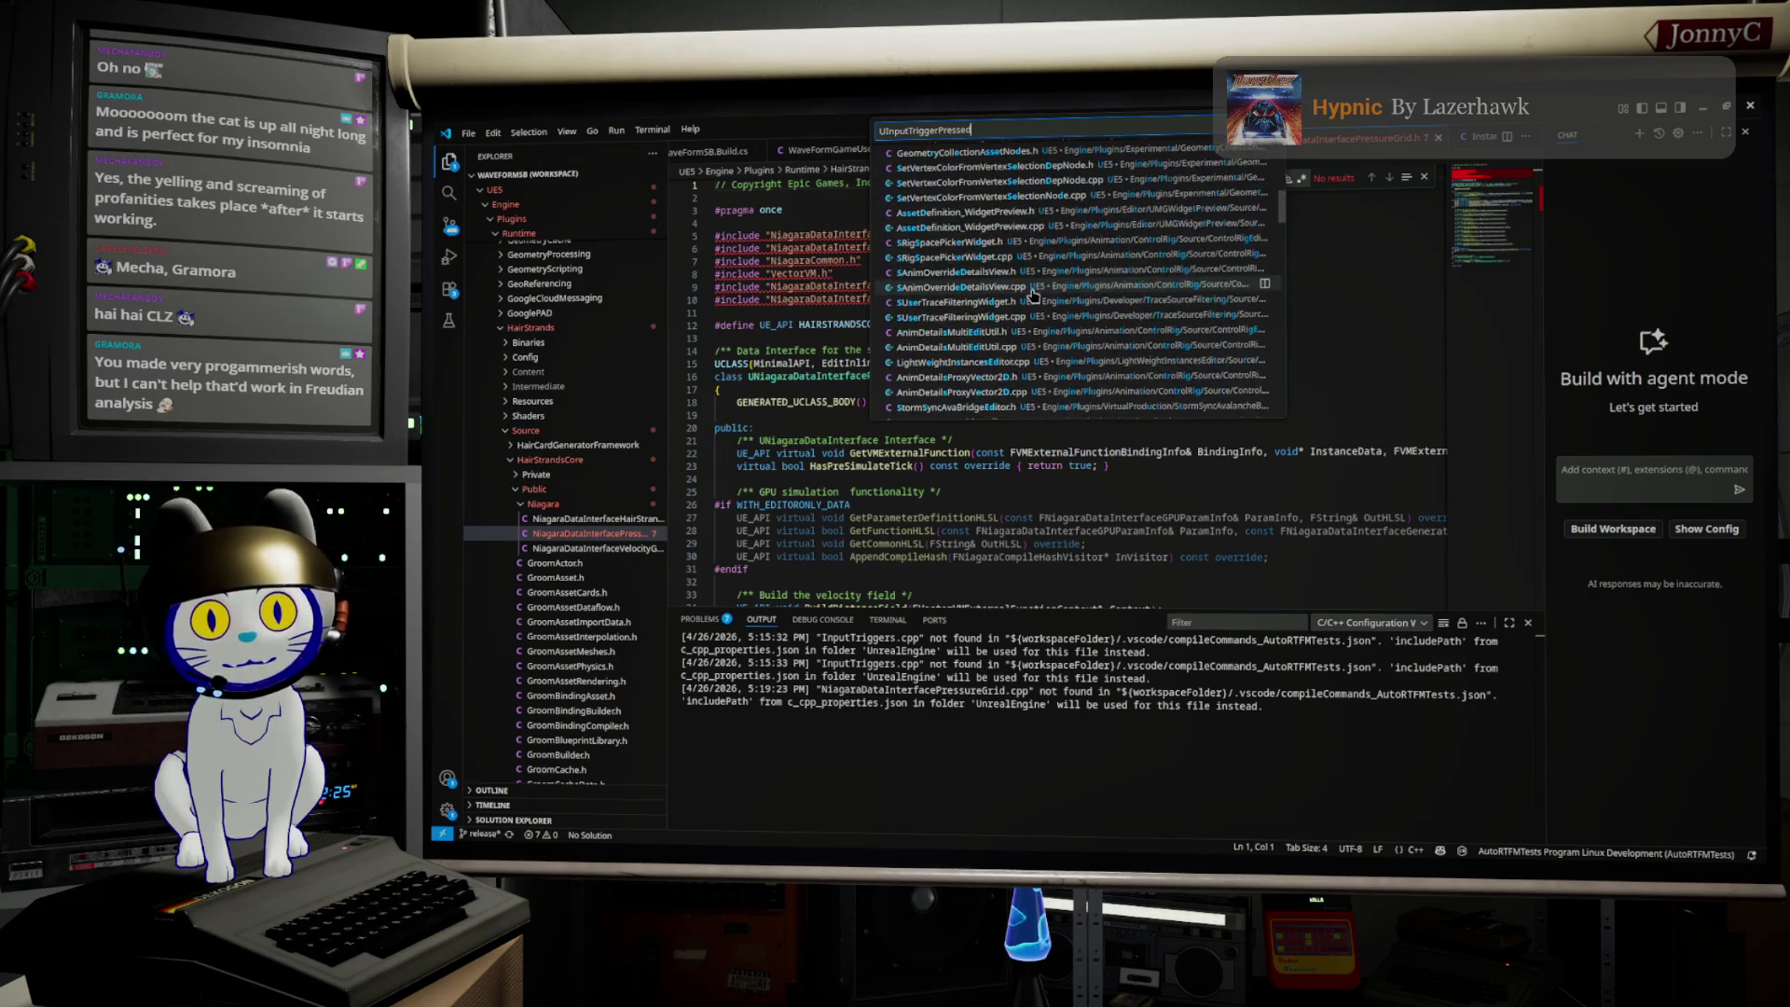
scroll(1033, 295, down, 7)
scroll(1033, 294, up, 10)
scroll(1056, 233, up, 3)
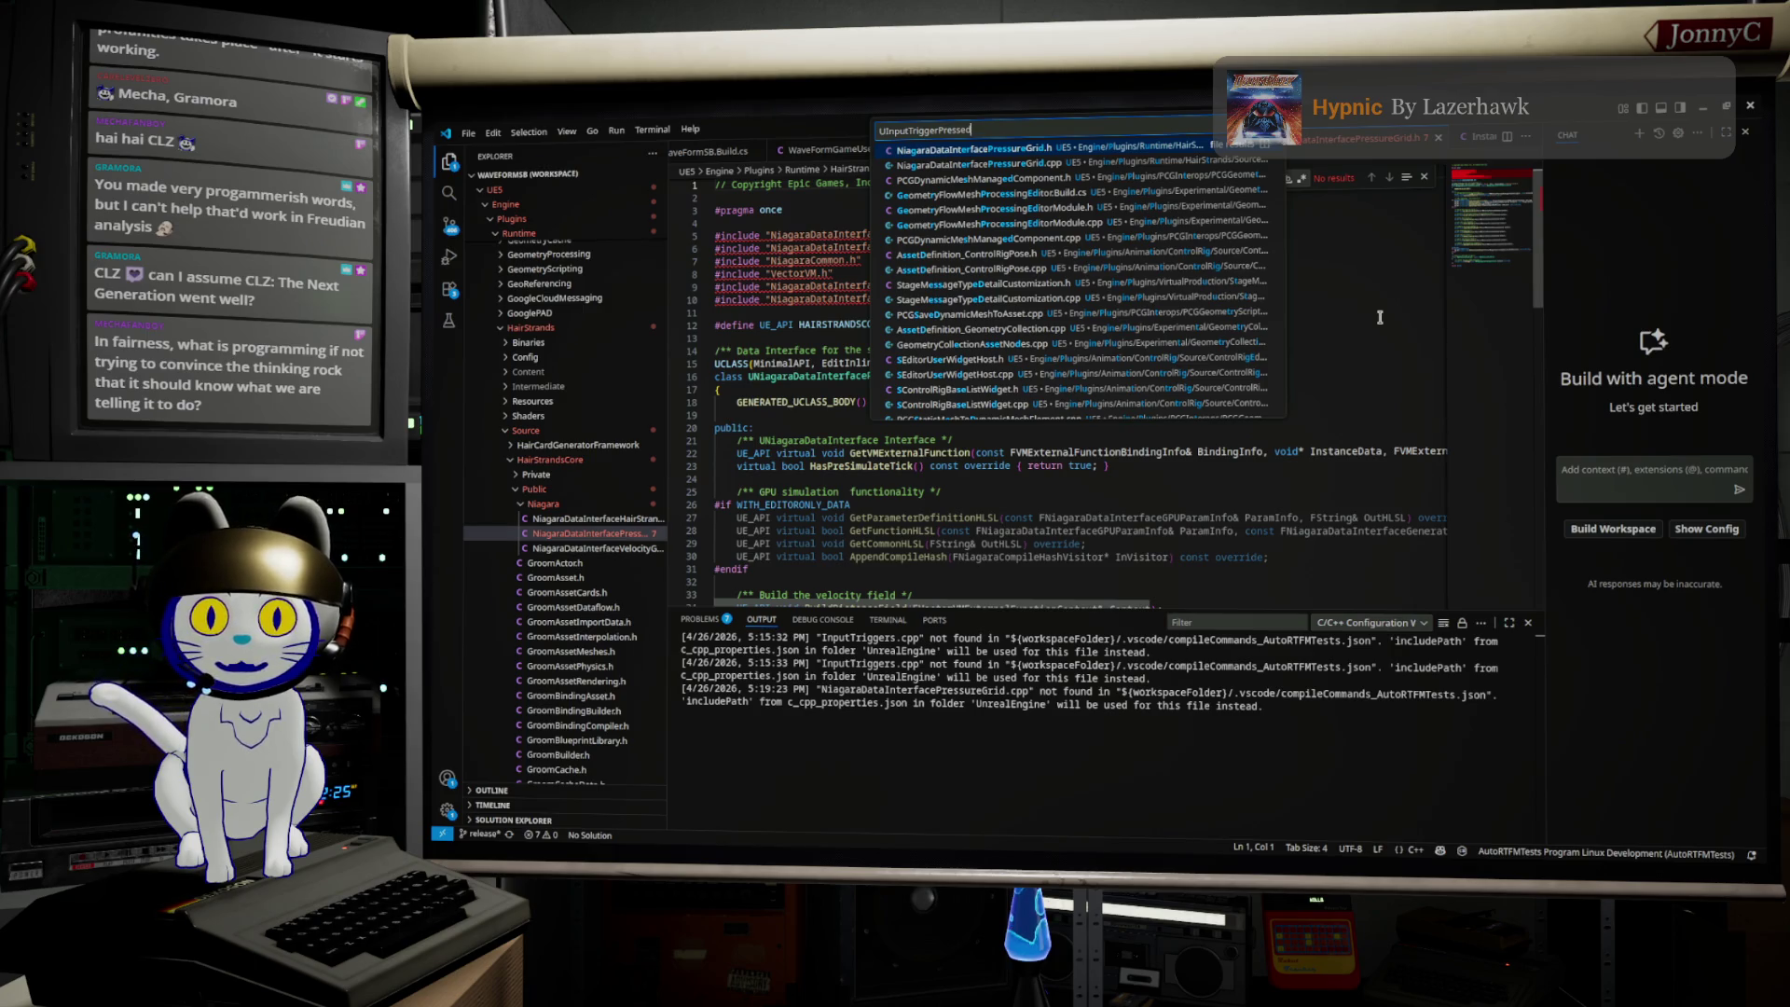
click(1380, 318)
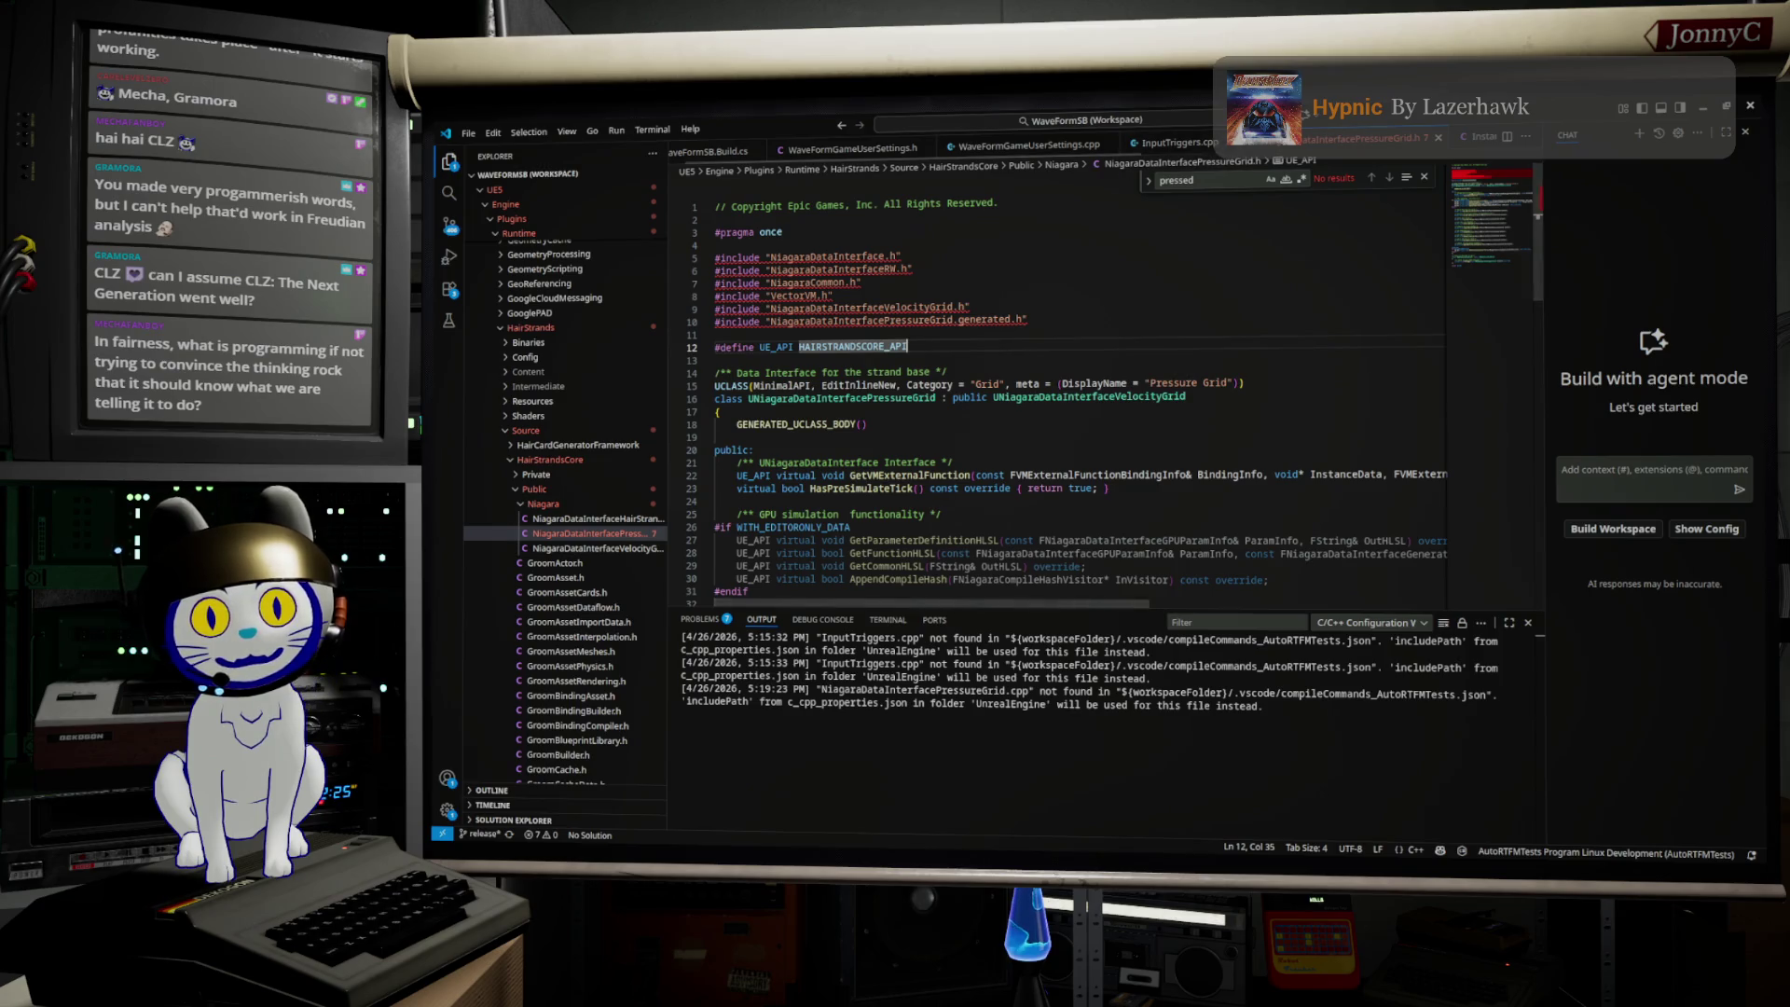
click(1190, 144)
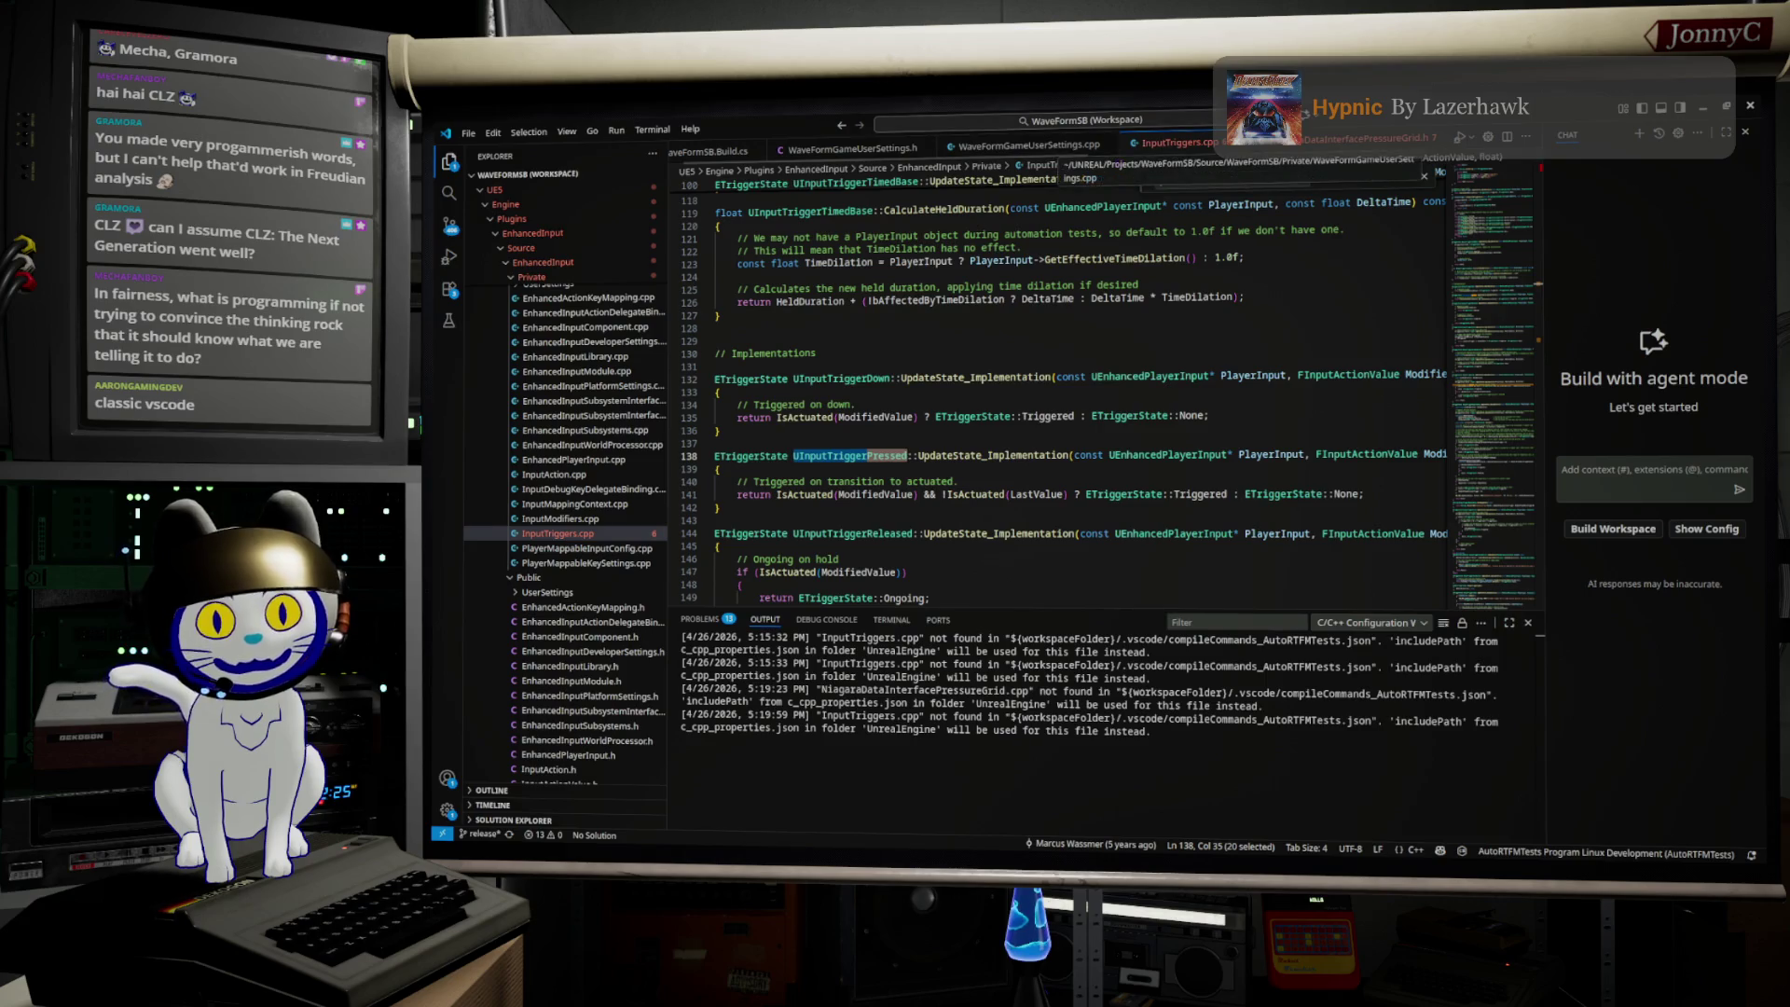
Step: Glance at the debug configurations, then highlight CalculateHeldDuration and UInputTriggerTimedBase occurrences
click(1444, 141)
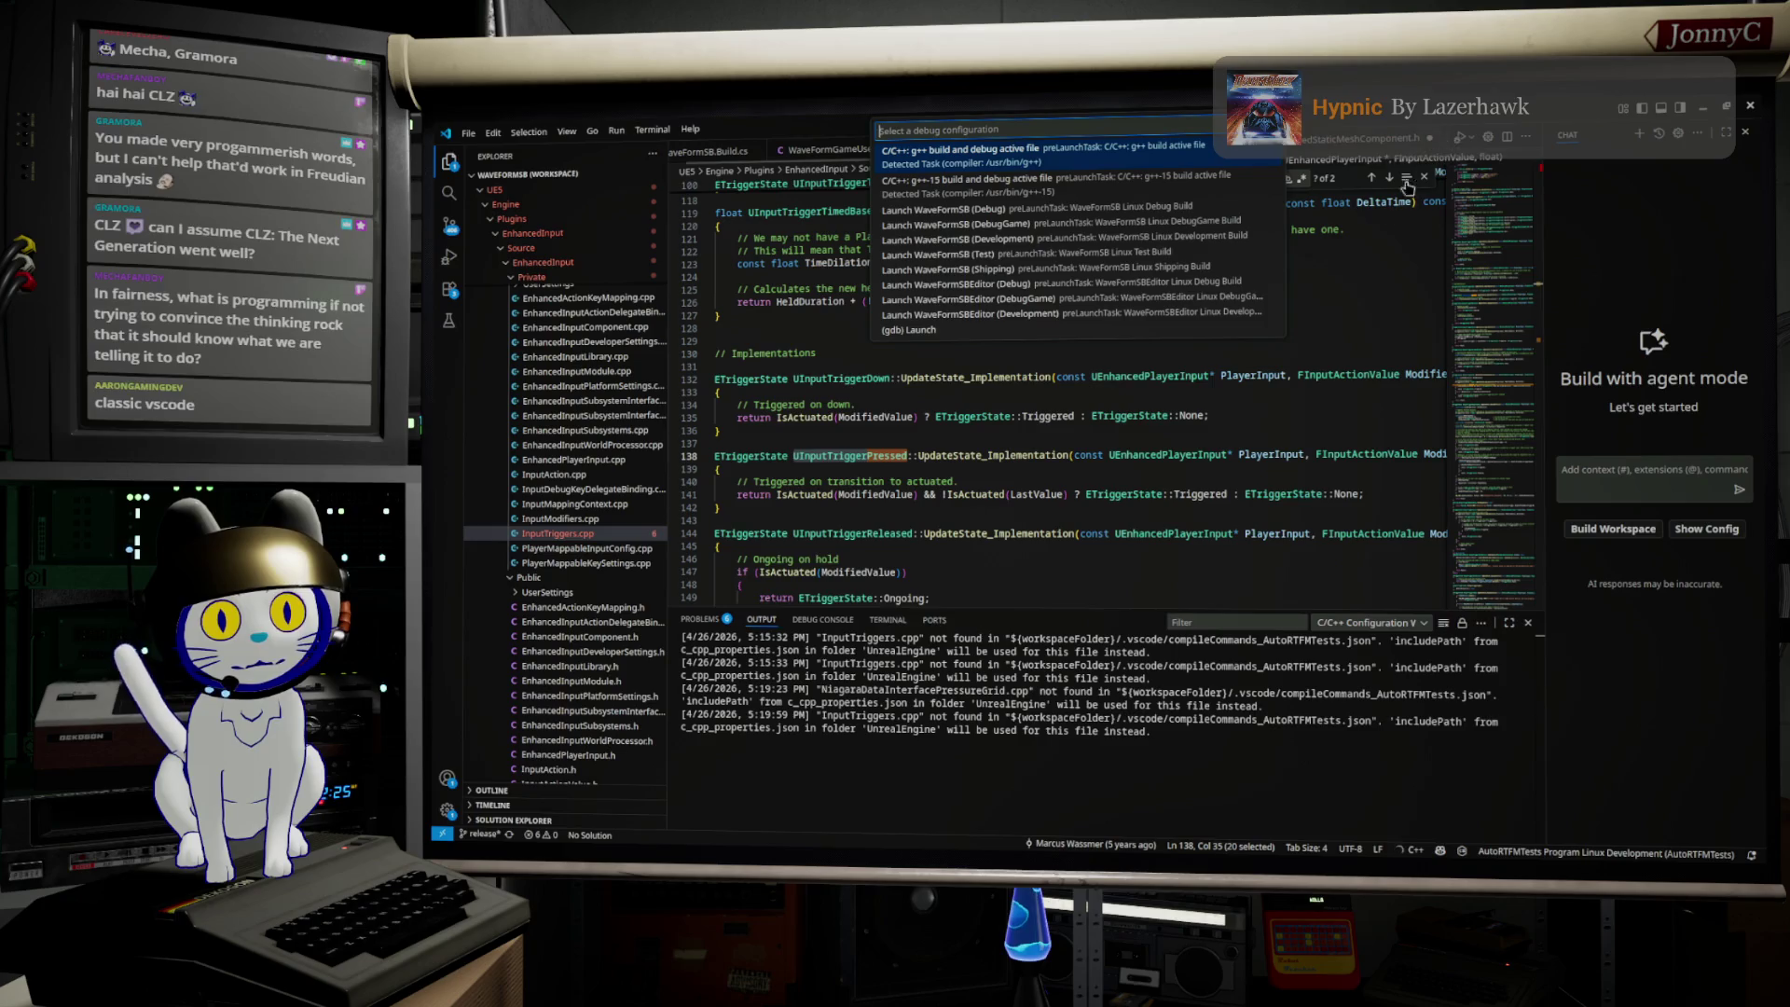
click(1352, 248)
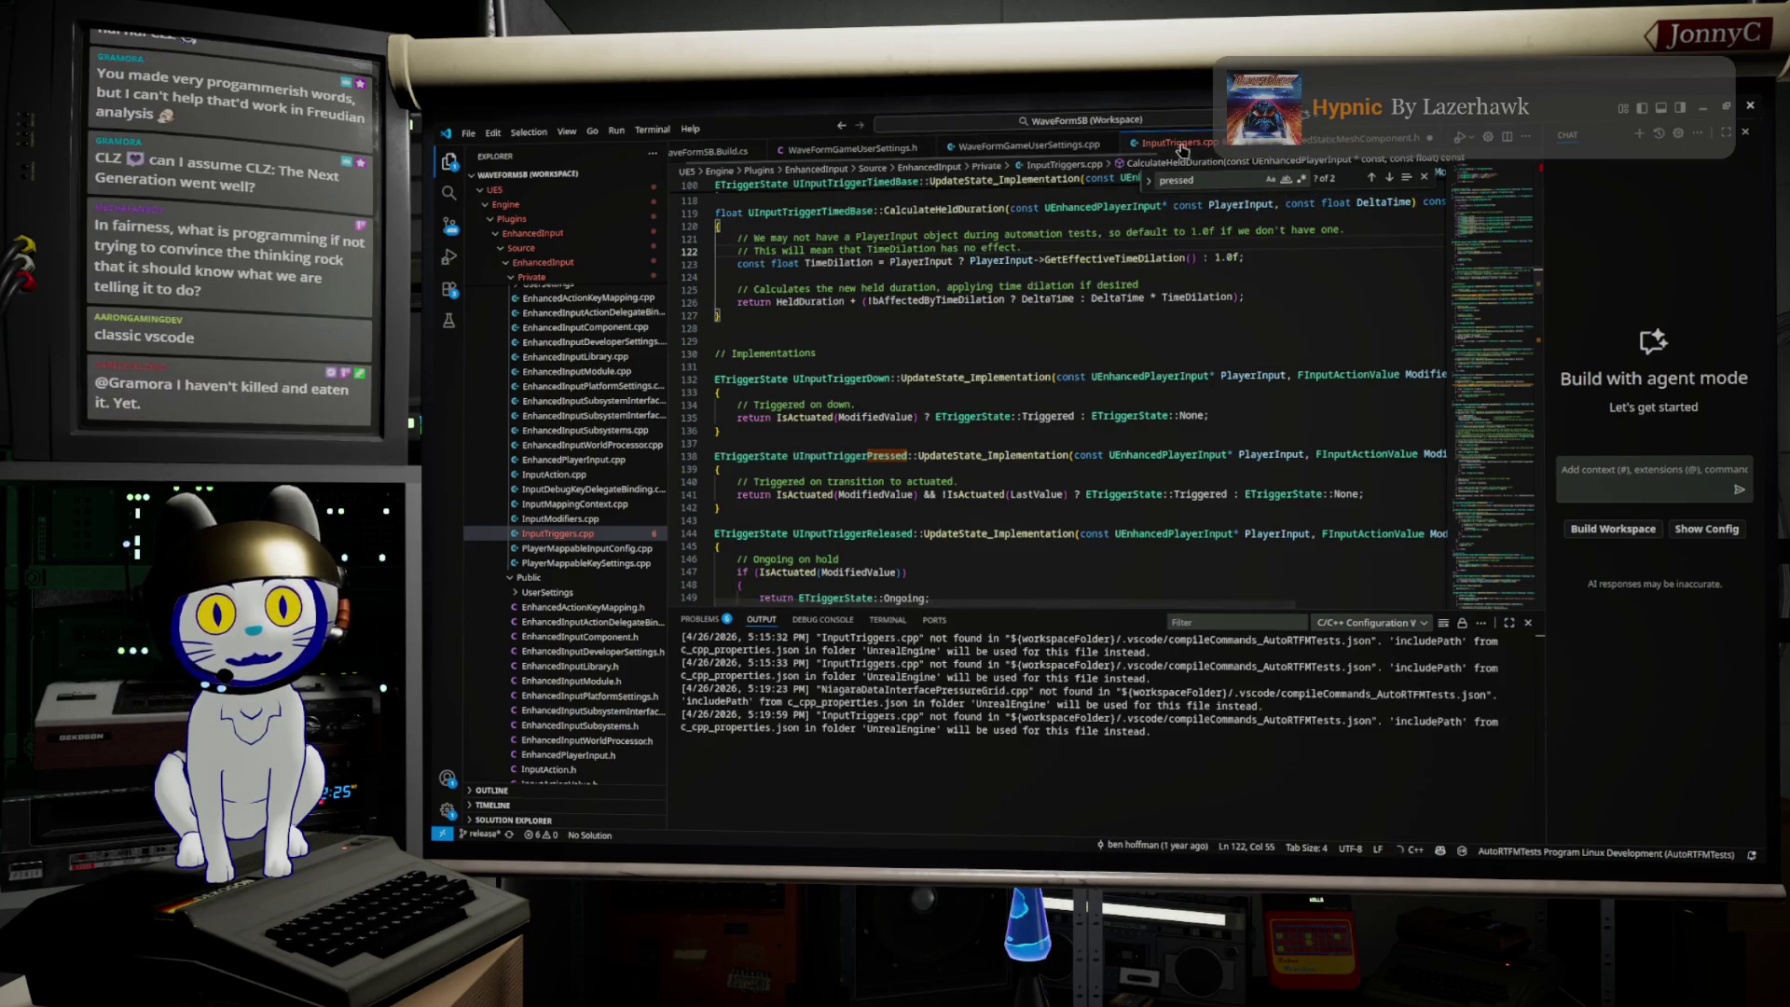
scroll(898, 385, up, 1)
scroll(897, 385, up, 3)
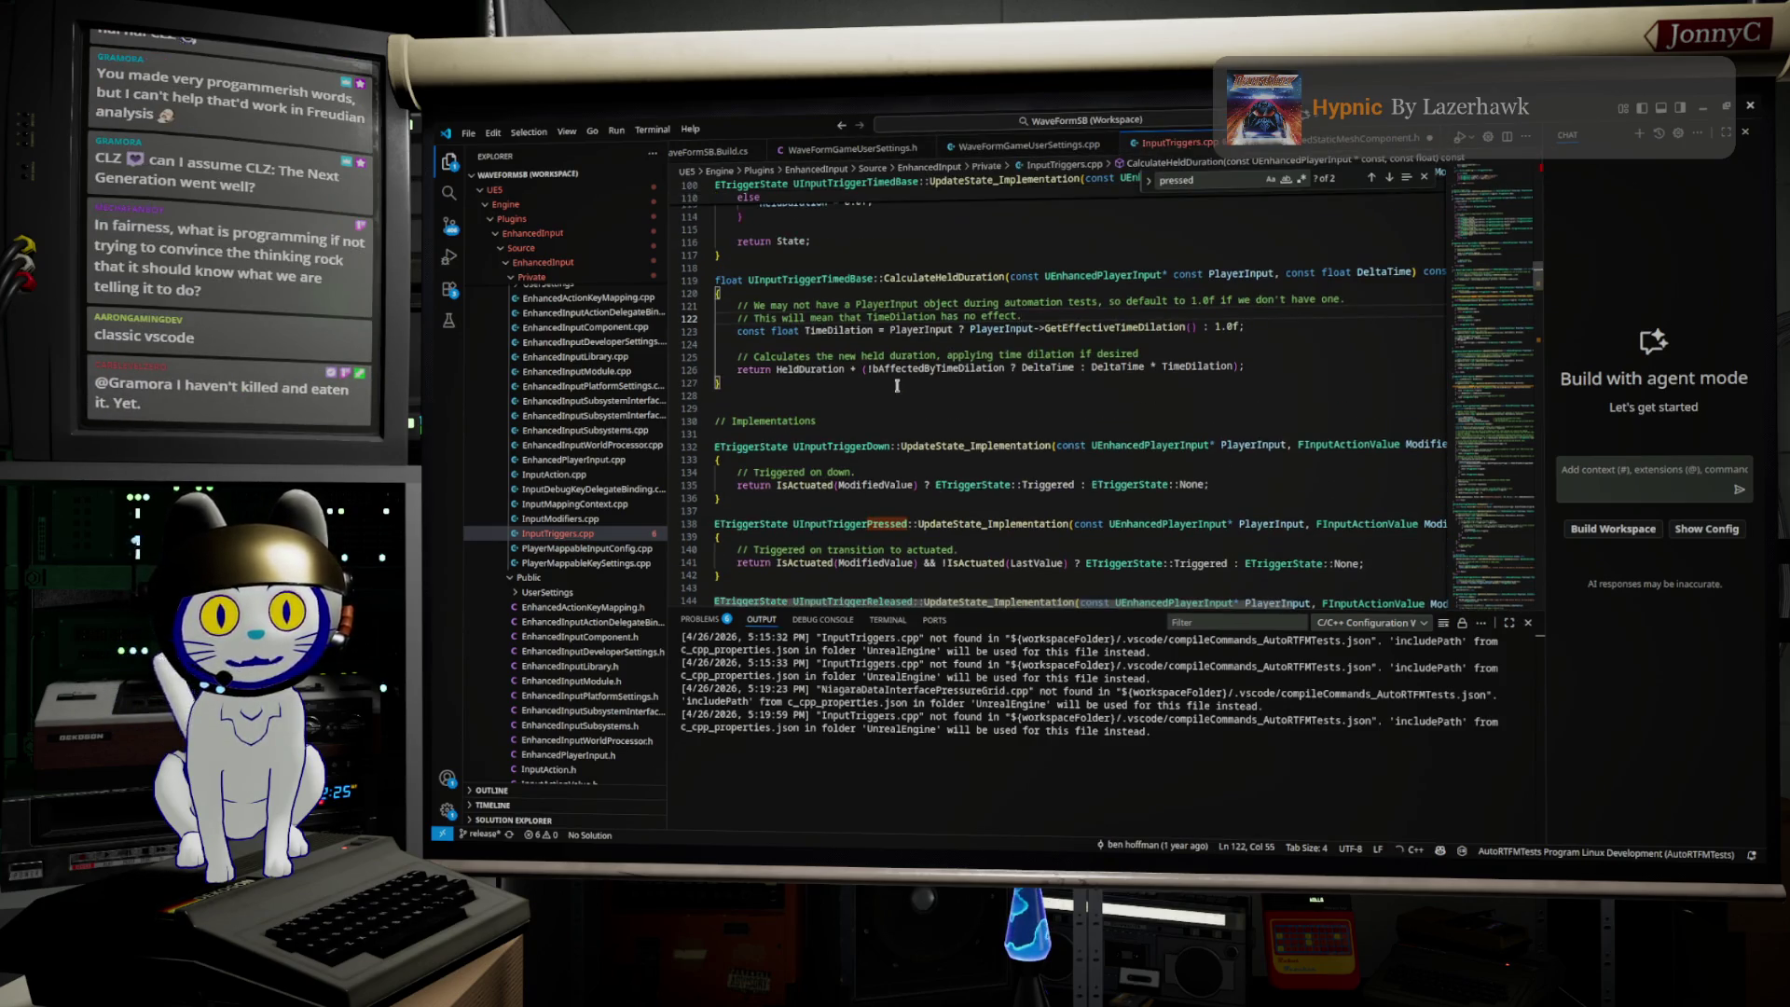
double_click(919, 381)
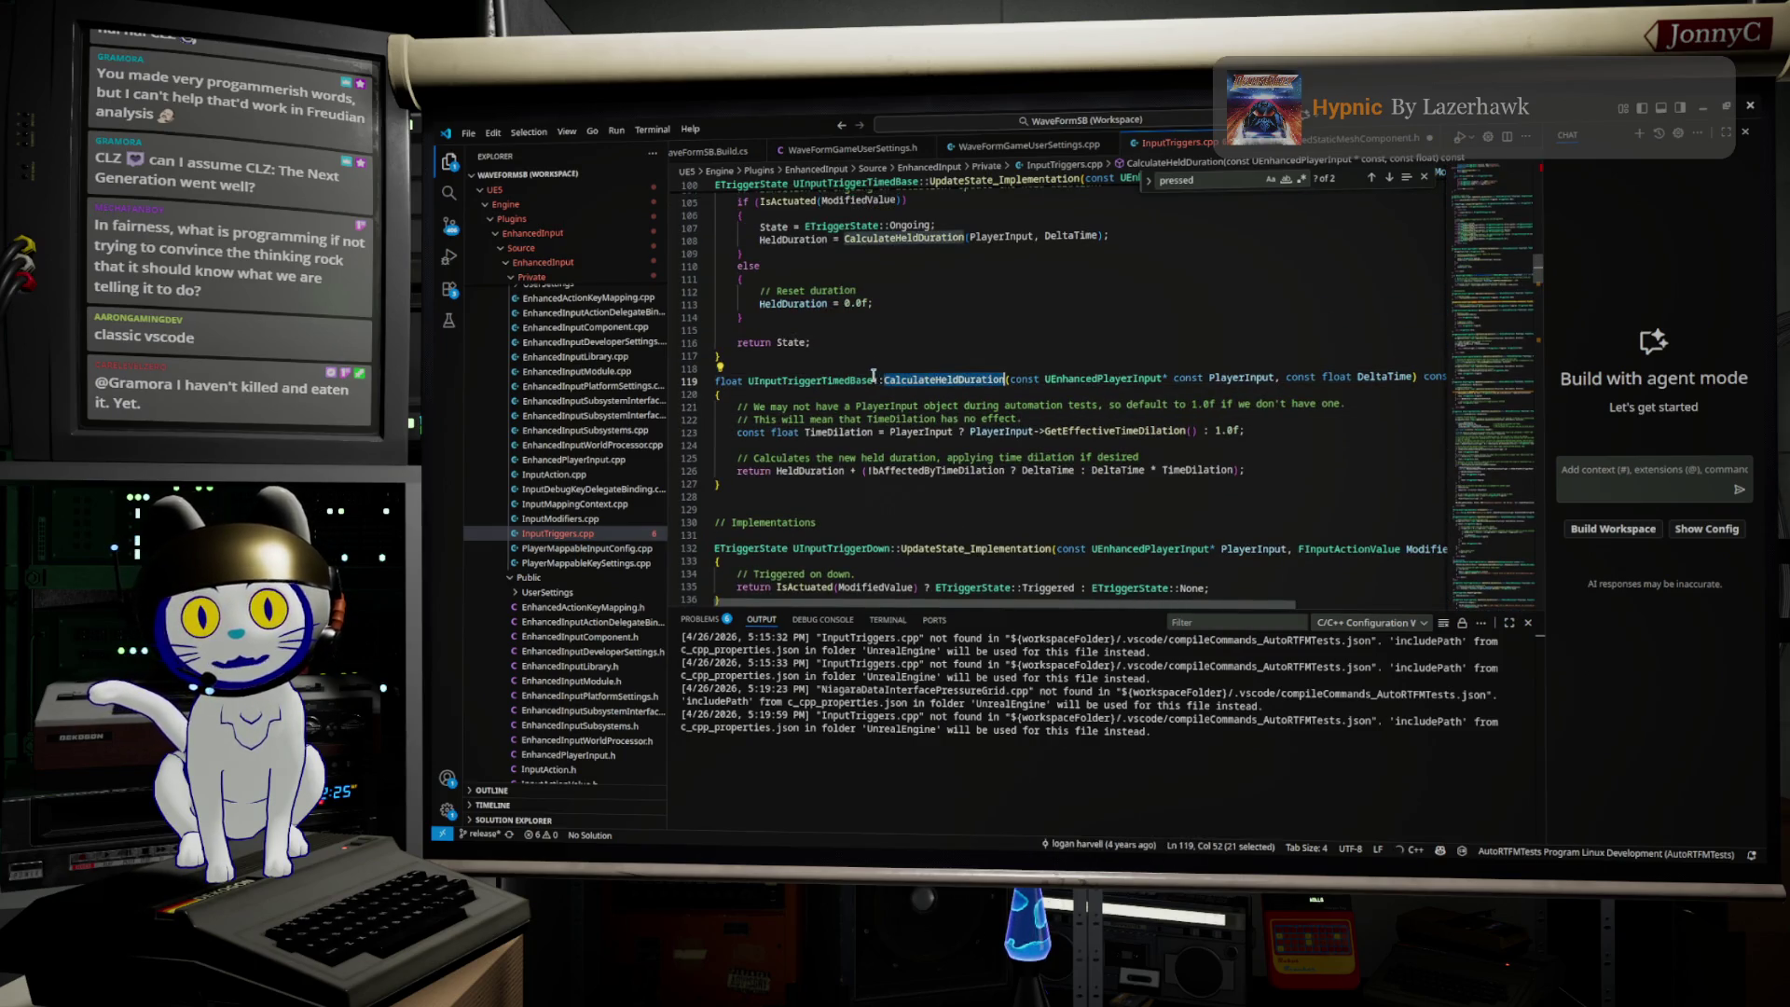
double_click(861, 380)
Step: Scroll the Explorer to EnhancedInput's Public folder and open InputTriggers.h
scroll(927, 354, up, 2)
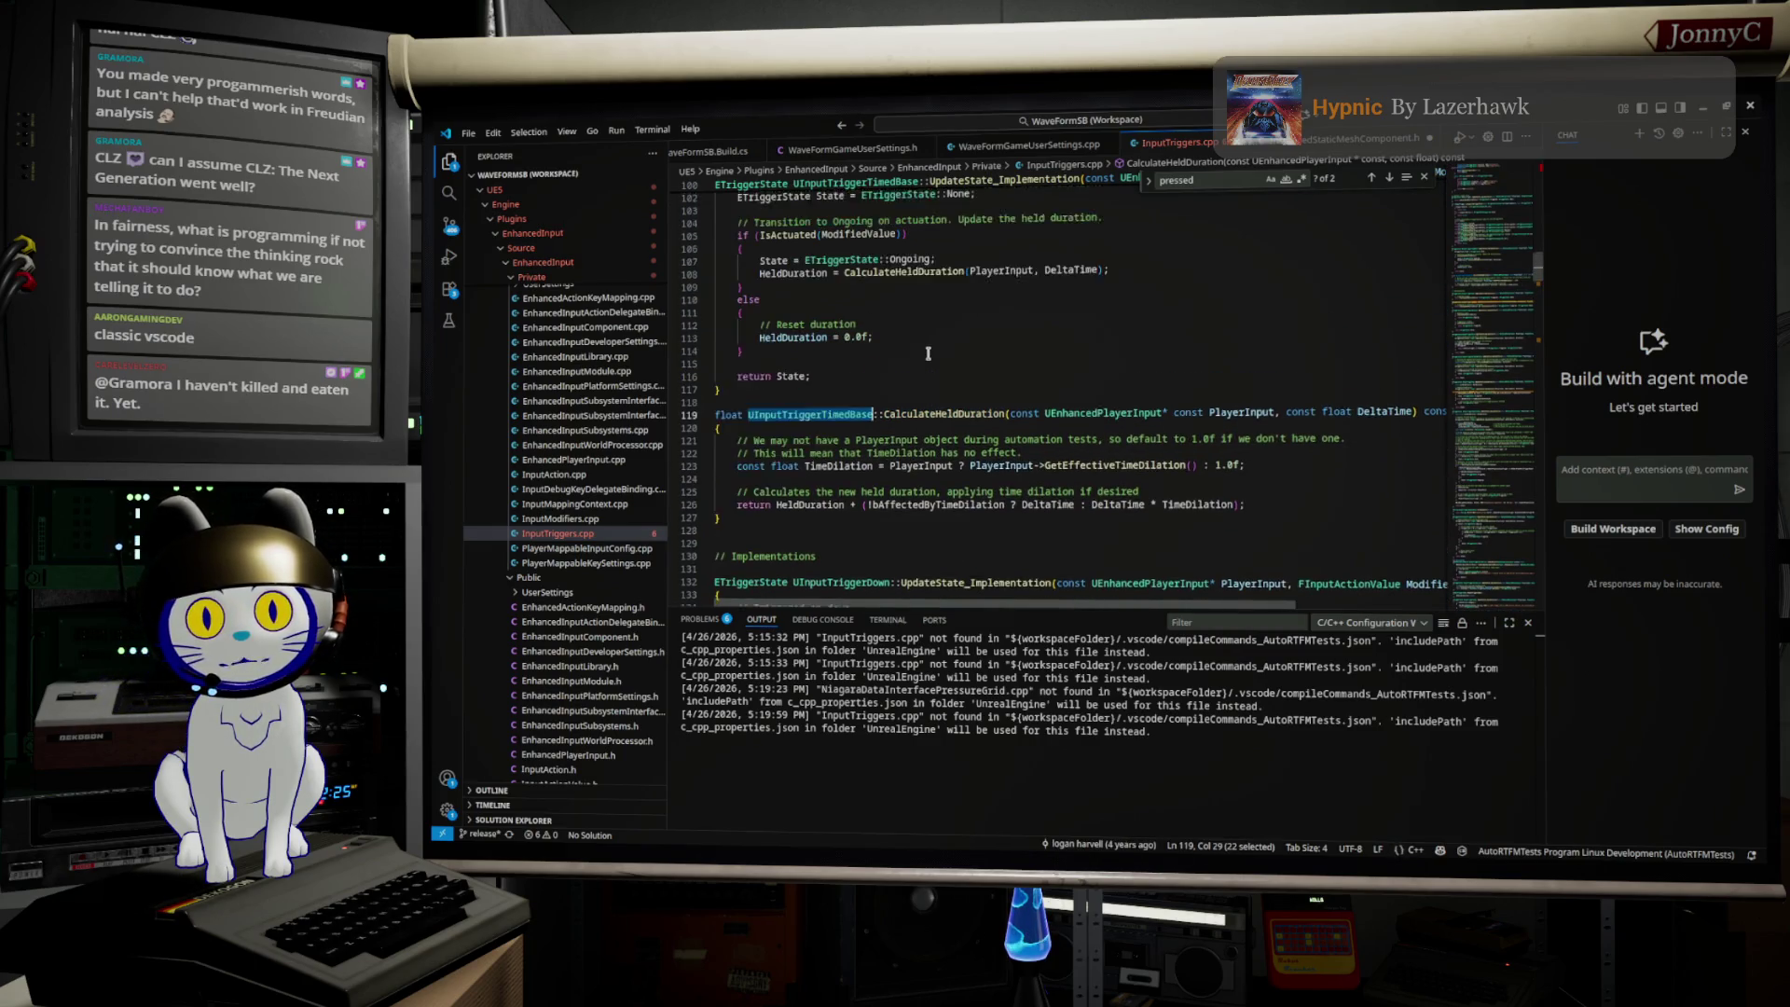
scroll(928, 353, up, 3)
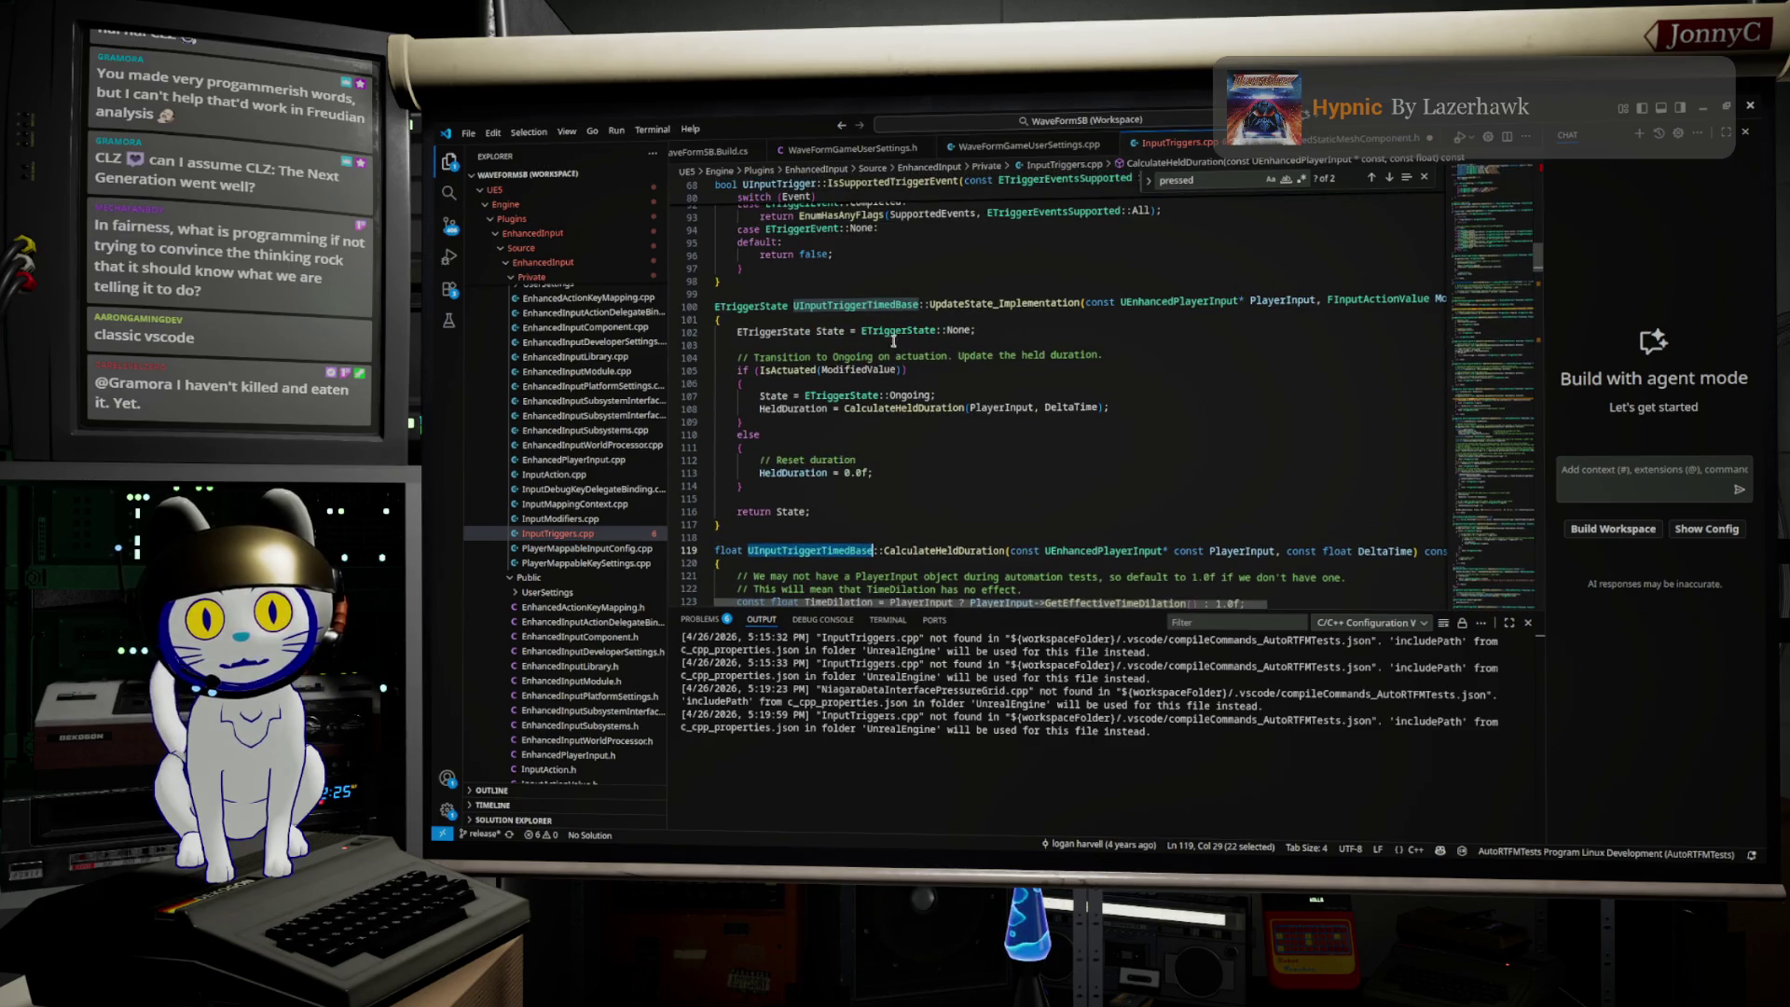
scroll(889, 332, up, 10)
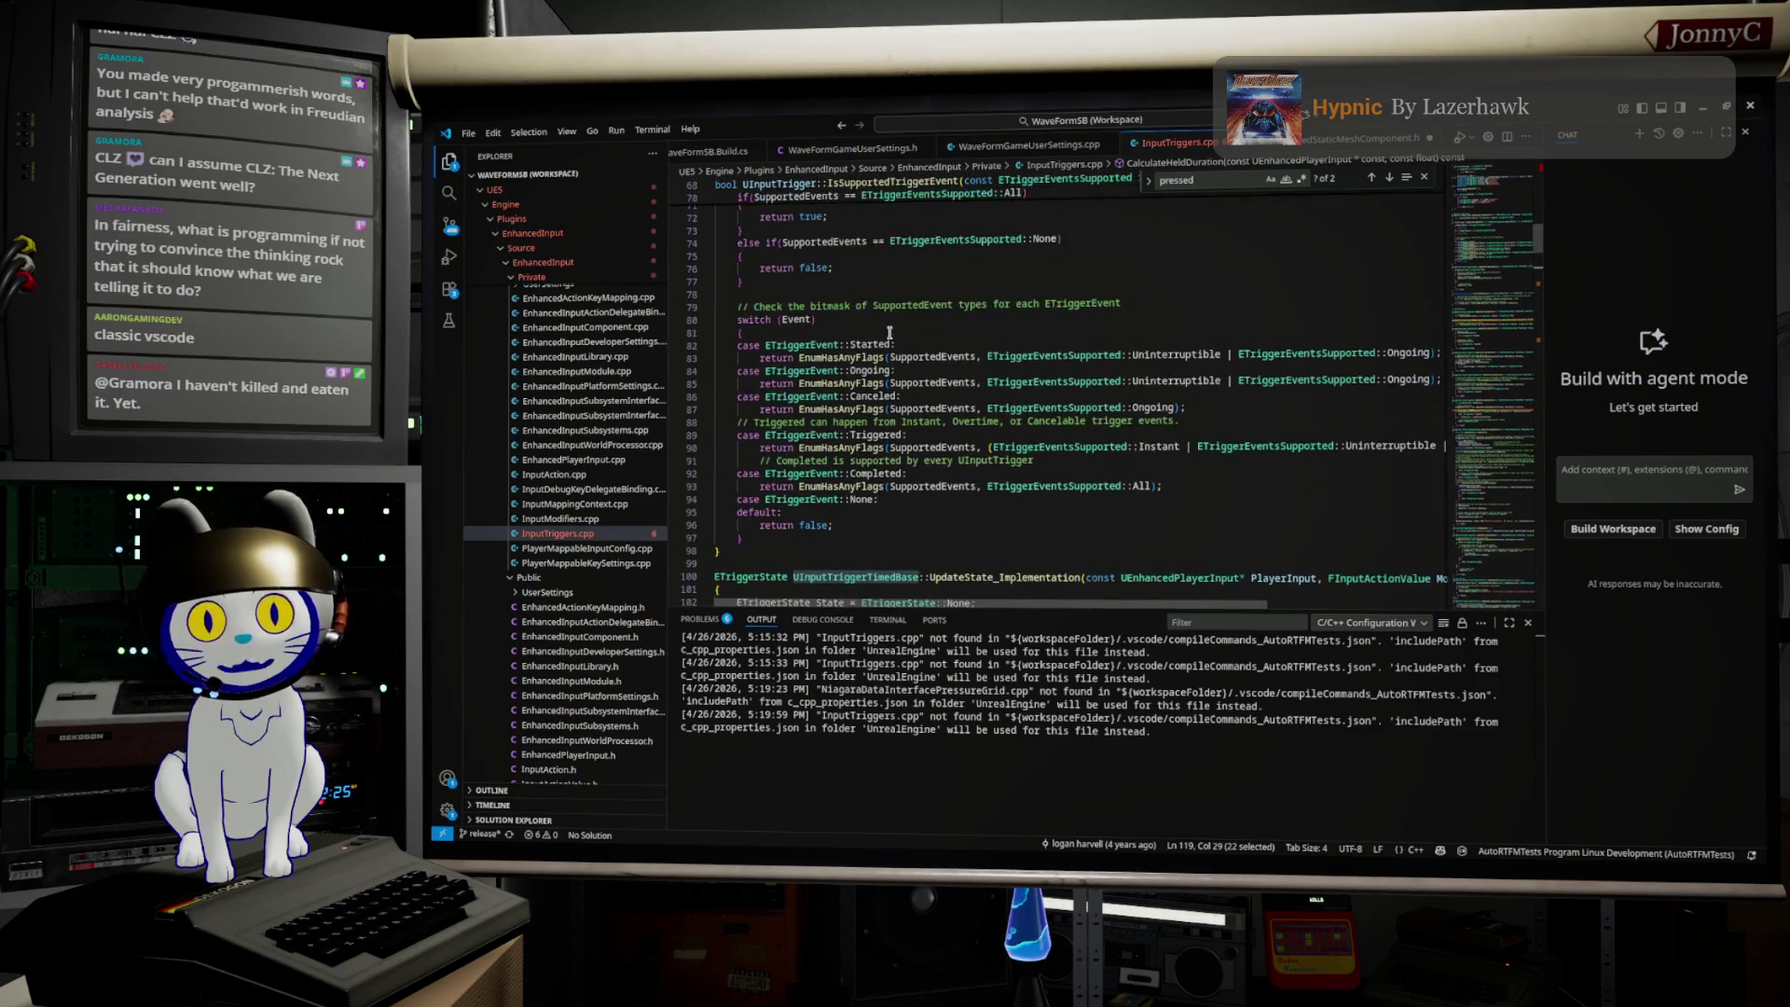
scroll(890, 332, up, 3)
scroll(890, 332, up, 15)
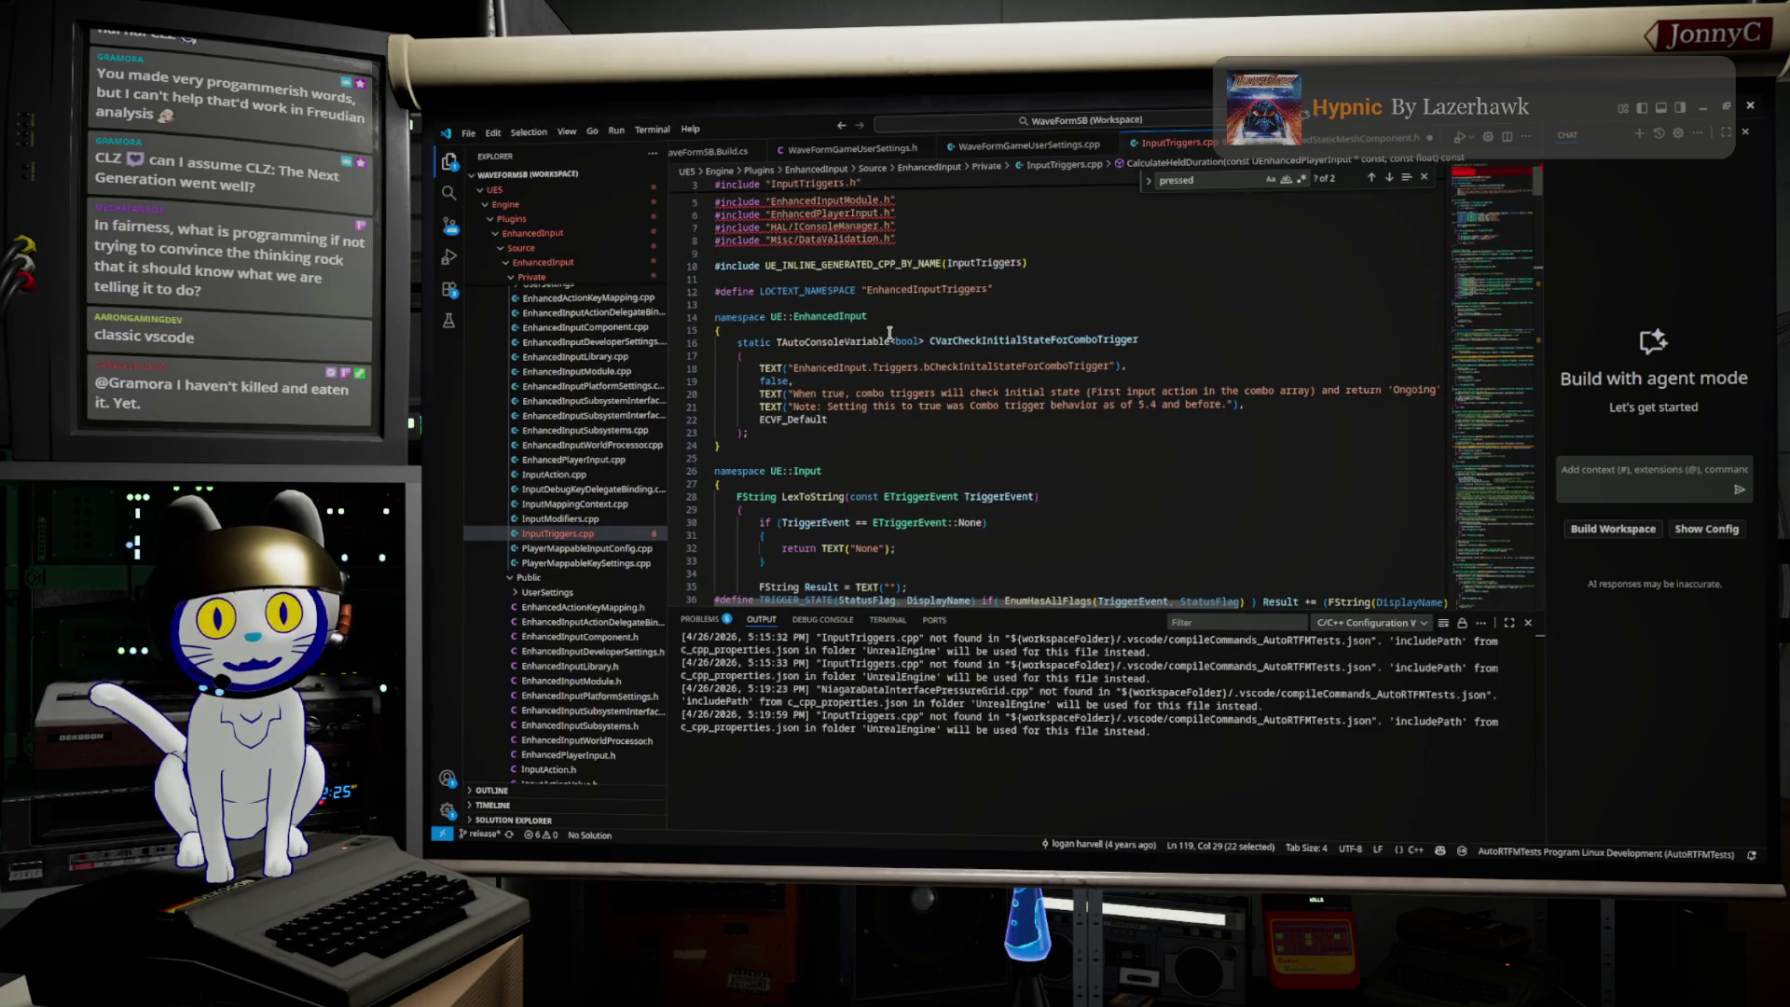
scroll(890, 332, down, 15)
scroll(889, 331, down, 10)
scroll(522, 578, down, 1)
scroll(522, 578, down, 5)
click(554, 623)
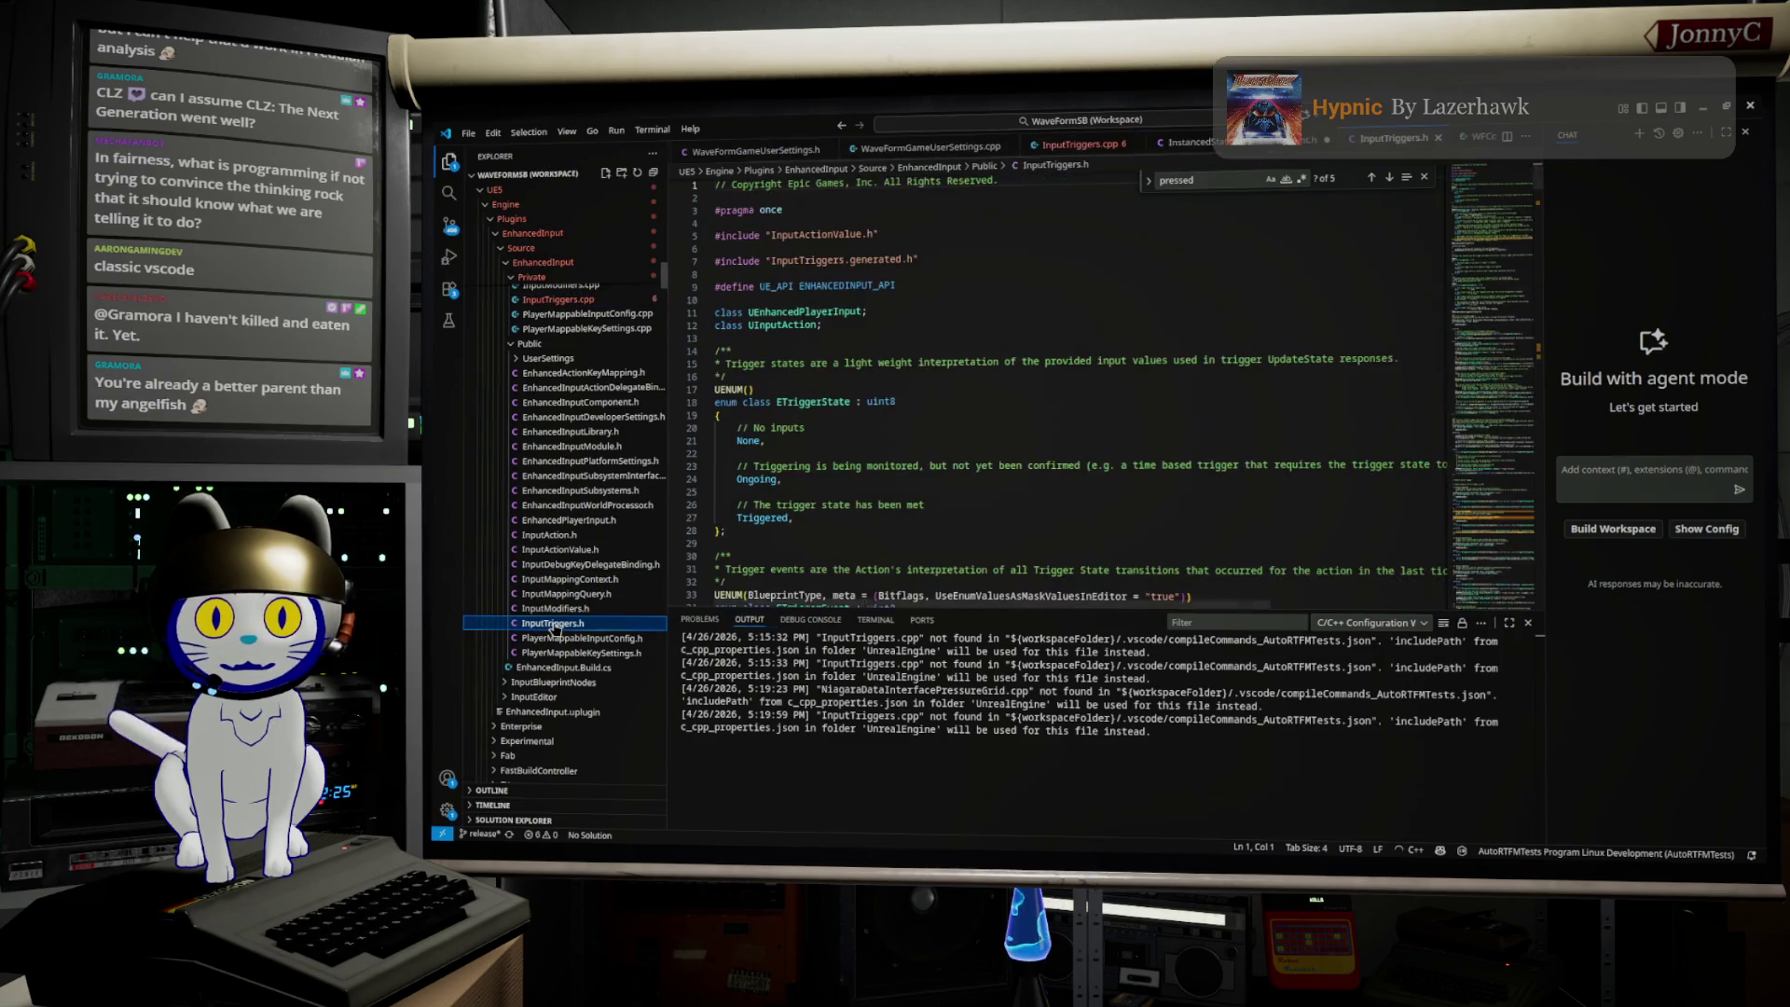
Step: Scroll down InputTriggers.h and highlight ETriggerEvent to see where it is used
scroll(974, 439, down, 2)
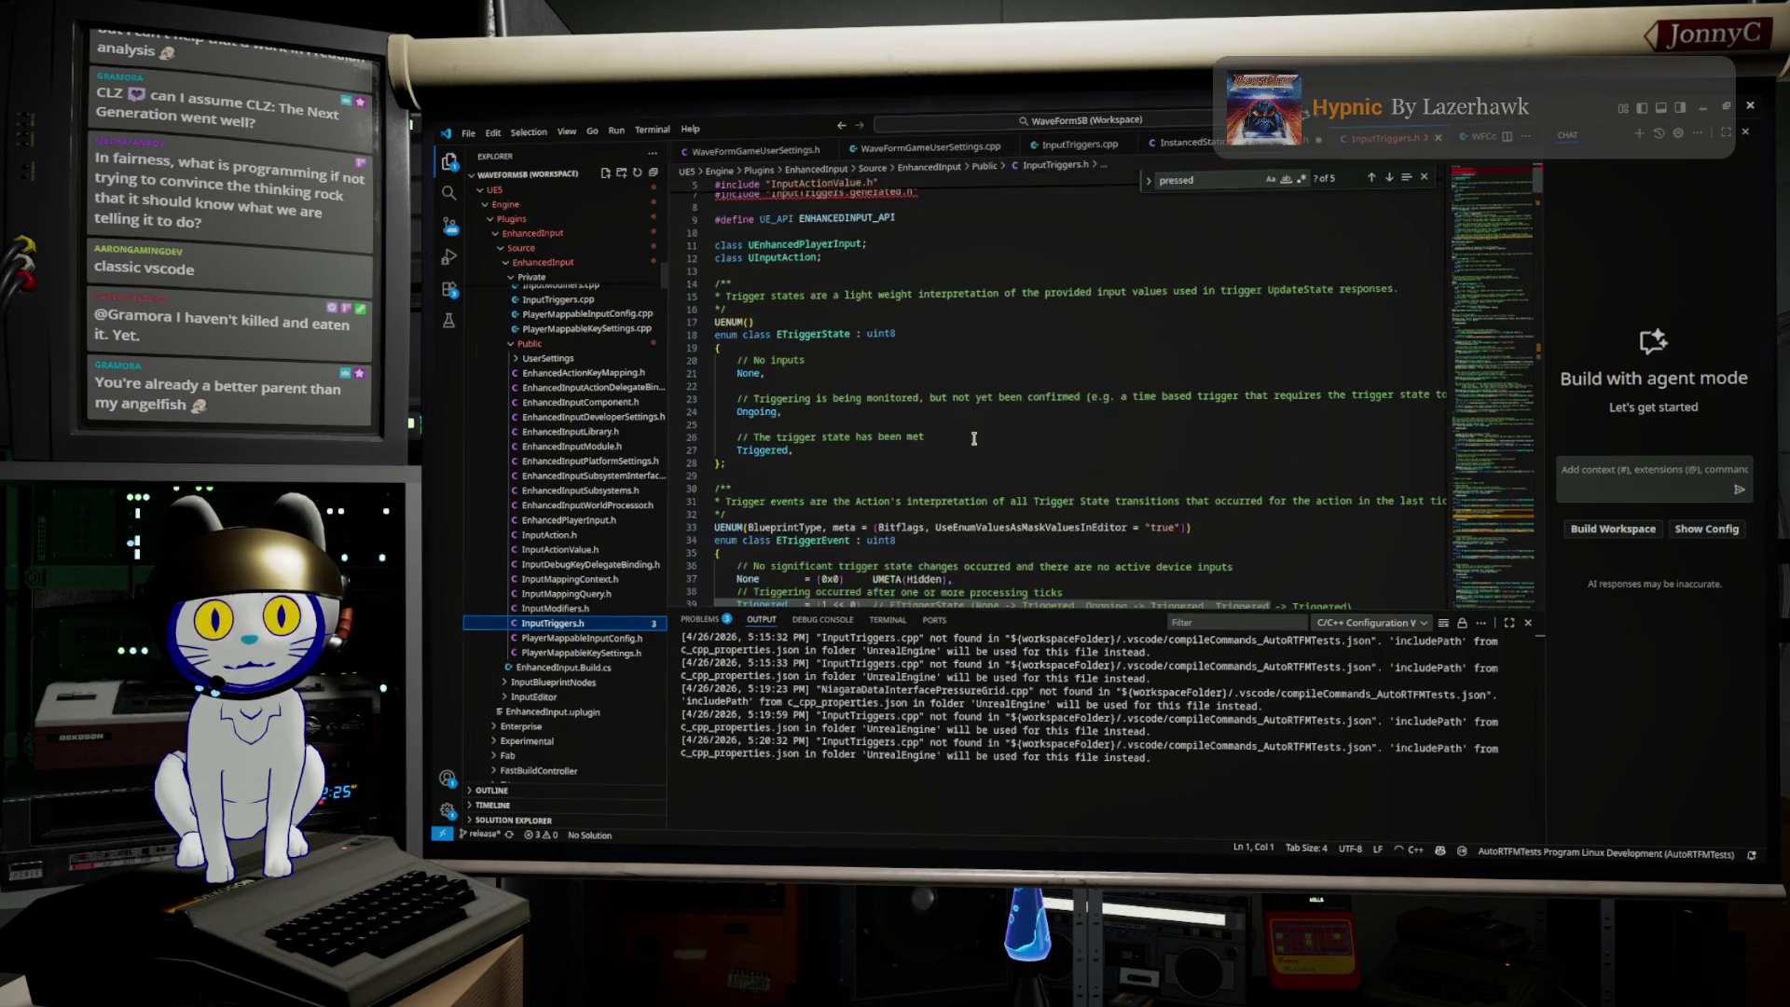
scroll(973, 438, down, 3)
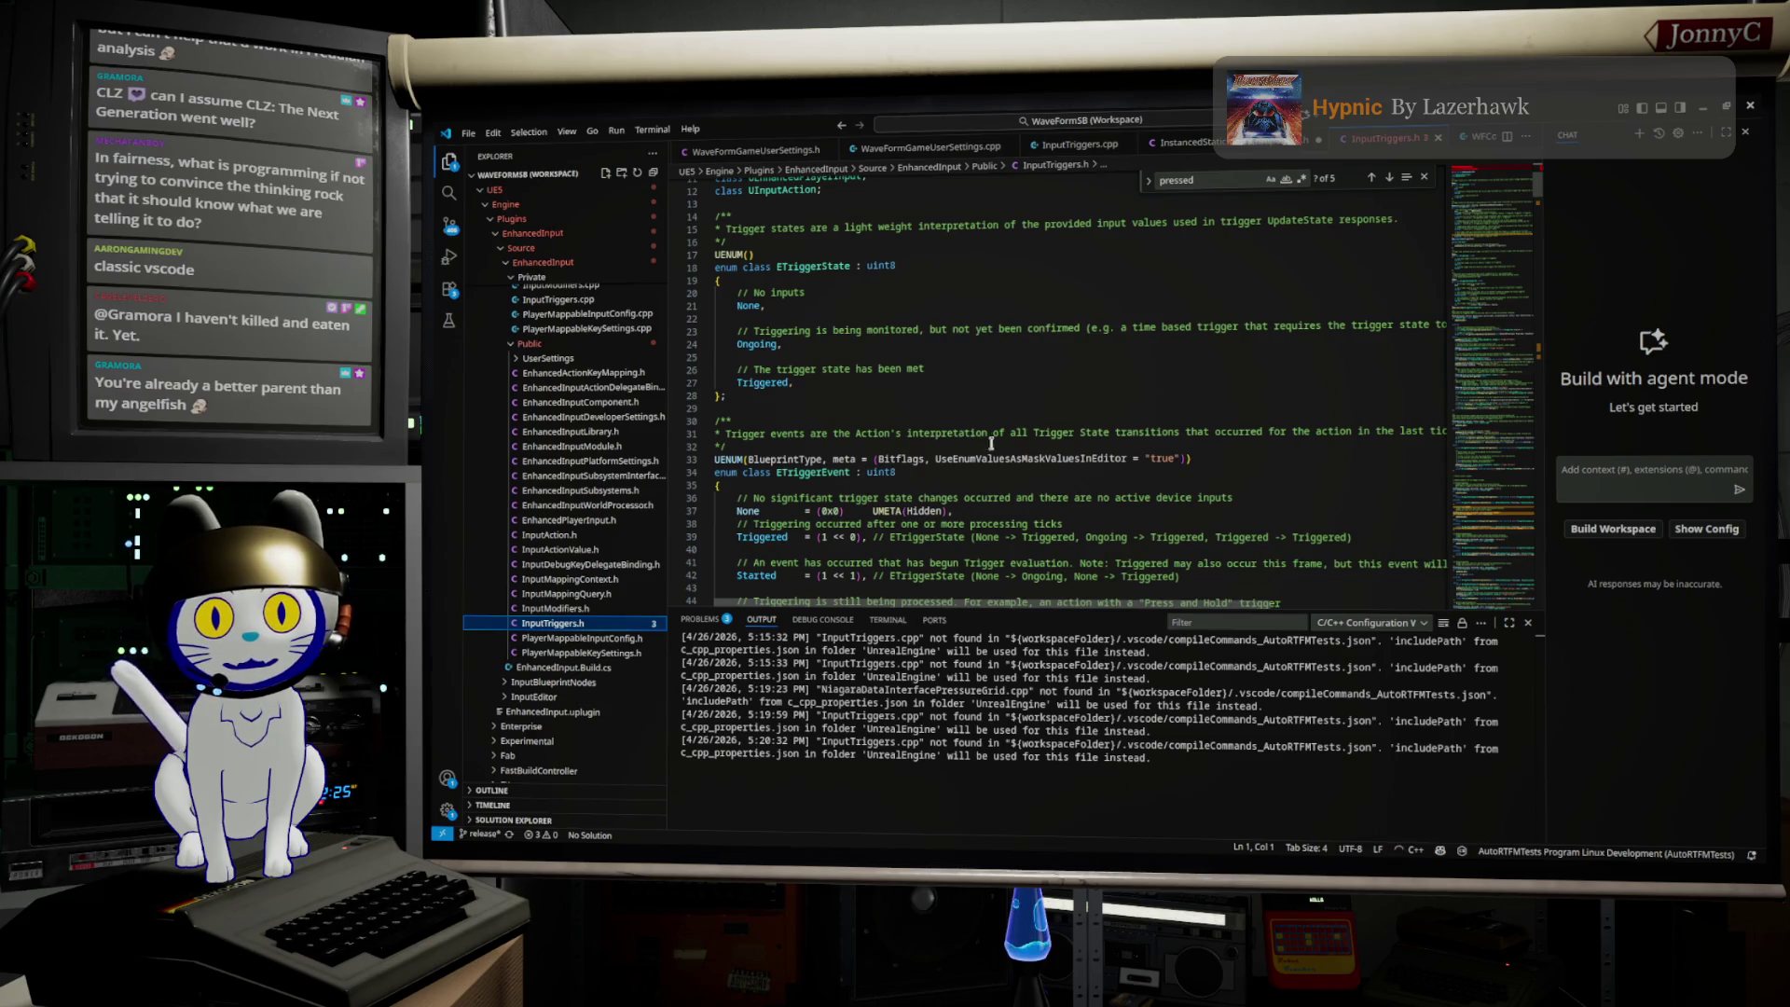
double_click(813, 473)
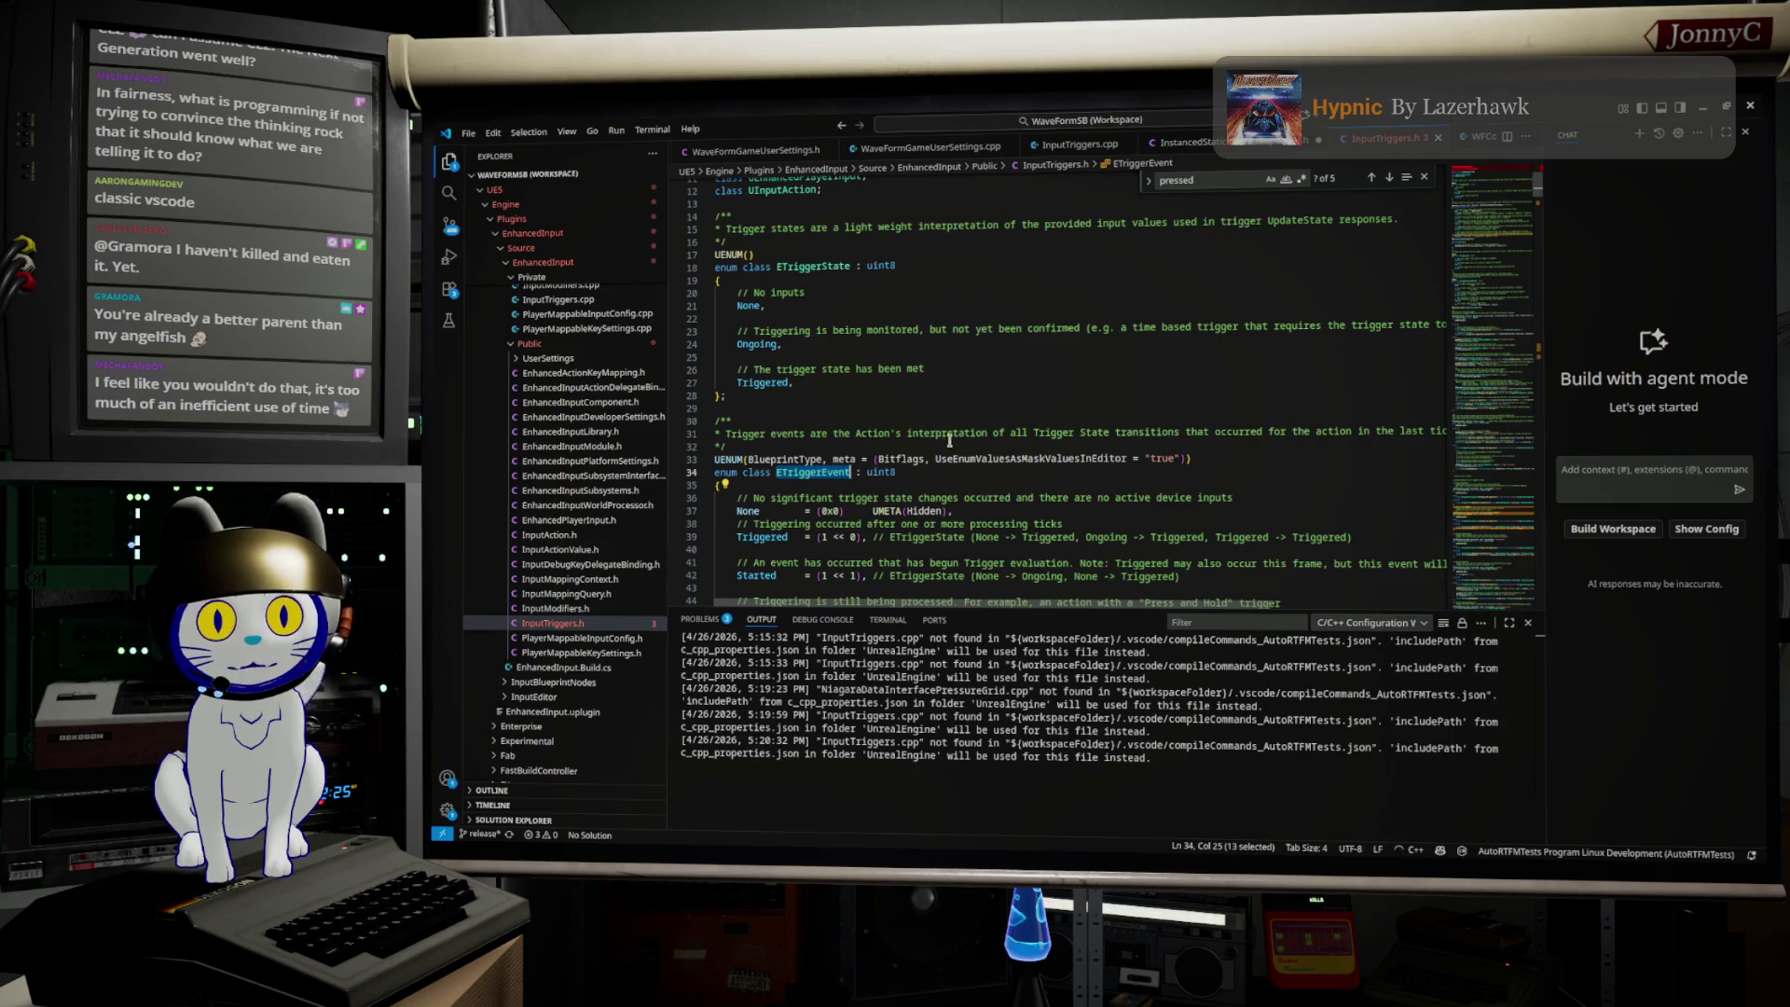
scroll(1069, 452, down, 3)
scroll(1069, 452, down, 8)
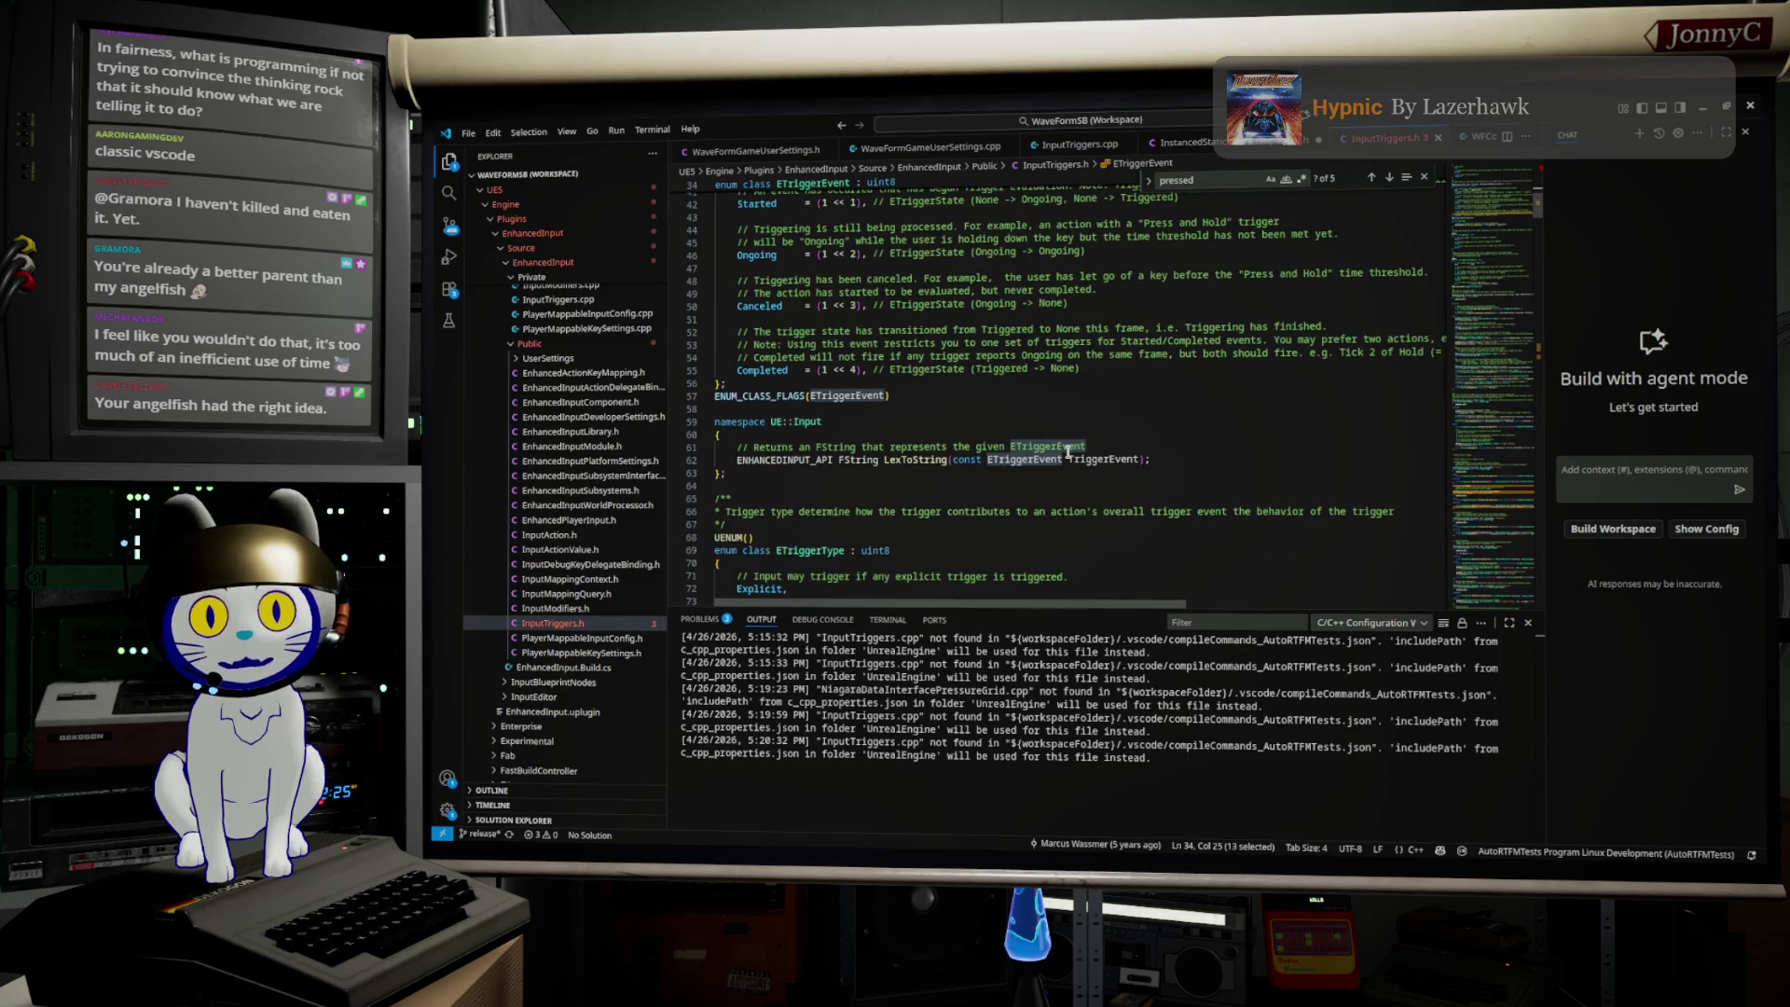
Step: Highlight Blueprintable and UInputTrigger on the base trigger class, continuing down to UInputTriggerTimedBase
scroll(1014, 451, down, 7)
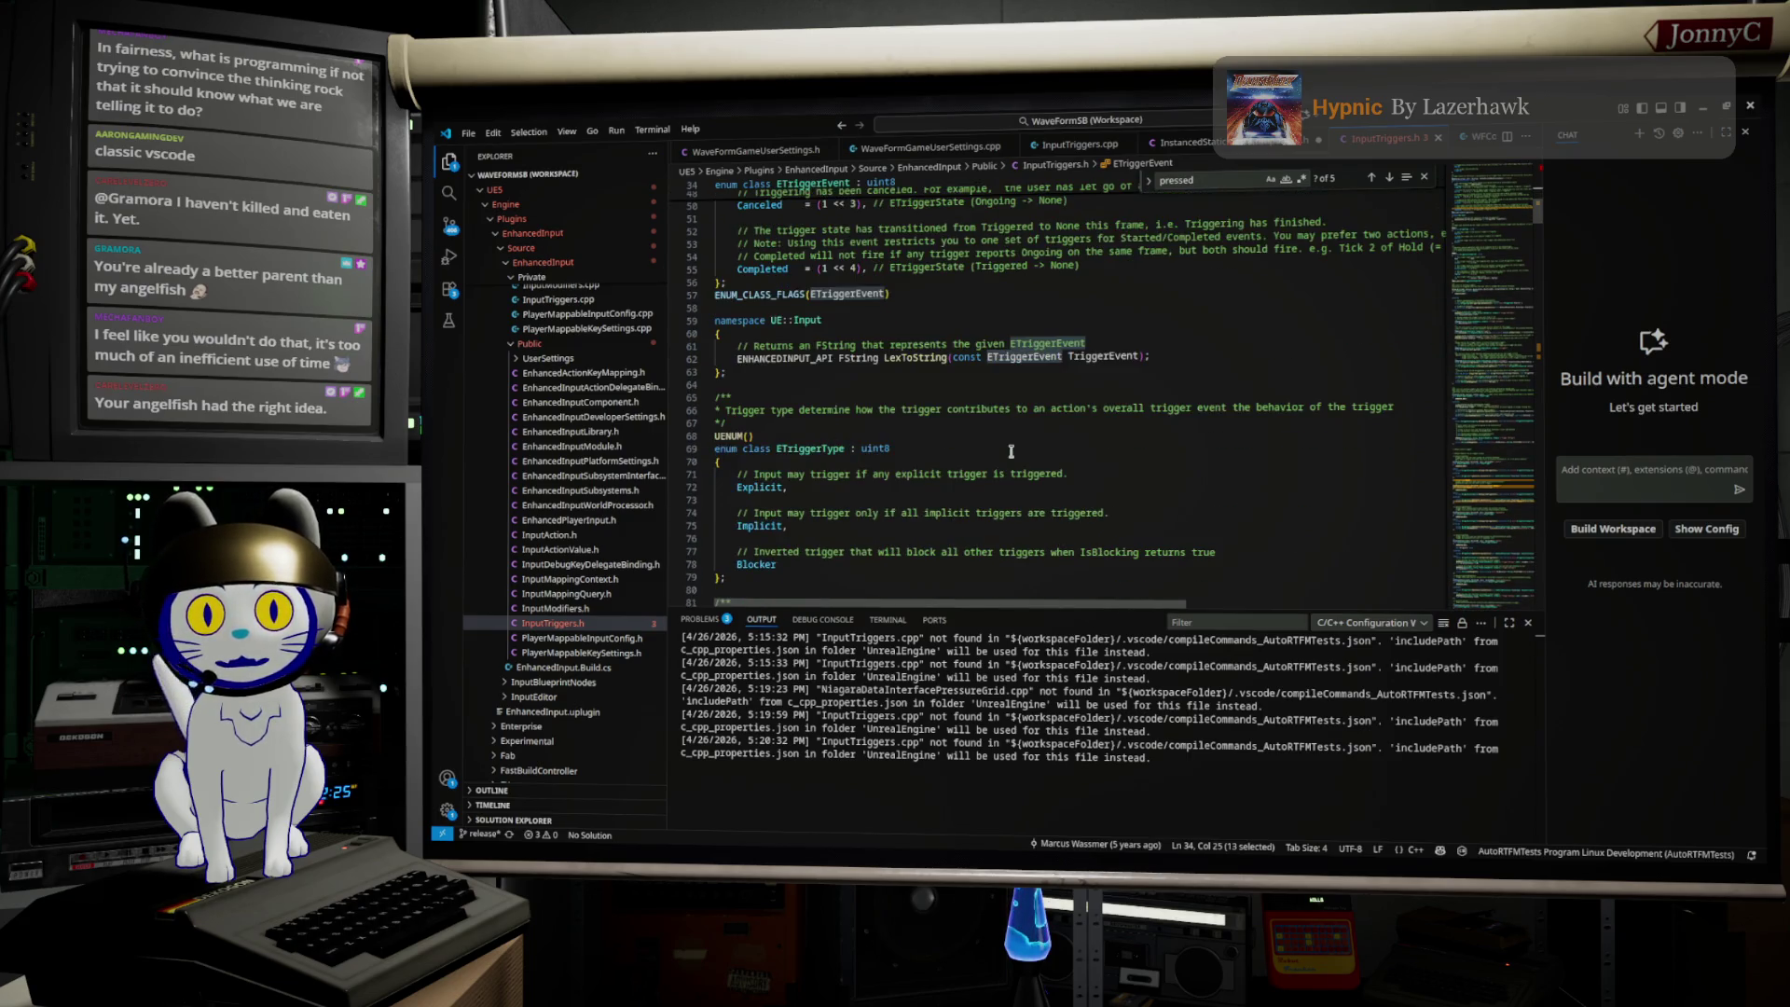
scroll(1012, 451, down, 6)
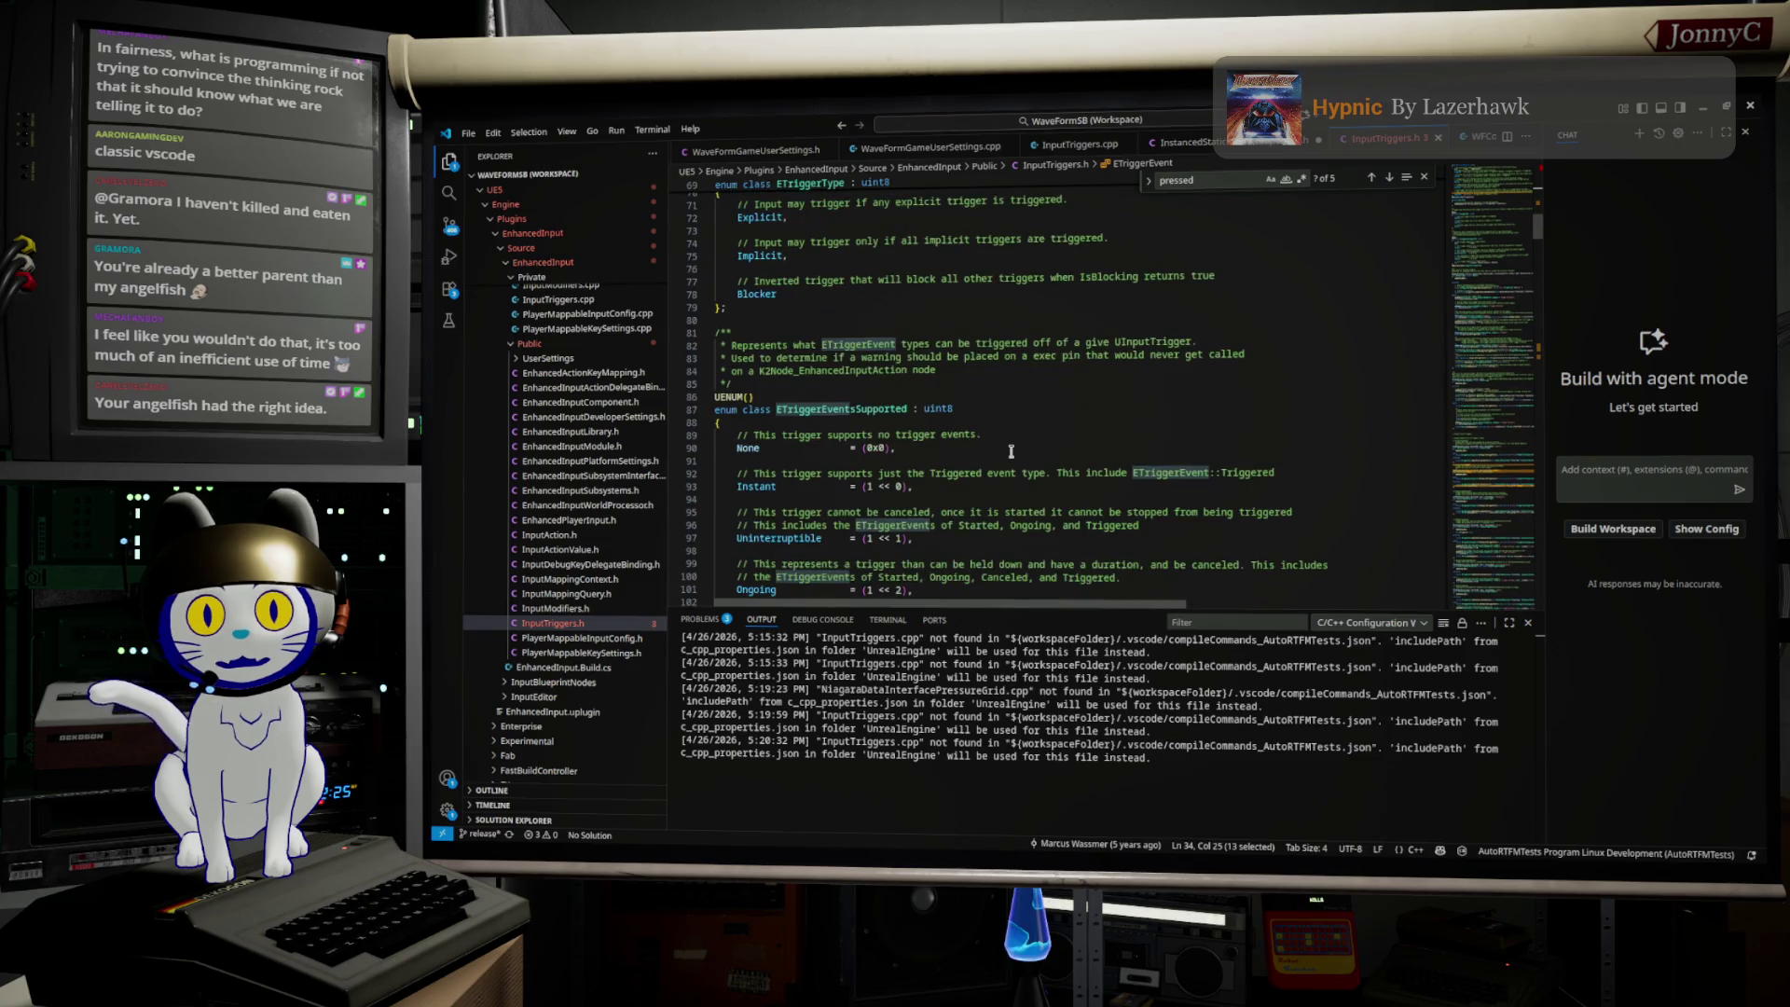
scroll(1011, 451, down, 4)
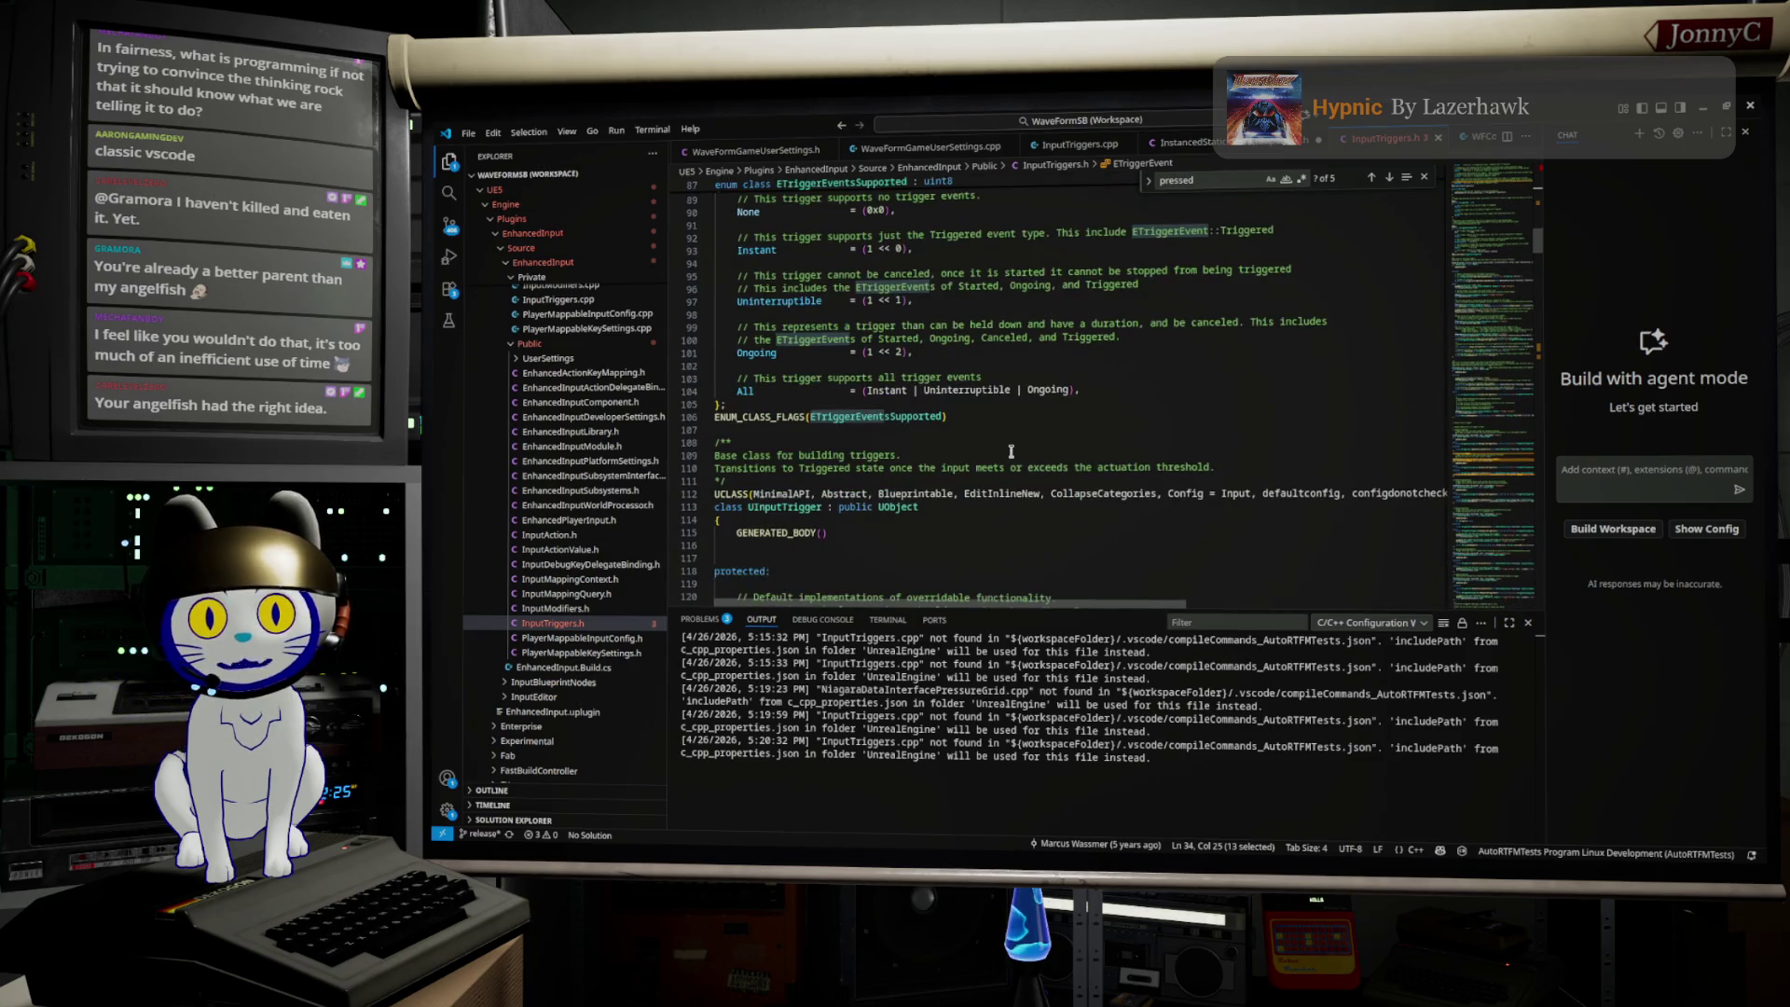
scroll(1012, 451, down, 1)
scroll(1011, 451, down, 2)
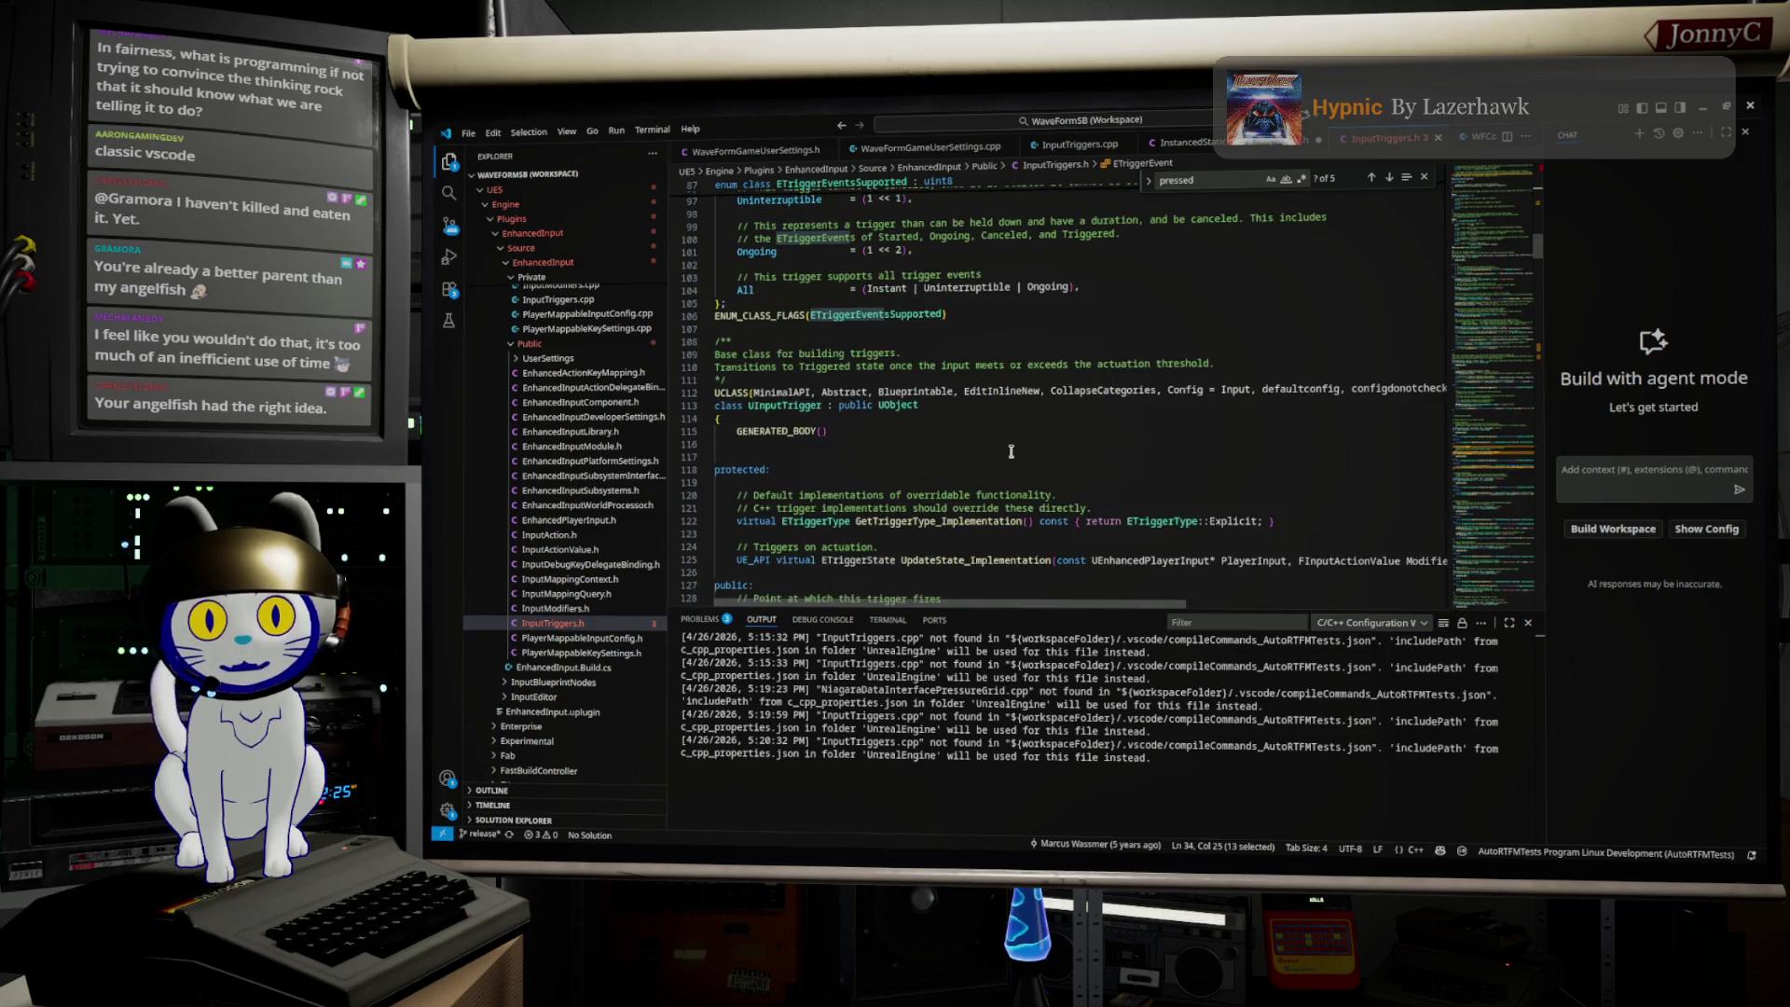
double_click(922, 358)
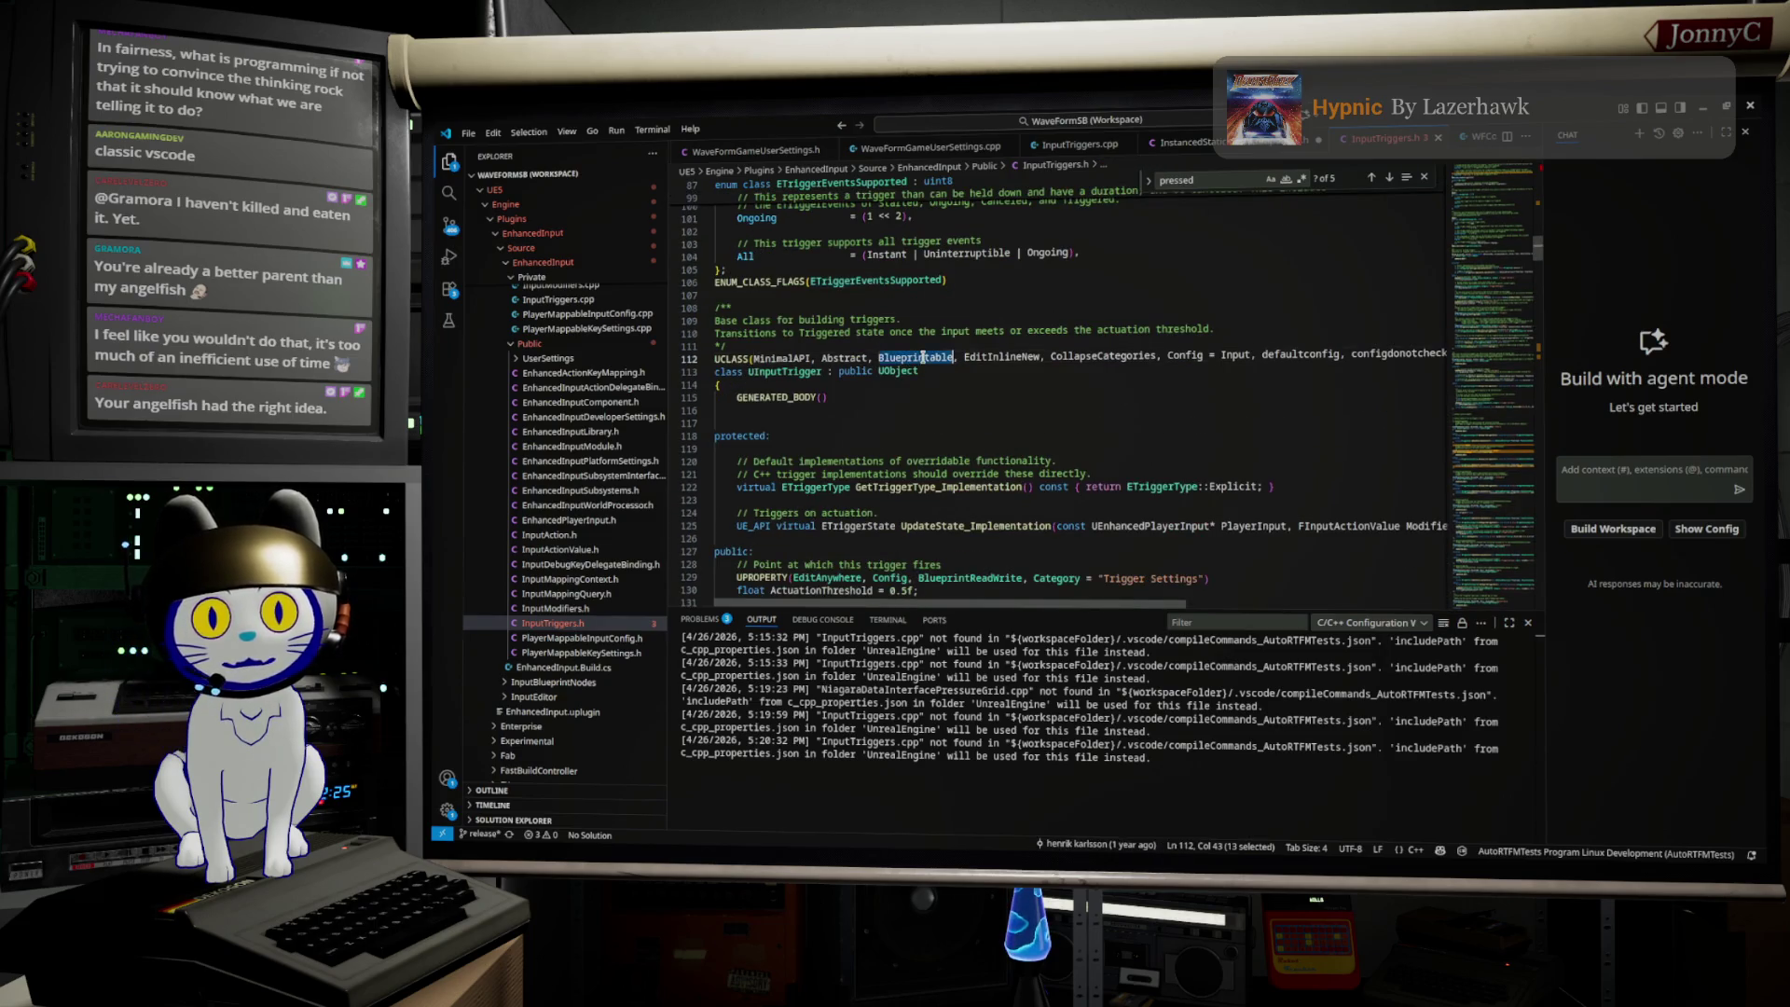
double_click(788, 371)
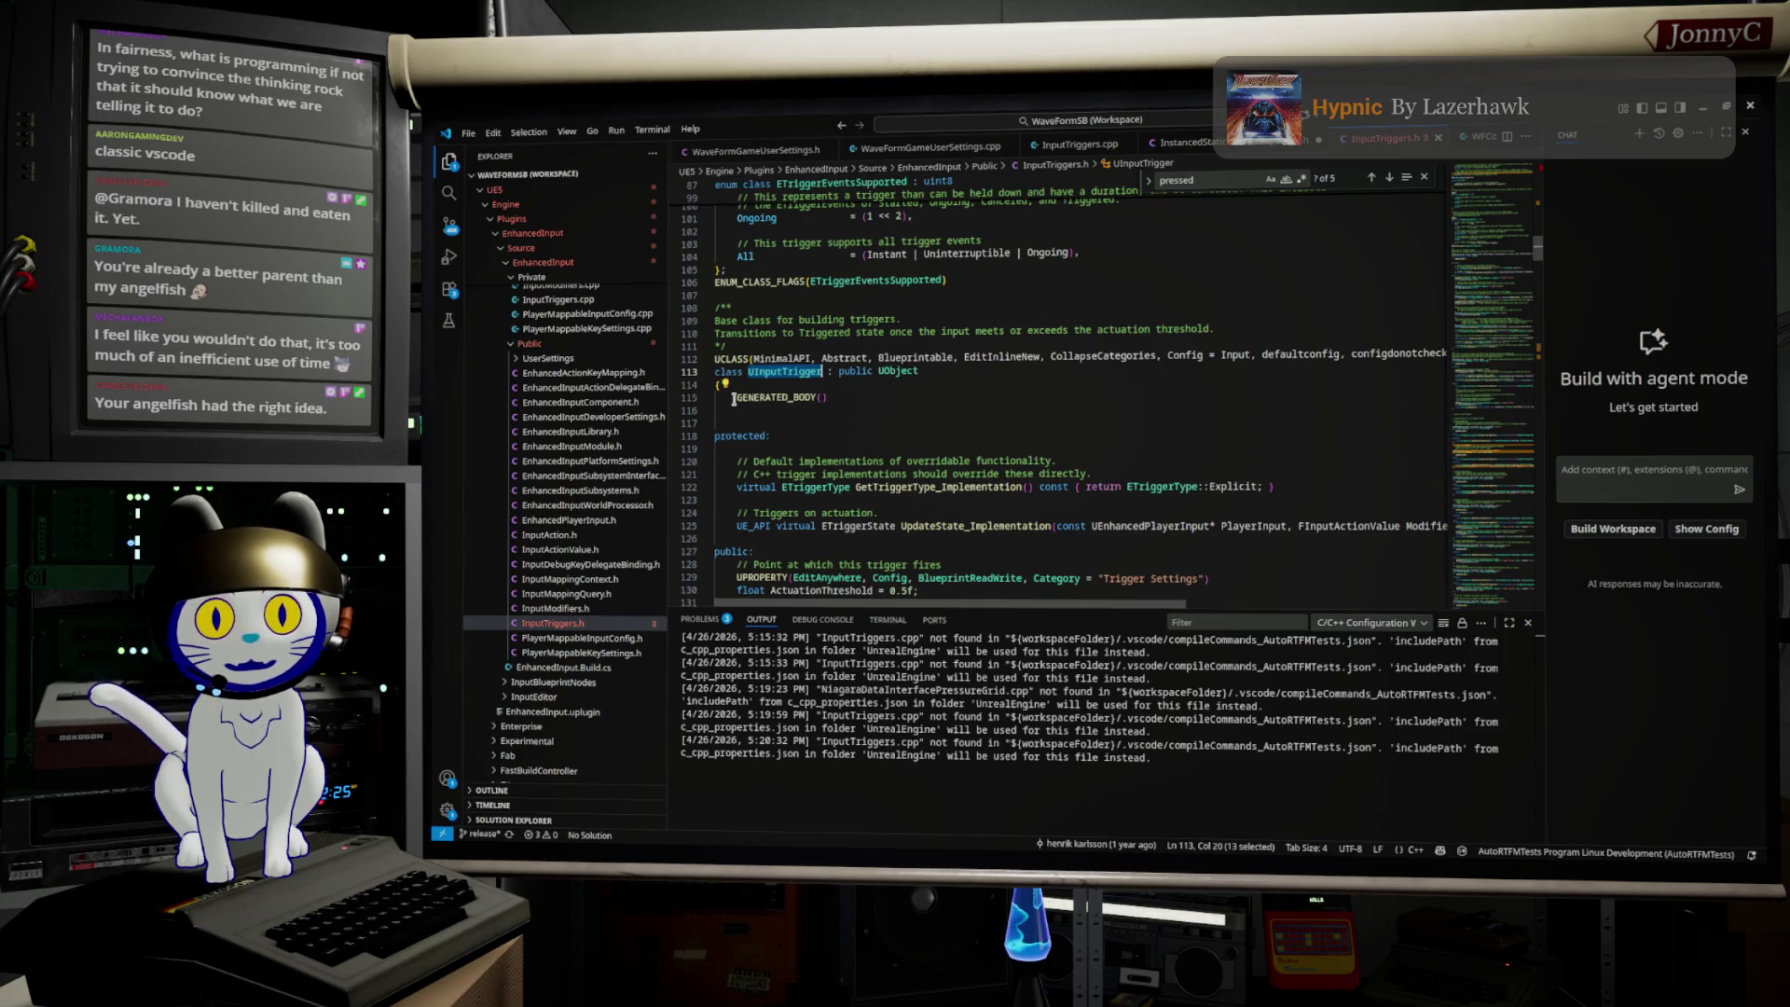
scroll(897, 394, down, 6)
scroll(897, 398, down, 13)
scroll(896, 398, down, 3)
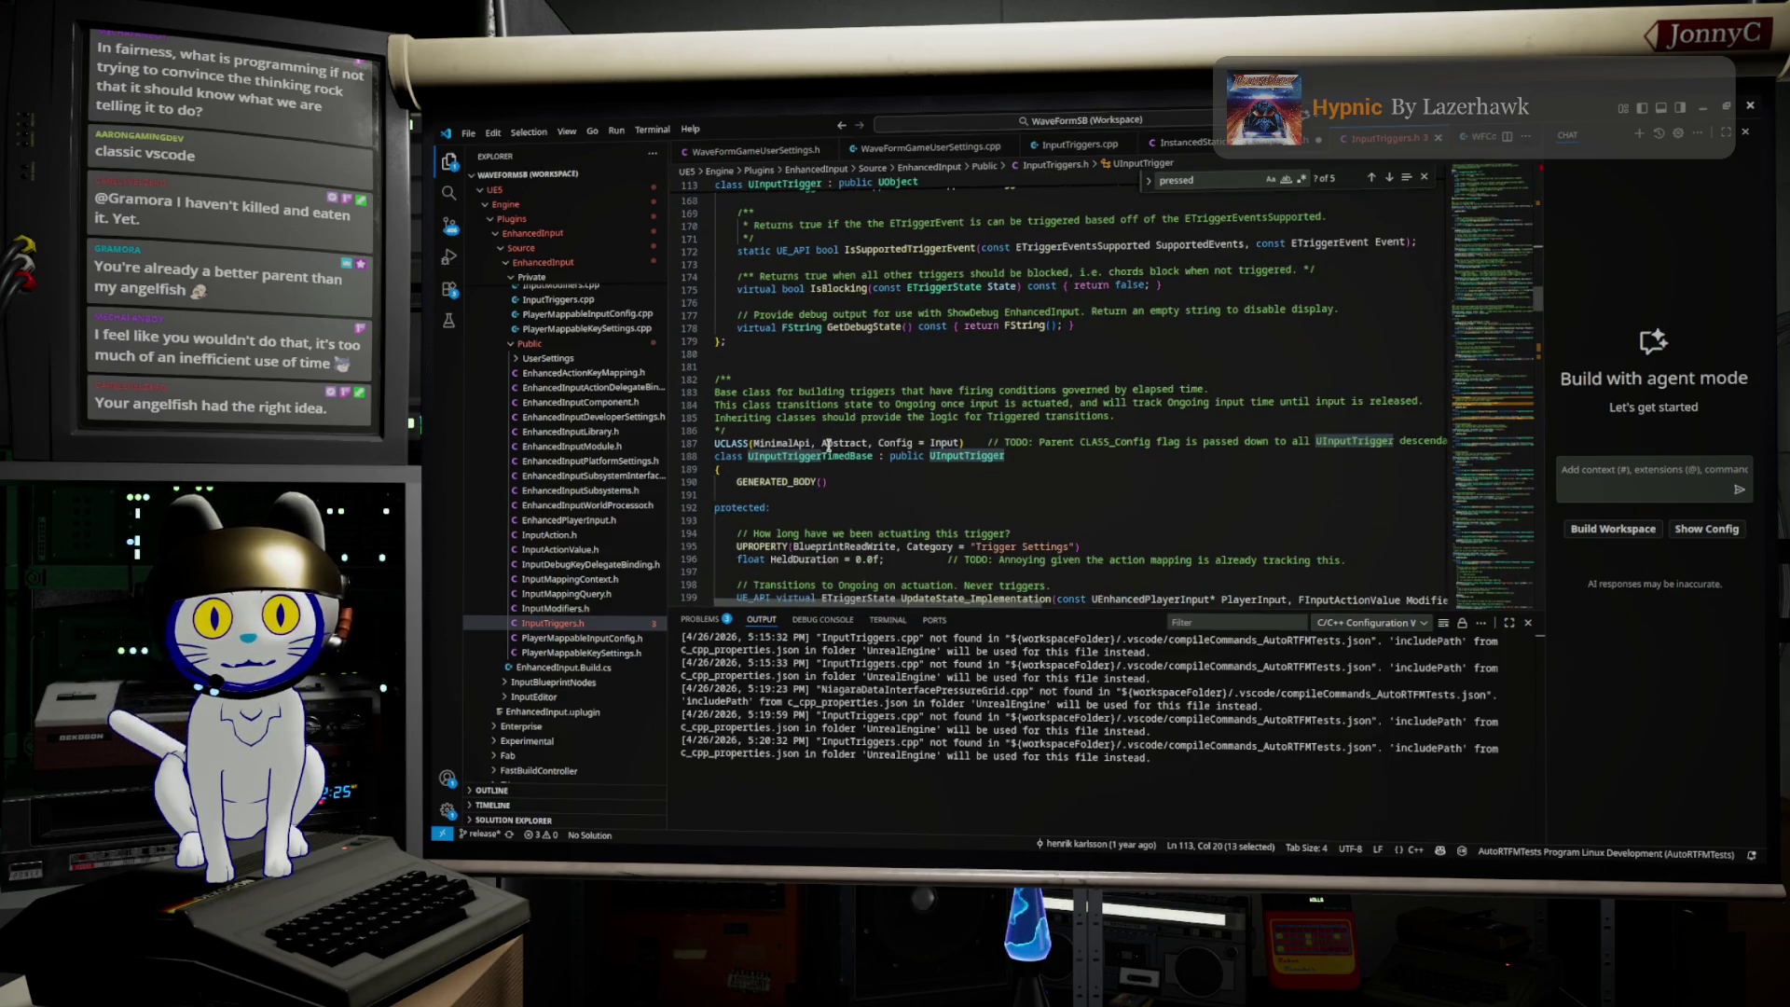
Step: Highlight UInputTriggerTimedBase and UInputTriggerDown while scrolling past their declarations
double_click(827, 455)
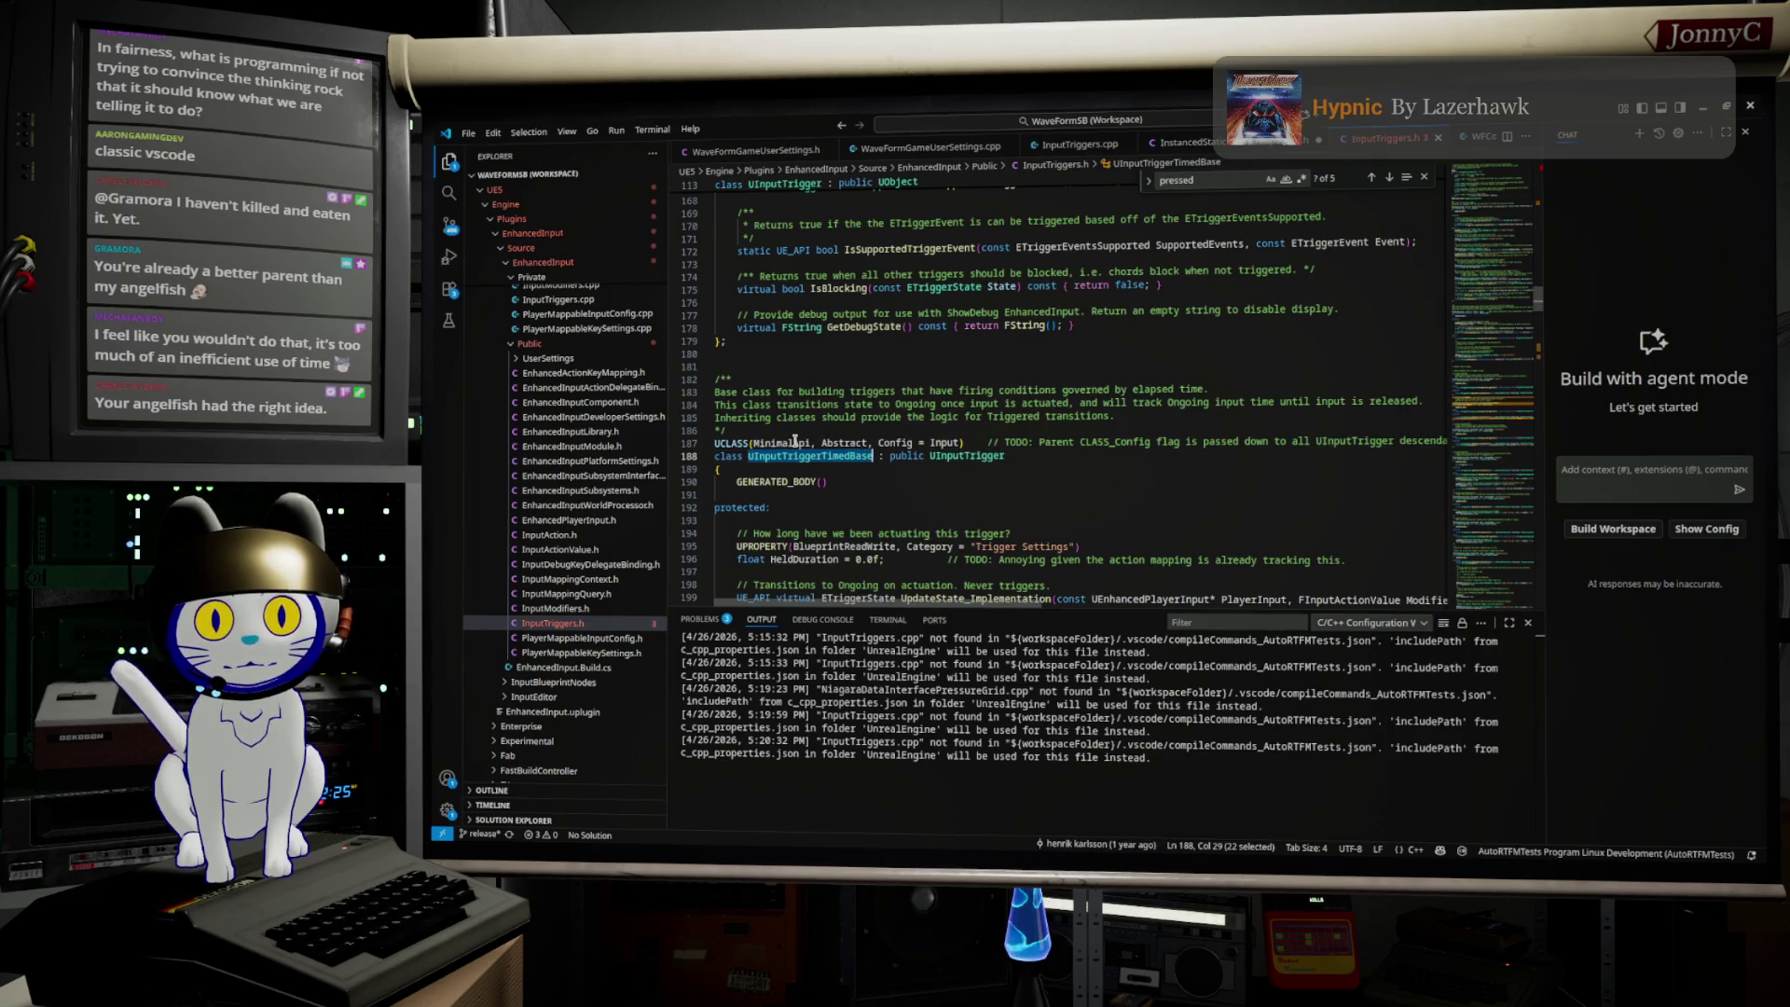
scroll(794, 441, down, 9)
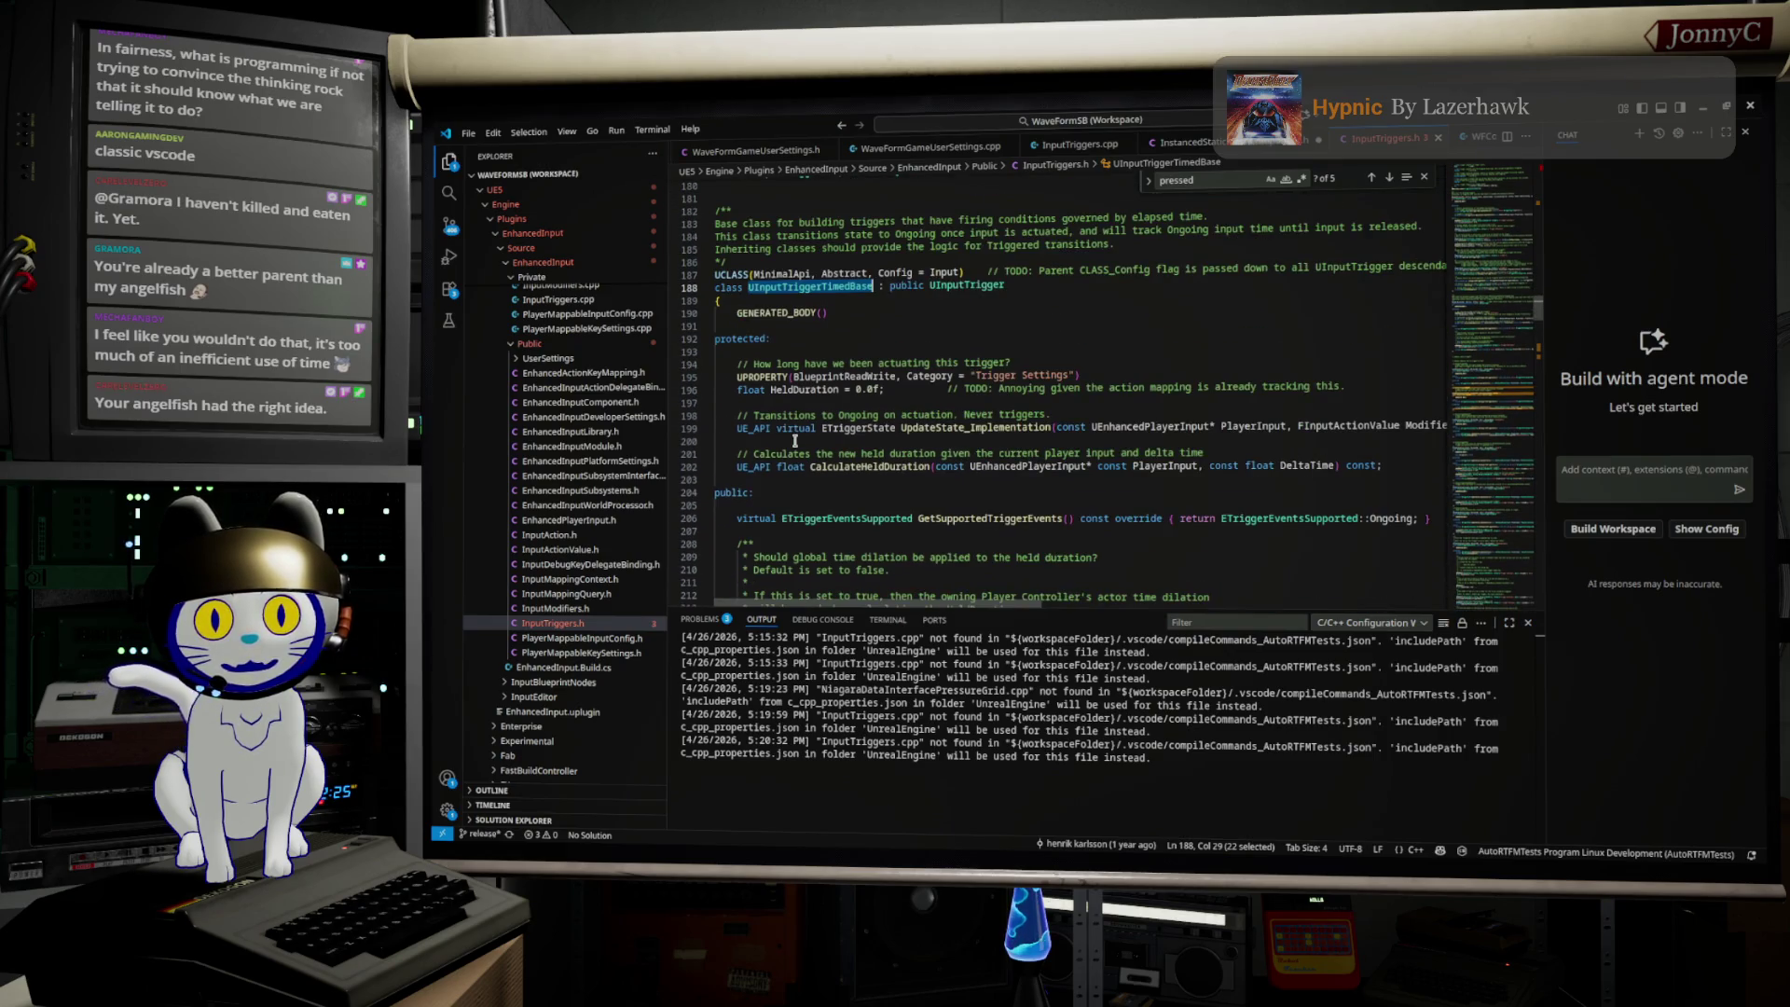
scroll(794, 441, down, 7)
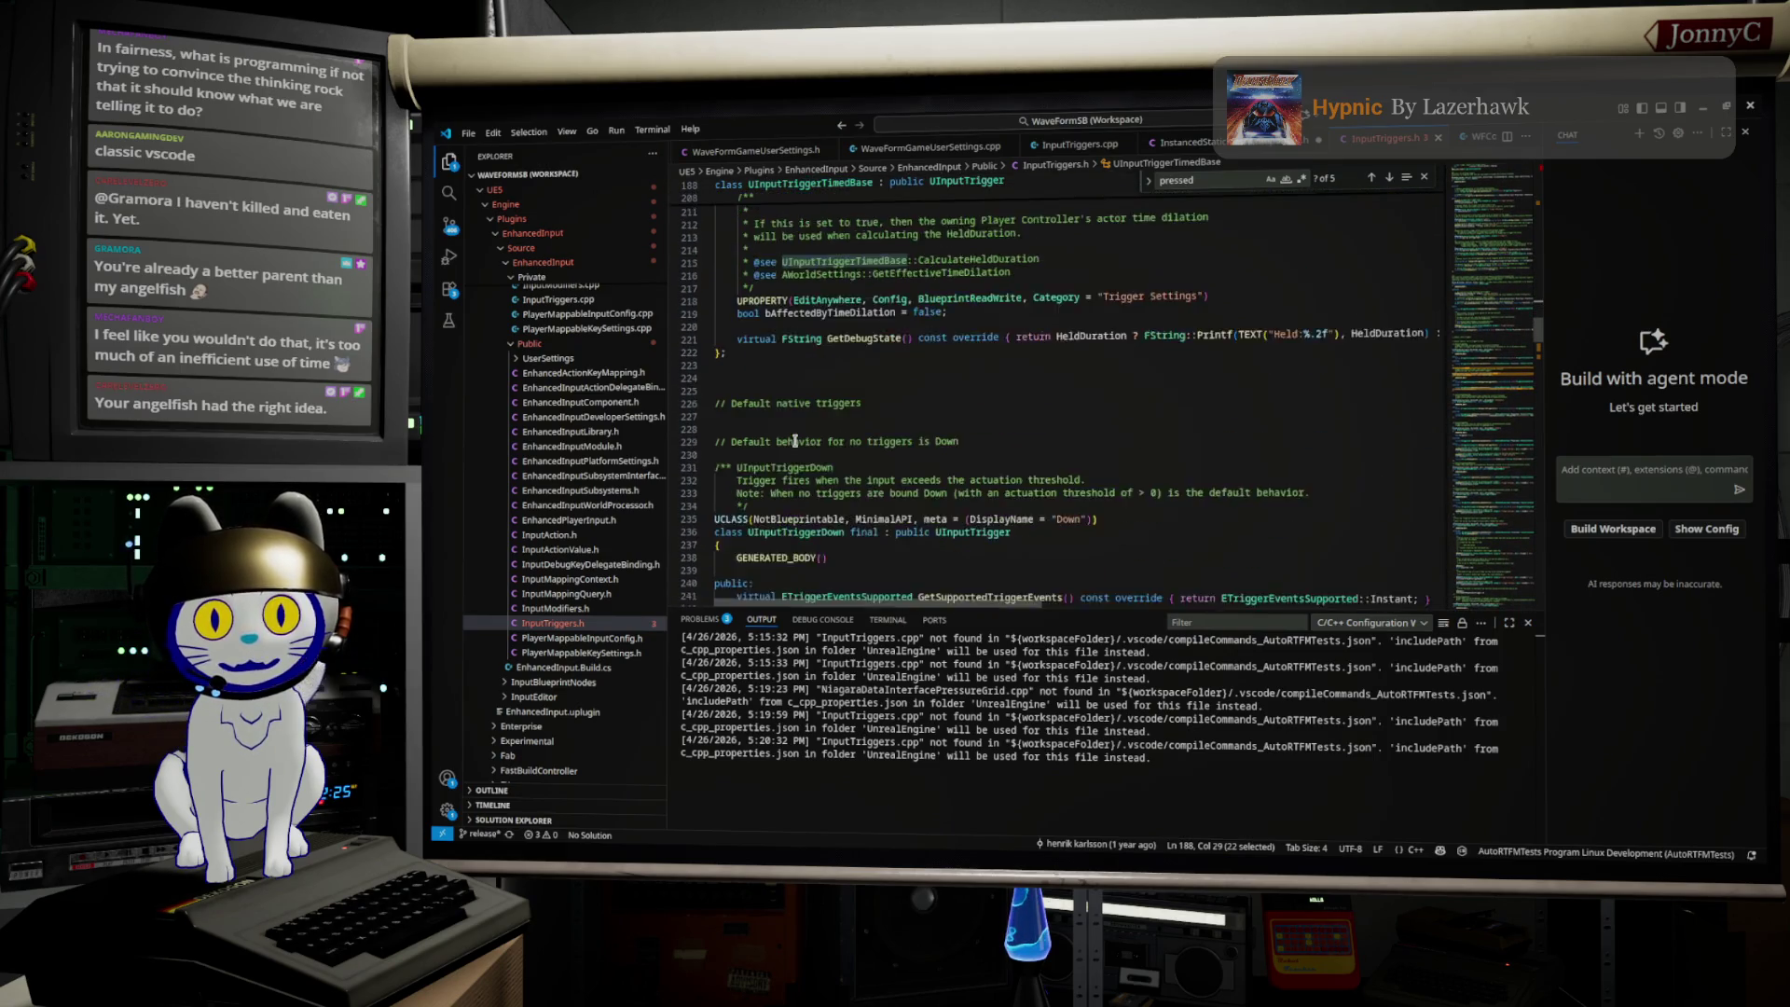
scroll(794, 441, down, 1)
double_click(804, 430)
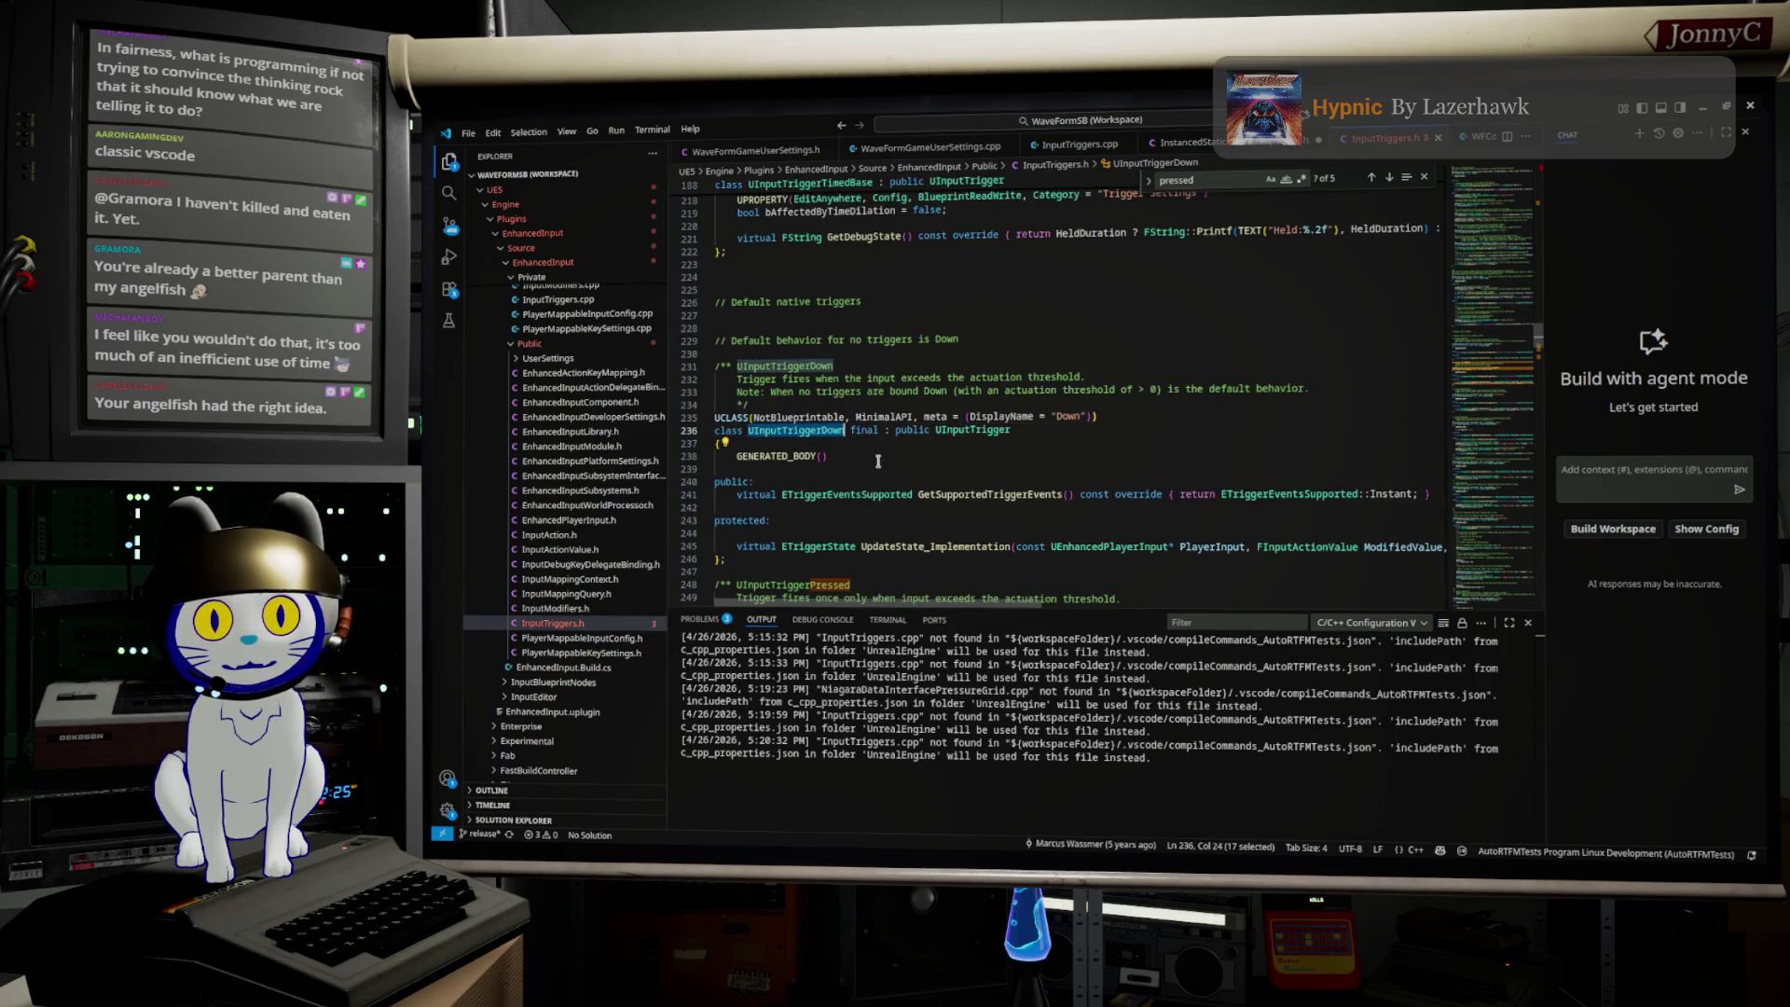
scroll(877, 461, down, 6)
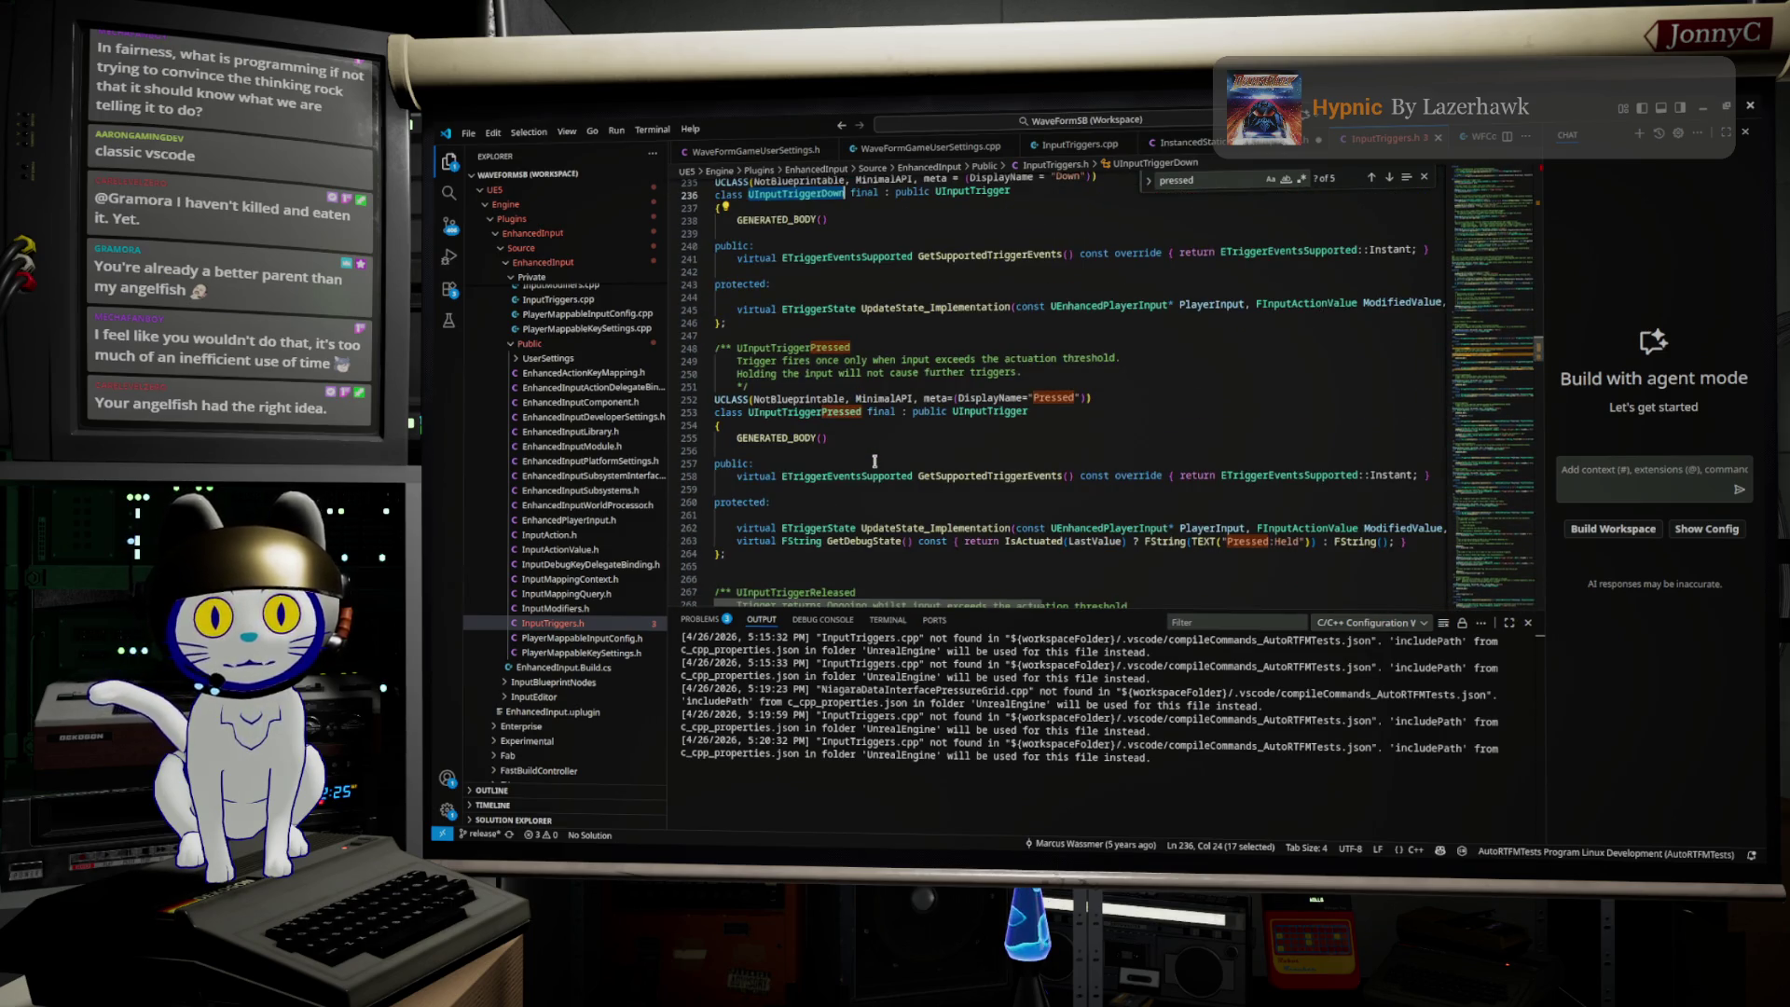
scroll(875, 460, down, 5)
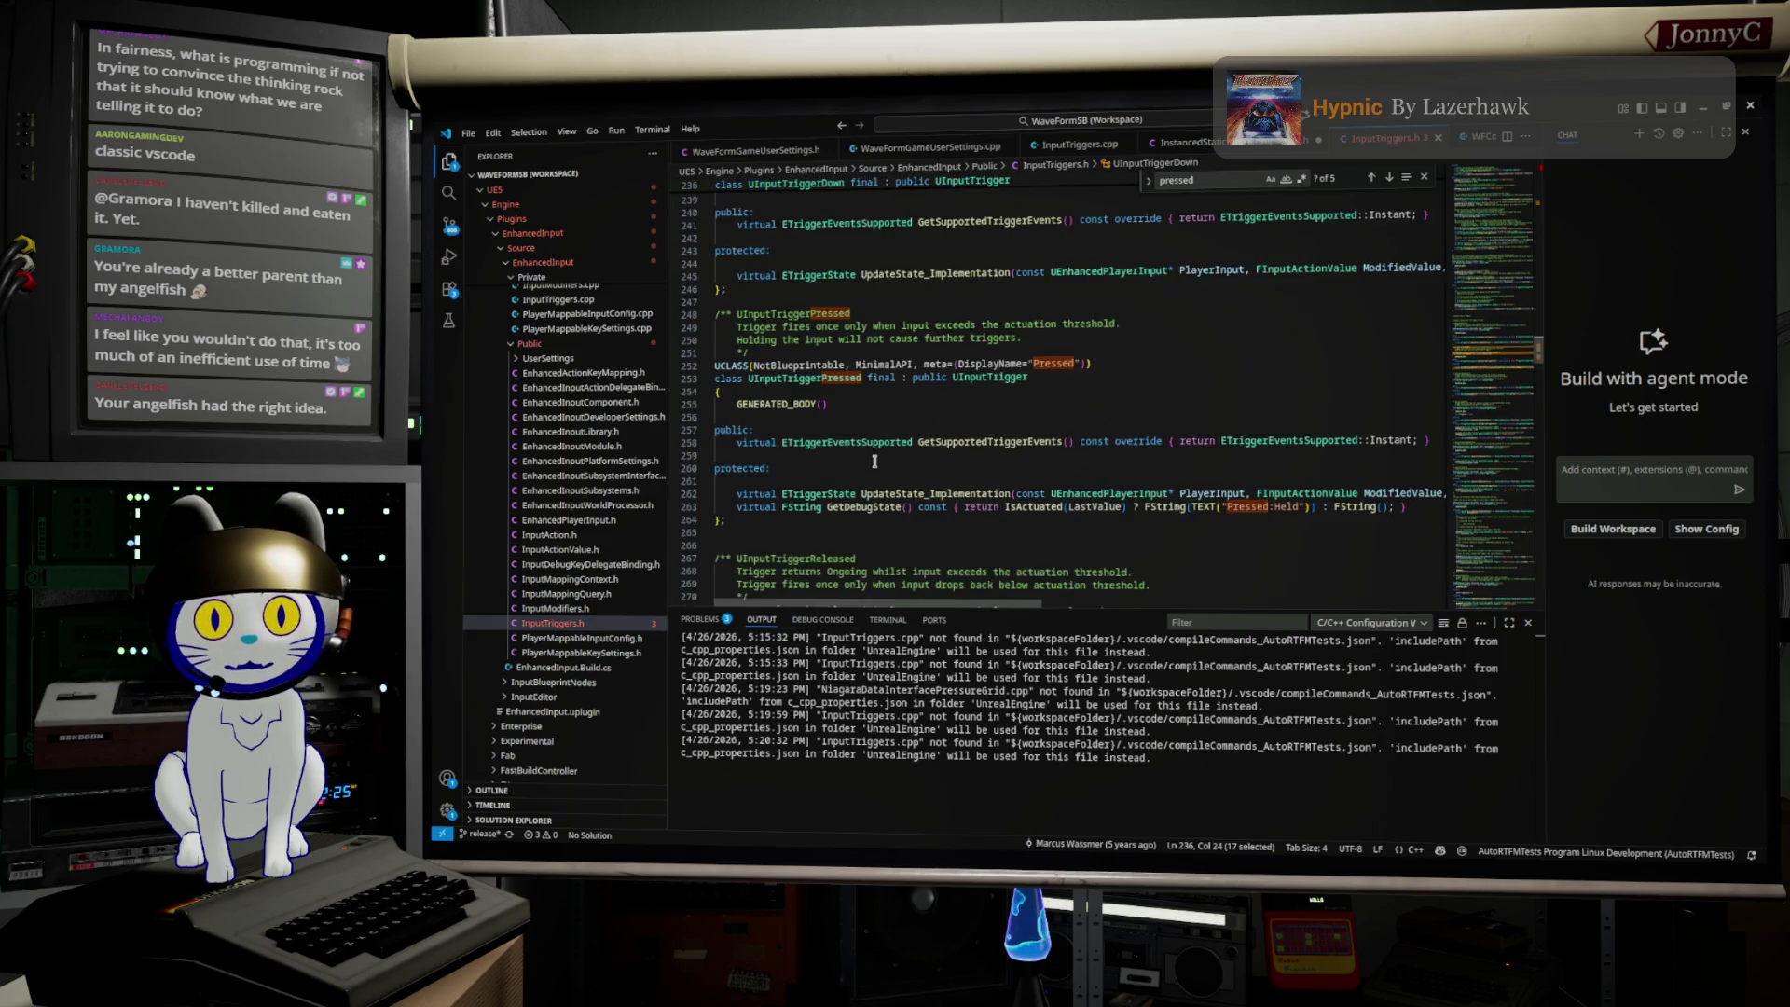
scroll(874, 461, down, 1)
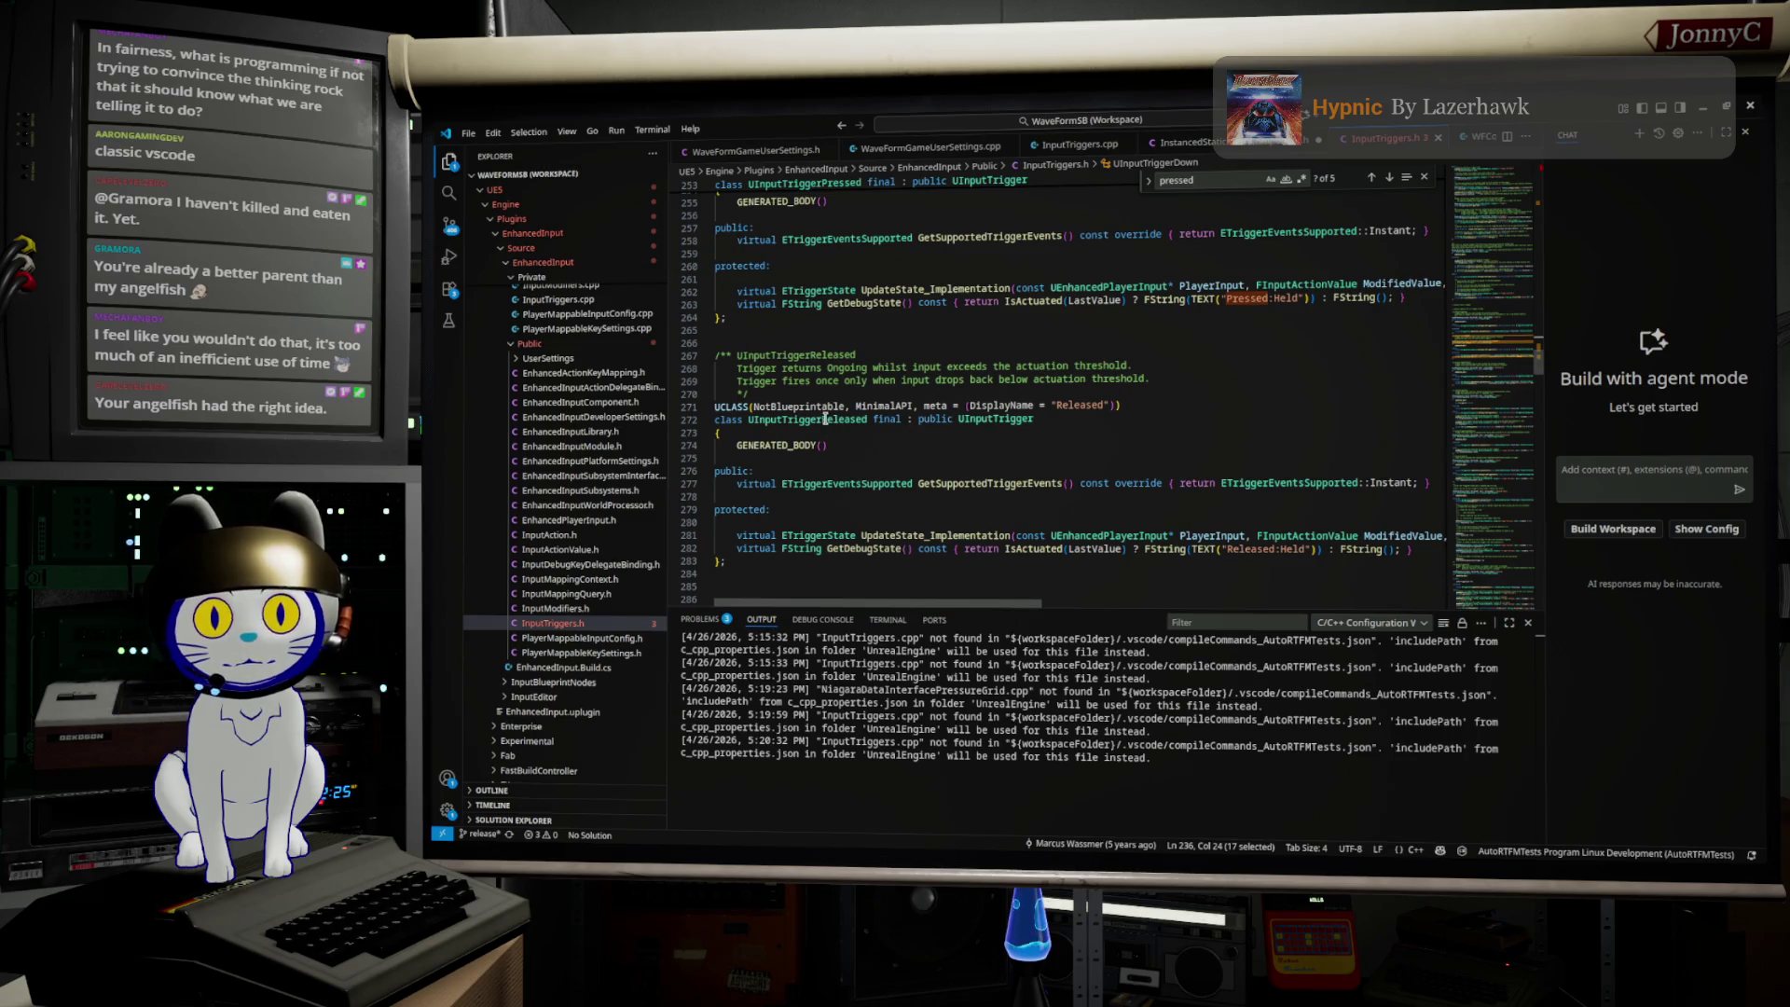
scroll(825, 418, down, 5)
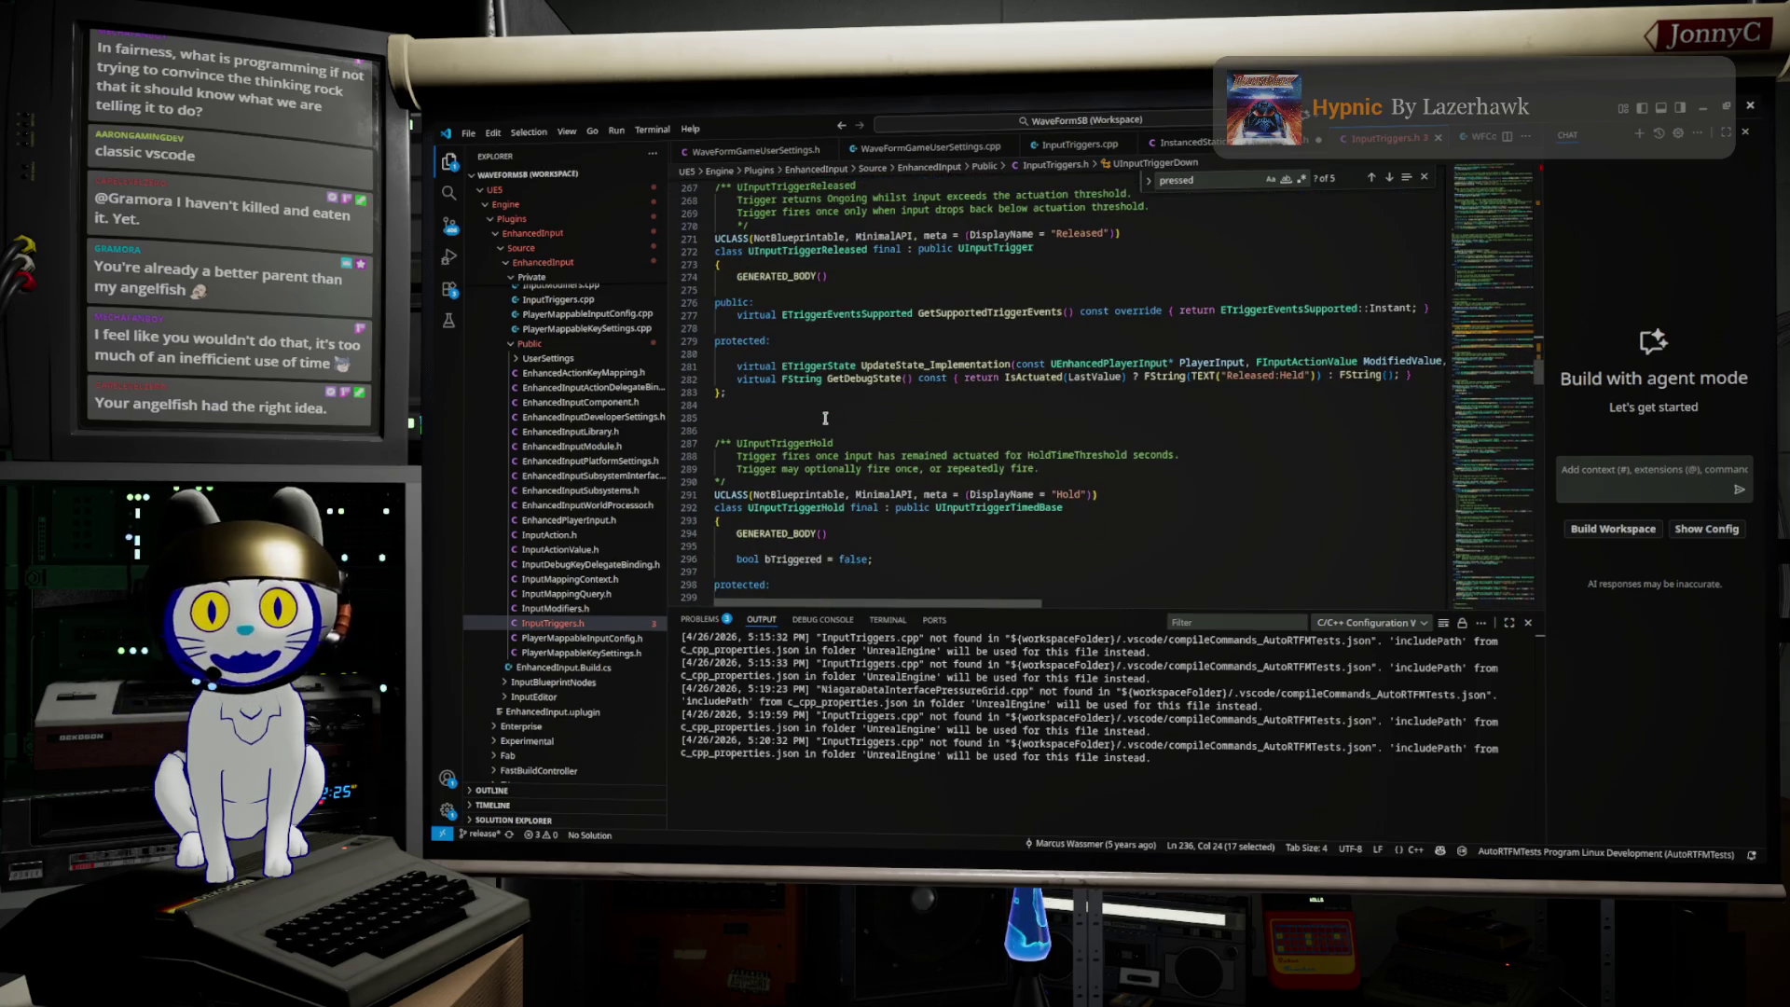
scroll(798, 501, down, 3)
Step: Mark NotBlueprintable on the Hold trigger, then highlight UInputTriggerHoldAndRelease
double_click(784, 392)
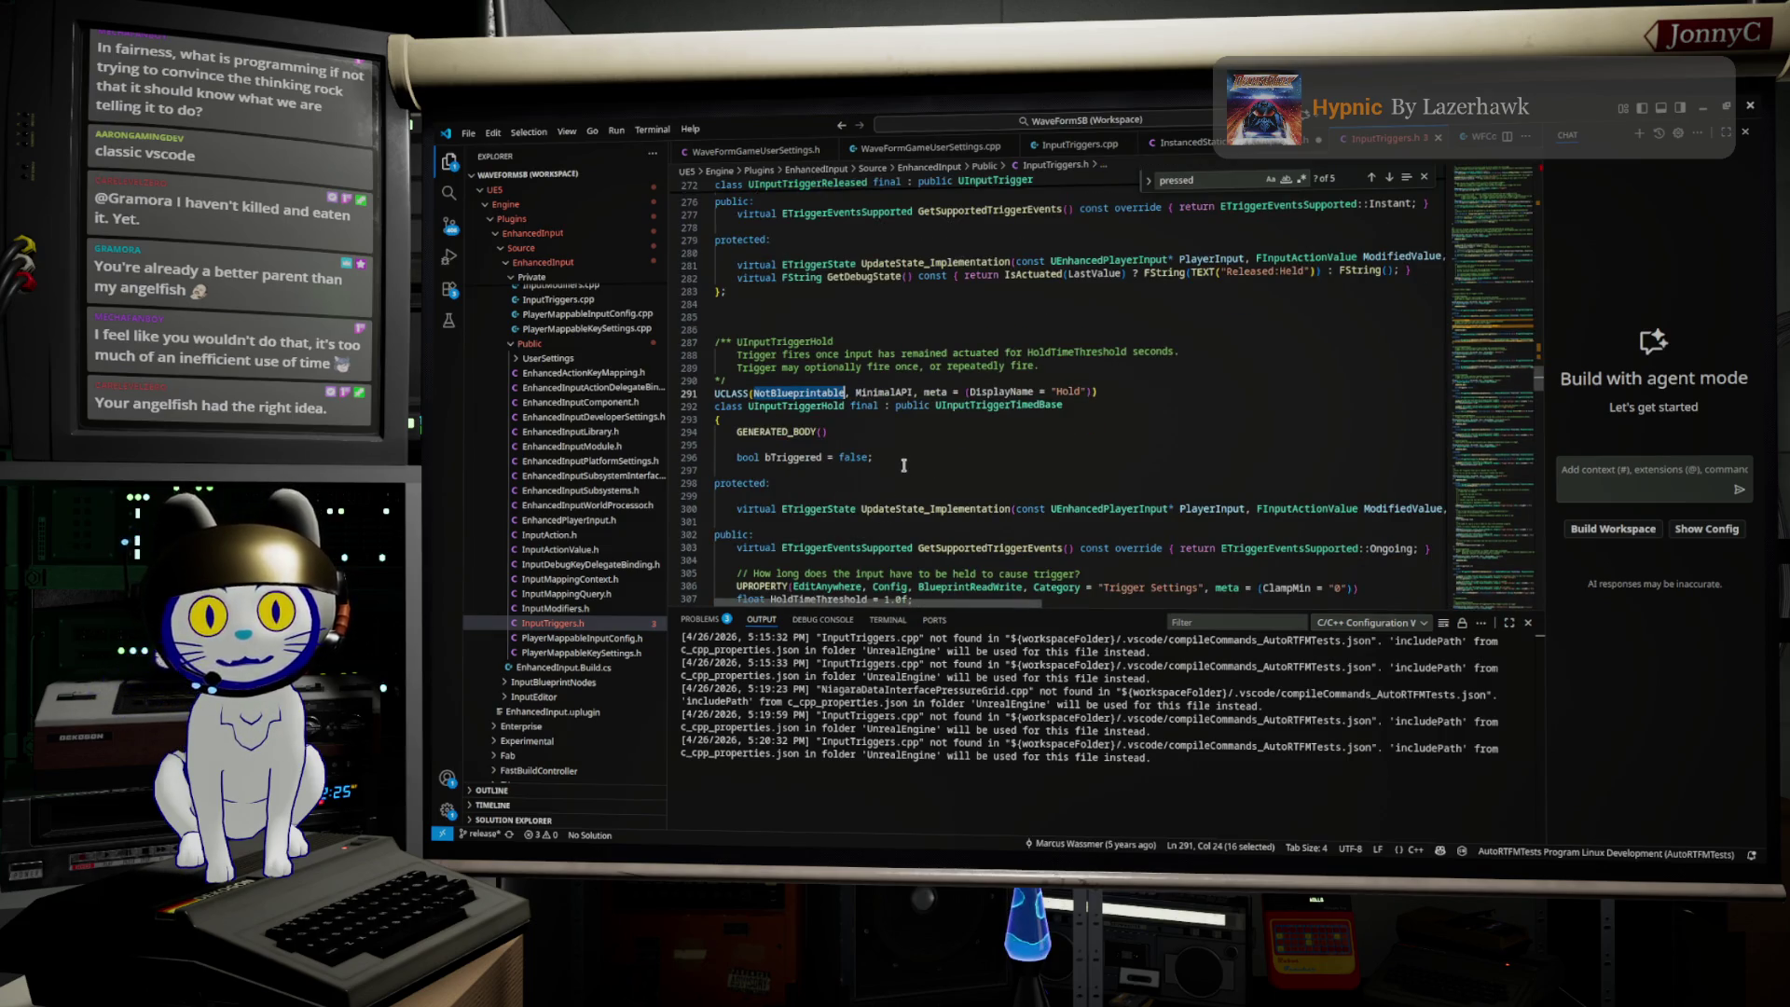
scroll(903, 465, down, 3)
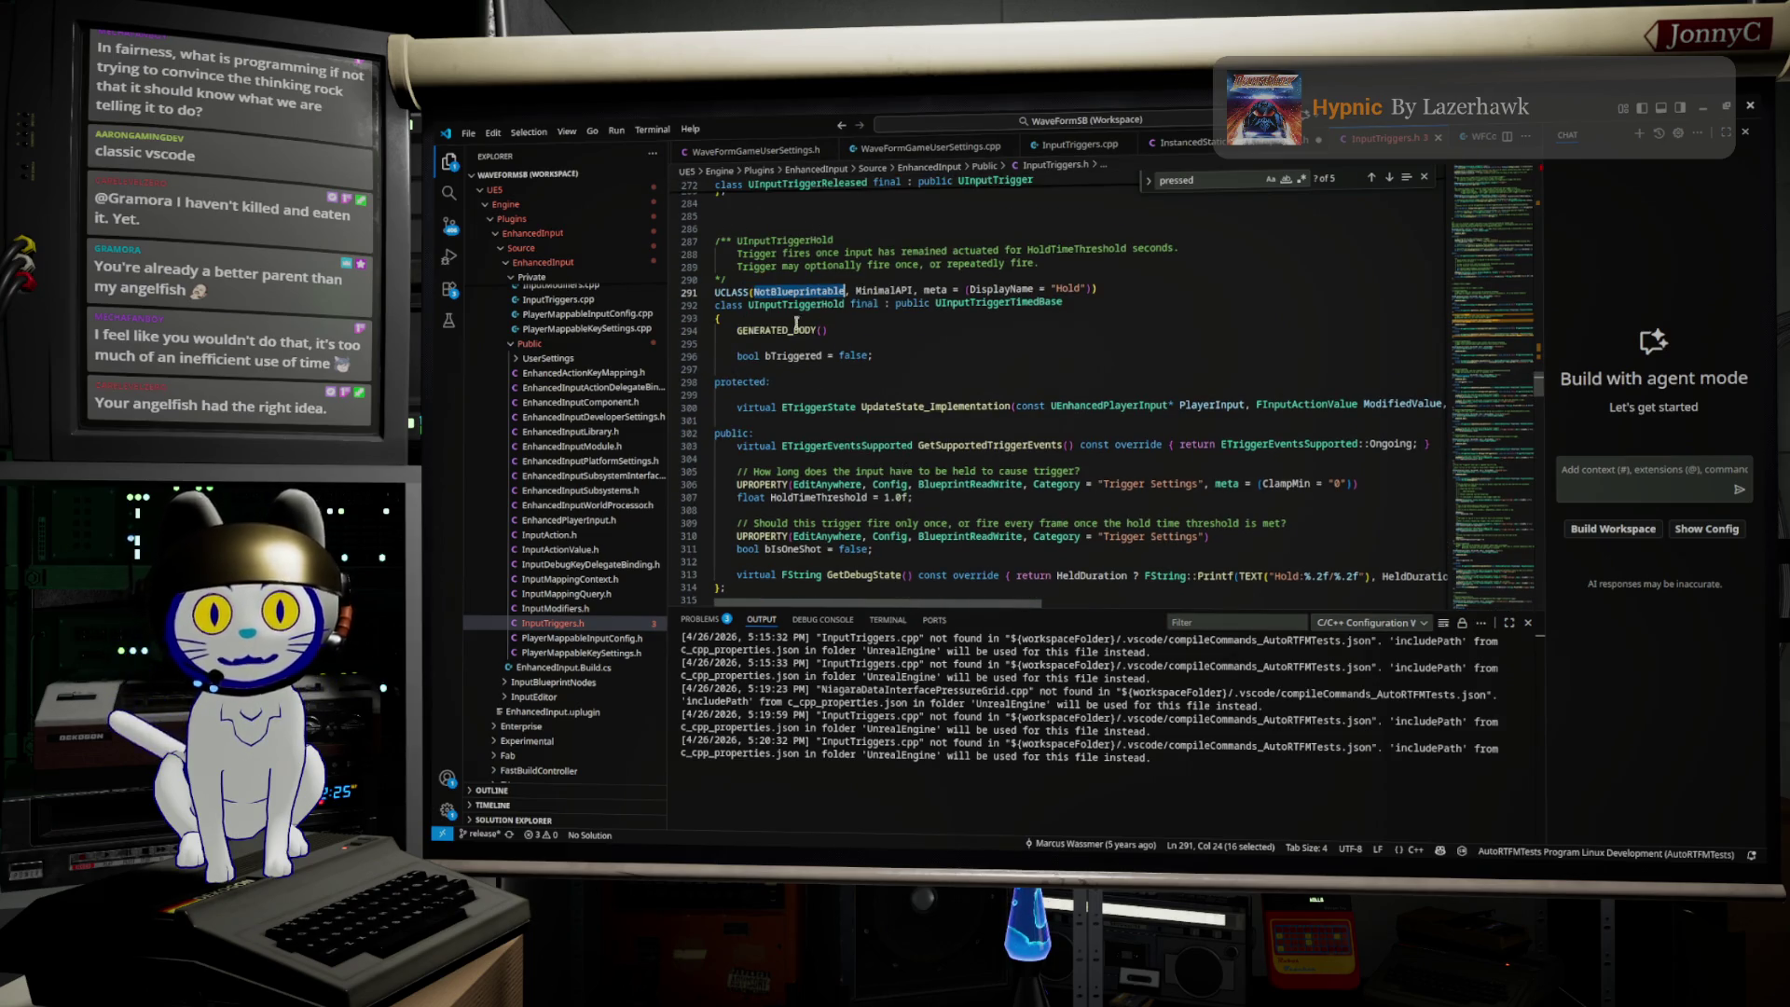
scroll(942, 365, down, 4)
scroll(941, 366, down, 4)
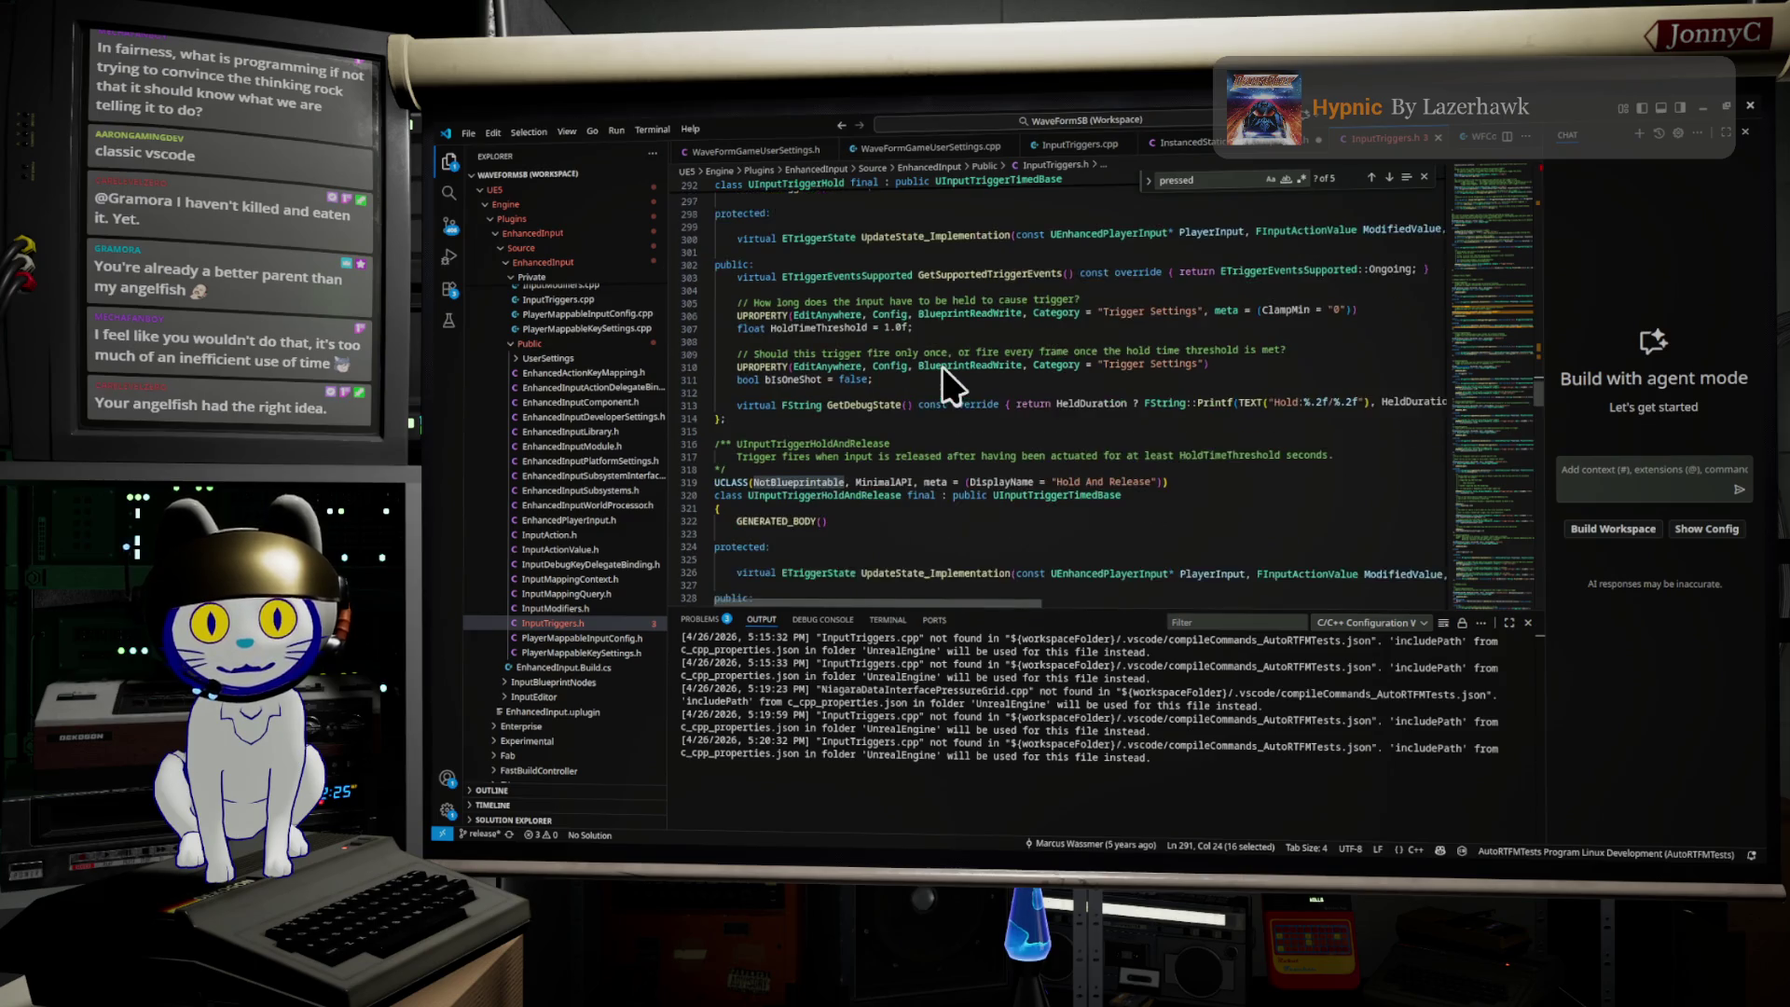
scroll(943, 368, down, 1)
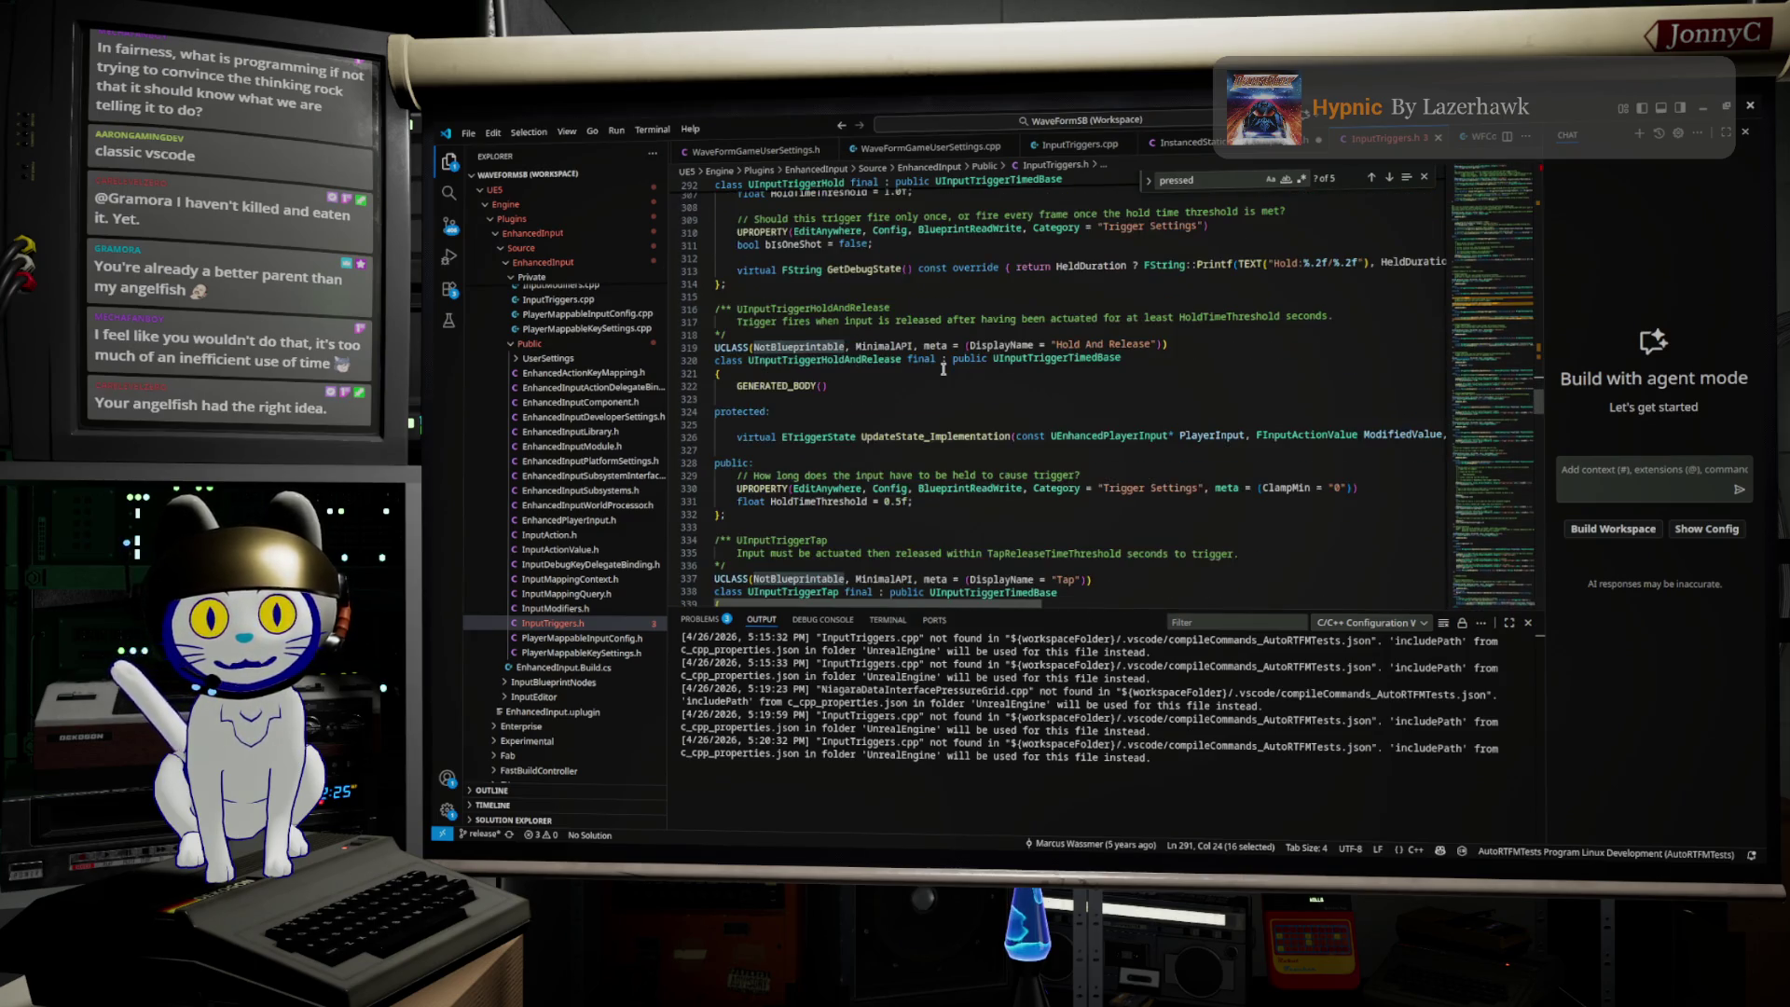
double_click(806, 359)
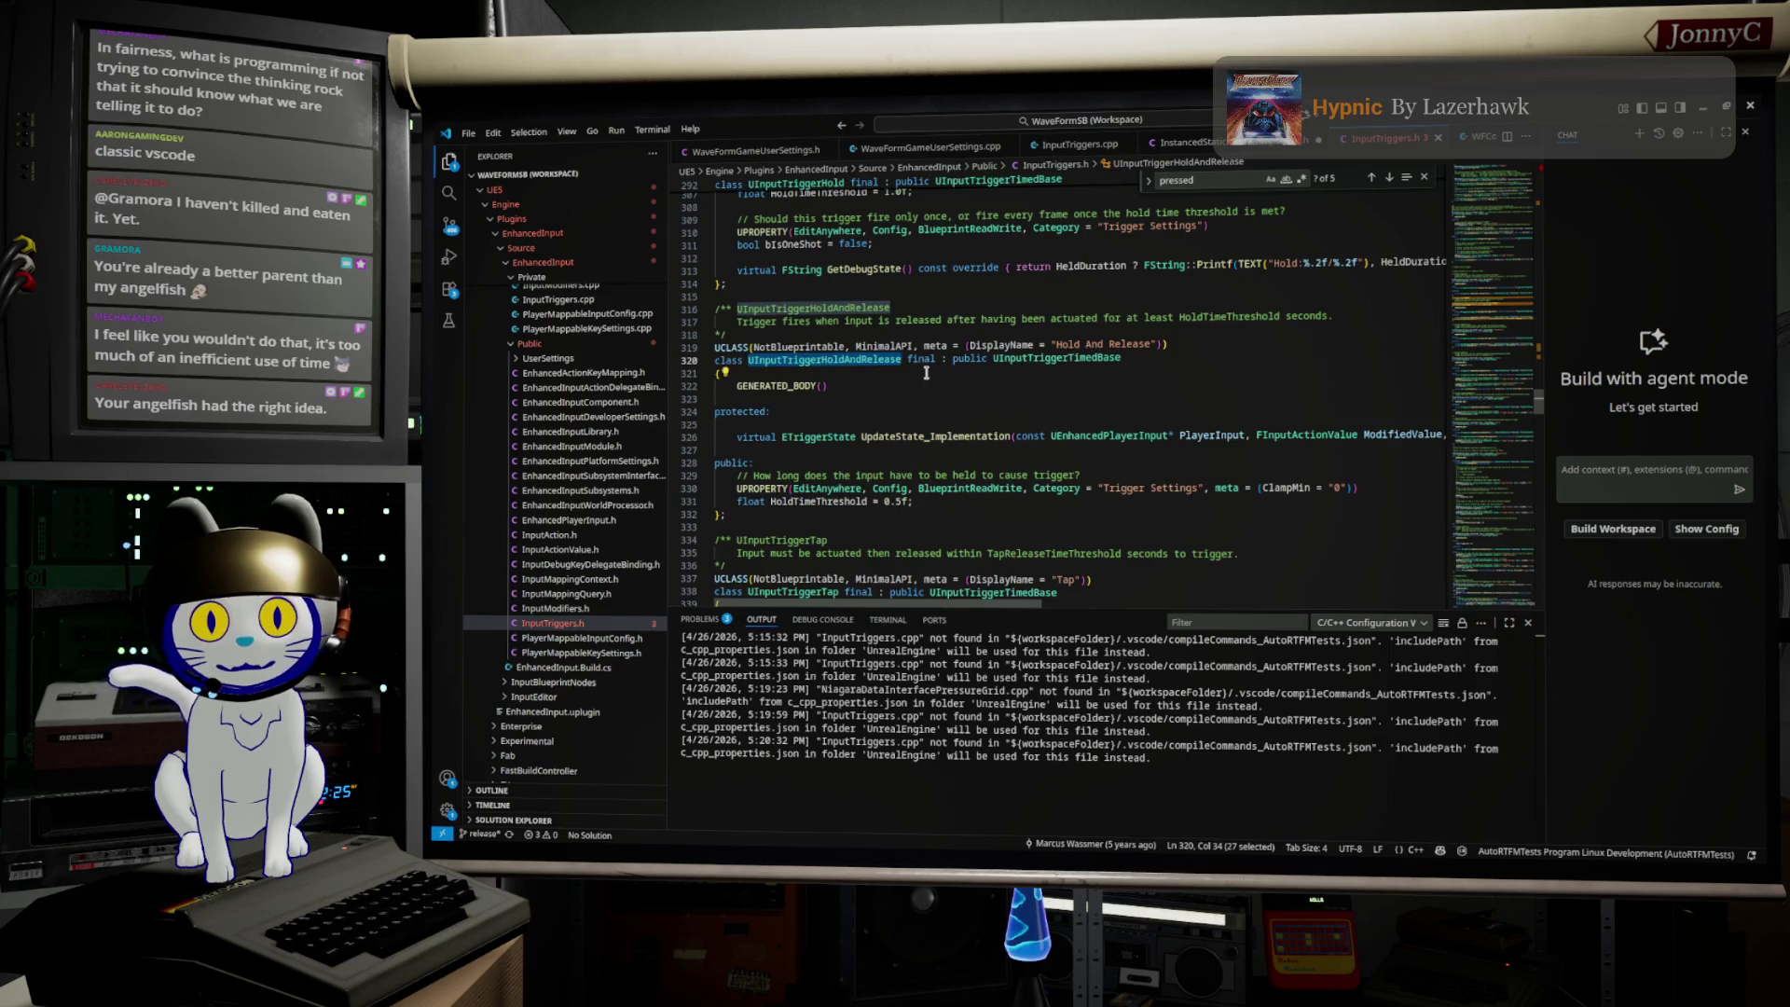
scroll(925, 373, down, 3)
Step: Highlight UInputTriggerTap and scroll on to the UInputTriggerPulse class
double_click(799, 492)
scroll(894, 463, down, 6)
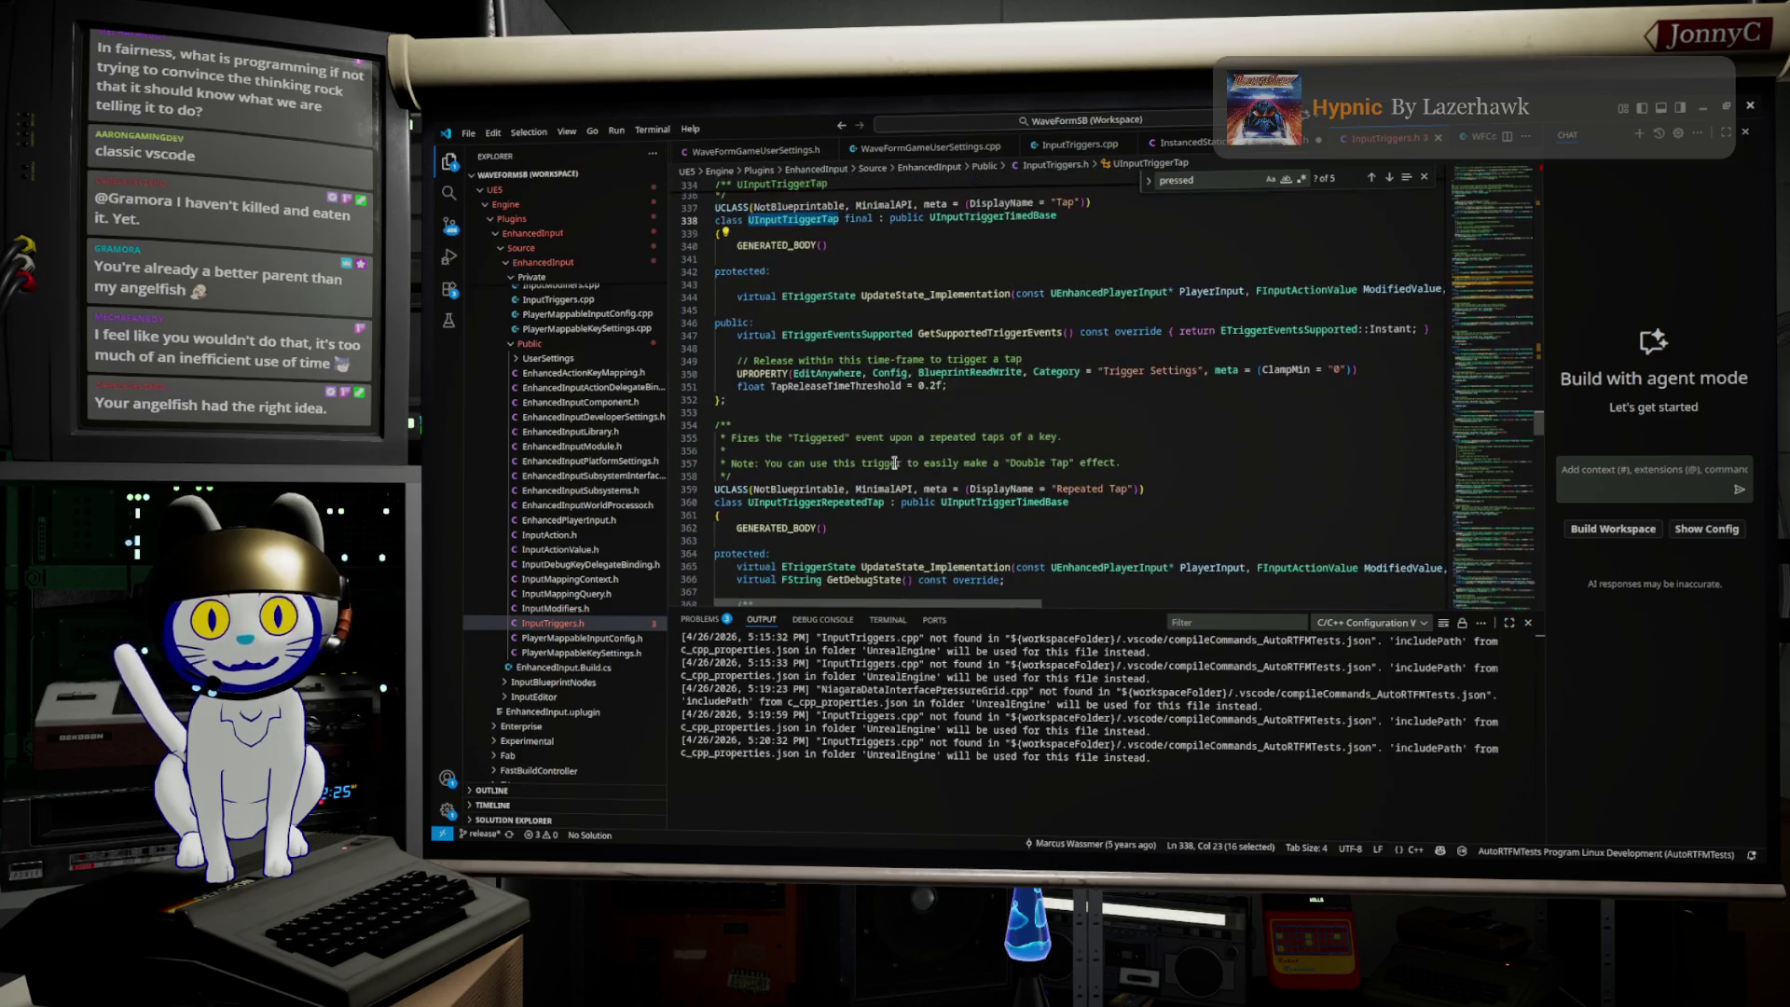
scroll(894, 464, down, 1)
scroll(843, 473, down, 10)
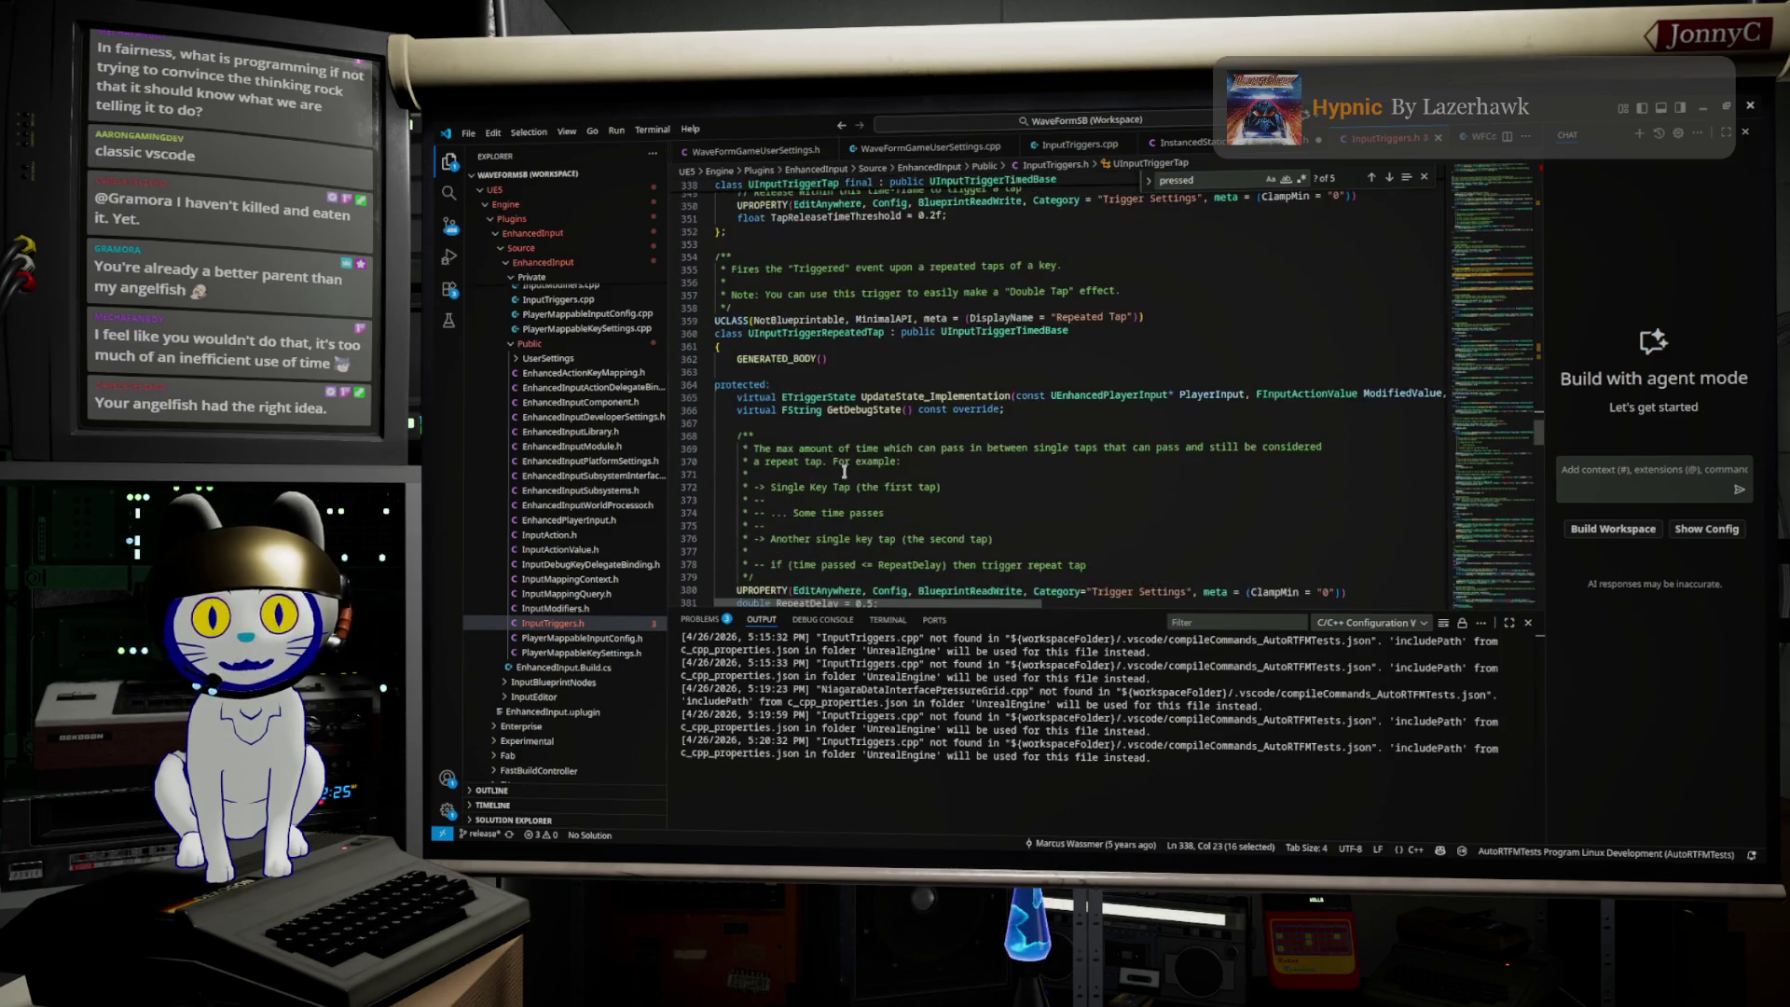
scroll(844, 473, down, 8)
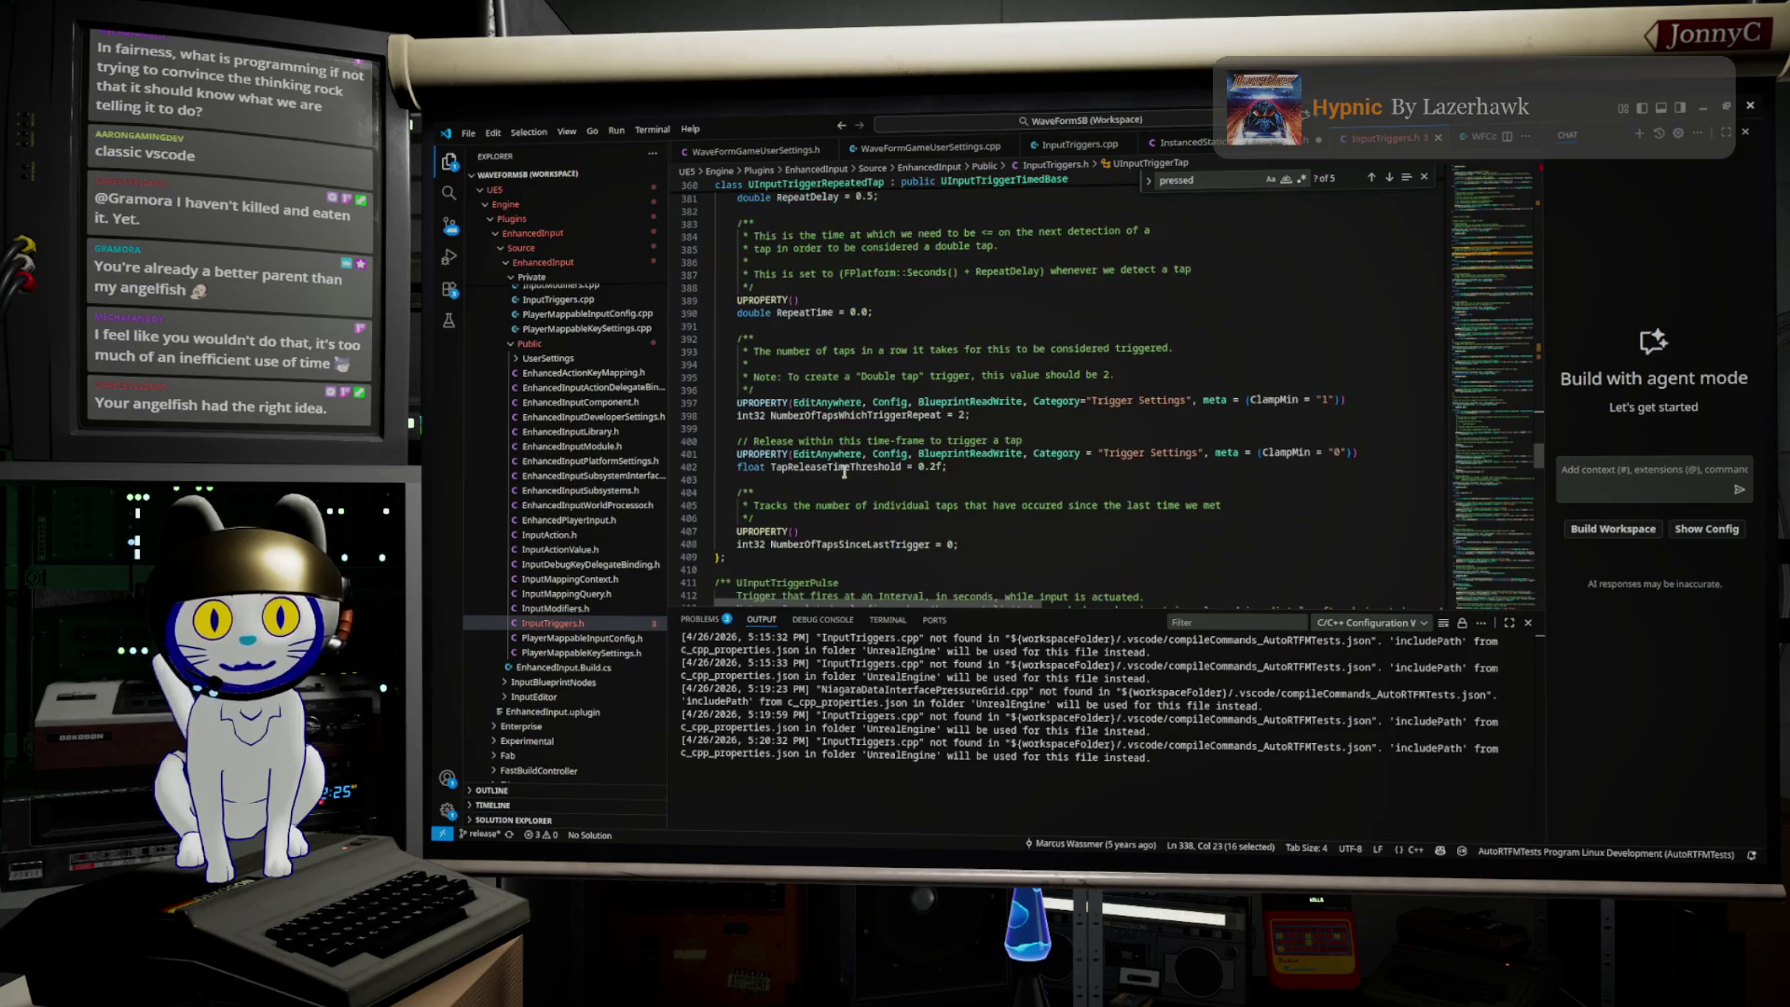
scroll(844, 473, down, 3)
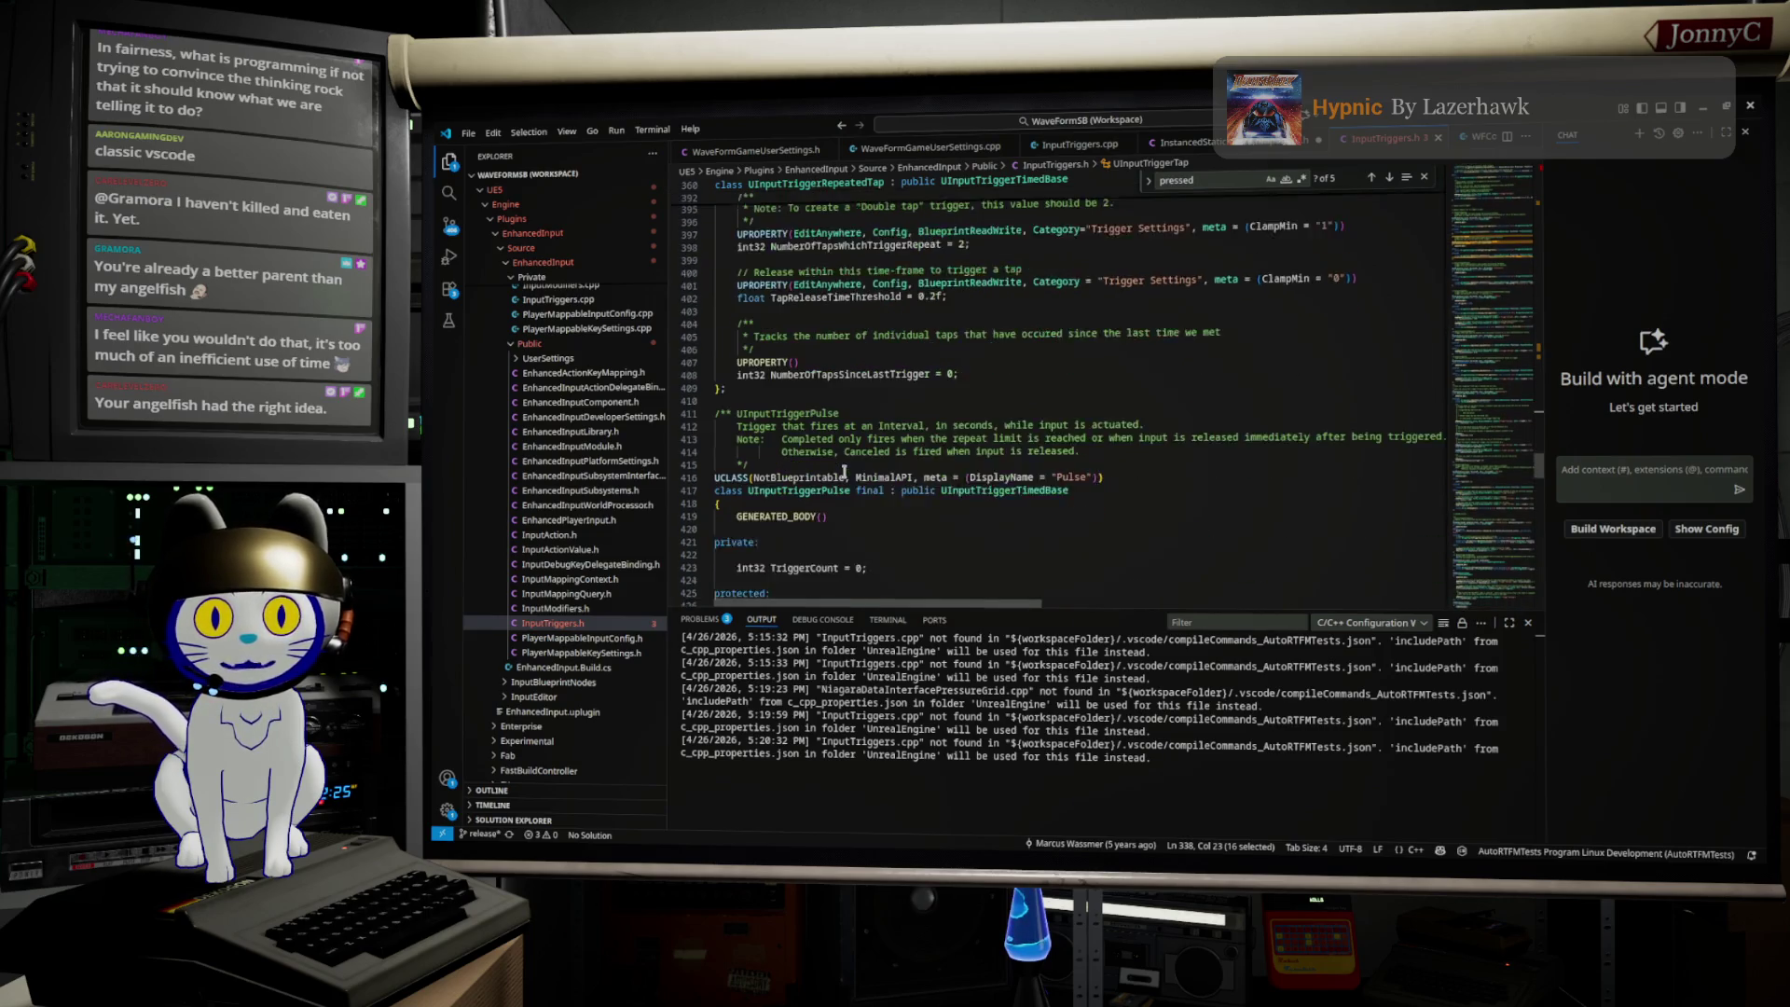
click(879, 458)
Step: Search 'pressed' to reach UInputTriggerPressed and its NotBlueprintable specifier on line 252
key(ctrl+f)
key(Return)
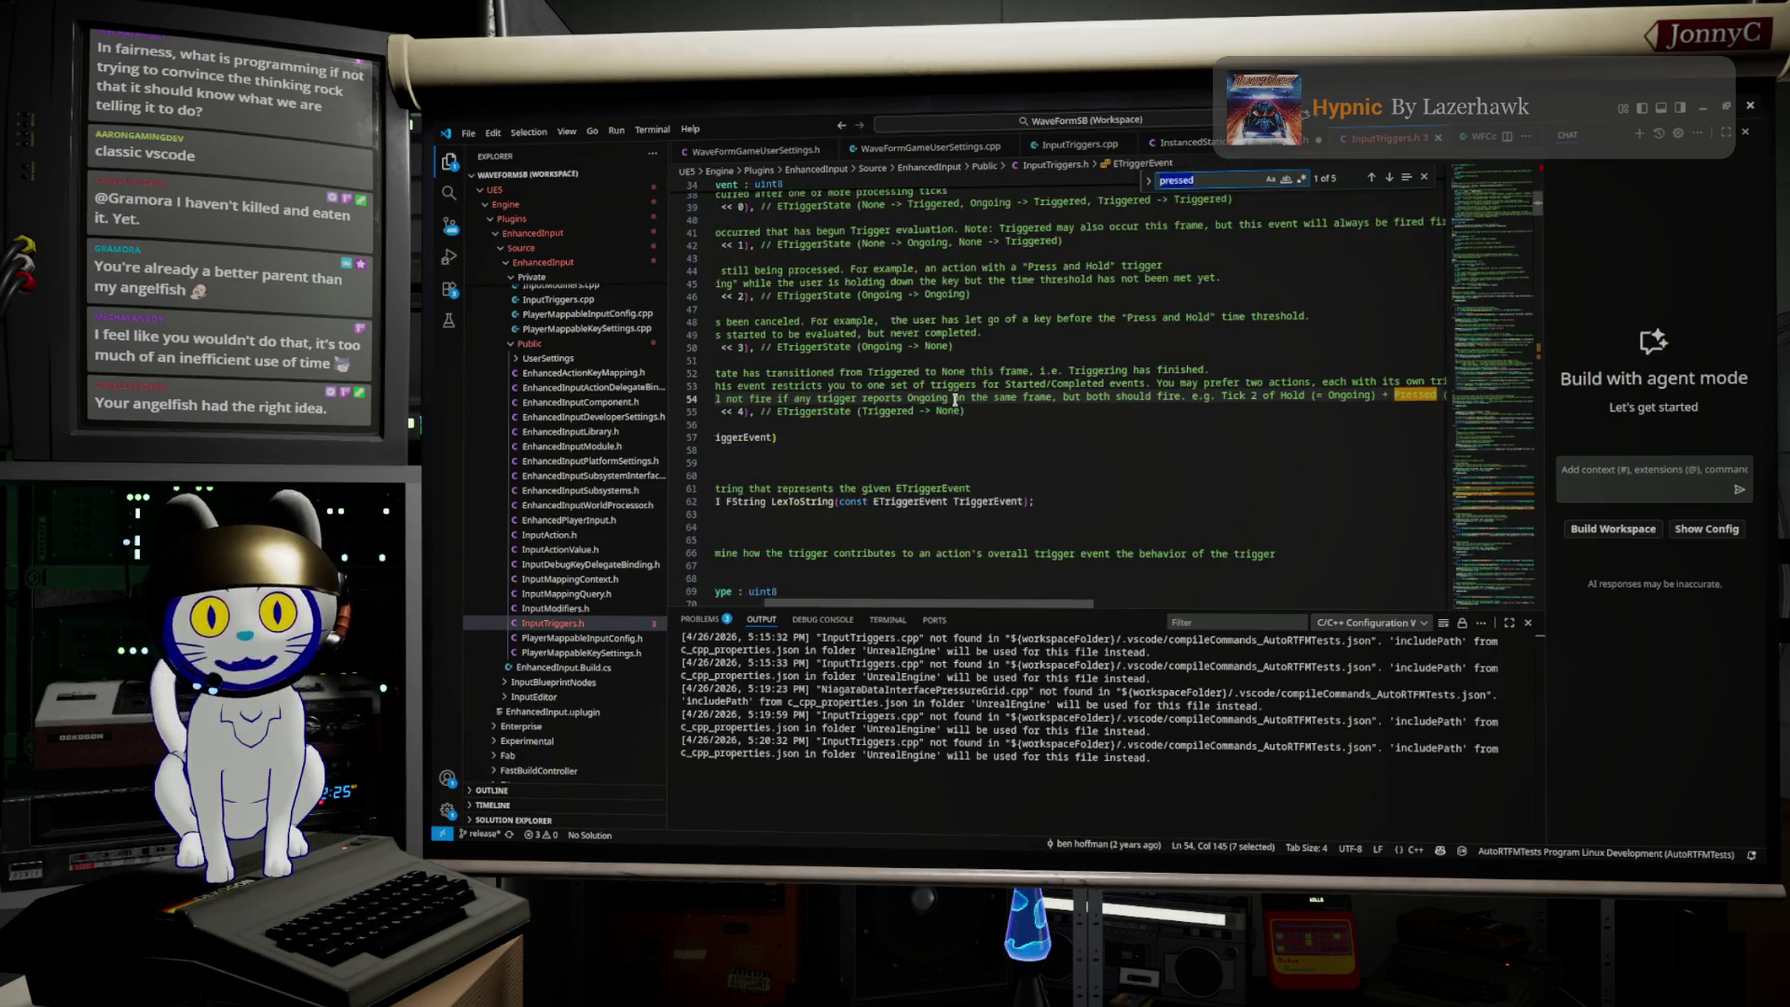
key(Return)
key(Return)
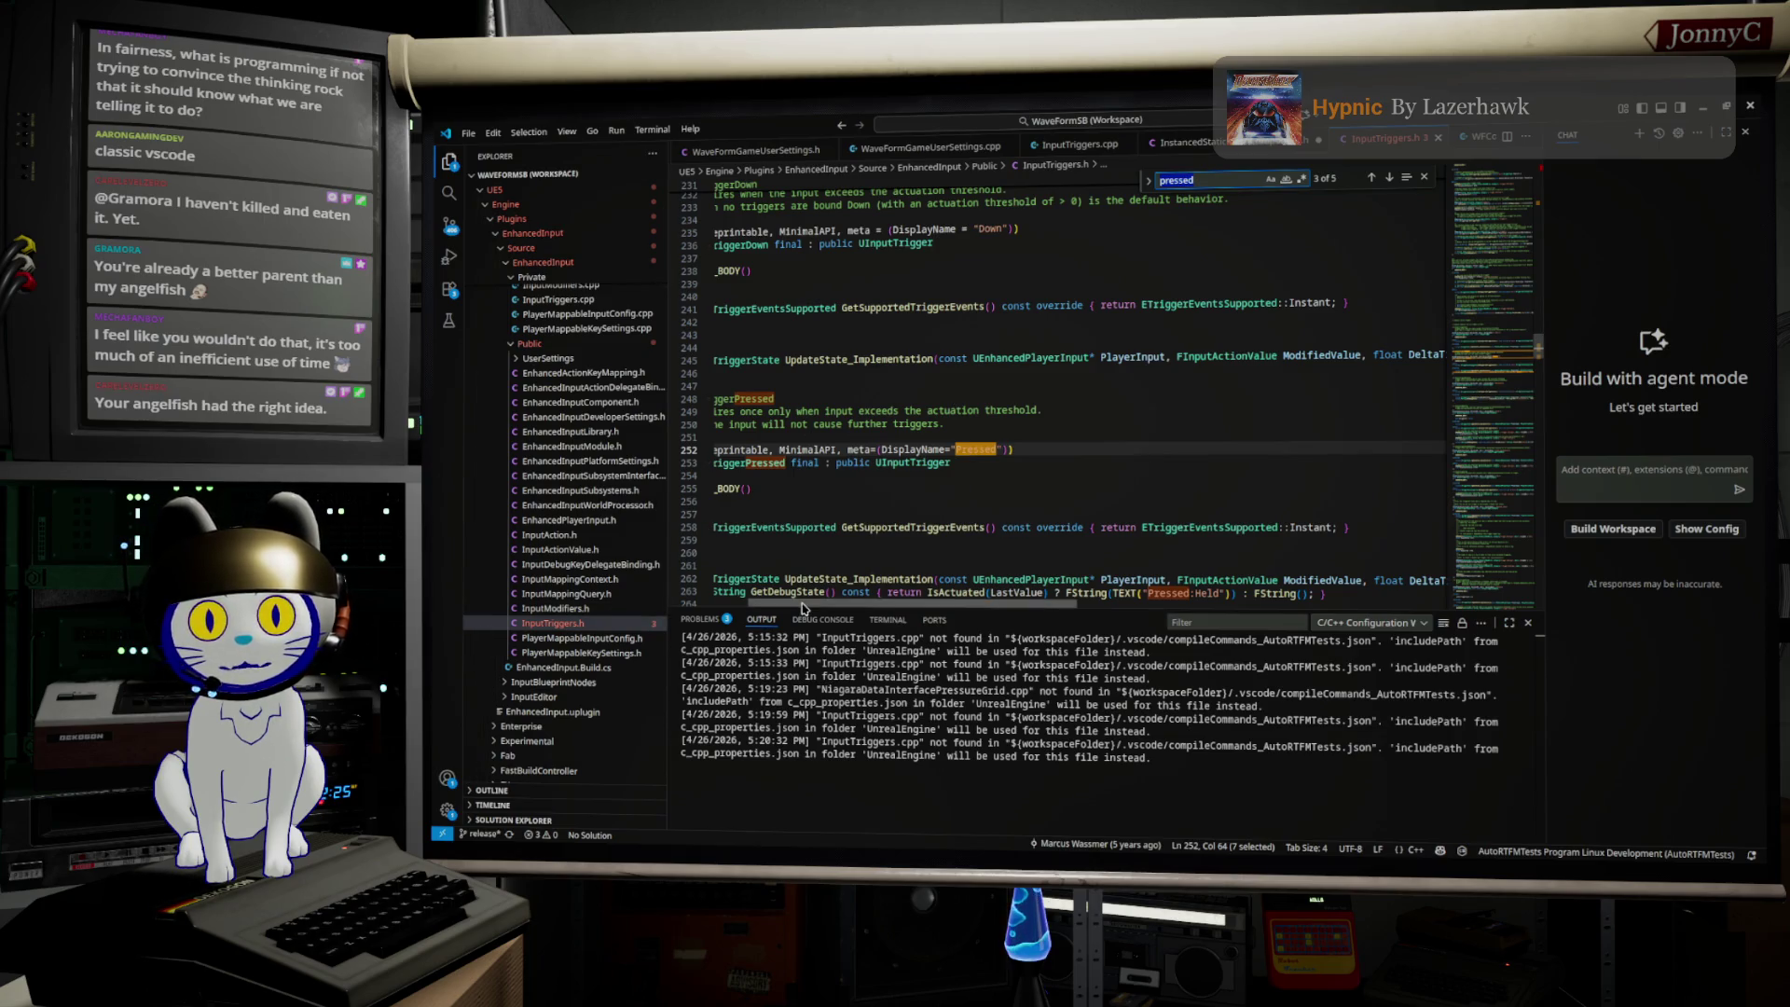
scroll(804, 607, left, 3)
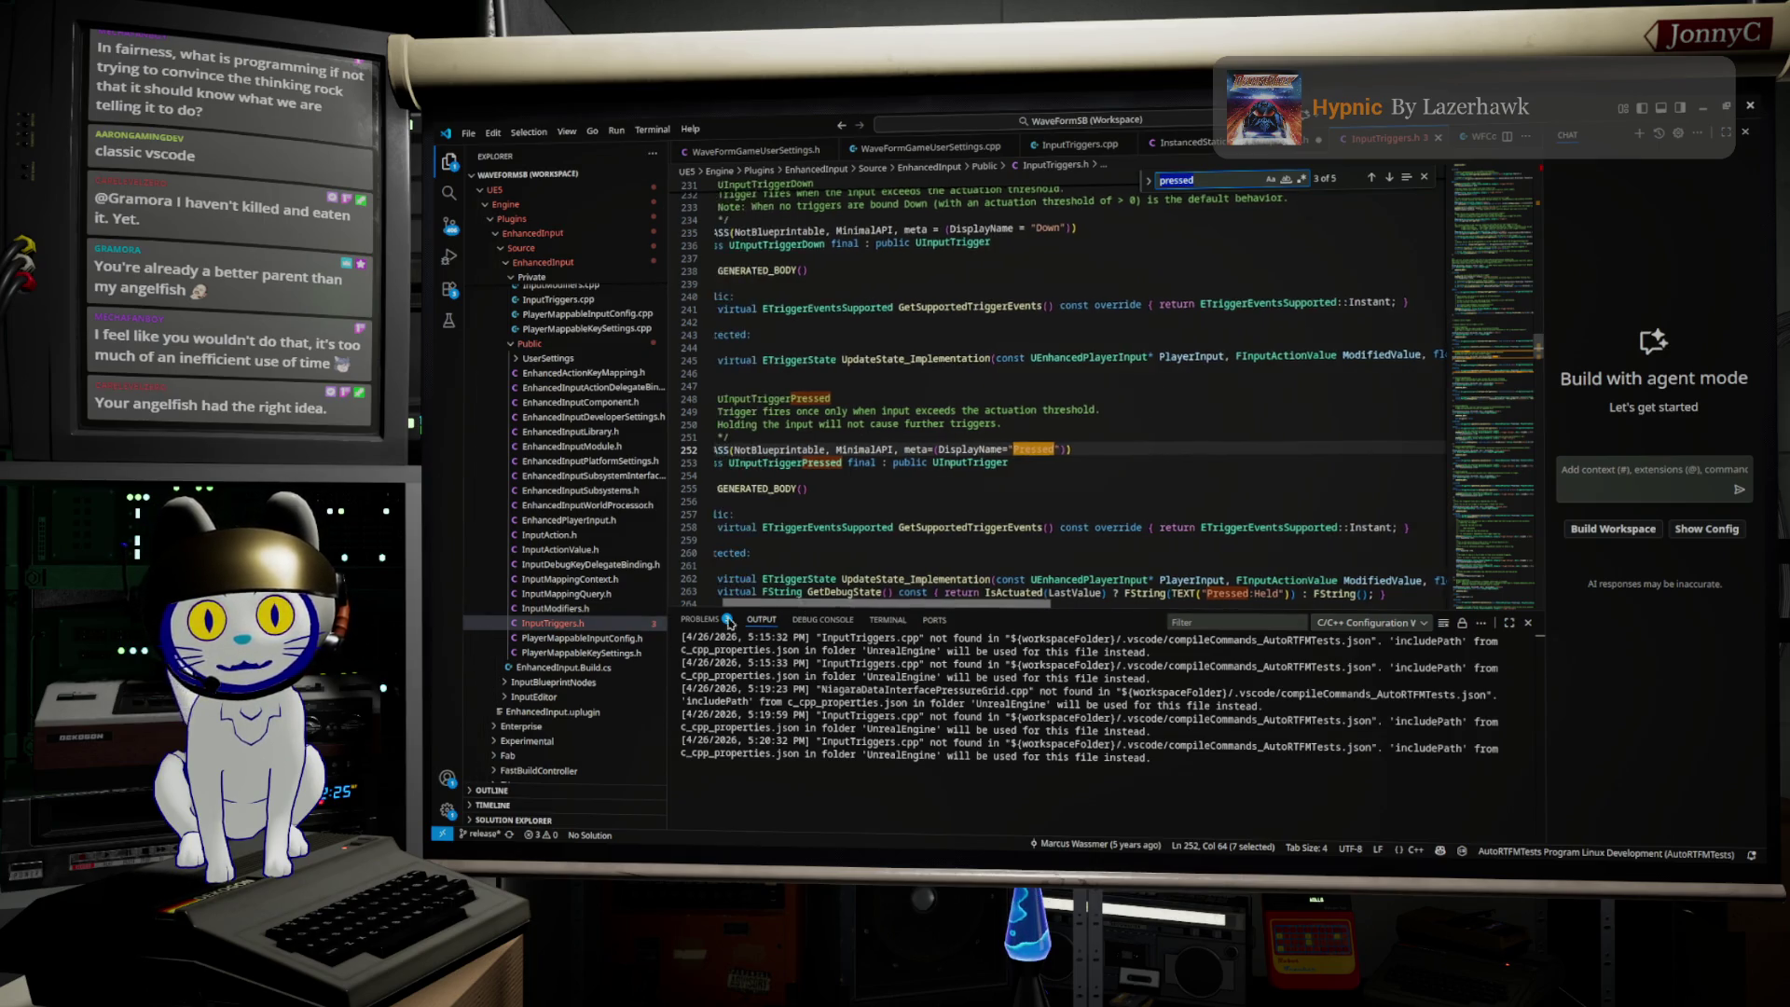
double_click(845, 463)
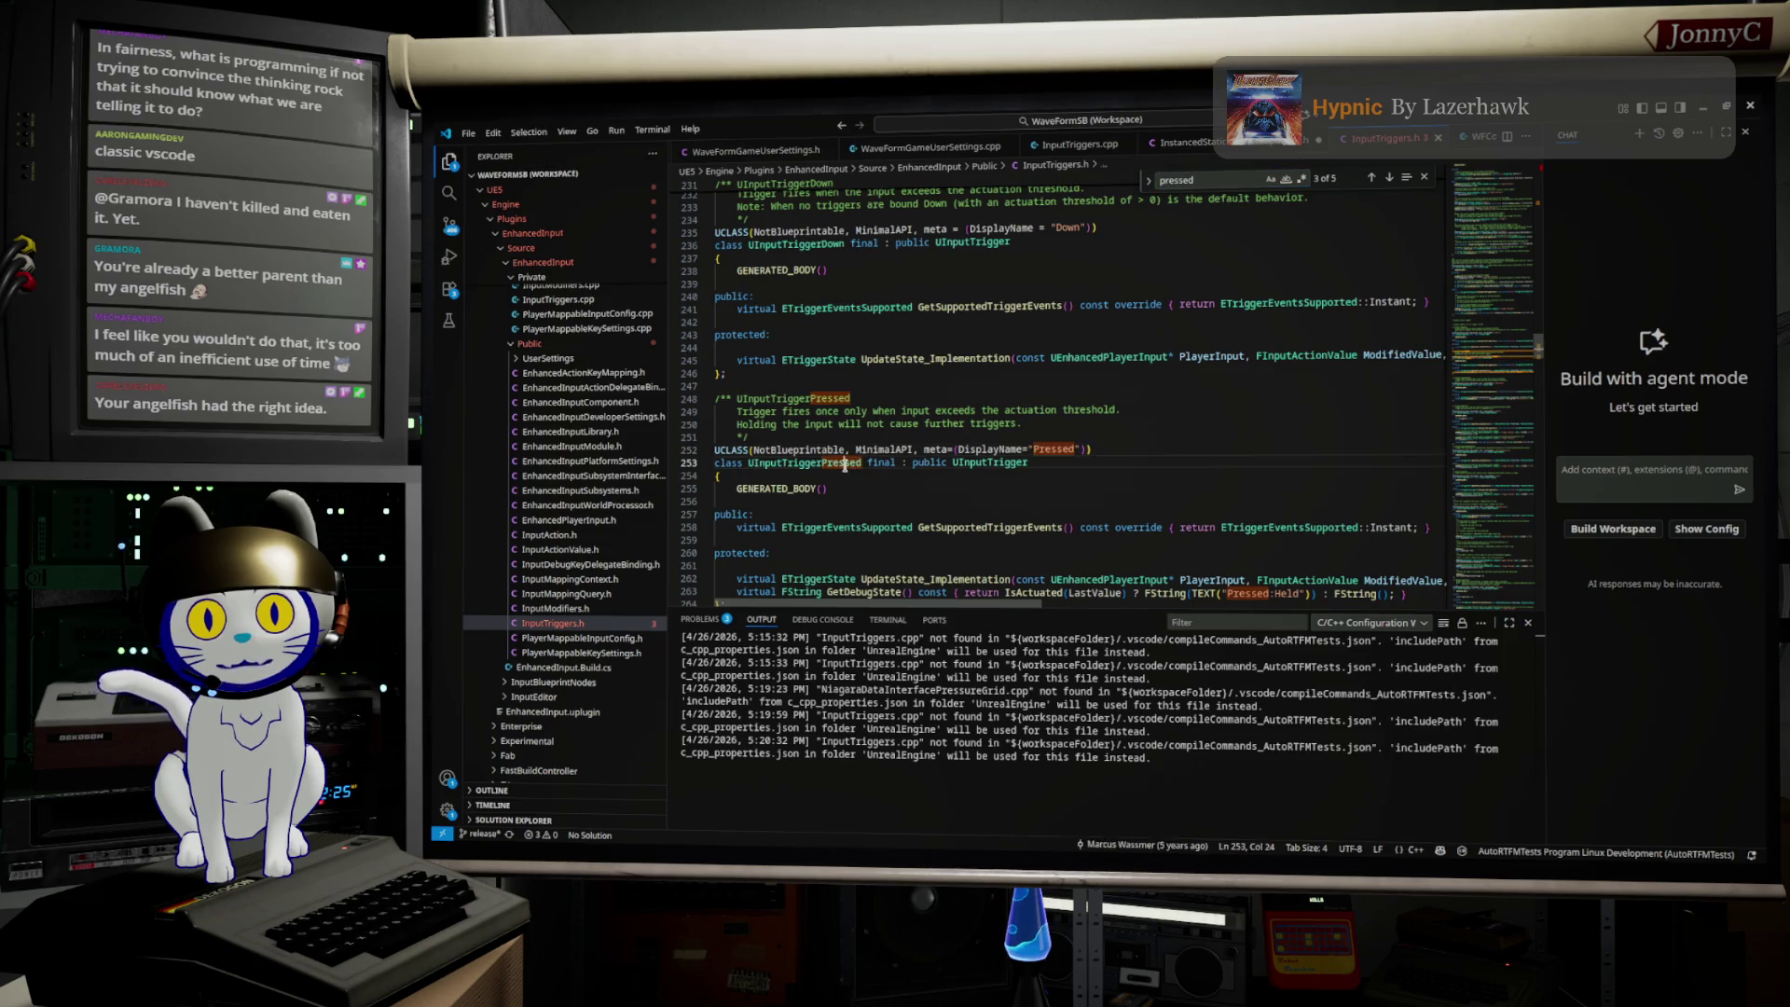
double_click(817, 449)
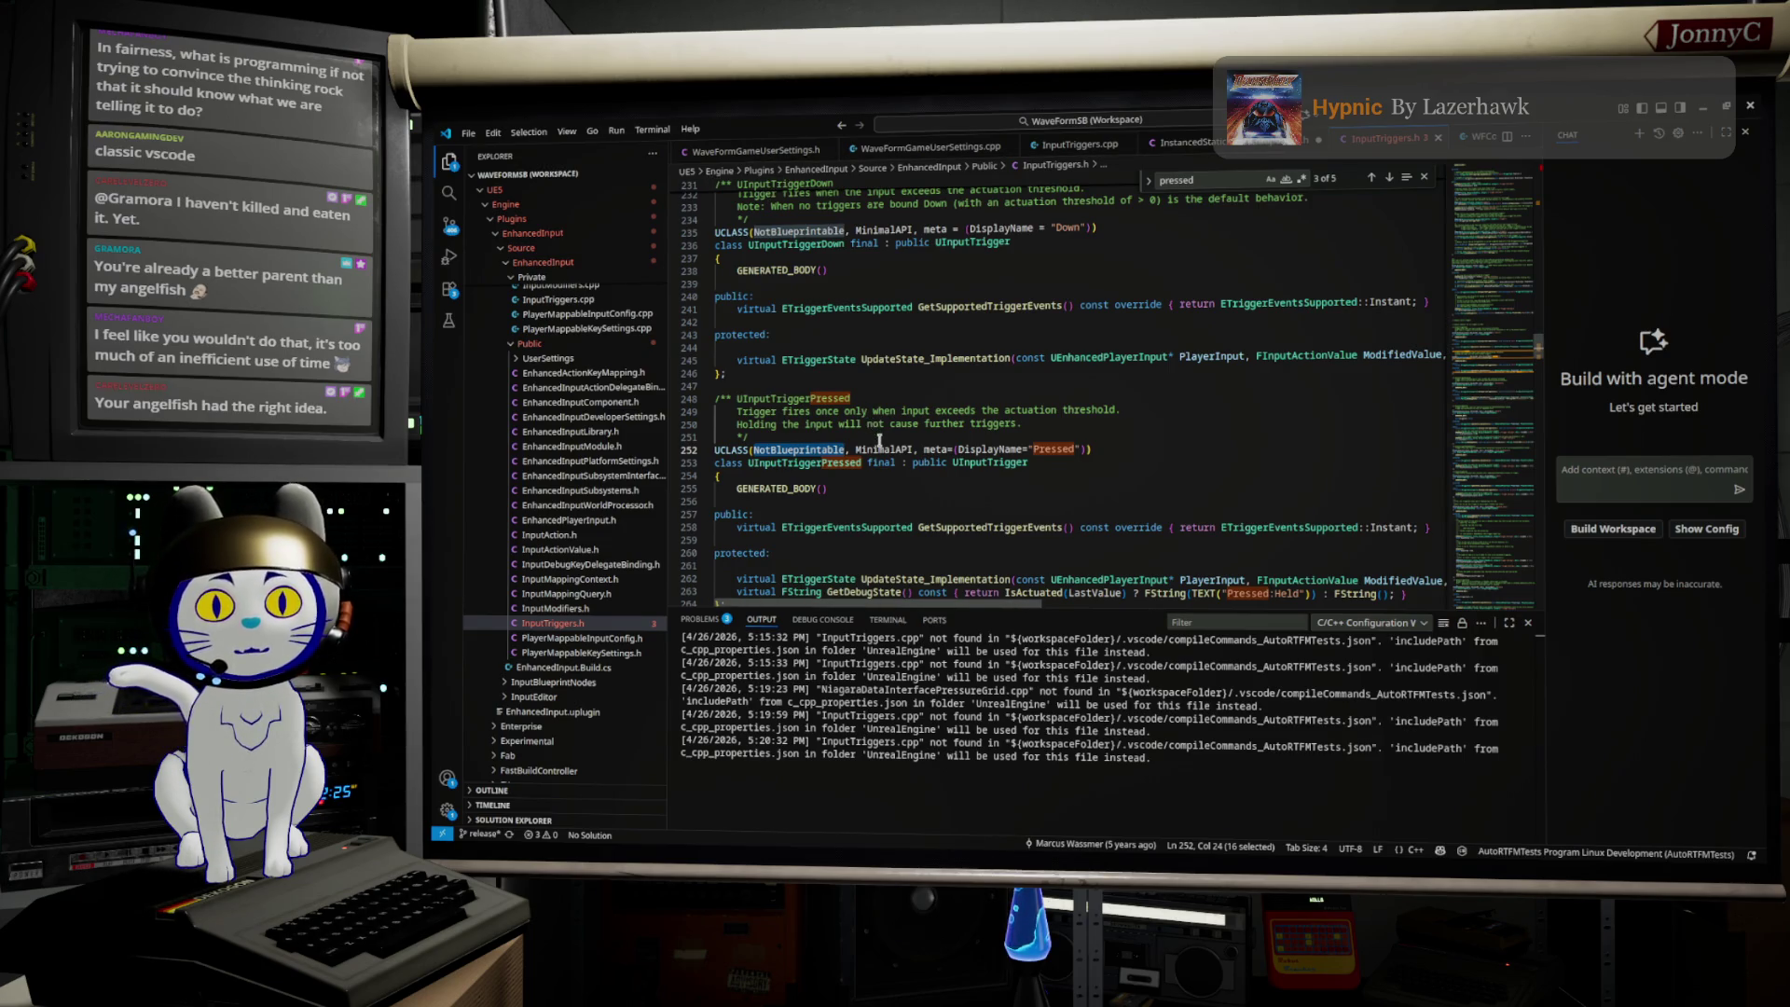
Step: Inspect UpdateState_Implementation on line 262, selecting its whole declaration line
scroll(879, 441, down, 3)
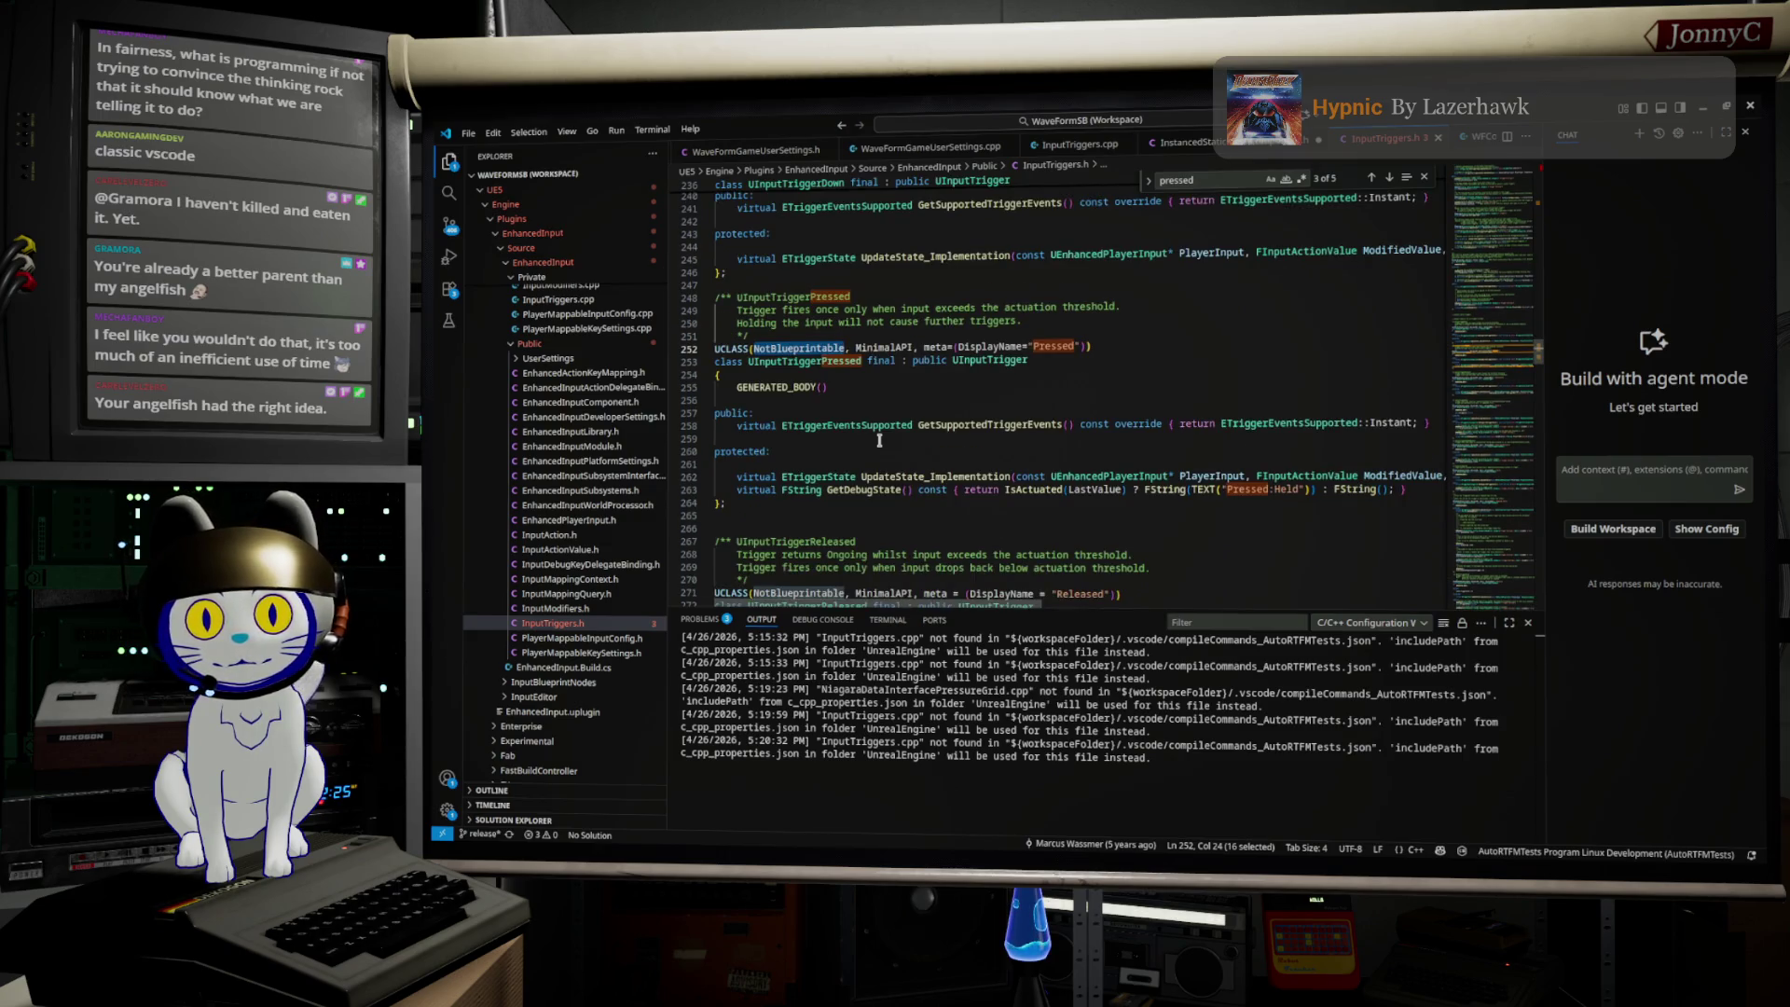
scroll(879, 441, down, 2)
scroll(879, 440, up, 1)
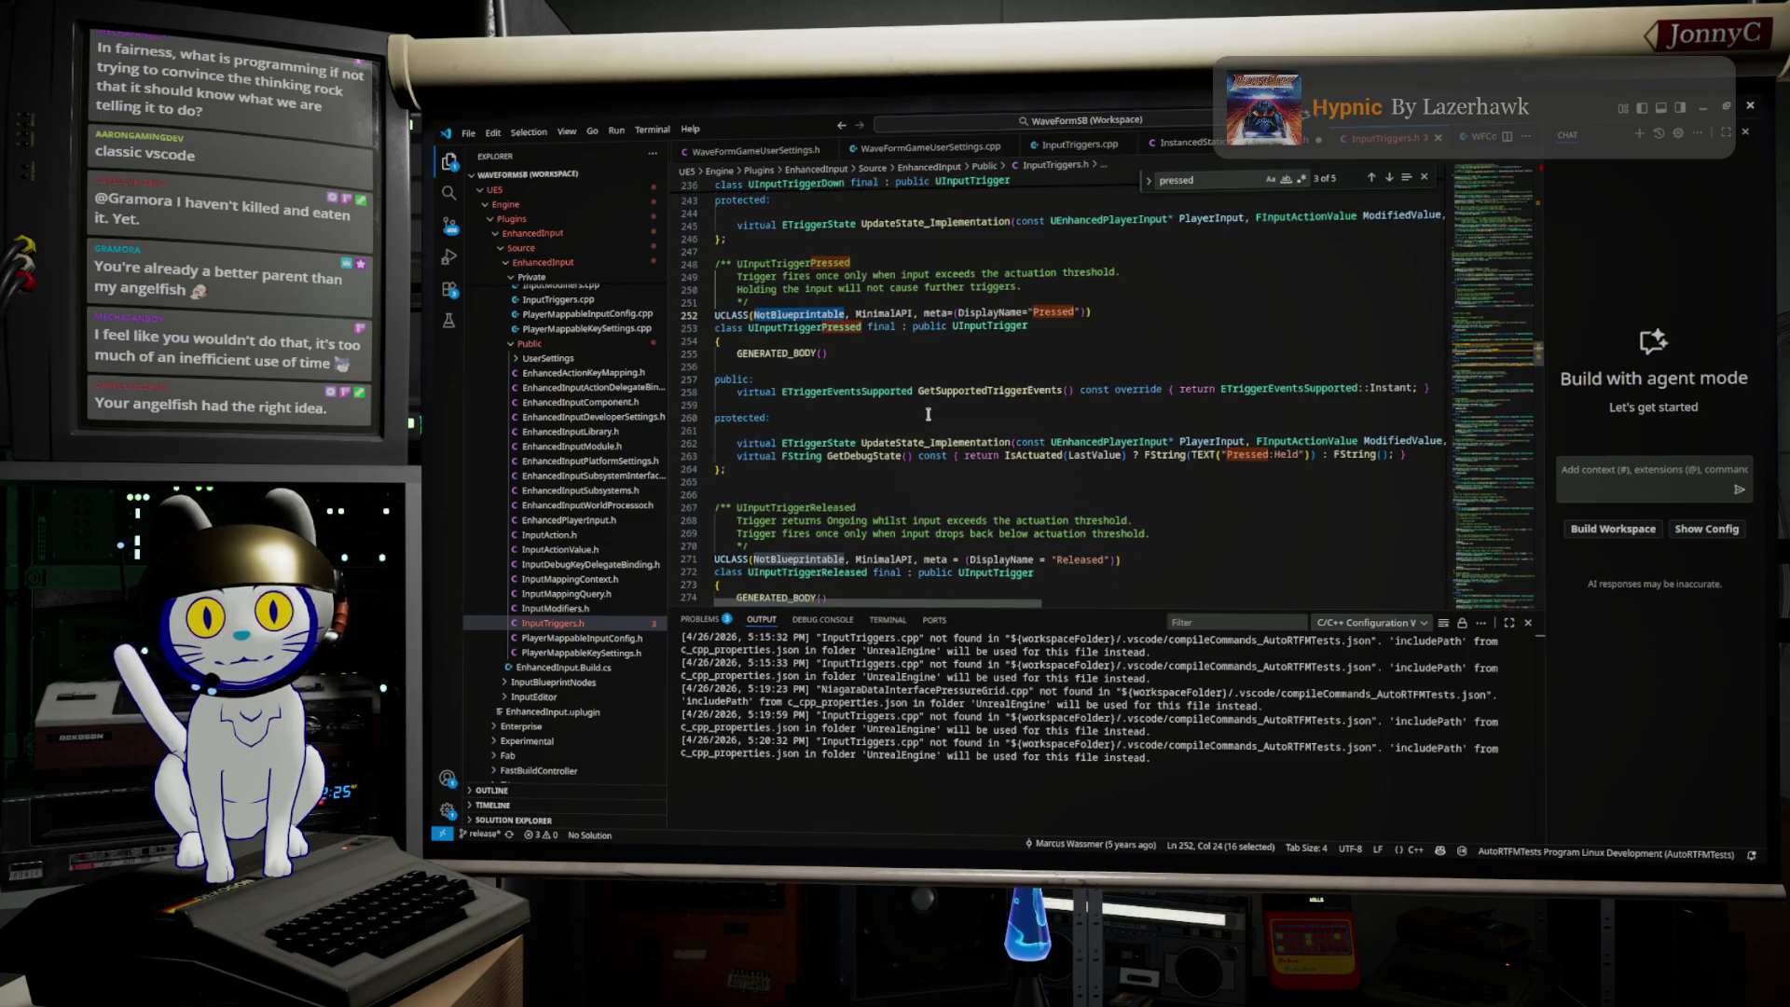
double_click(918, 442)
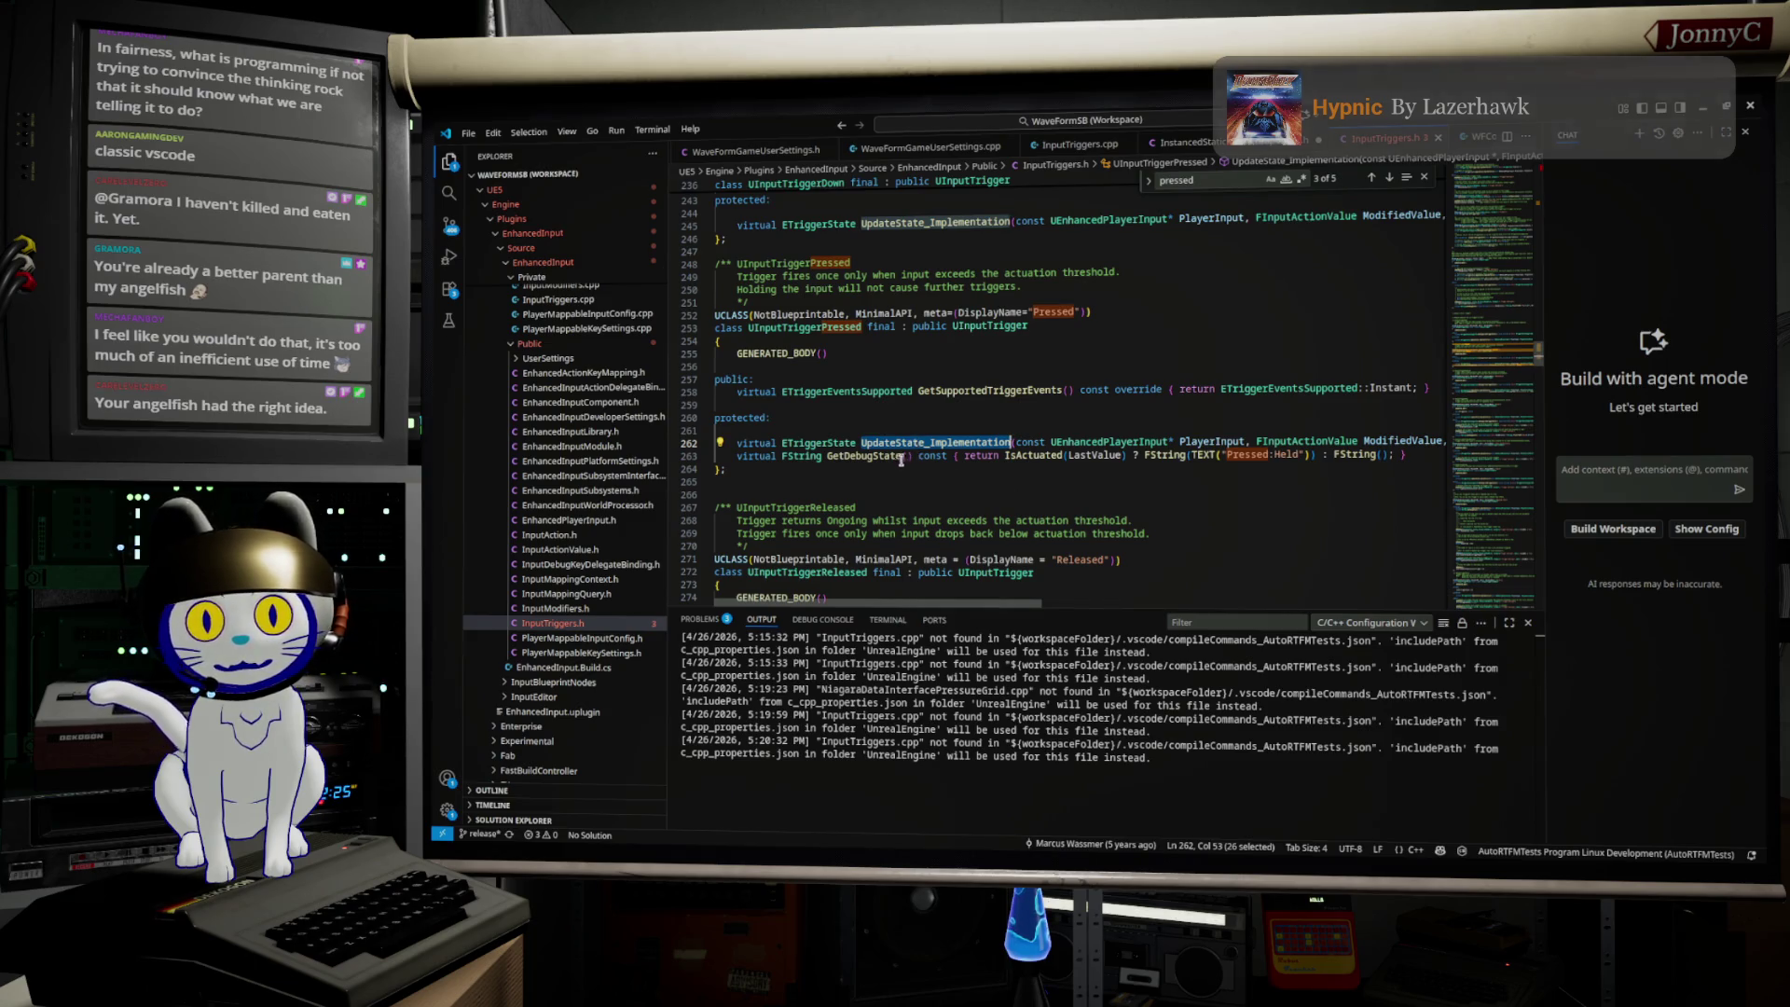
mouse_move(902, 449)
click(948, 389)
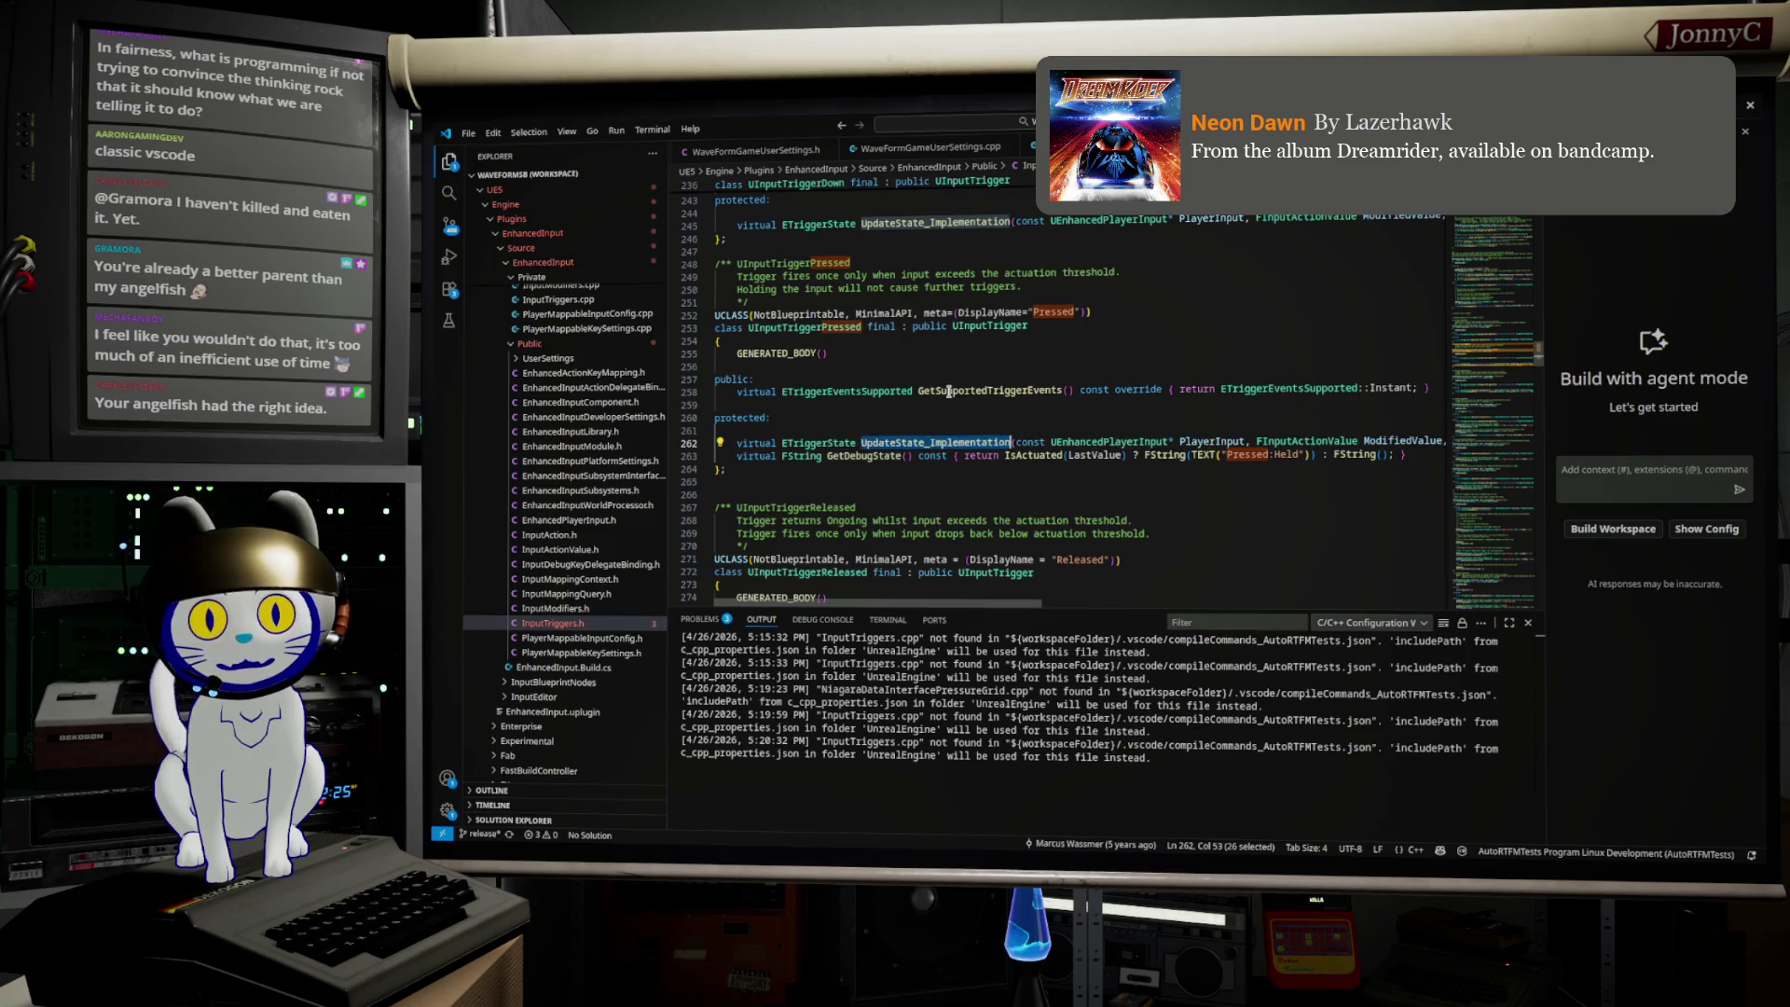
double_click(922, 442)
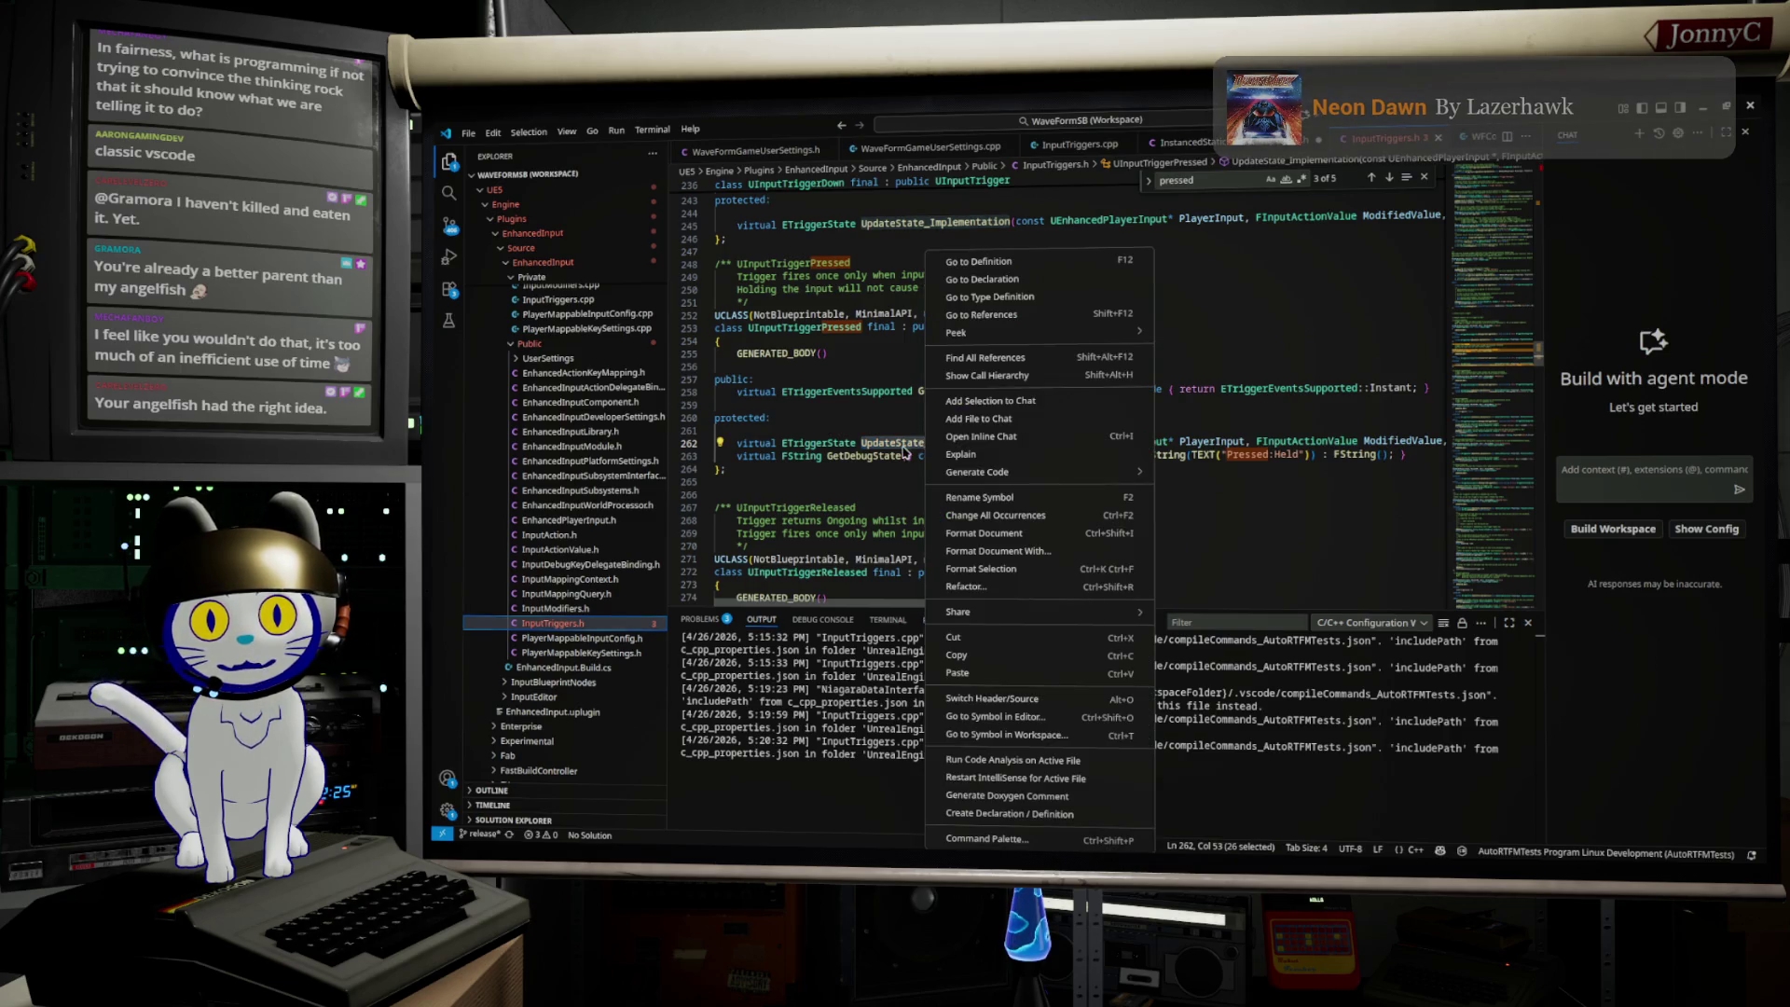
click(902, 443)
double_click(903, 444)
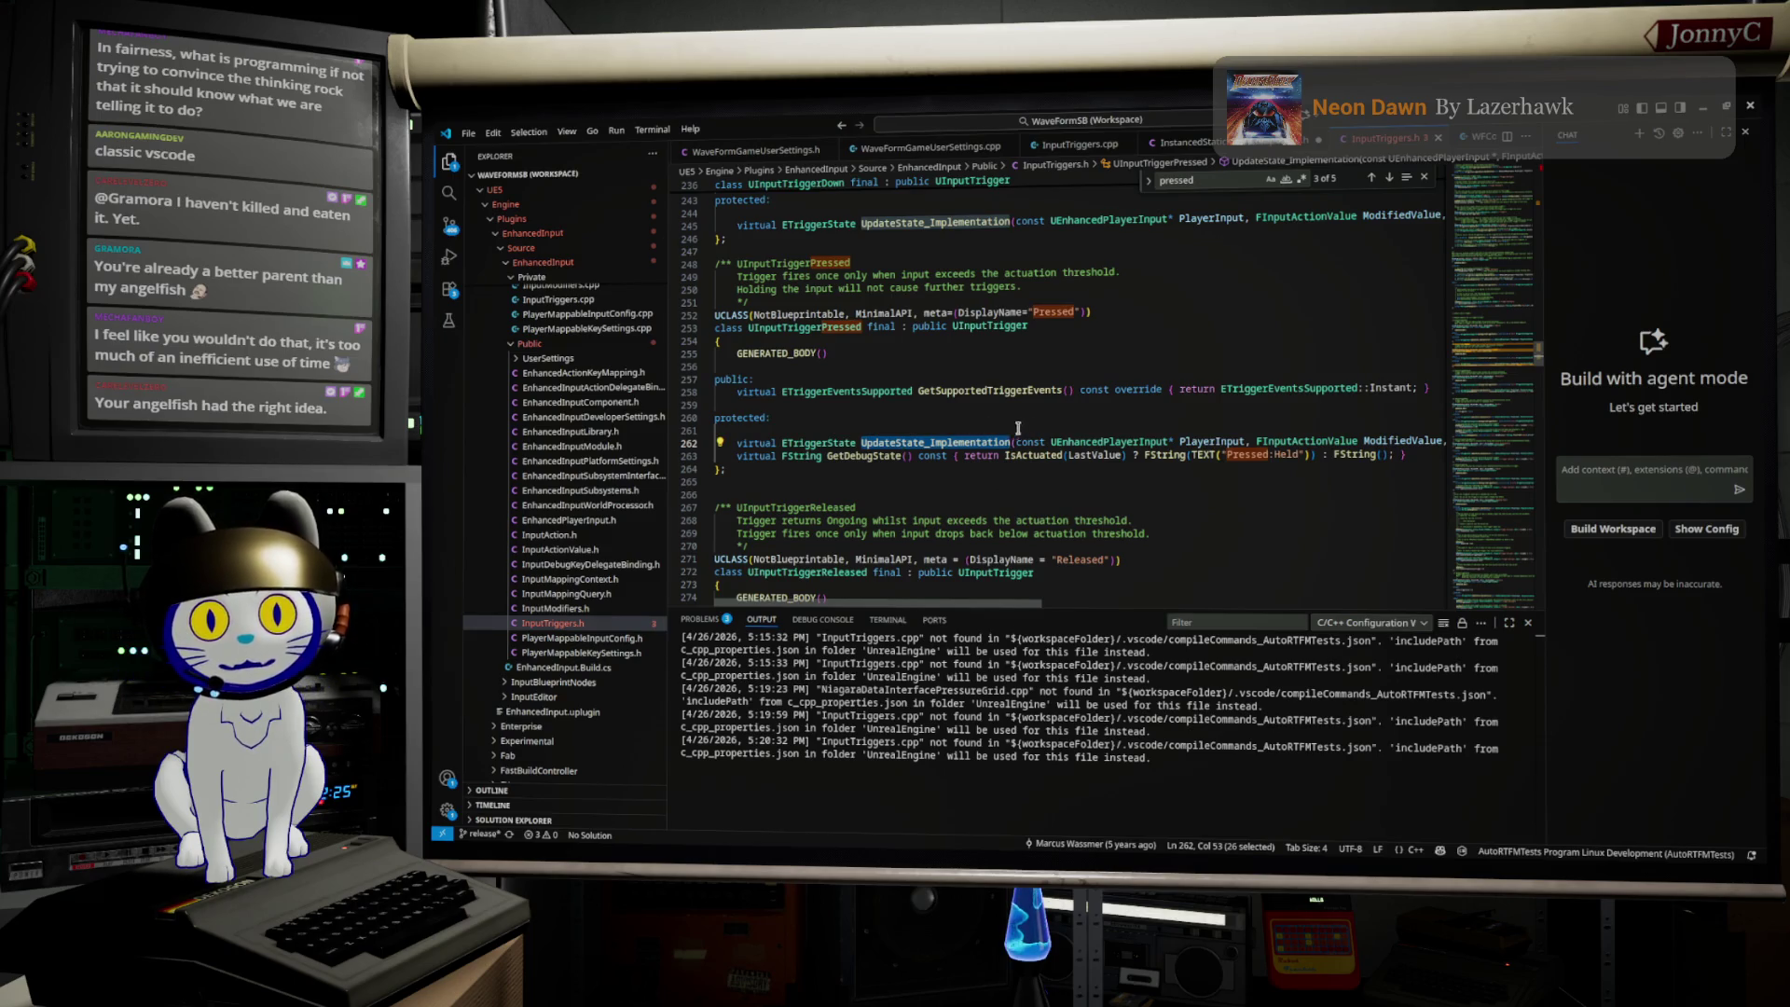
triple_click(954, 442)
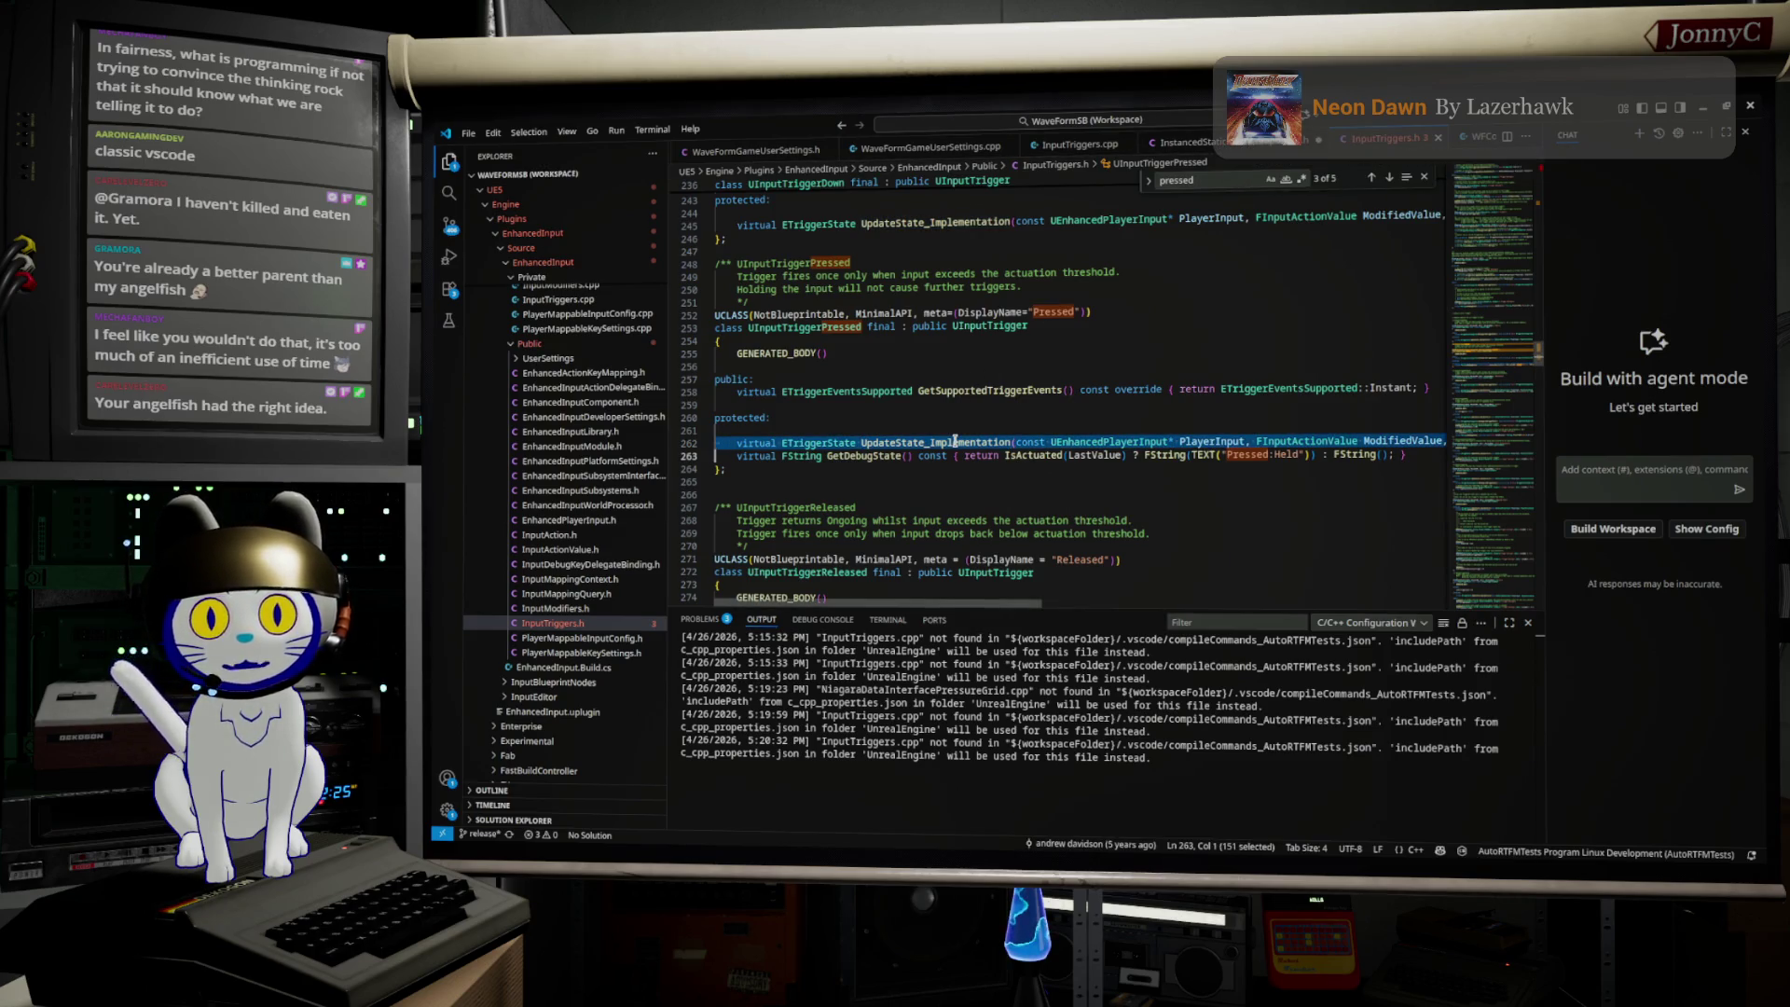
Step: Flip between InstancedStaticMeshComponent.h and InputTriggers.h, then return to the TRIG_WFPressed Blueprint
click(1249, 145)
click(1396, 147)
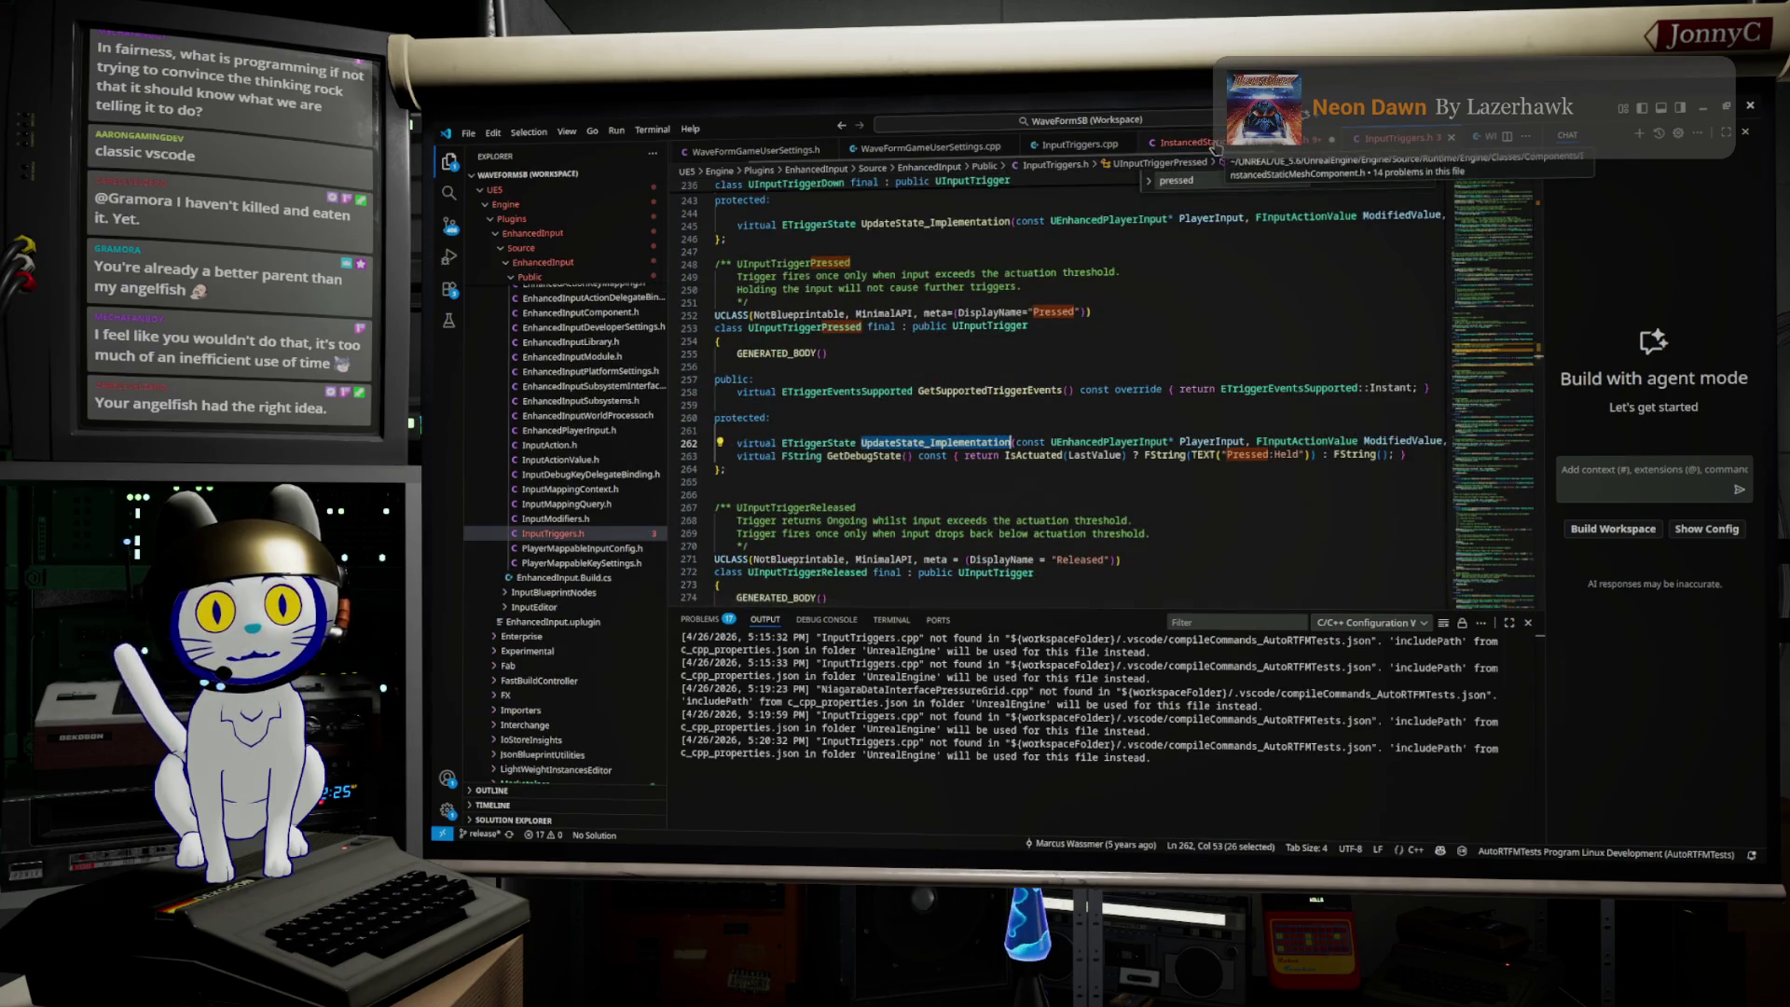
key(ctrl+Tab)
click(1406, 139)
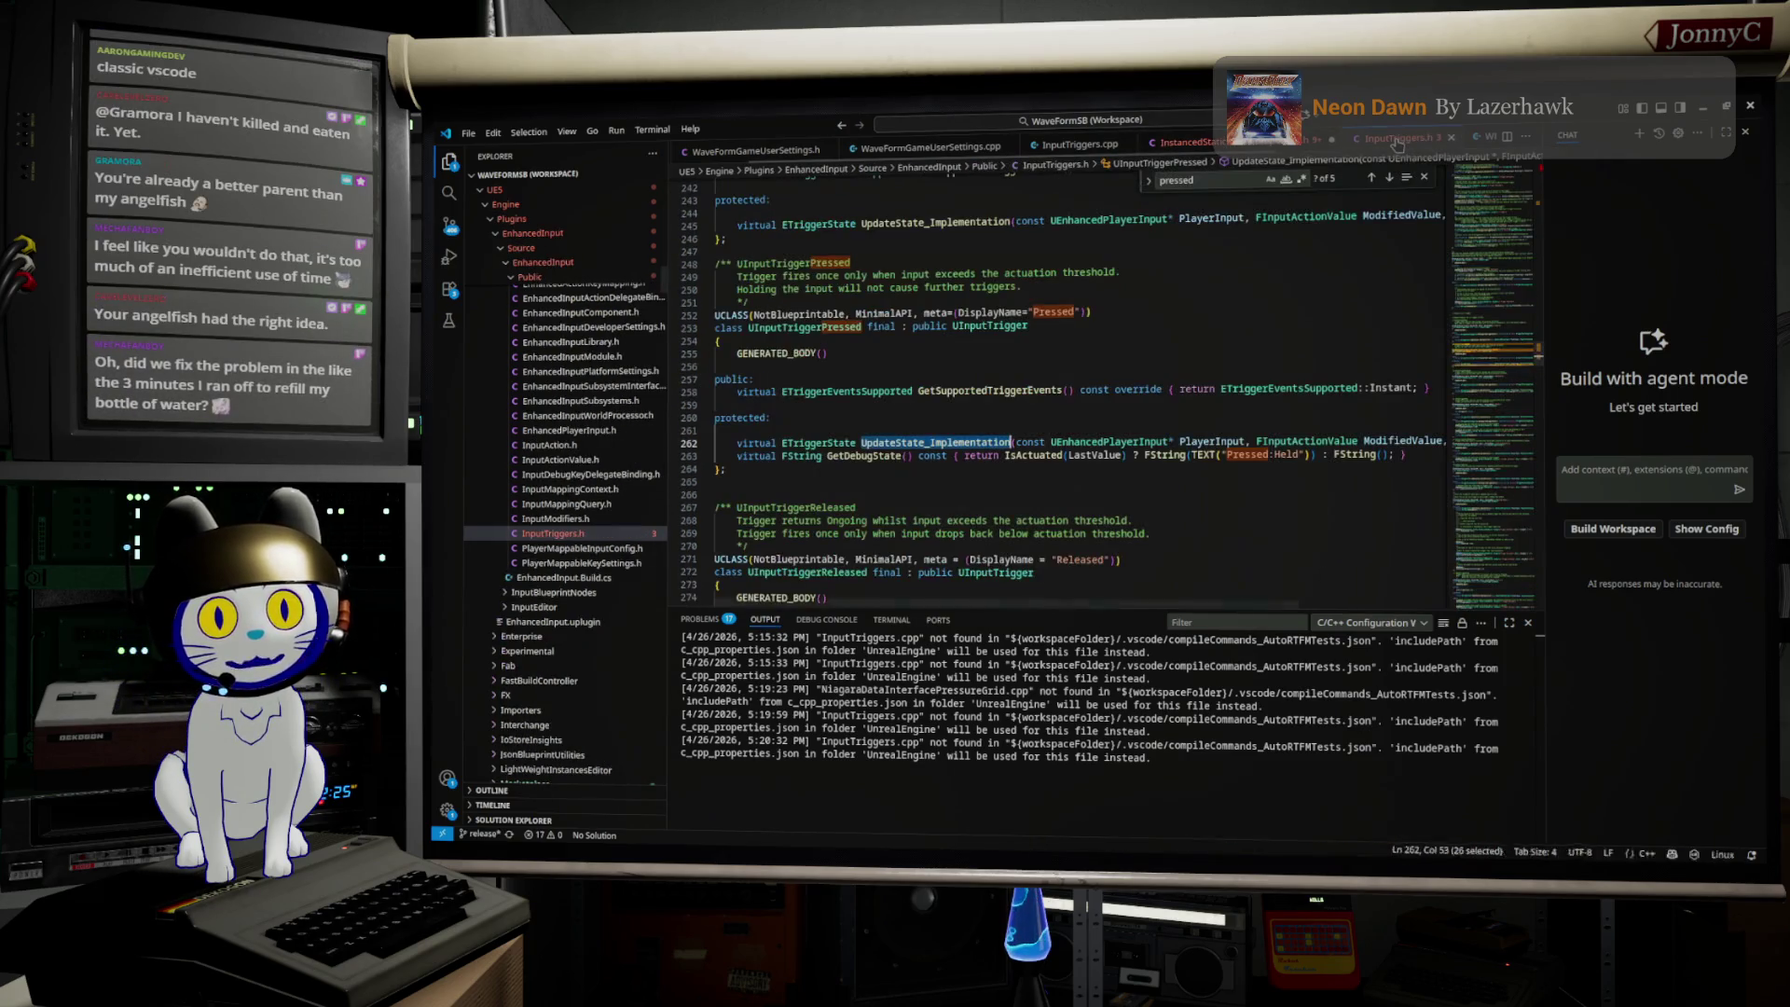
key(ctrl+Tab)
key(alt+Tab)
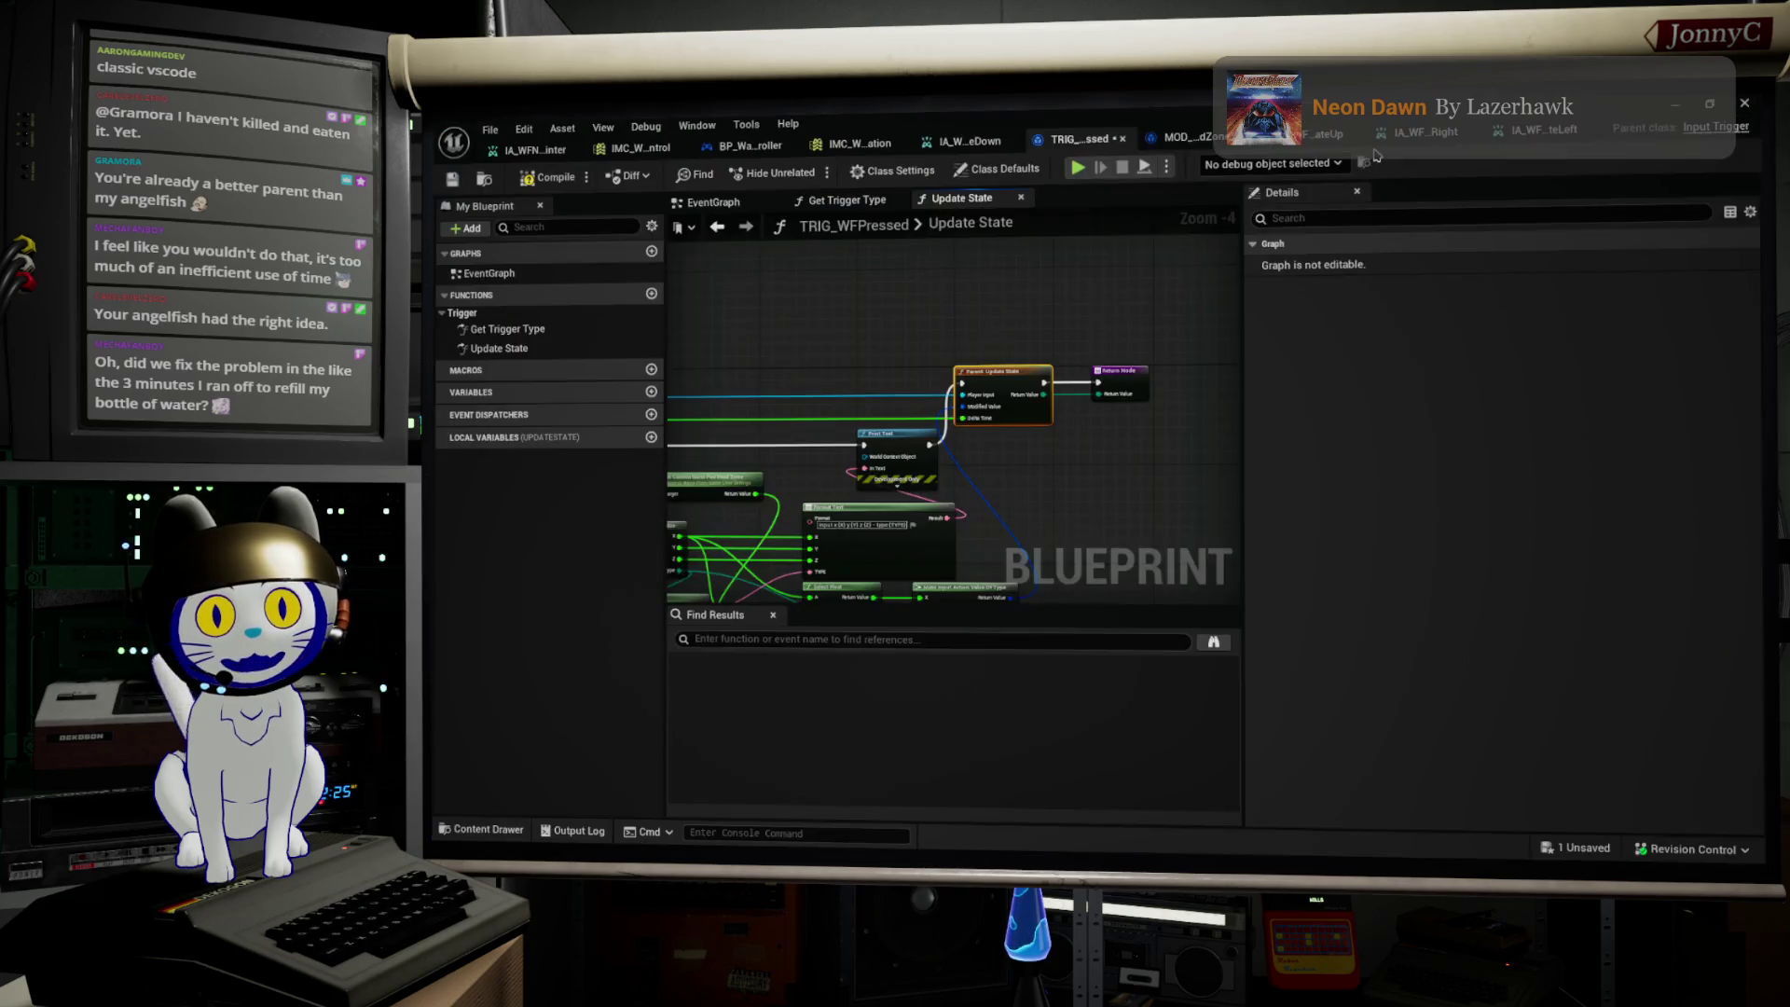
Step: Minimize the Blueprint editor, run File > Save All in the Level Editor, then switch to the browser
click(1675, 104)
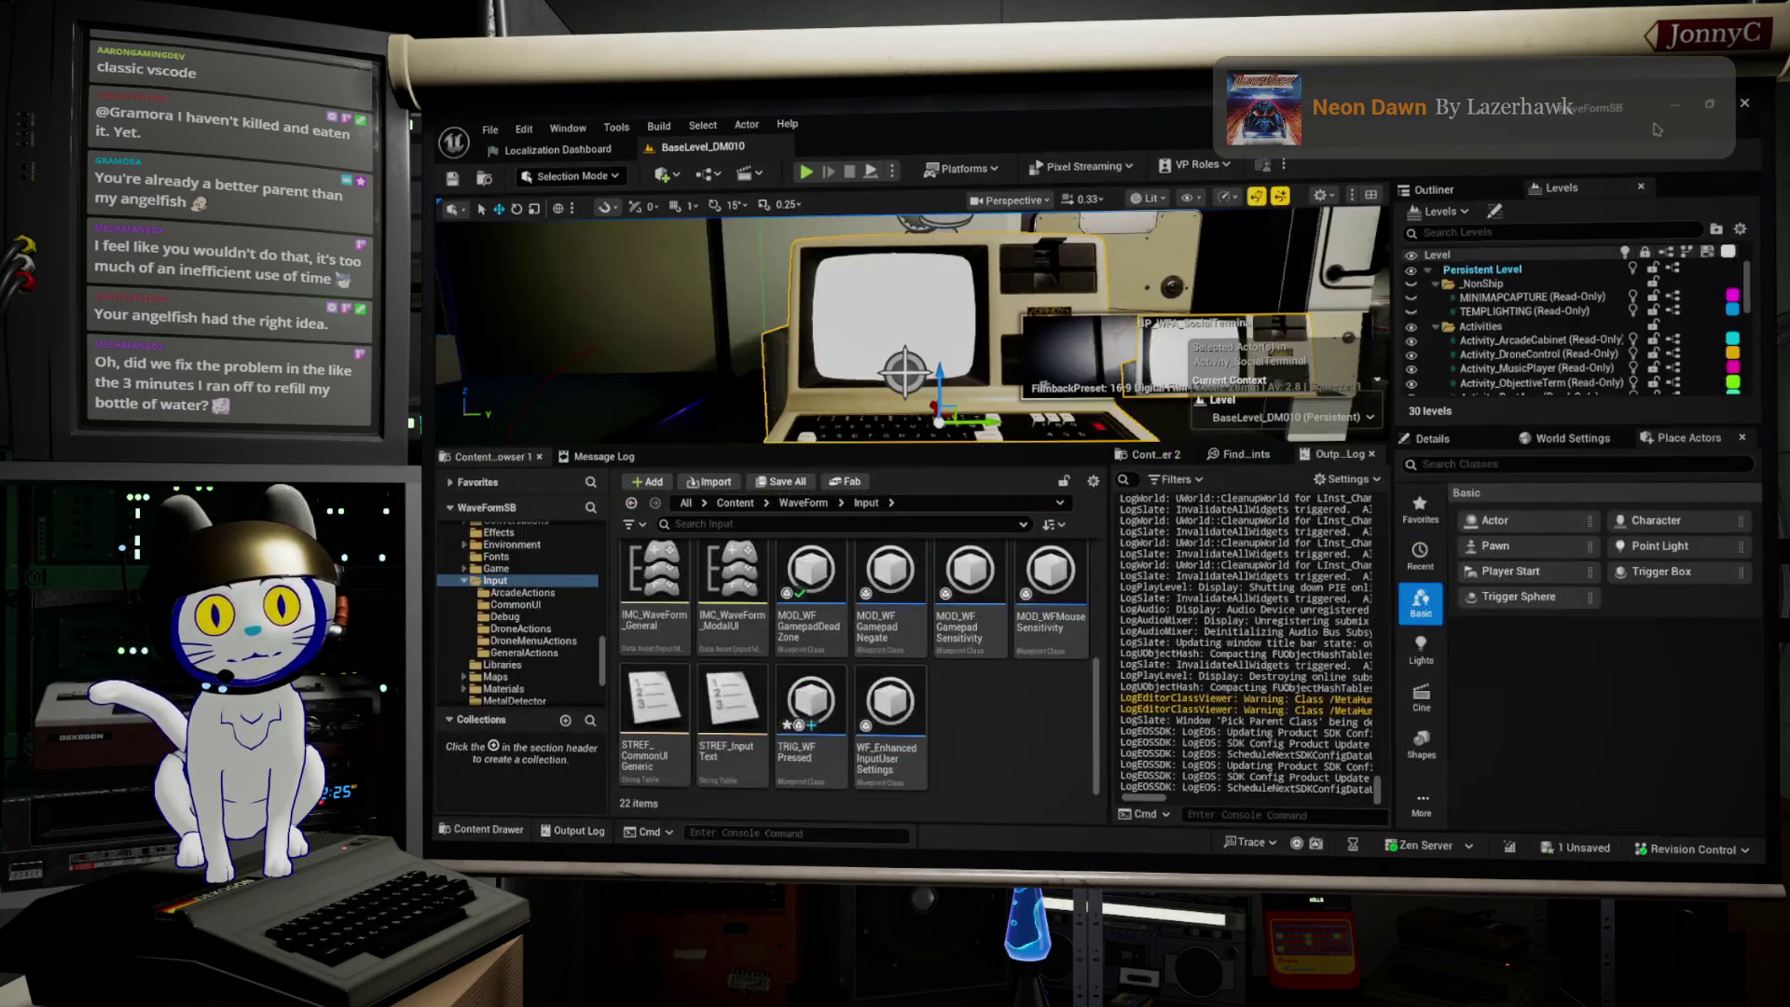
key(alt+Tab)
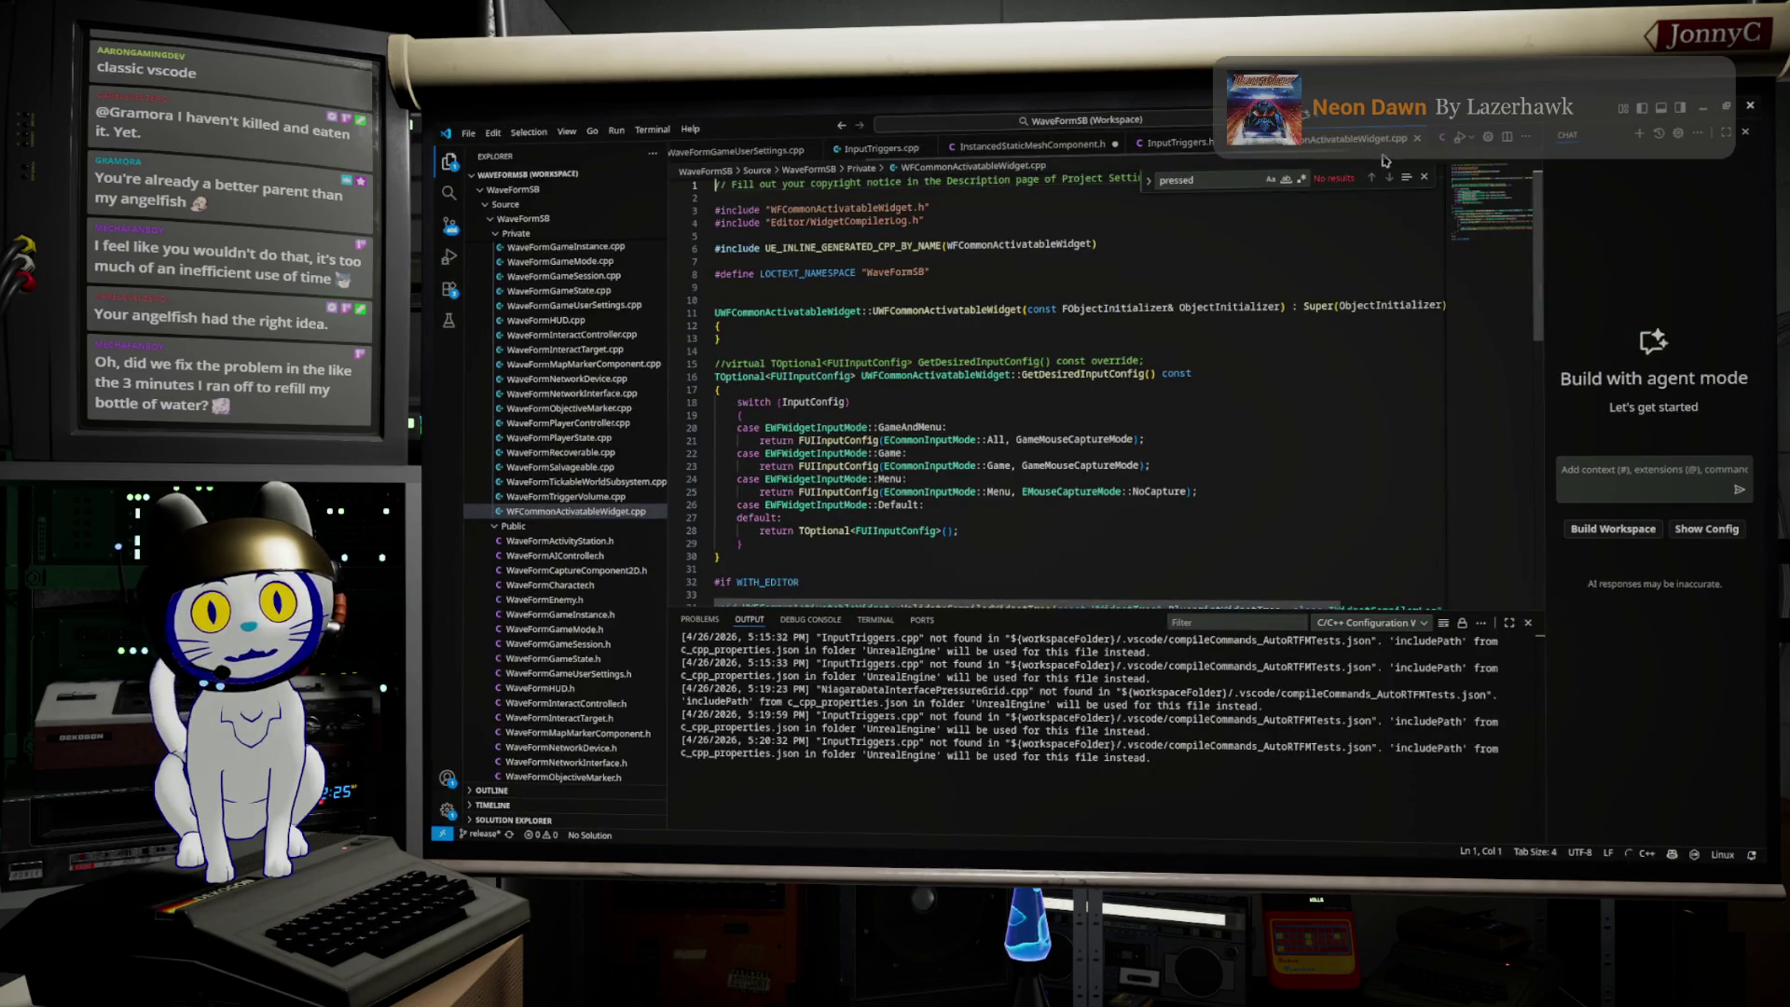
scroll(1248, 404, down, 10)
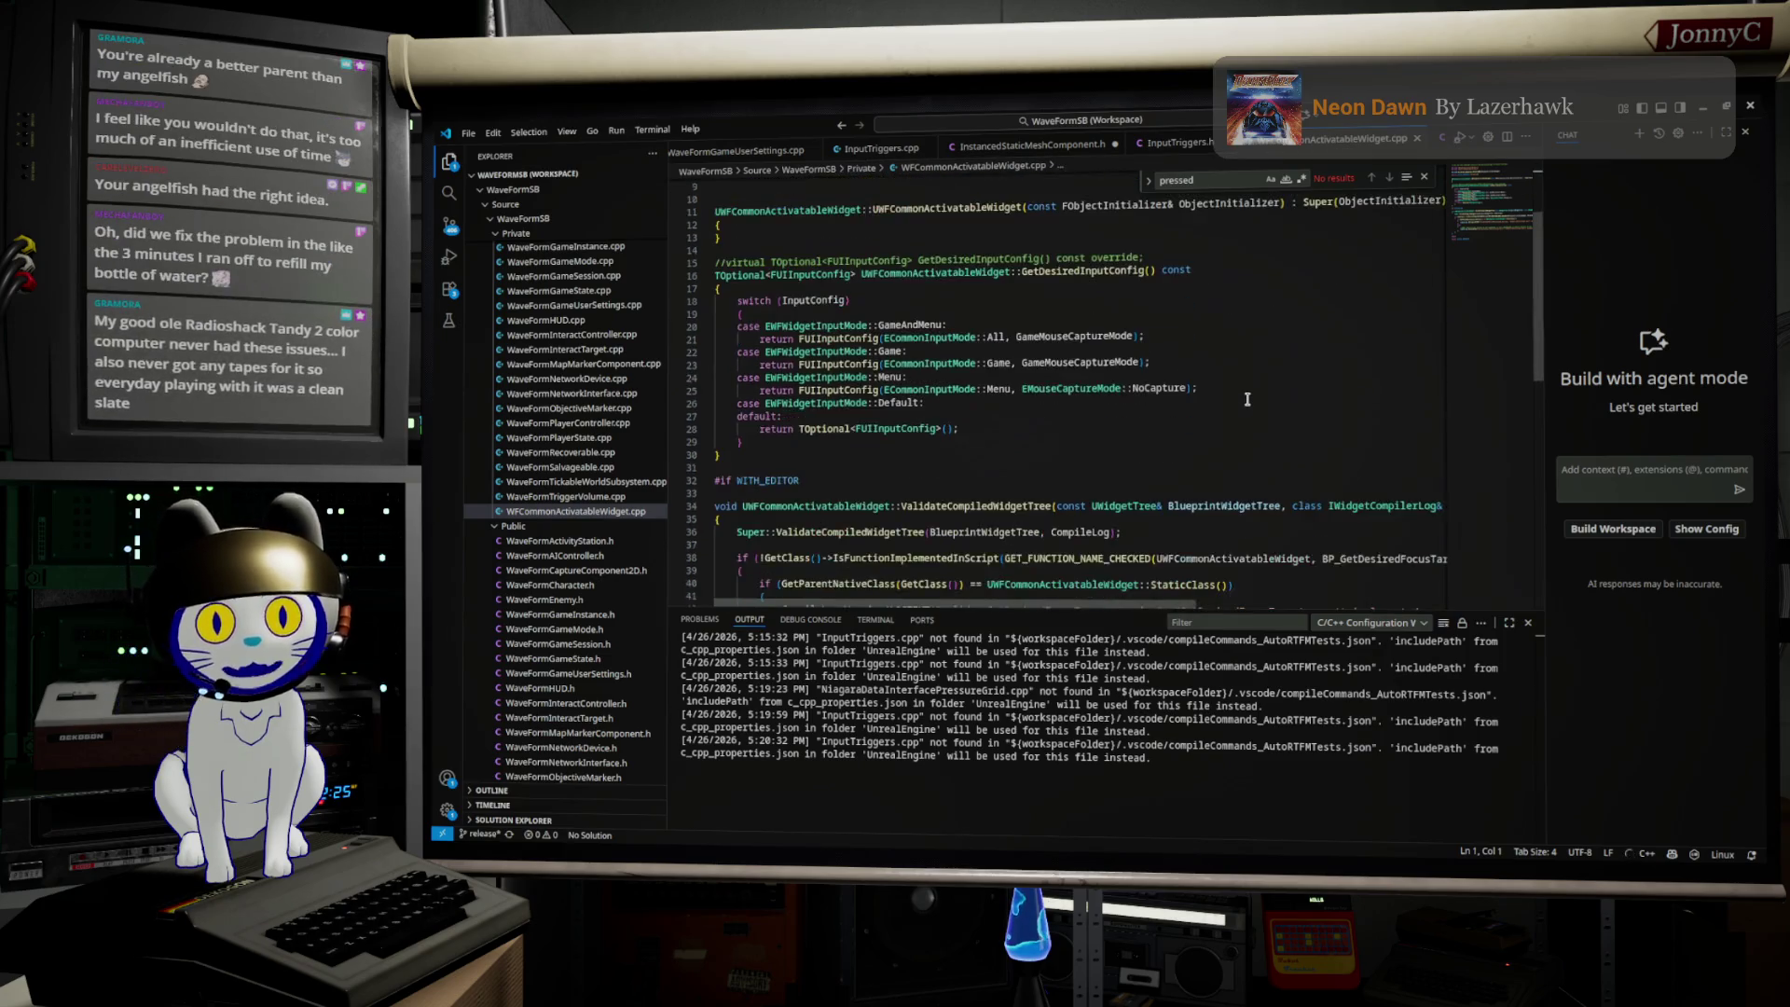
key(alt+Tab)
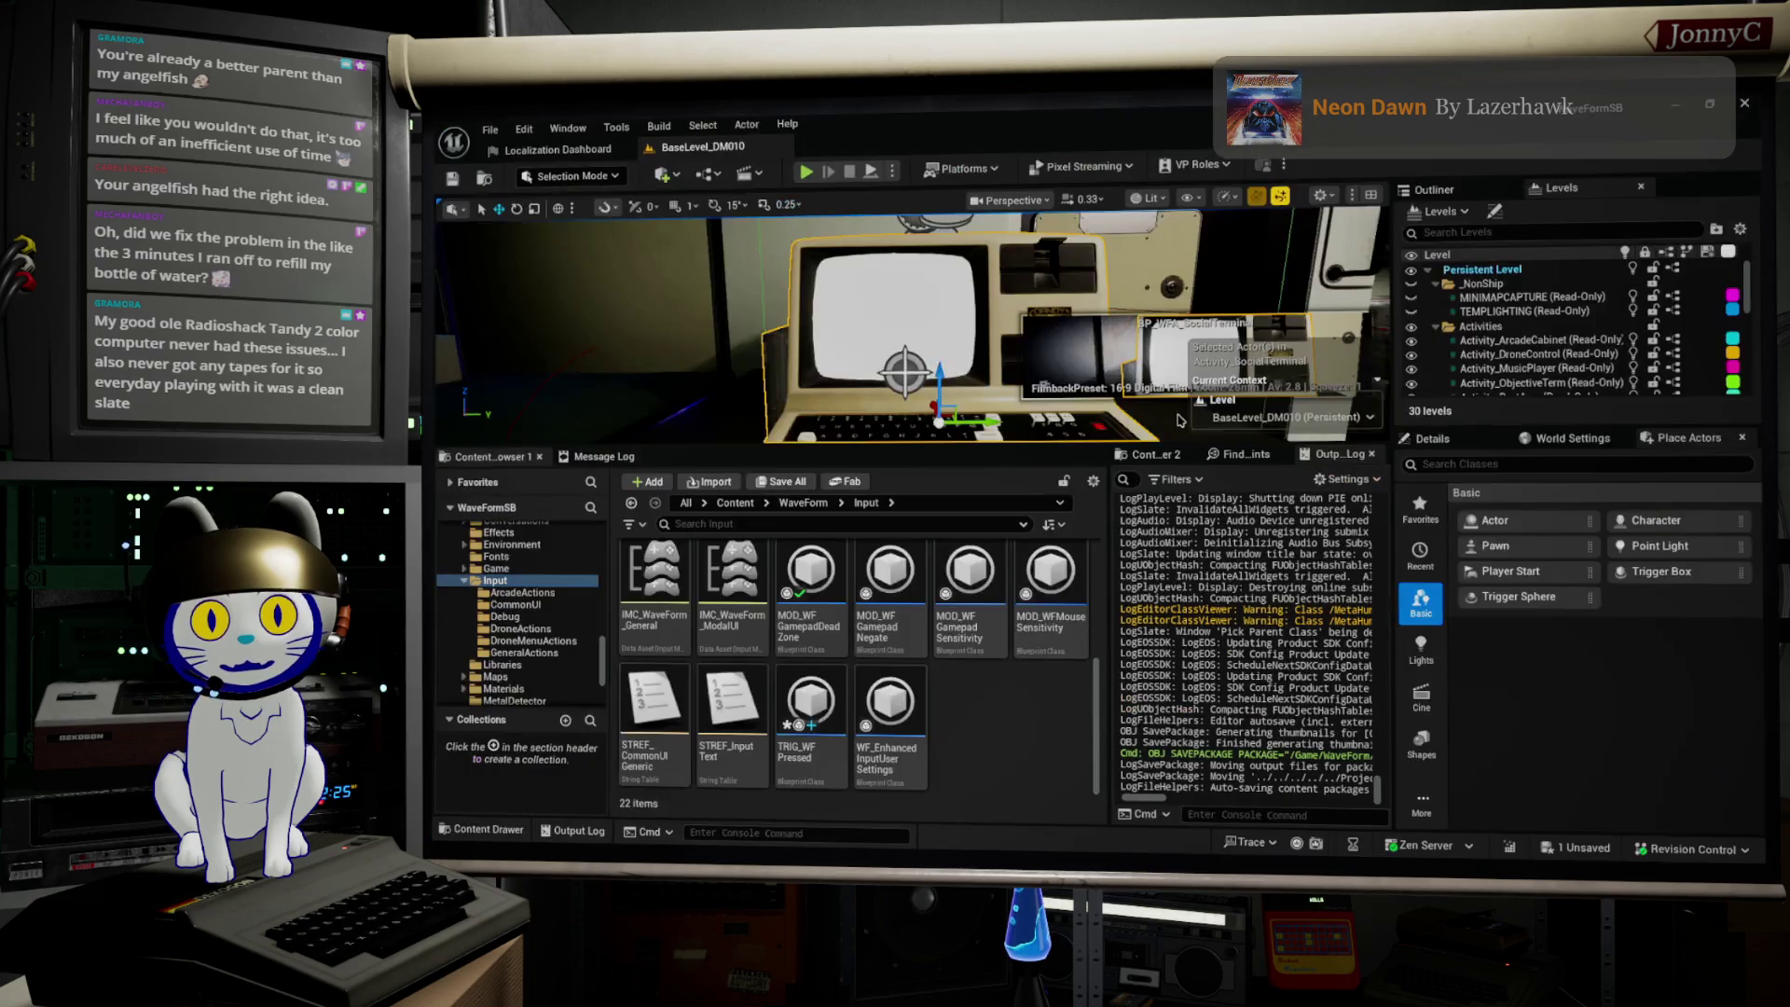
click(489, 129)
click(582, 347)
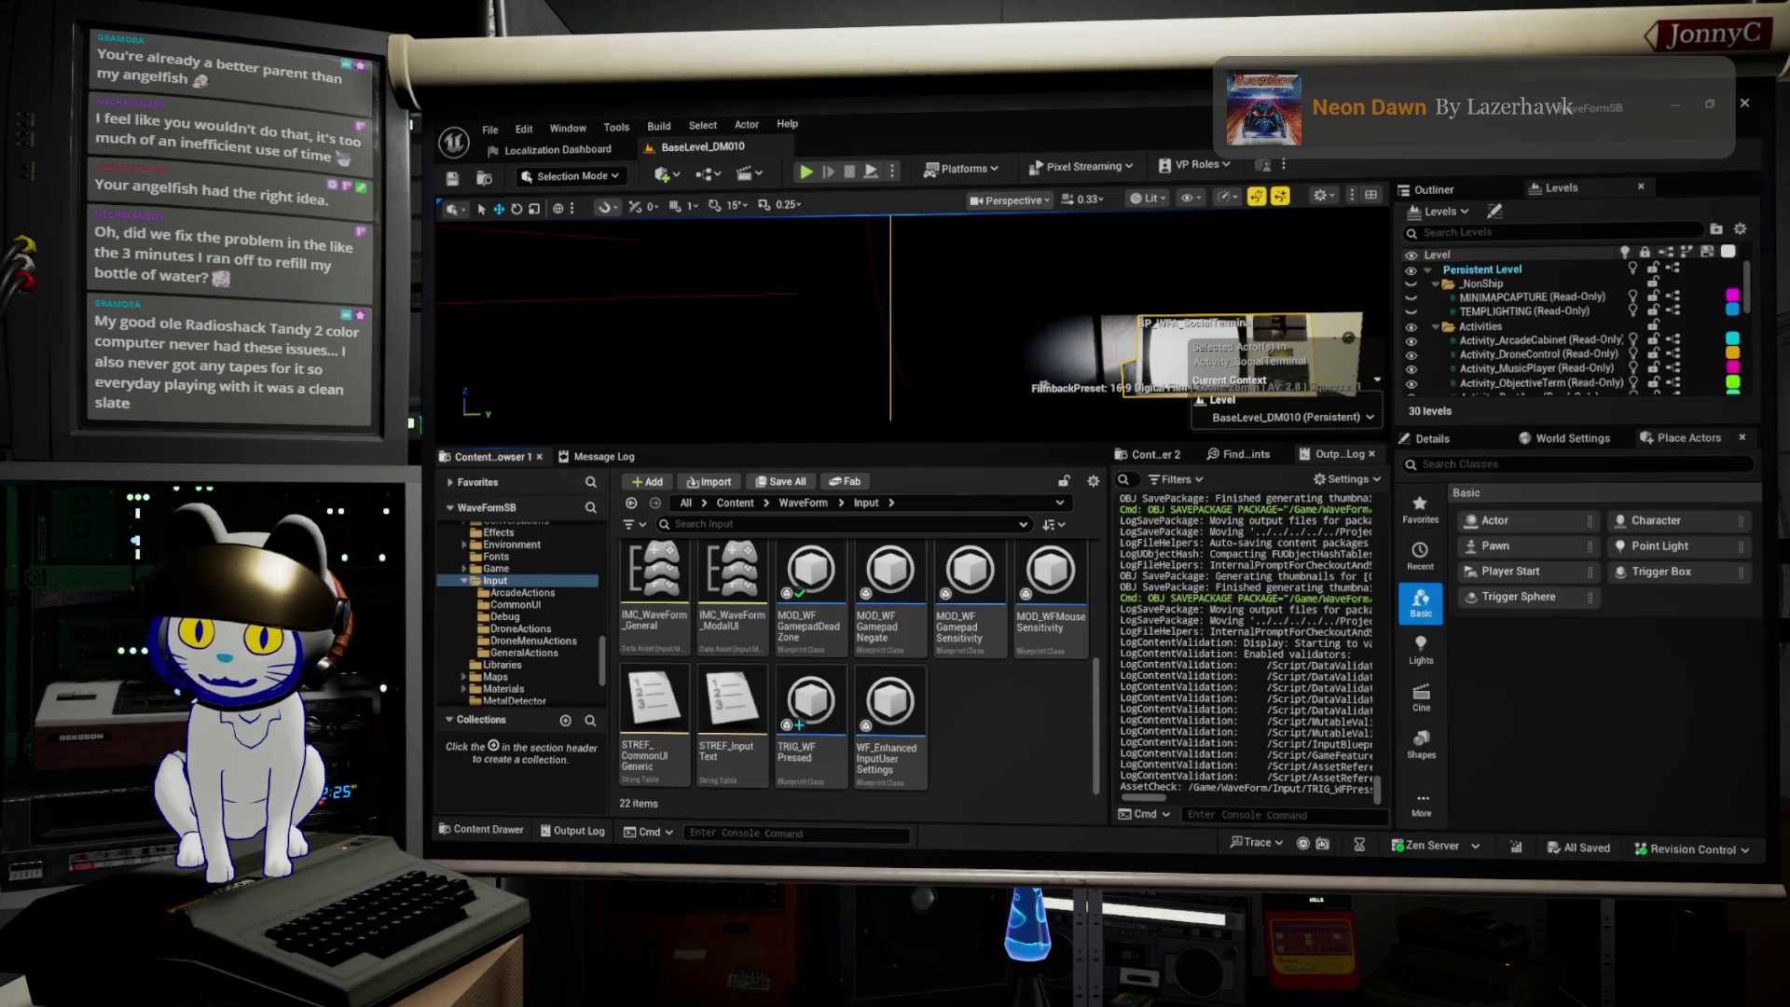
key(alt+Tab)
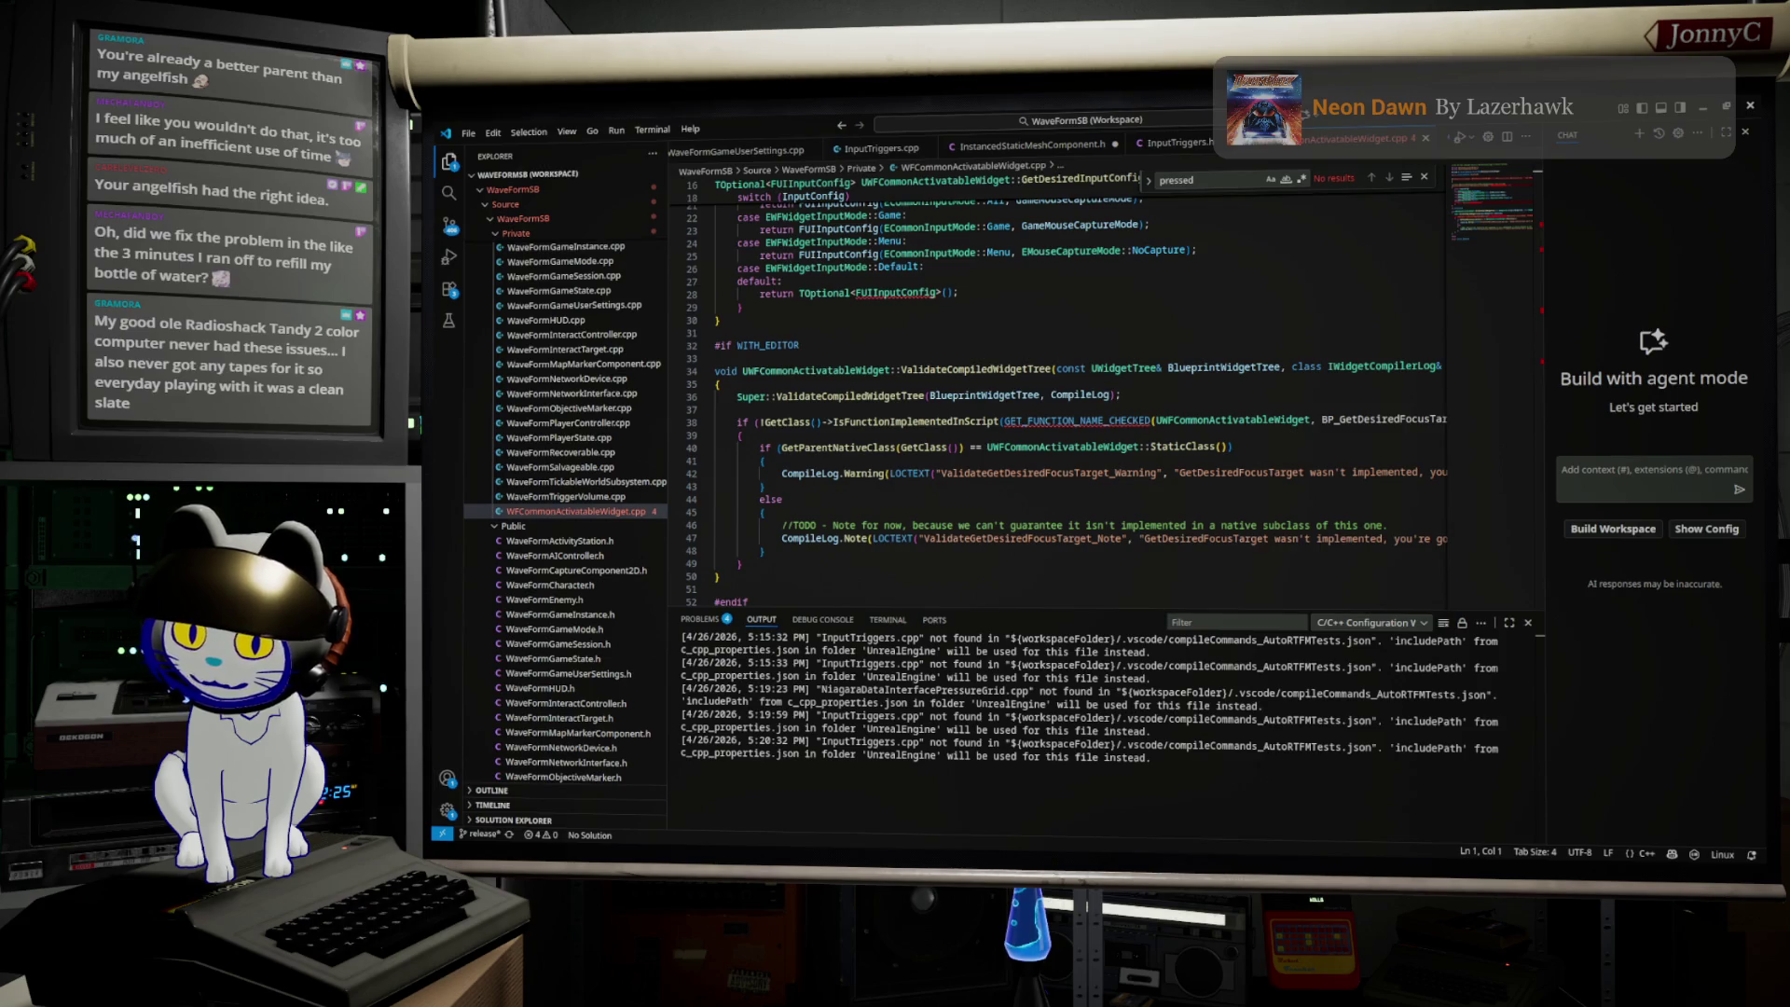
key(alt+Tab)
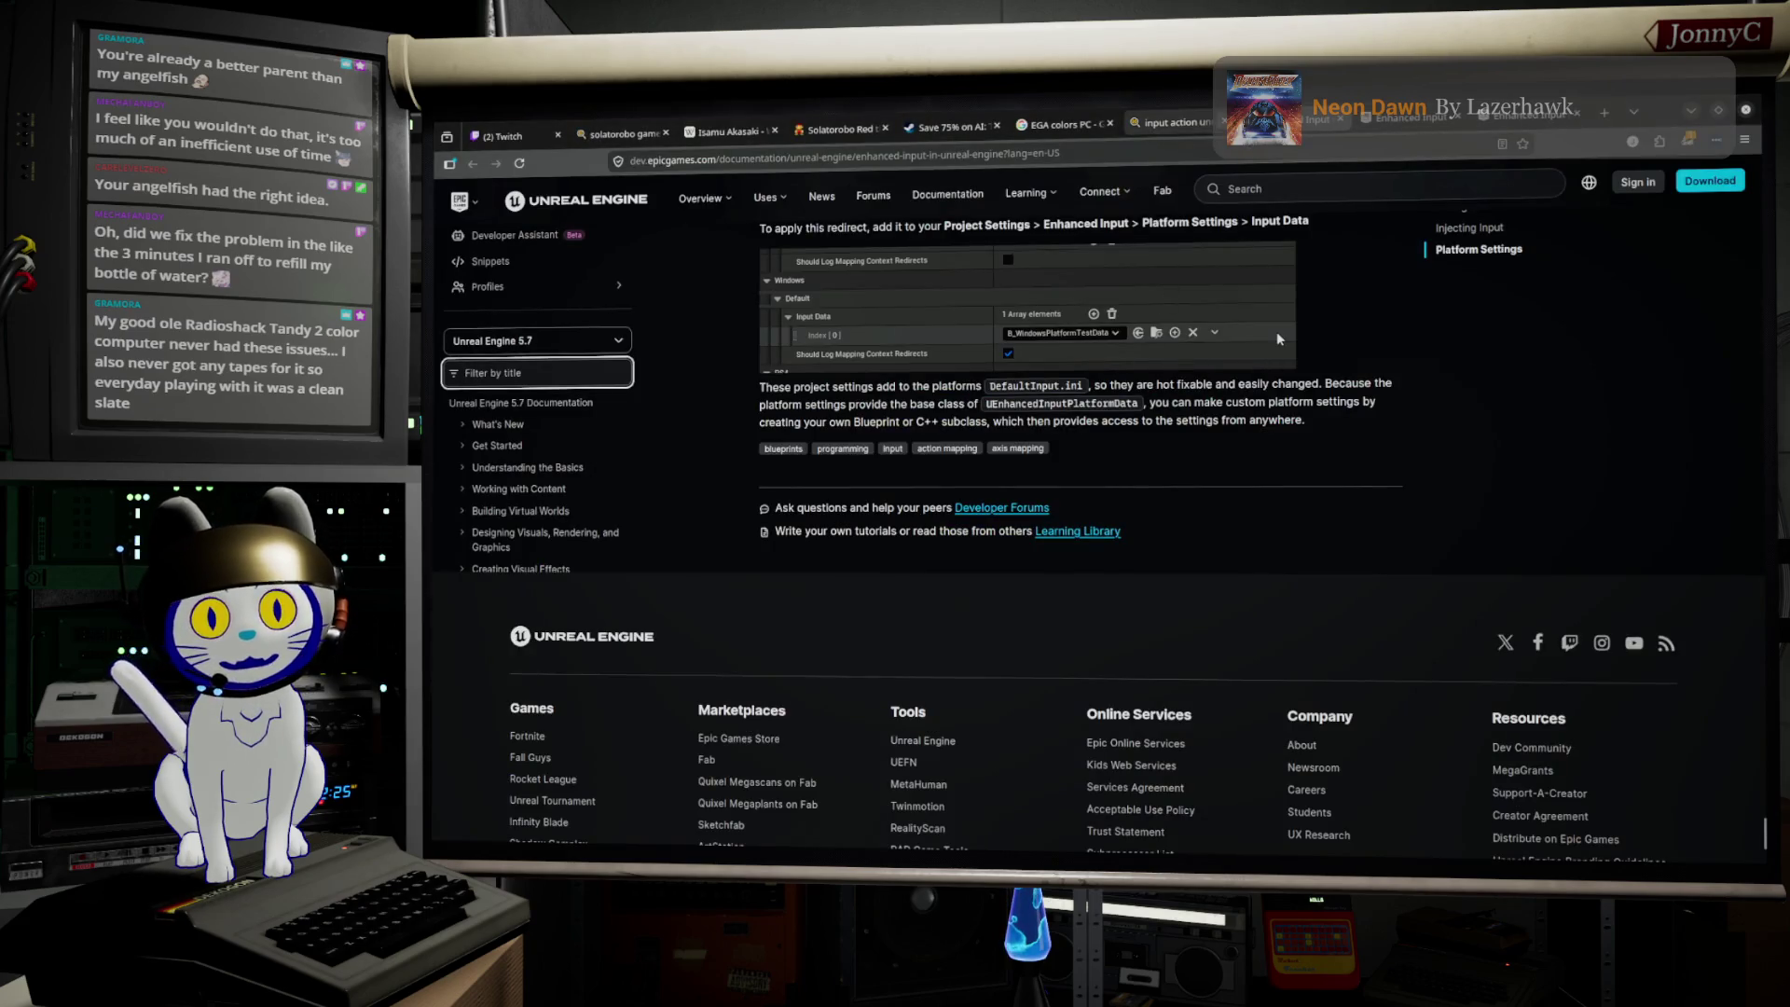
Step: Open the 'EGA colors PC' image results and change the query to 'CGA colors PC'
click(1057, 124)
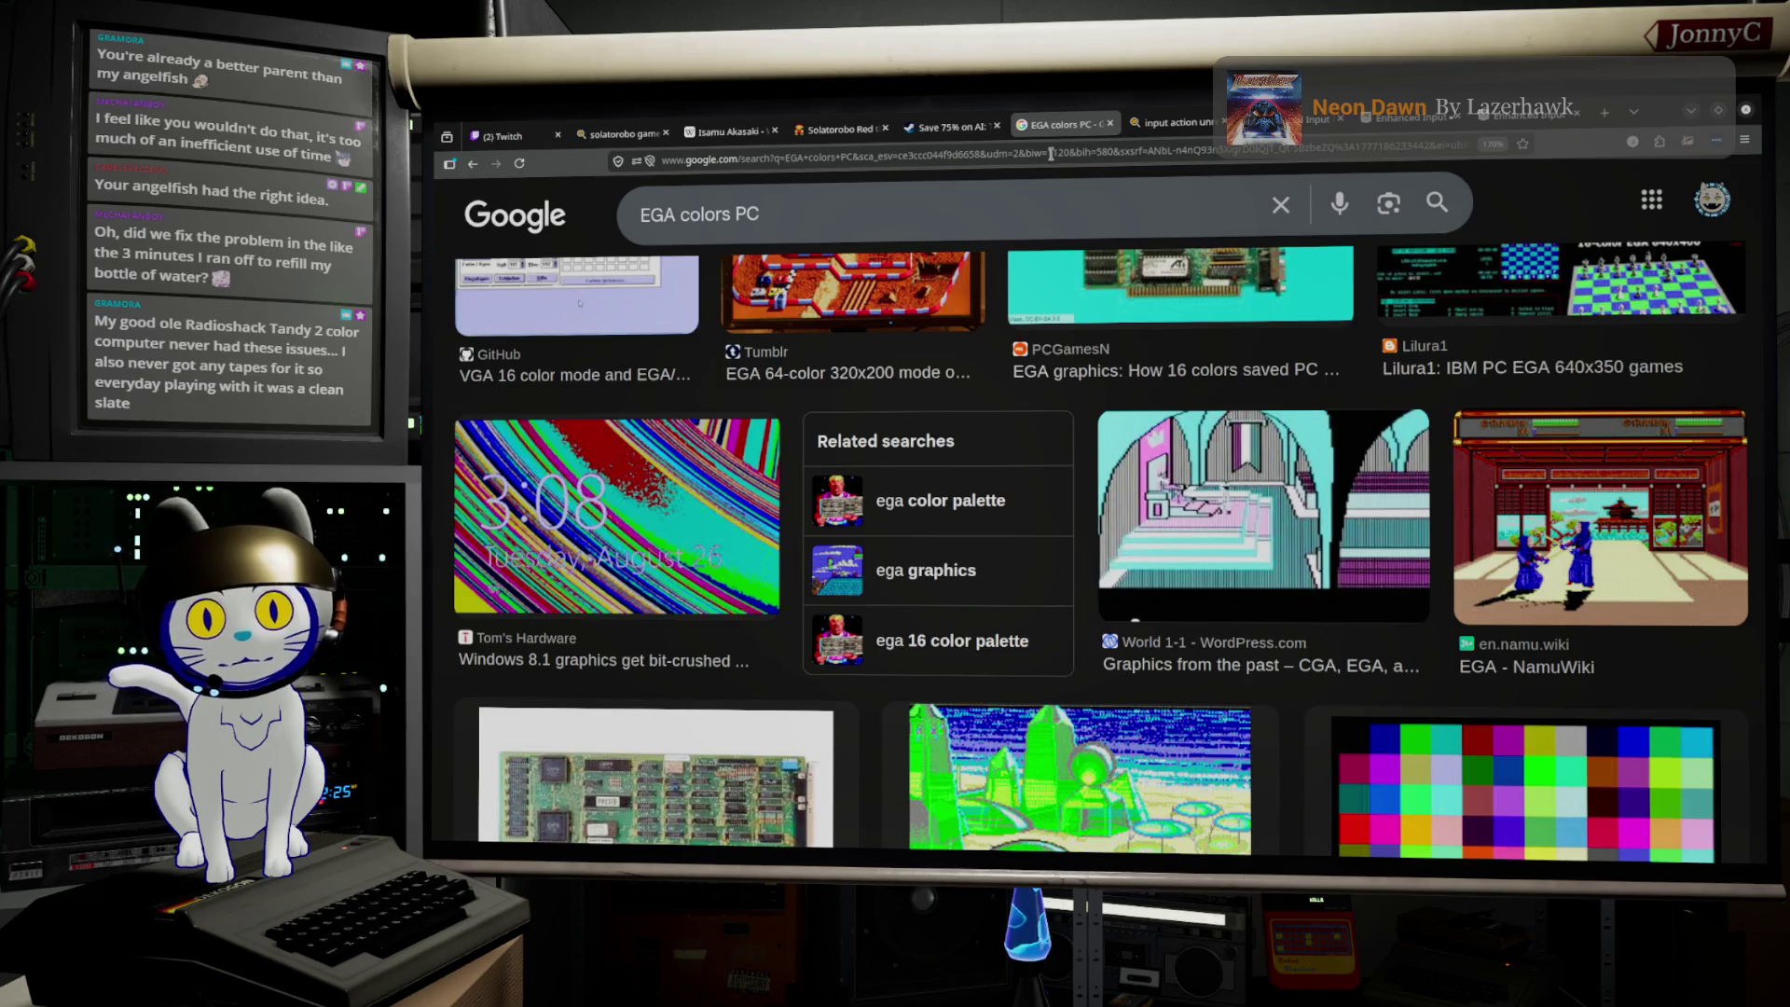
scroll(713, 215, up, 5)
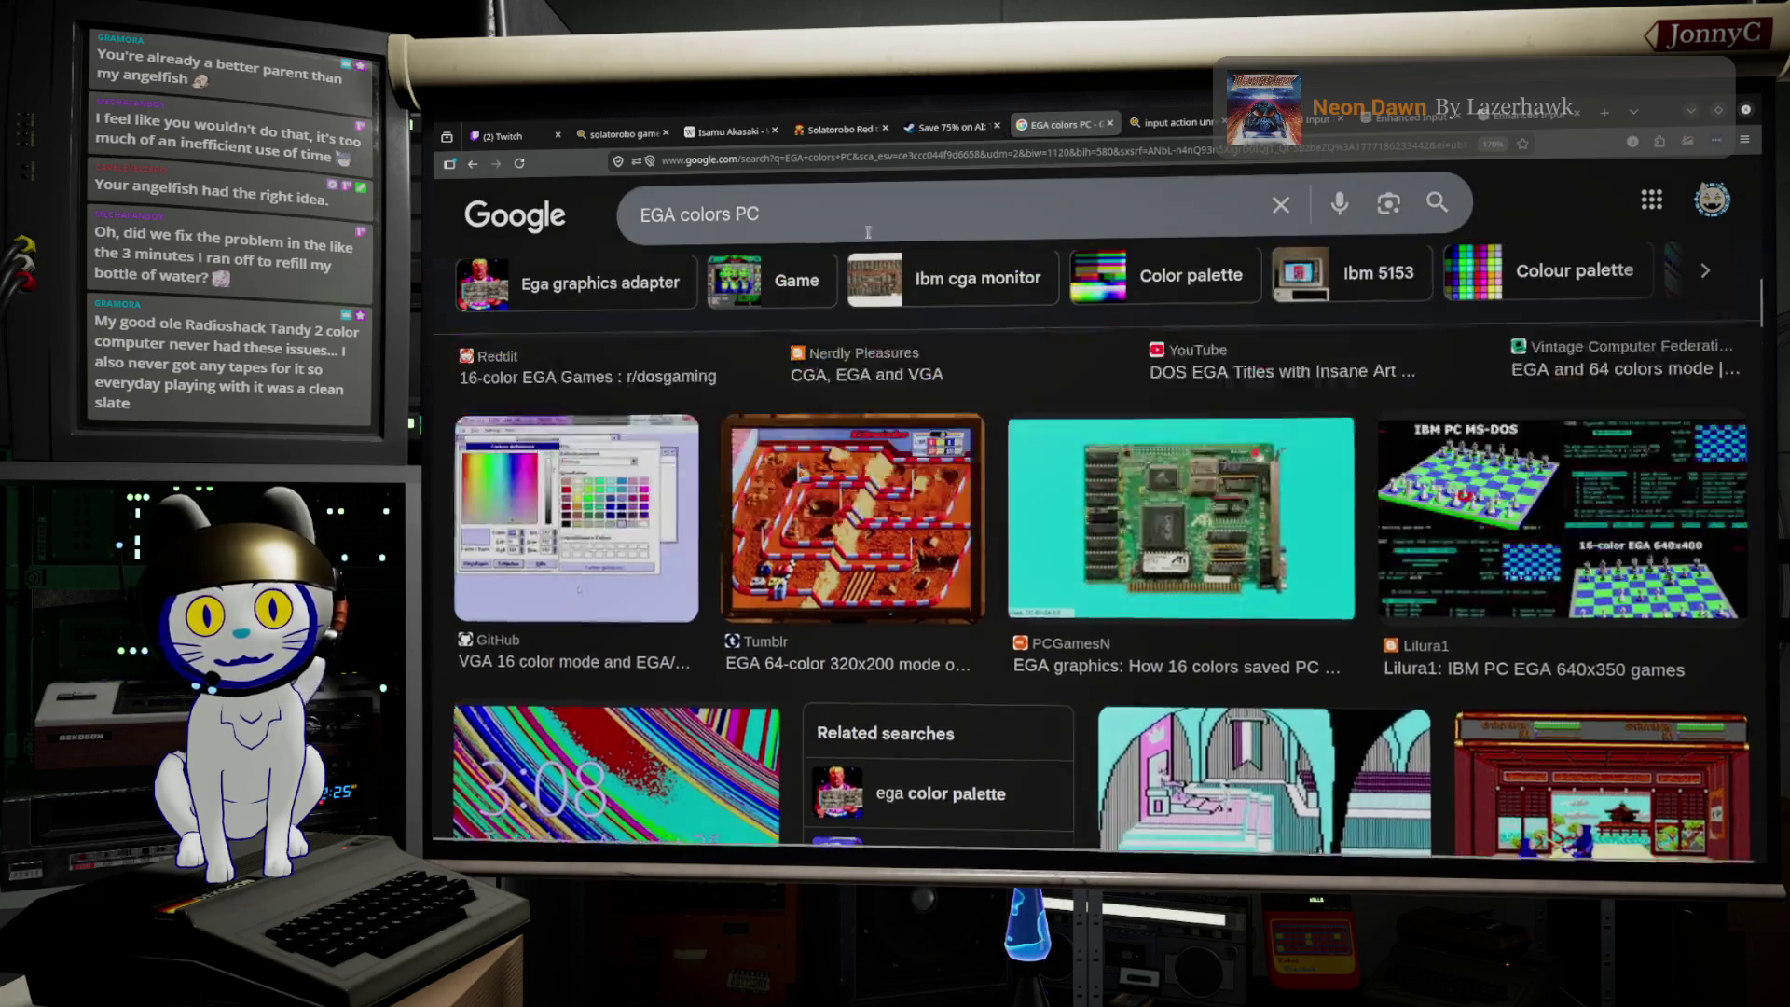
scroll(713, 216, up, 5)
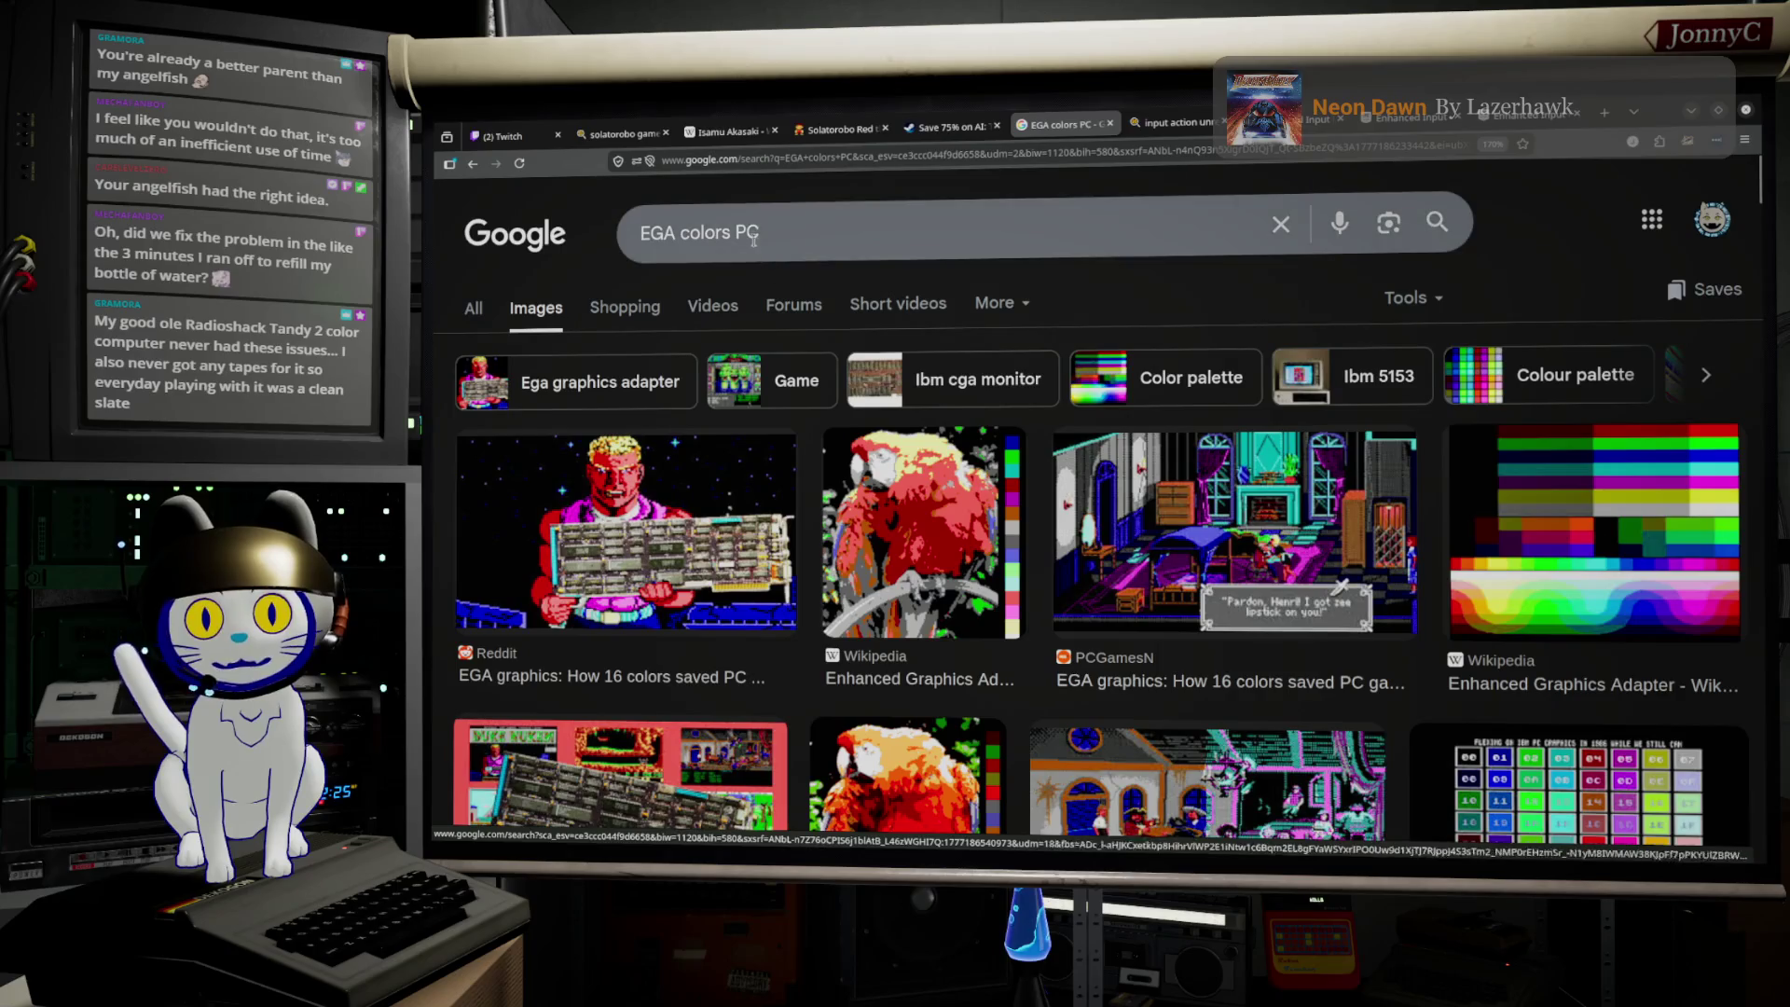
double_click(666, 235)
text(CGA)
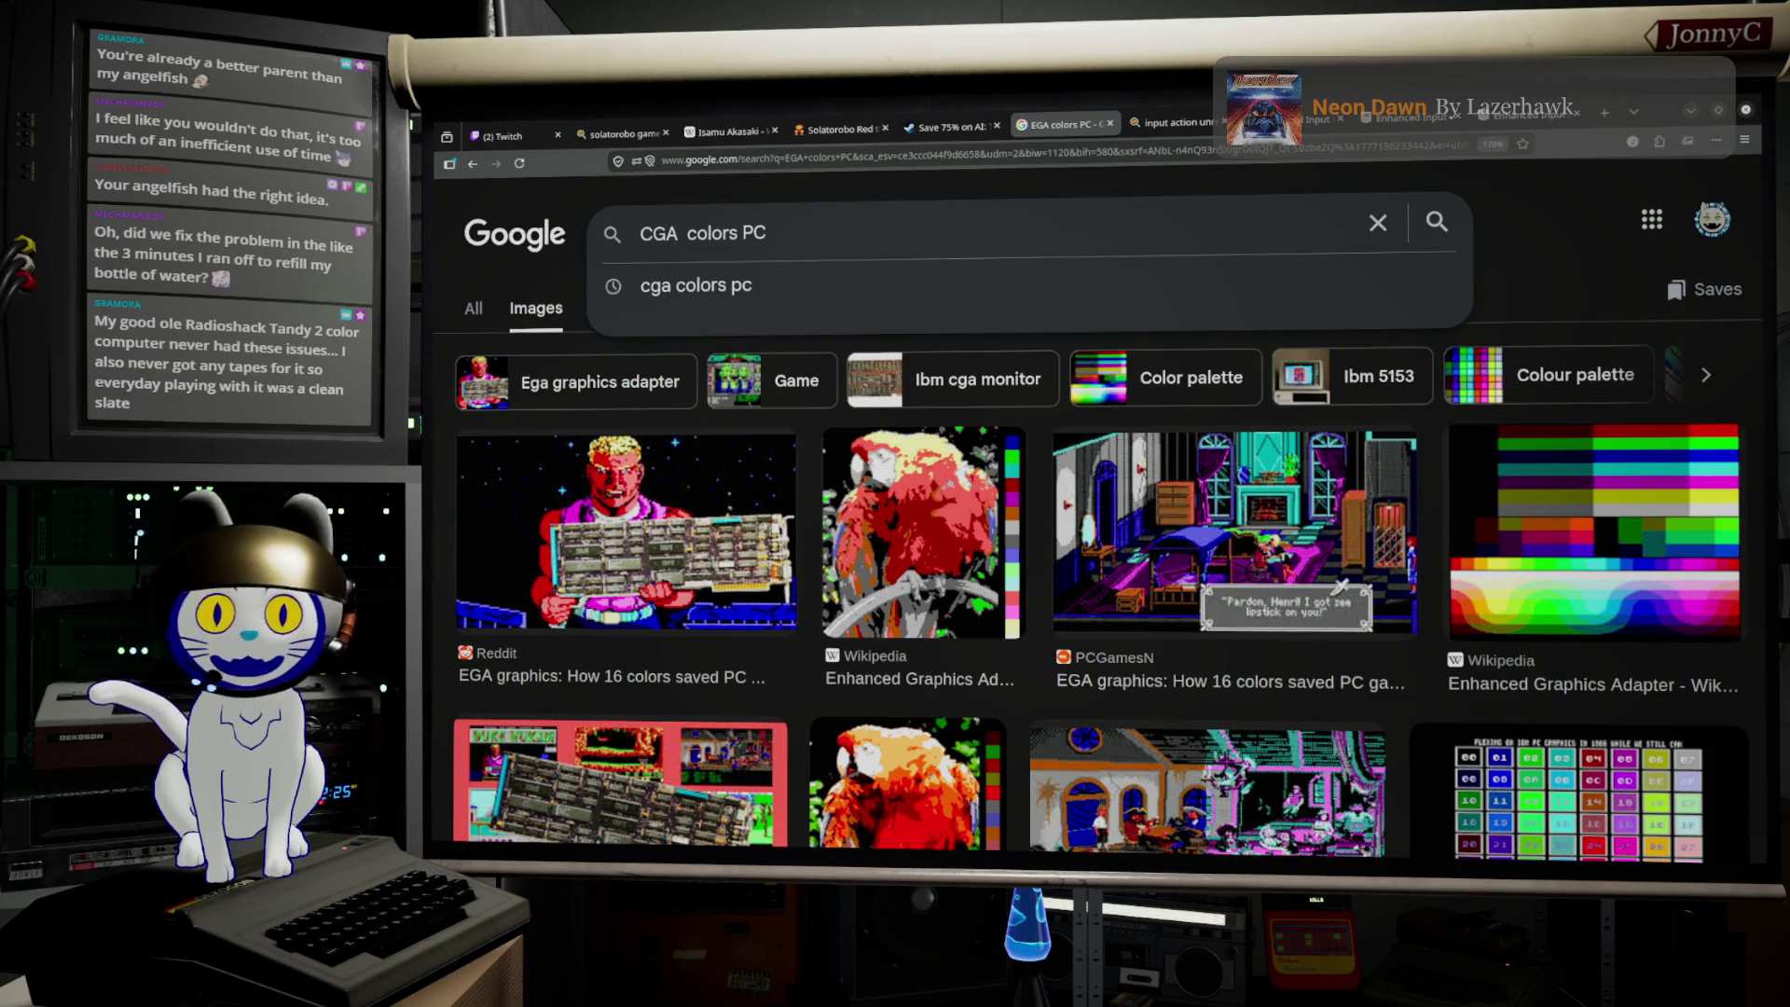
key(Return)
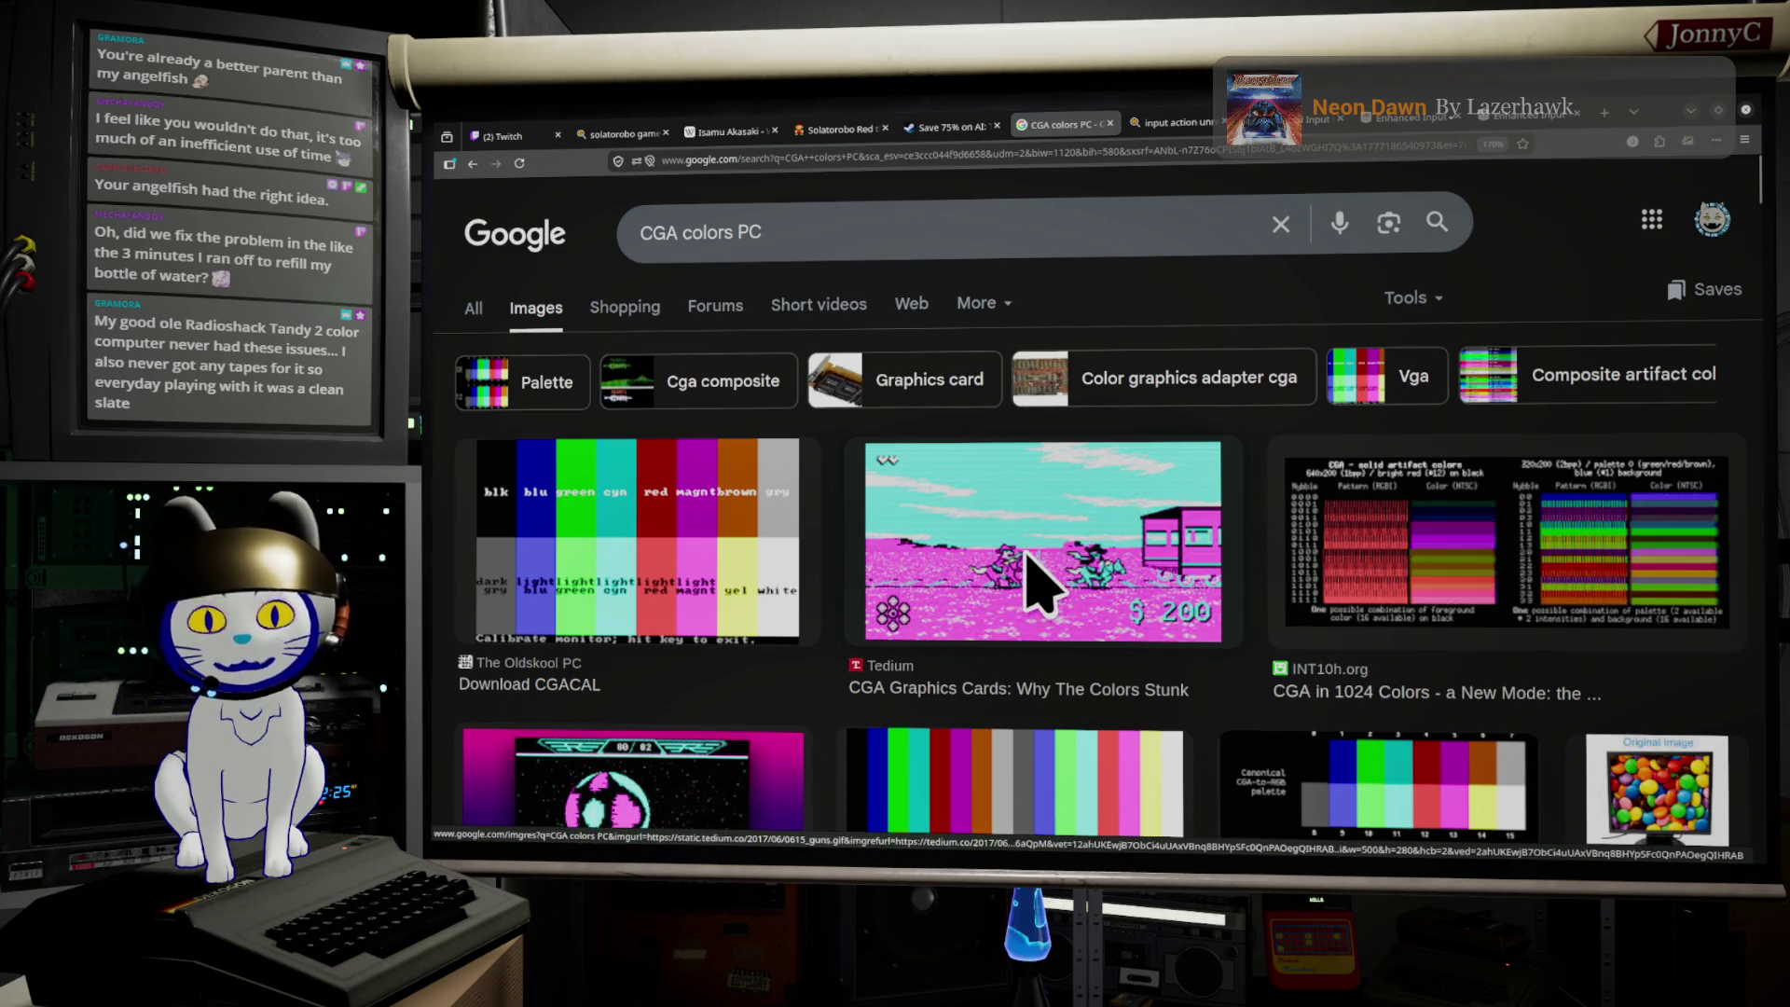
Step: Open AI: The Somnium Files, go back twice to Titanium Court, then minimize the browser
click(950, 129)
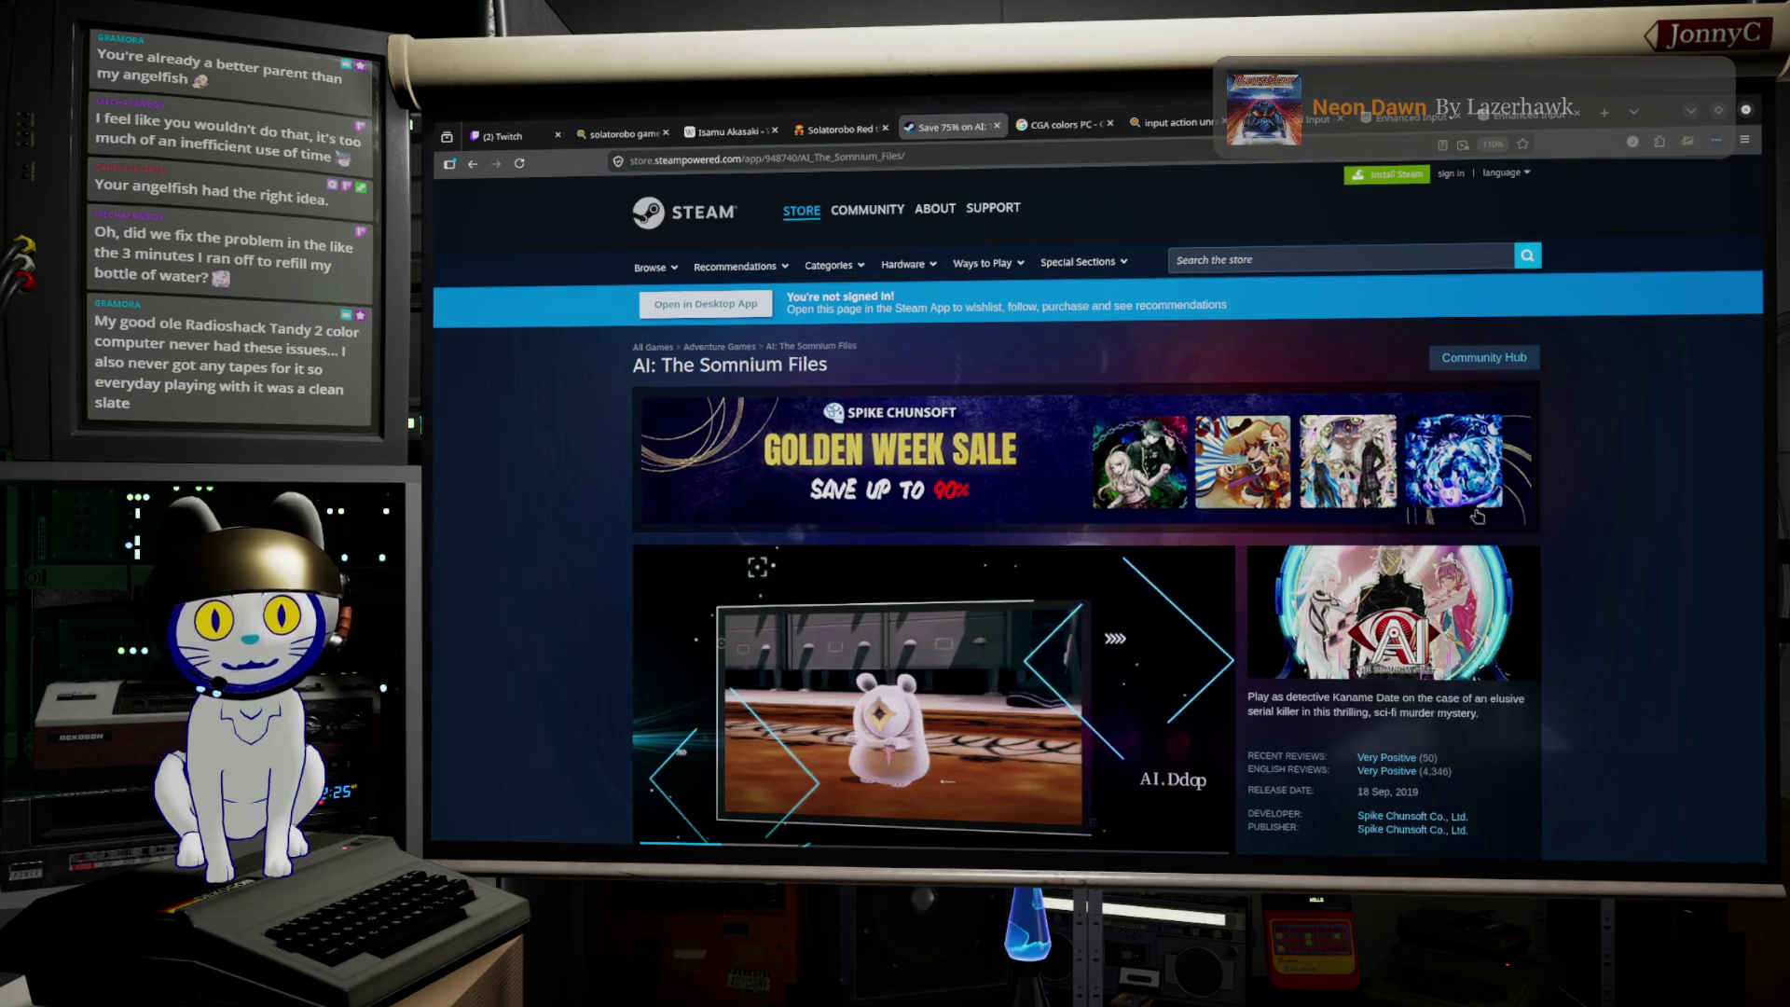
scroll(1477, 516, down, 10)
scroll(947, 286, up, 7)
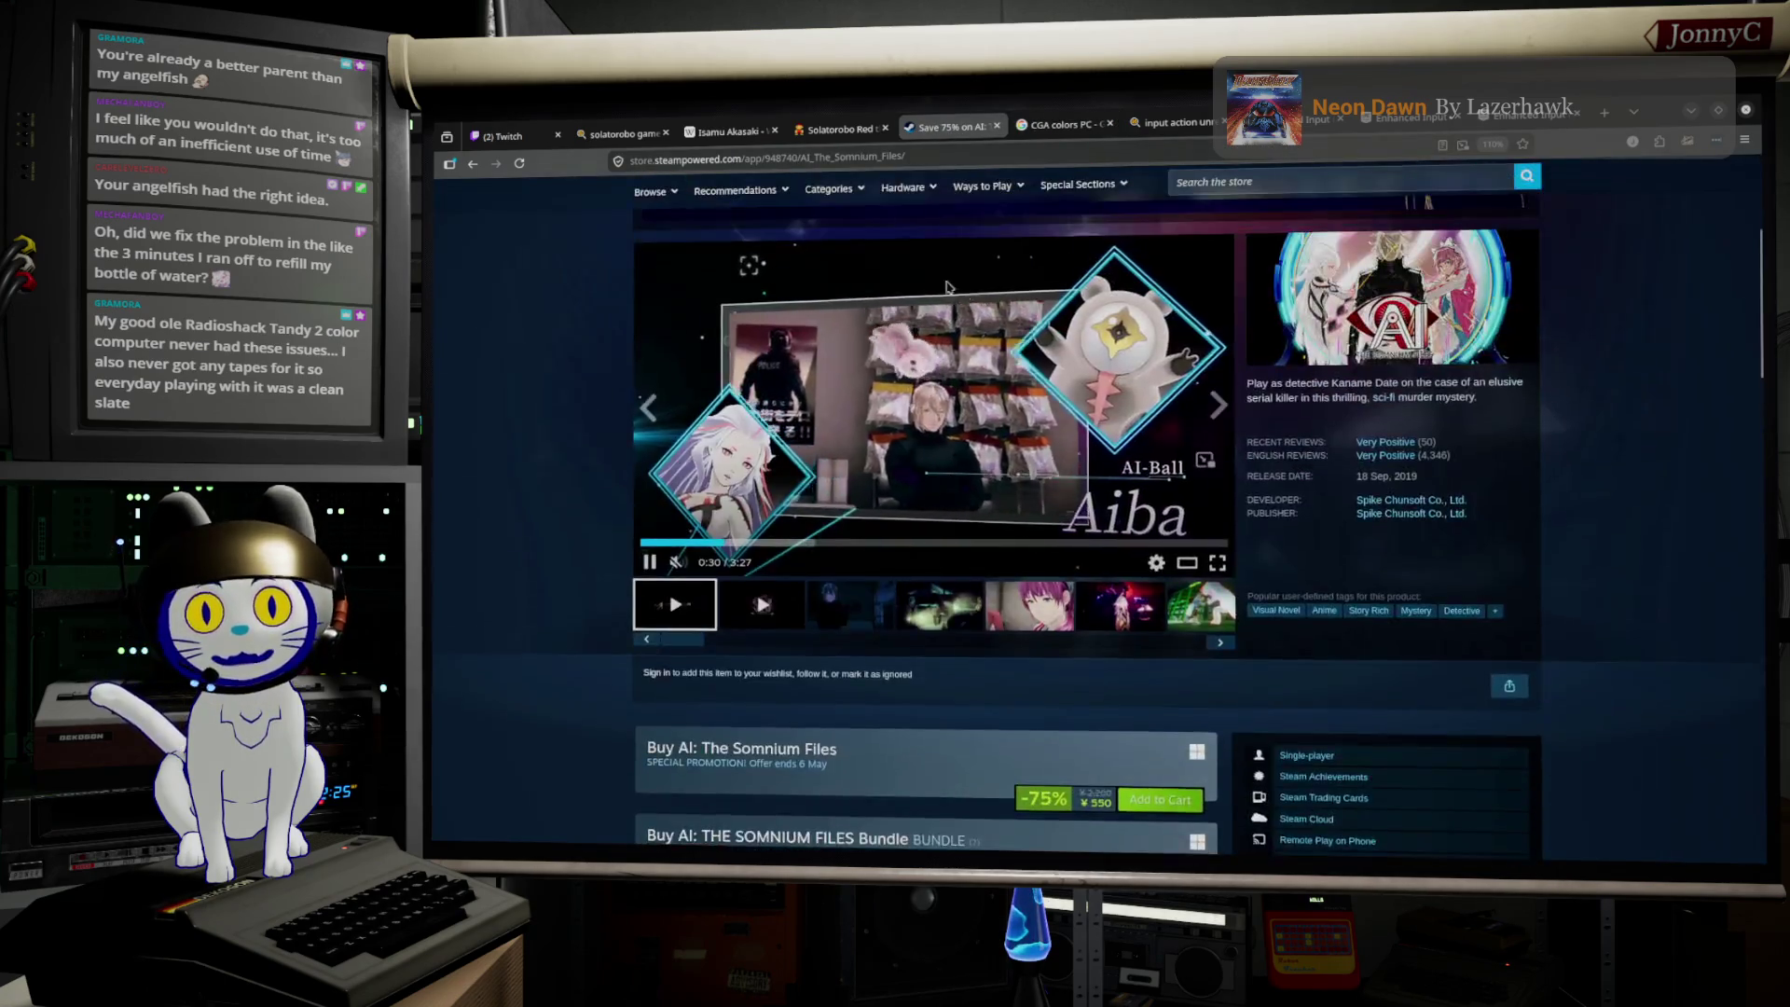
scroll(947, 286, up, 4)
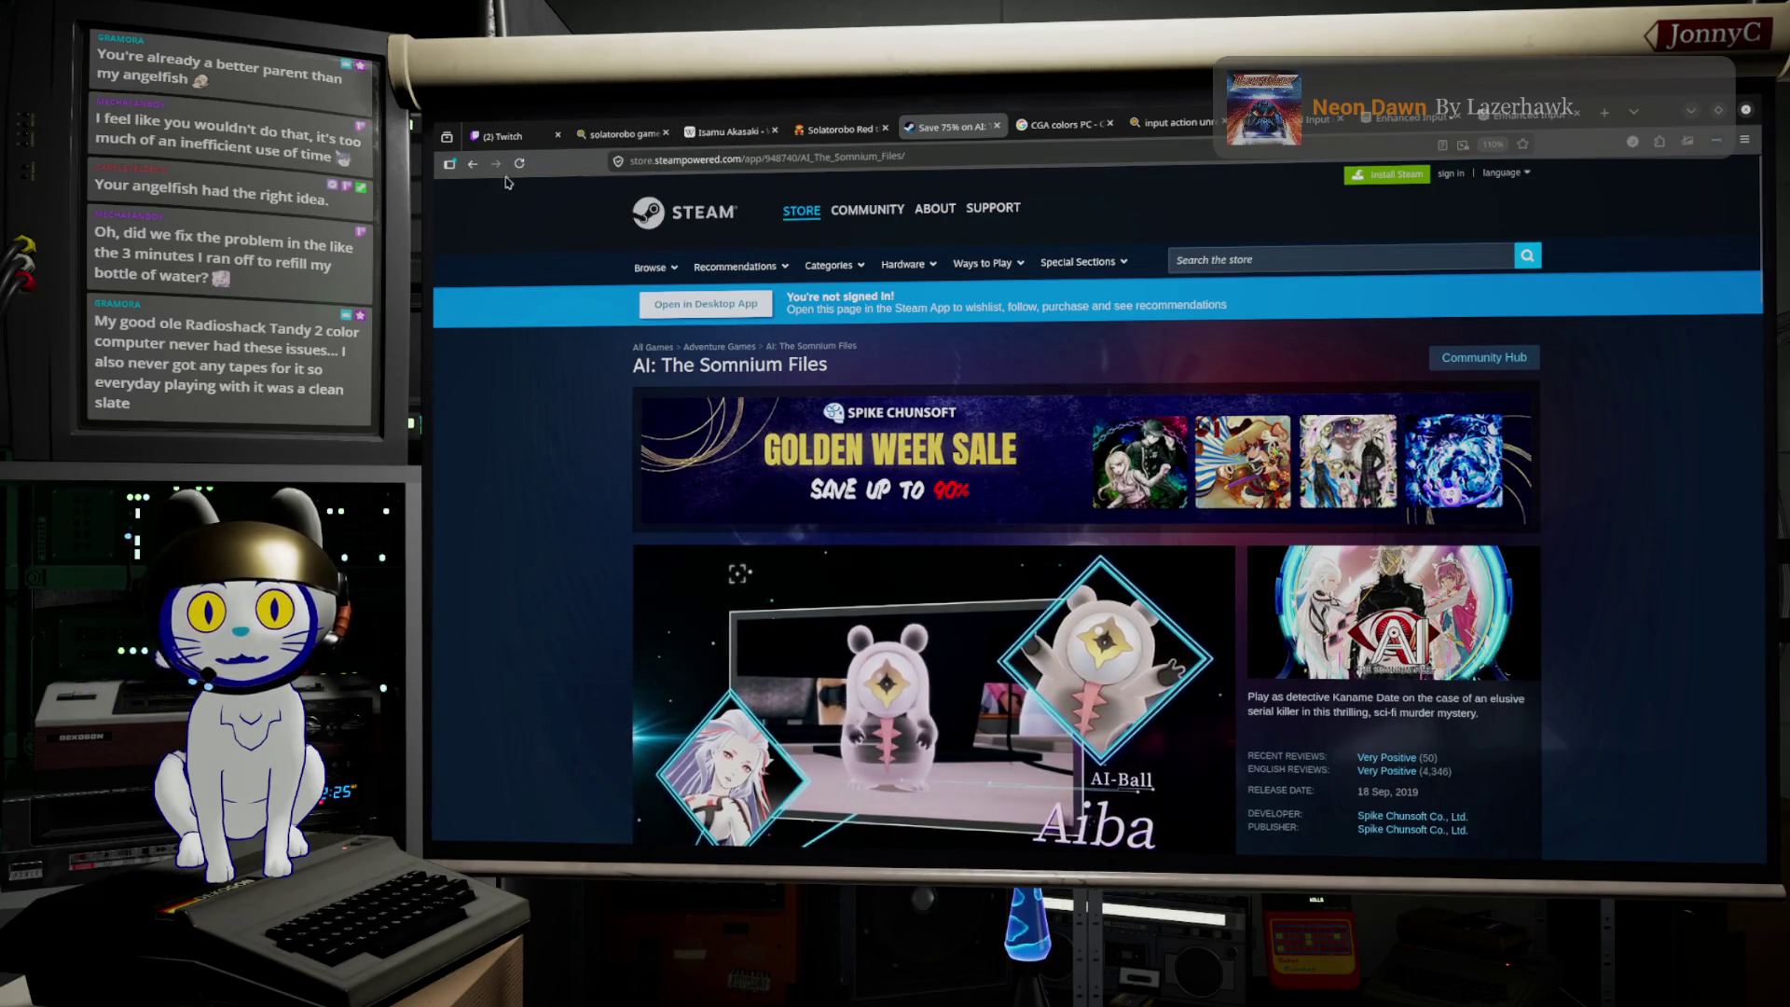
click(474, 165)
click(475, 165)
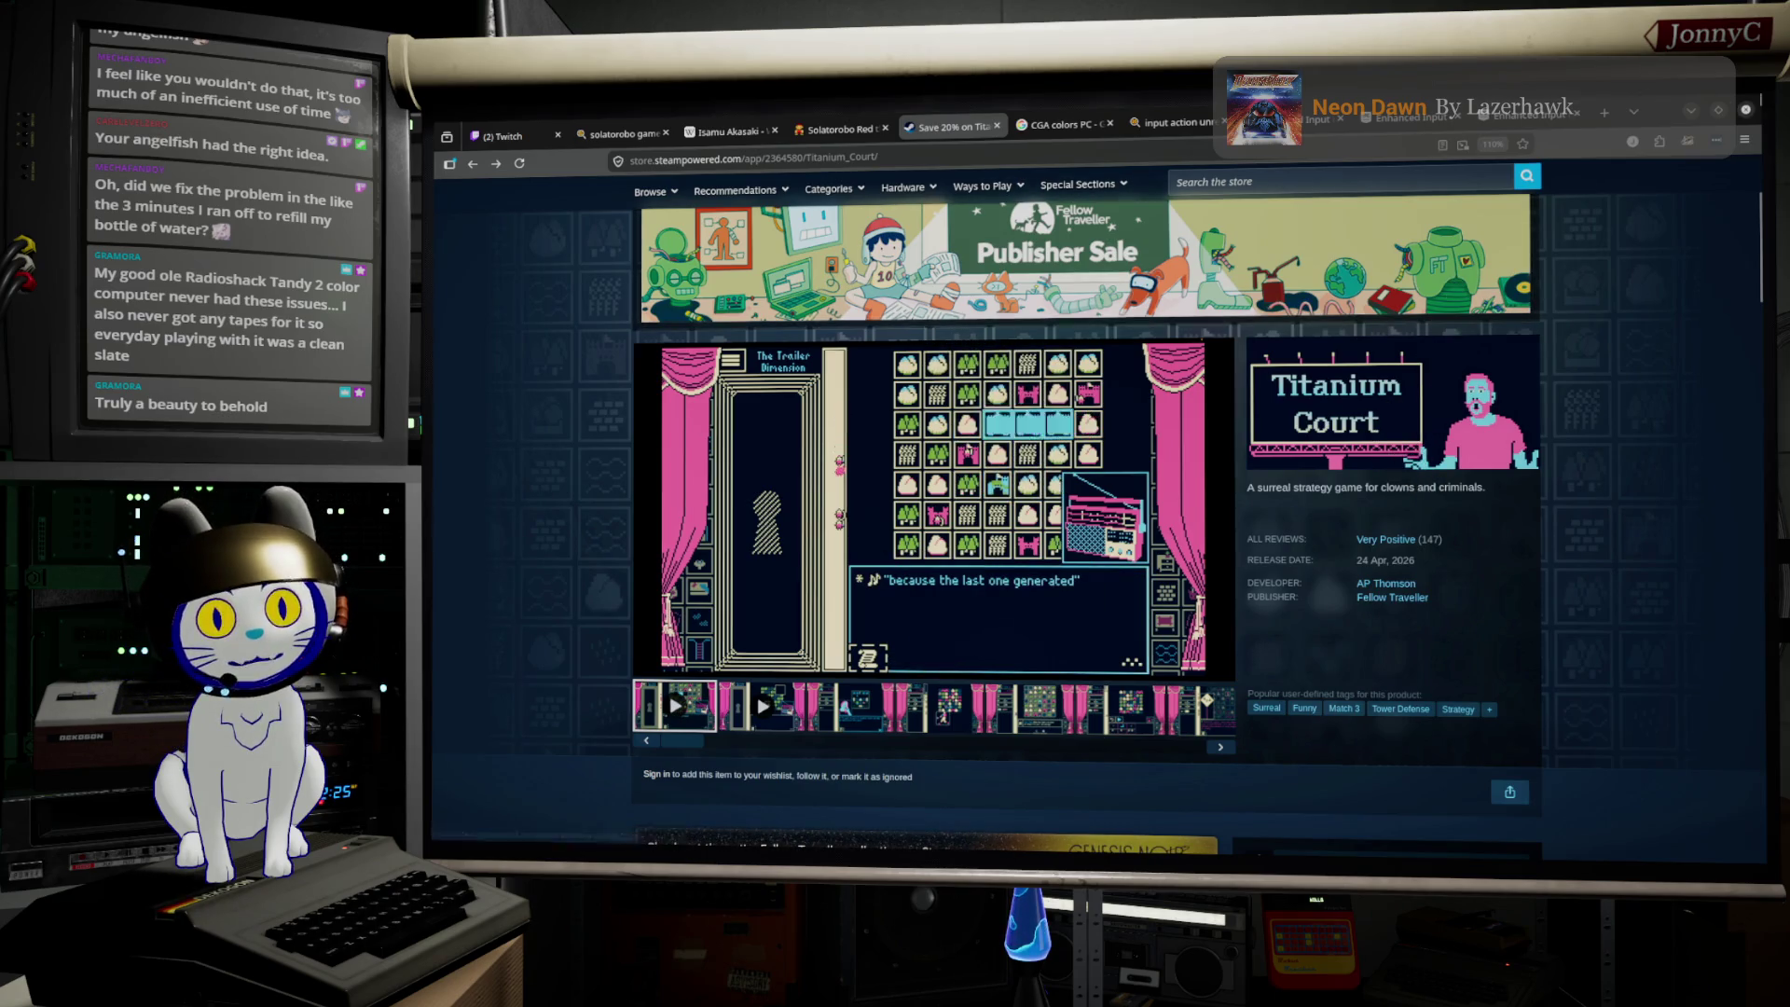
click(1698, 117)
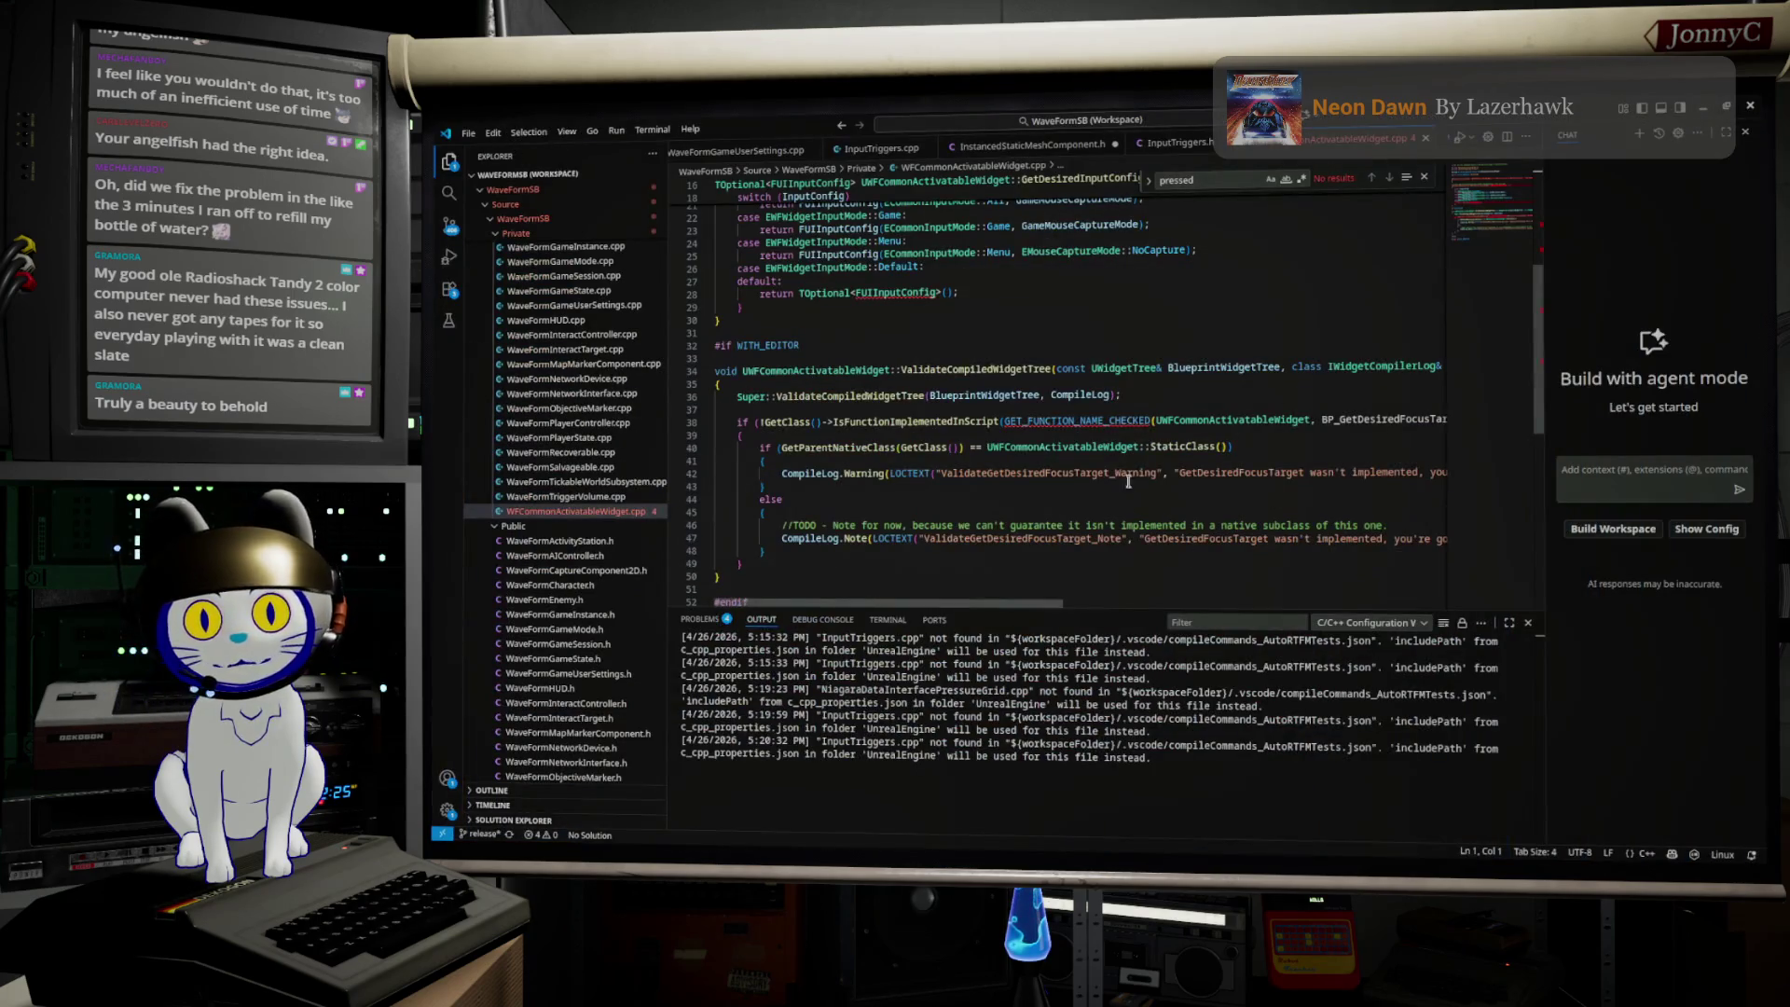
Step: Search the code for UInputTriggerPressed and open InputTriggers.h at that class
click(1106, 320)
key(ctrl+f)
text(UInputTriggerPressed)
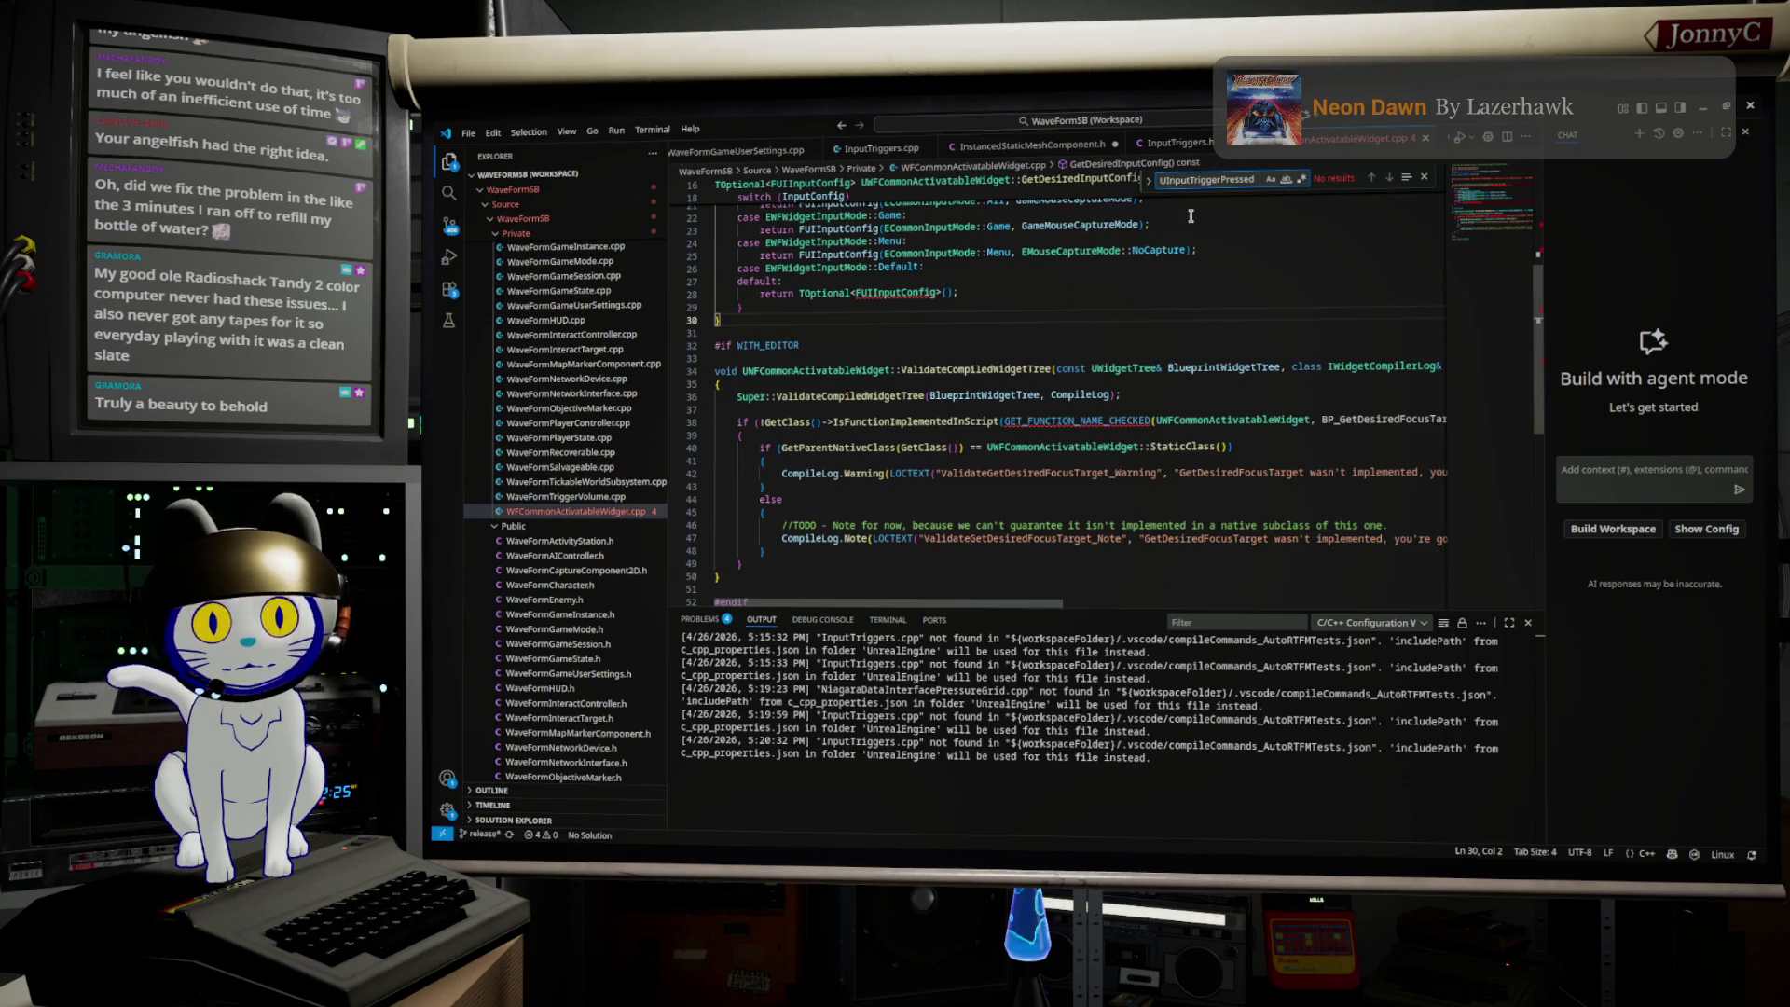
click(1166, 180)
key(BackSpace)
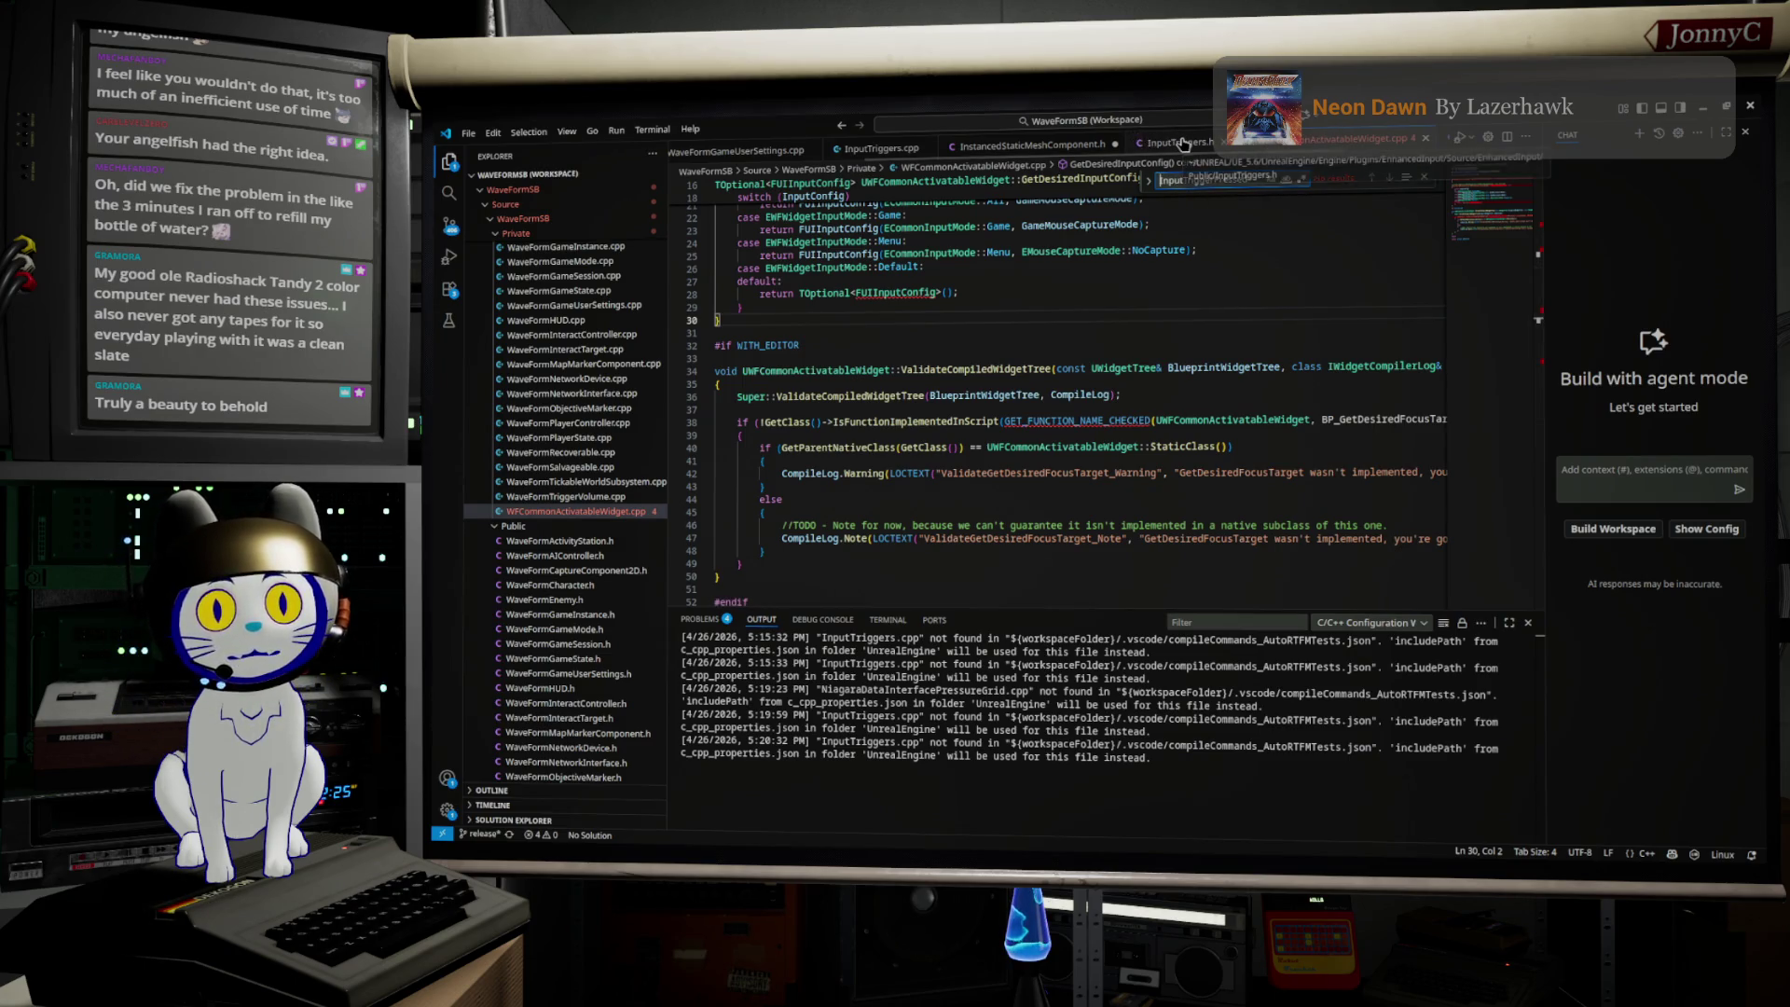
click(1144, 142)
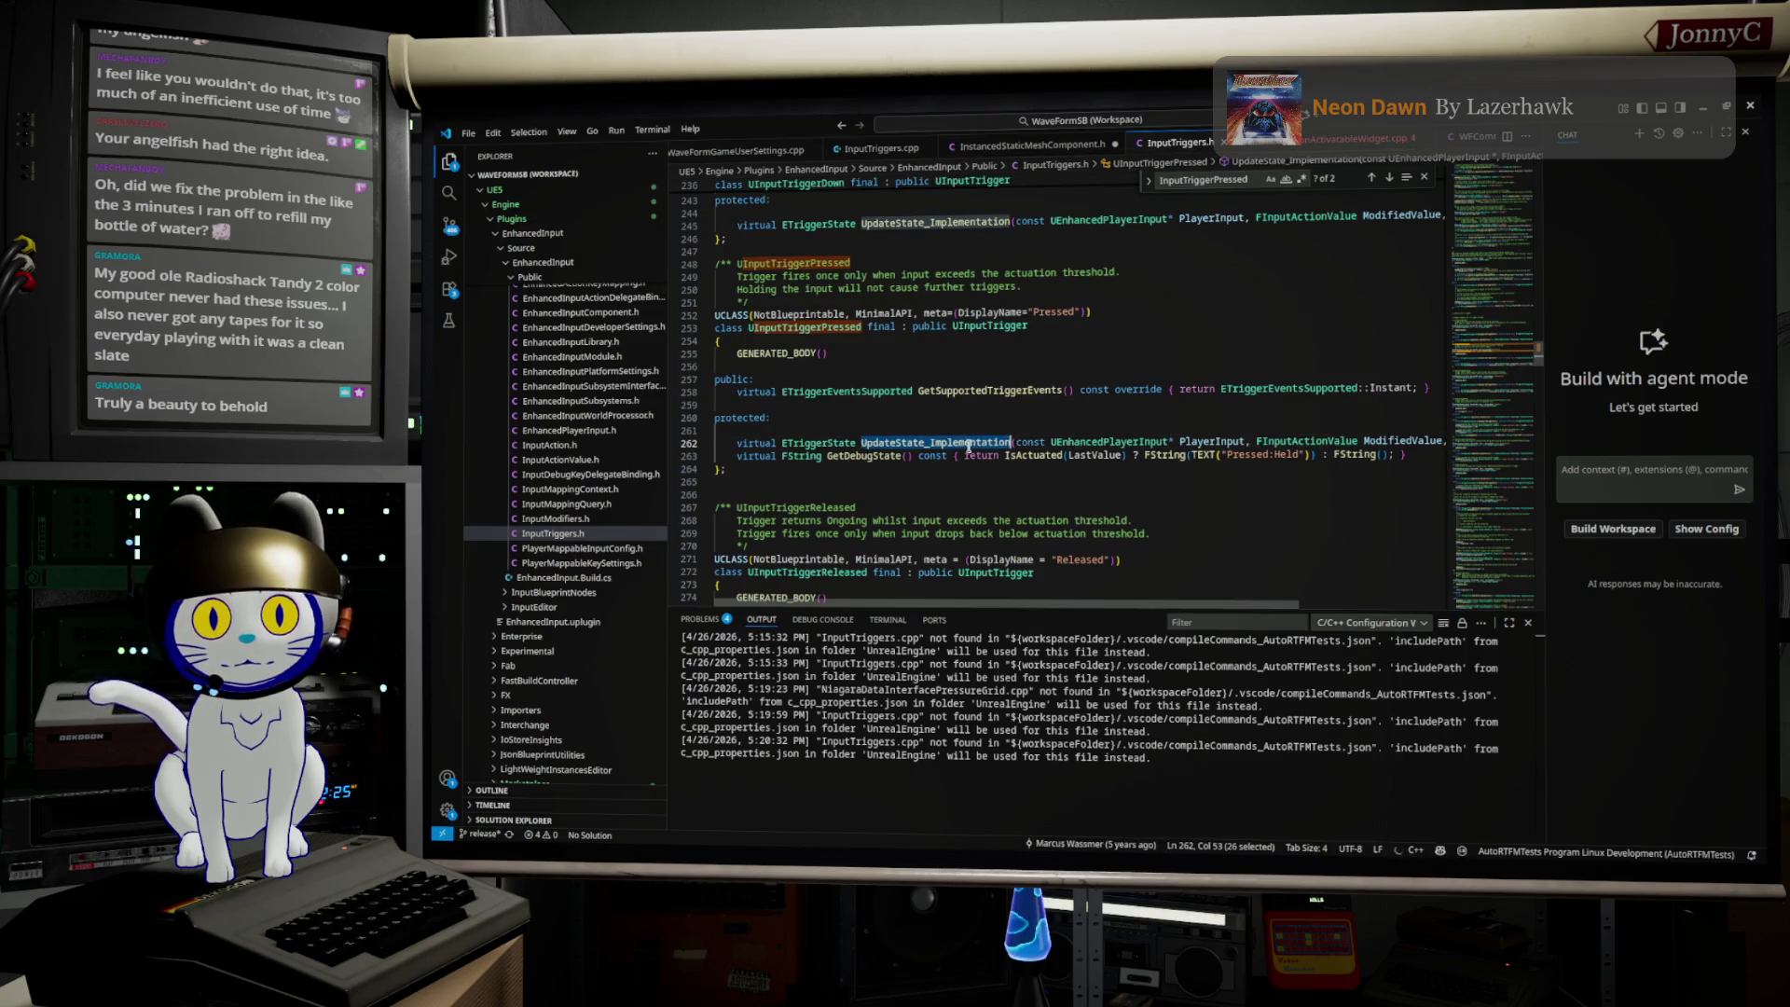
Step: Search for UpdateState_Implementation, then open InputTriggers.cpp from the Private folder
click(1349, 138)
key(ctrl+v)
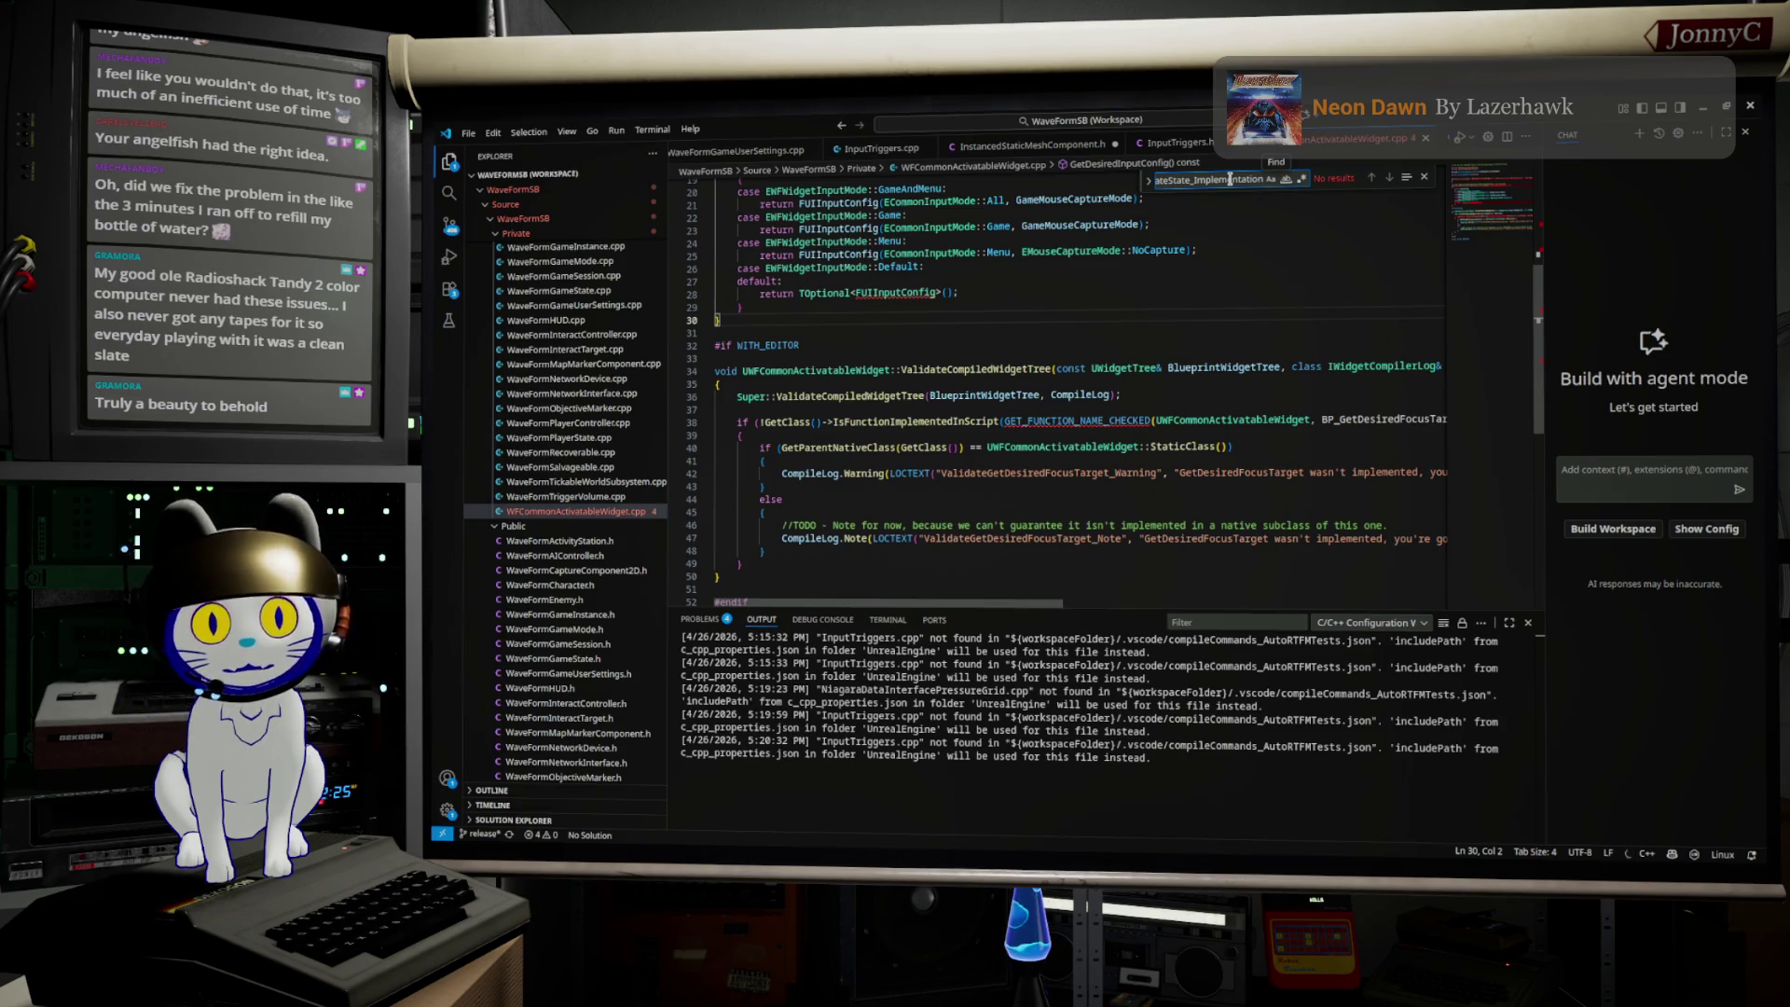
scroll(1248, 289, up, 2)
scroll(1248, 289, up, 3)
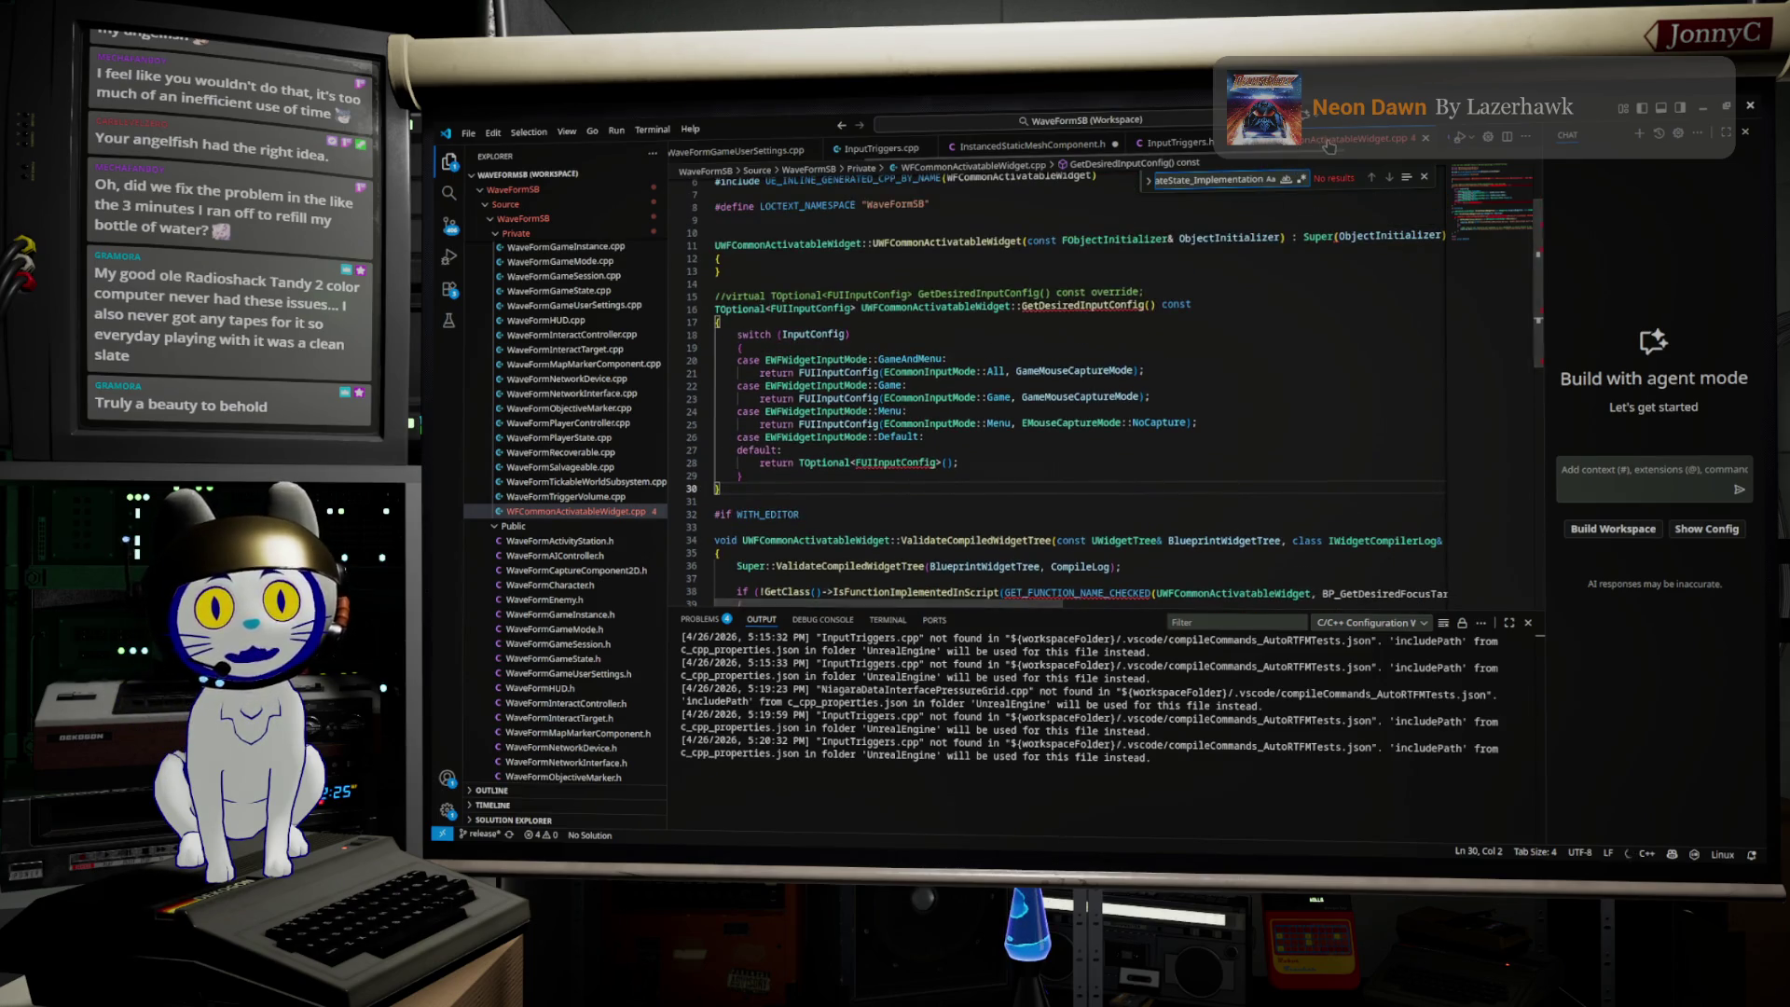
click(1176, 147)
scroll(597, 391, up, 5)
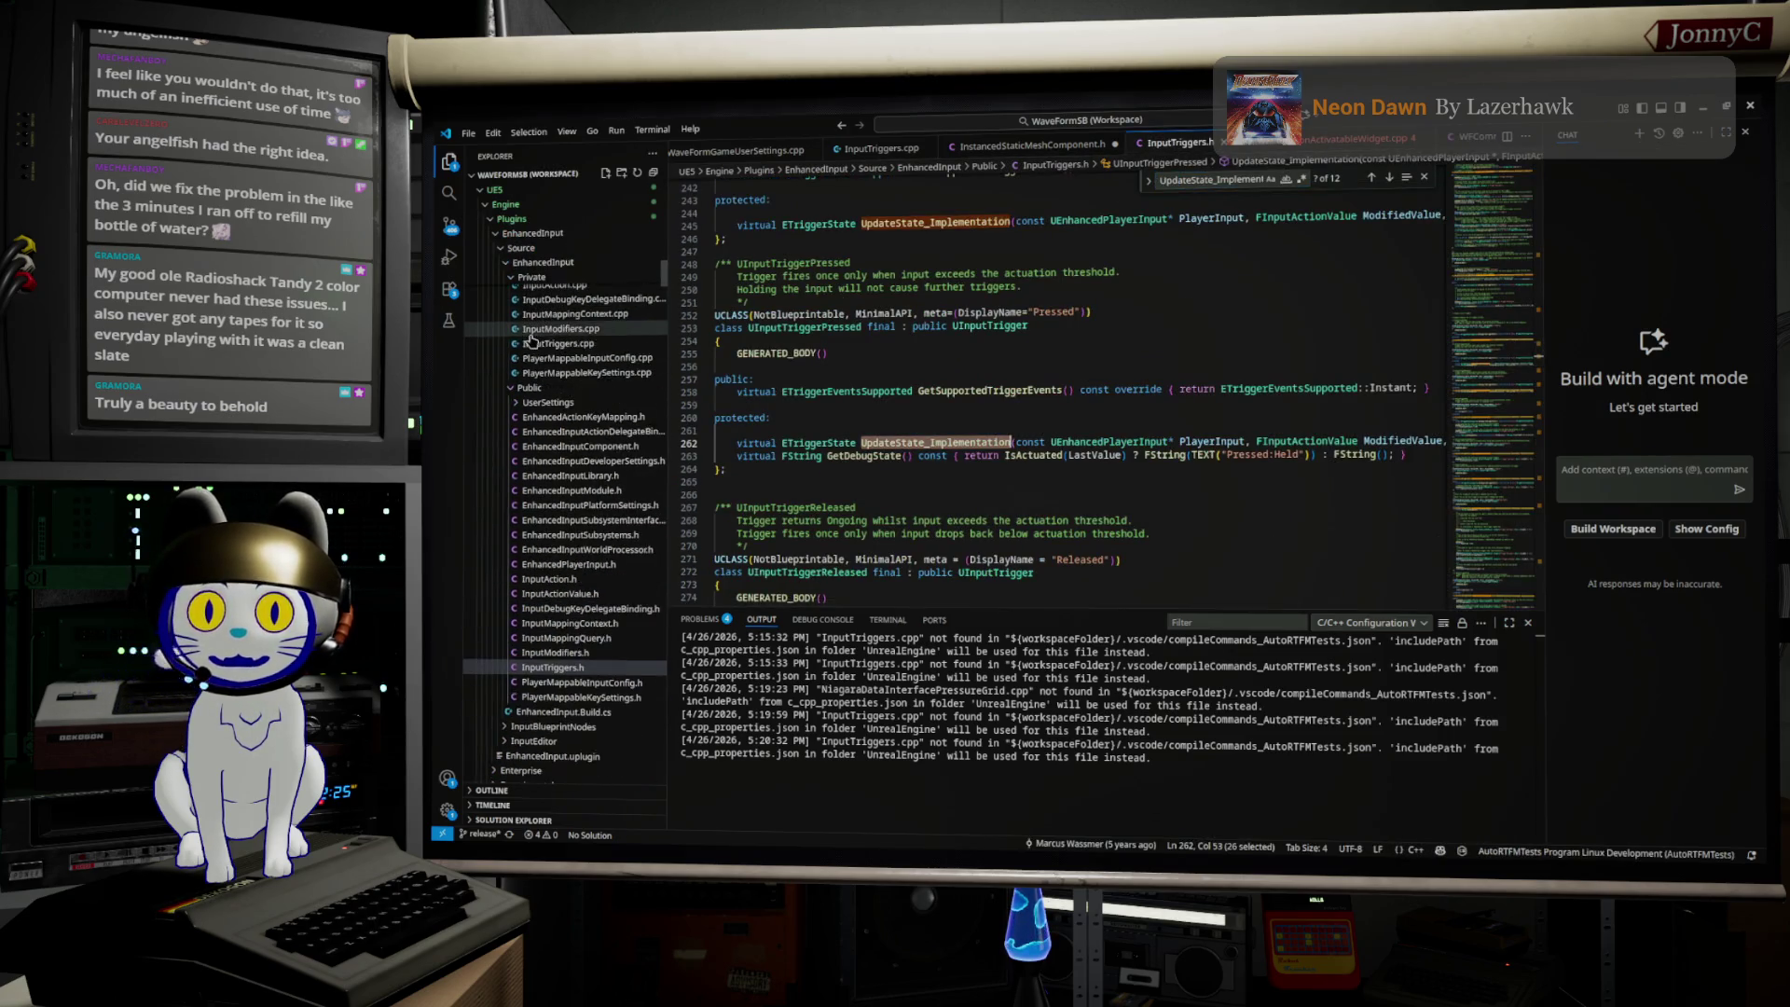
scroll(573, 357, up, 3)
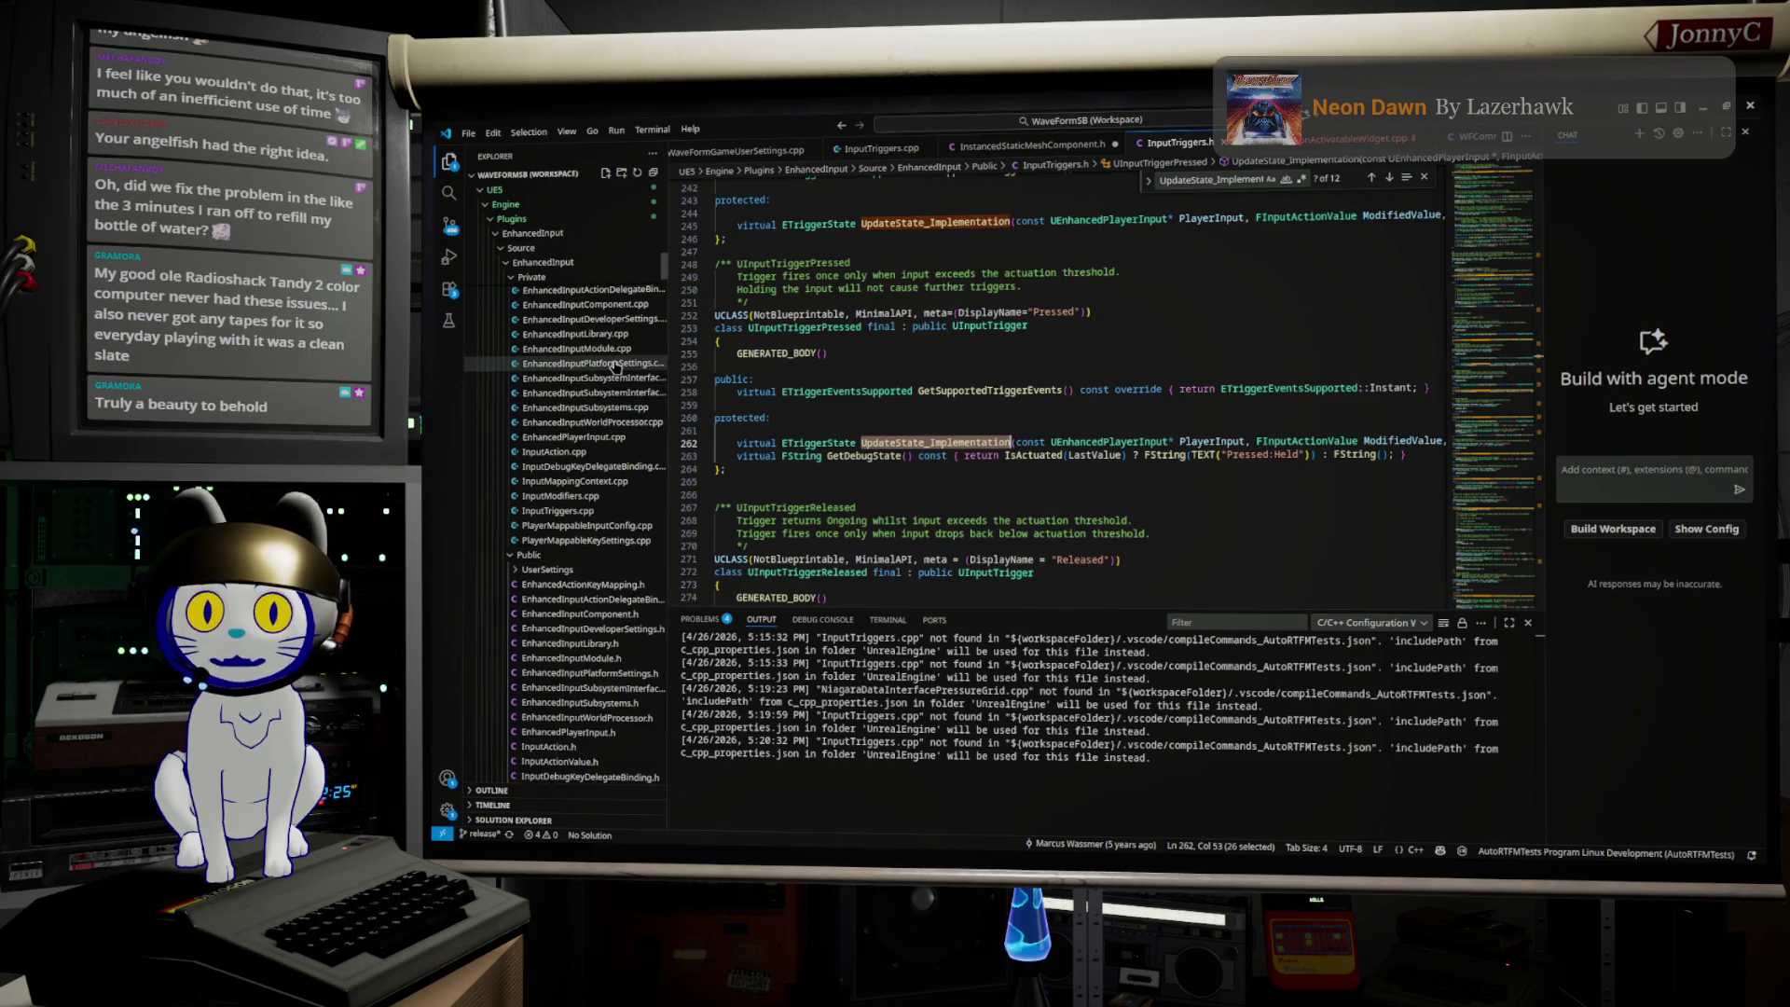
click(559, 510)
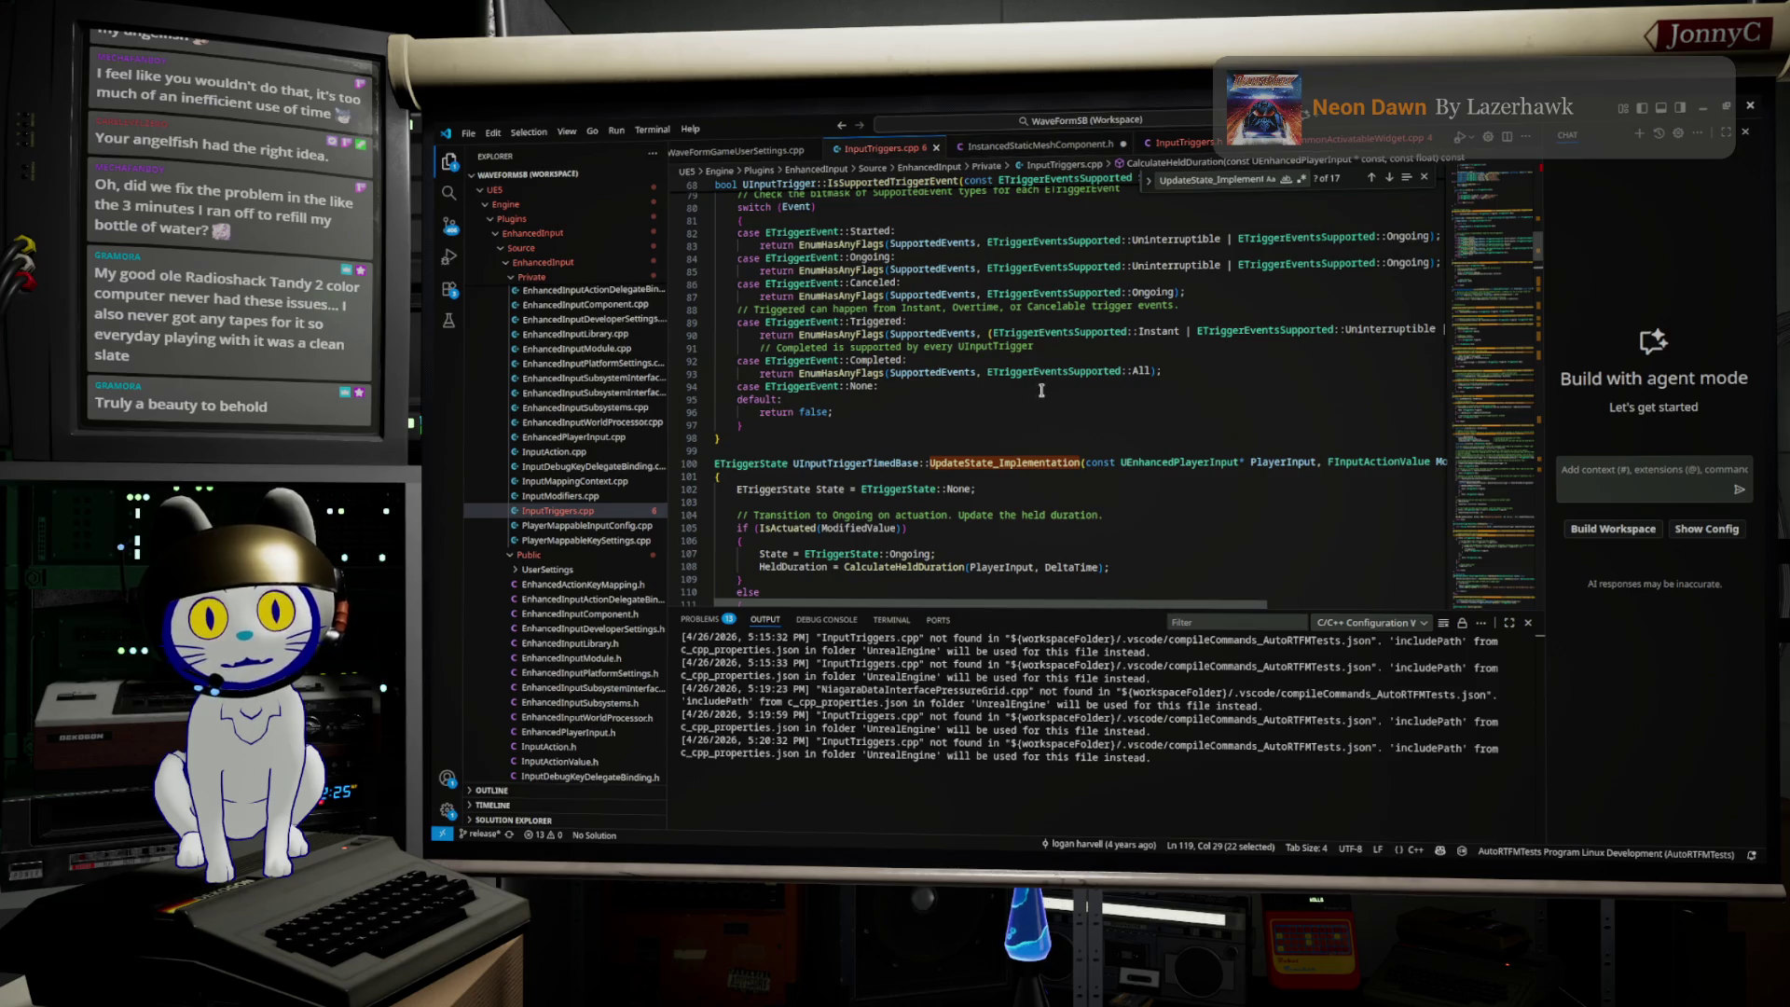
Step: Step through the UpdateState_Implementation matches to the UInputTriggerDown implementation
double_click(1209, 182)
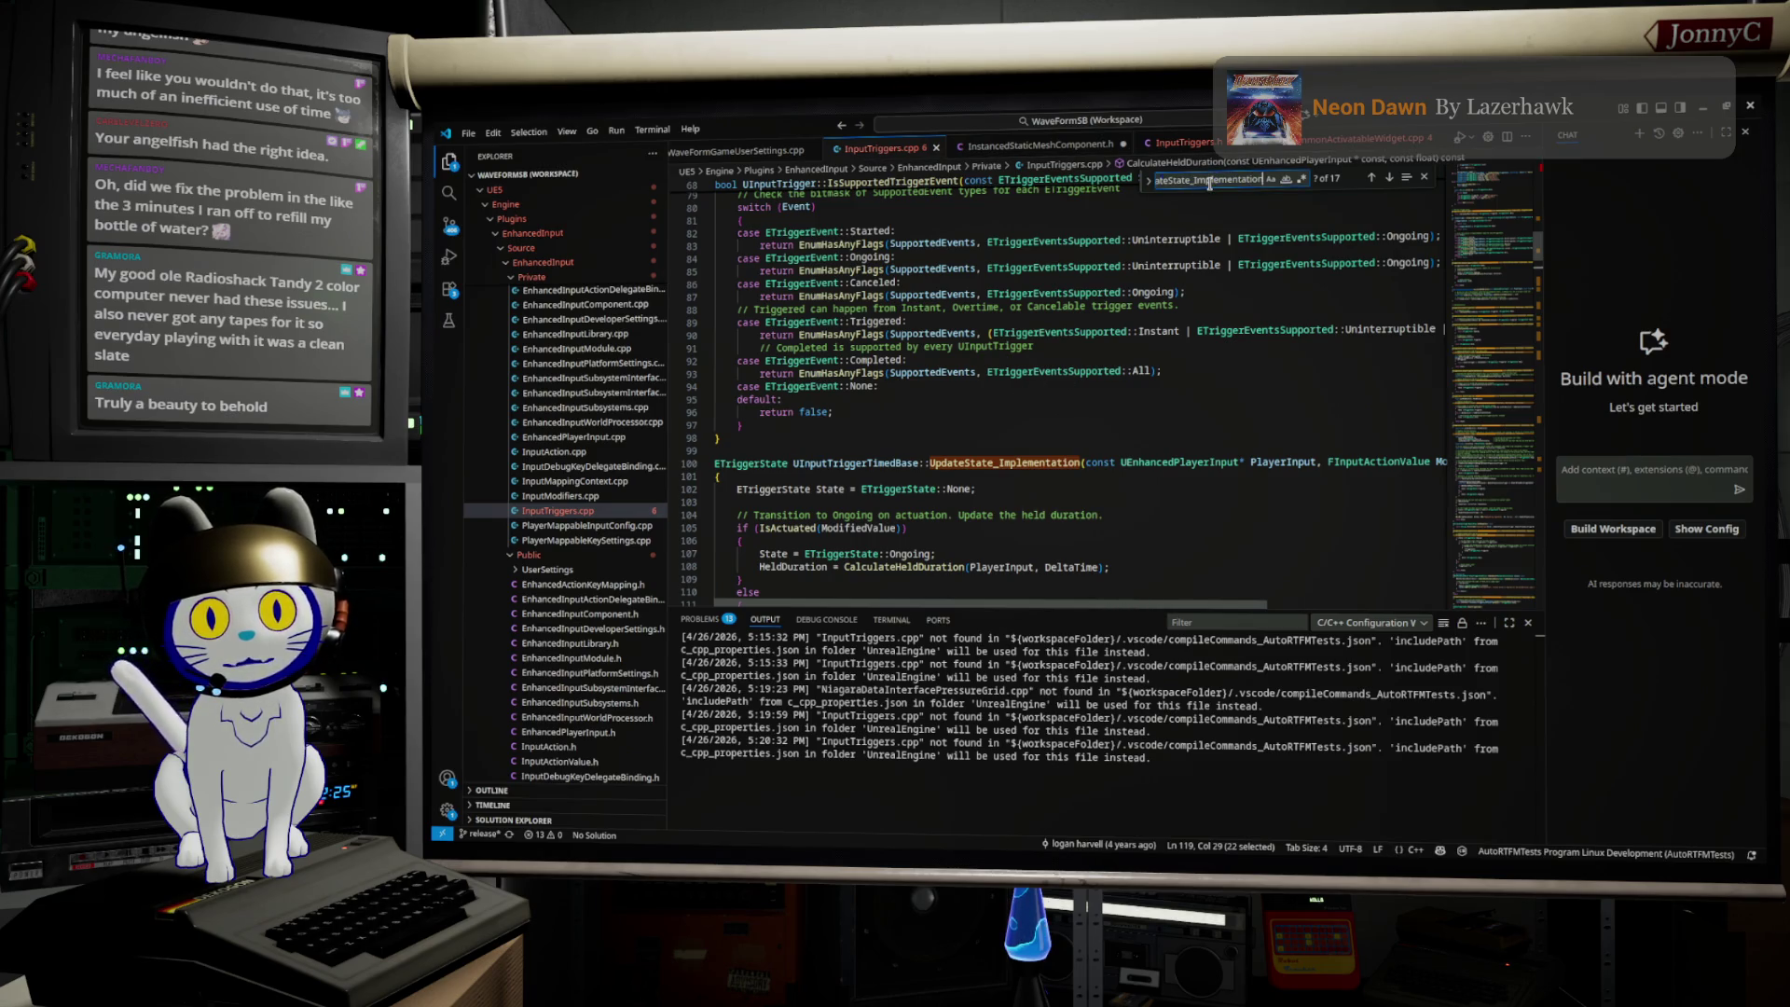
key(ctrl+v)
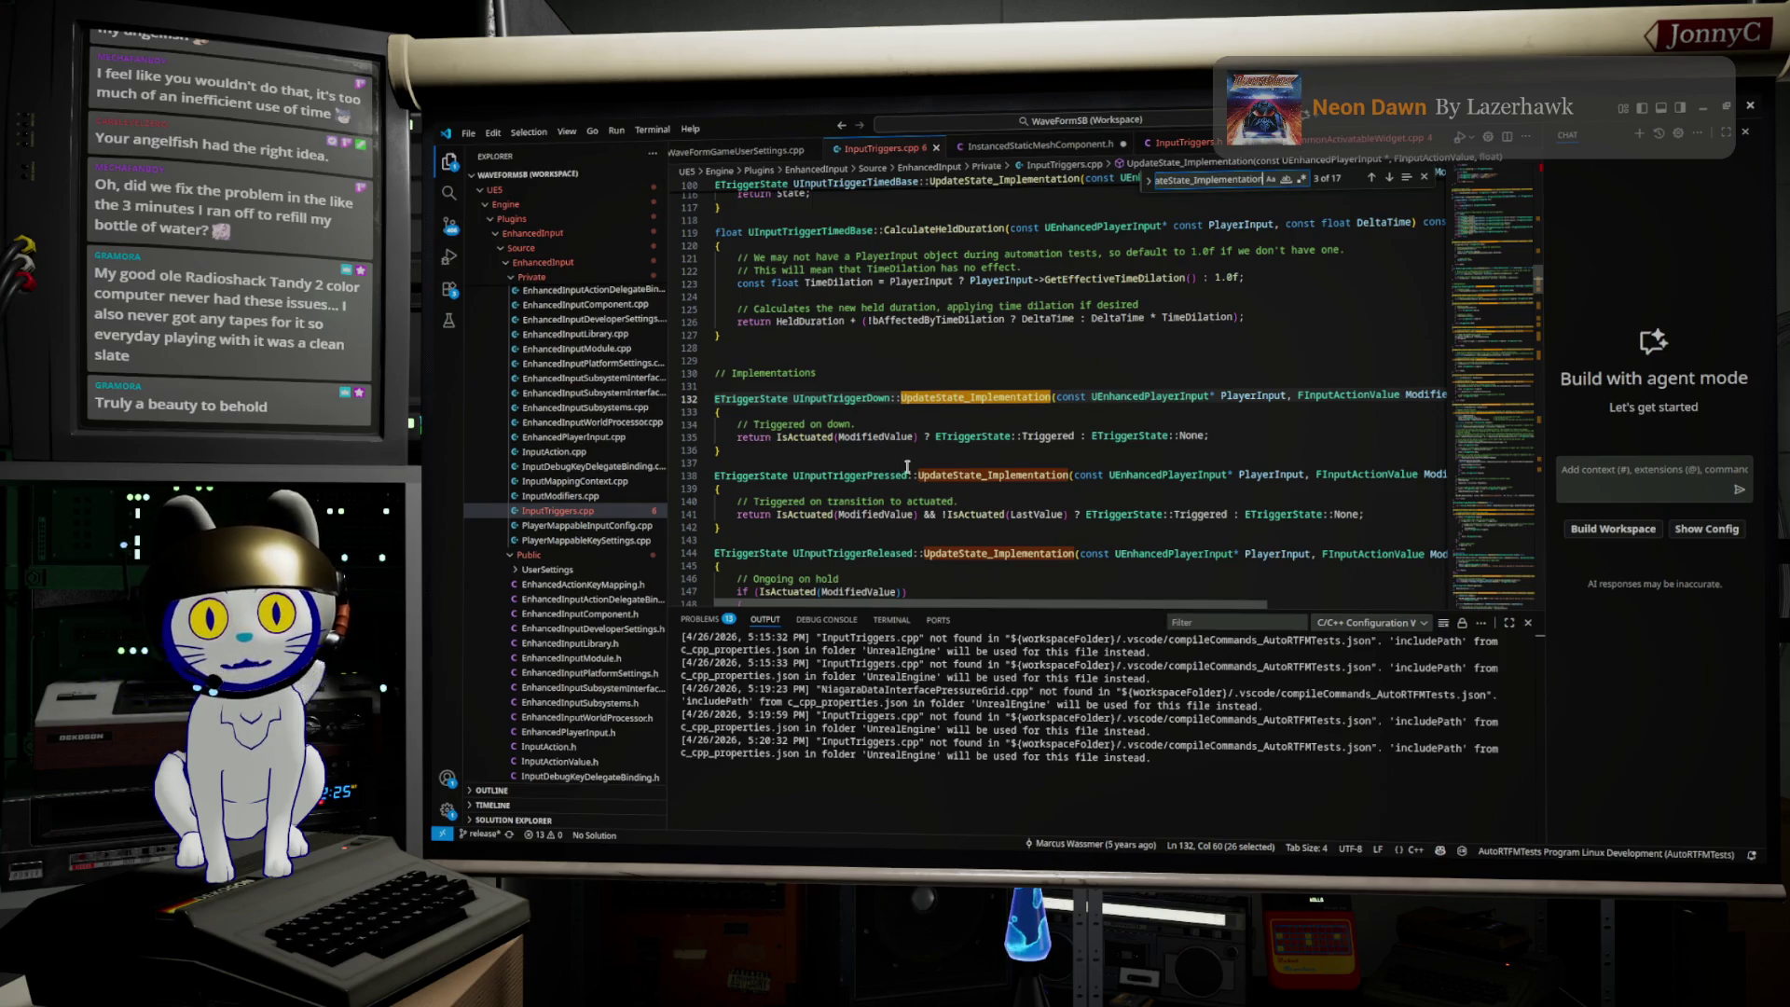
key(Return)
key(Return)
key(Return)
key(Return)
key(Return)
key(Return)
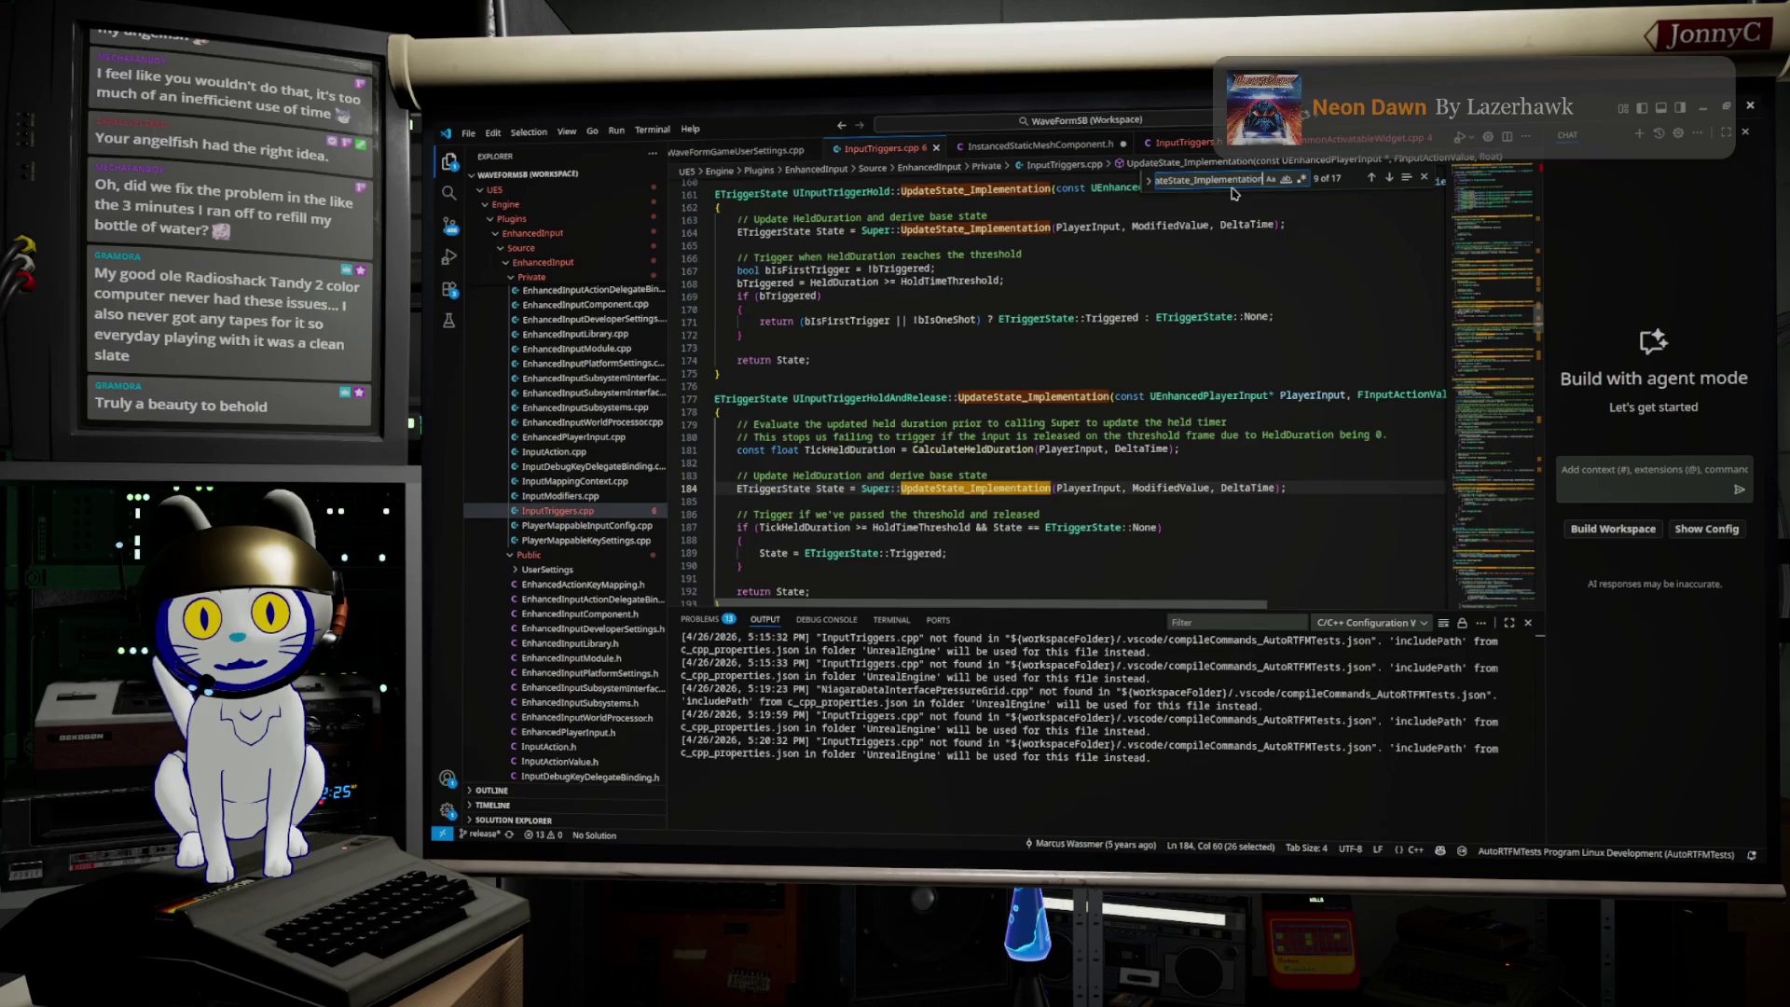
key(Return)
key(Return)
key(Return)
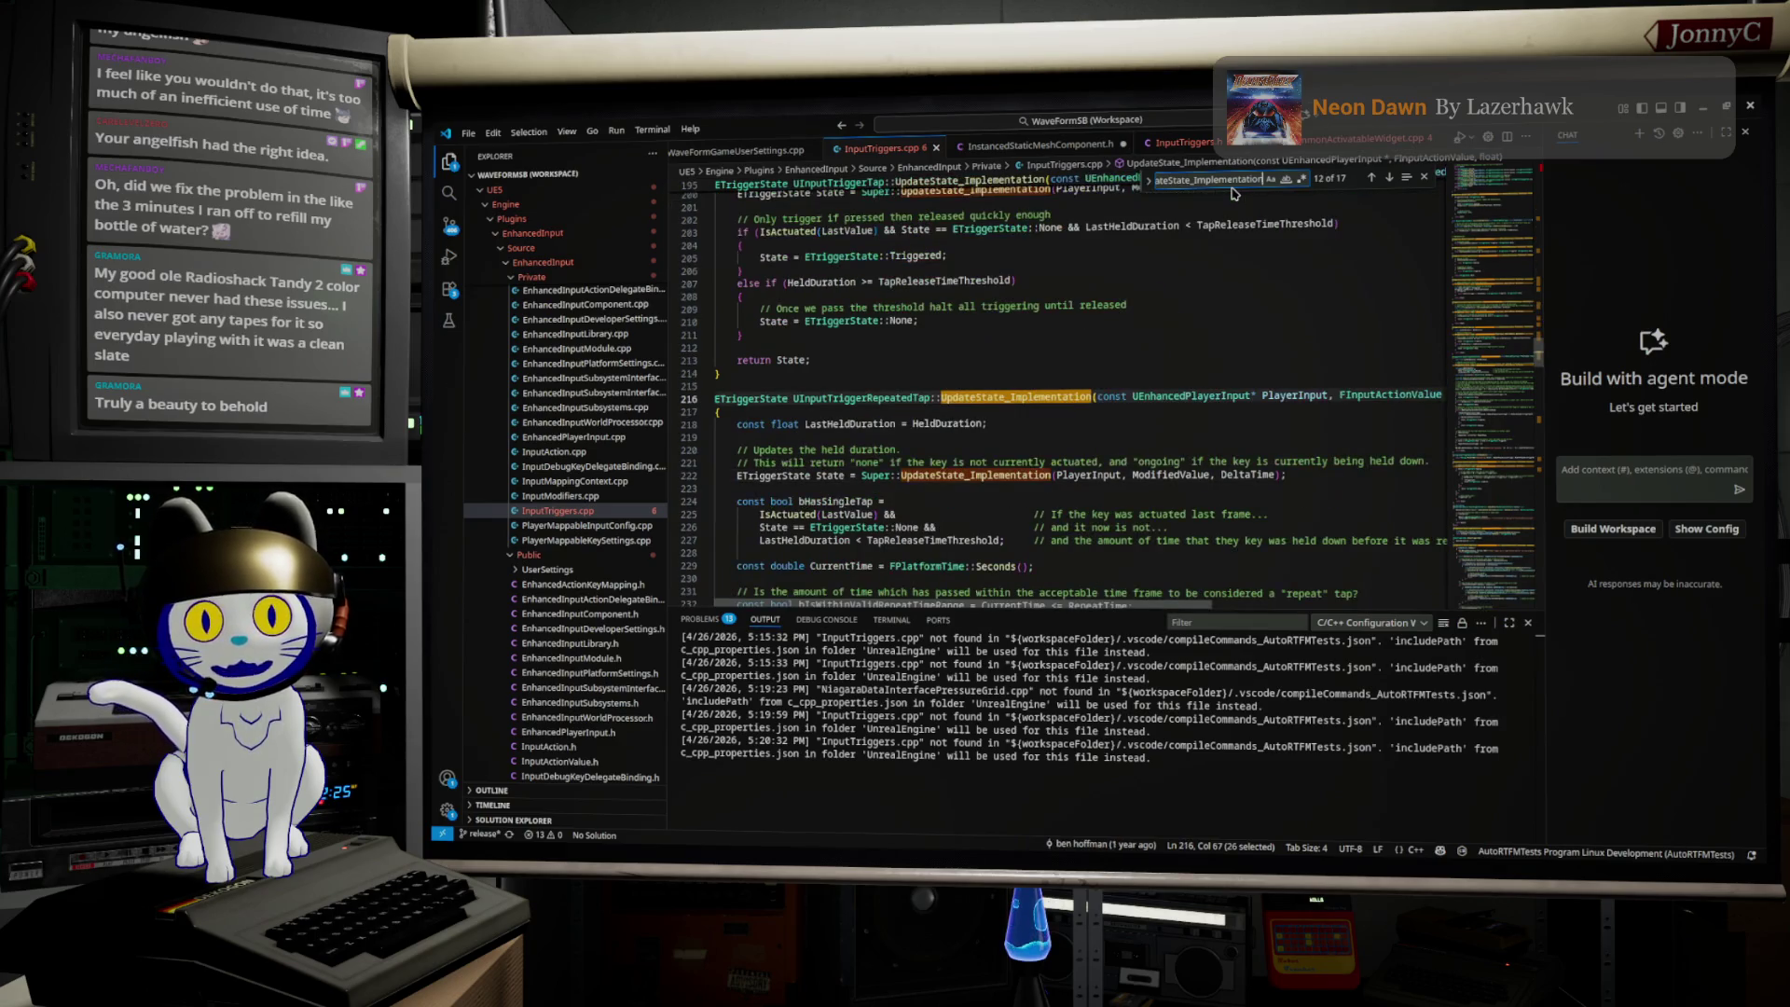
key(Return)
key(Return)
key(Return)
key(Return)
key(Return)
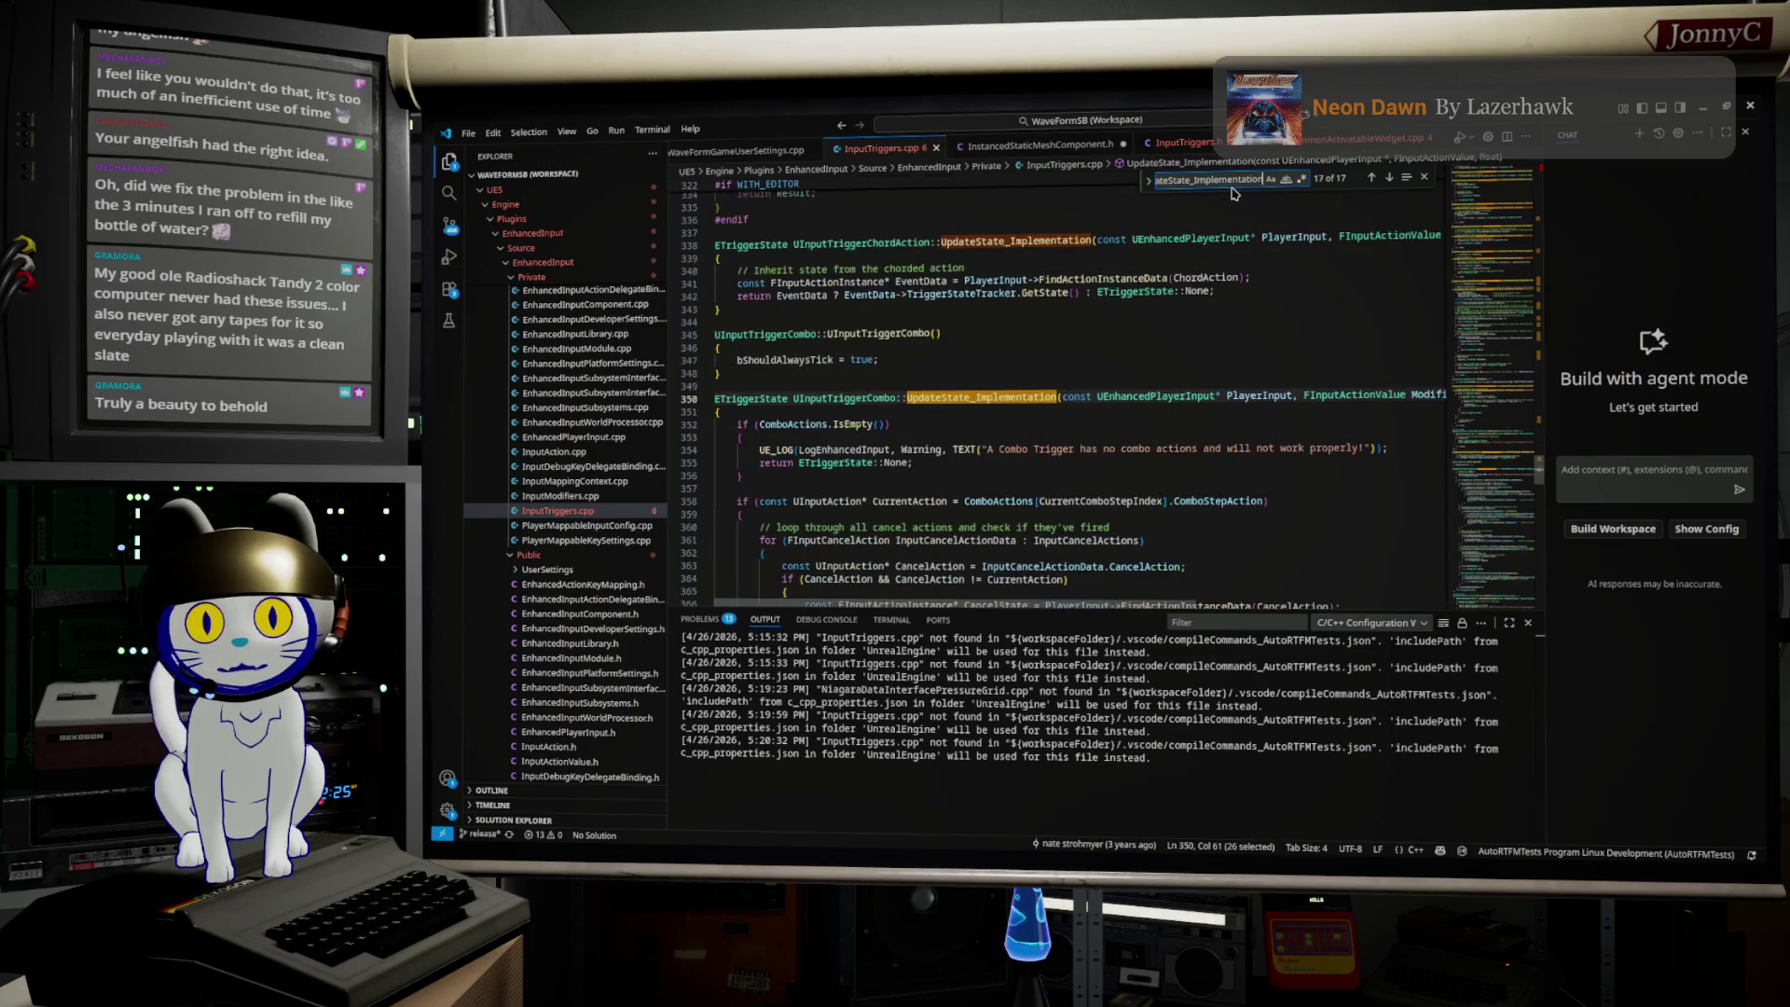
key(Return)
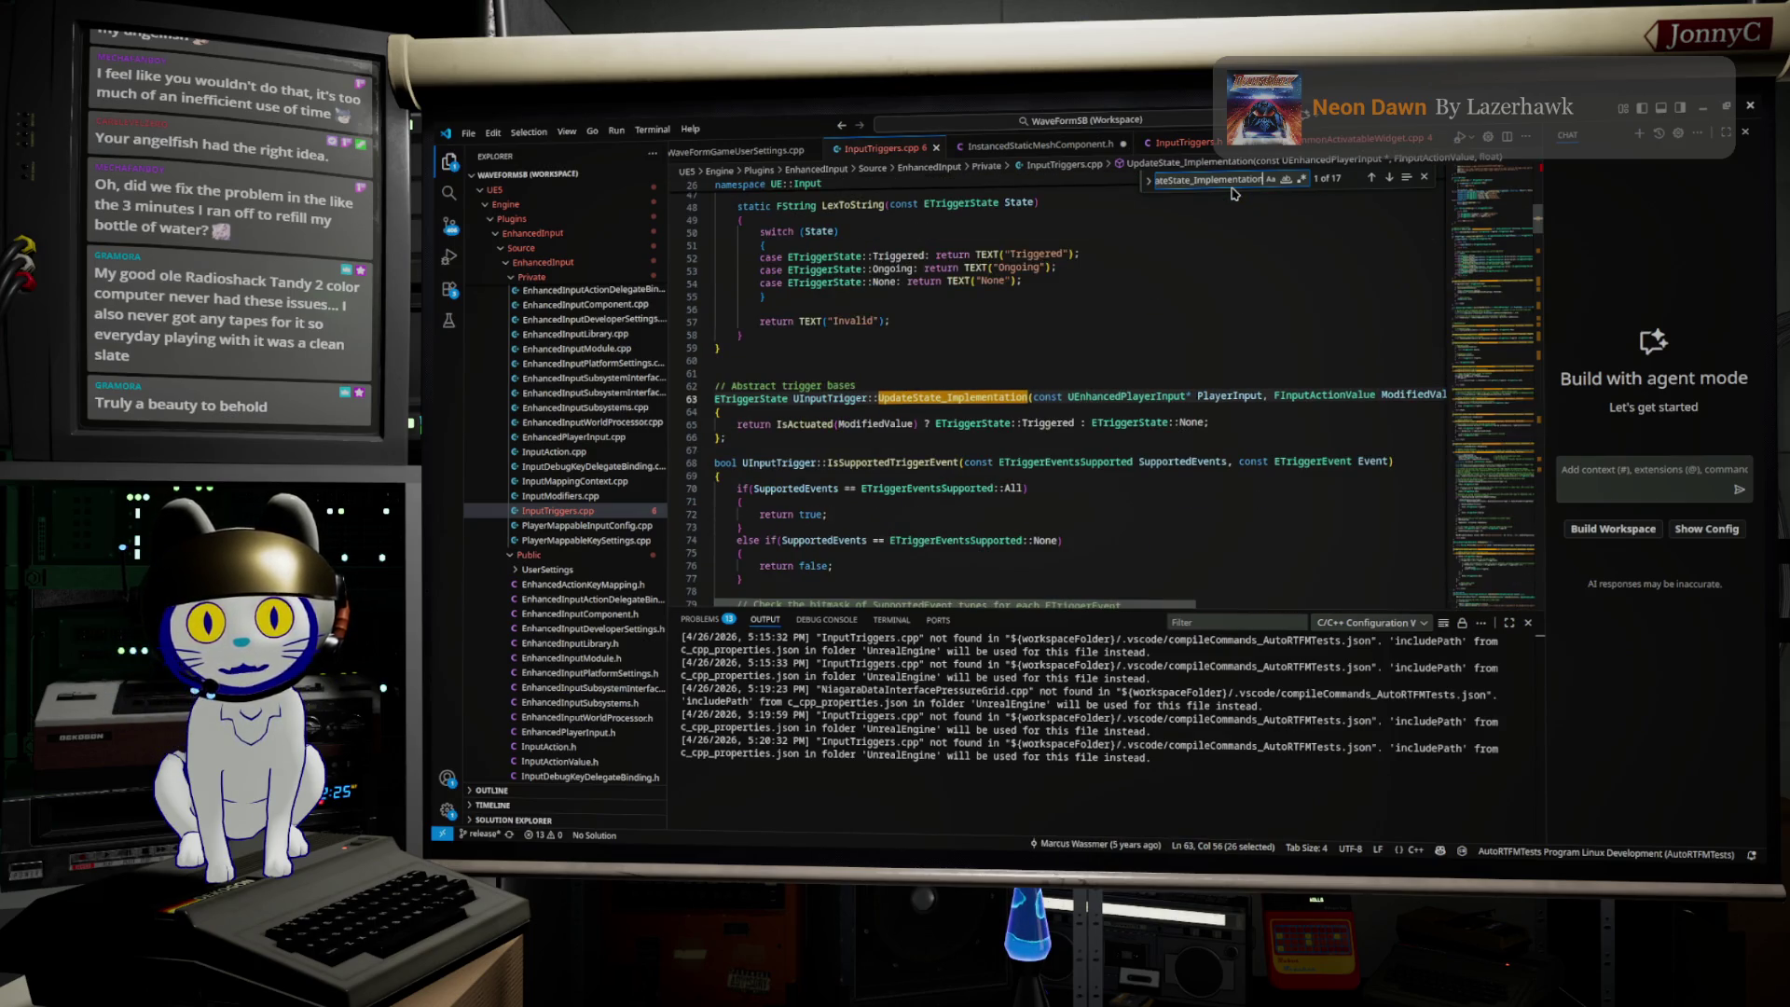
key(Return)
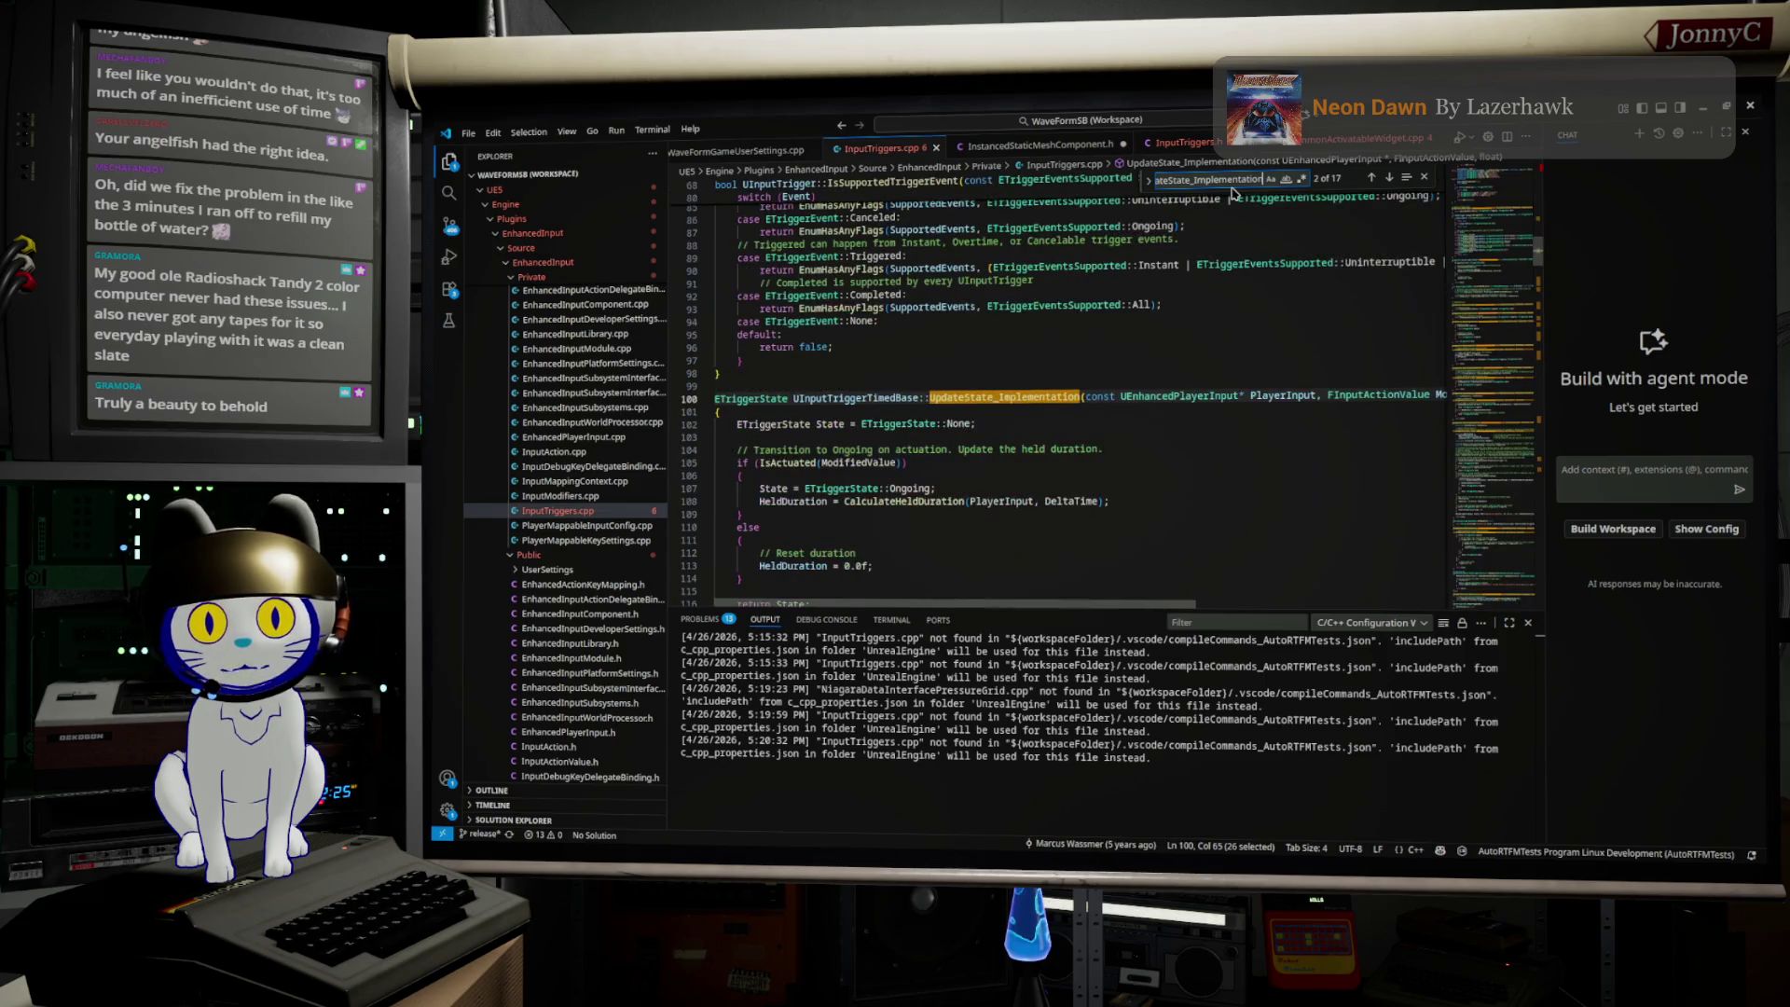
key(Return)
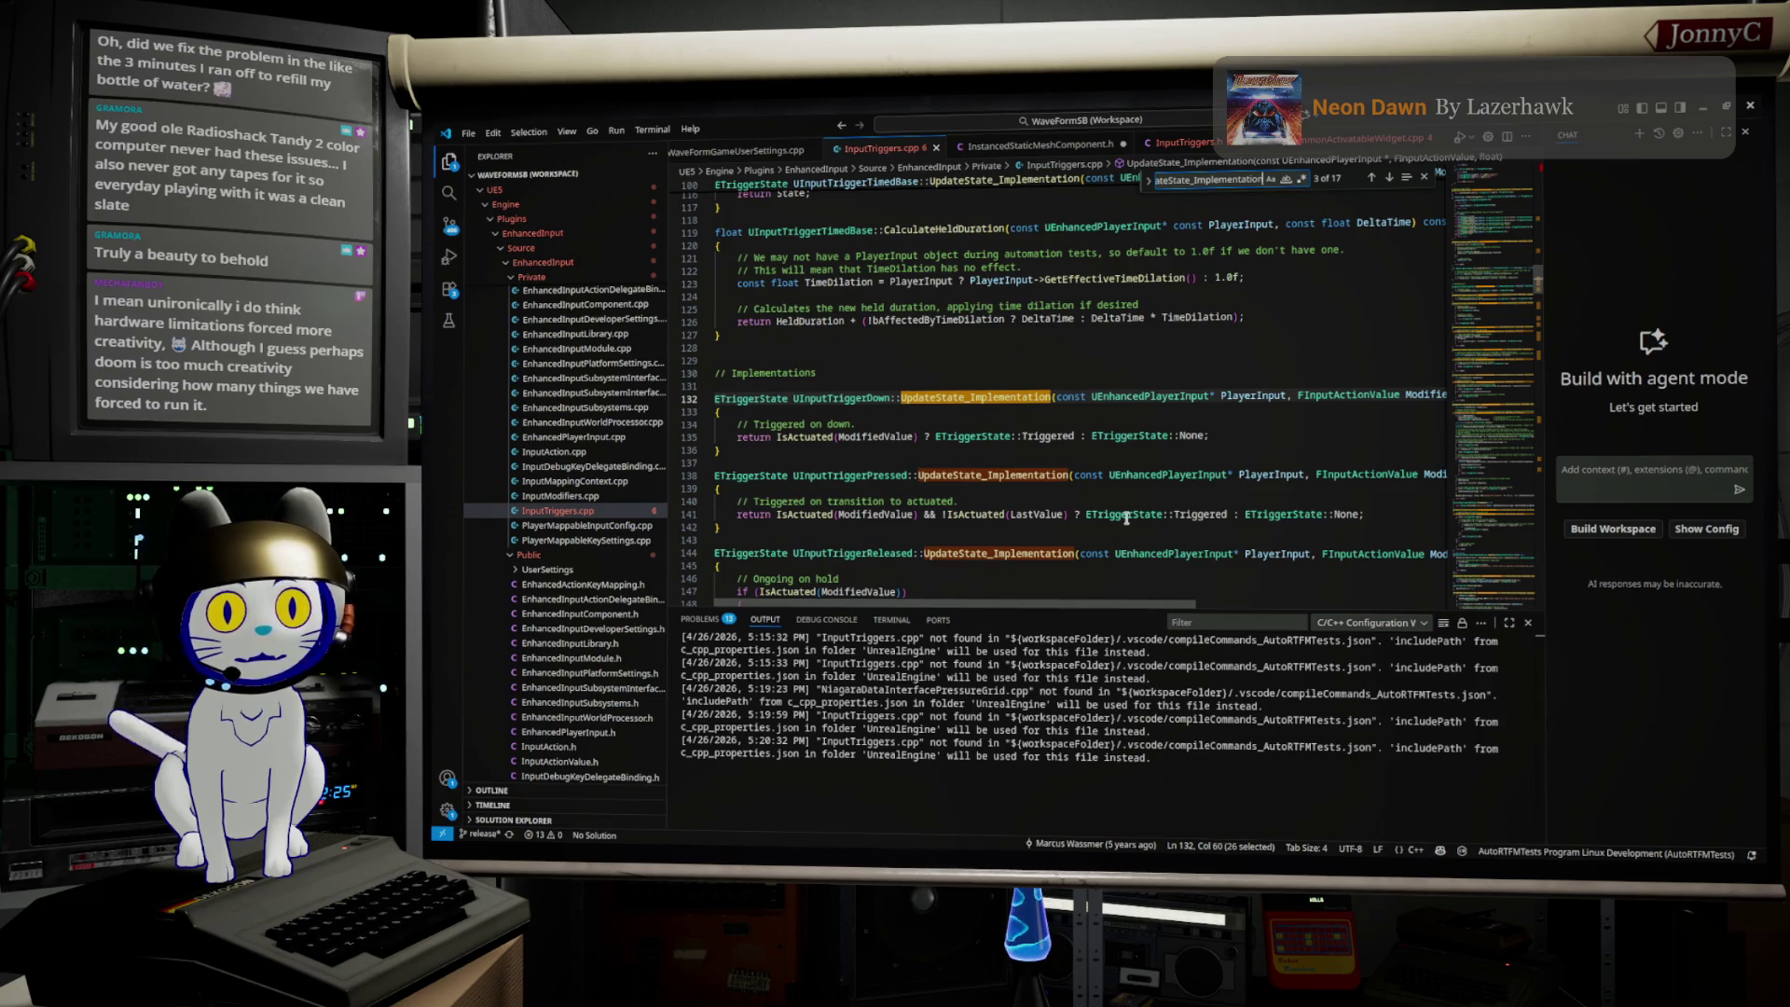
scroll(1188, 515, down, 1)
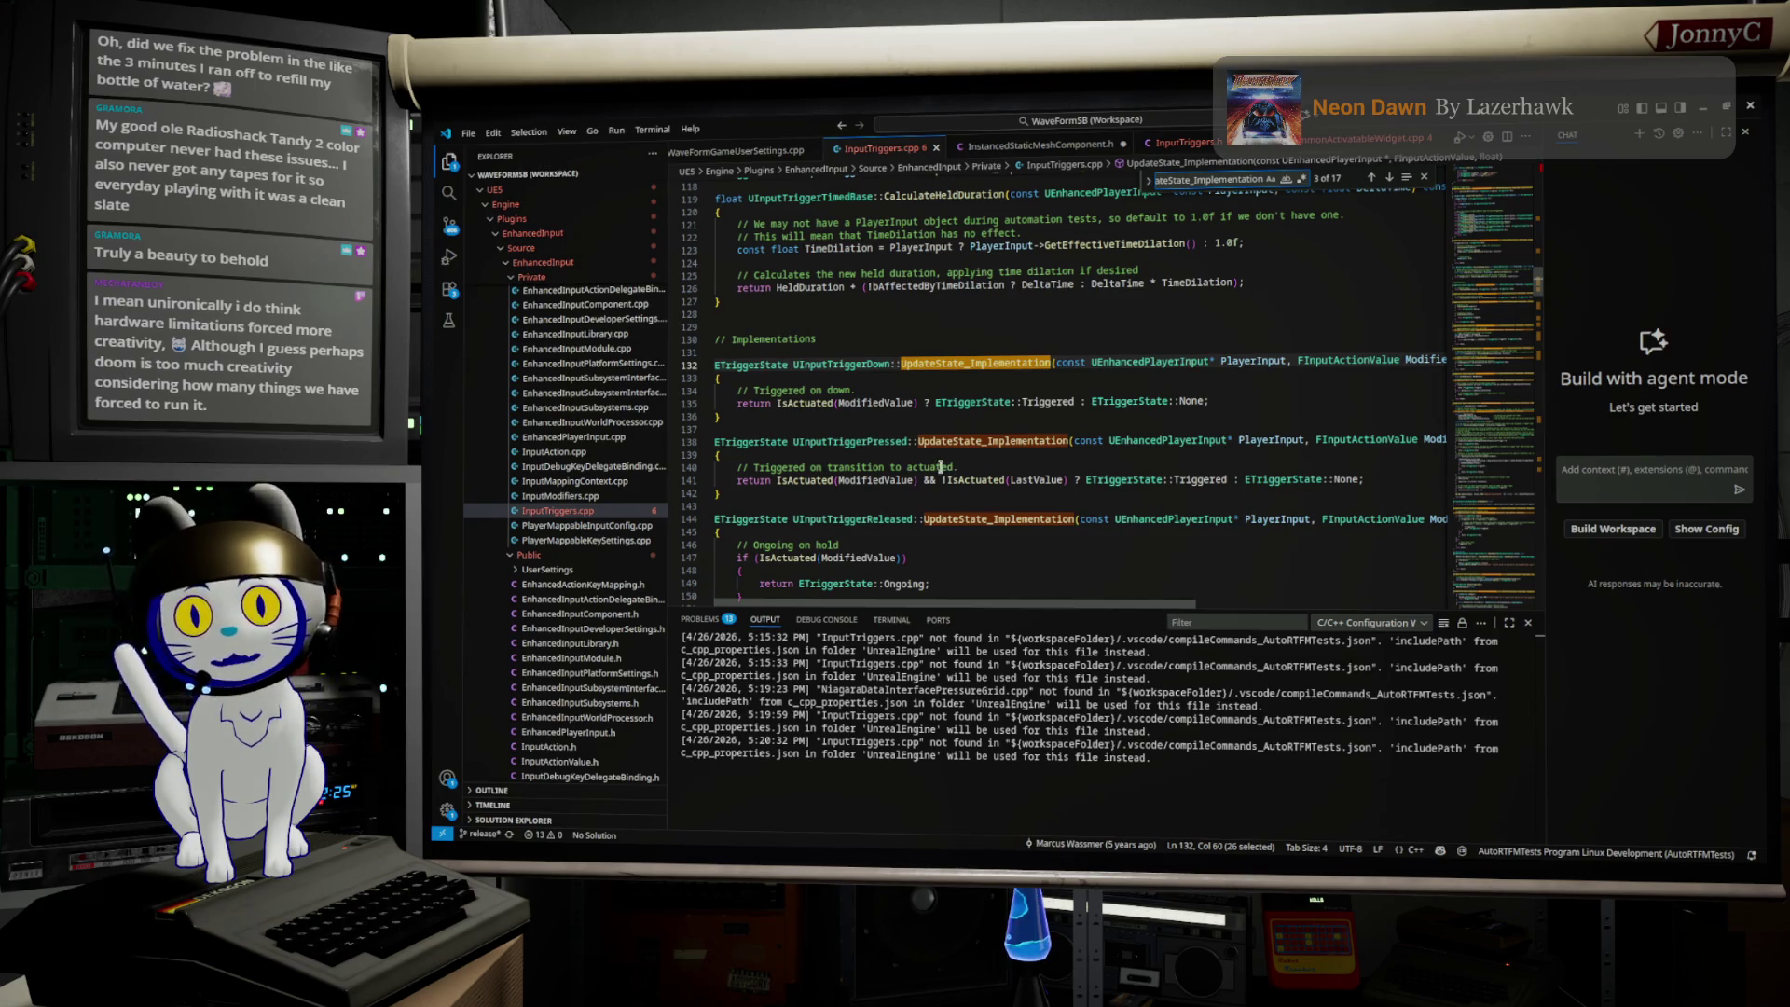
Step: Highlight ModifiedValue and IsActuated on line 141, then cycle through every IsActuated match
double_click(874, 480)
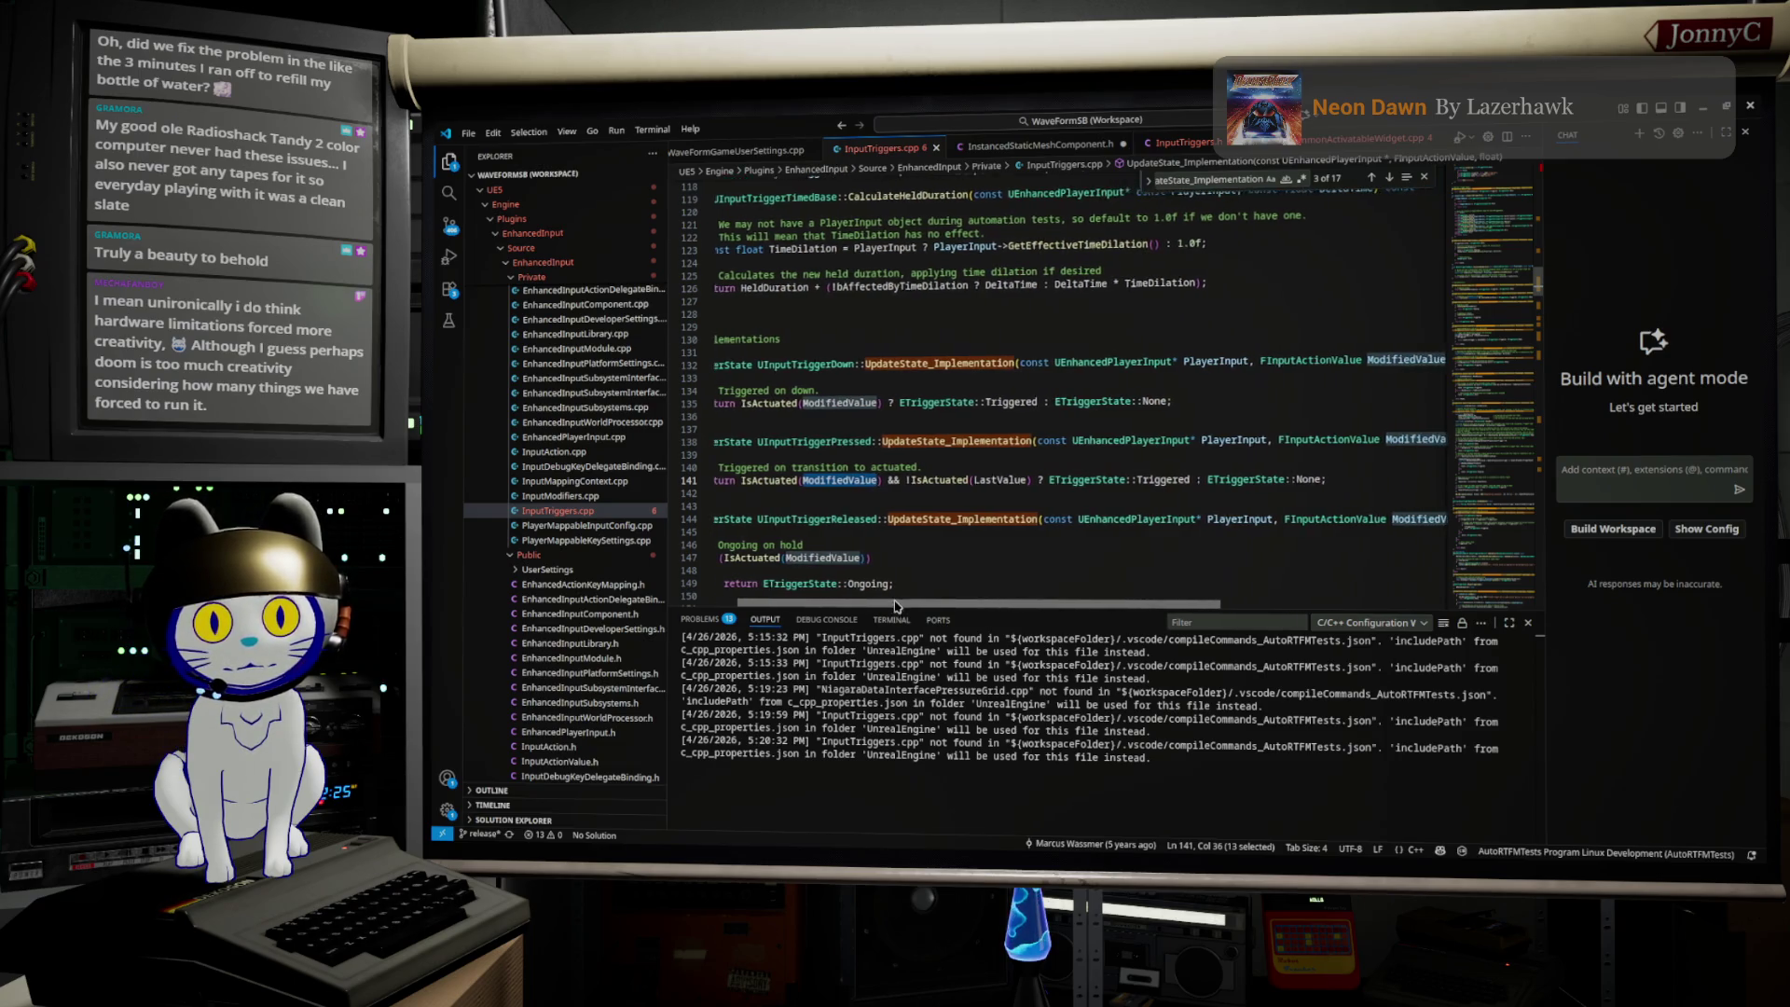
double_click(806, 480)
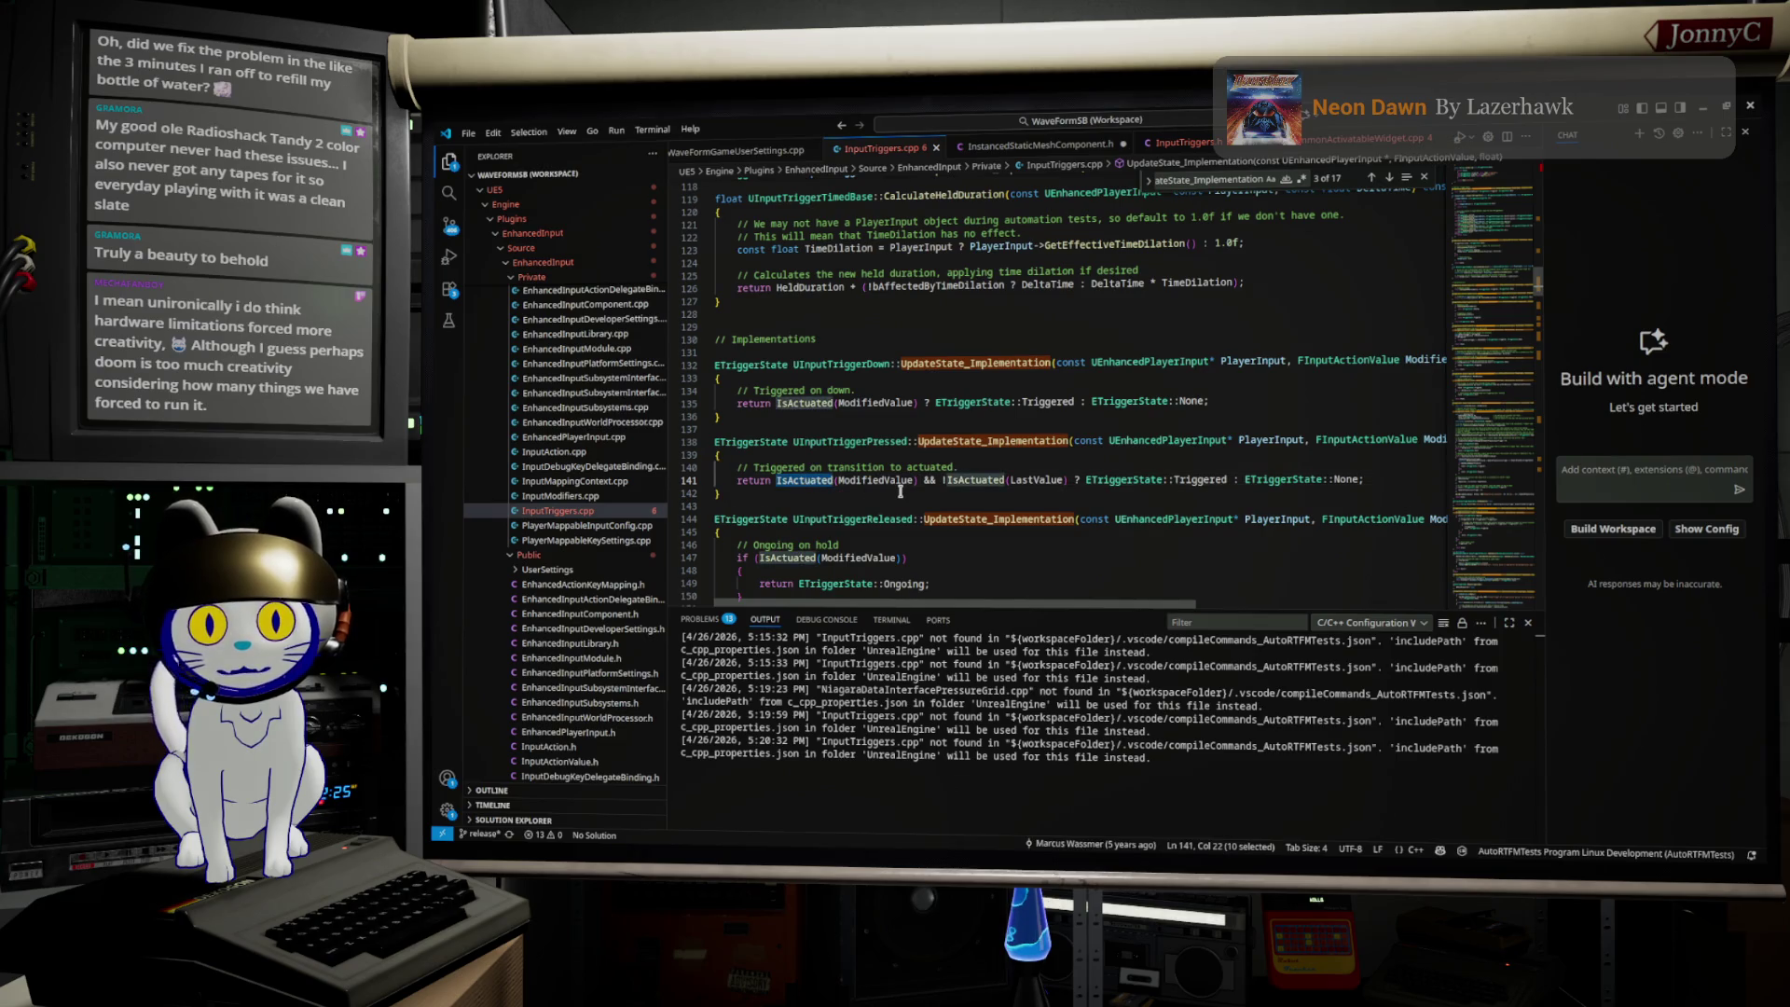
scroll(900, 492, down, 1)
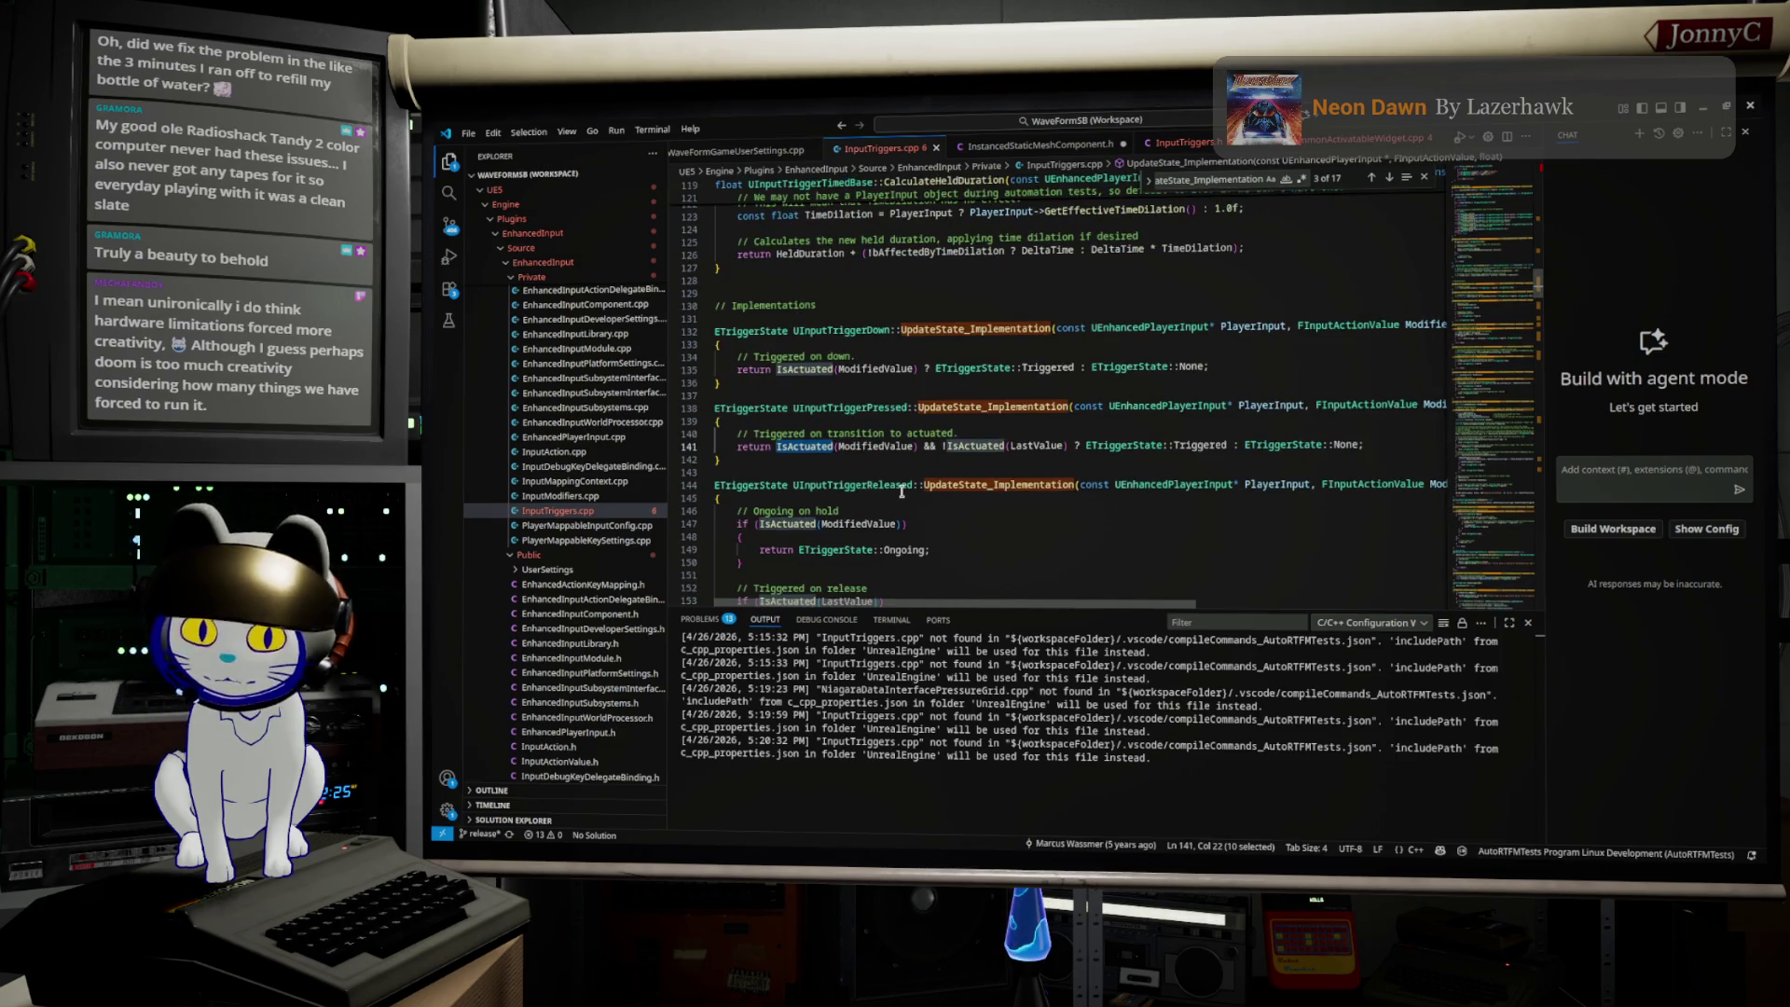
key(ctrl+f)
key(Return)
key(Return)
key(Return)
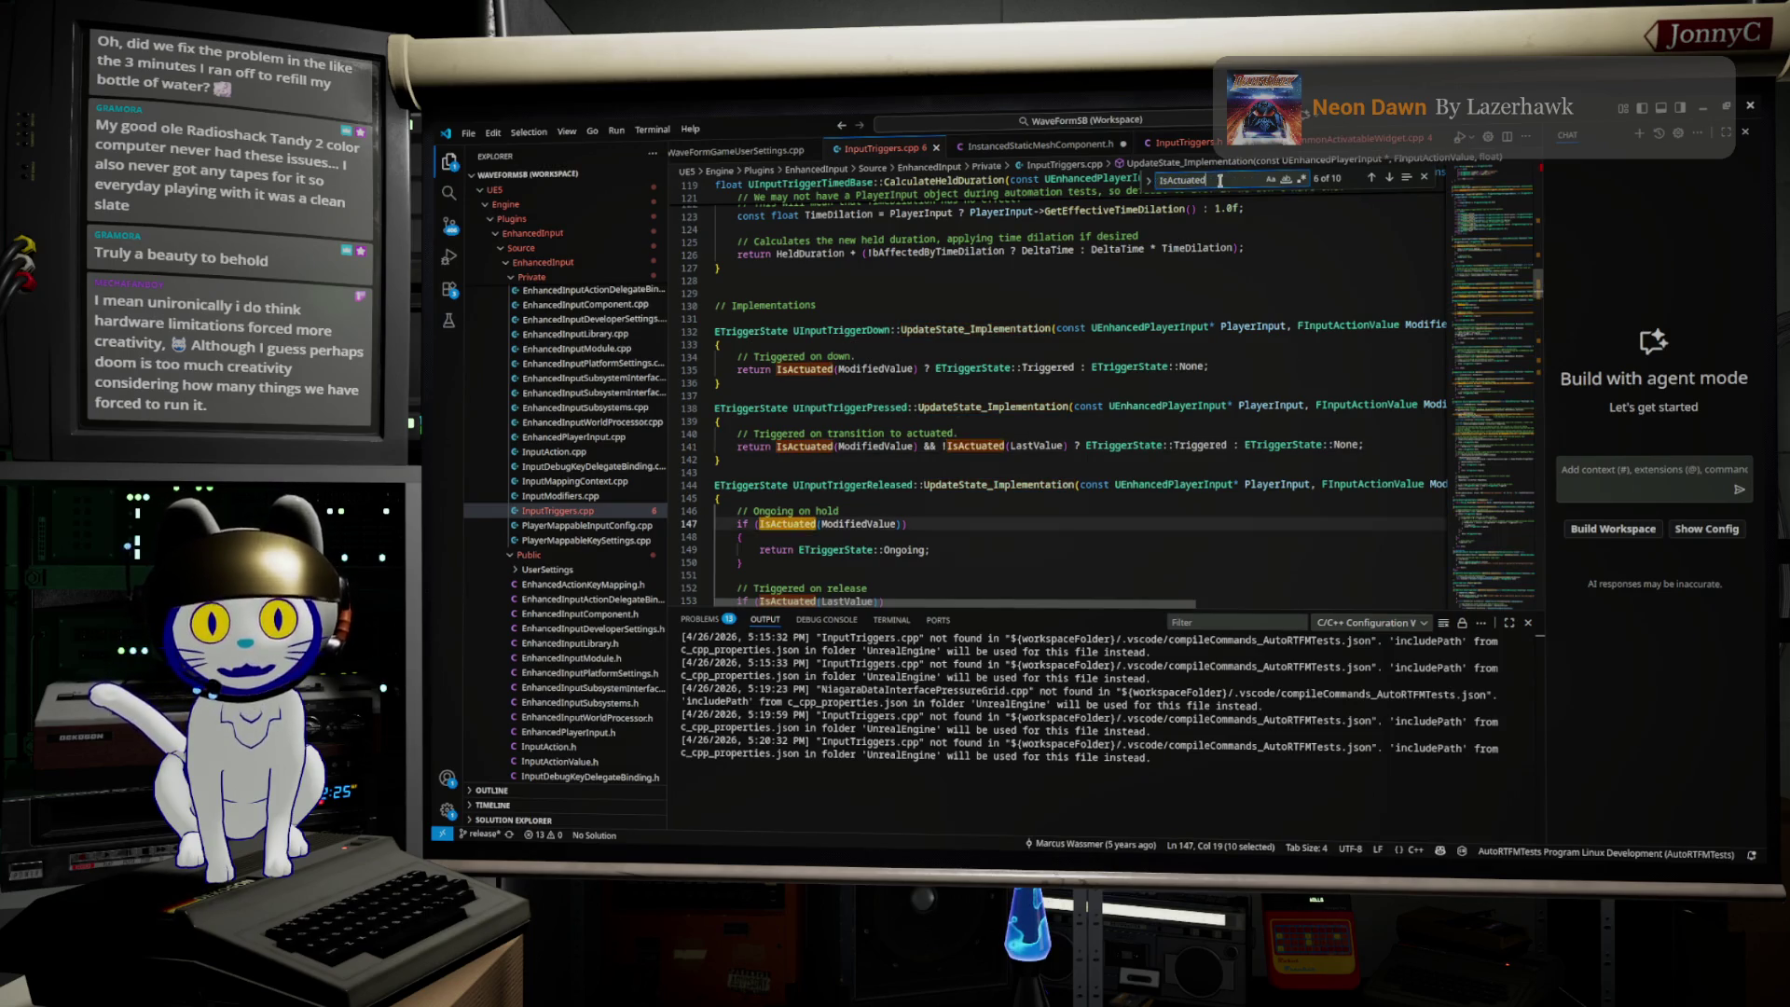
key(Return)
key(Return)
key(Return)
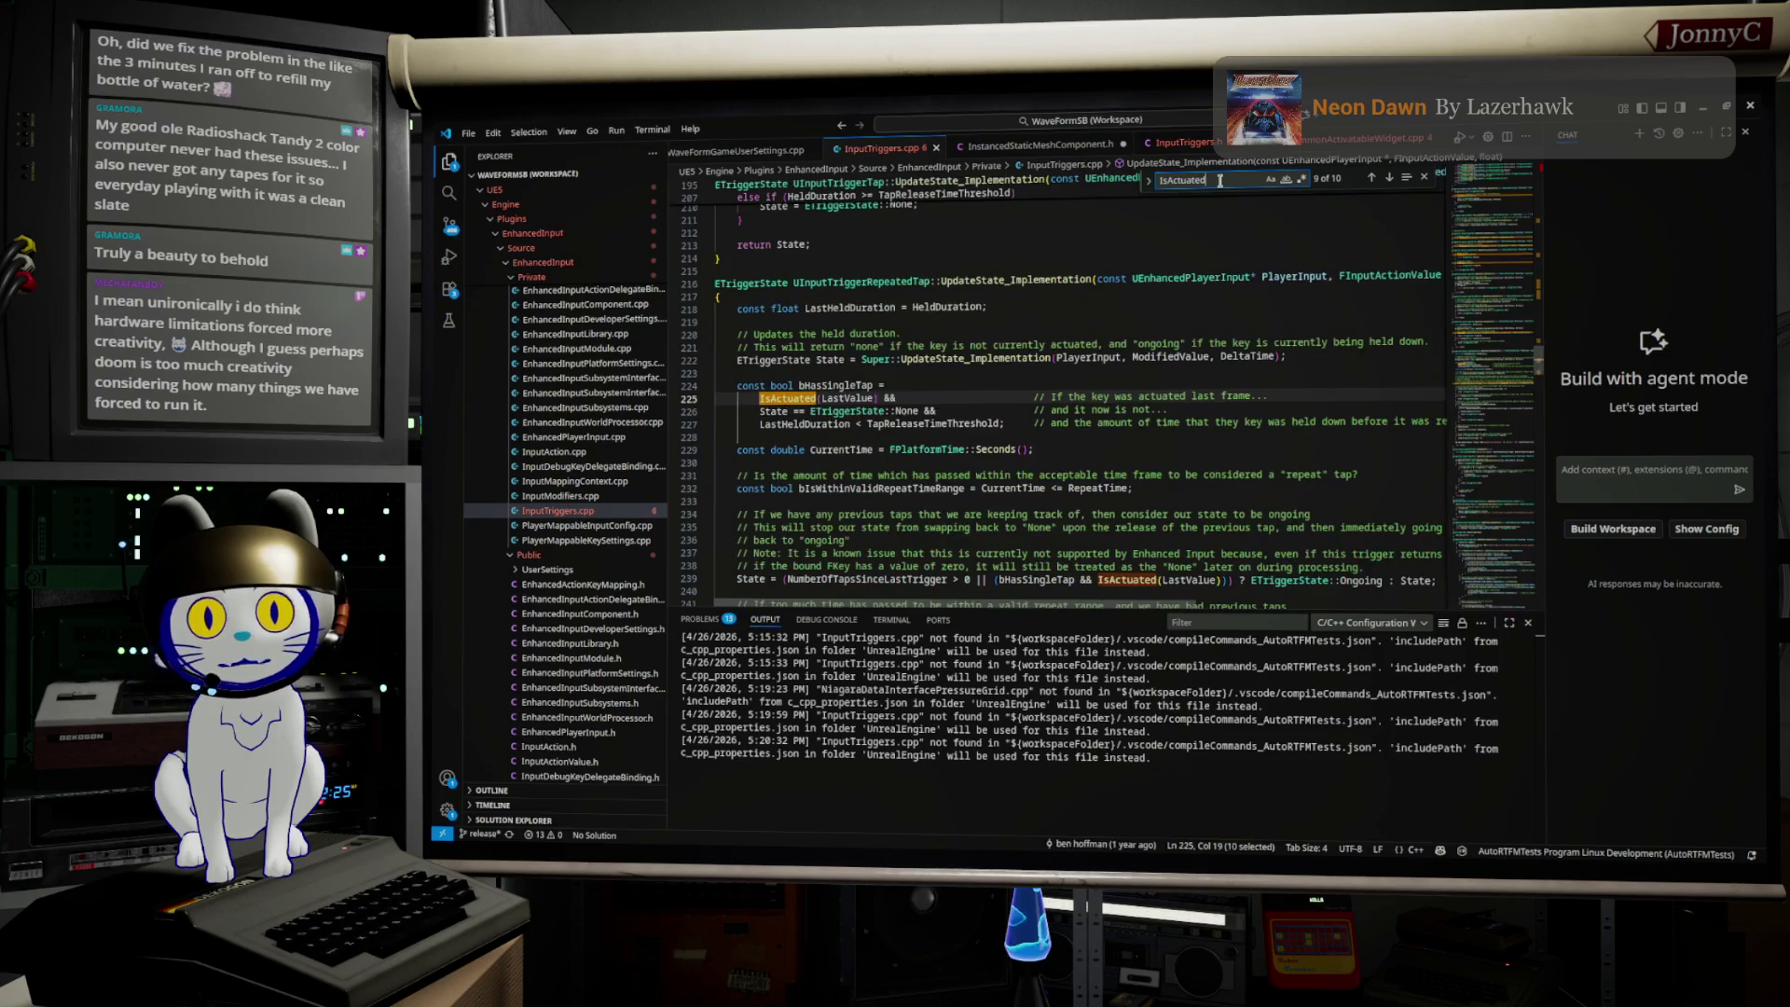
key(Return)
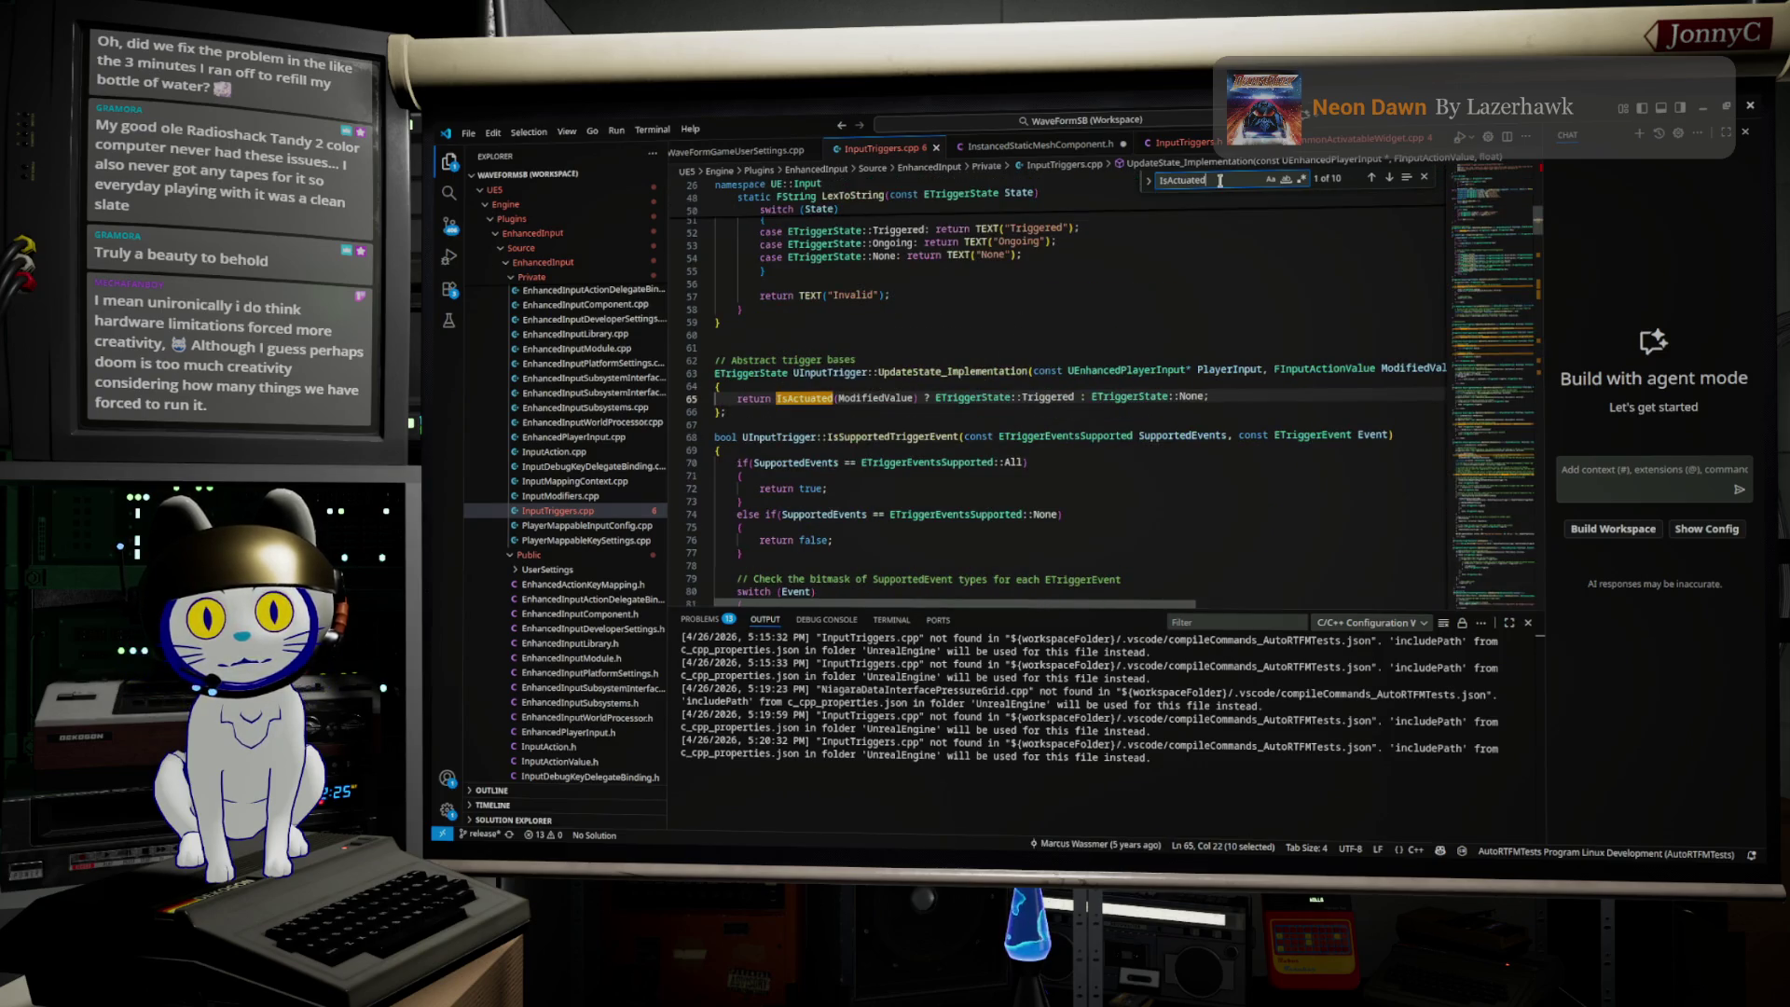
key(Return)
key(Return)
key(Return)
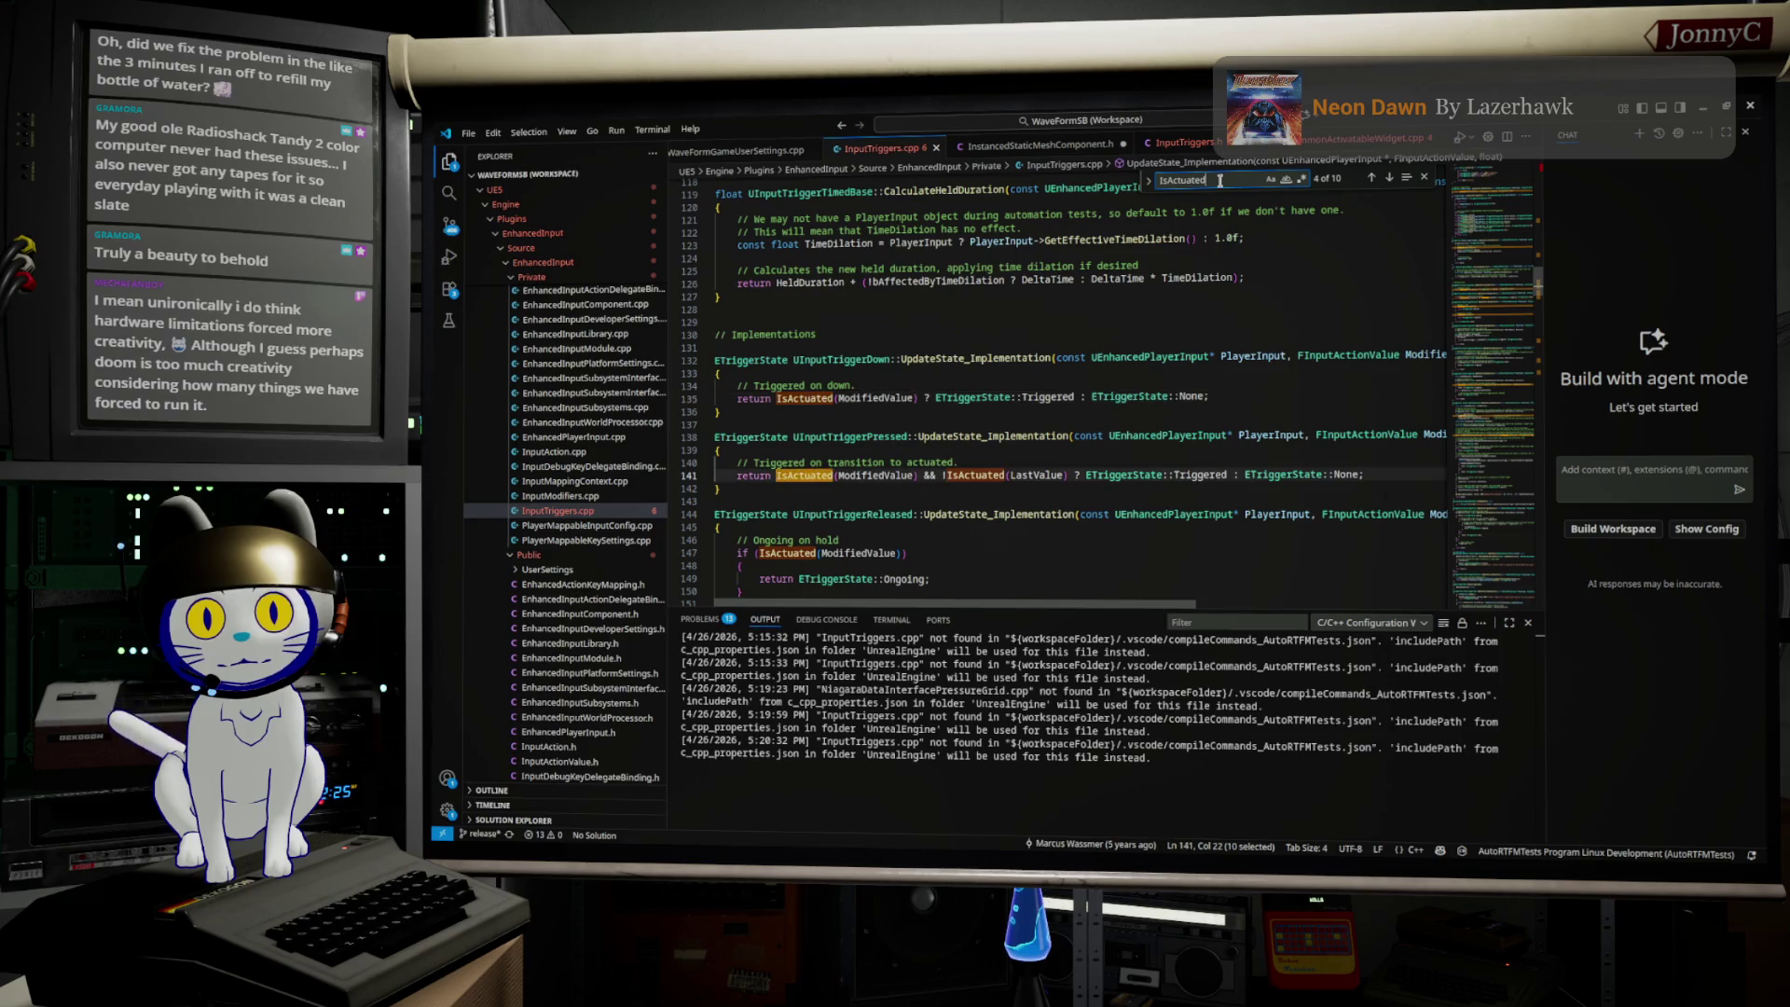
key(Return)
key(Return)
key(Return)
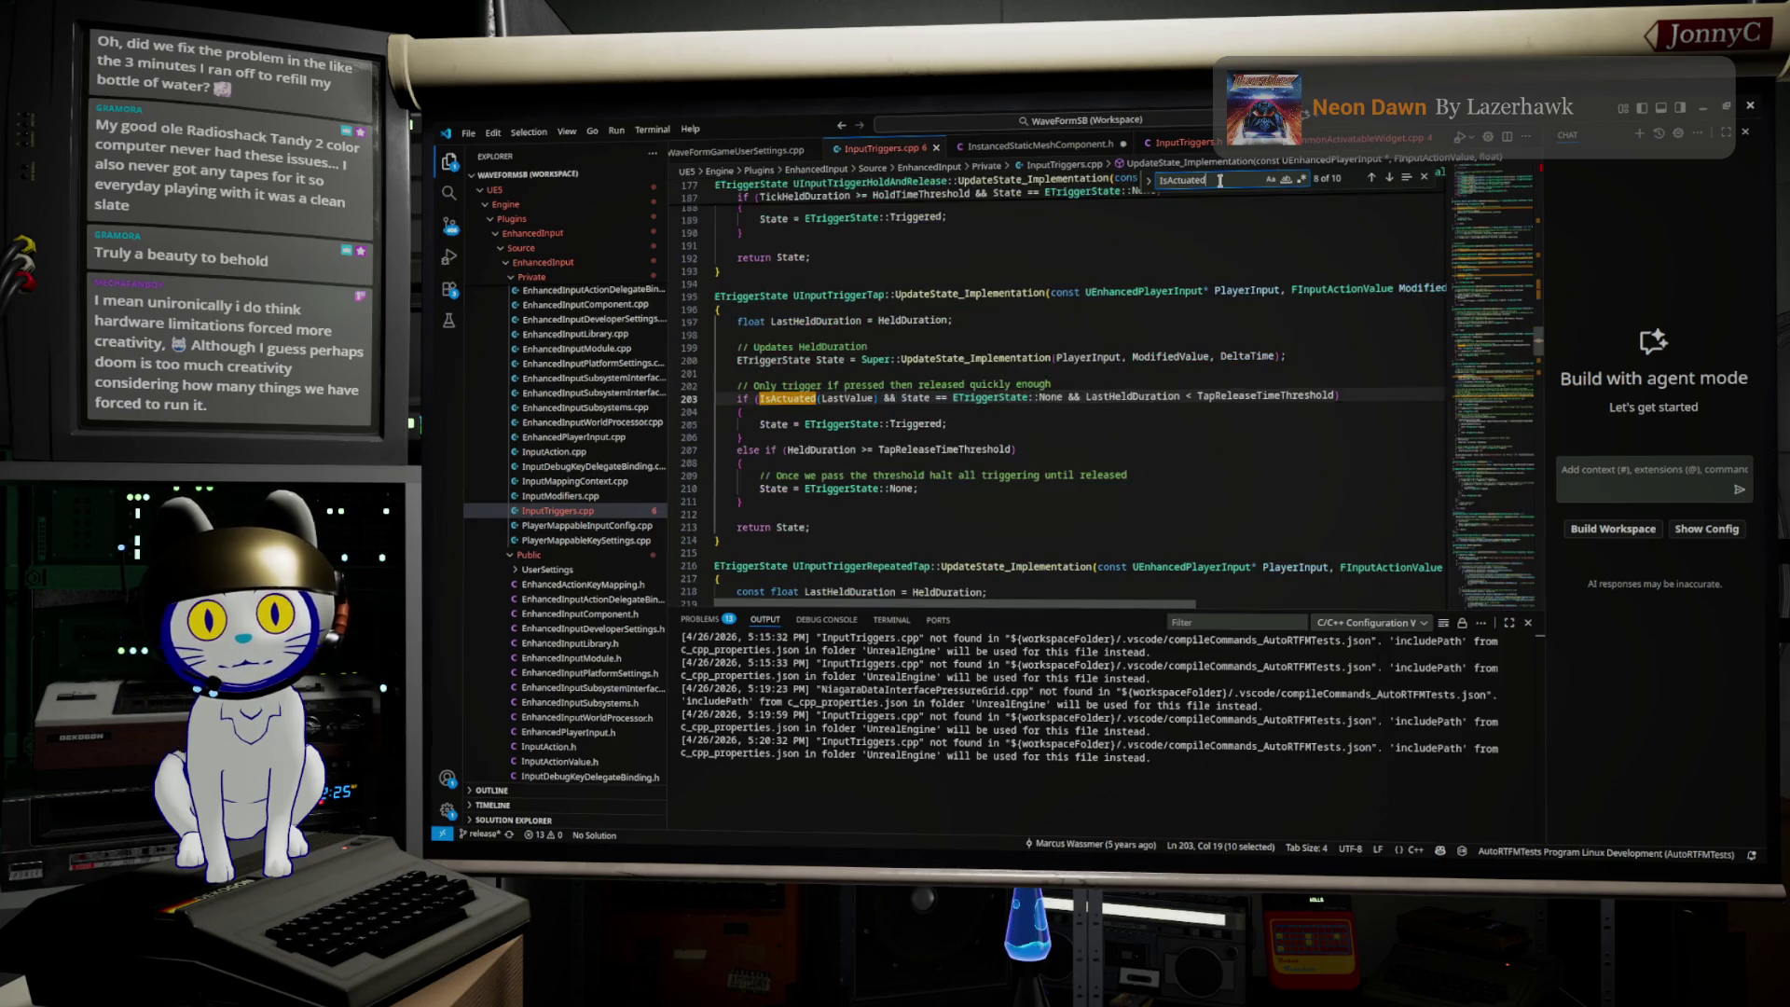
key(Return)
key(Return)
key(Return)
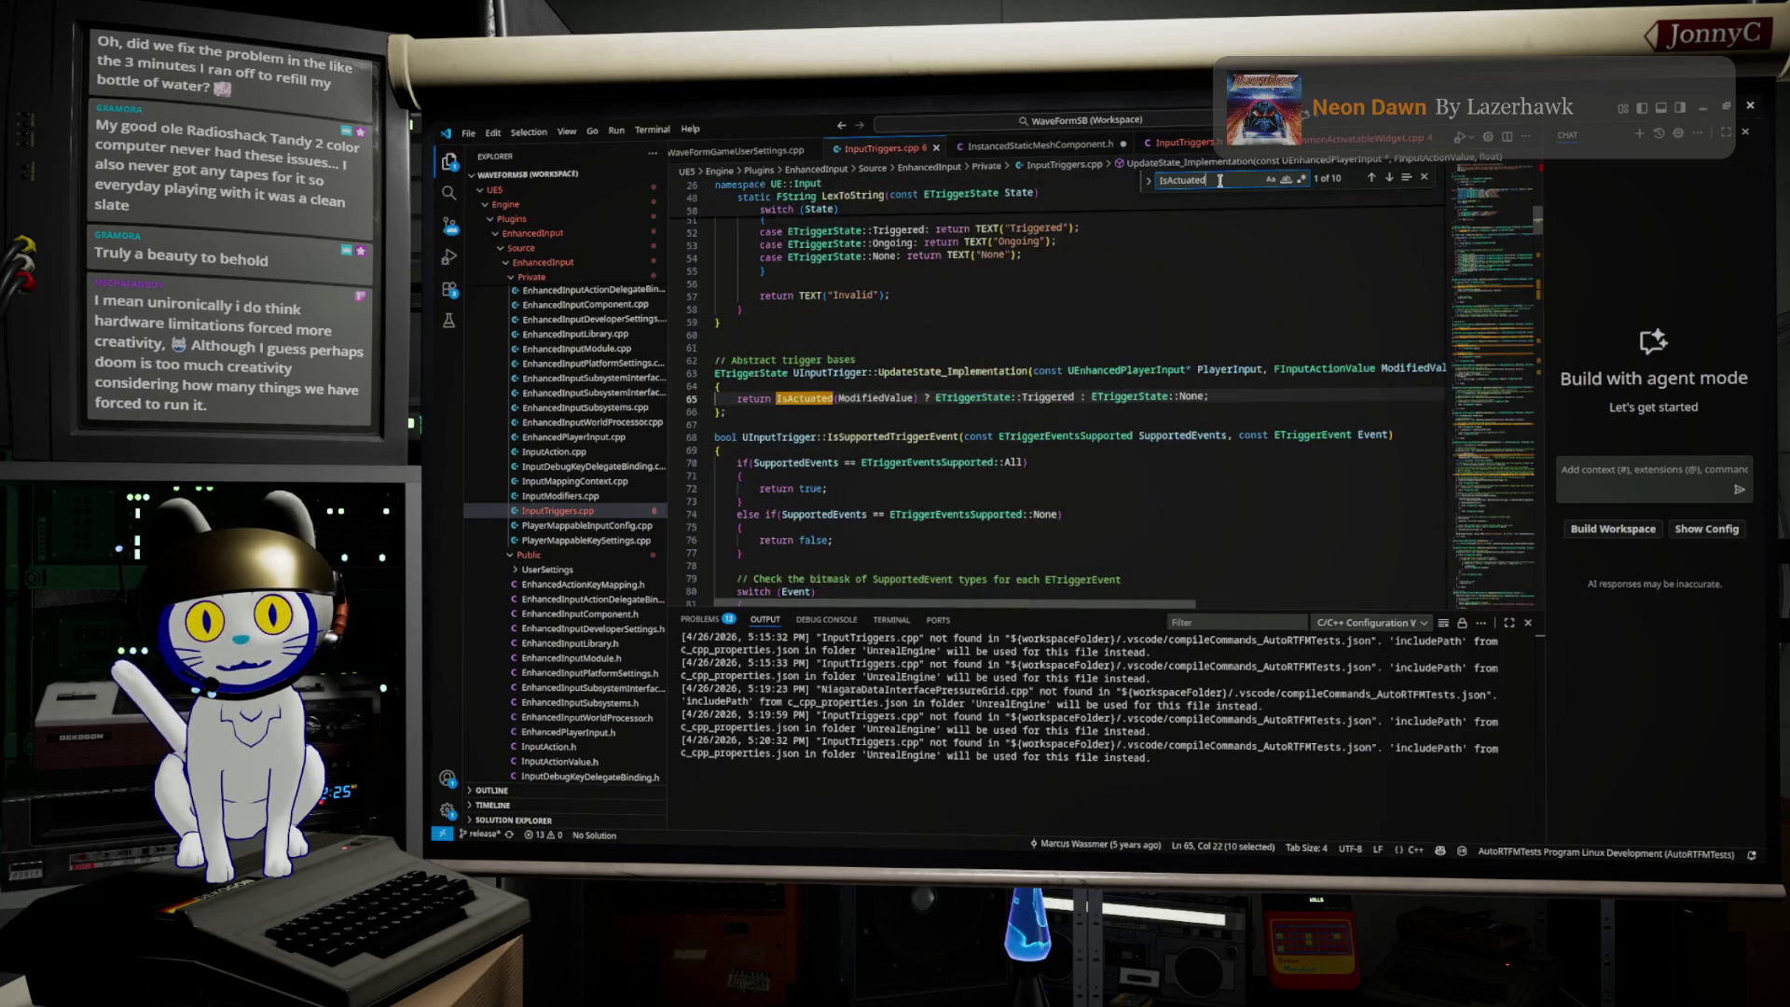
key(Return)
key(Return)
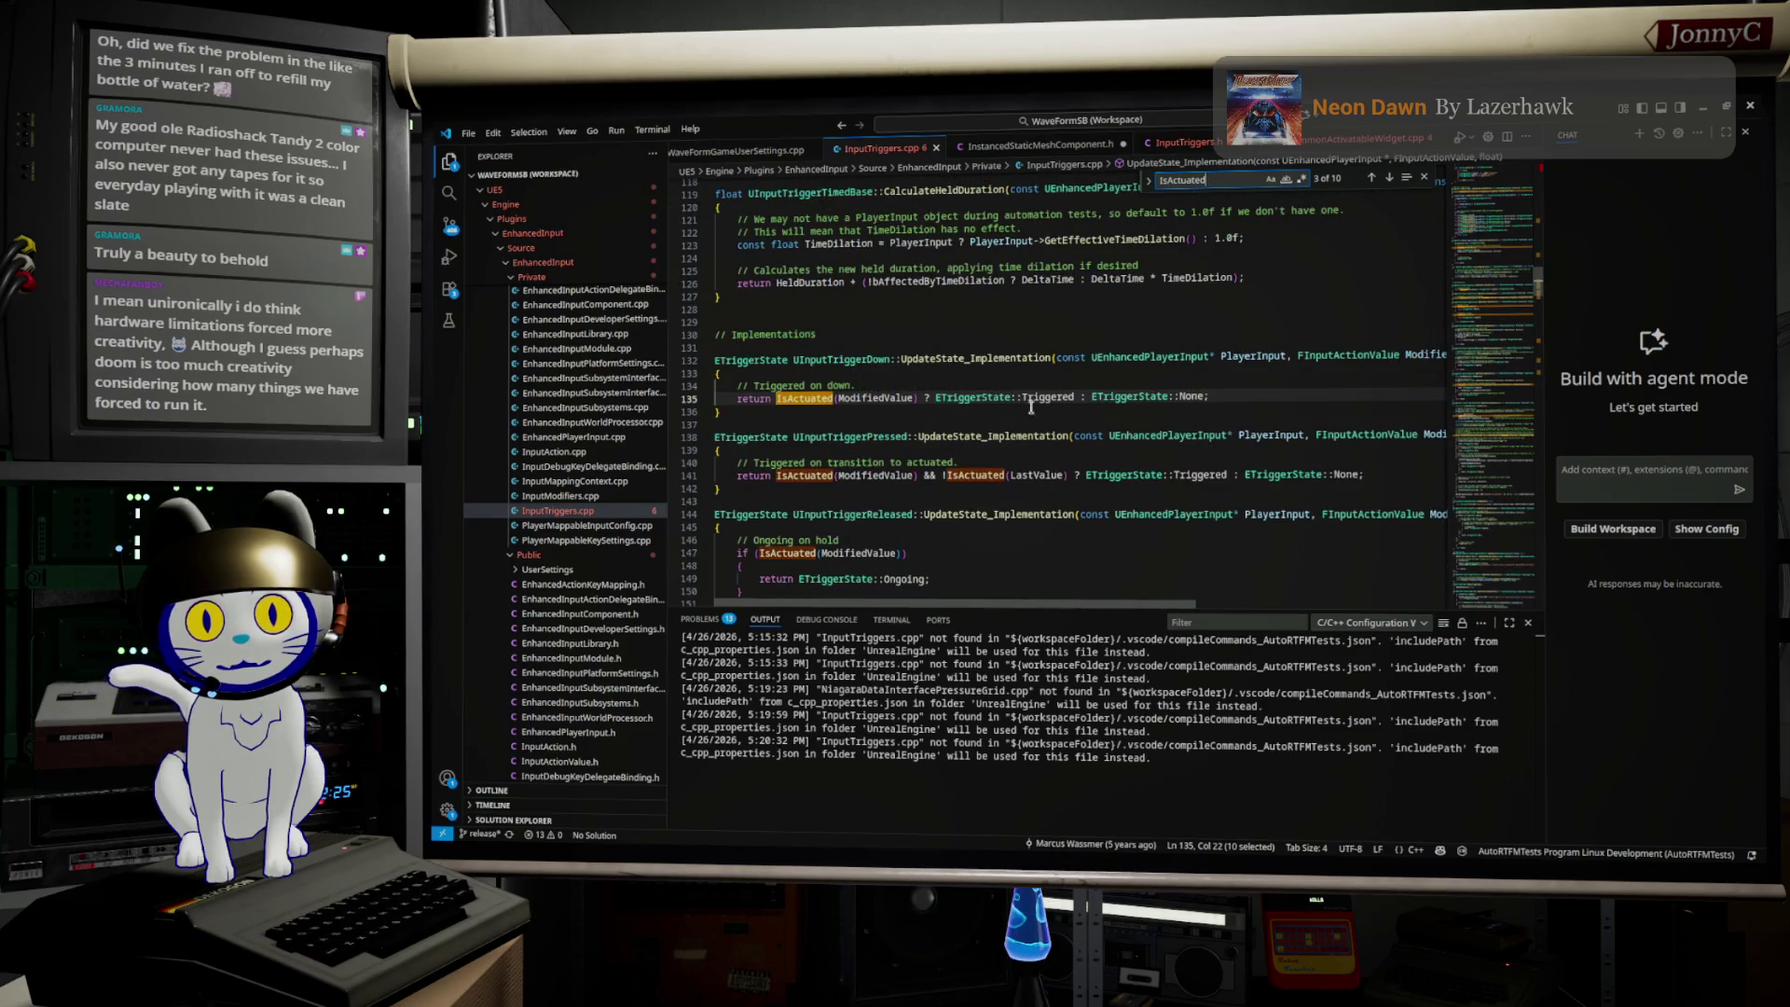
click(966, 425)
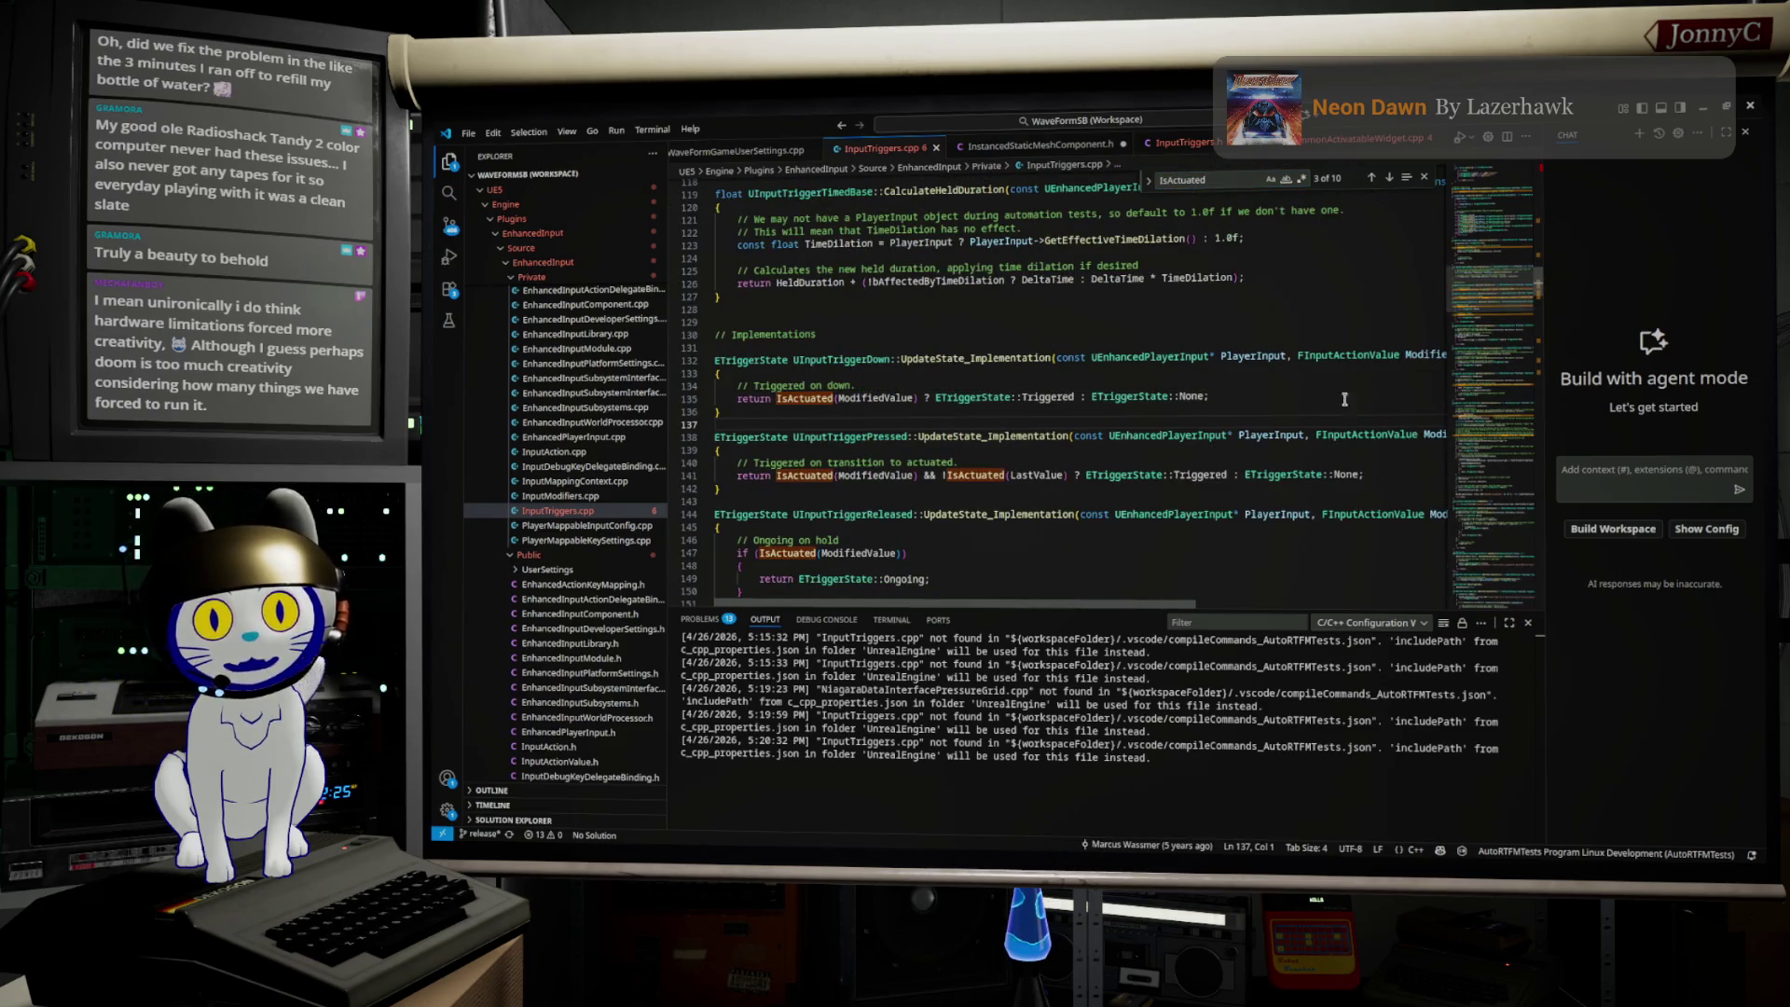
Step: Go to IsActuated's definition and select its squared-magnitude threshold comparison on line 143
right_click(822, 401)
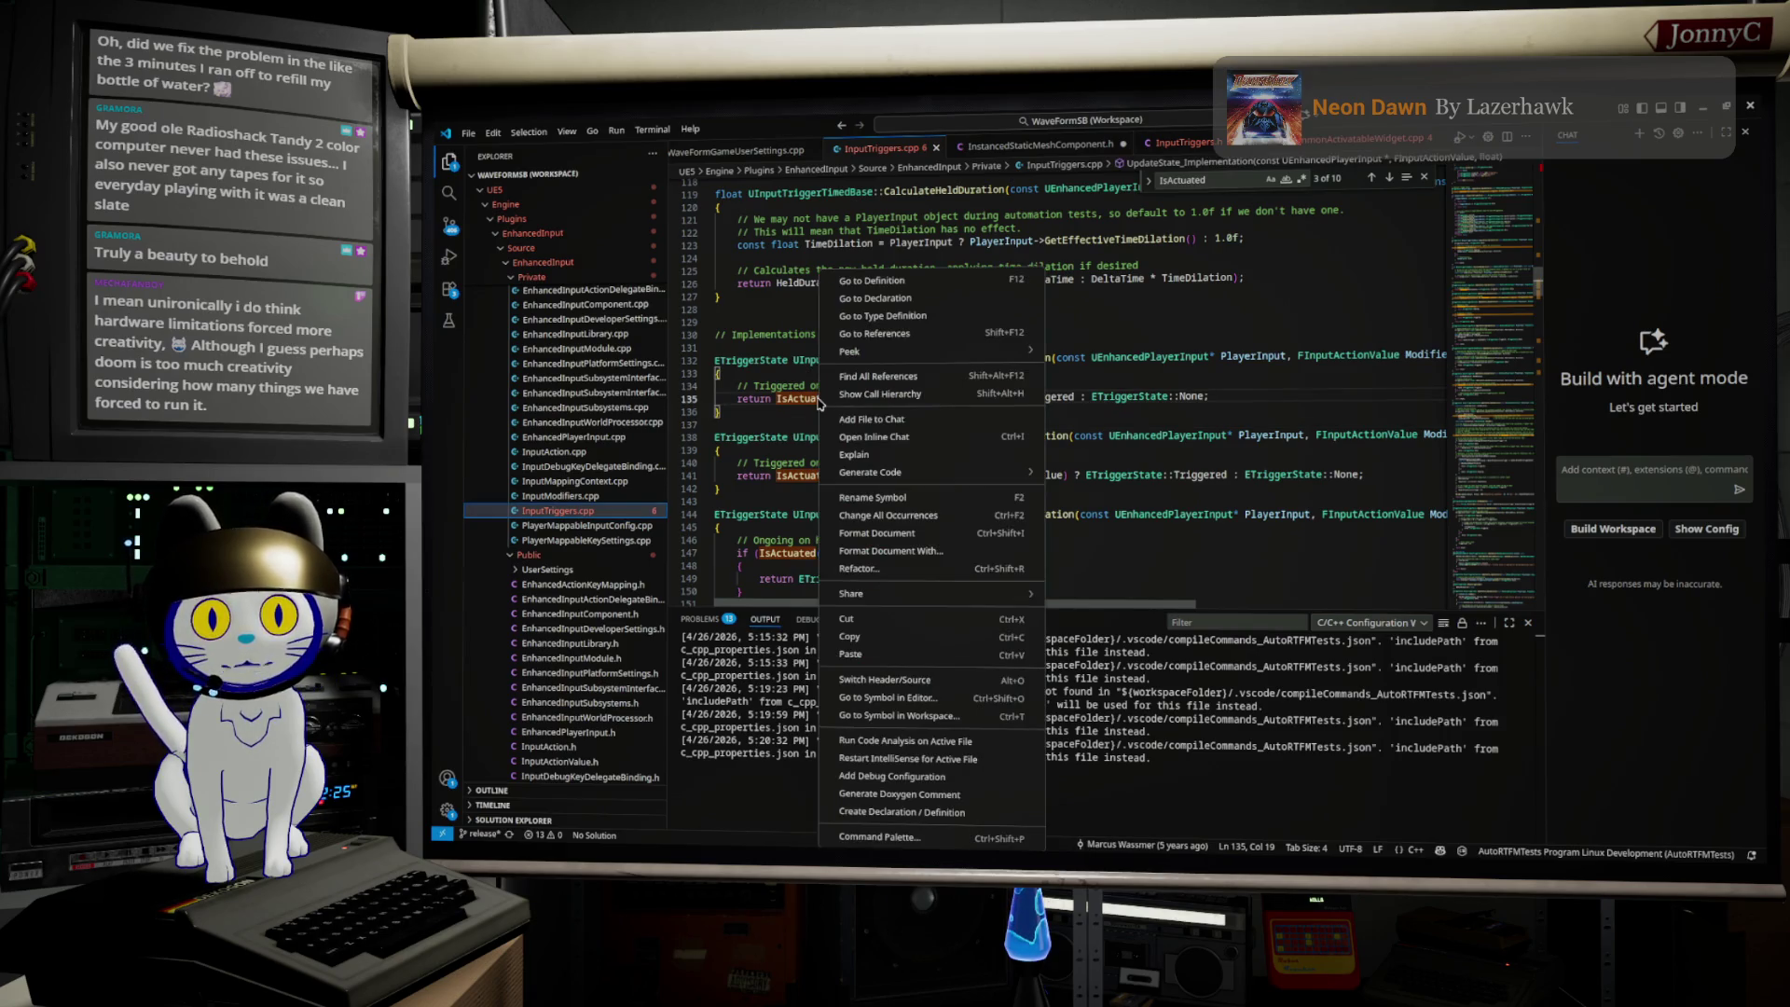
click(970, 281)
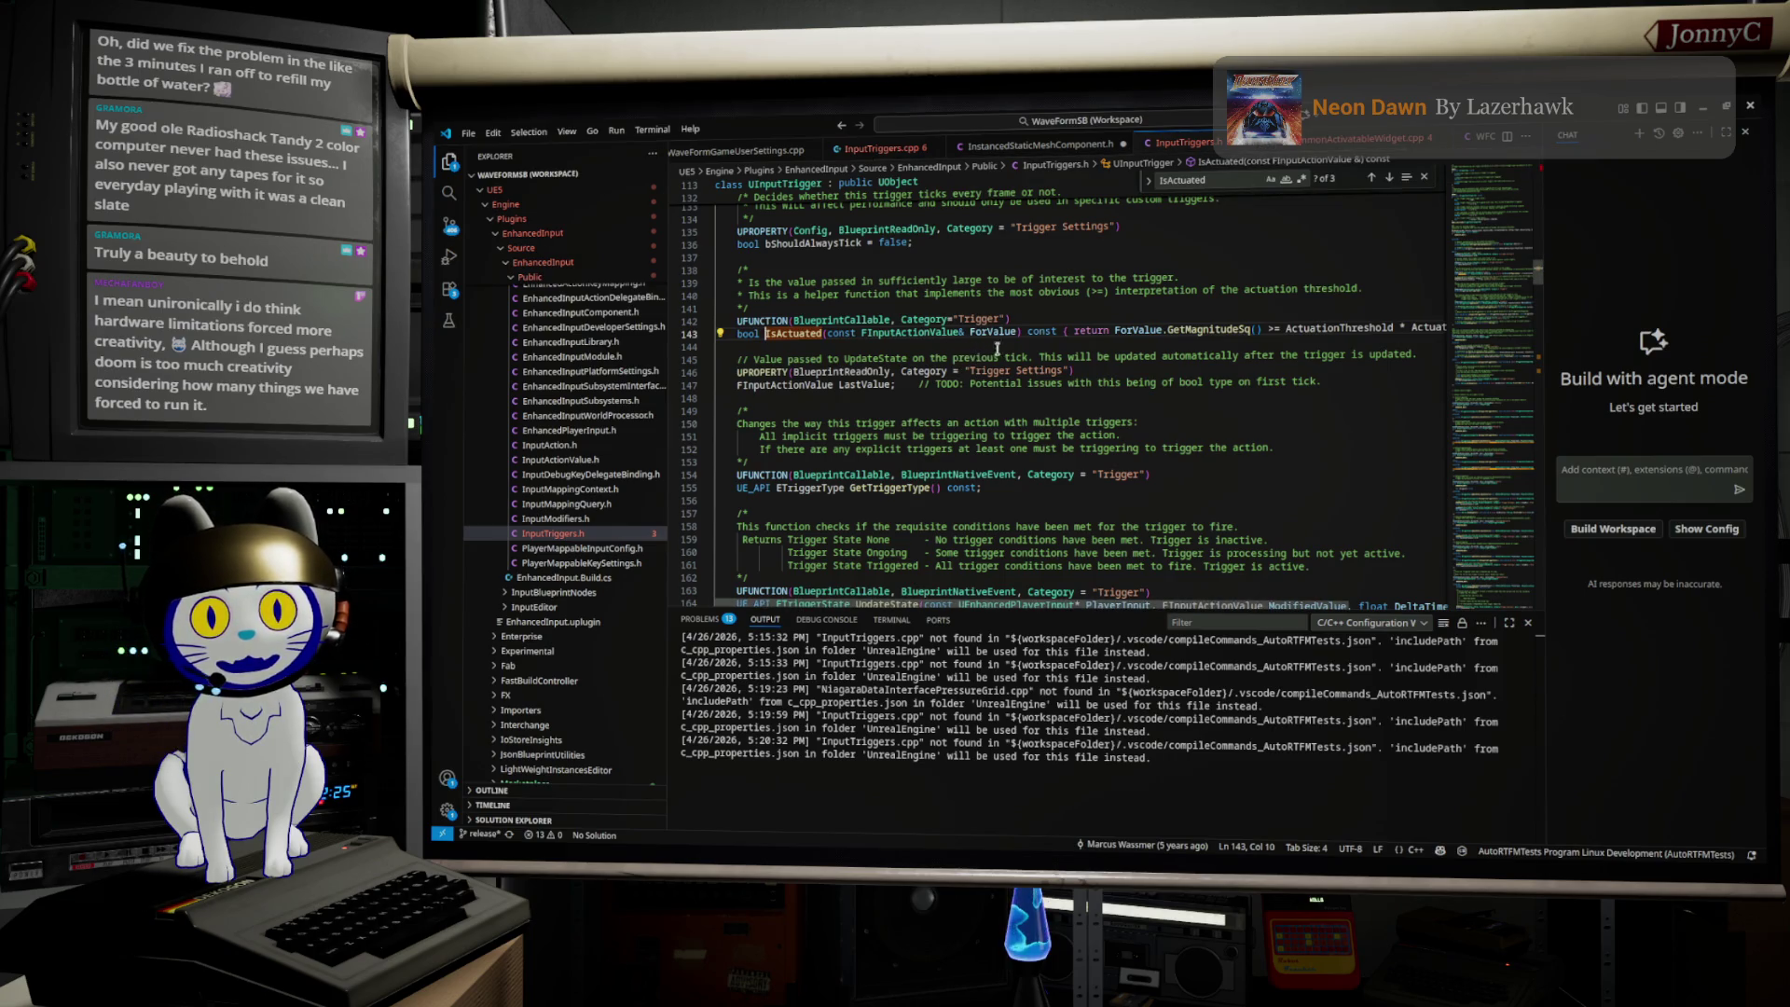
drag(1144, 329, 1487, 329)
click(1292, 328)
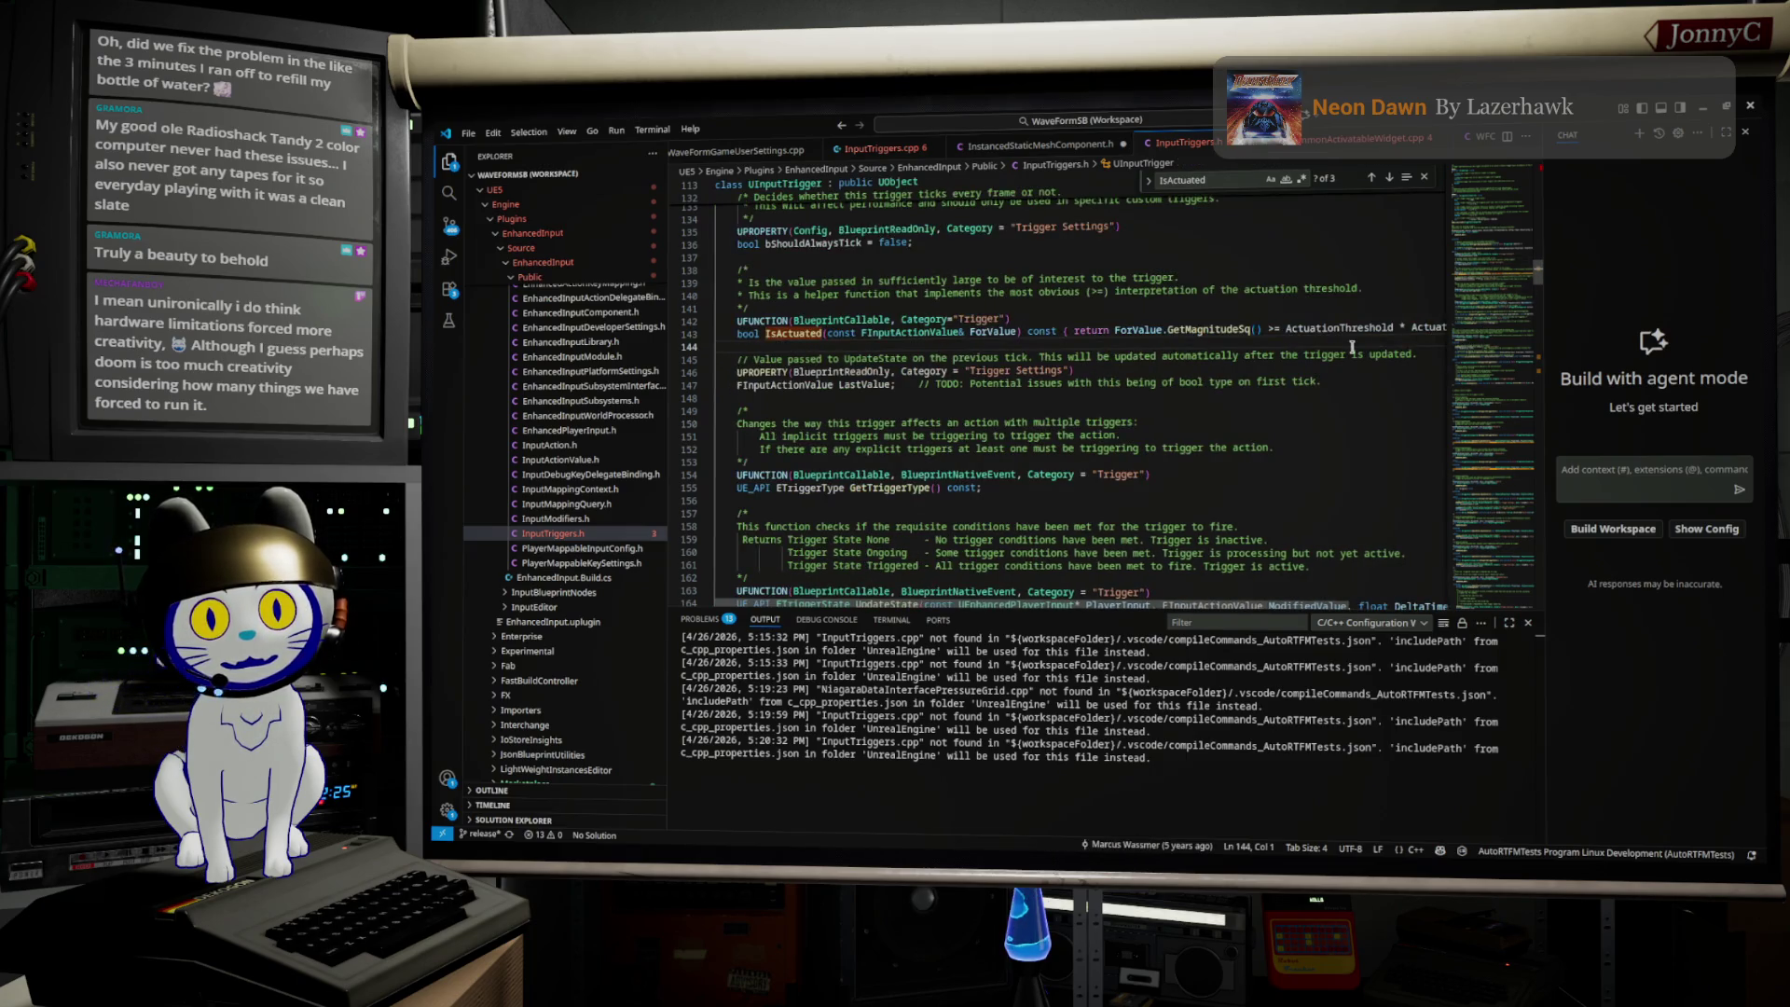
mouse_move(1291, 327)
mouse_down()
mouse_move(1510, 316)
mouse_move(1442, 328)
mouse_up()
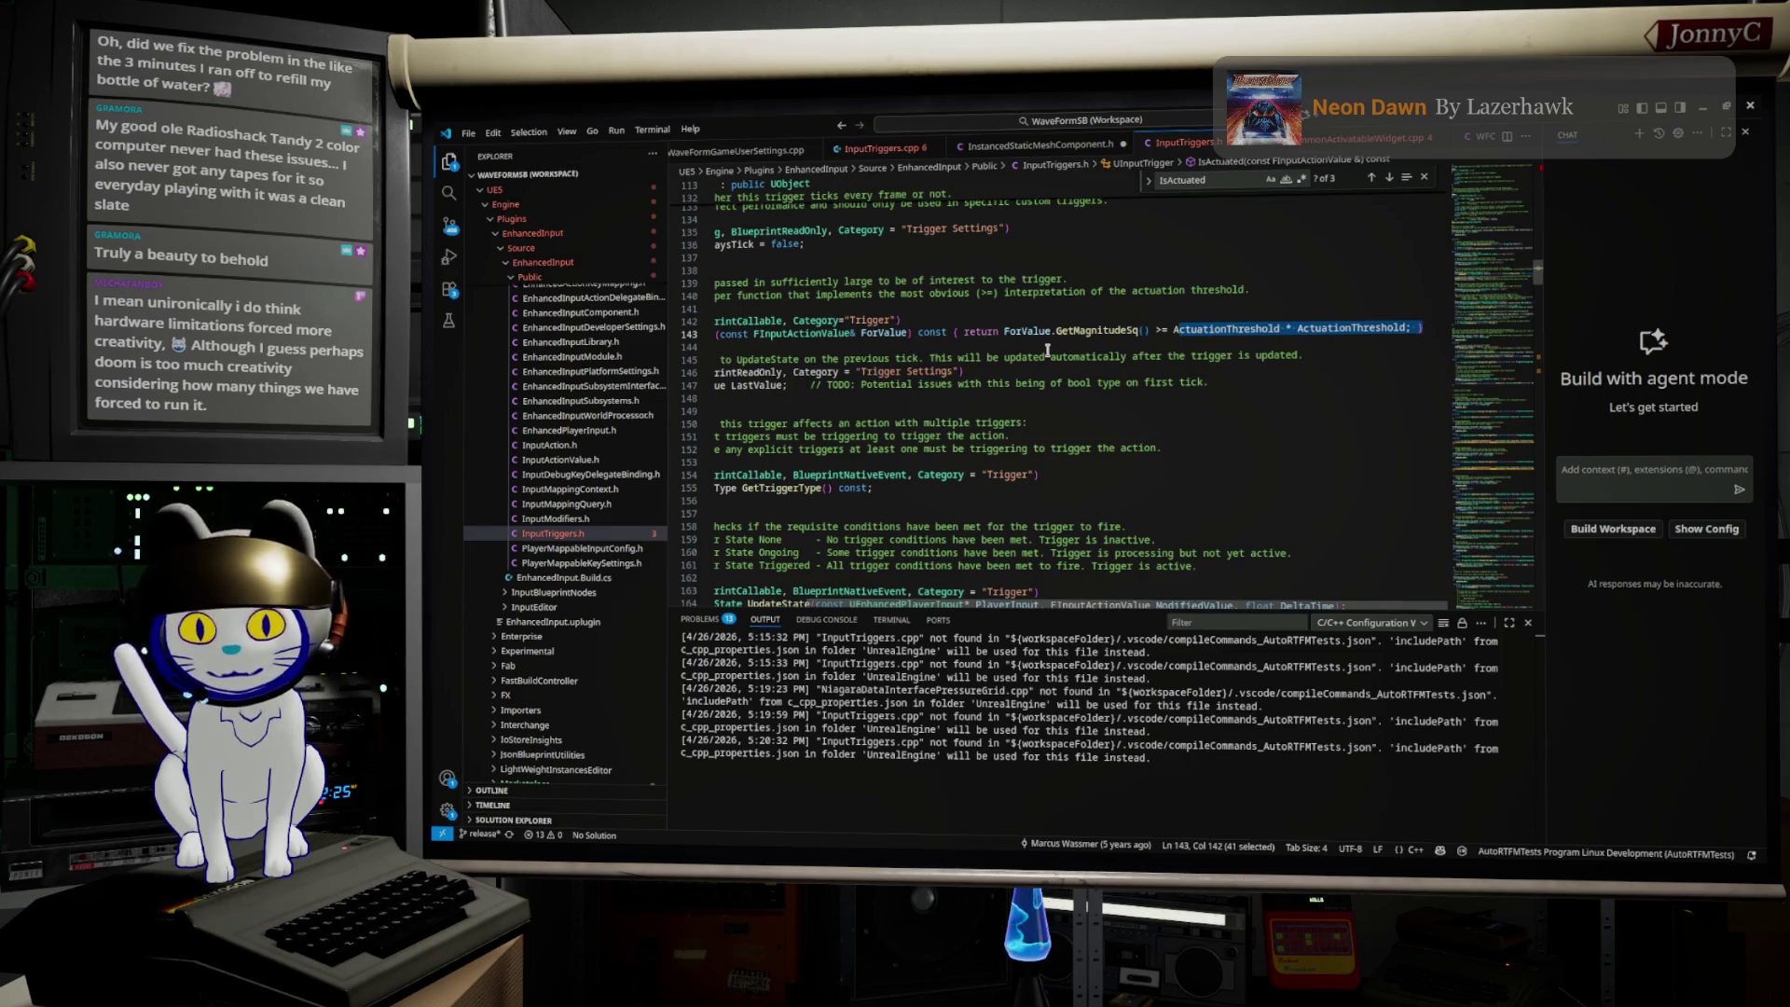
click(1068, 316)
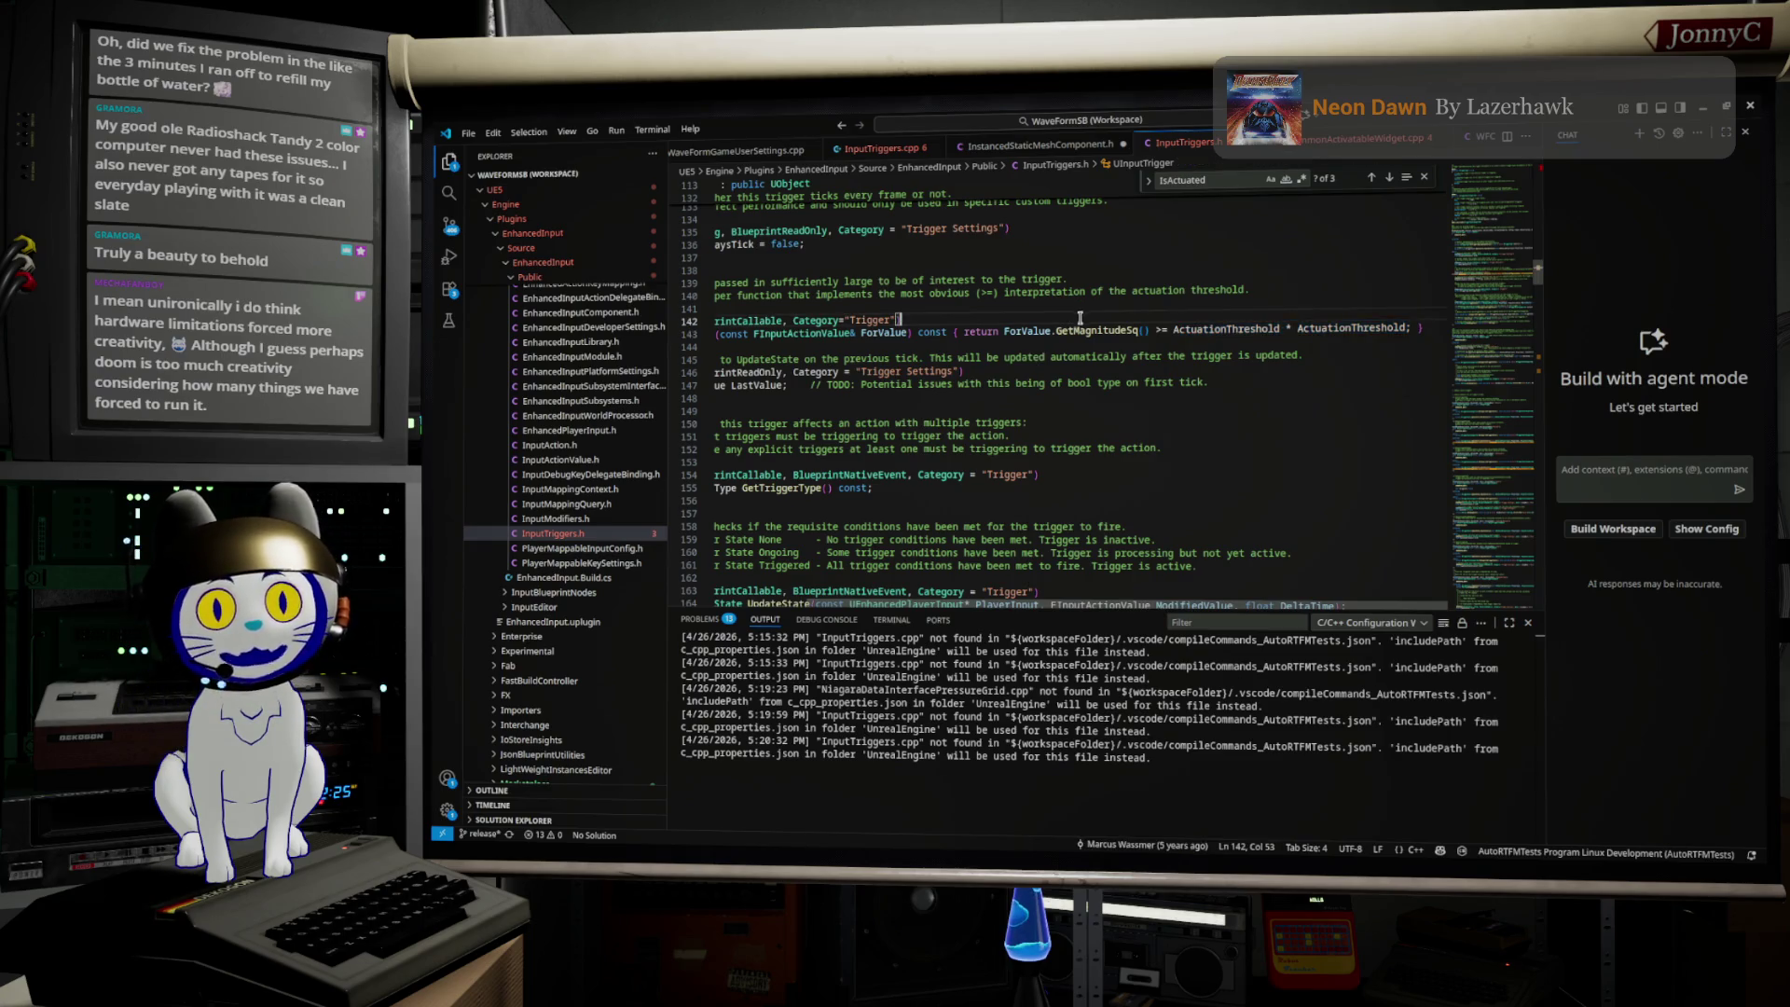
double_click(1092, 331)
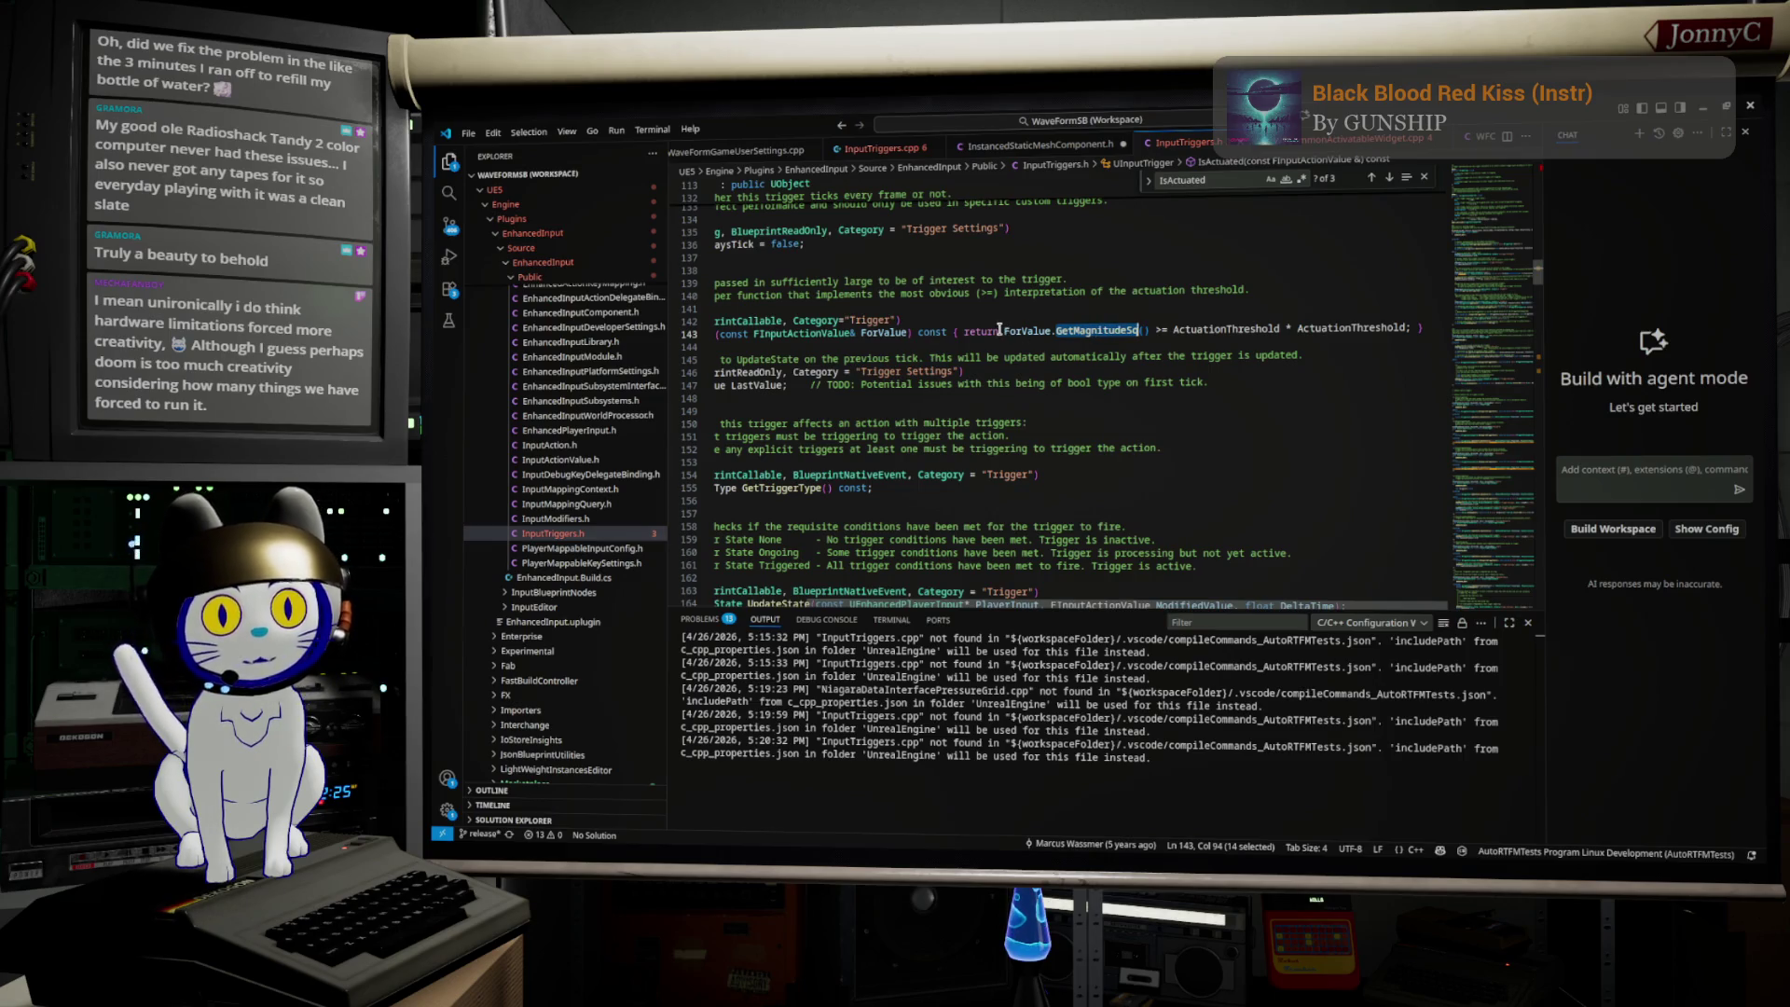
mouse_move(1030, 323)
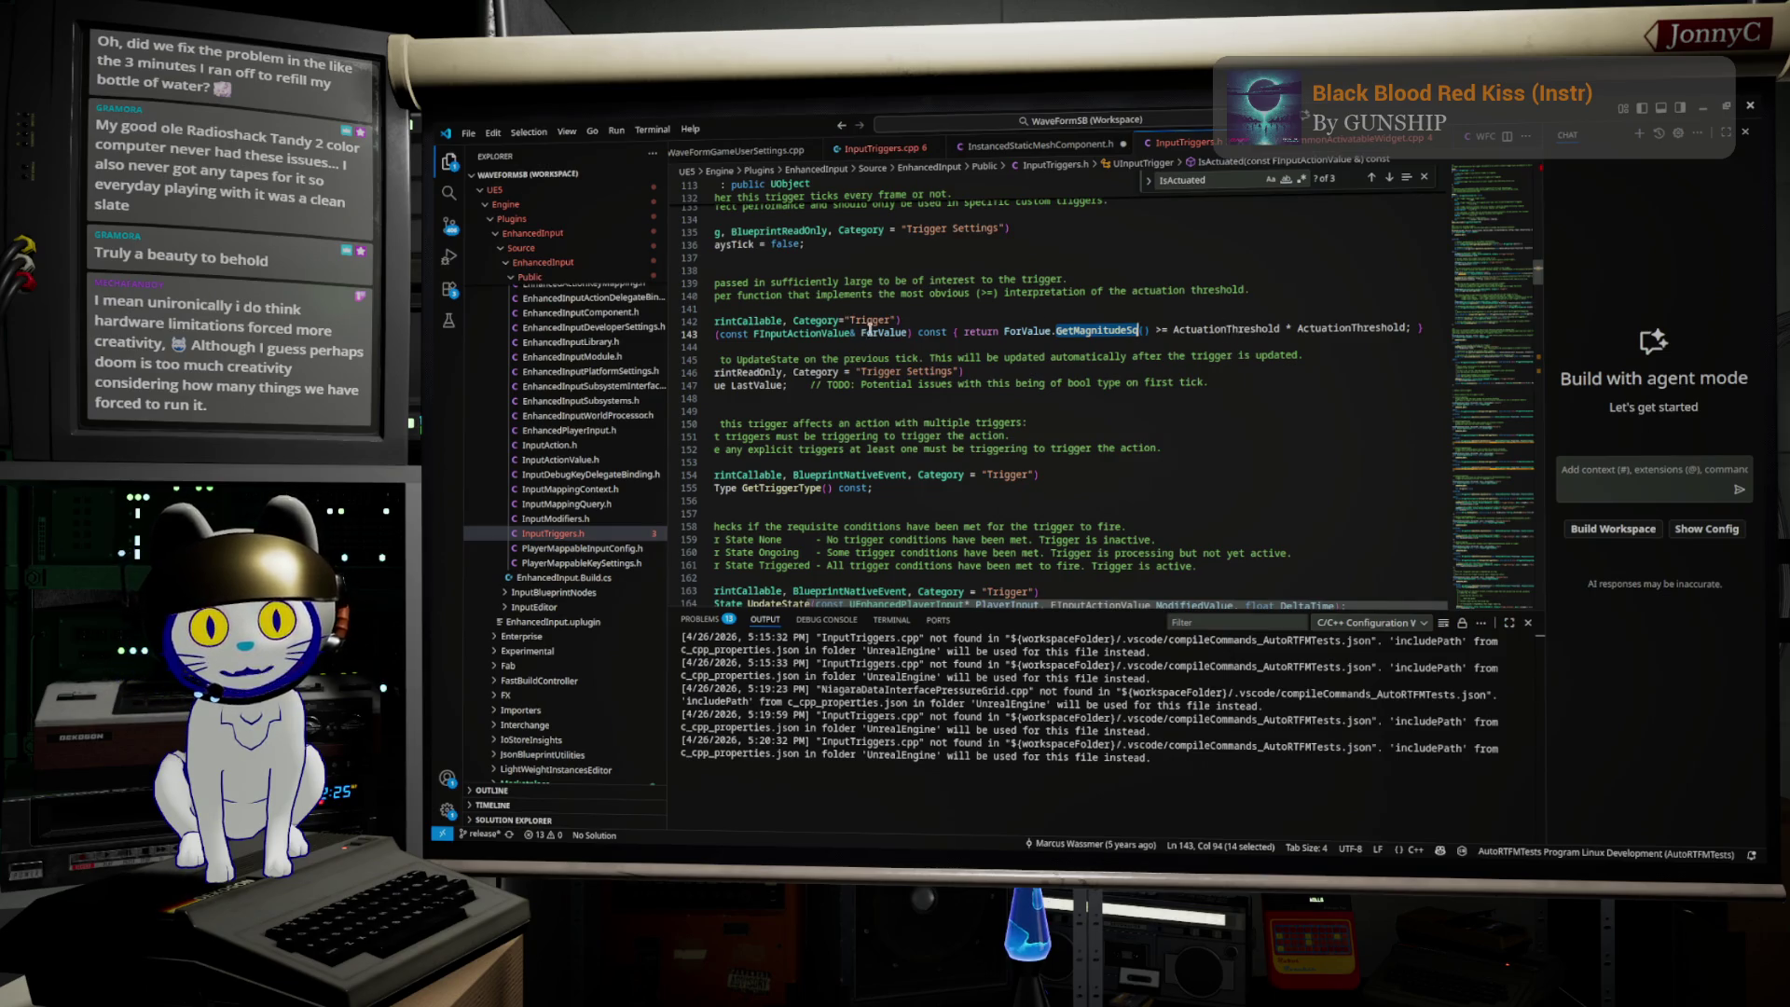
Step: Cycle through InstancedStaticMeshComponent.h and InputTriggers.h to WFCommonActivatableWidget.cpp and scroll it
click(1042, 147)
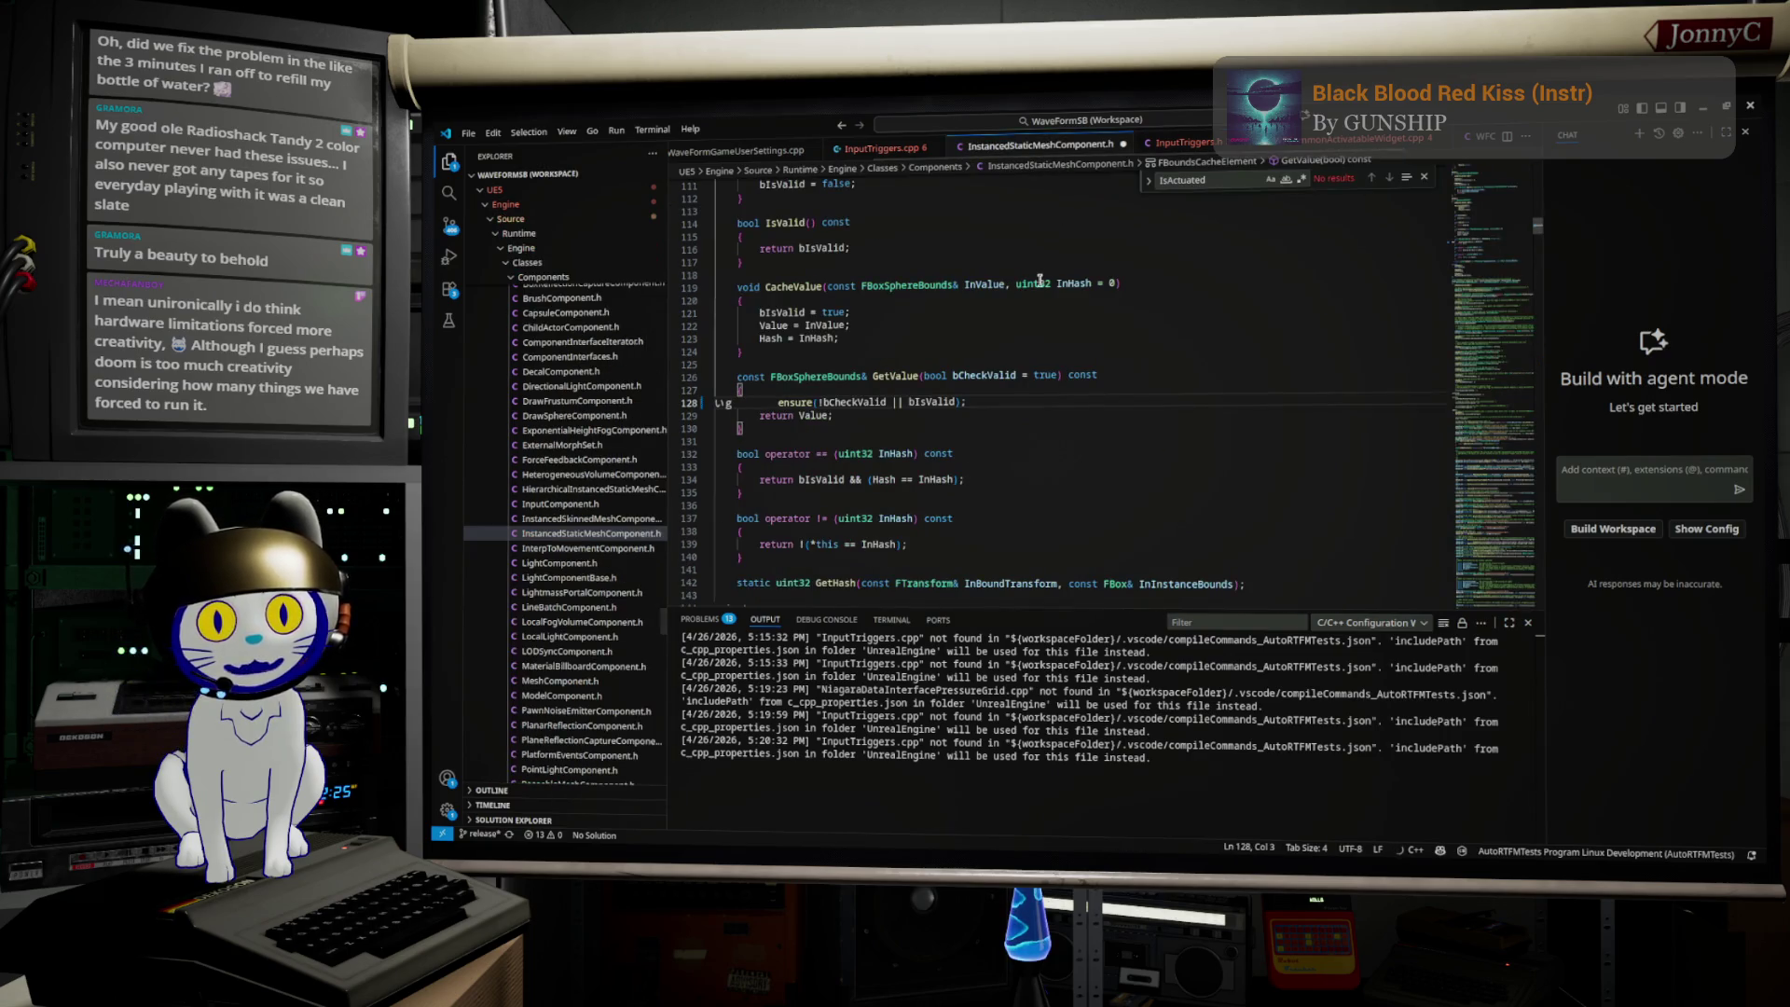
click(1182, 142)
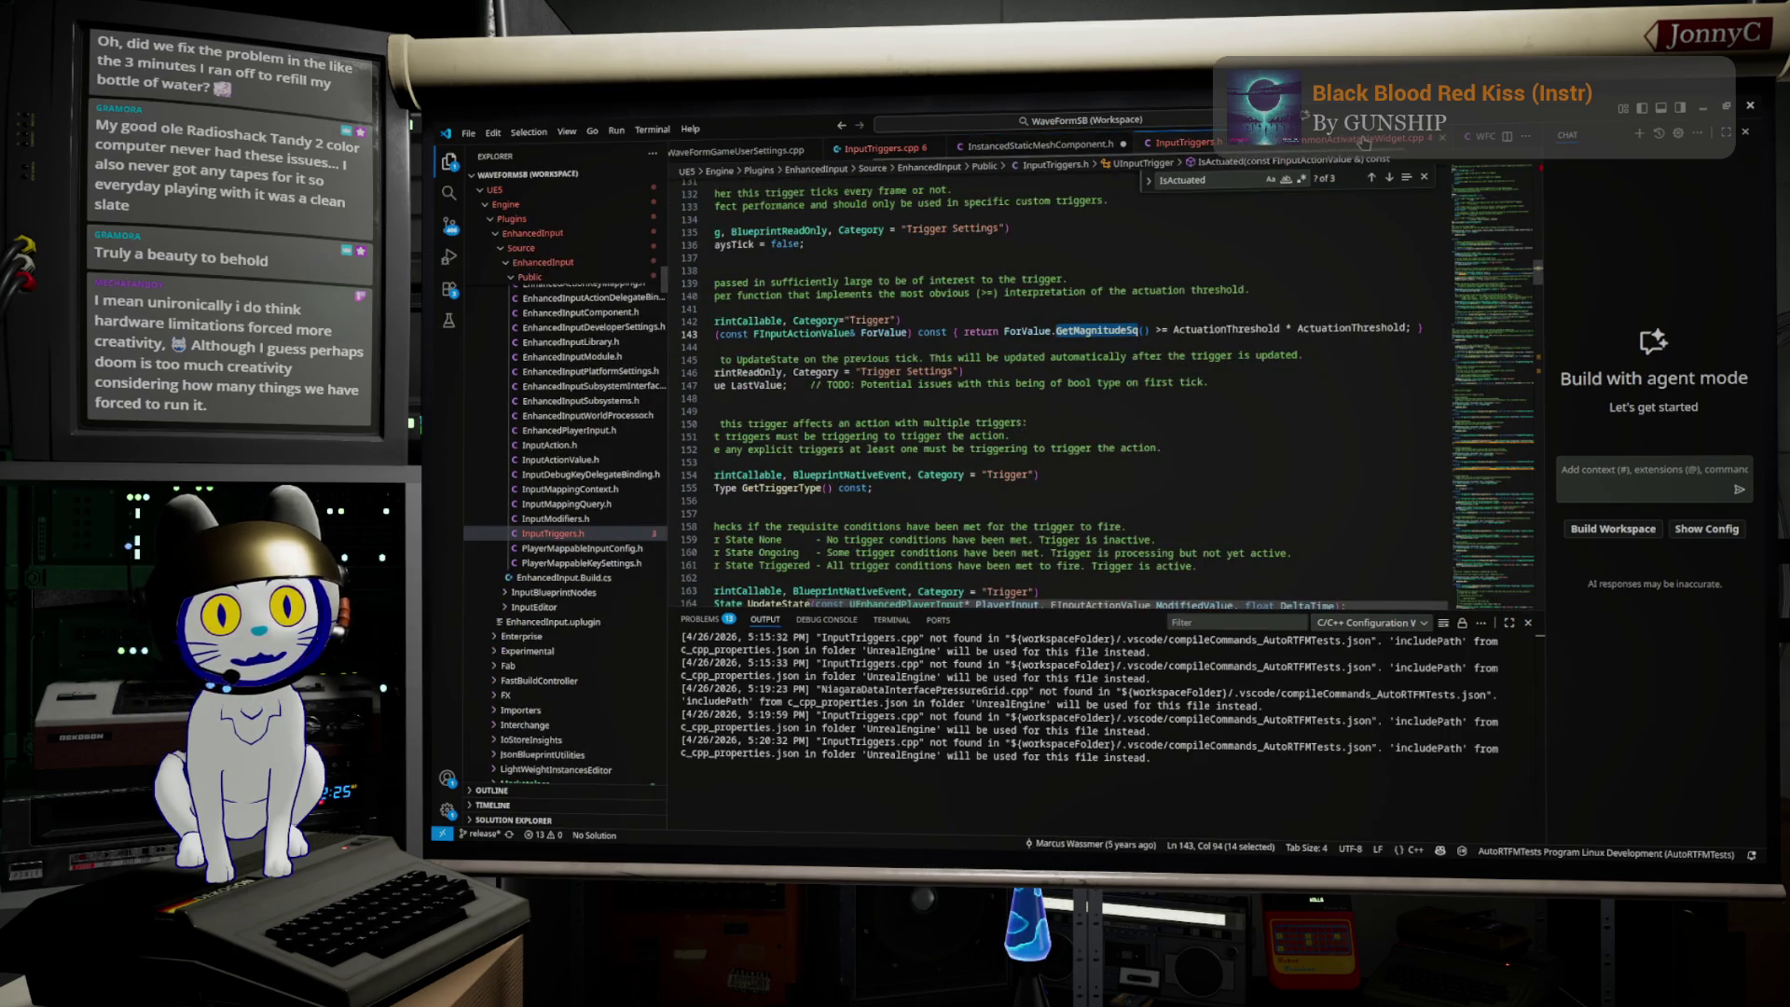
click(1363, 140)
scroll(1118, 344, down, 3)
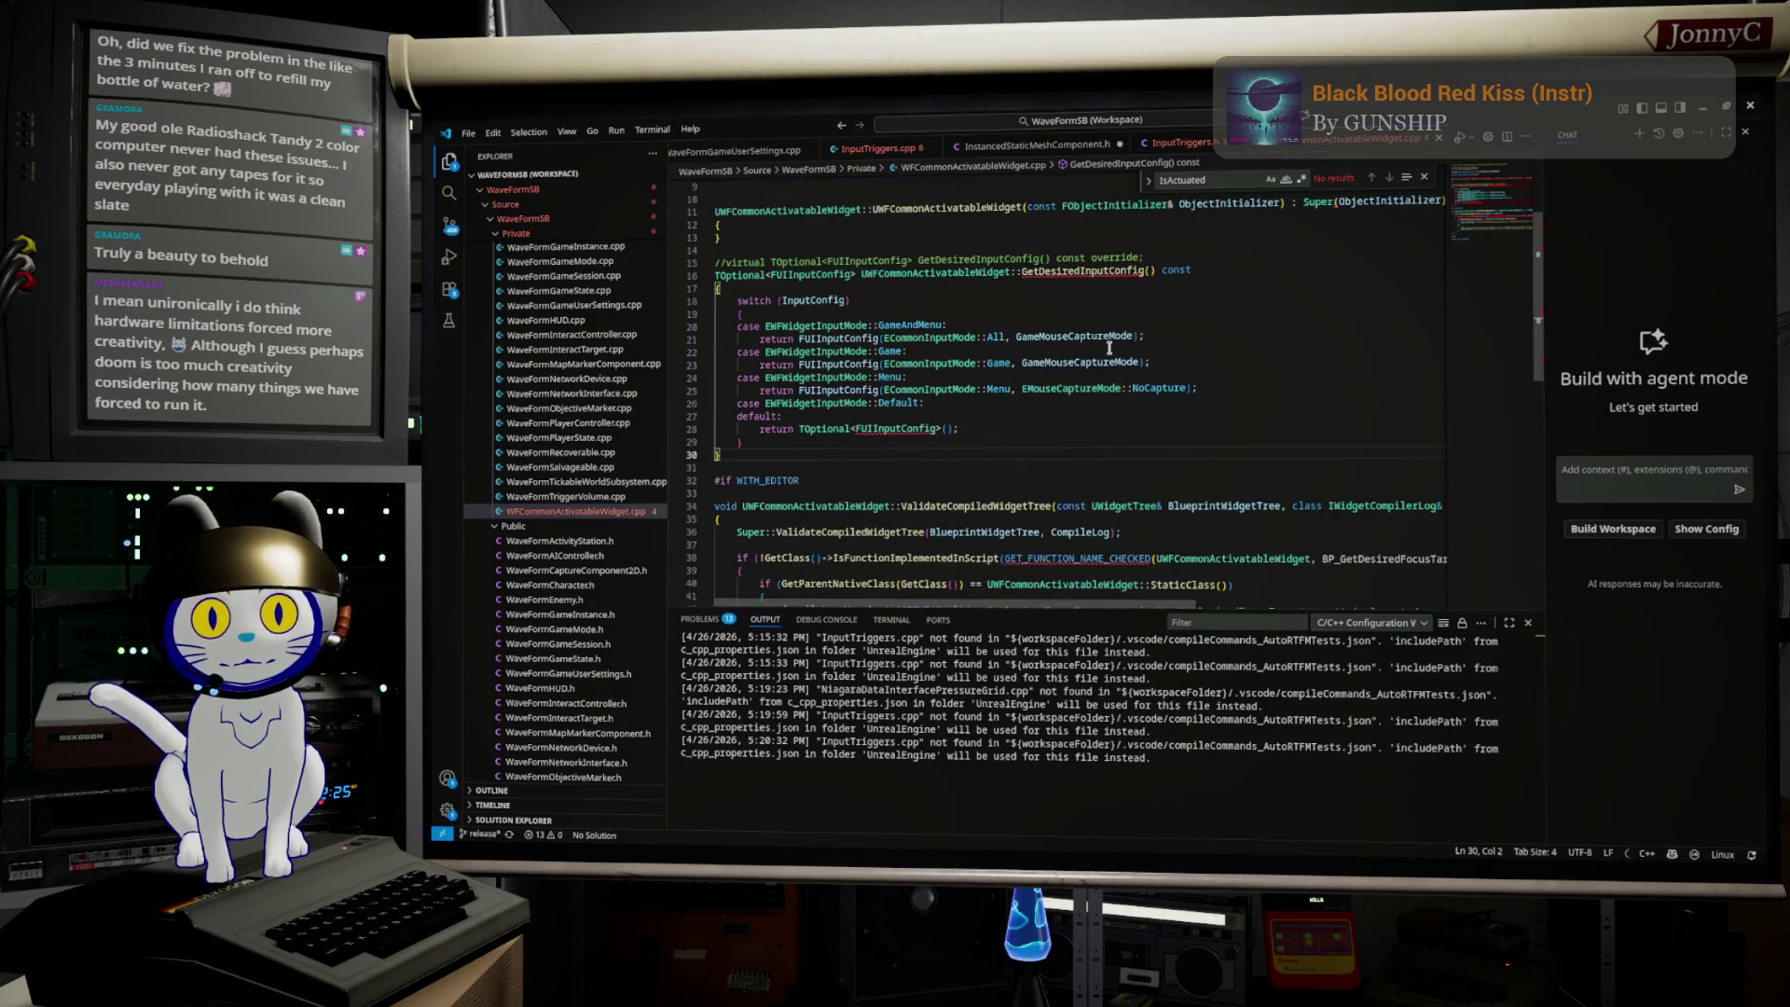
scroll(1200, 284, up, 5)
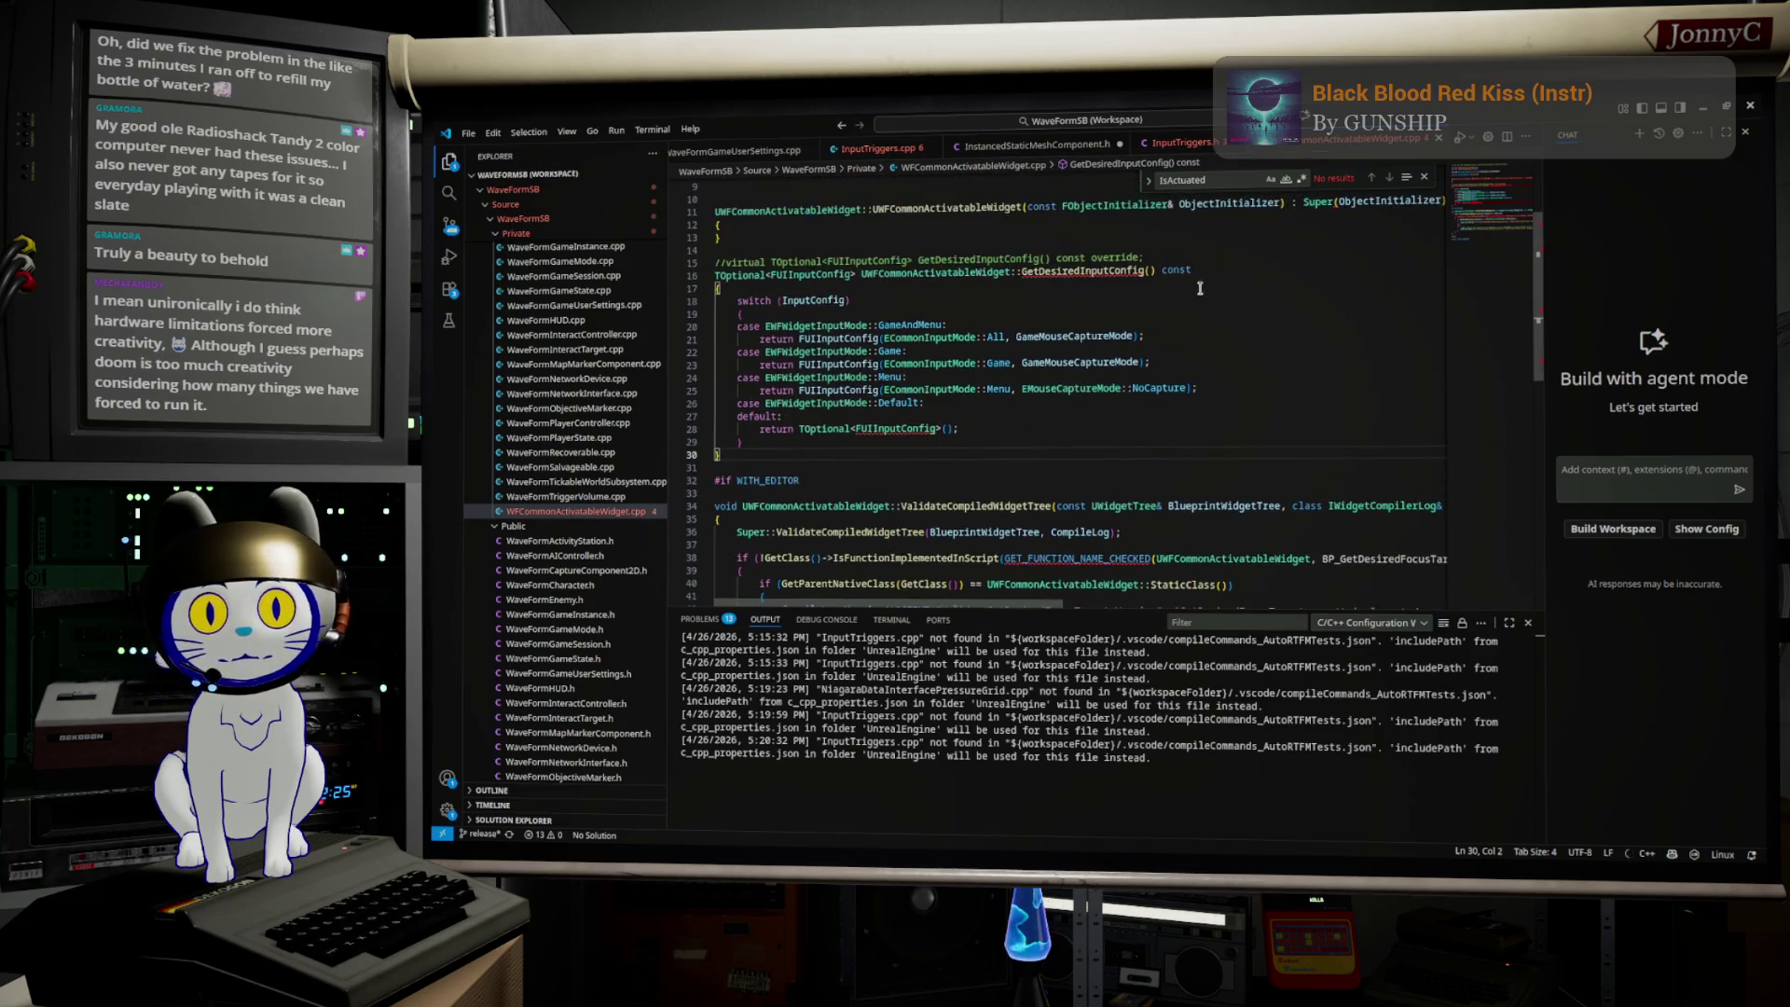
scroll(1040, 307, down, 7)
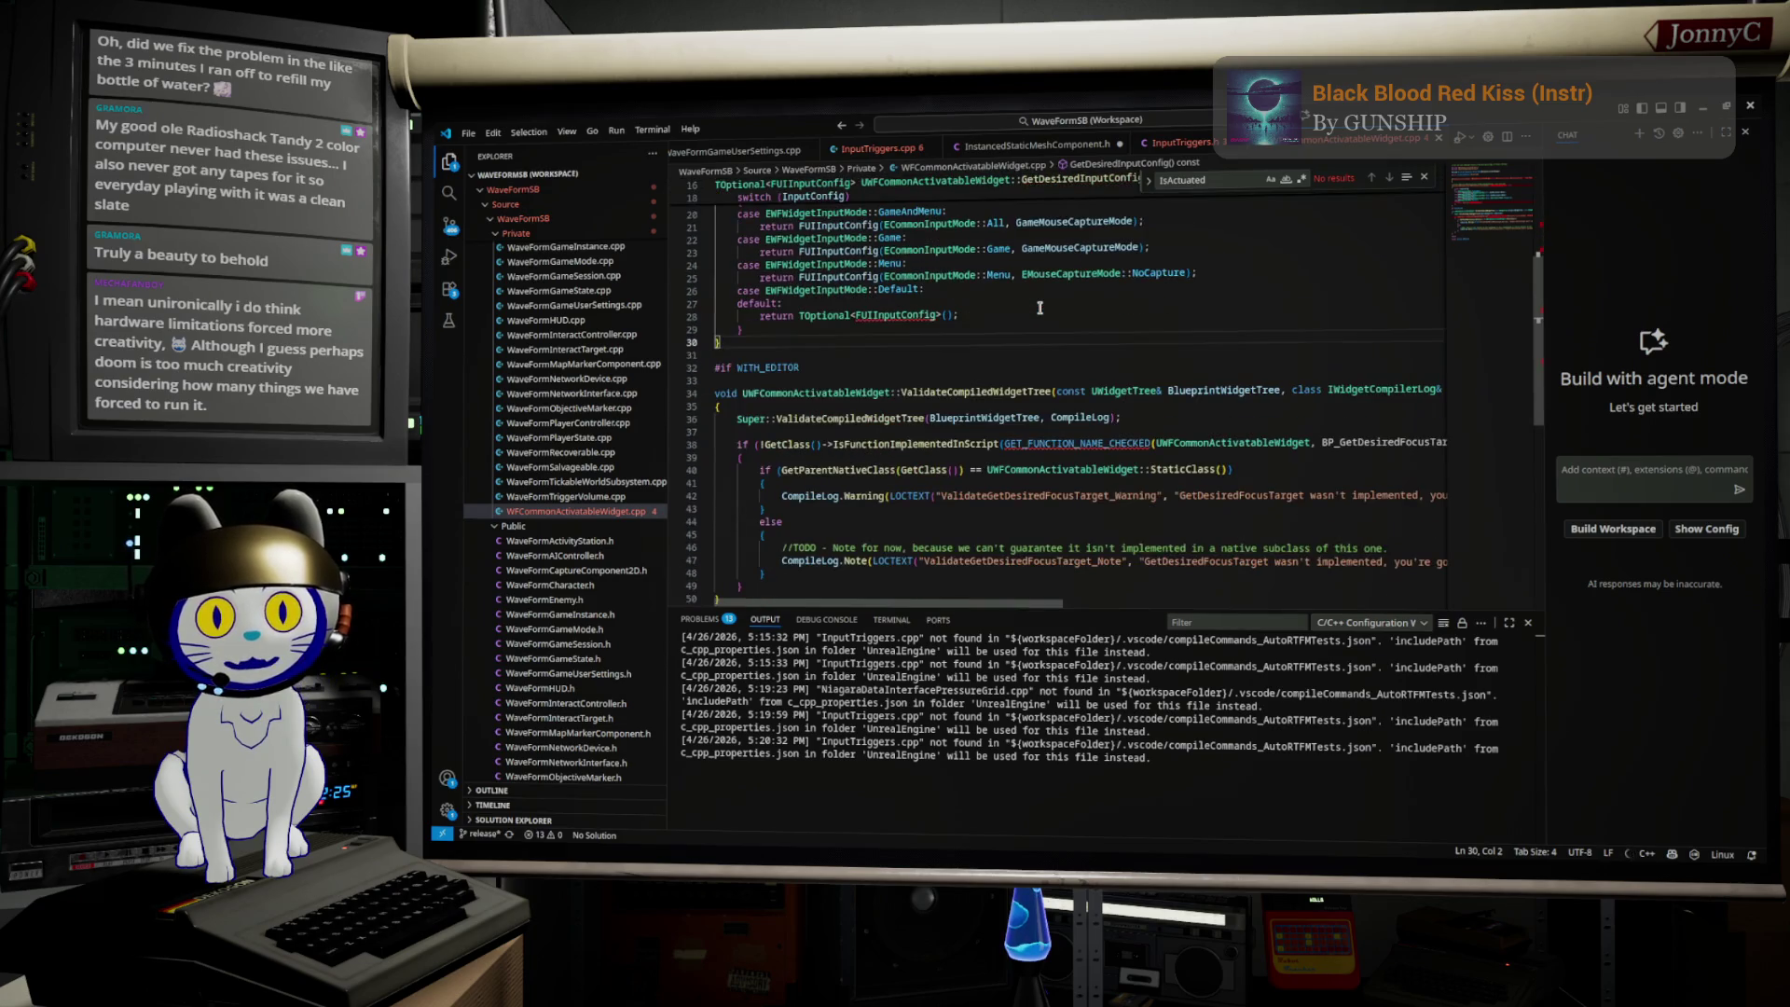
Step: Reselect the IsActuated search term and return to InputTriggers.cpp's trigger implementations
double_click(1249, 175)
click(1249, 175)
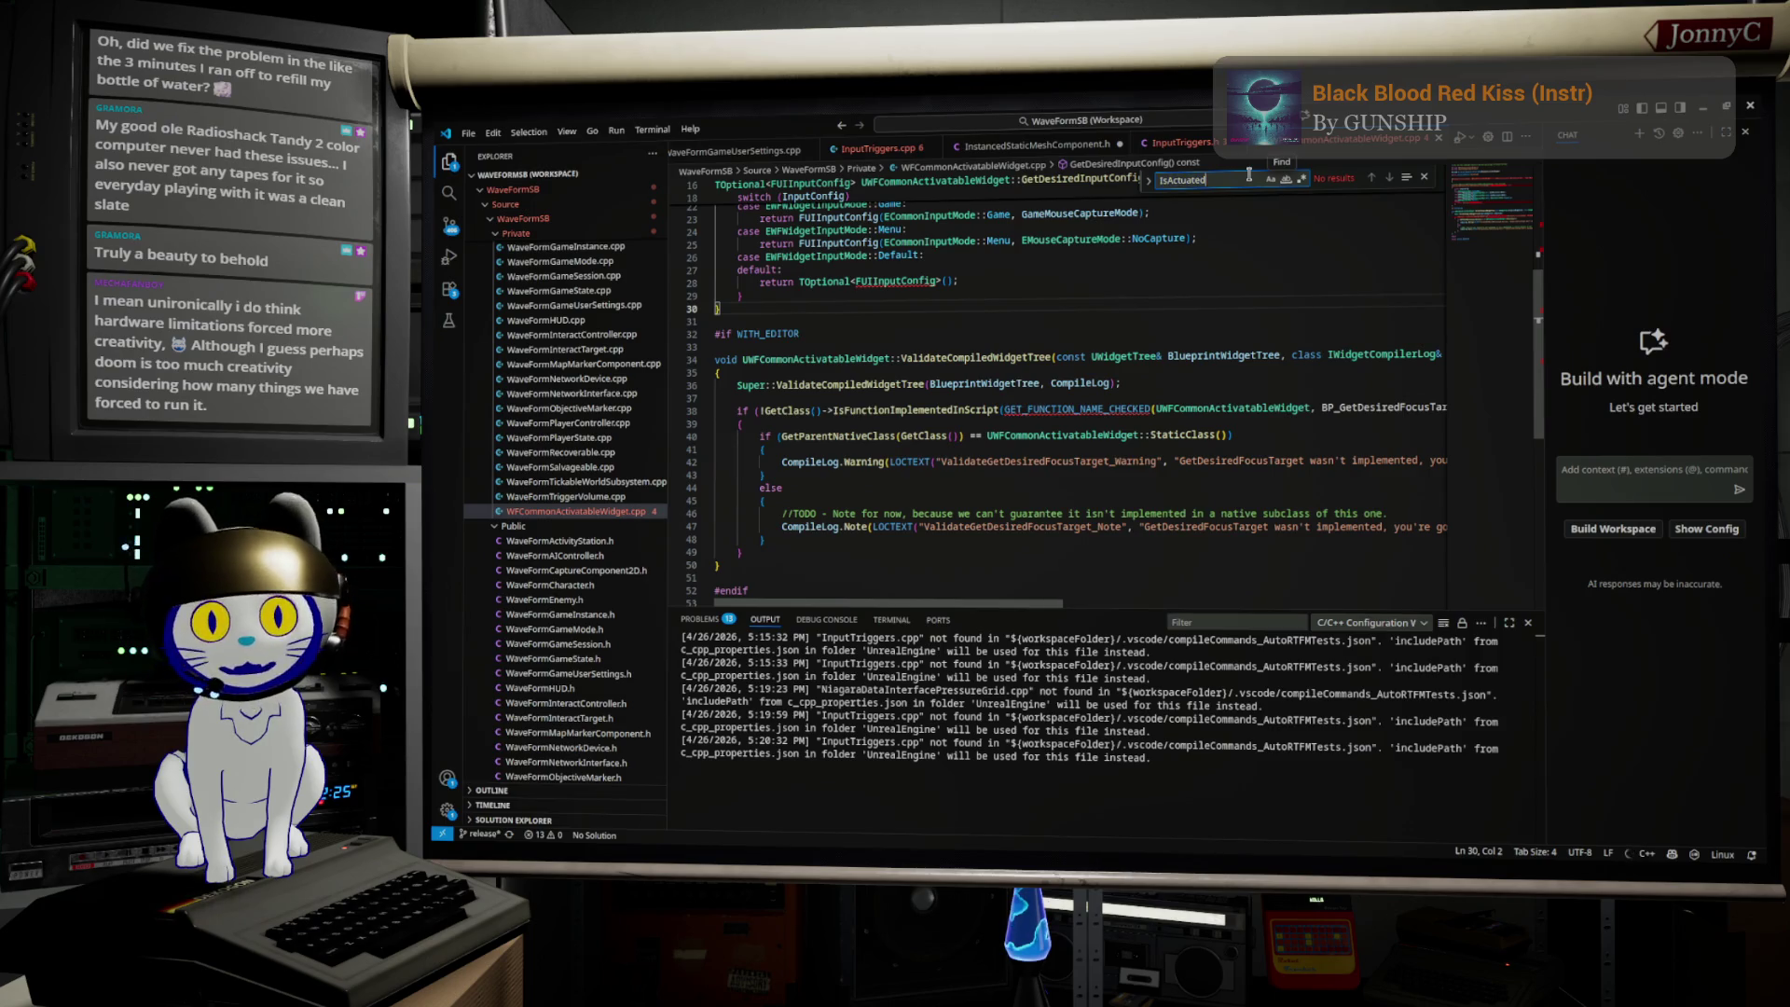
scroll(1225, 238, down, 7)
scroll(1226, 238, up, 10)
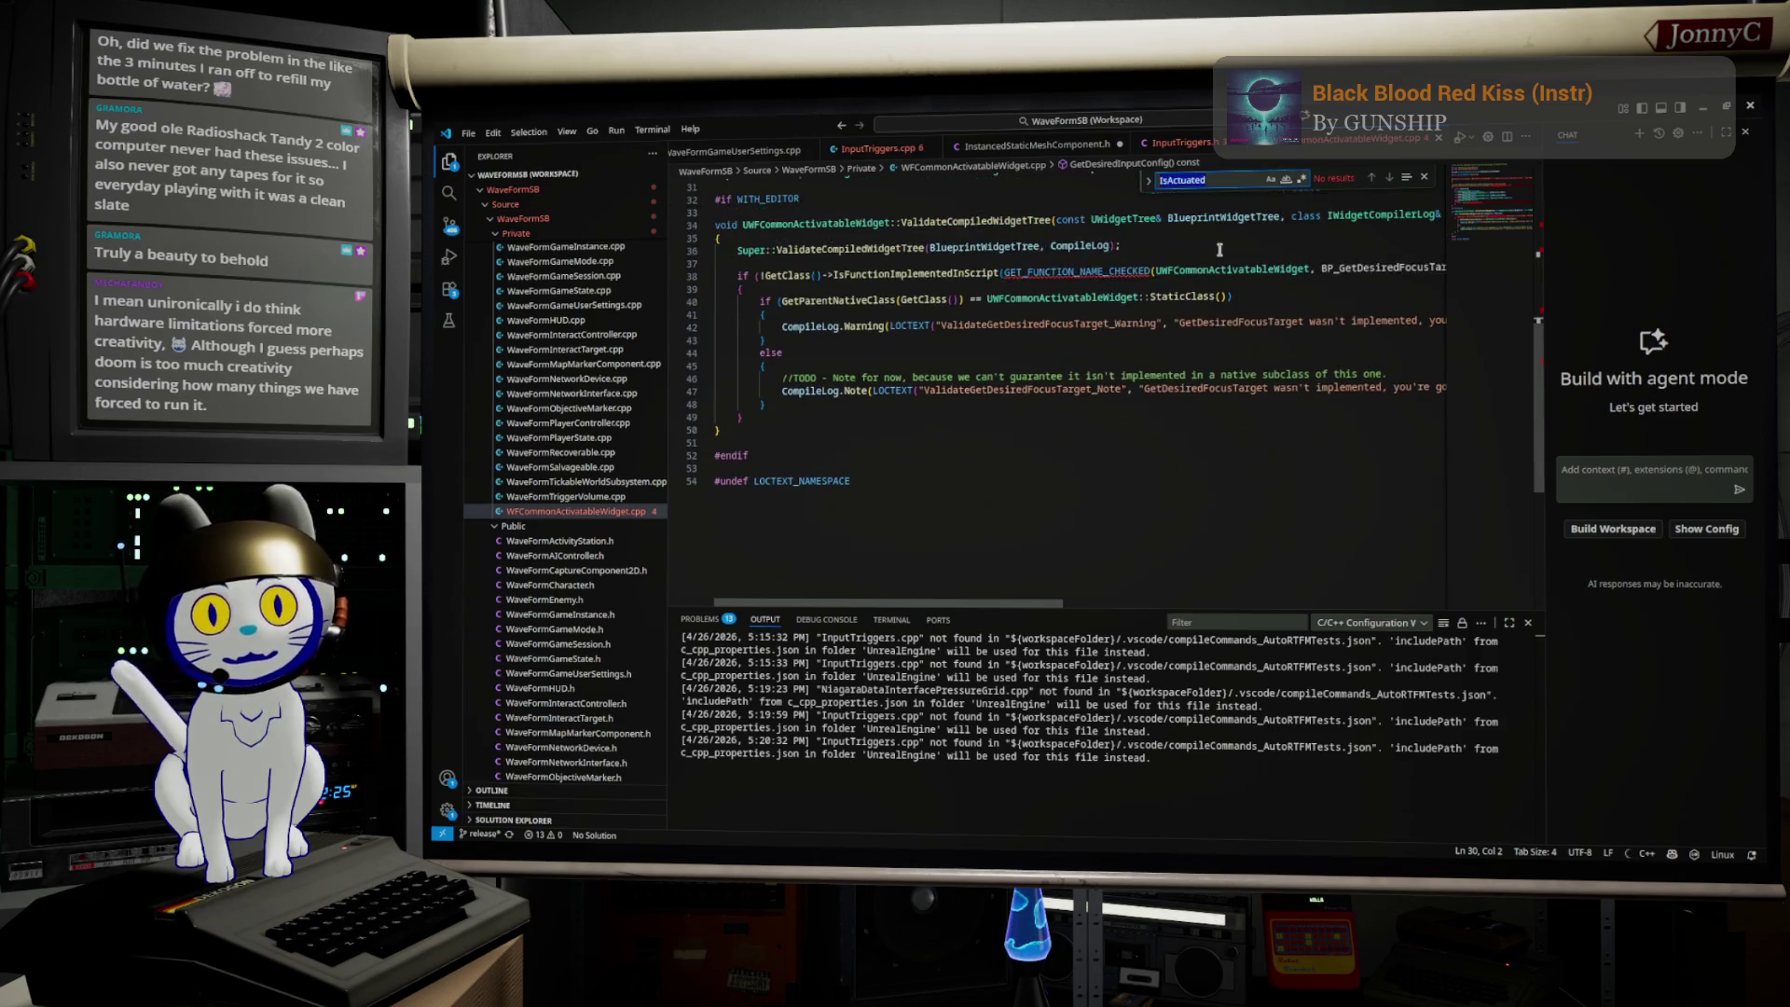
scroll(1258, 225, up, 3)
scroll(1314, 150, up, 2)
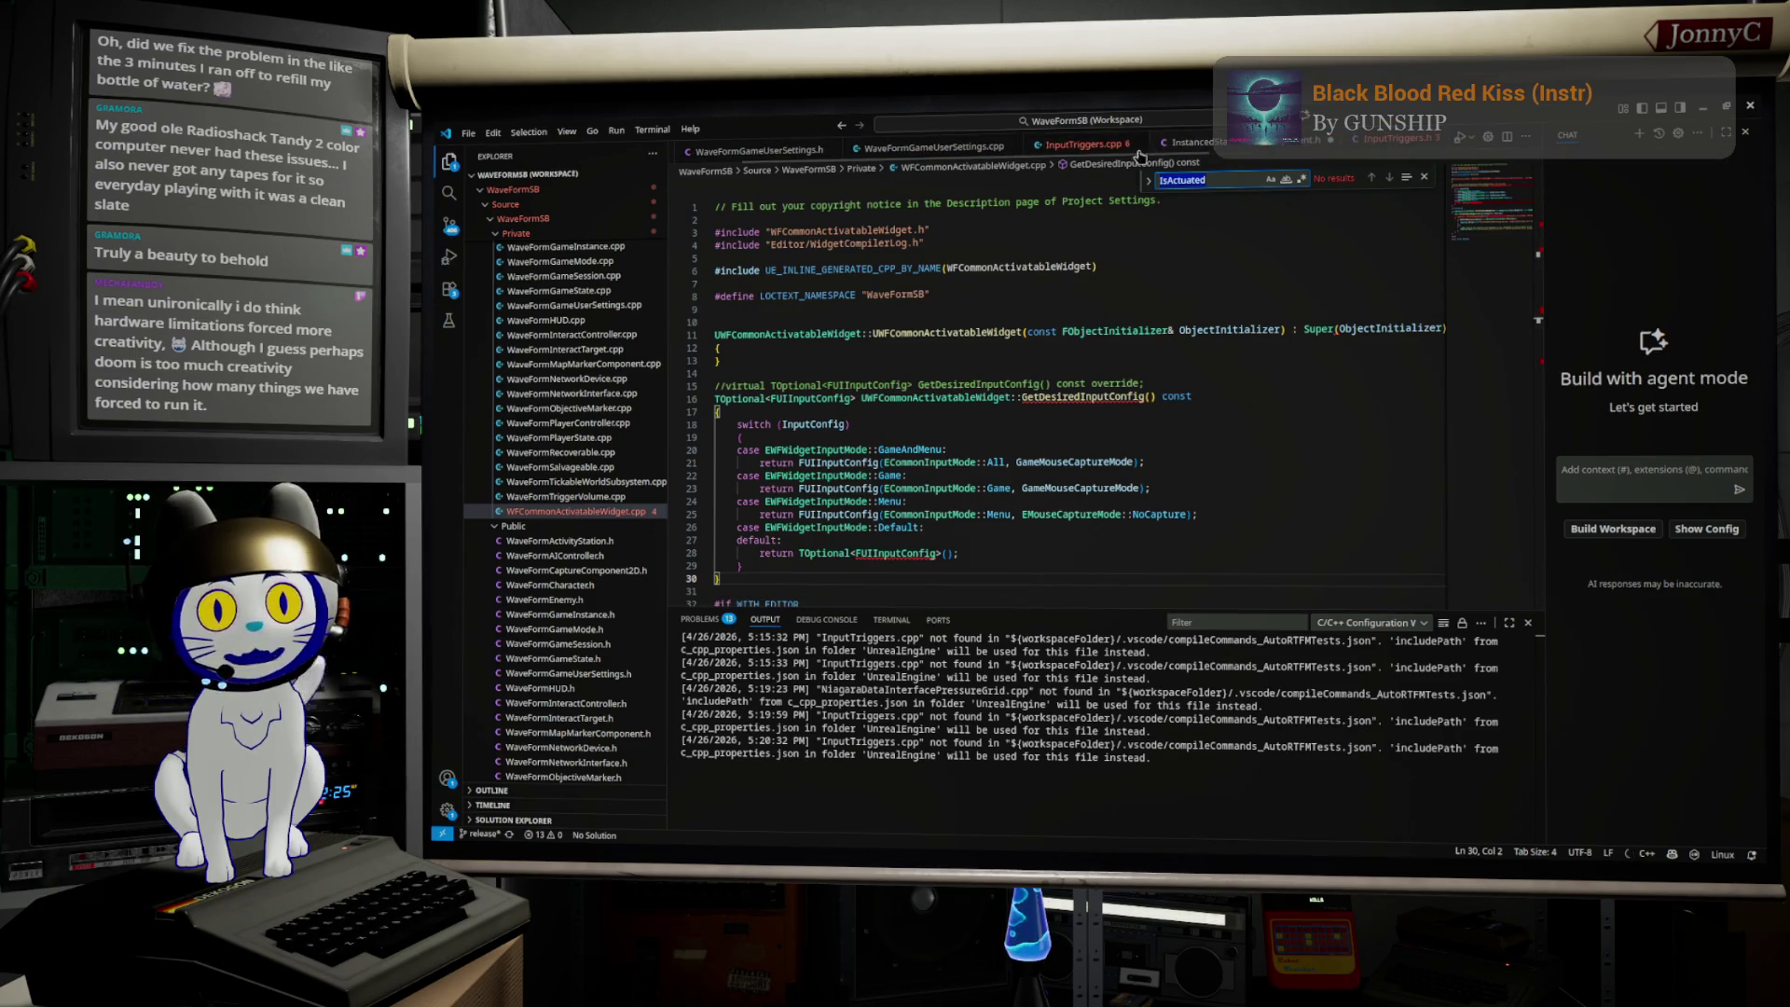
click(1103, 150)
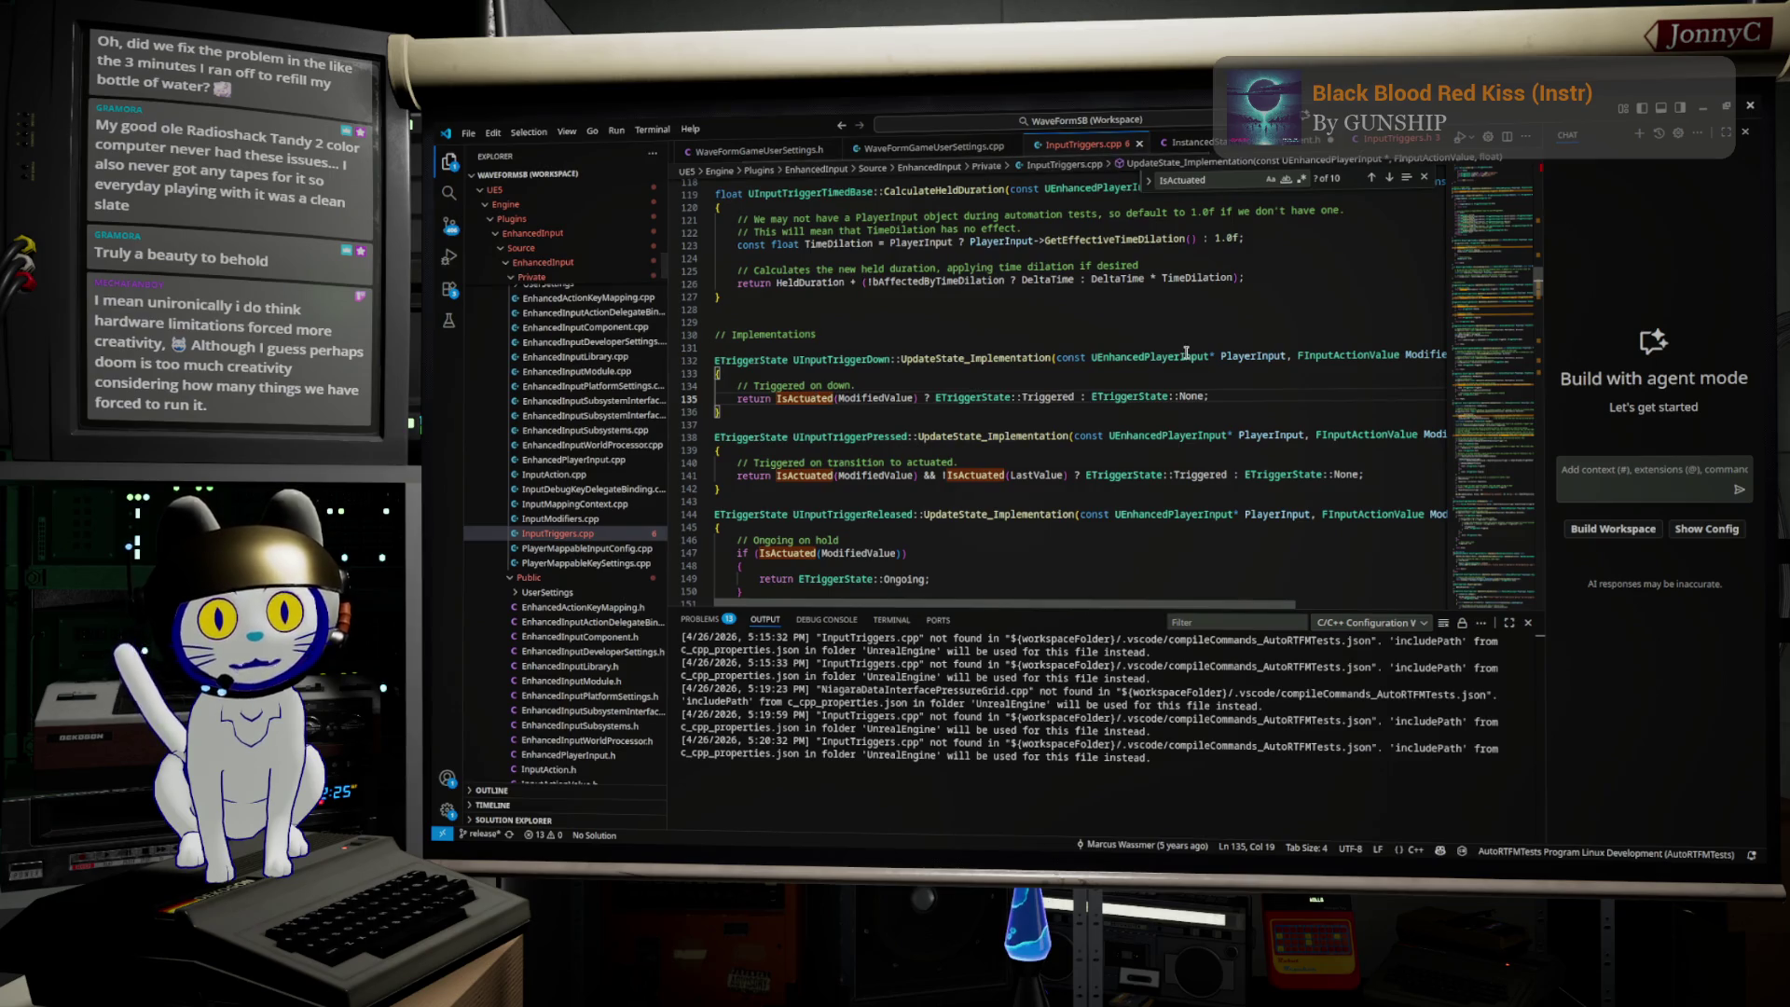
Step: Highlight Triggered and ModifiedValue on line 135, plus the UInputTriggerDown class name, in InputTriggers.cpp
scroll(1104, 380, down, 1)
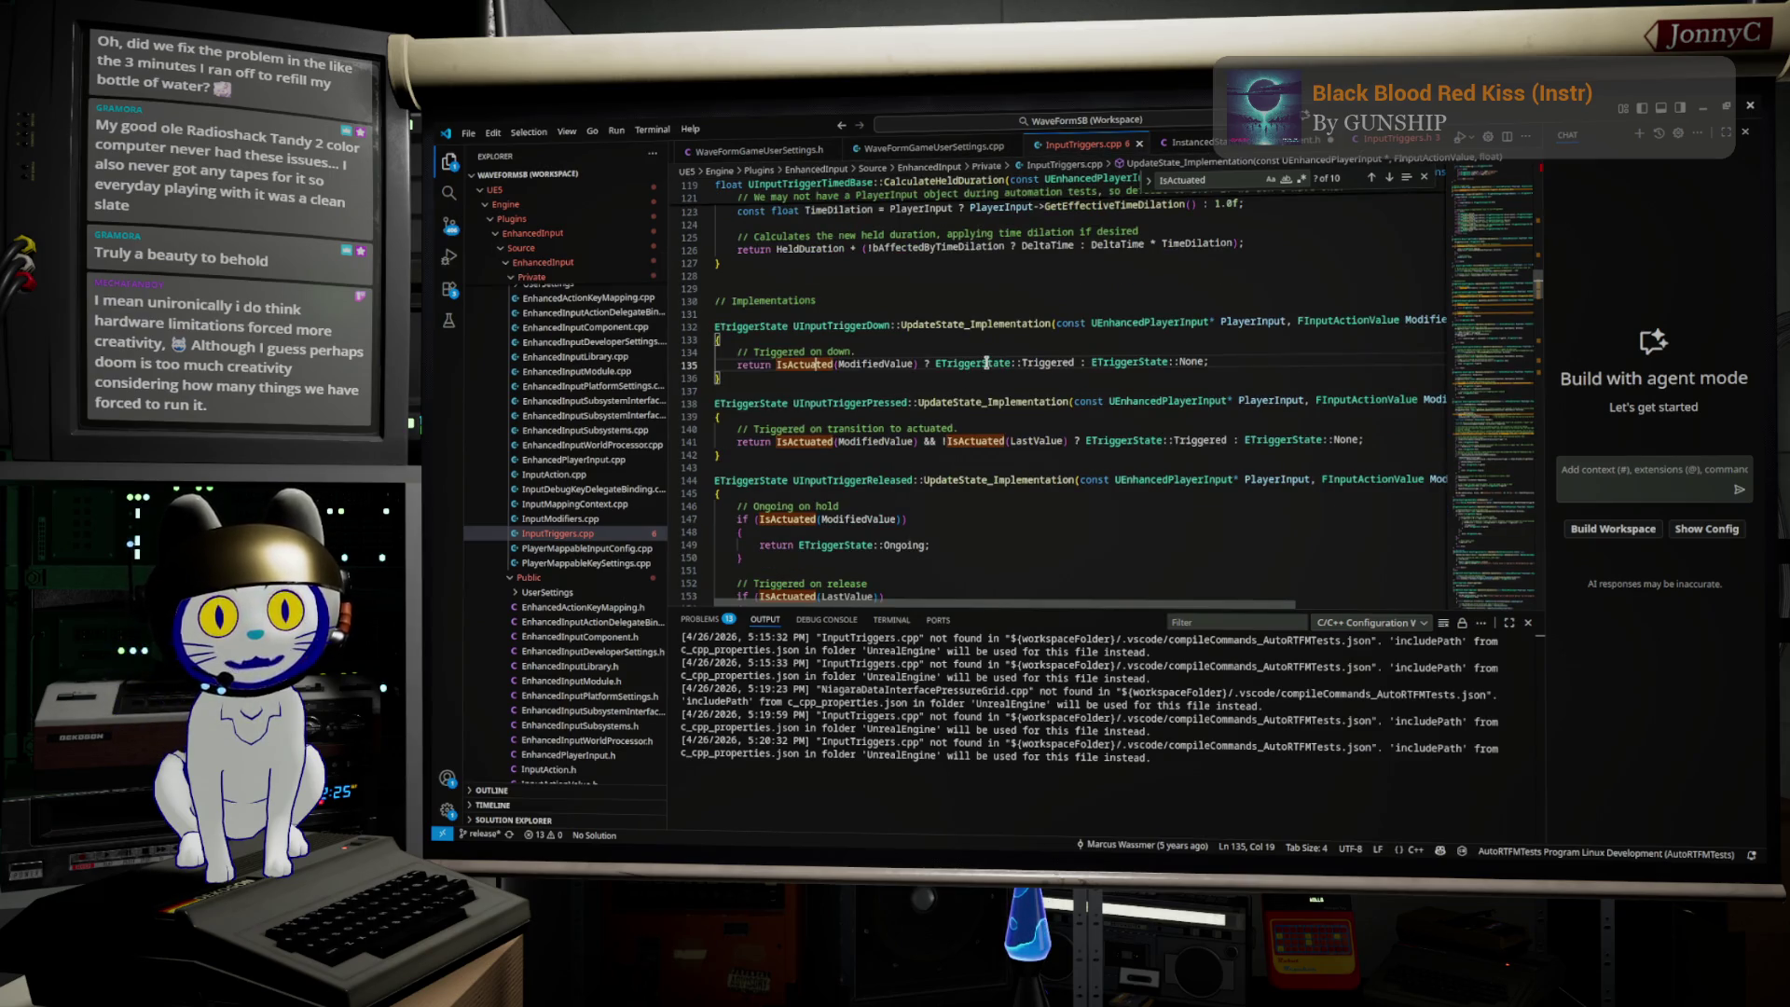
double_click(1059, 362)
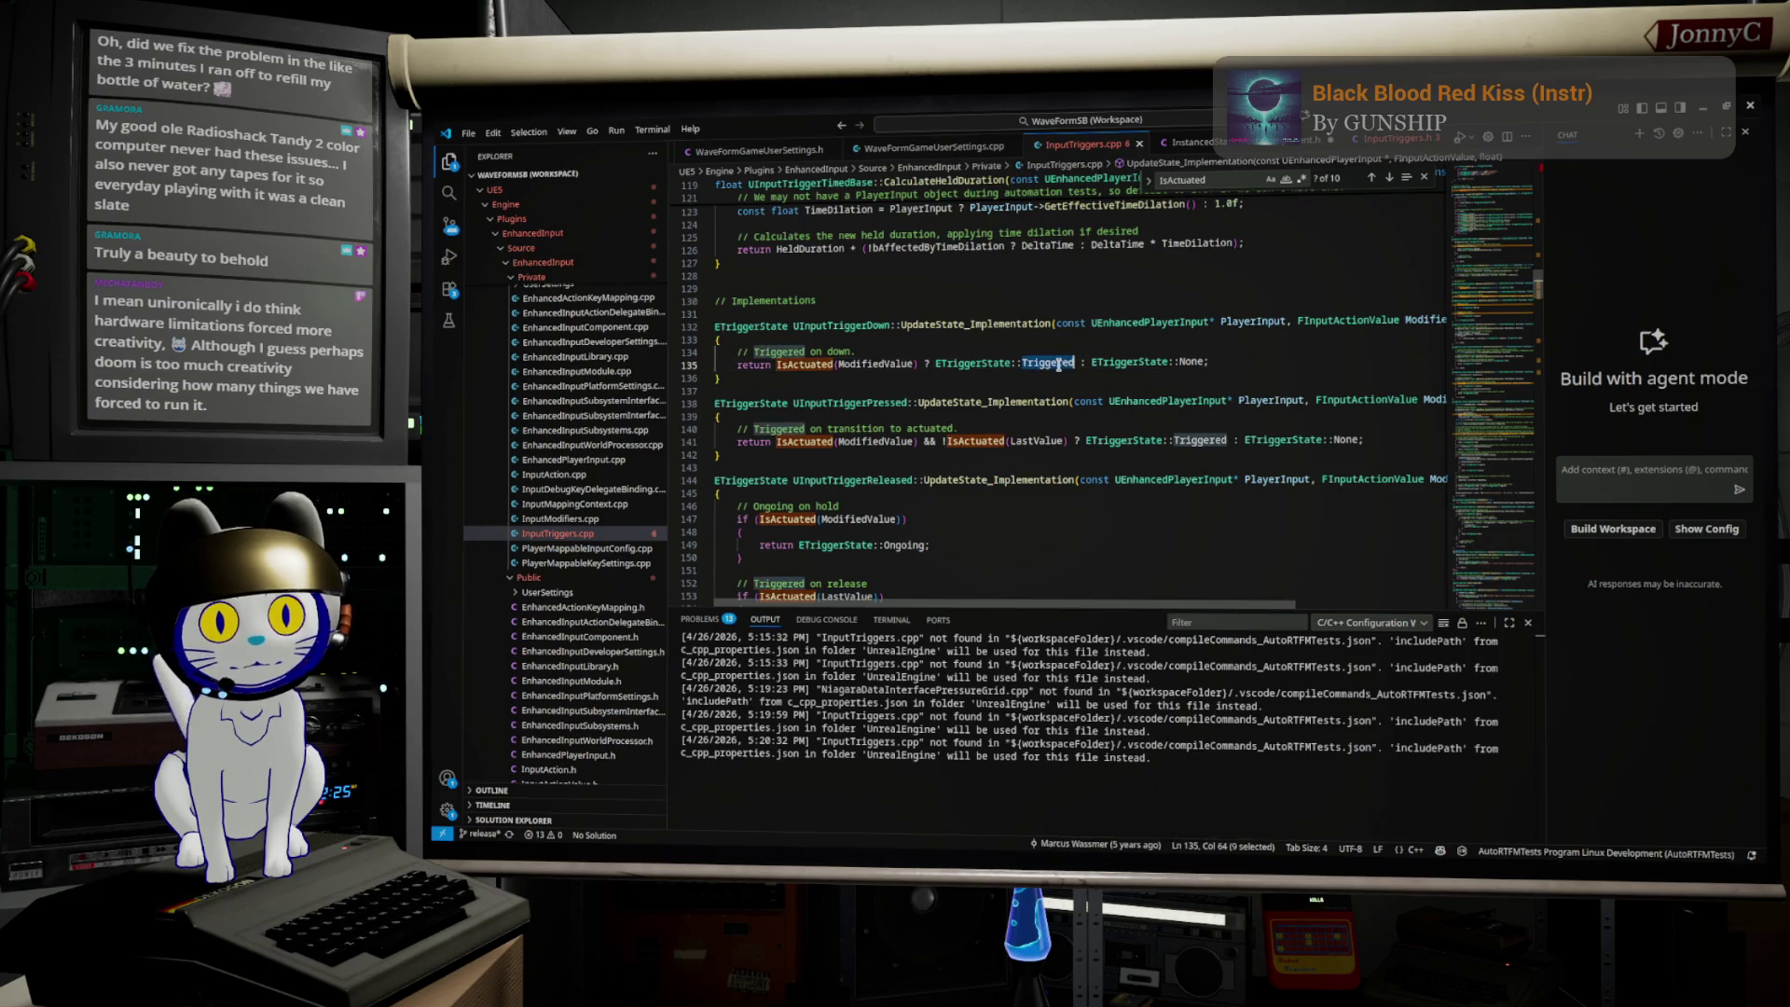
click(1206, 365)
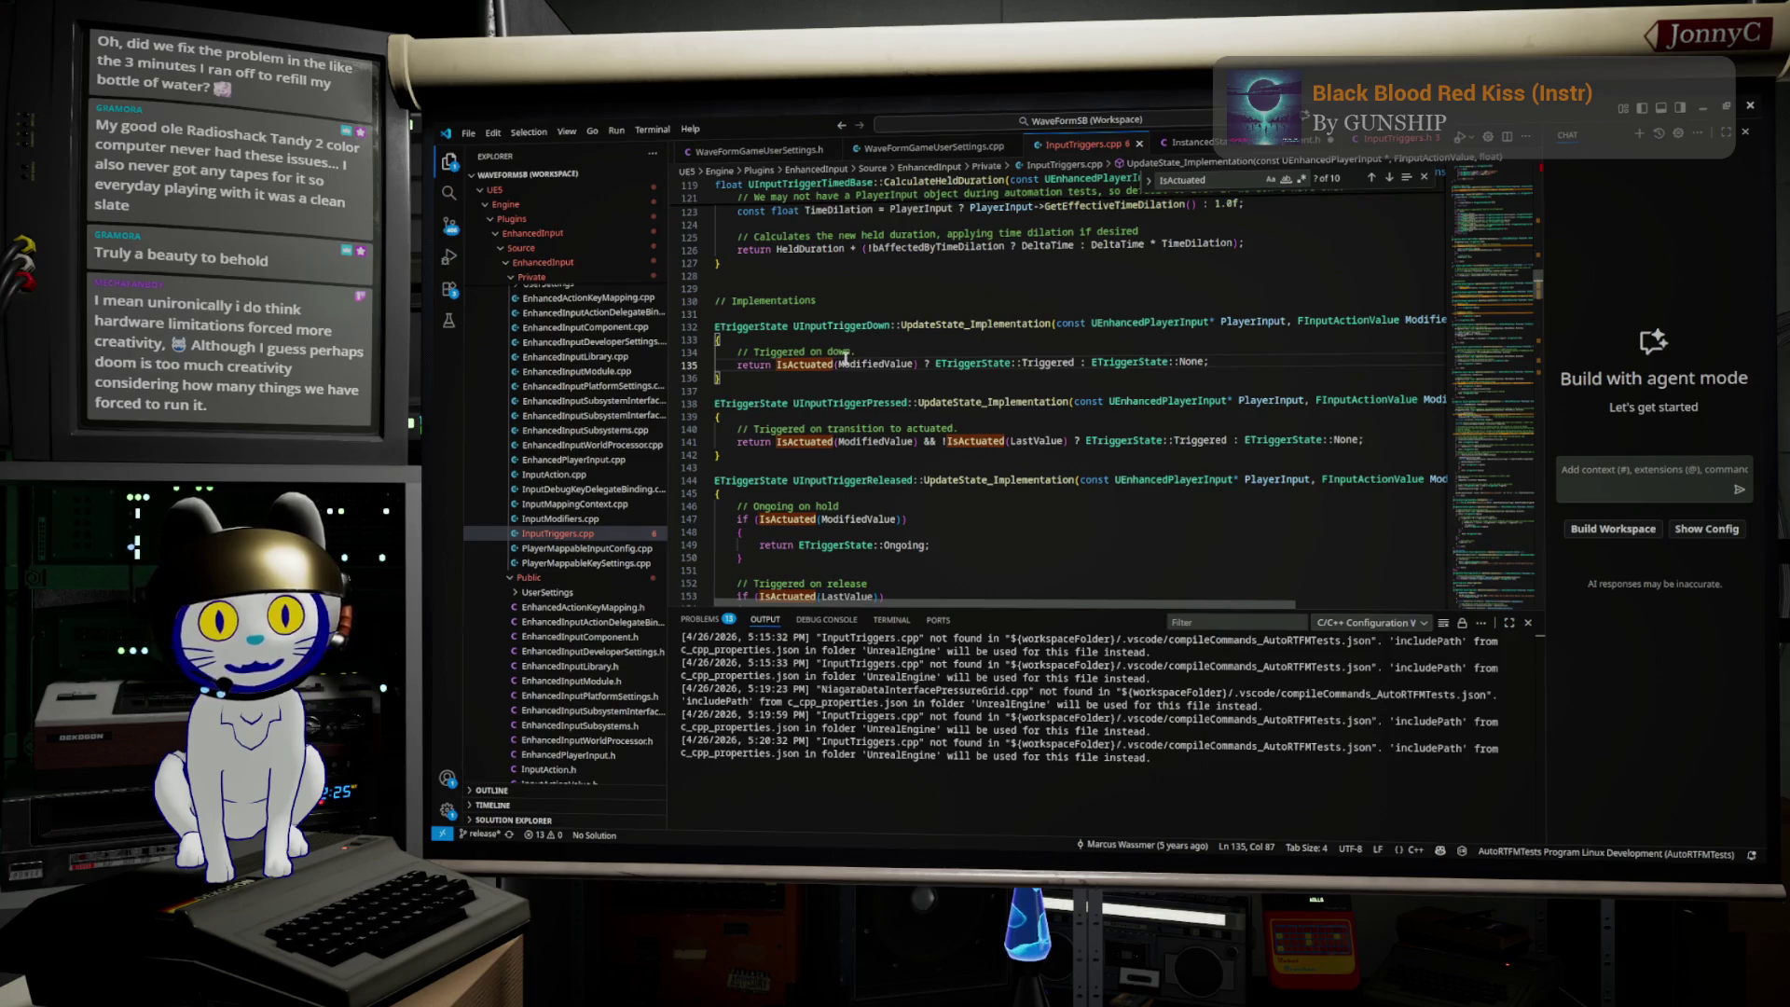
double_click(881, 364)
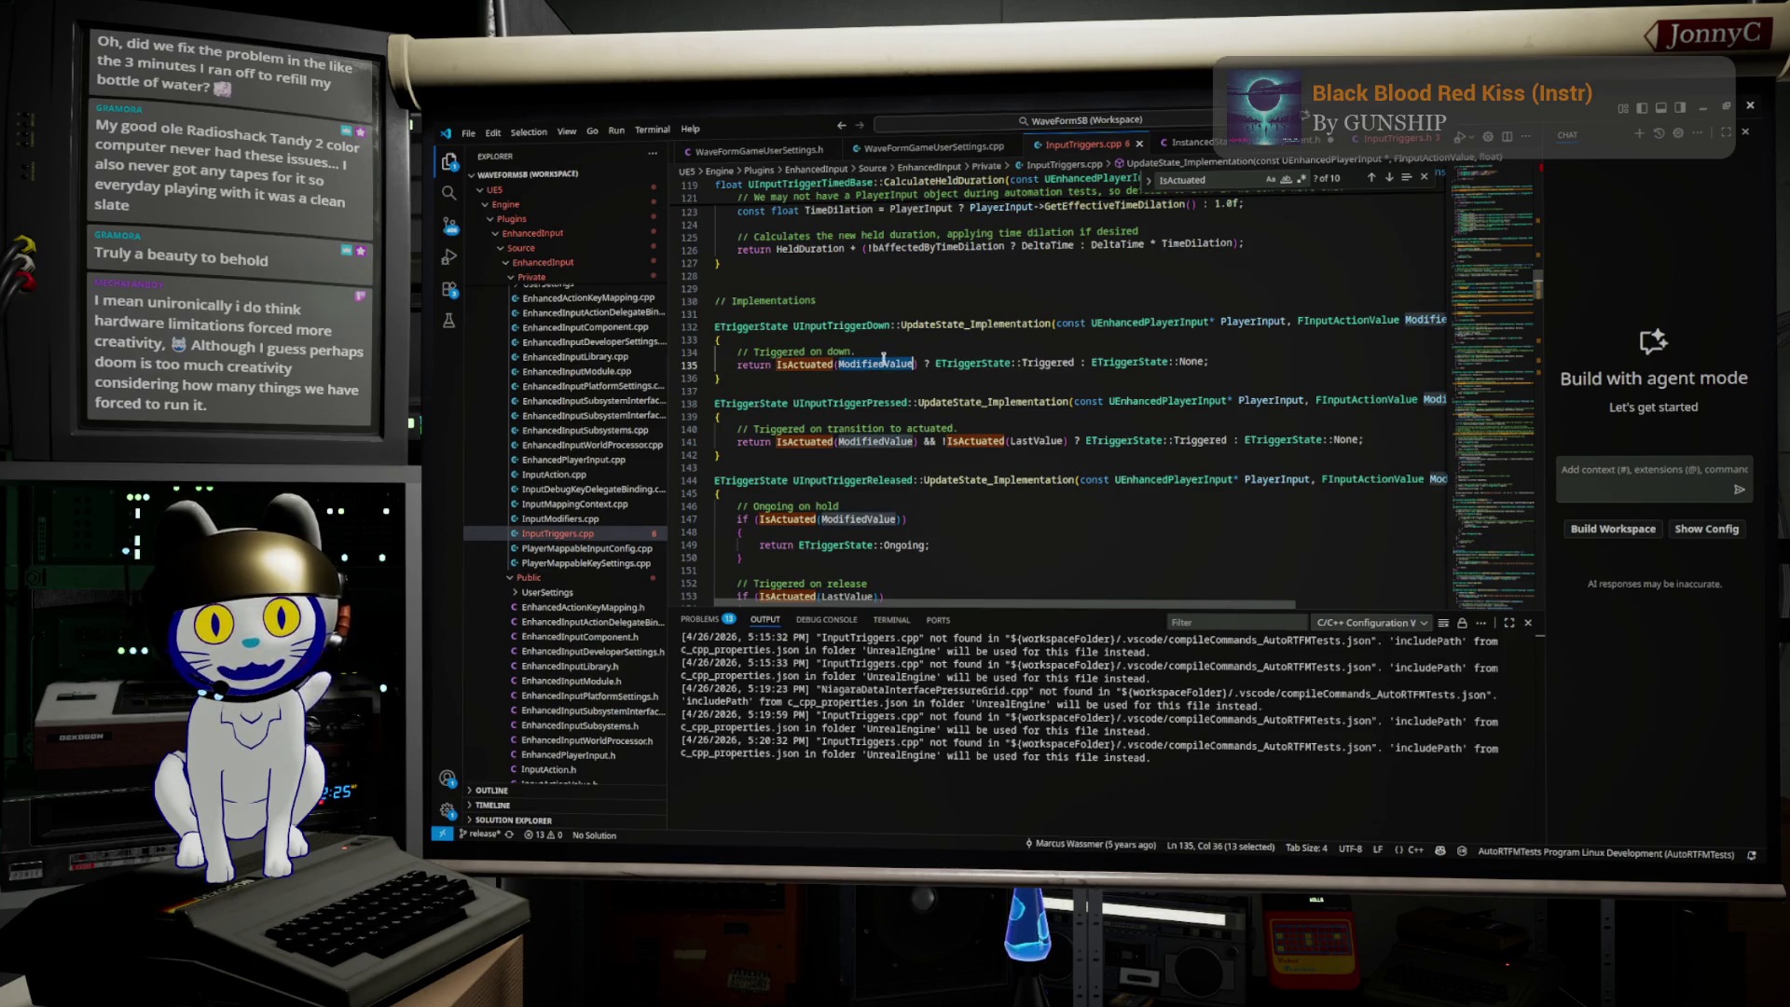
double_click(872, 325)
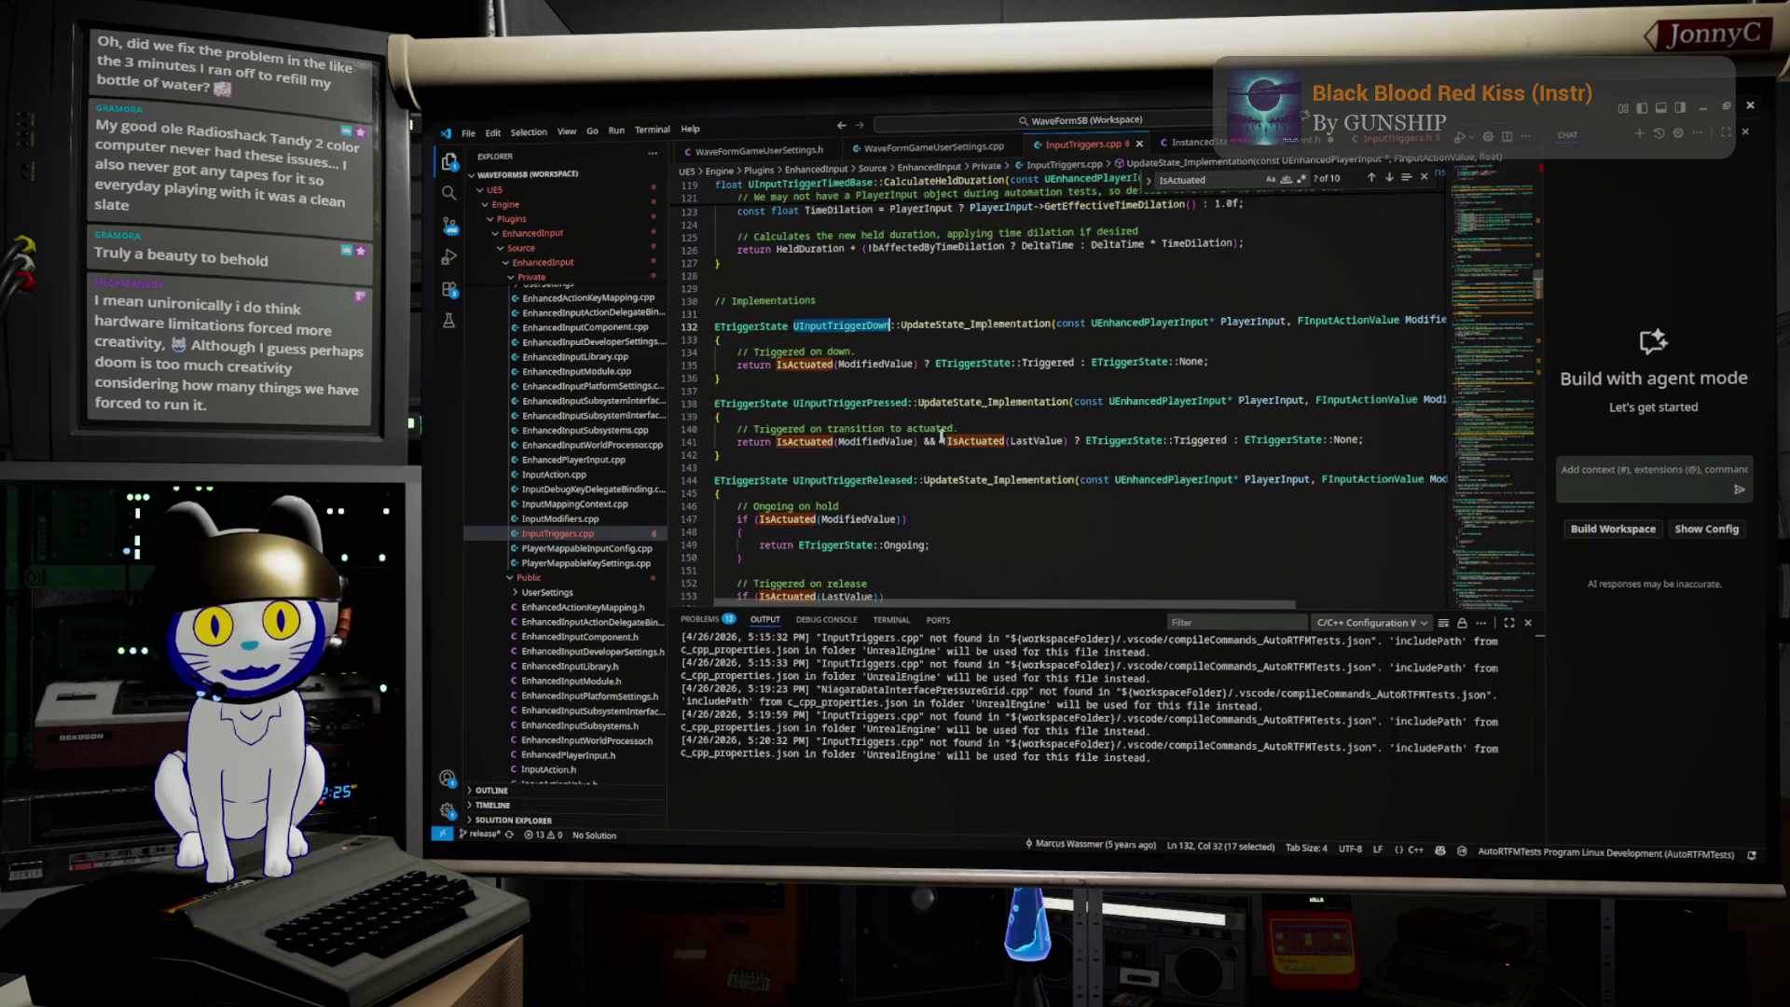
Step: Highlight Triggered, ModifiedValue and LastValue on line 141, then return to Unreal Editor
double_click(1180, 441)
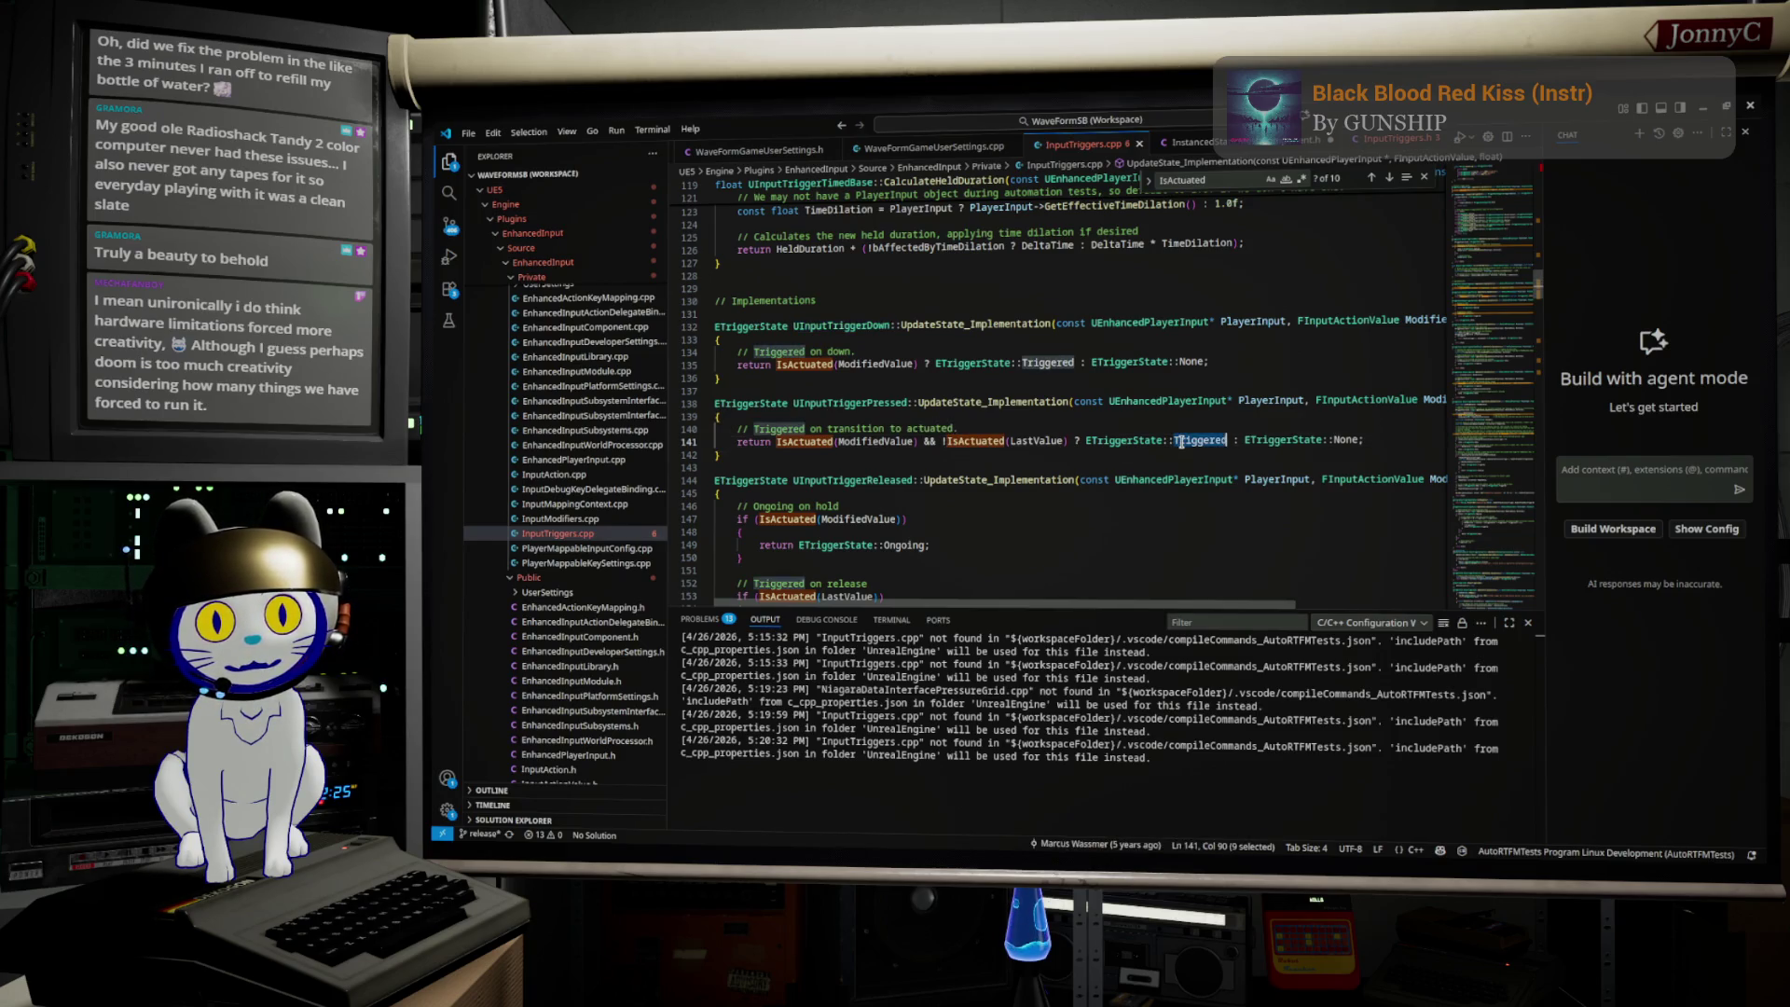
click(872, 442)
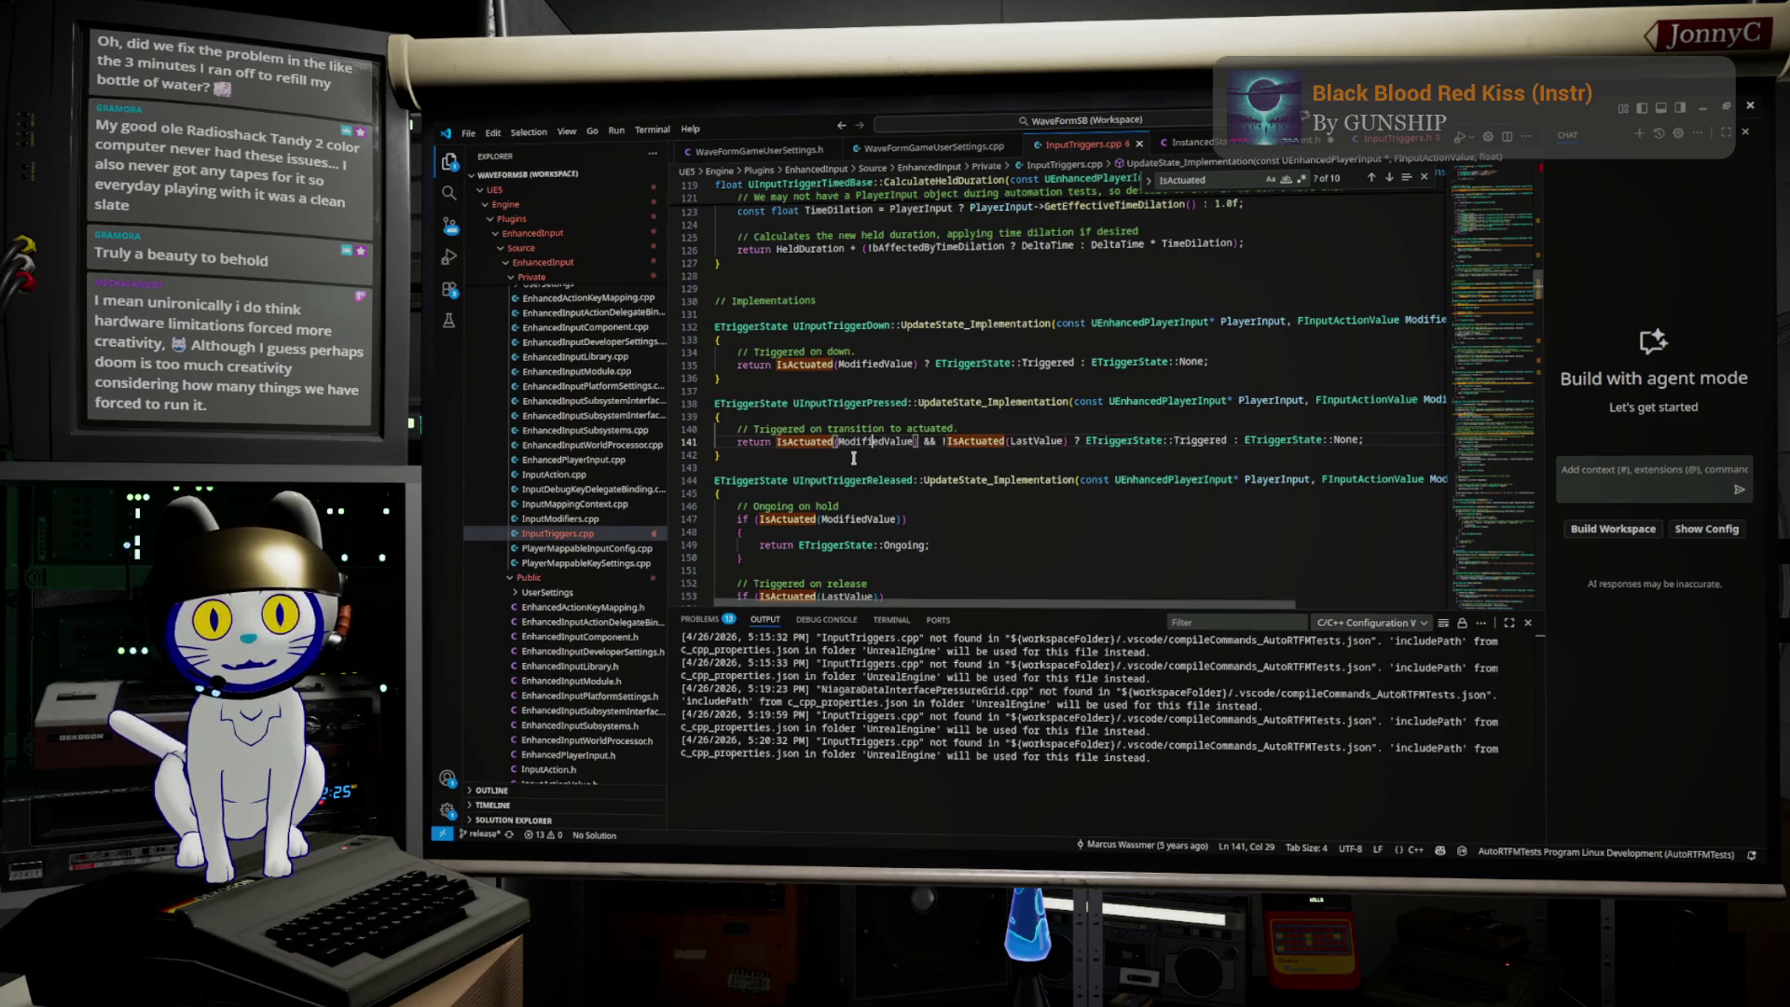
double_click(1202, 439)
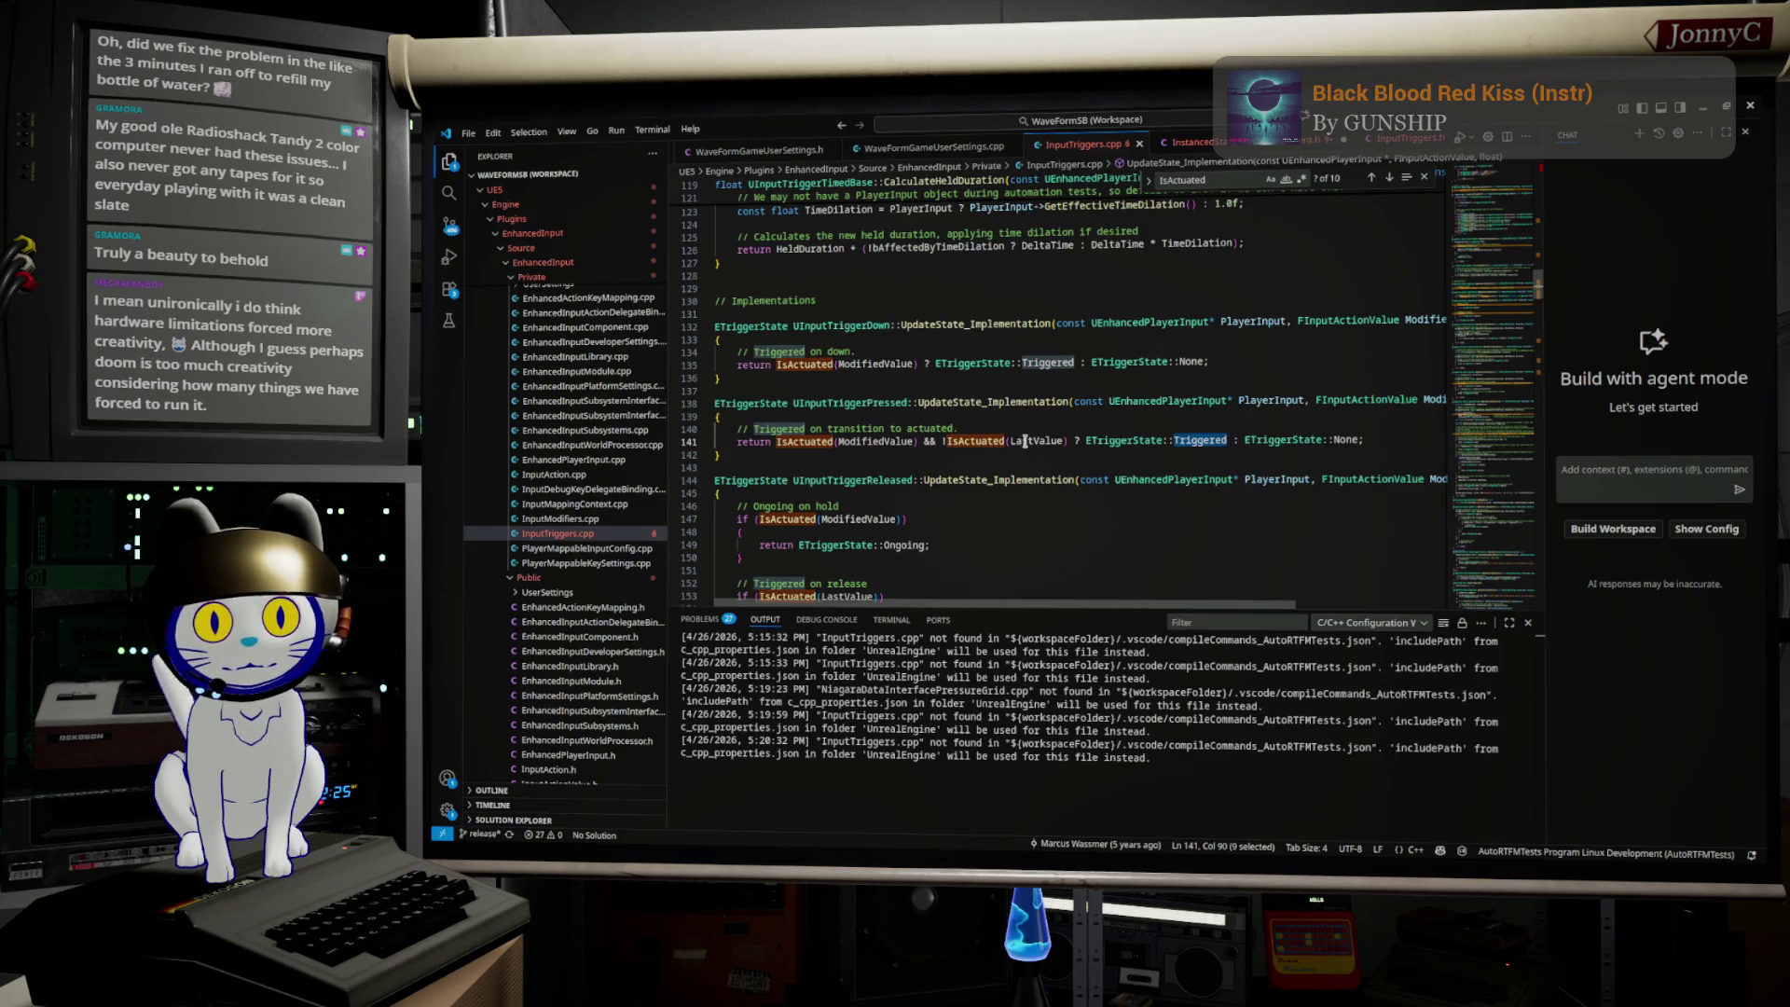
double_click(879, 442)
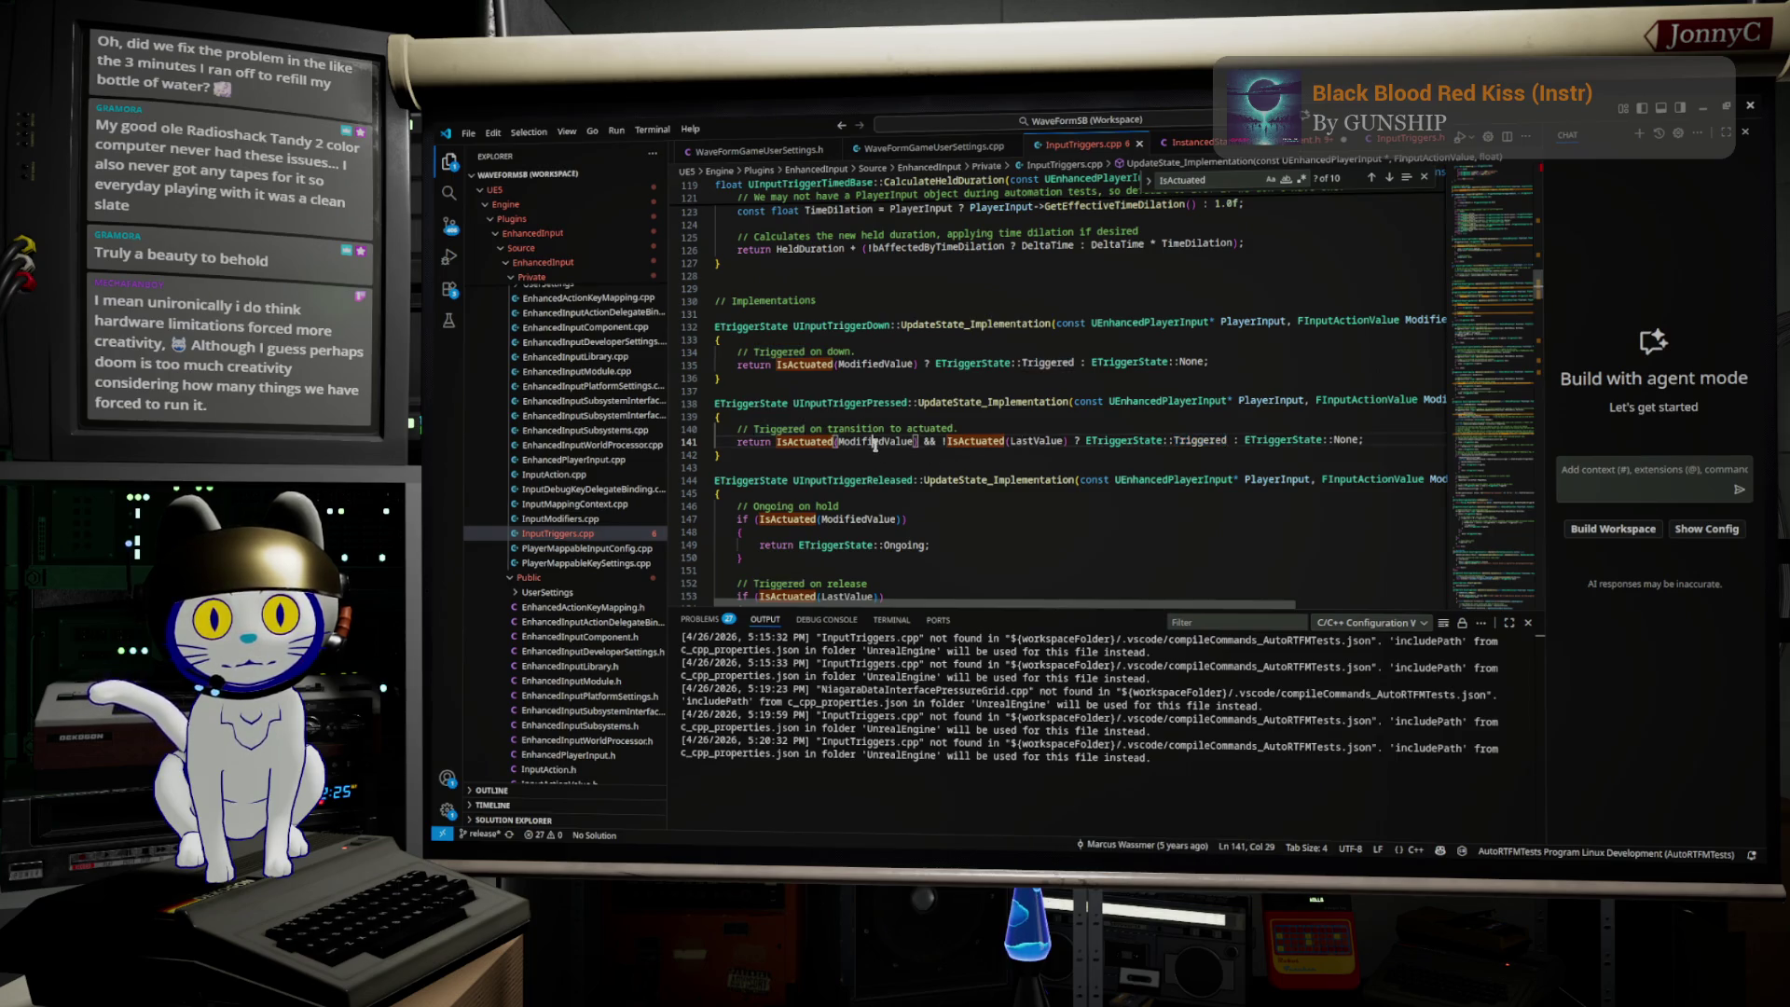
click(1025, 440)
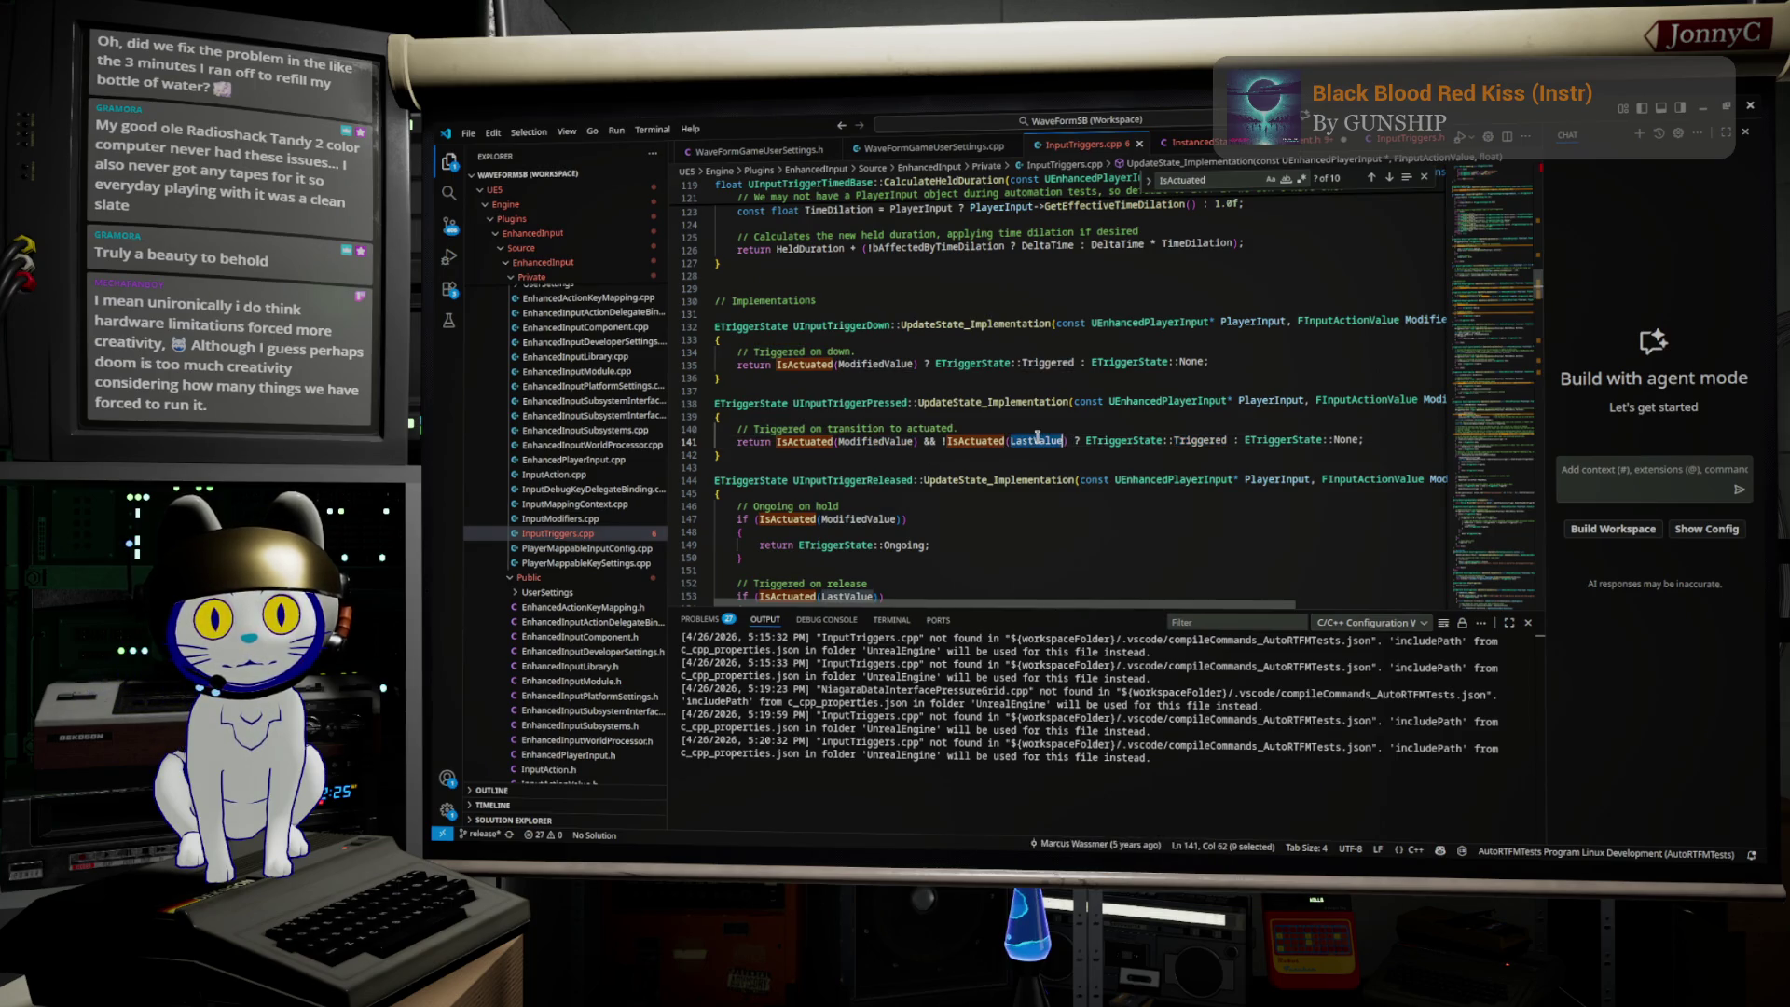
click(886, 441)
double_click(885, 442)
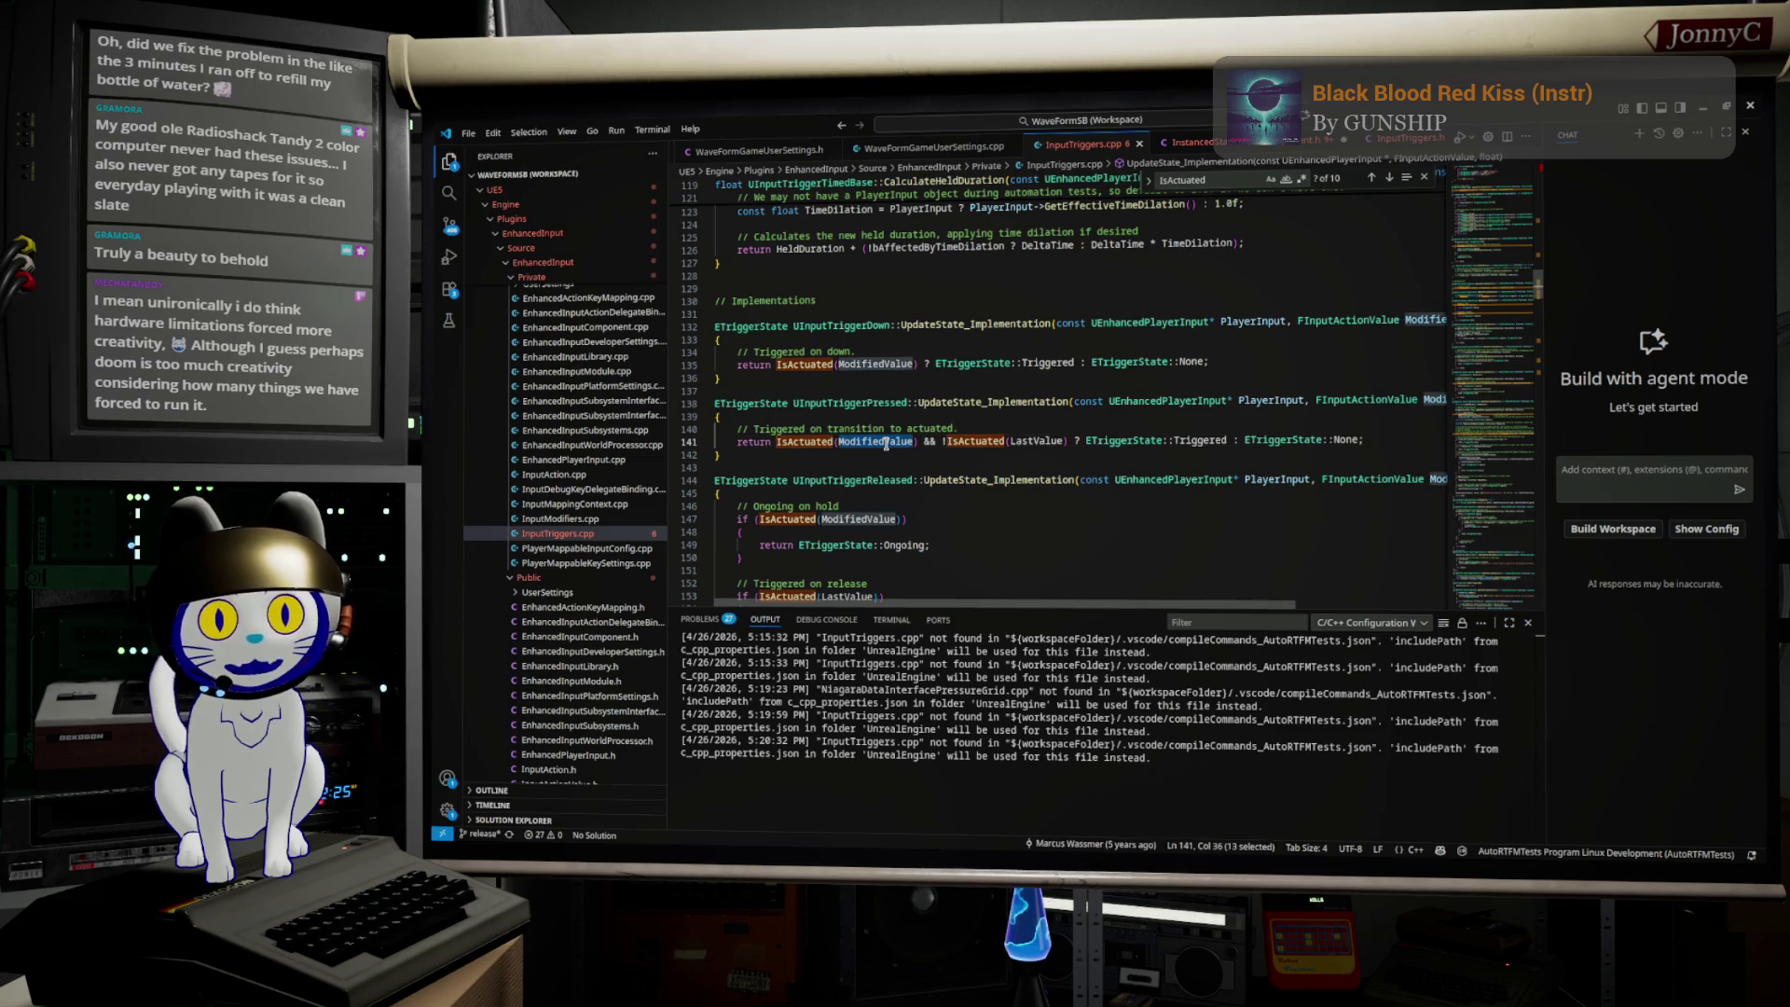
double_click(1045, 441)
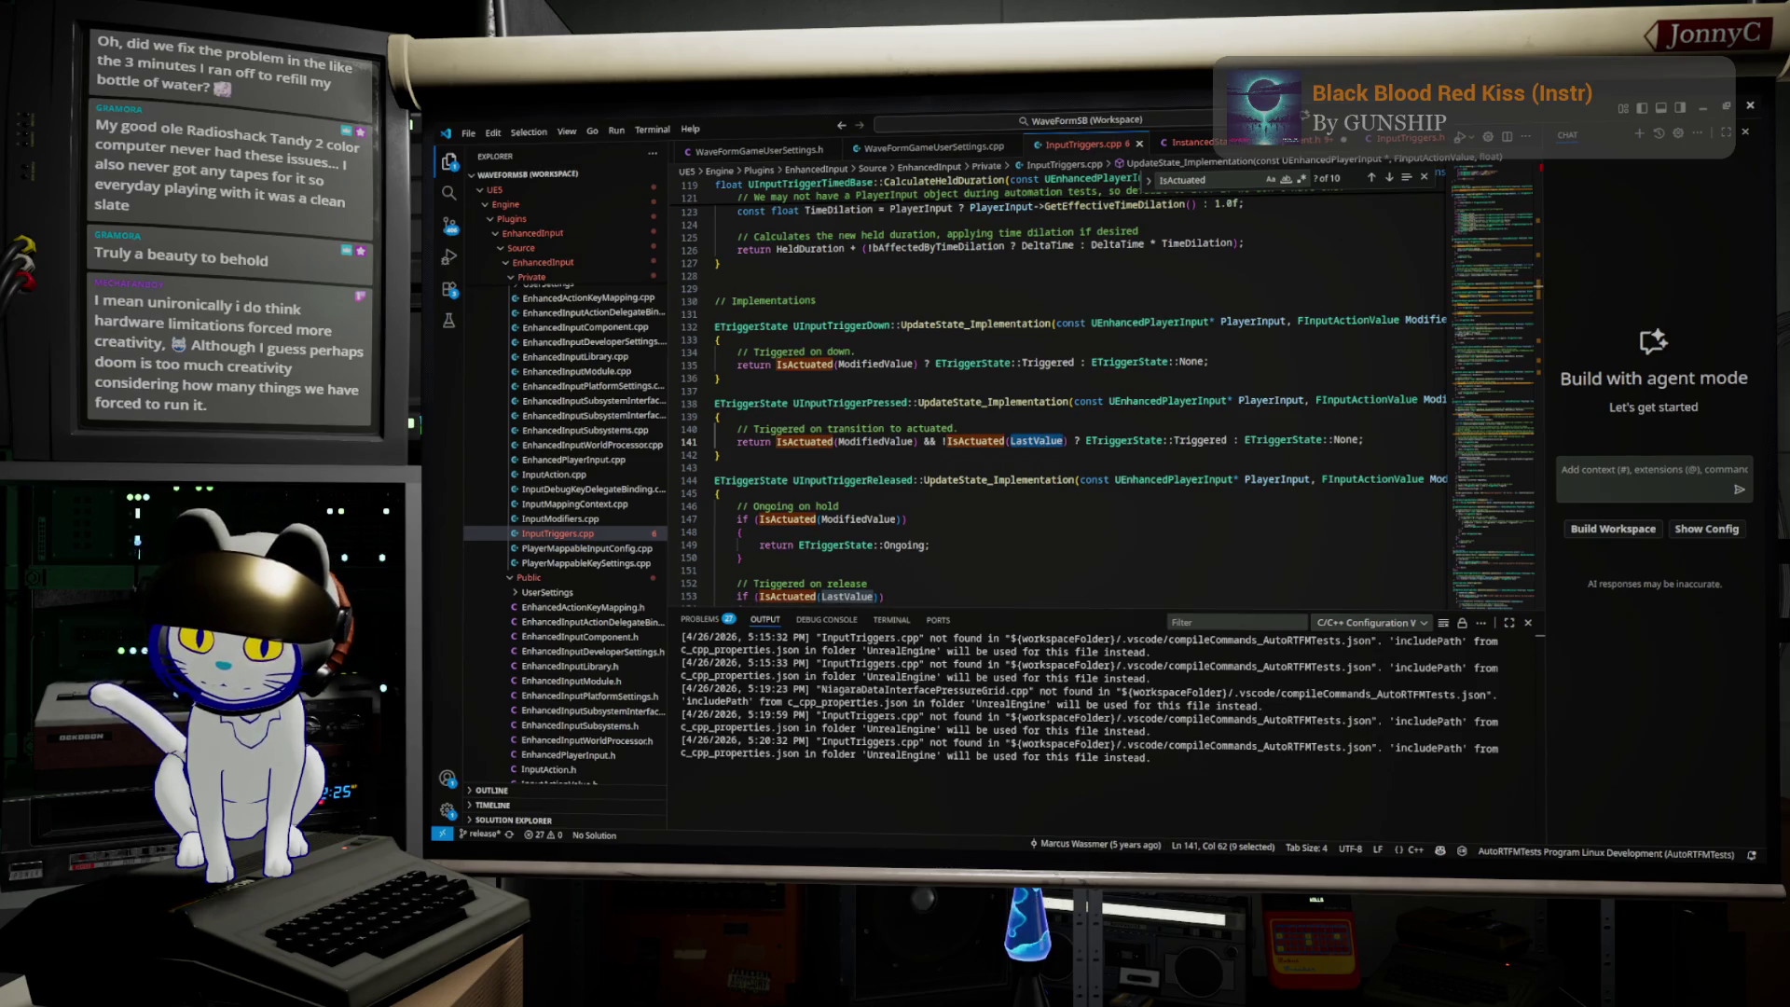
key(alt+Tab)
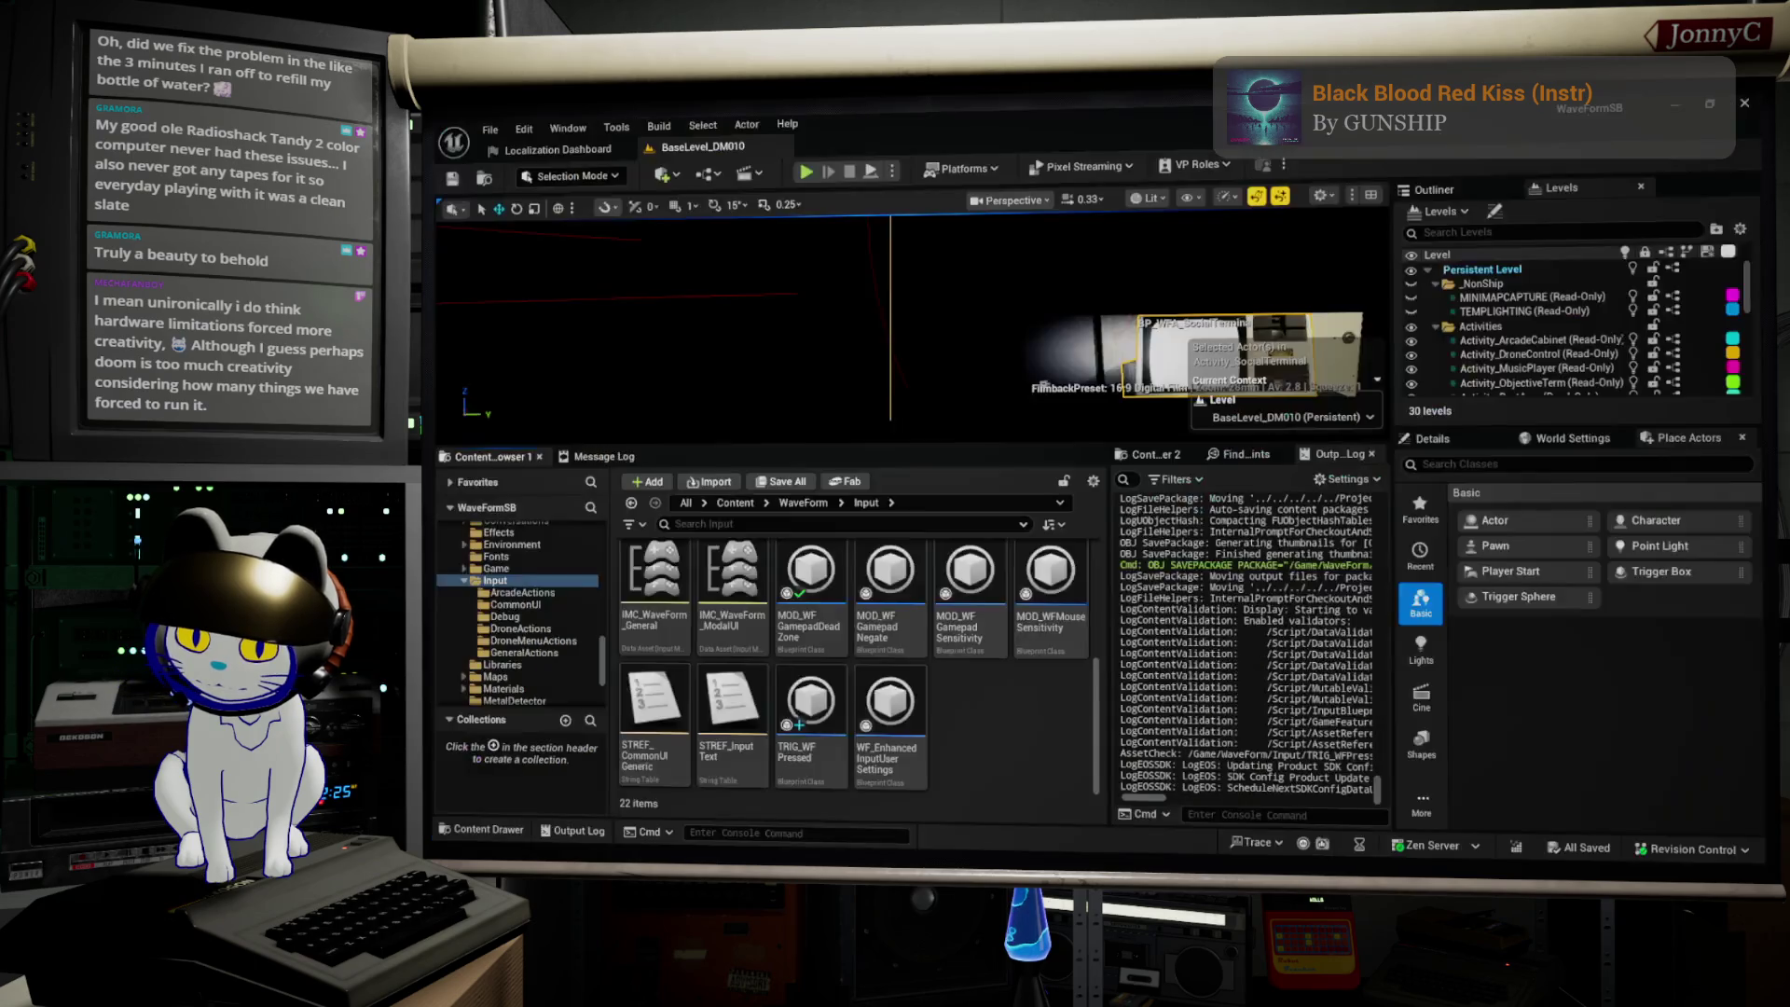
Step: Search the graph's action list for 'last' to find Get Last Value, adding nothing
right_click(1078, 472)
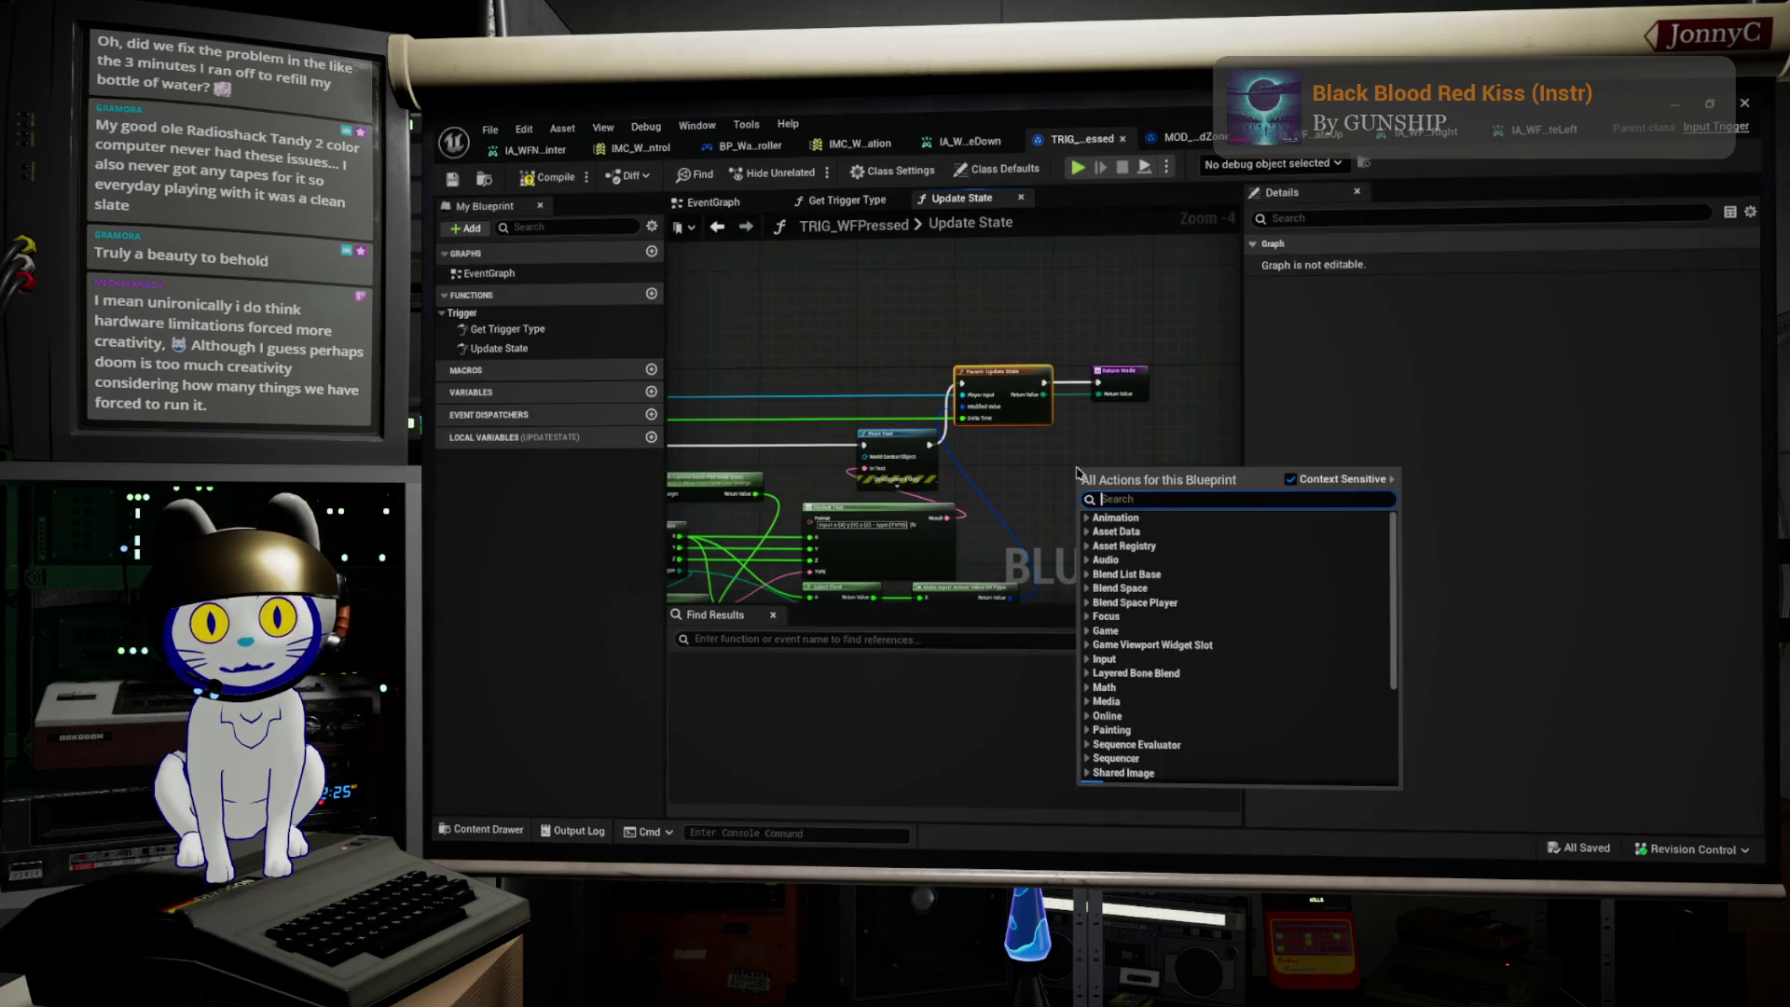
text(last)
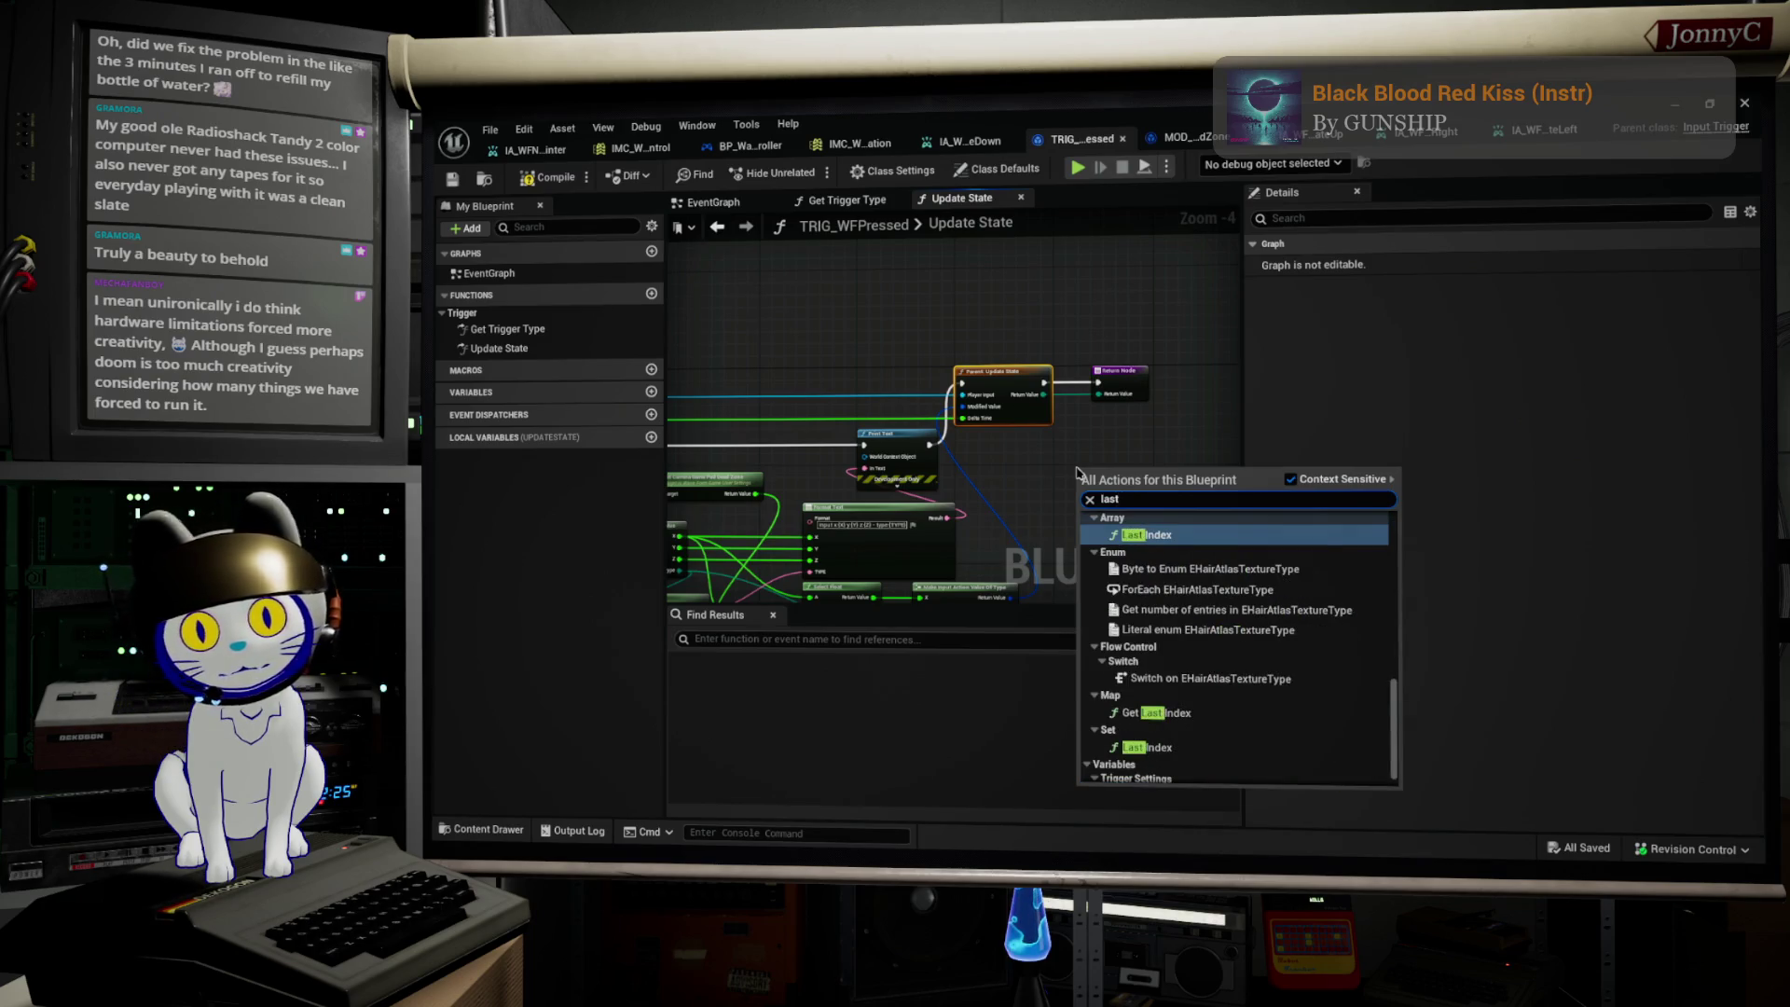
scroll(1193, 746, down, 1)
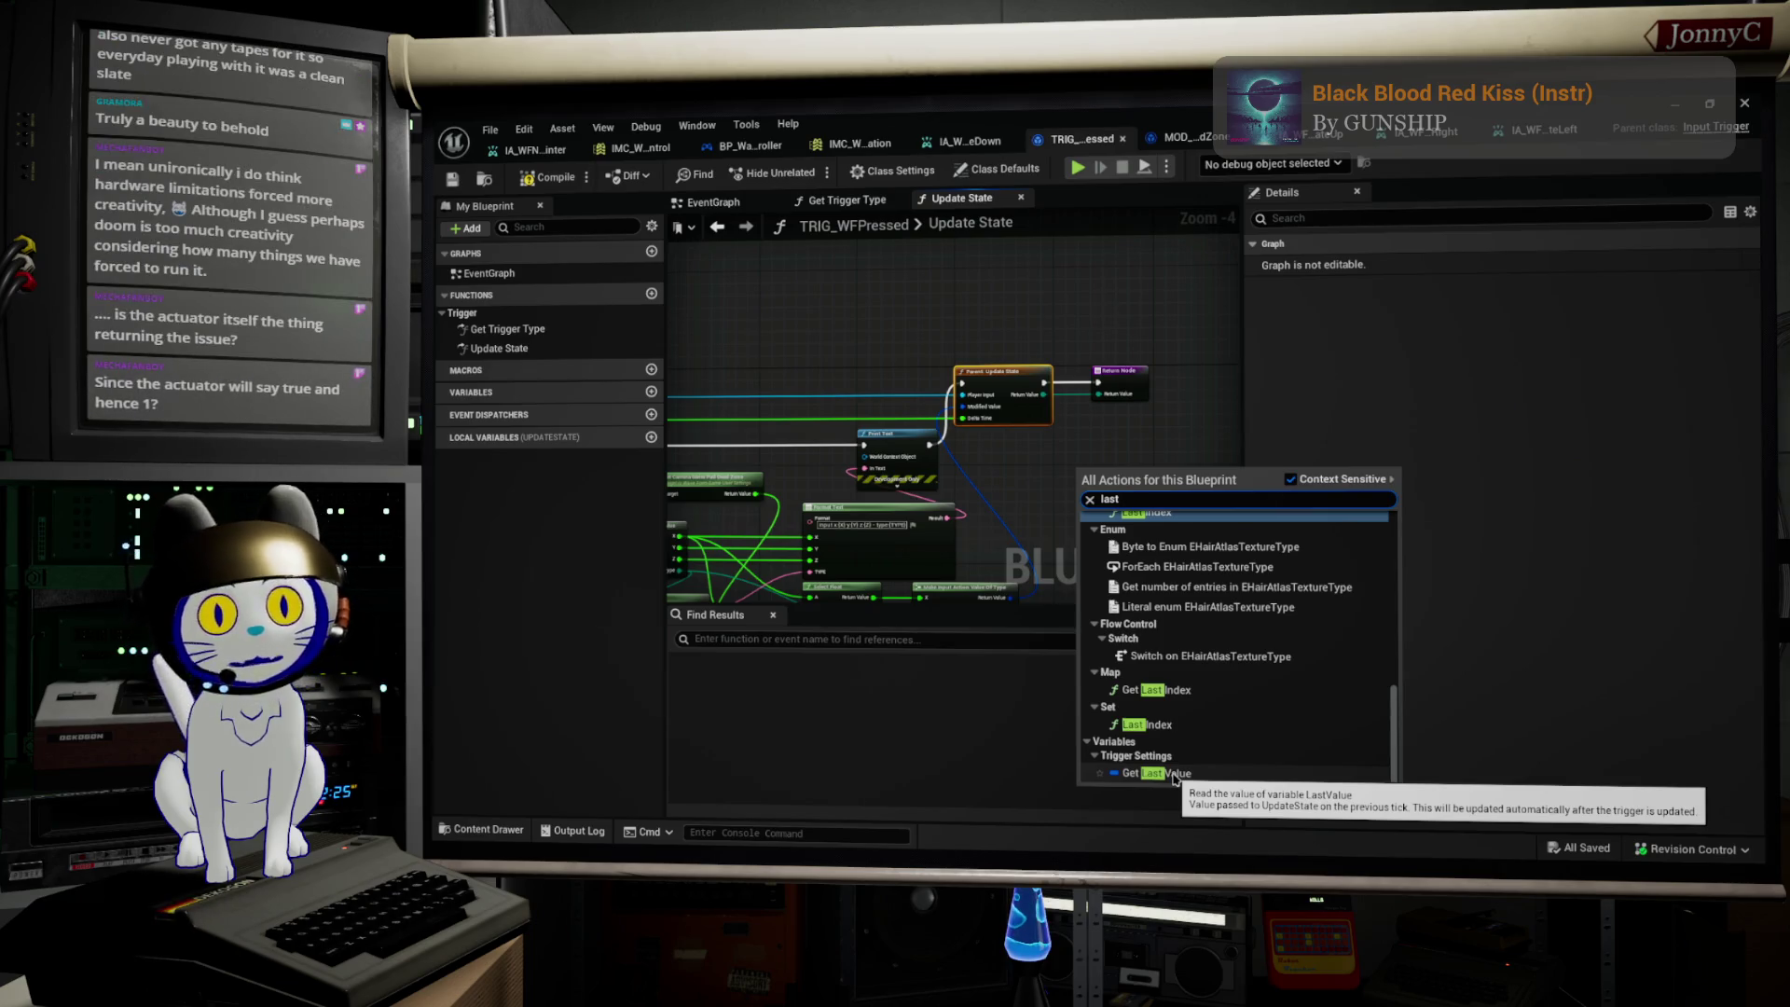
click(716, 233)
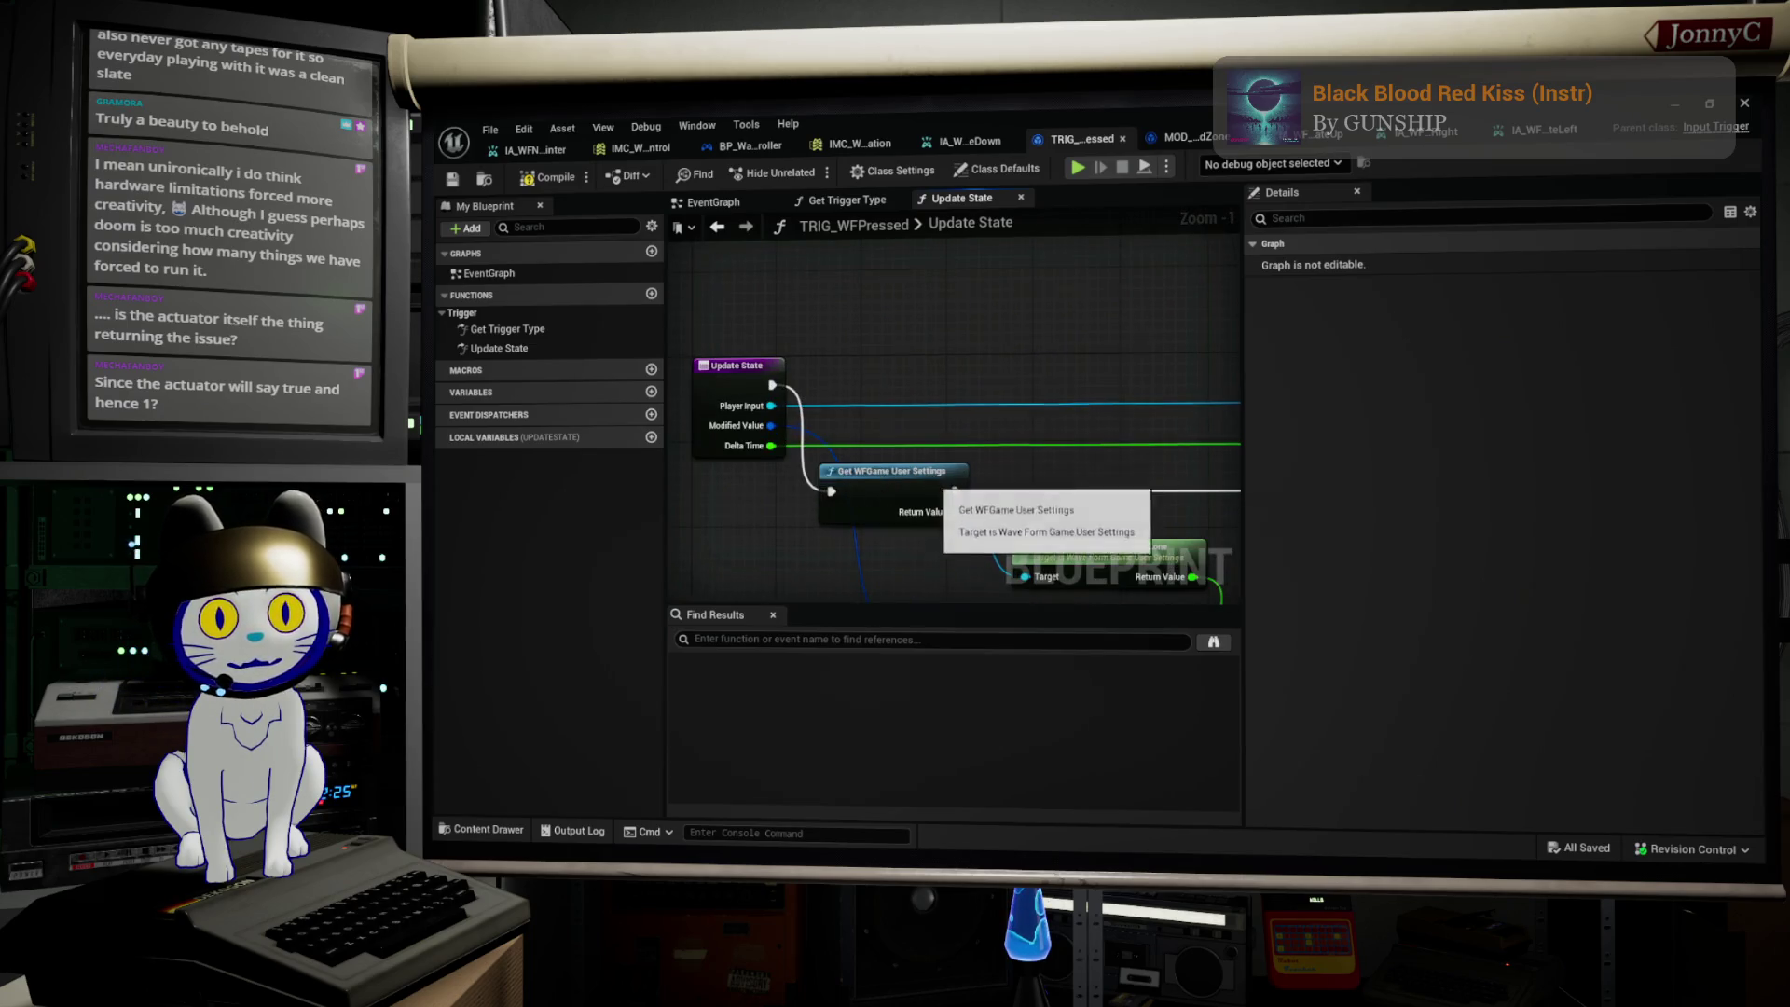
Step: Pan and zoom the Update State graph, view IA_WFNavigateUp's details, then switch to VS Code
drag(927, 471, 676, 273)
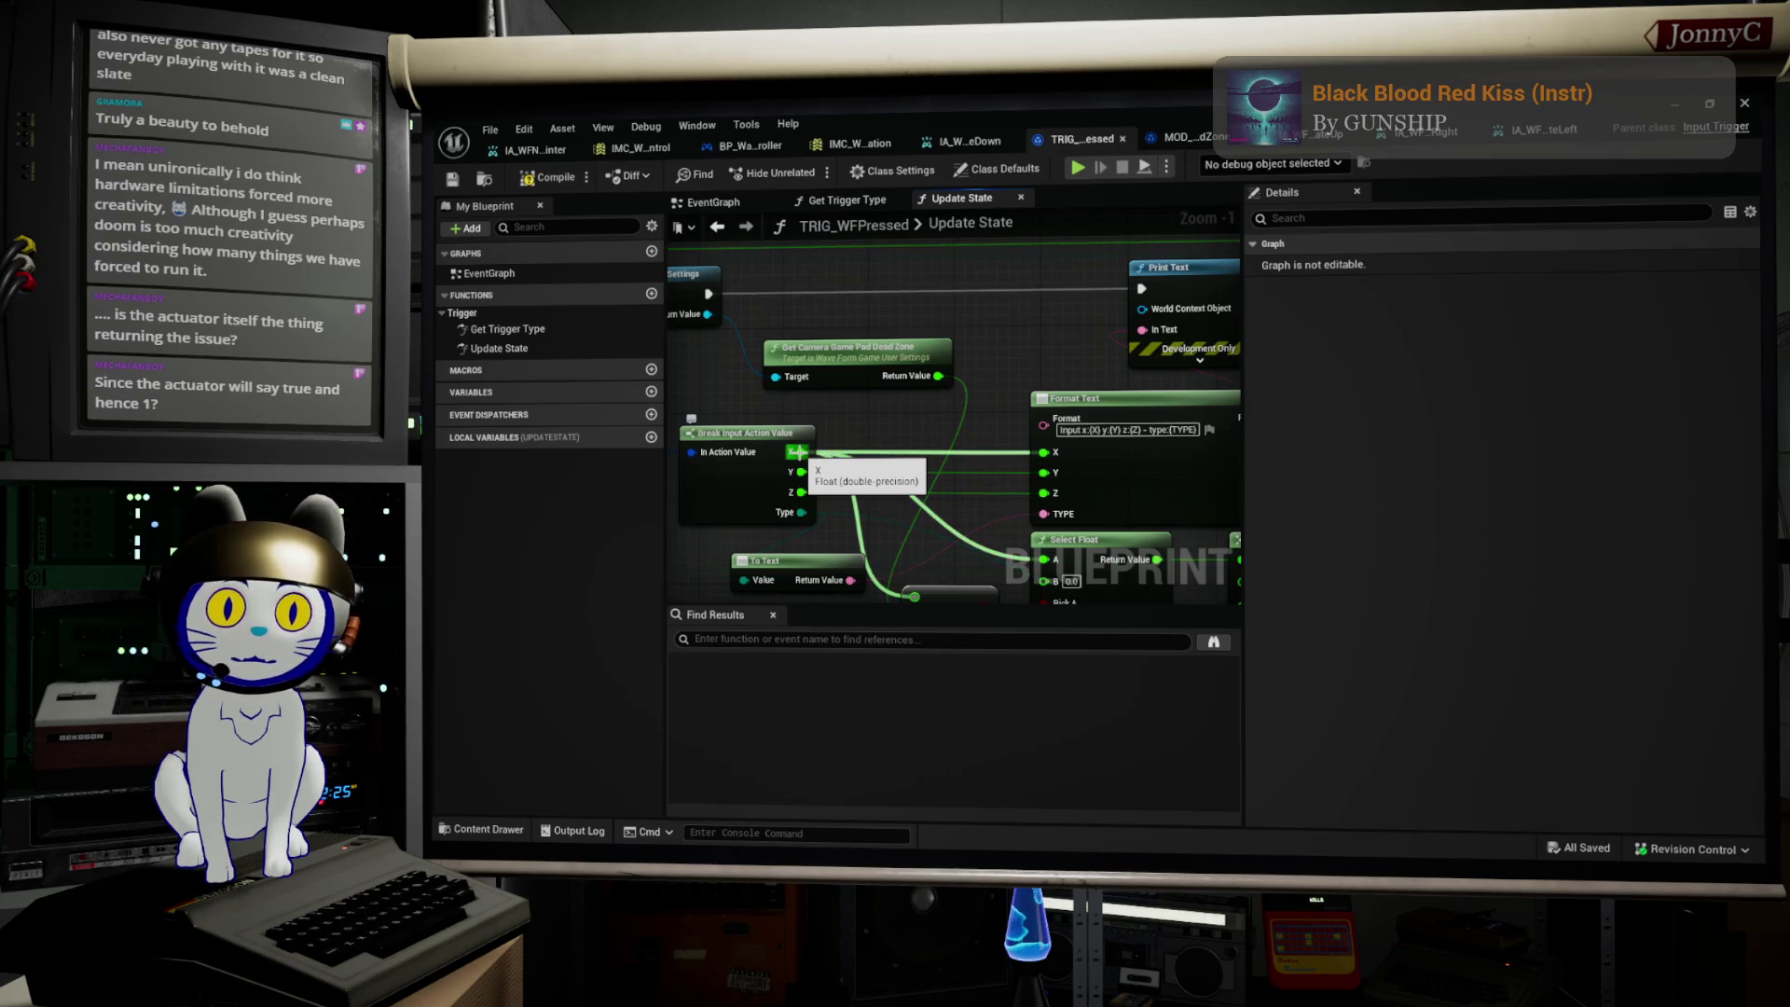
drag(873, 420, 911, 431)
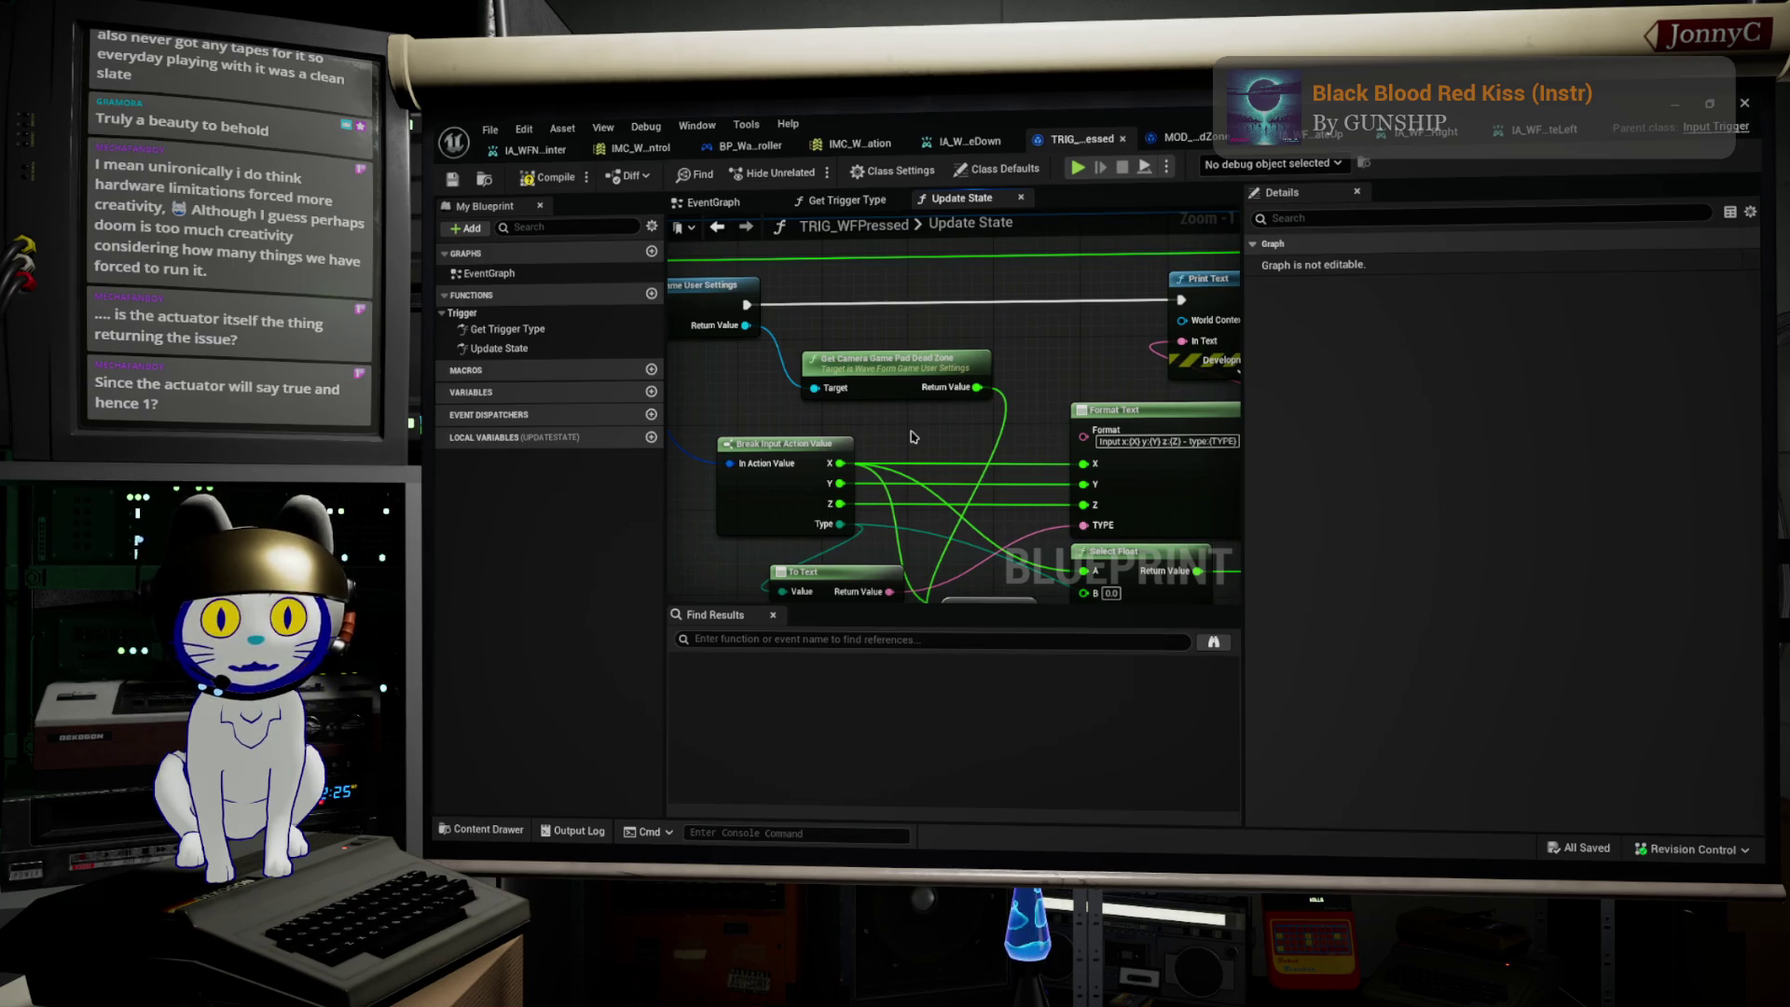
mouse_move(913, 436)
mouse_down()
mouse_move(1184, 459)
mouse_move(1044, 505)
mouse_up()
scroll(951, 453, down, 3)
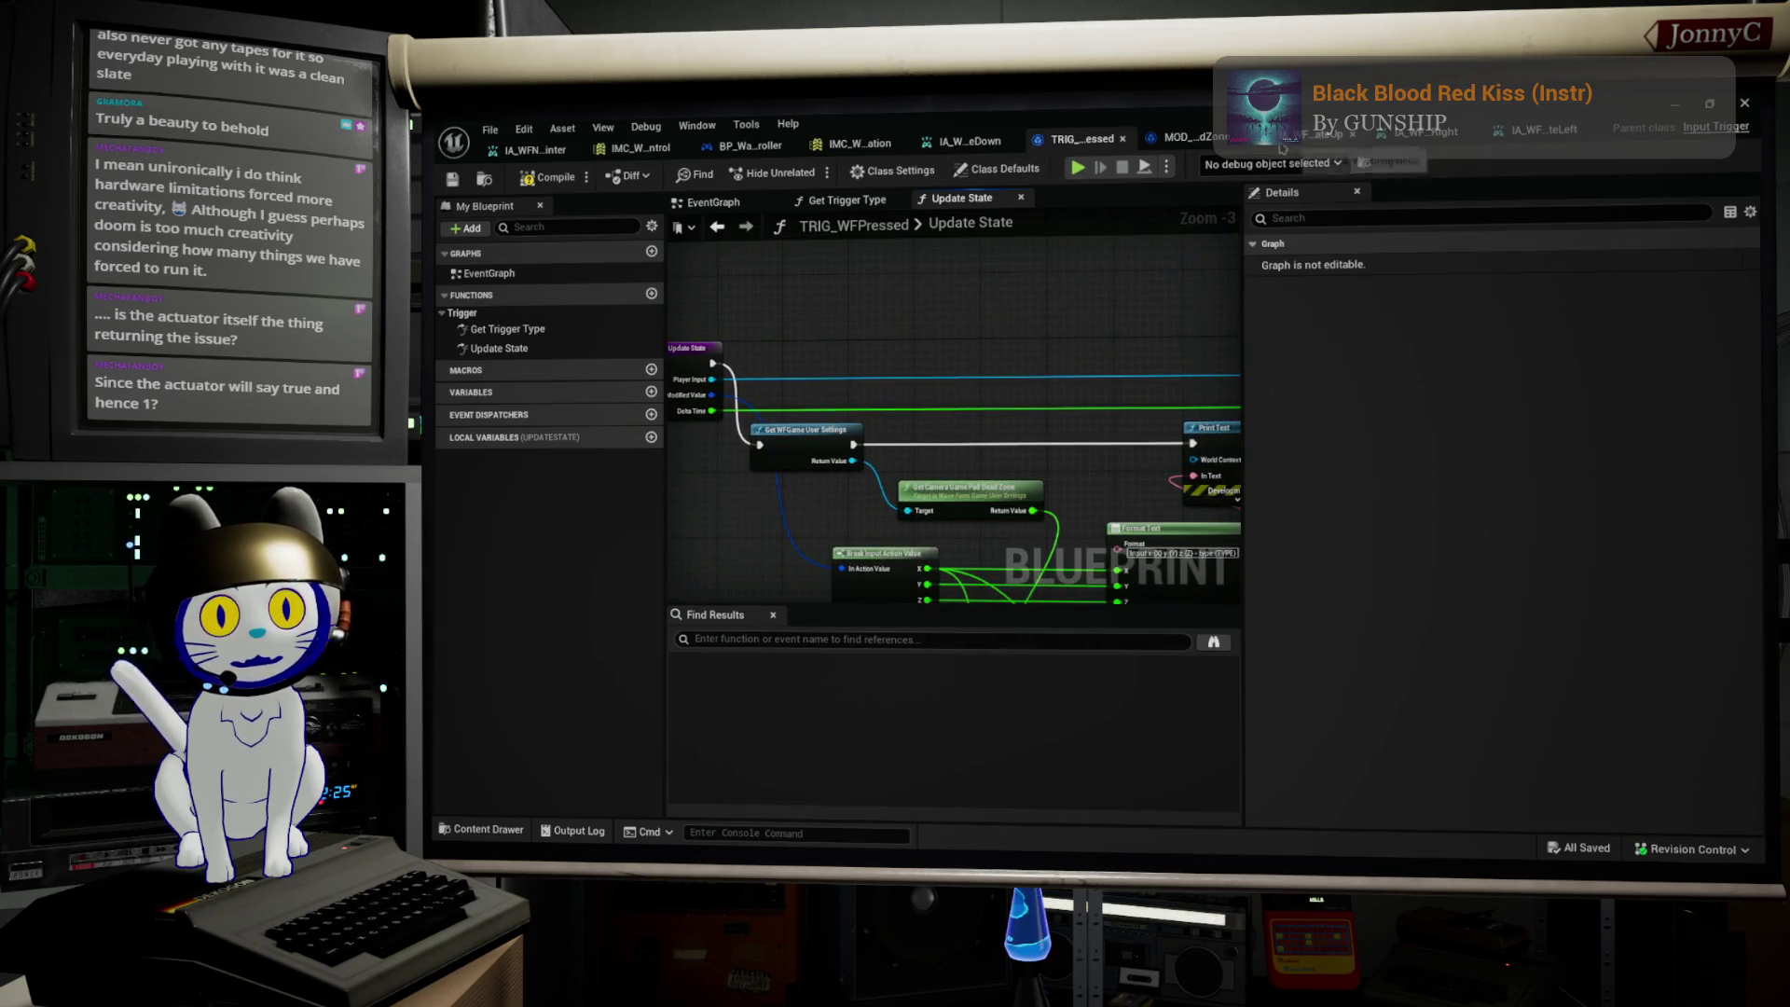
click(1186, 137)
click(1298, 140)
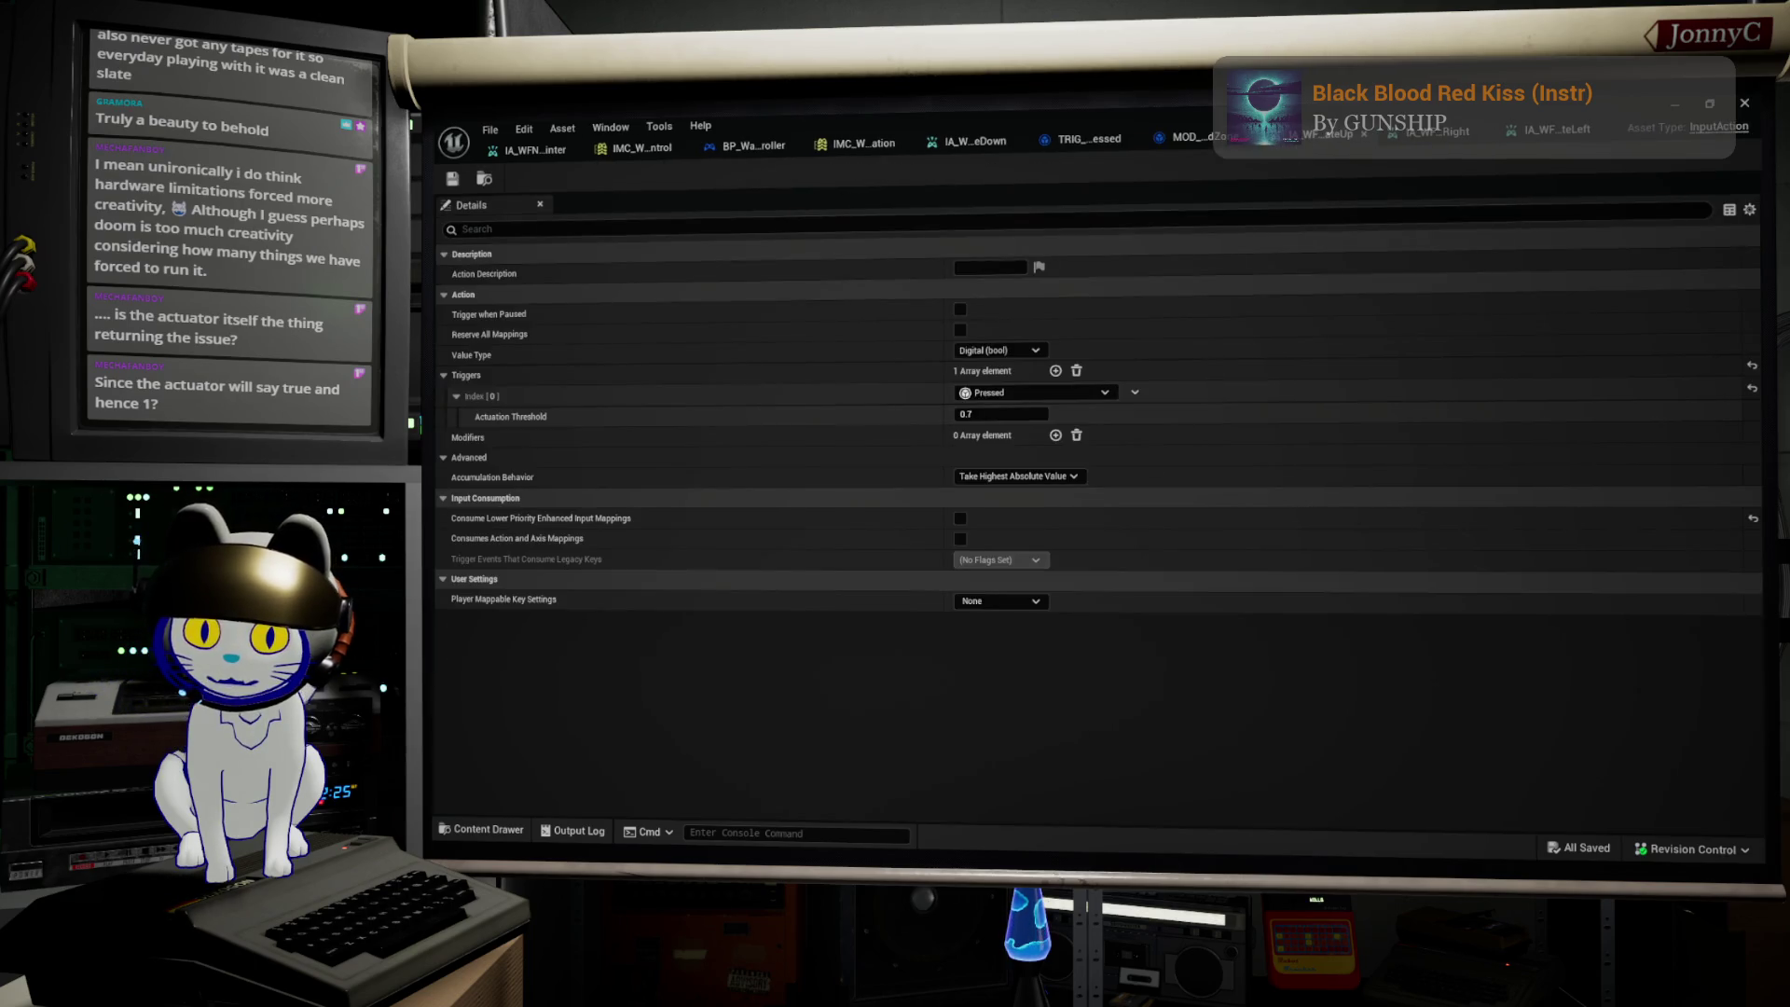
key(alt+Tab)
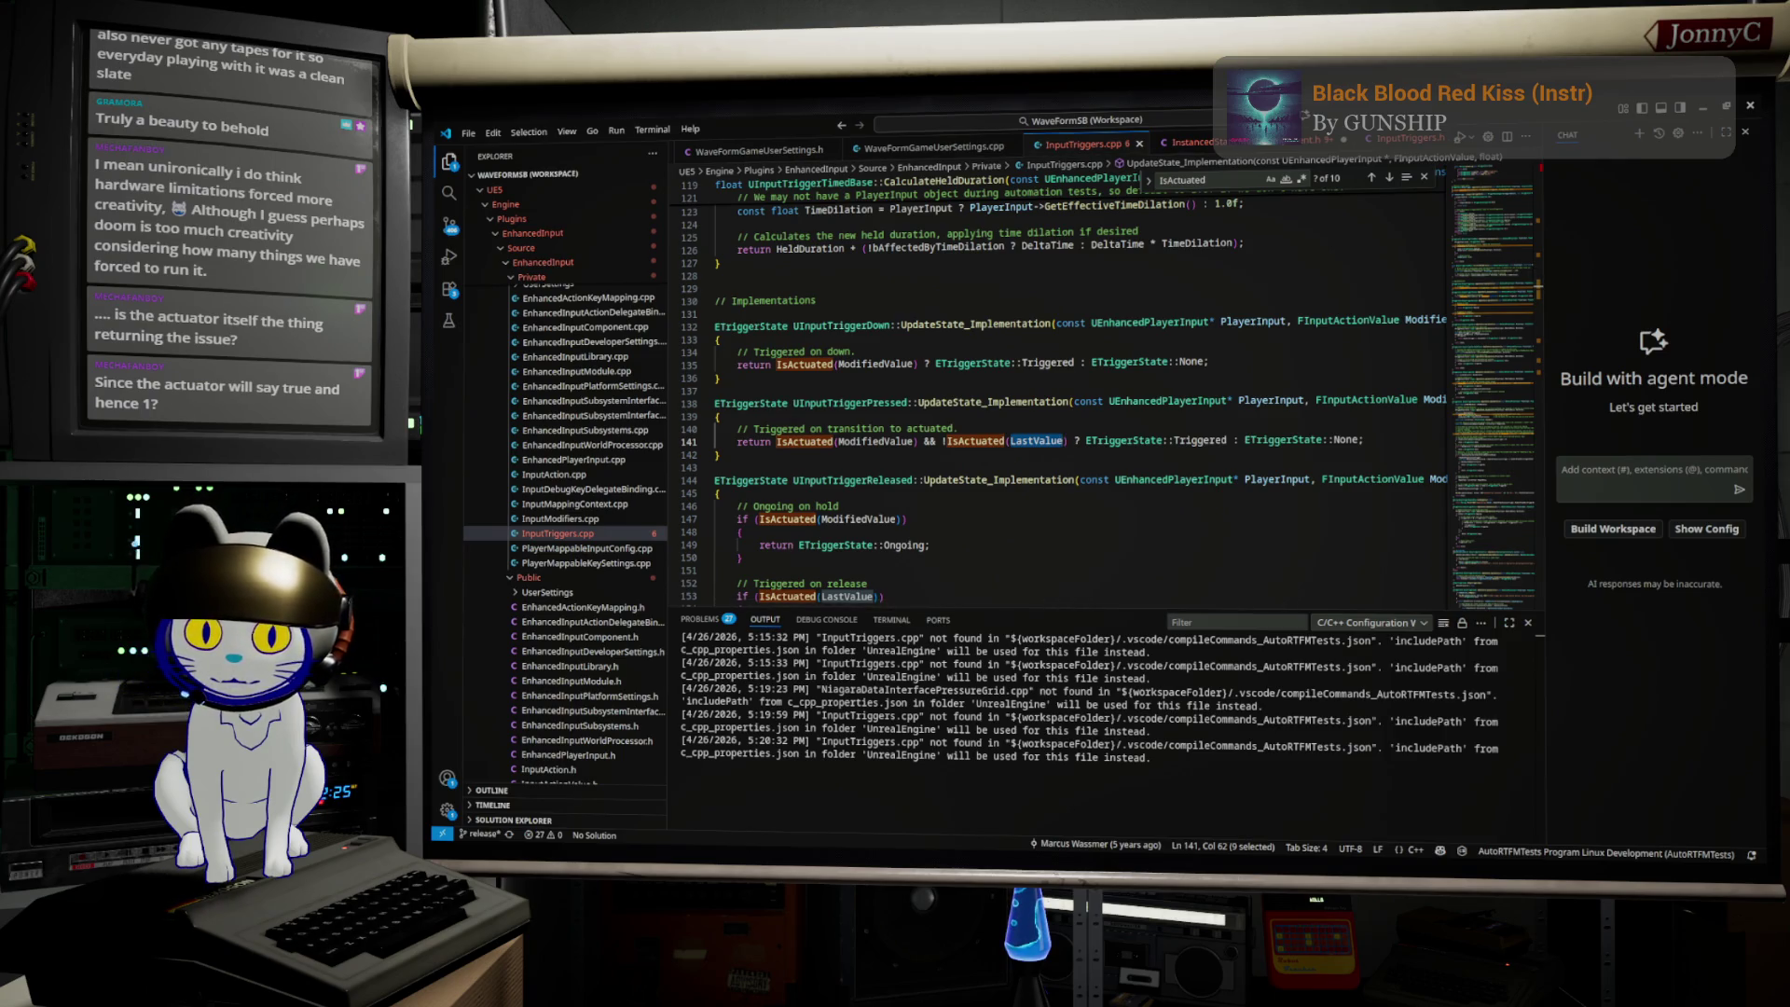
Step: Leave the Pressed trigger's UpdateState code and return to Unreal Editor
key(alt+Tab)
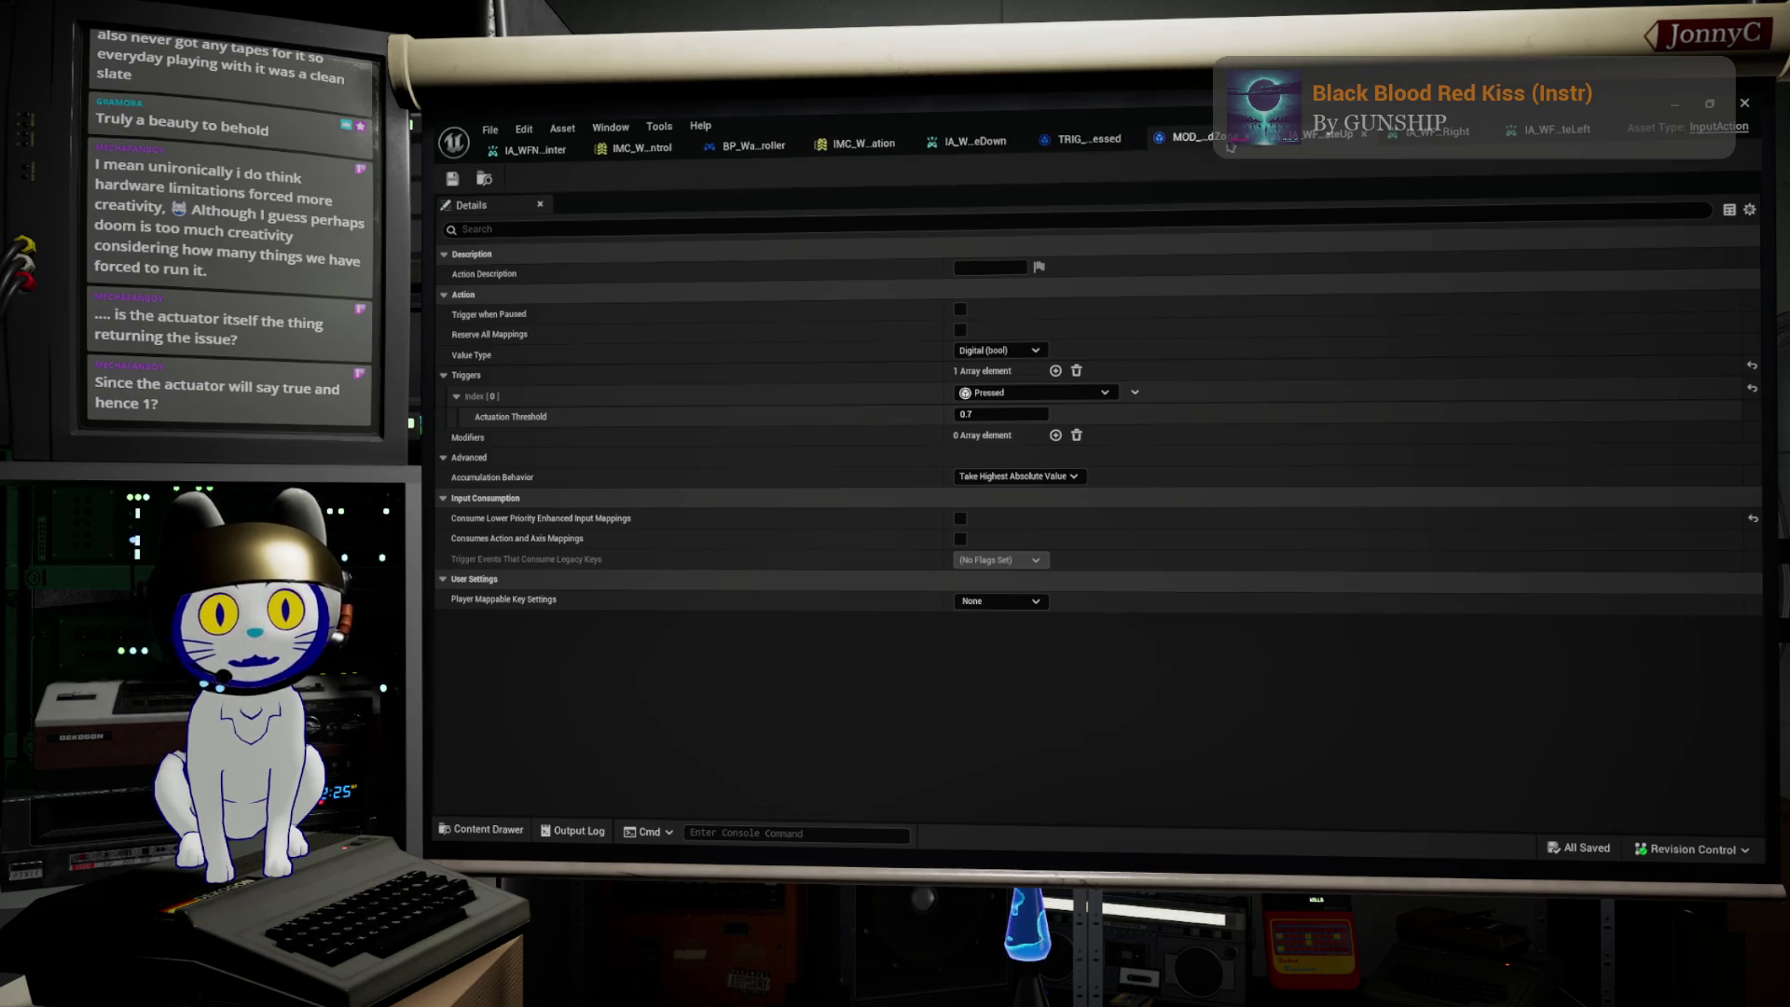
Step: Reopen TRIG_WFPressed and pan its Update State graph from Parent: Update State to the Is Actuated comparison nodes
click(1066, 144)
scroll(724, 372, down, 3)
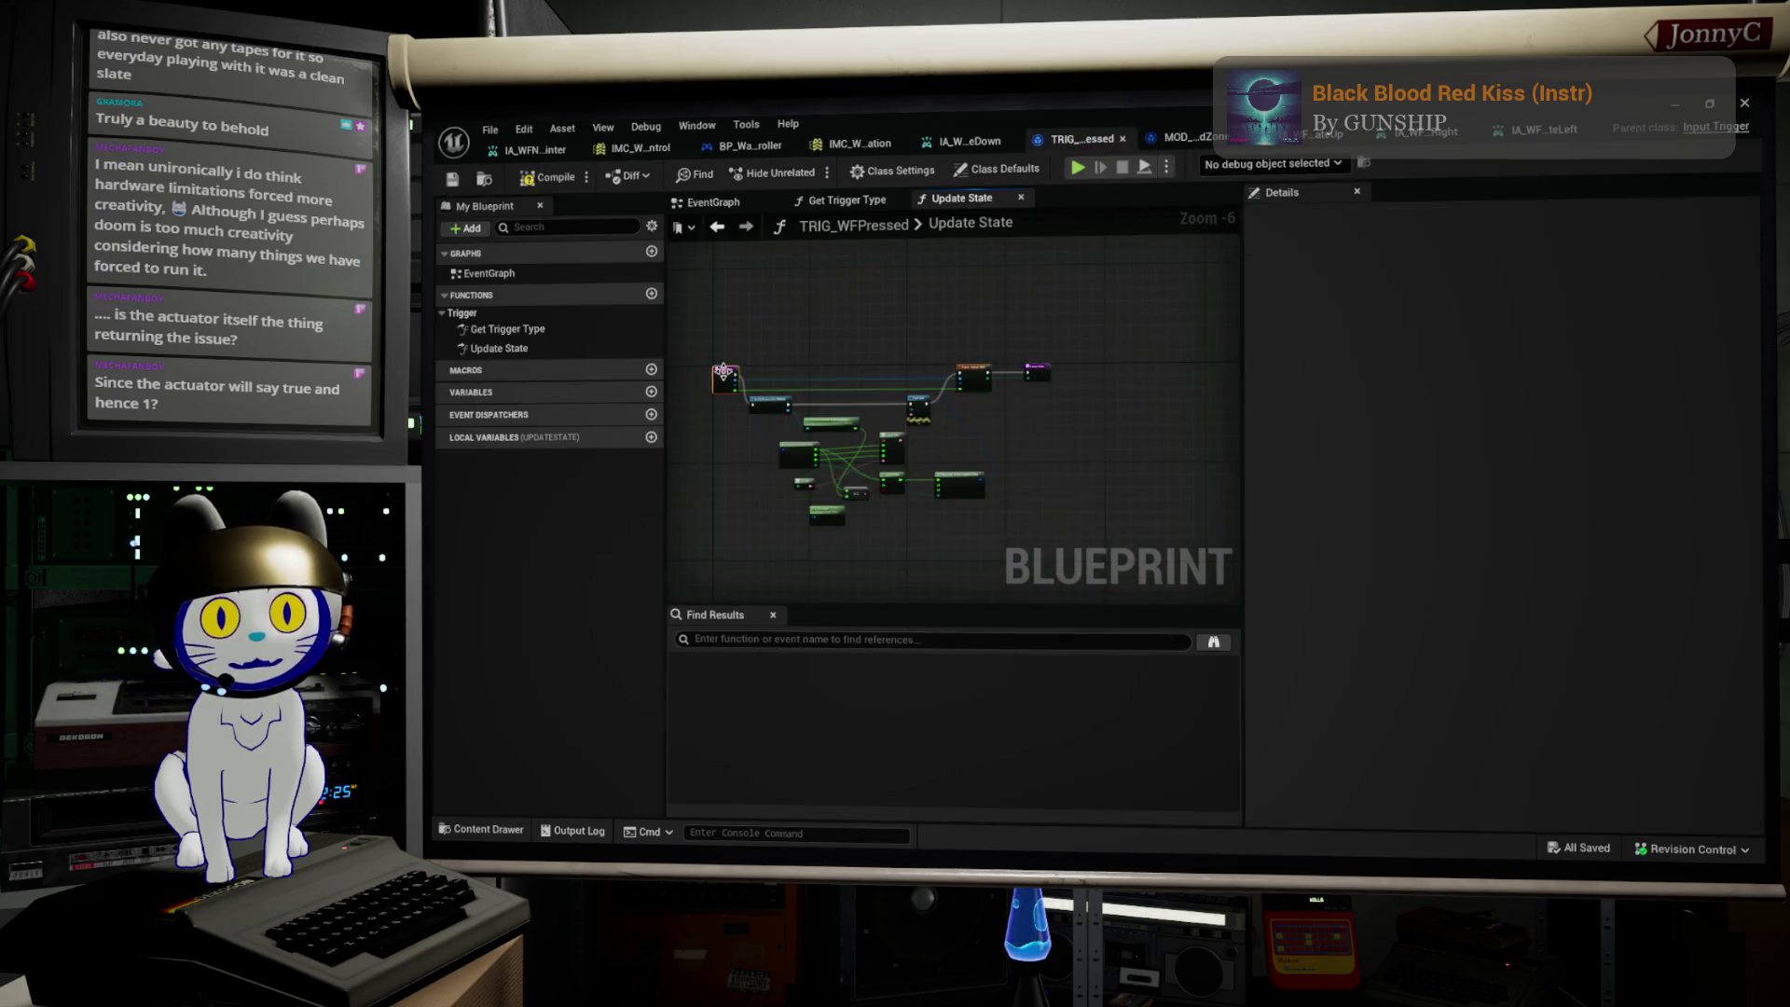
scroll(723, 373, up, 2)
scroll(1017, 379, up, 1)
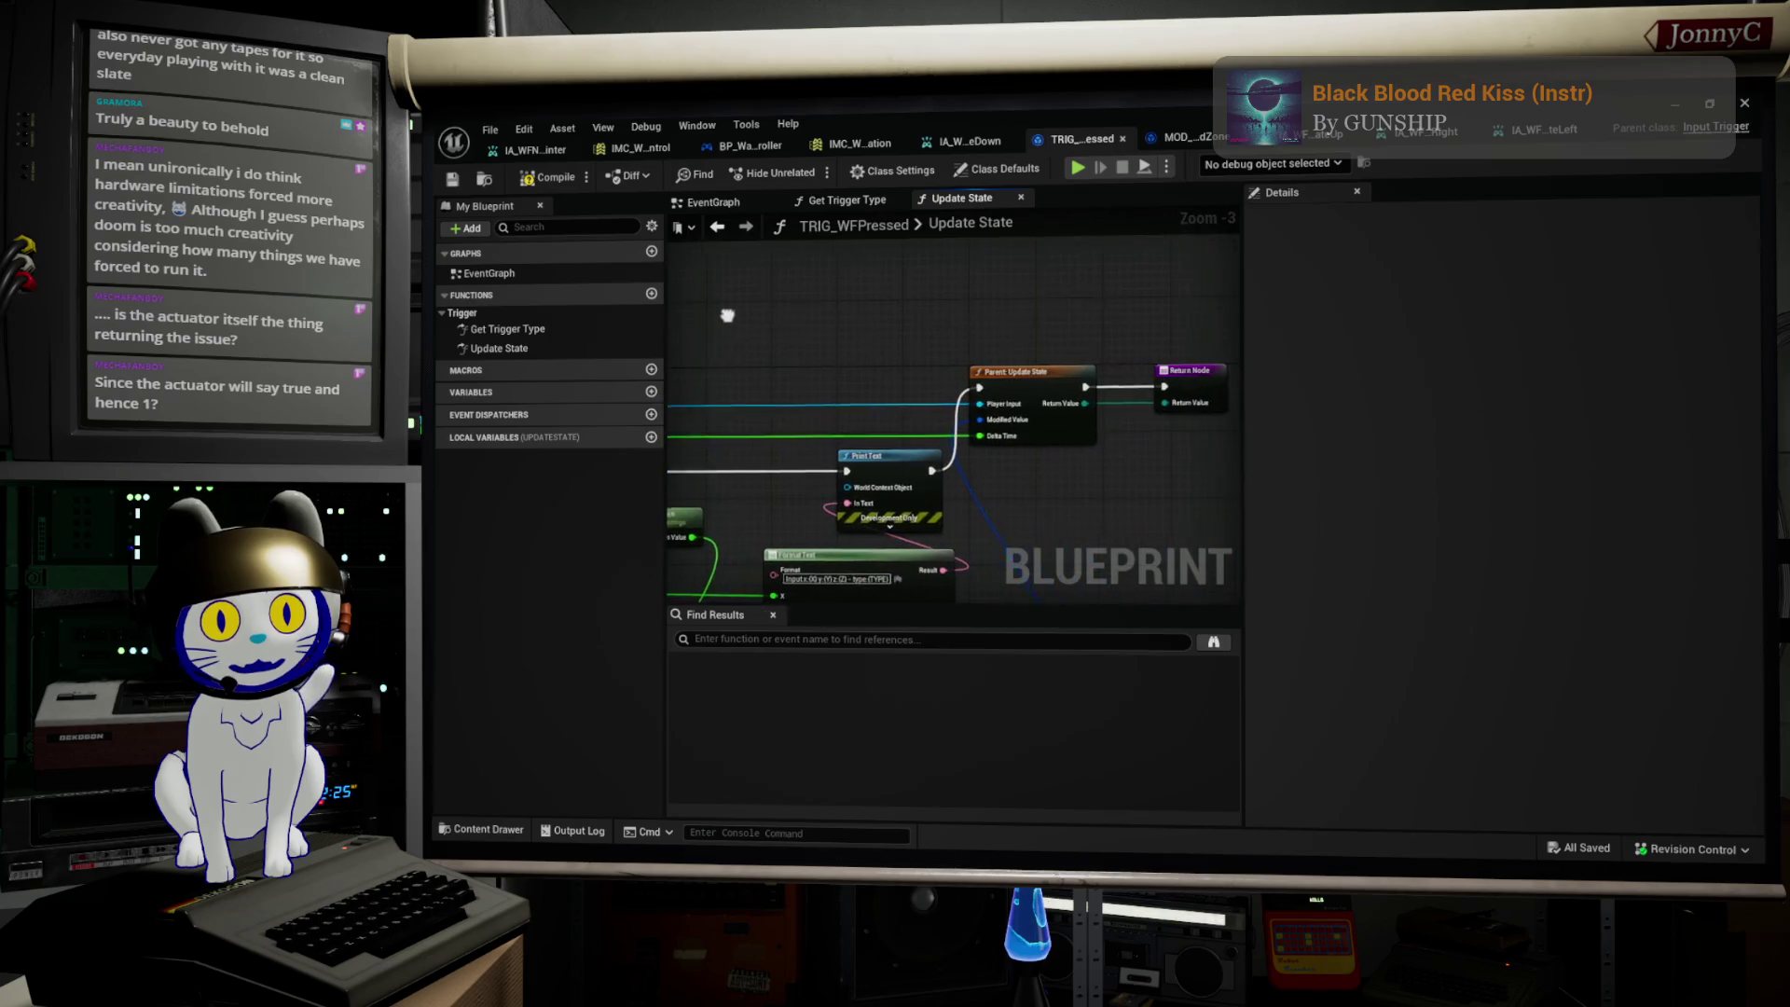
click(1017, 379)
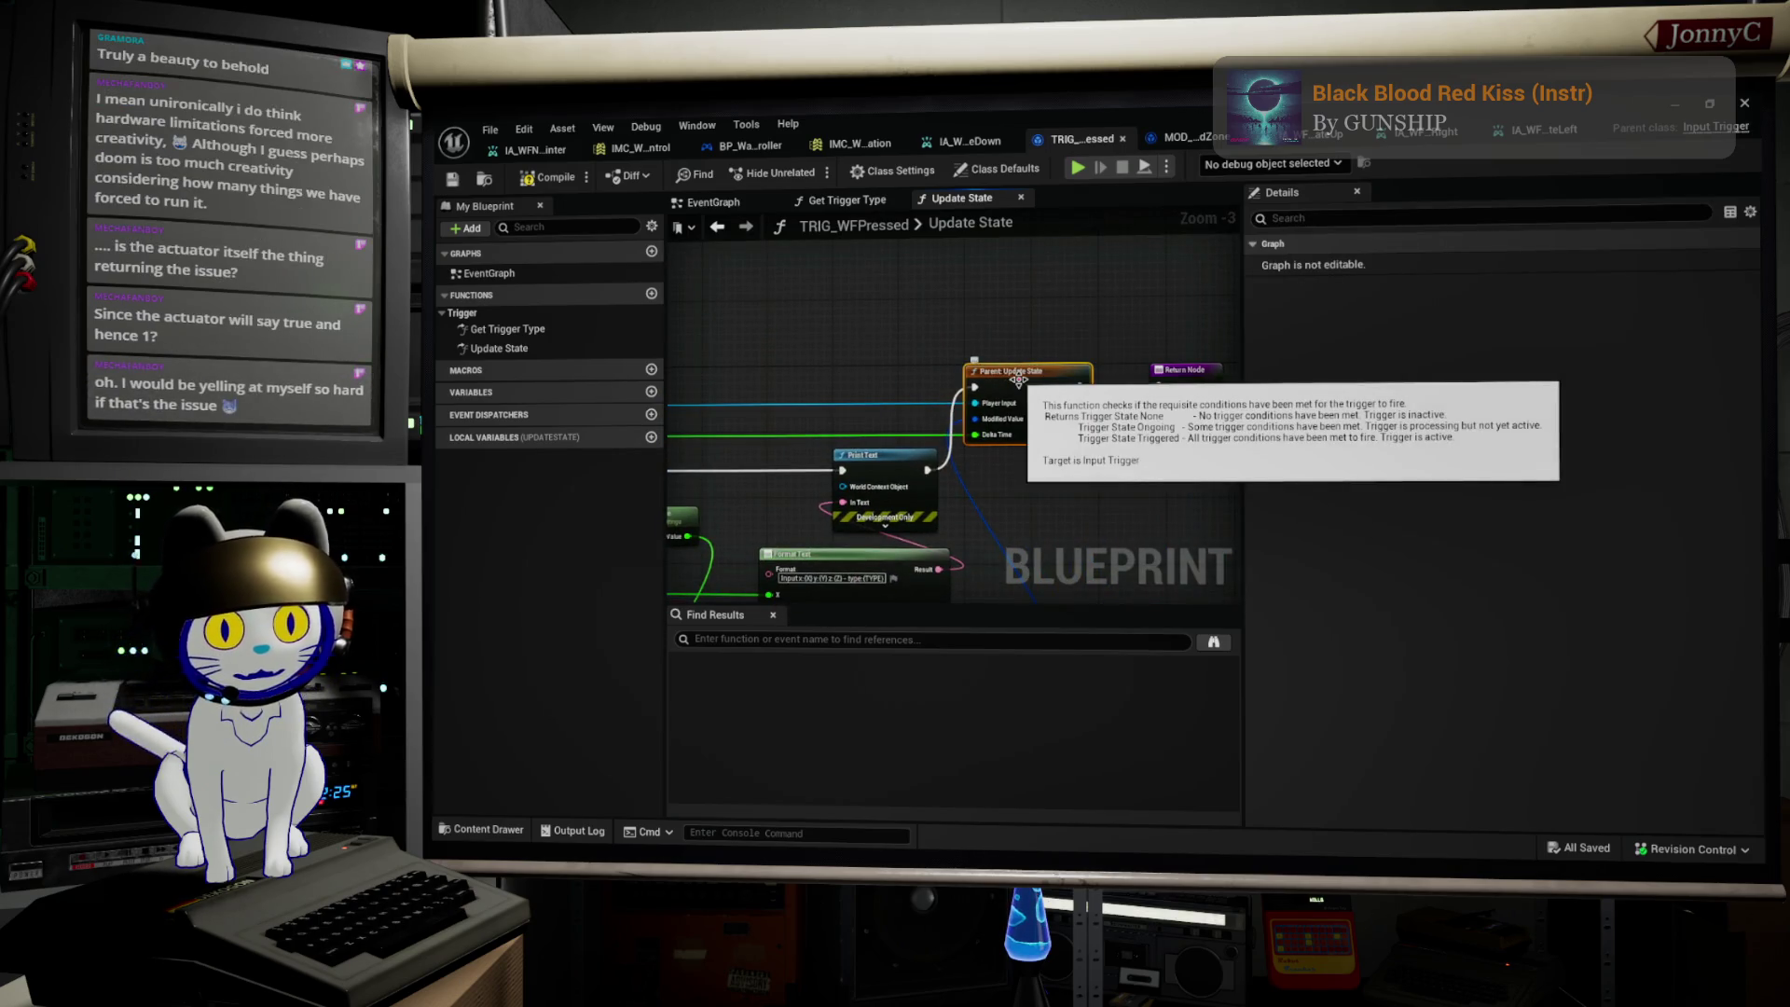
drag(814, 364, 866, 338)
scroll(746, 420, up, 2)
drag(873, 539, 862, 243)
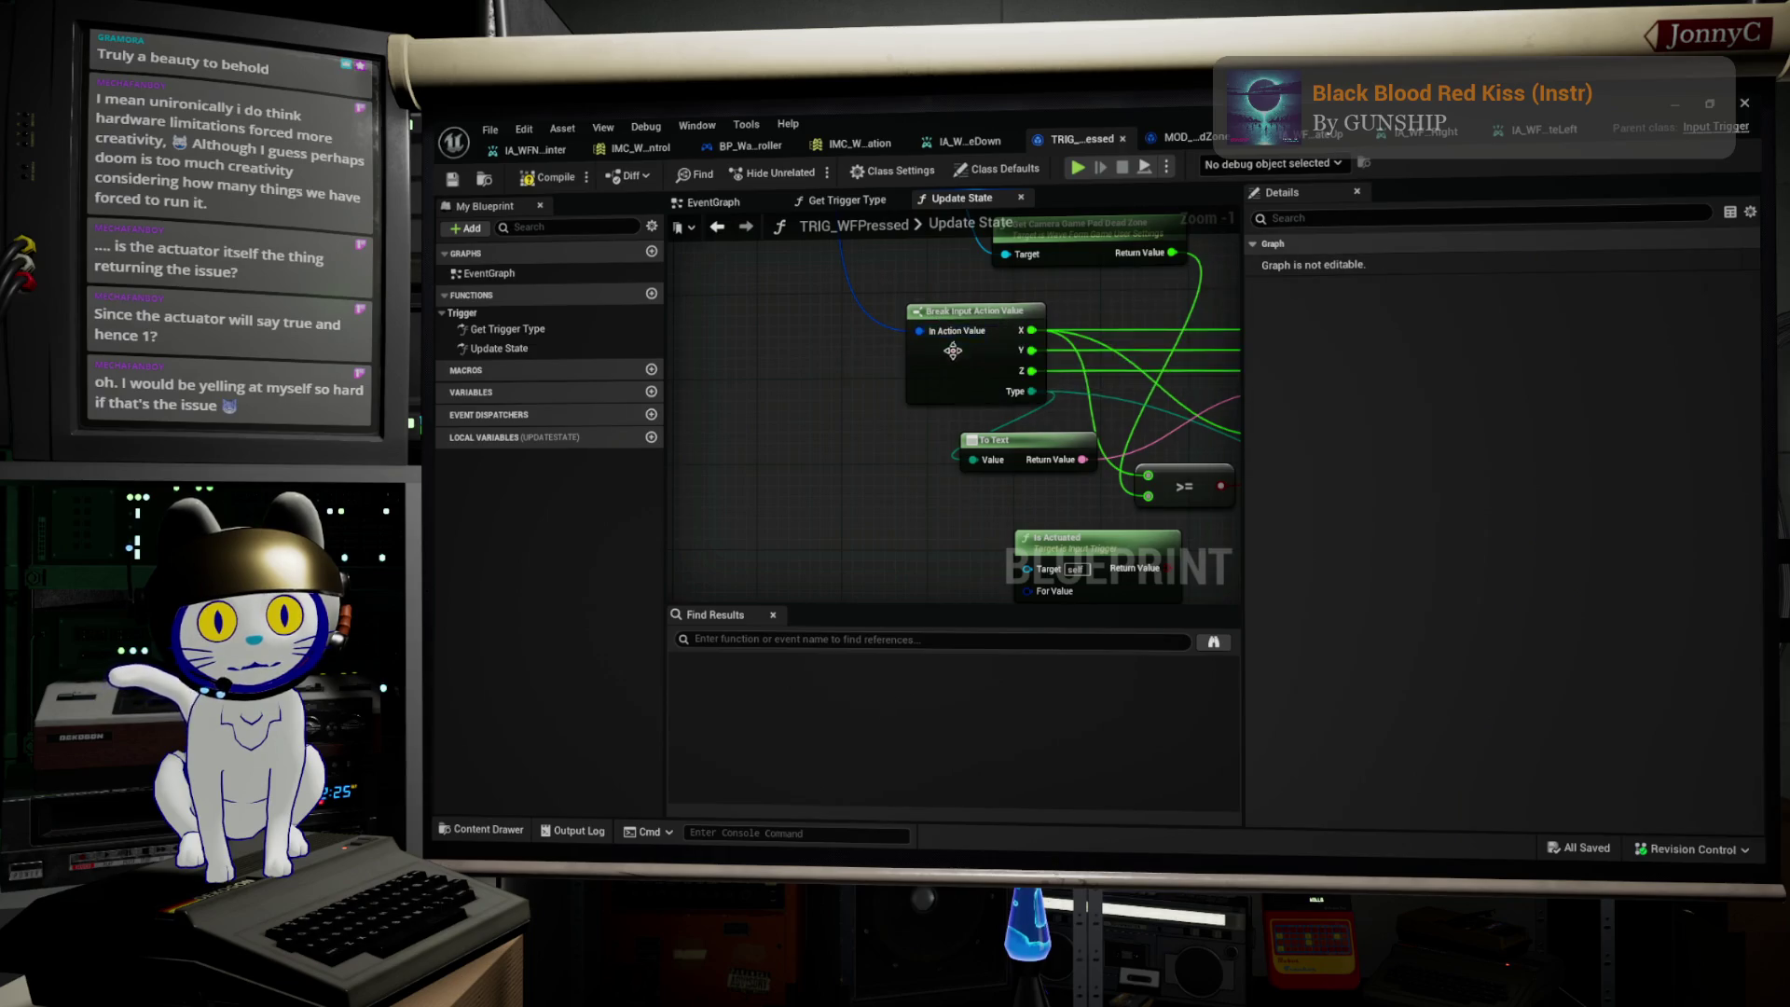
drag(952, 350, 1147, 621)
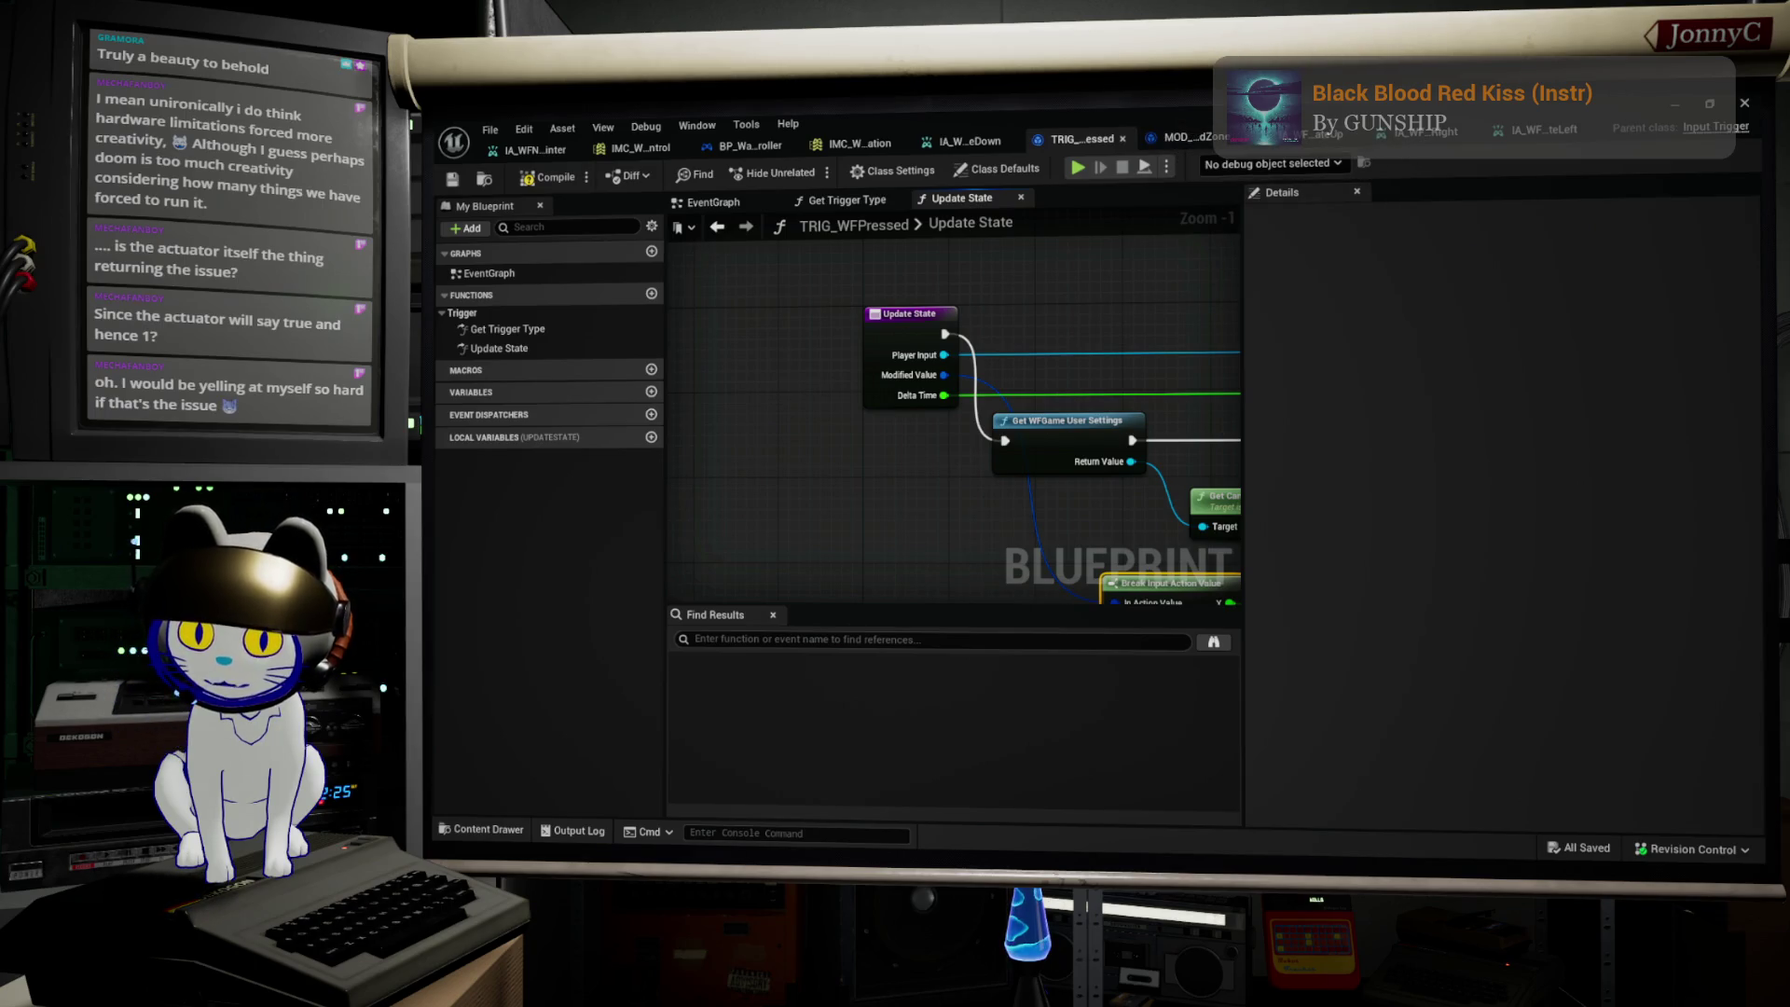
Step: Highlight ModifiedValue and LastValue on line 141 in VS Code, then minimize it
key(alt+Tab)
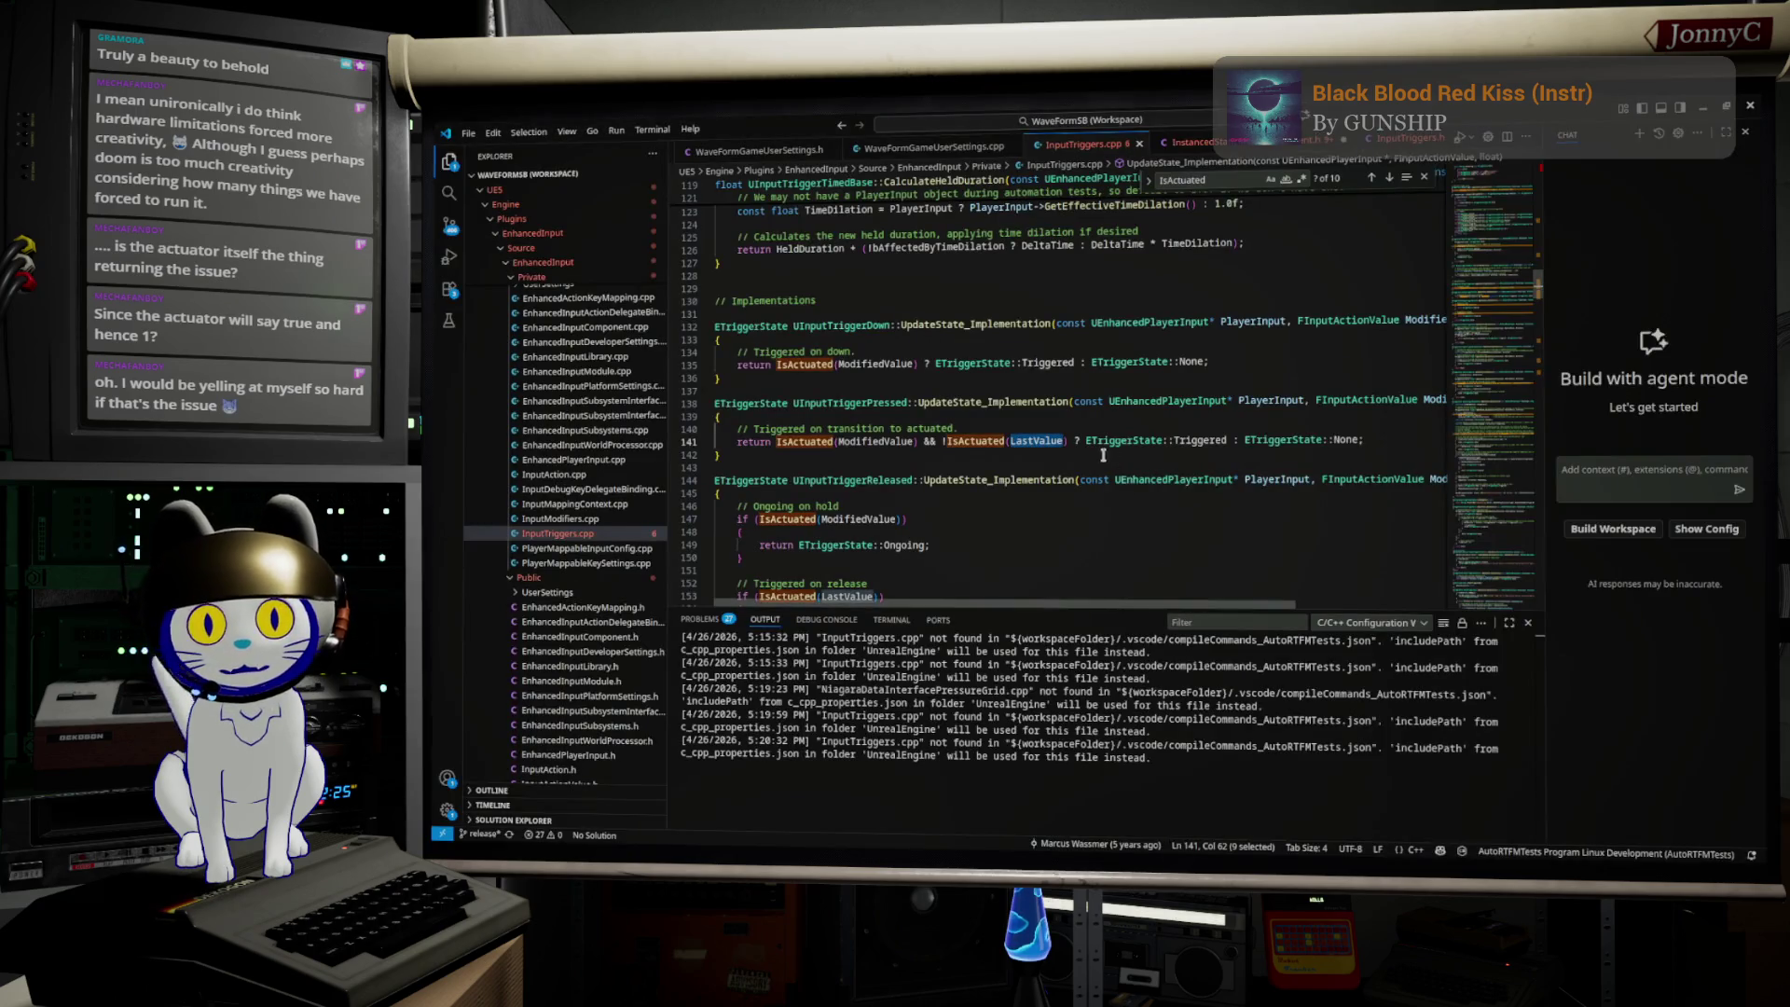
double_click(870, 442)
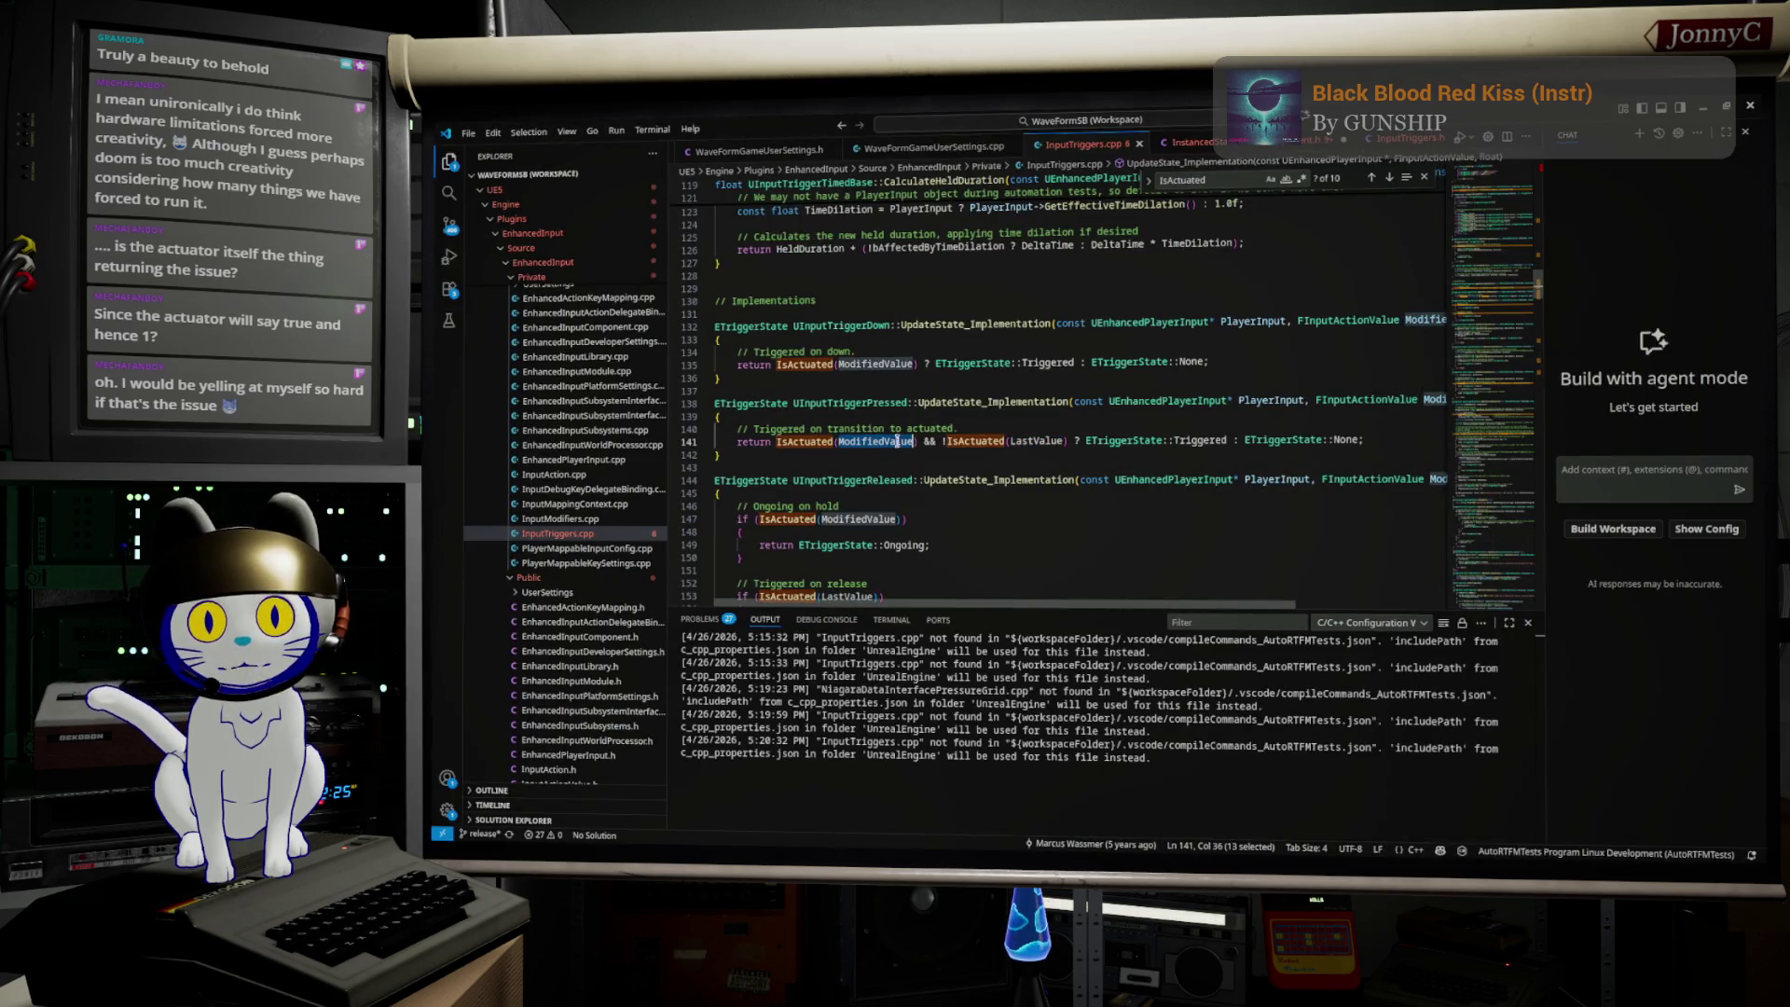
double_click(1038, 439)
double_click(863, 444)
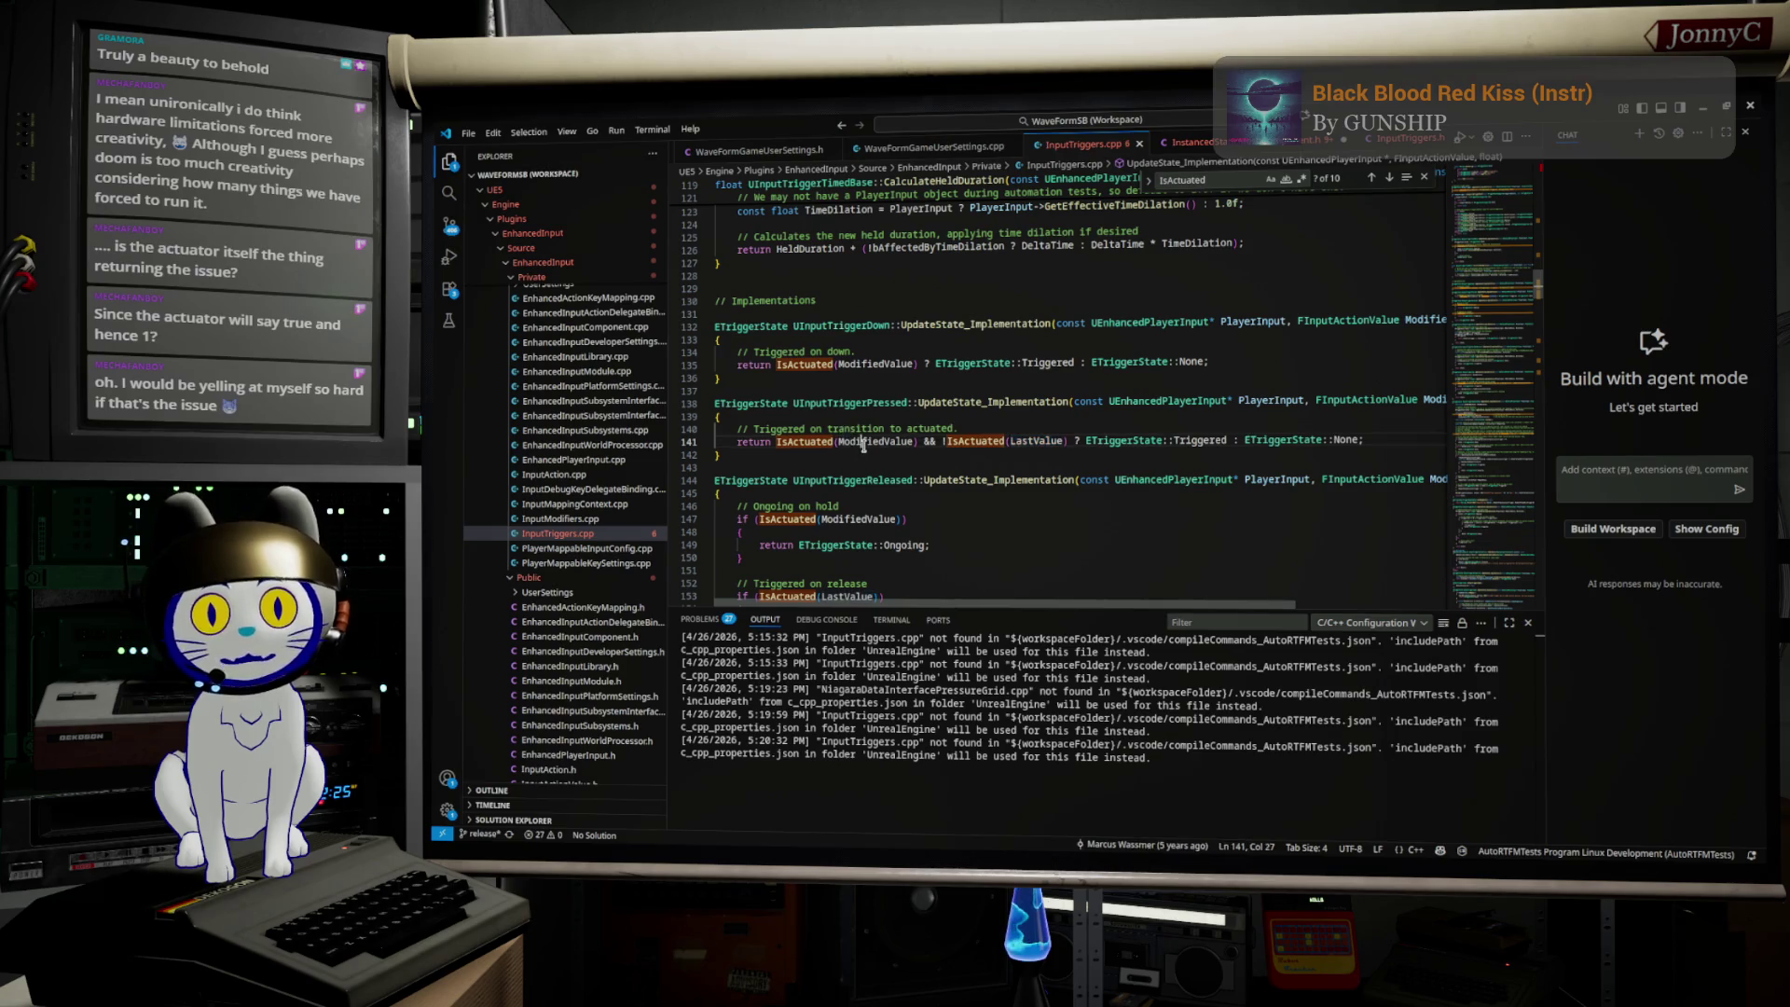
double_click(1038, 440)
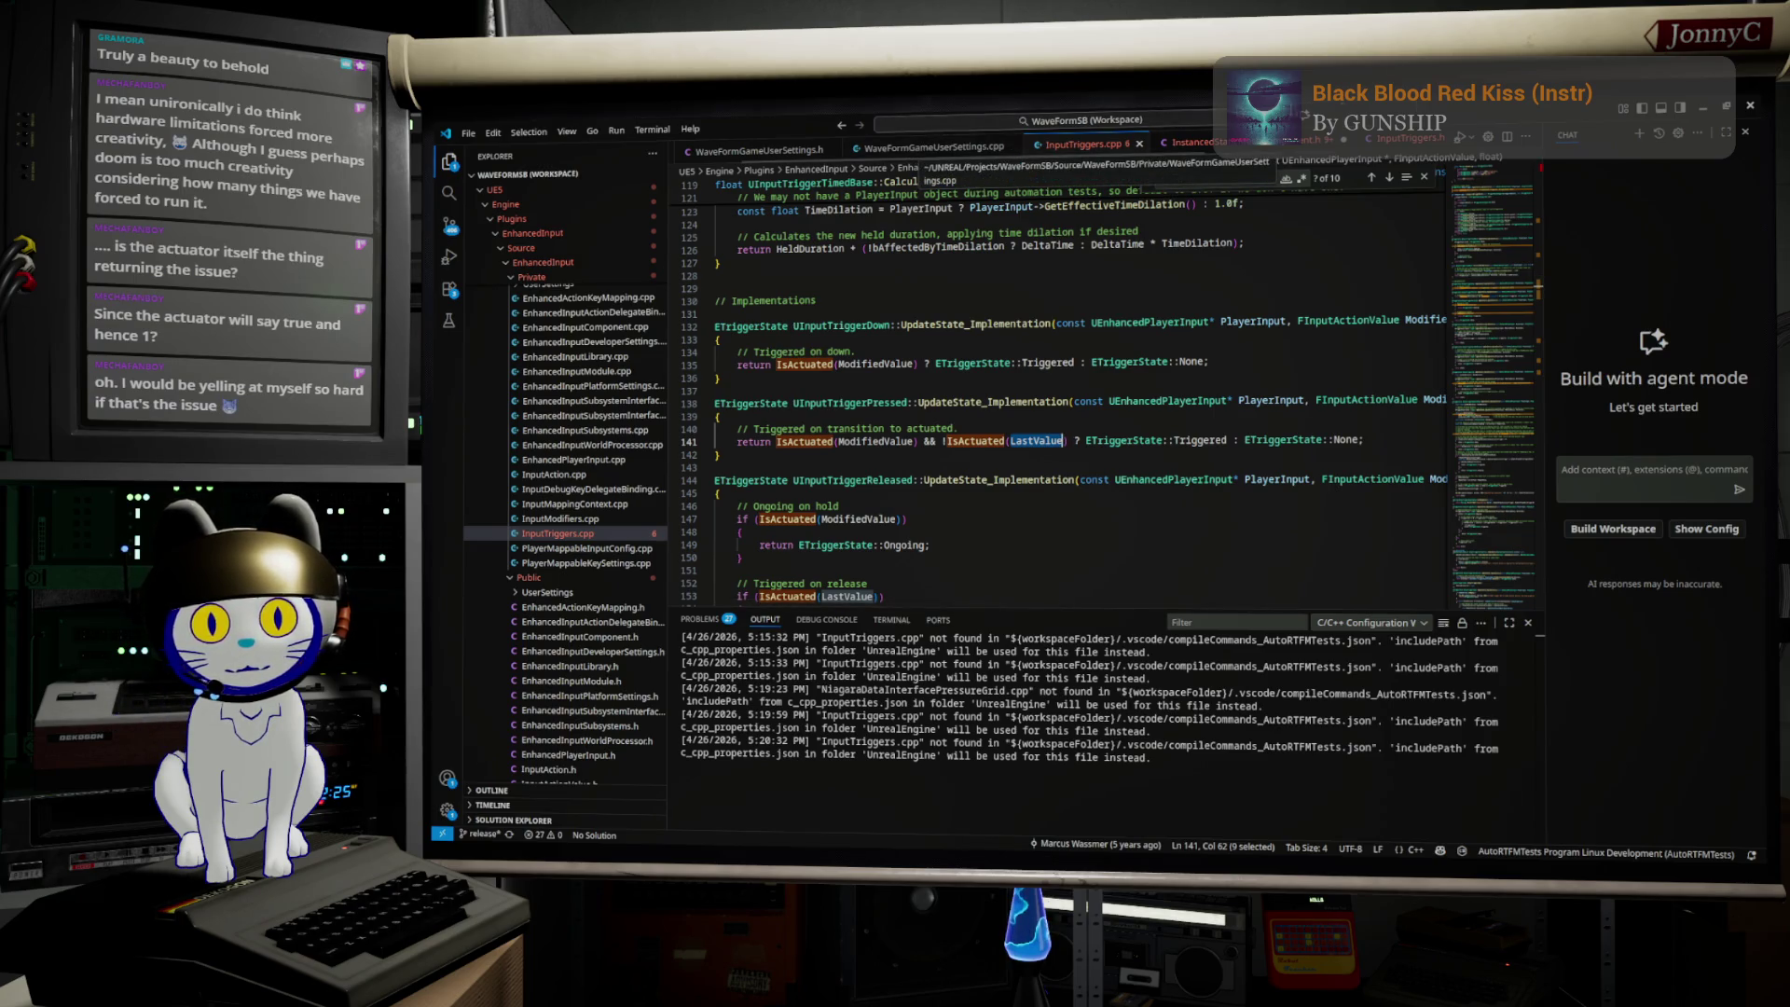
click(1706, 110)
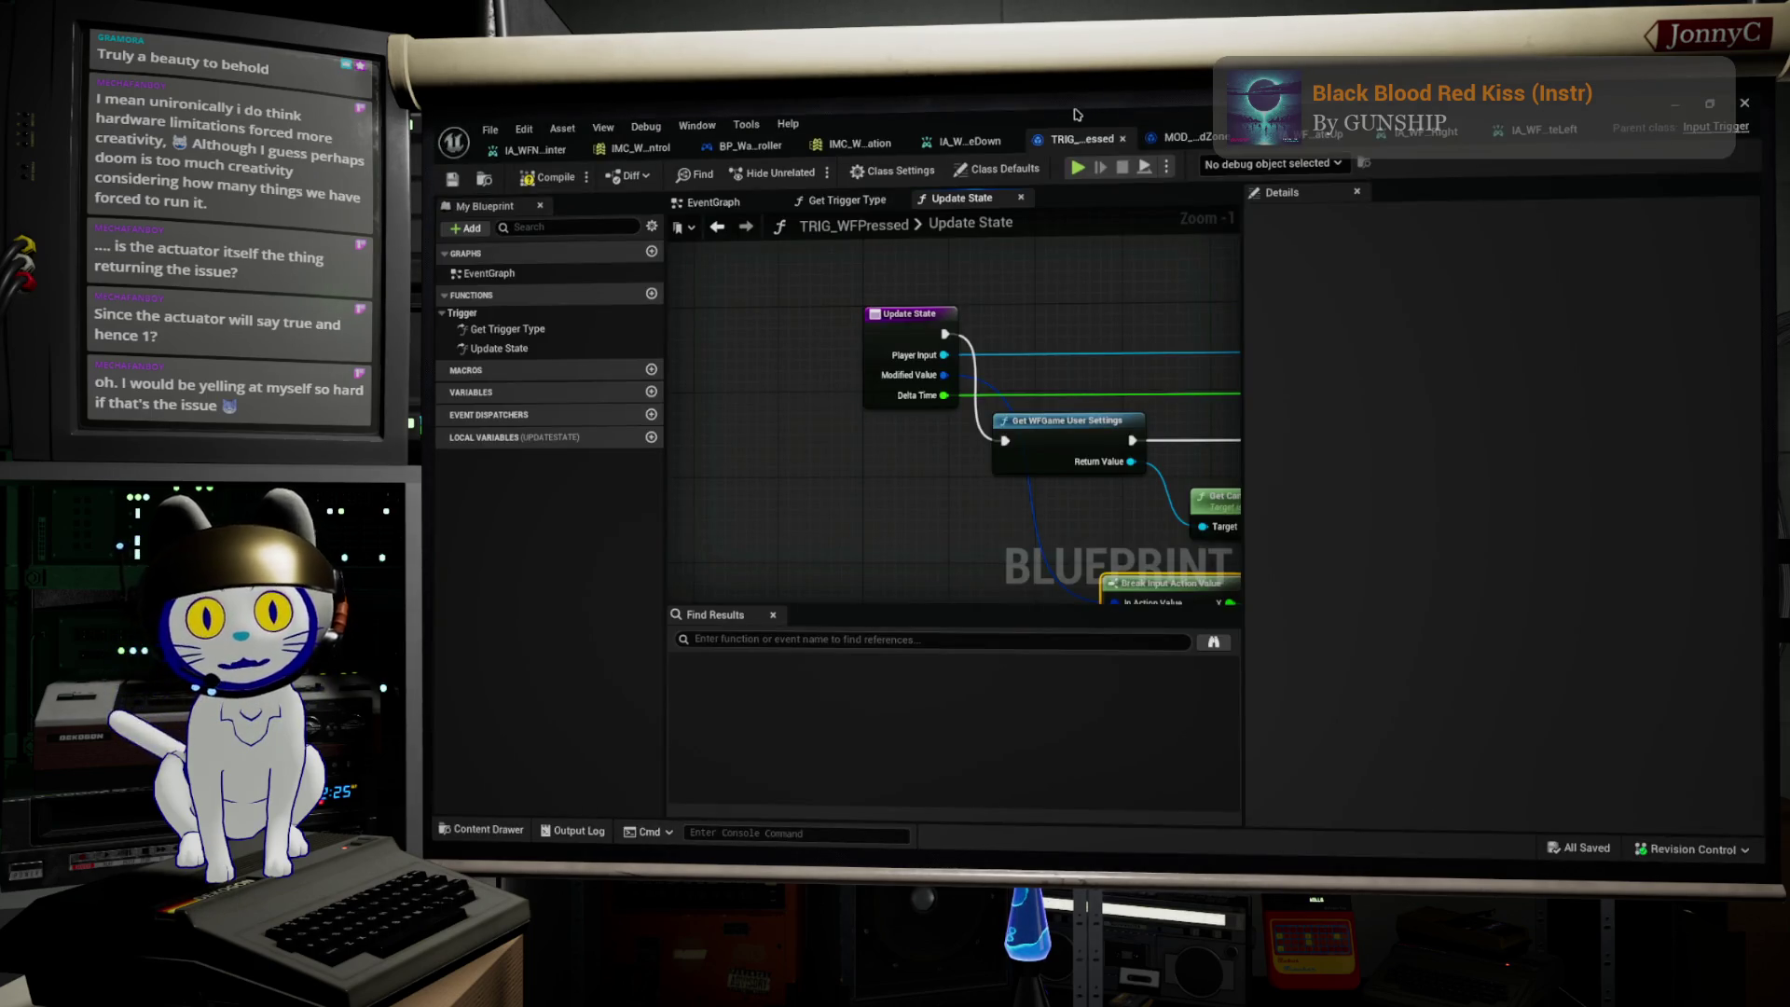
Step: Delete the dead-zone modifier from Gamepad Left Thumbstick Down in the IMC, save it and close the editor
click(853, 142)
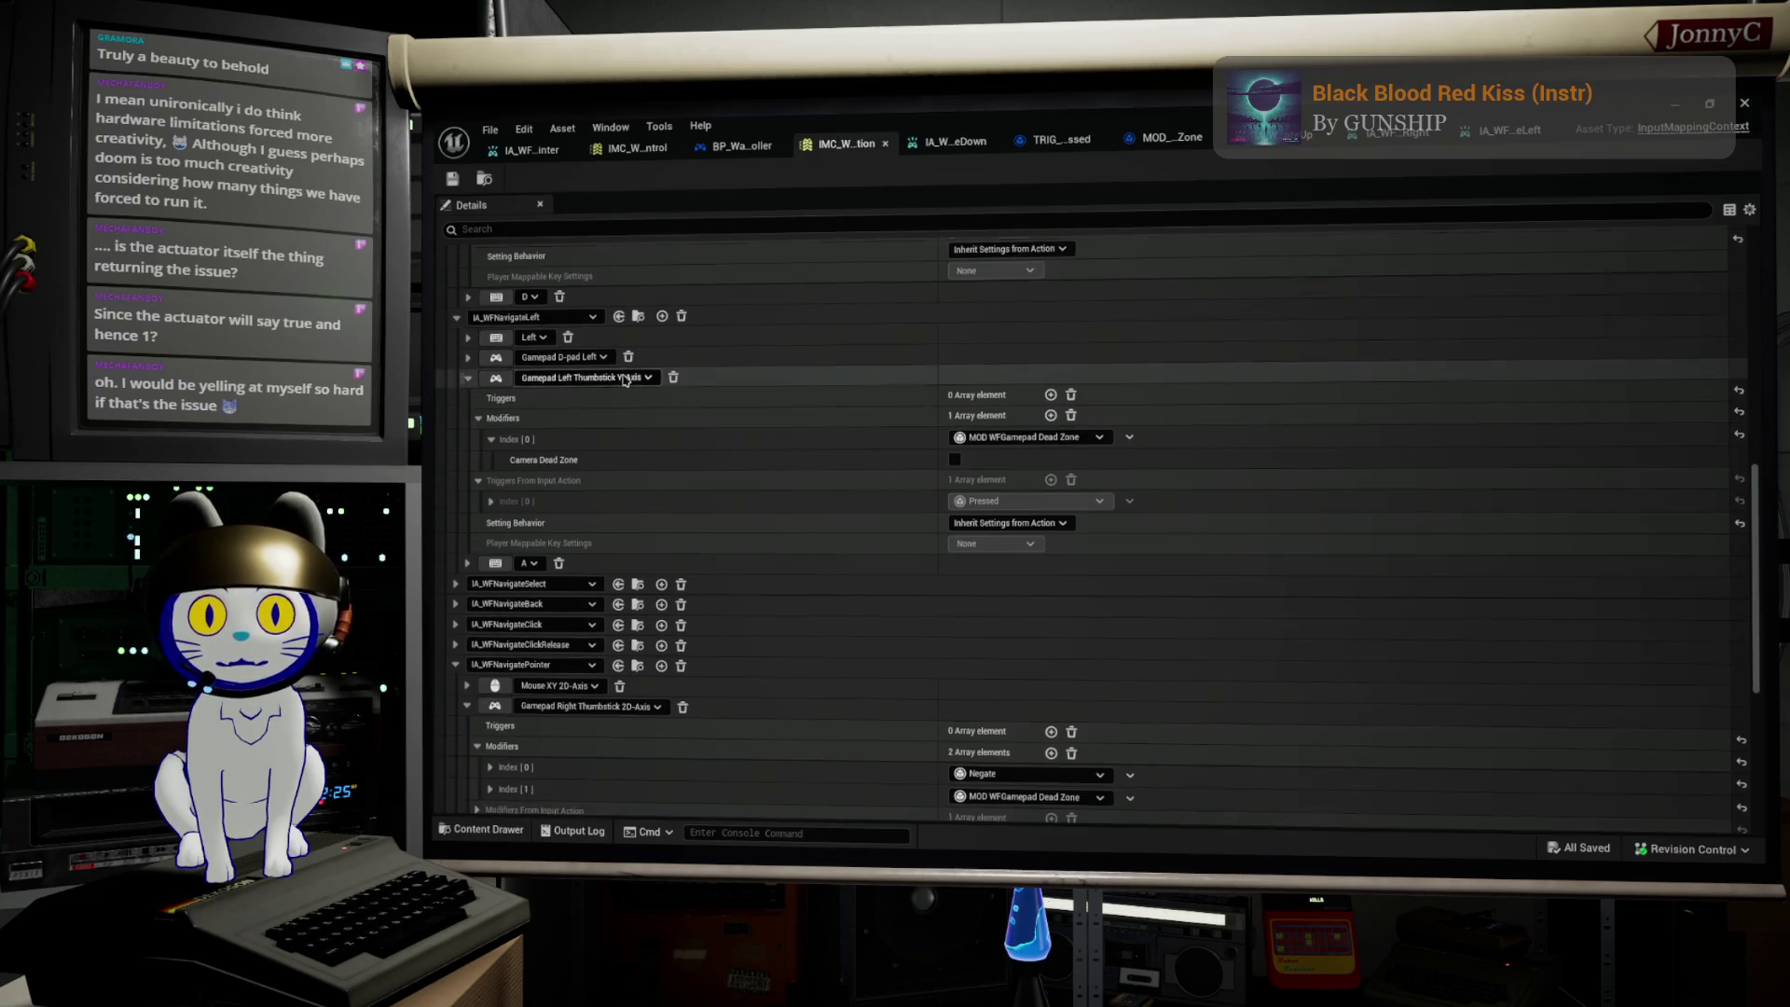
scroll(548, 556, down, 2)
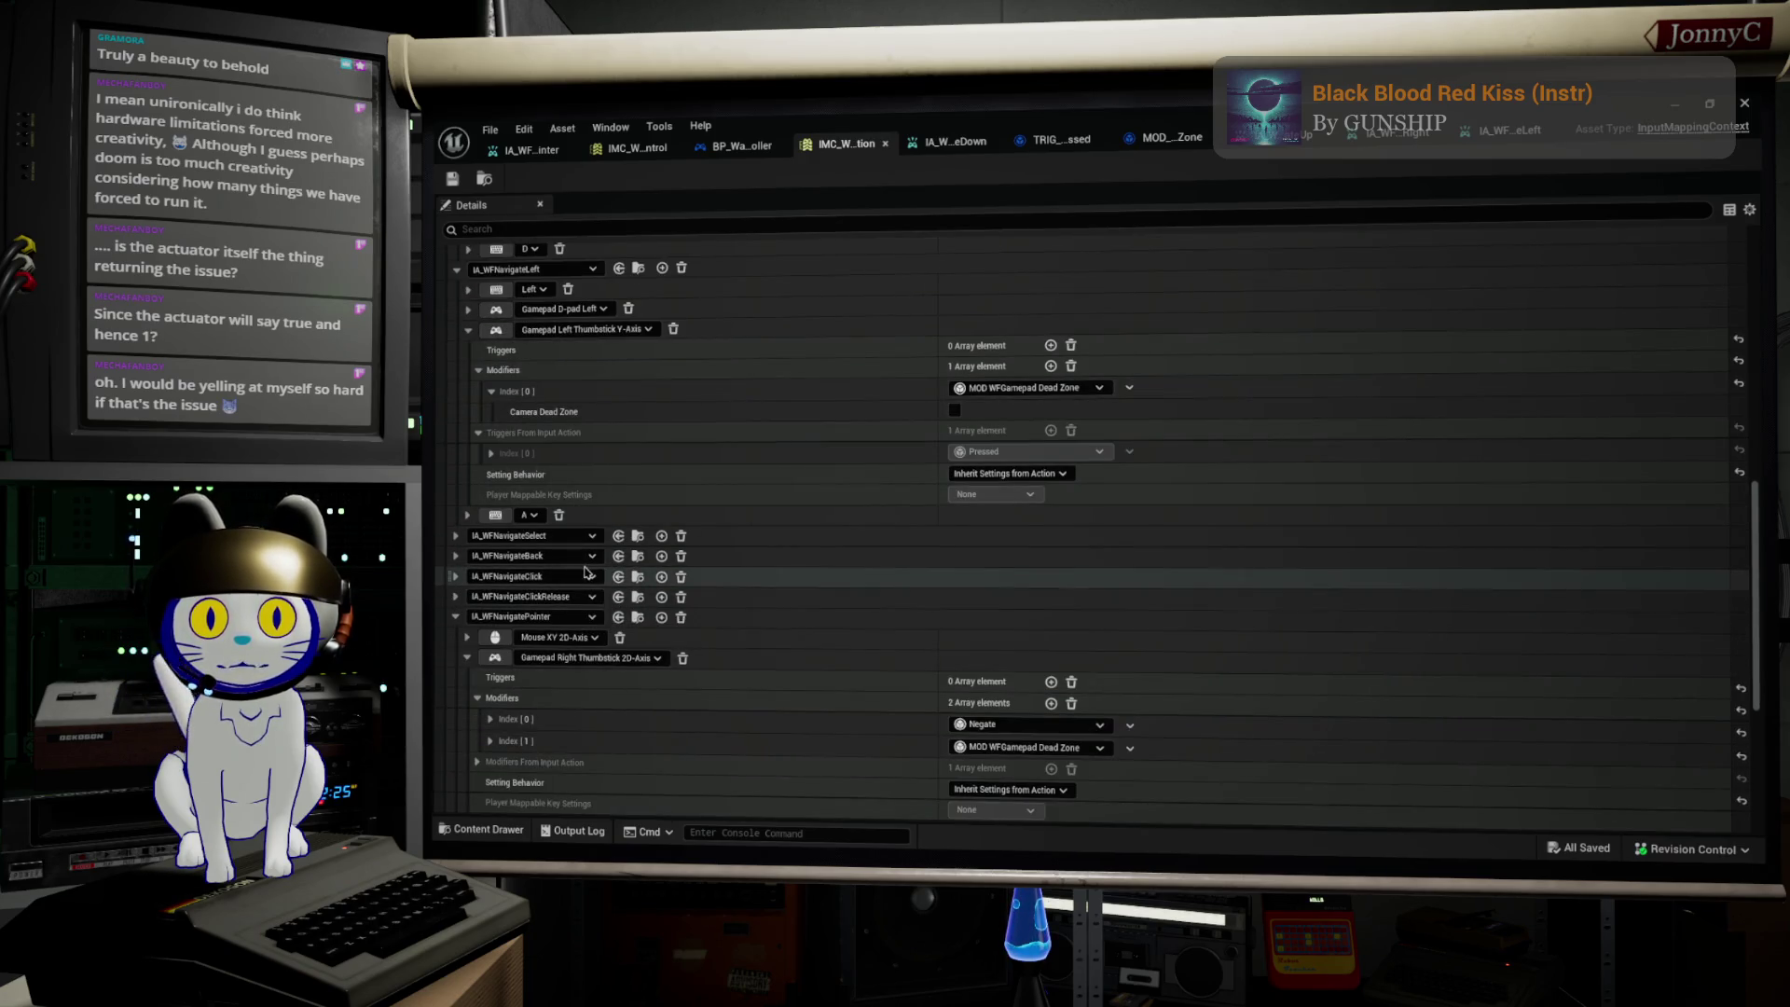
scroll(574, 549, up, 3)
scroll(573, 549, up, 12)
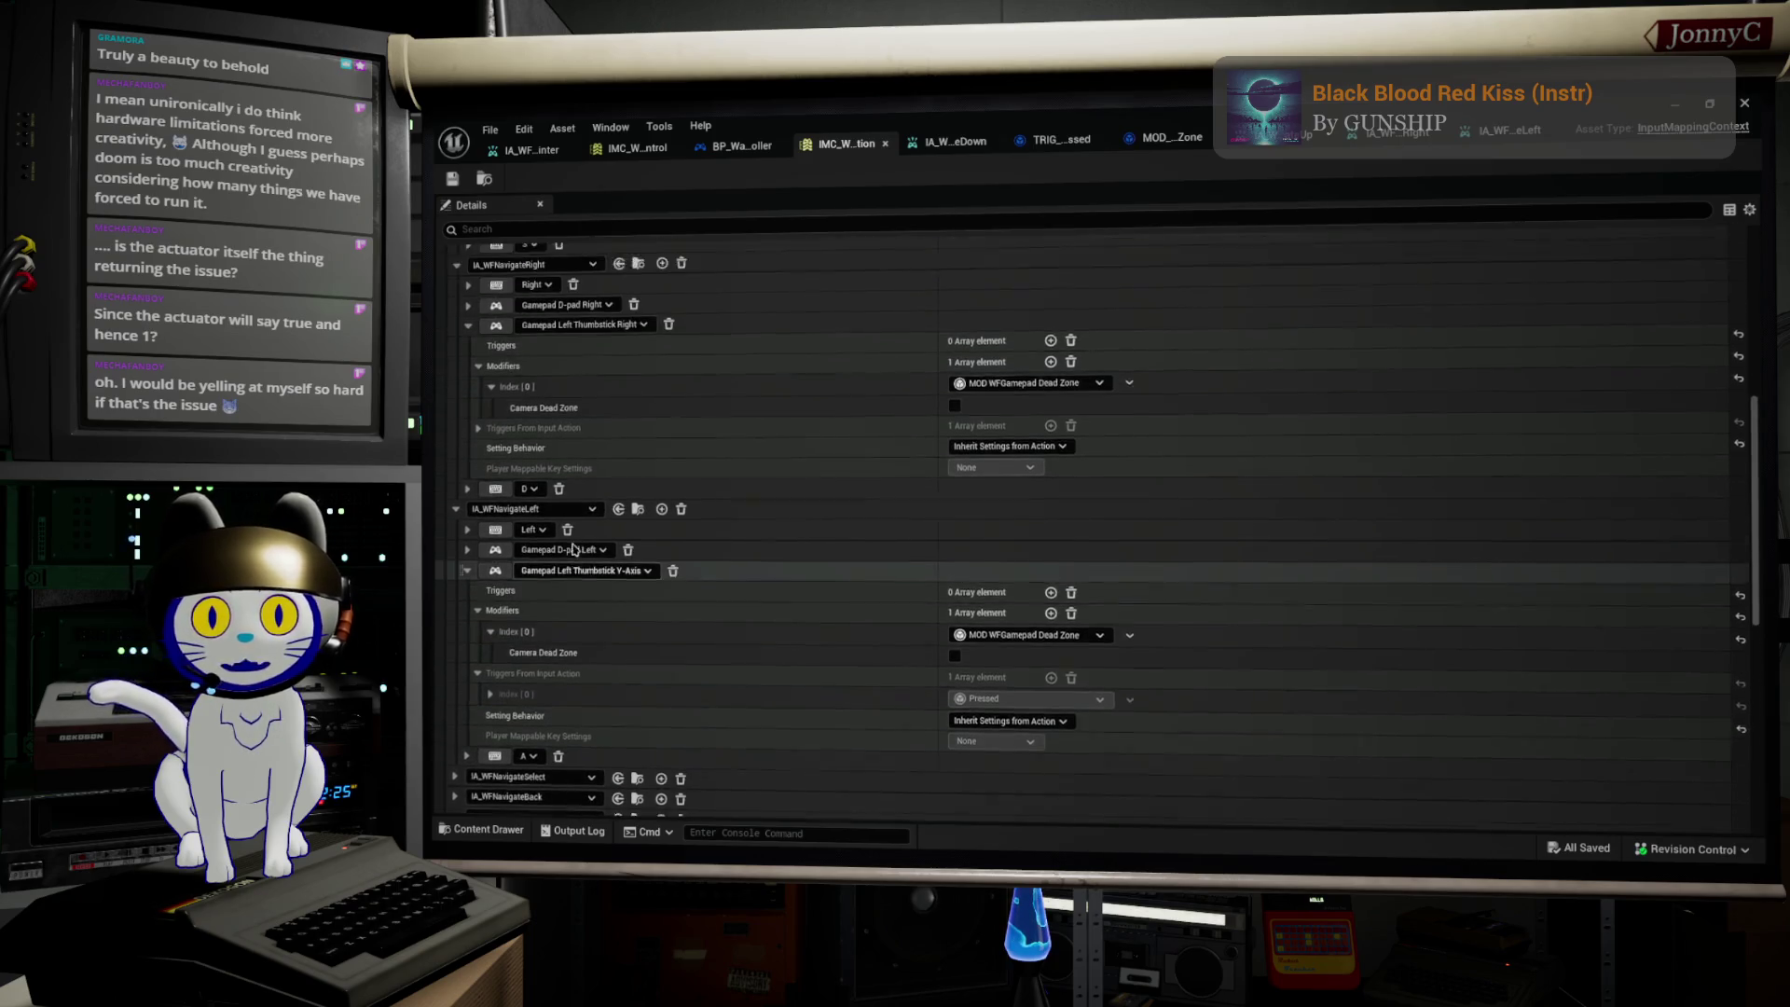
scroll(615, 480, up, 7)
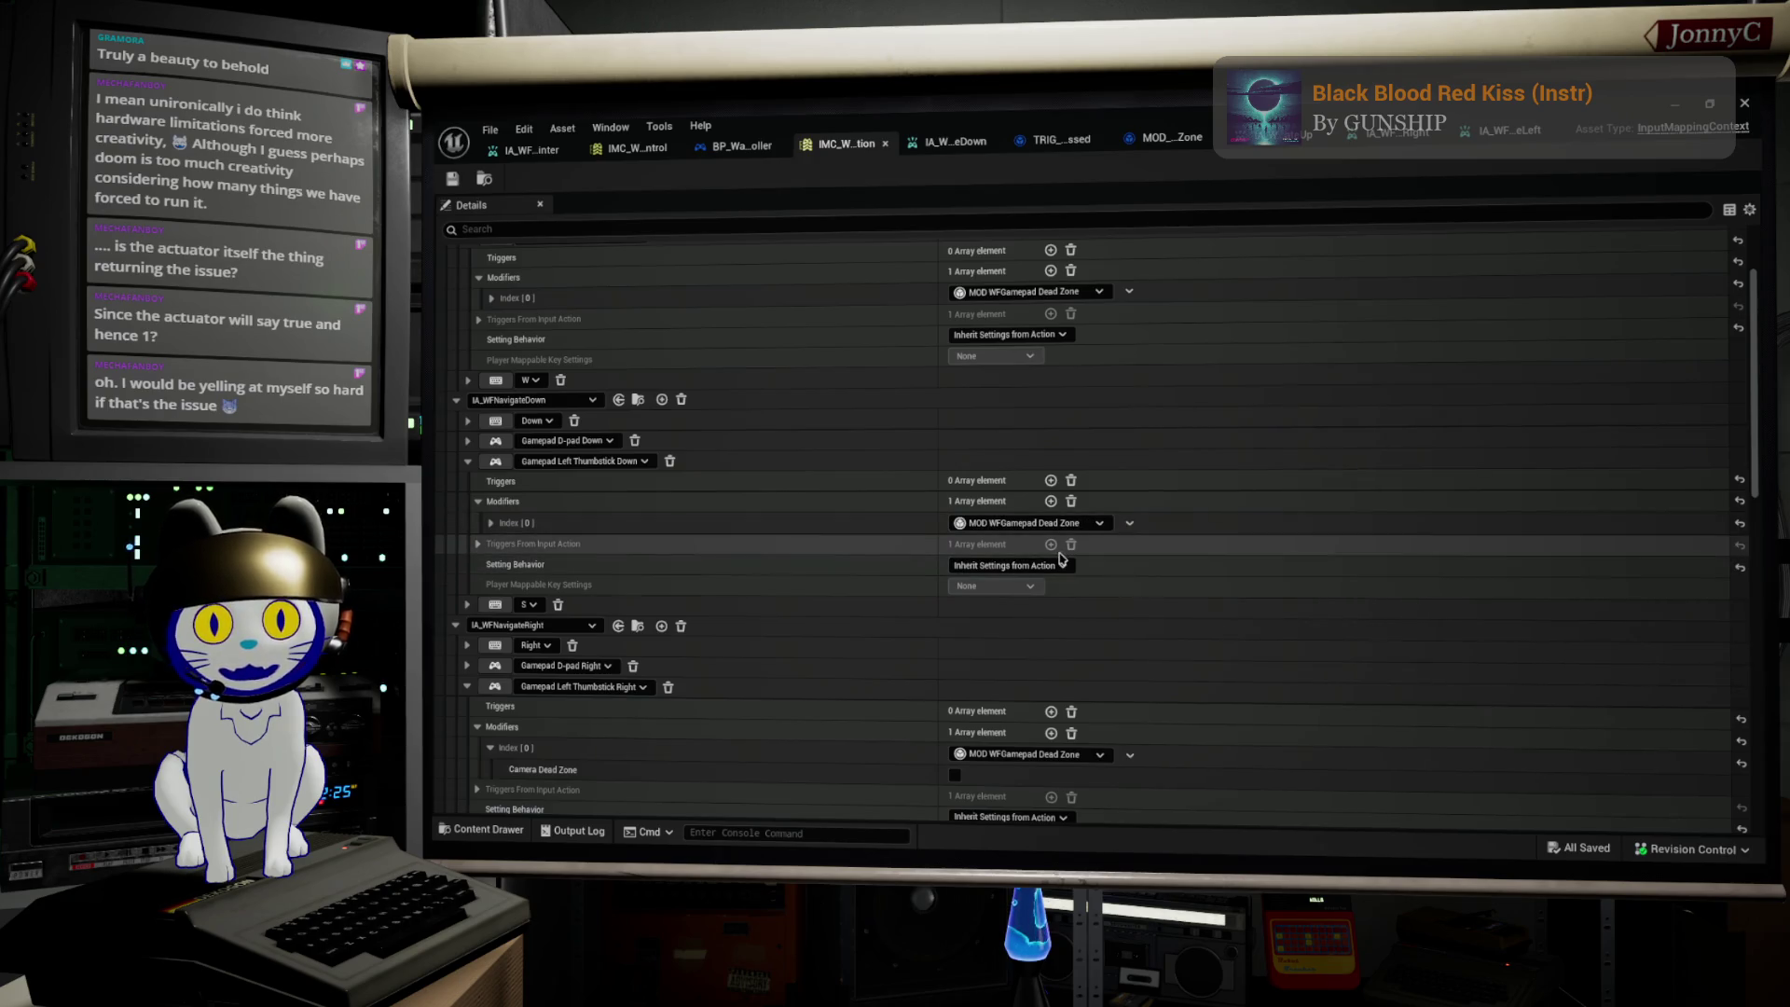
click(1130, 523)
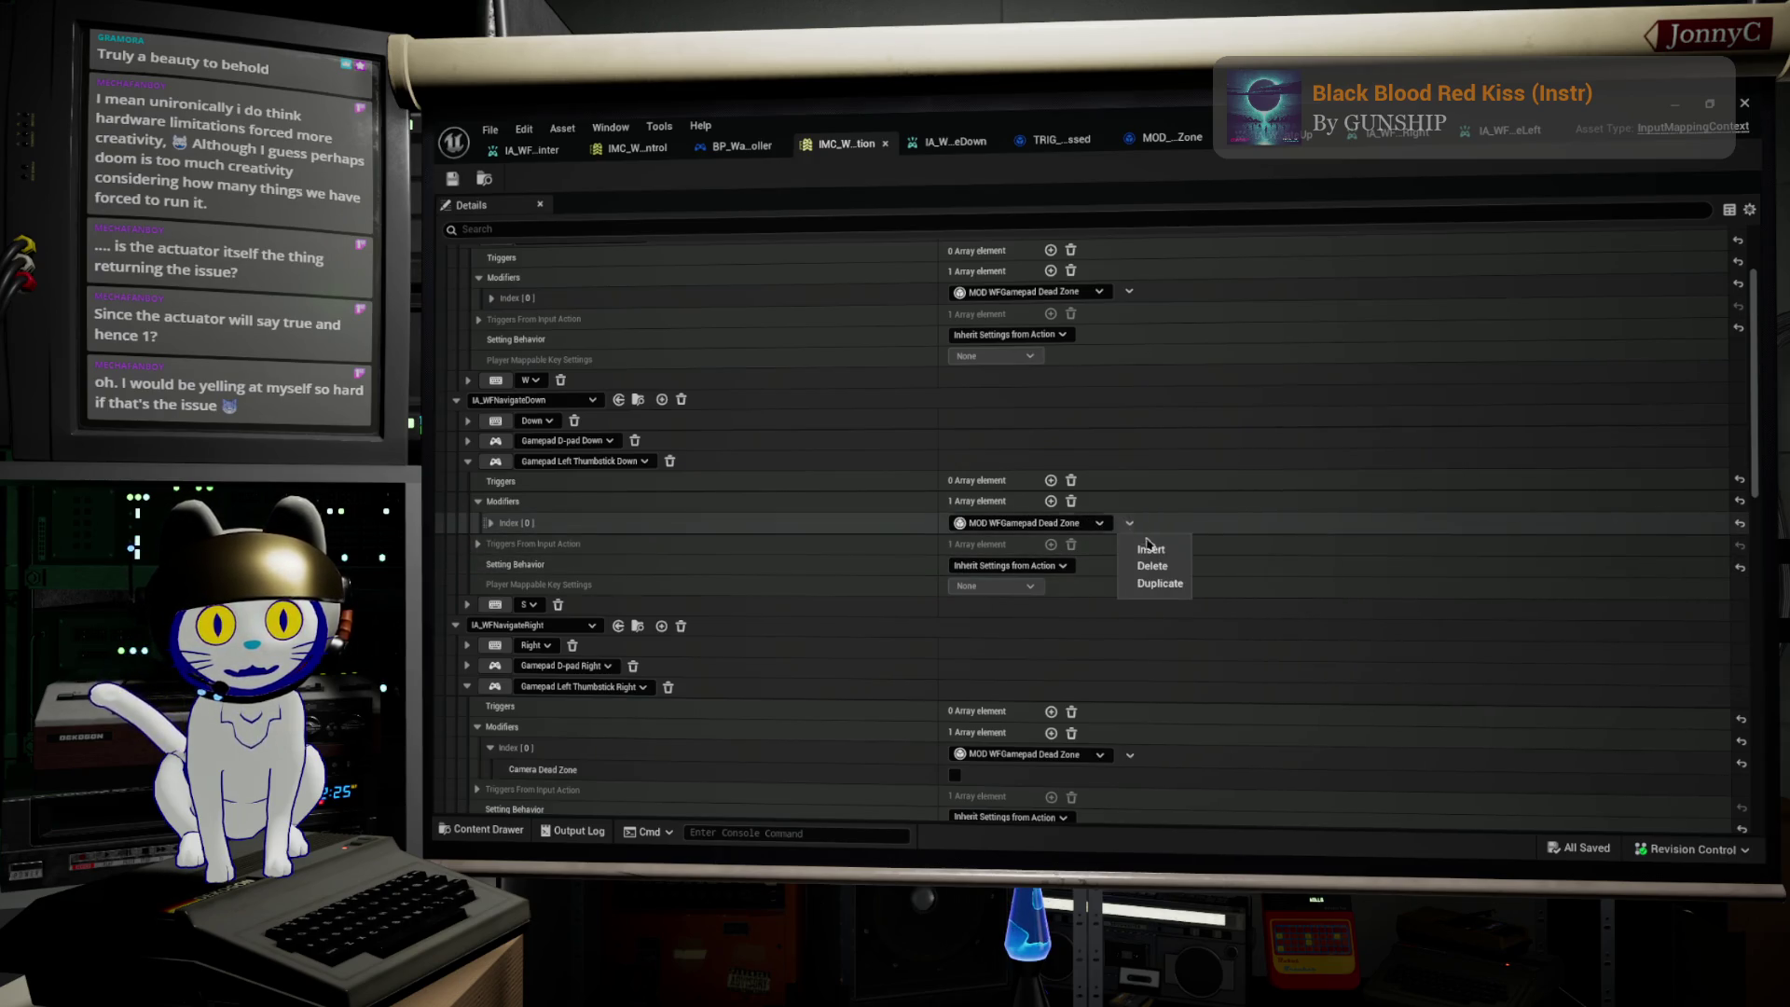
click(1154, 565)
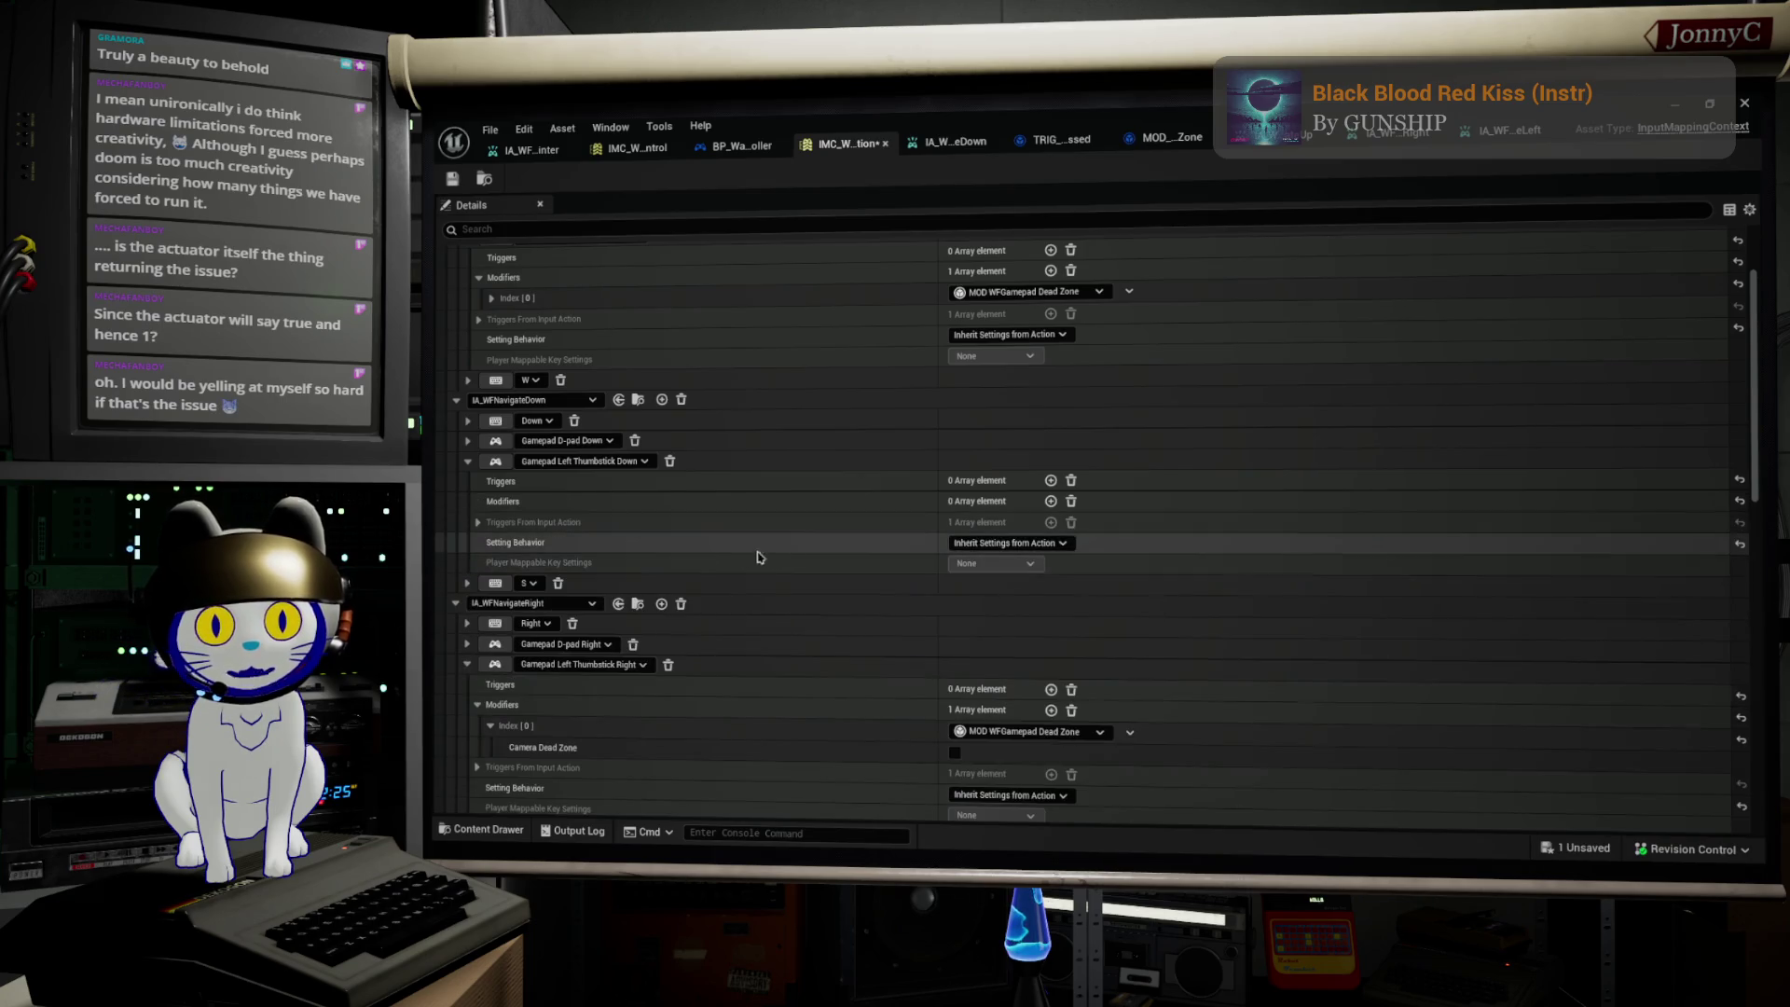
click(478, 523)
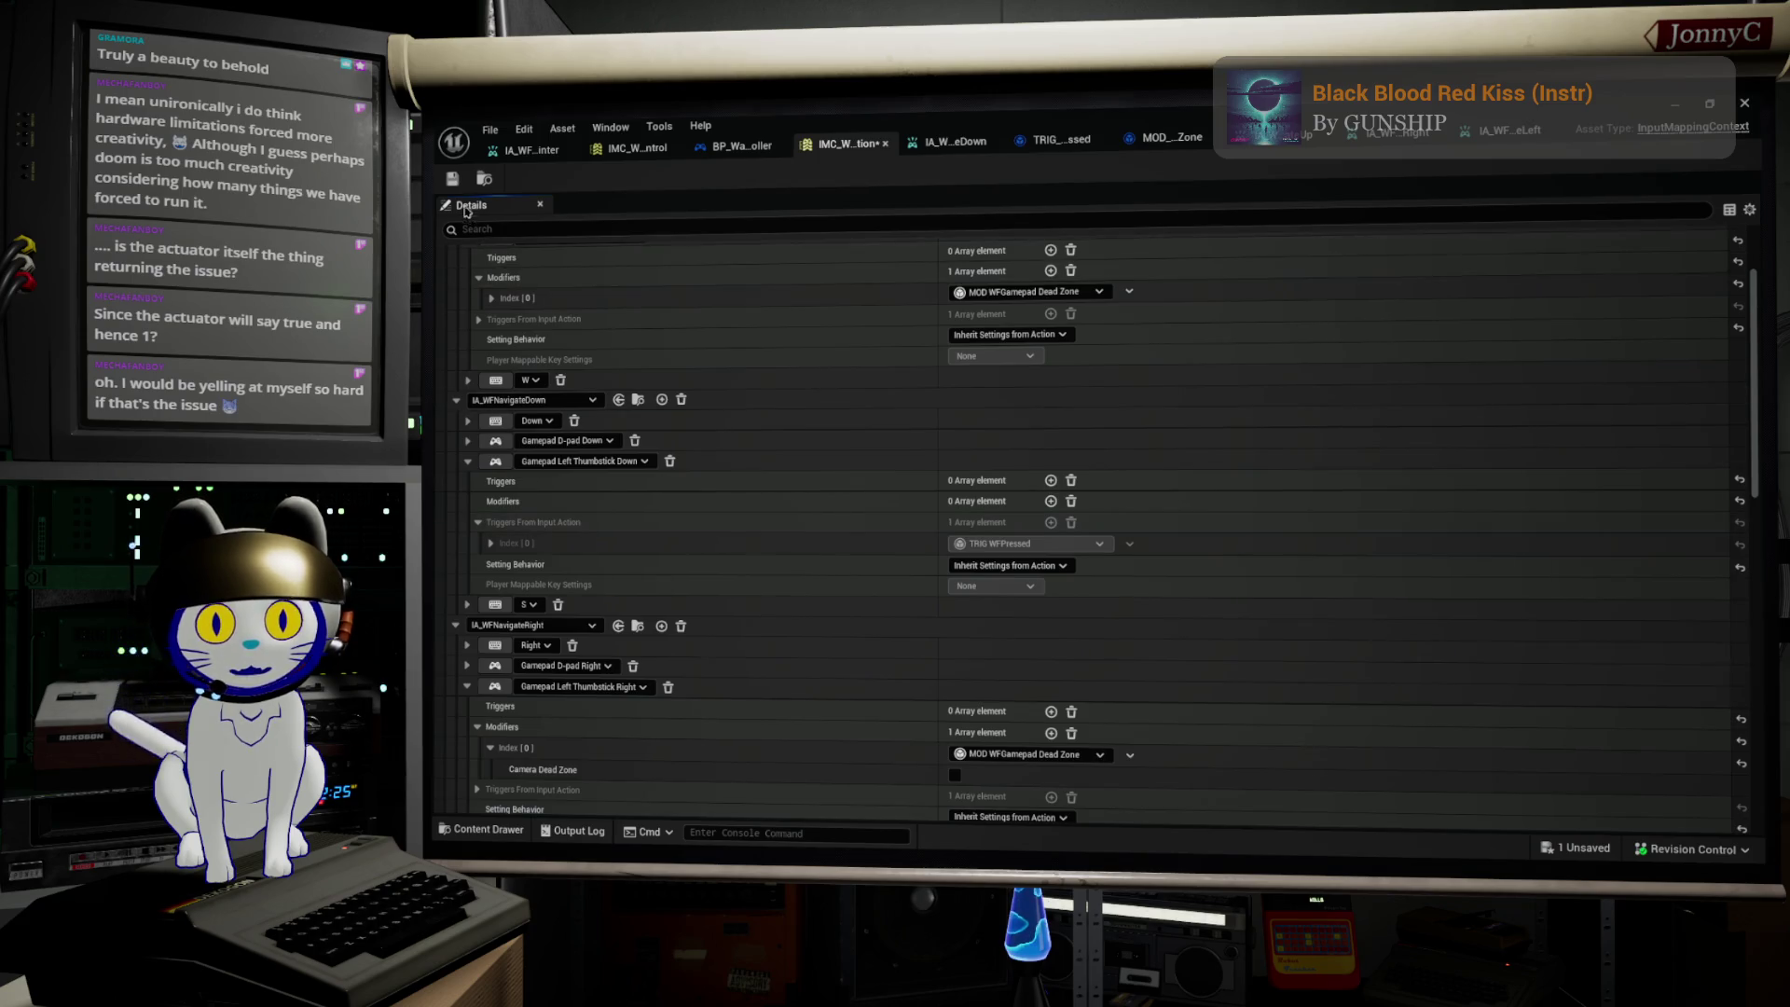
click(452, 180)
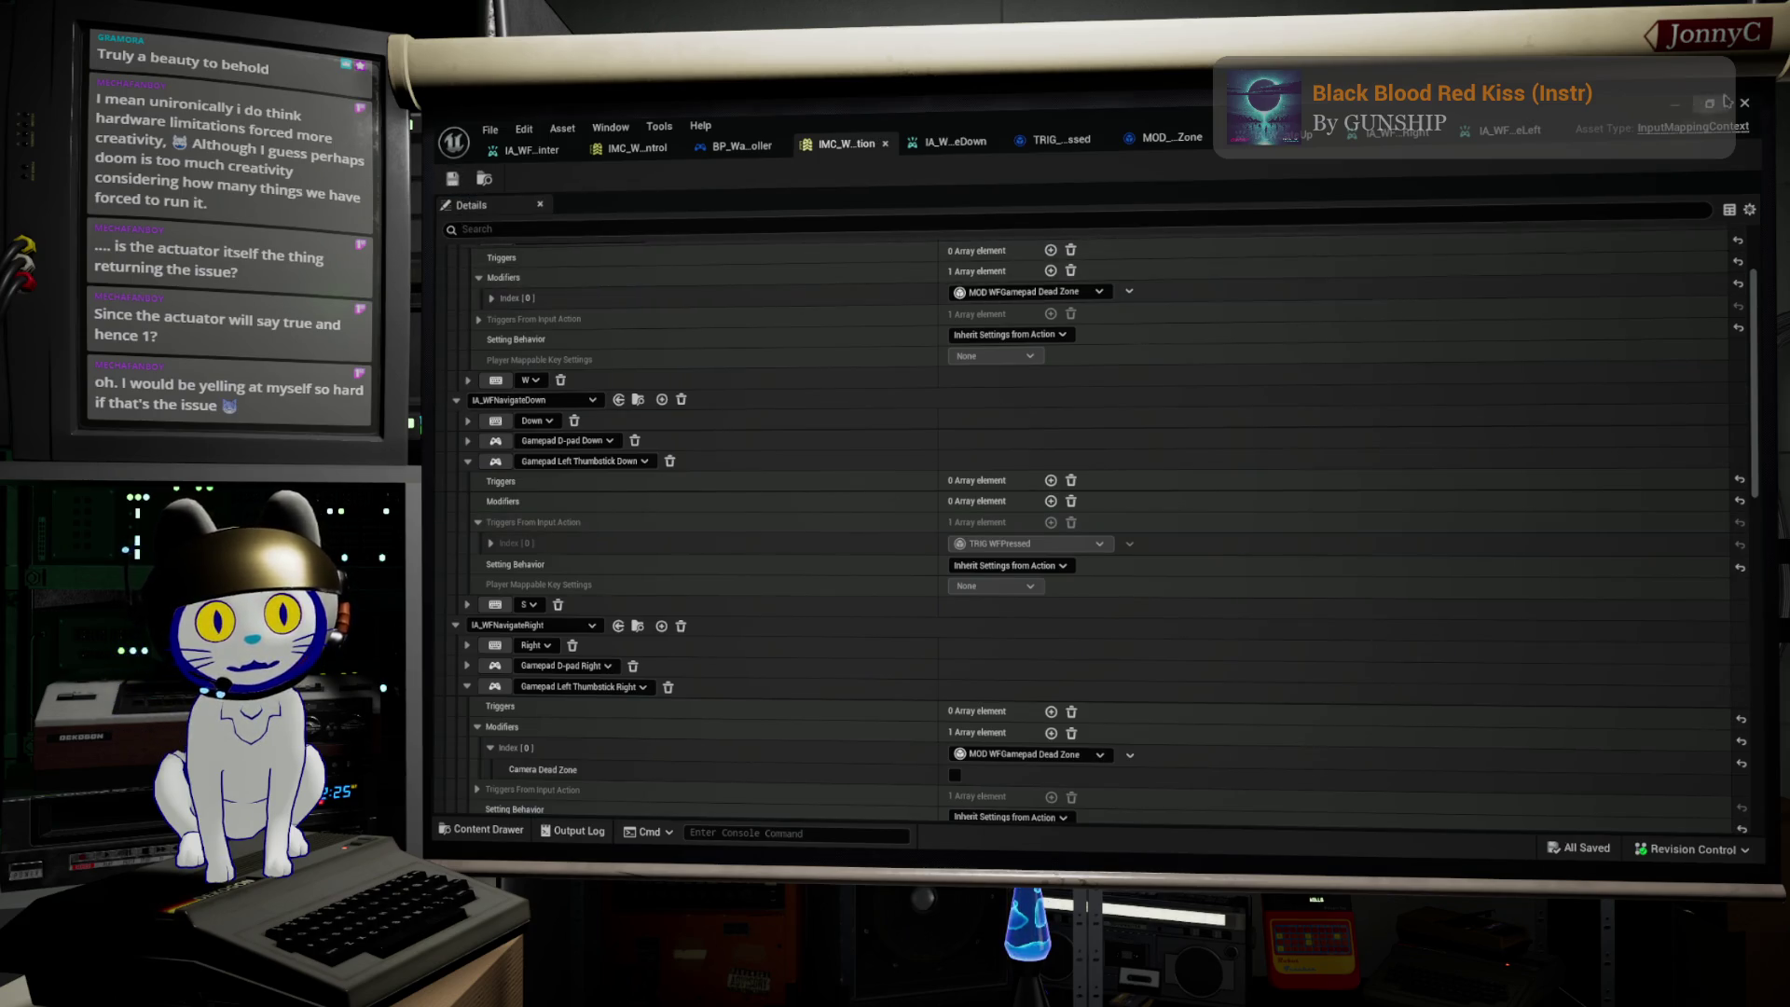
click(1675, 104)
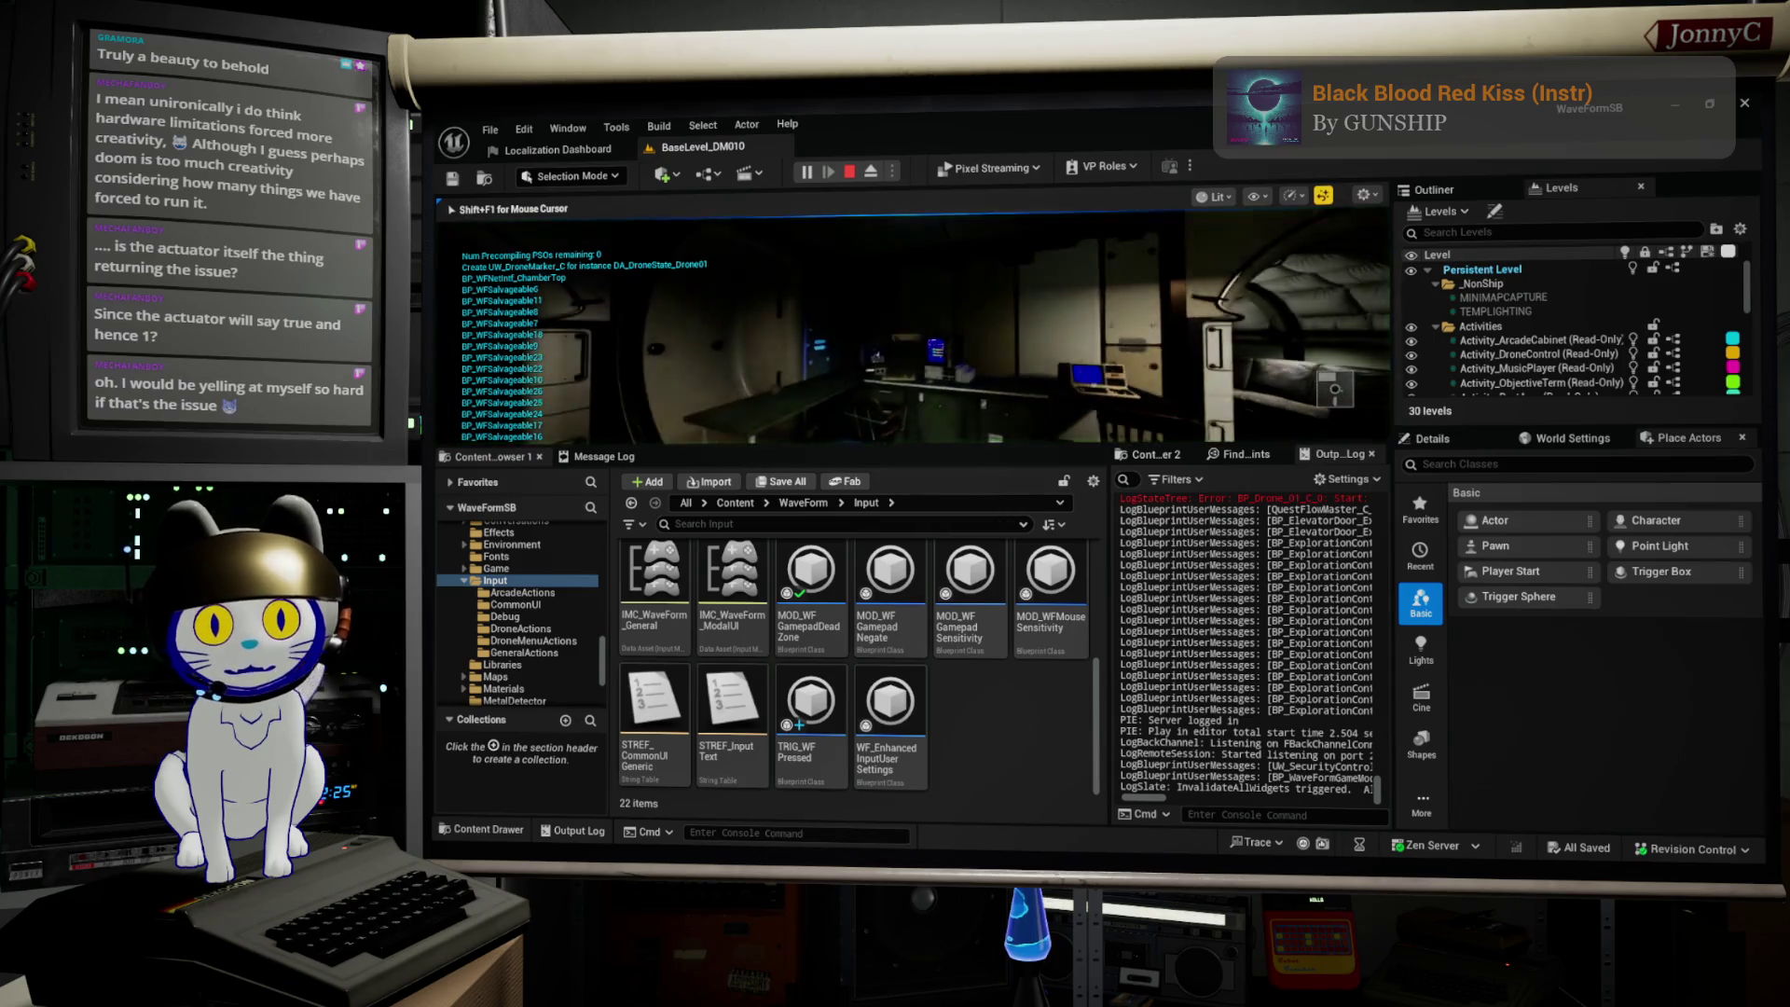
Step: Start a Play-in-Editor session and walk up to use the computer terminal
key(F11)
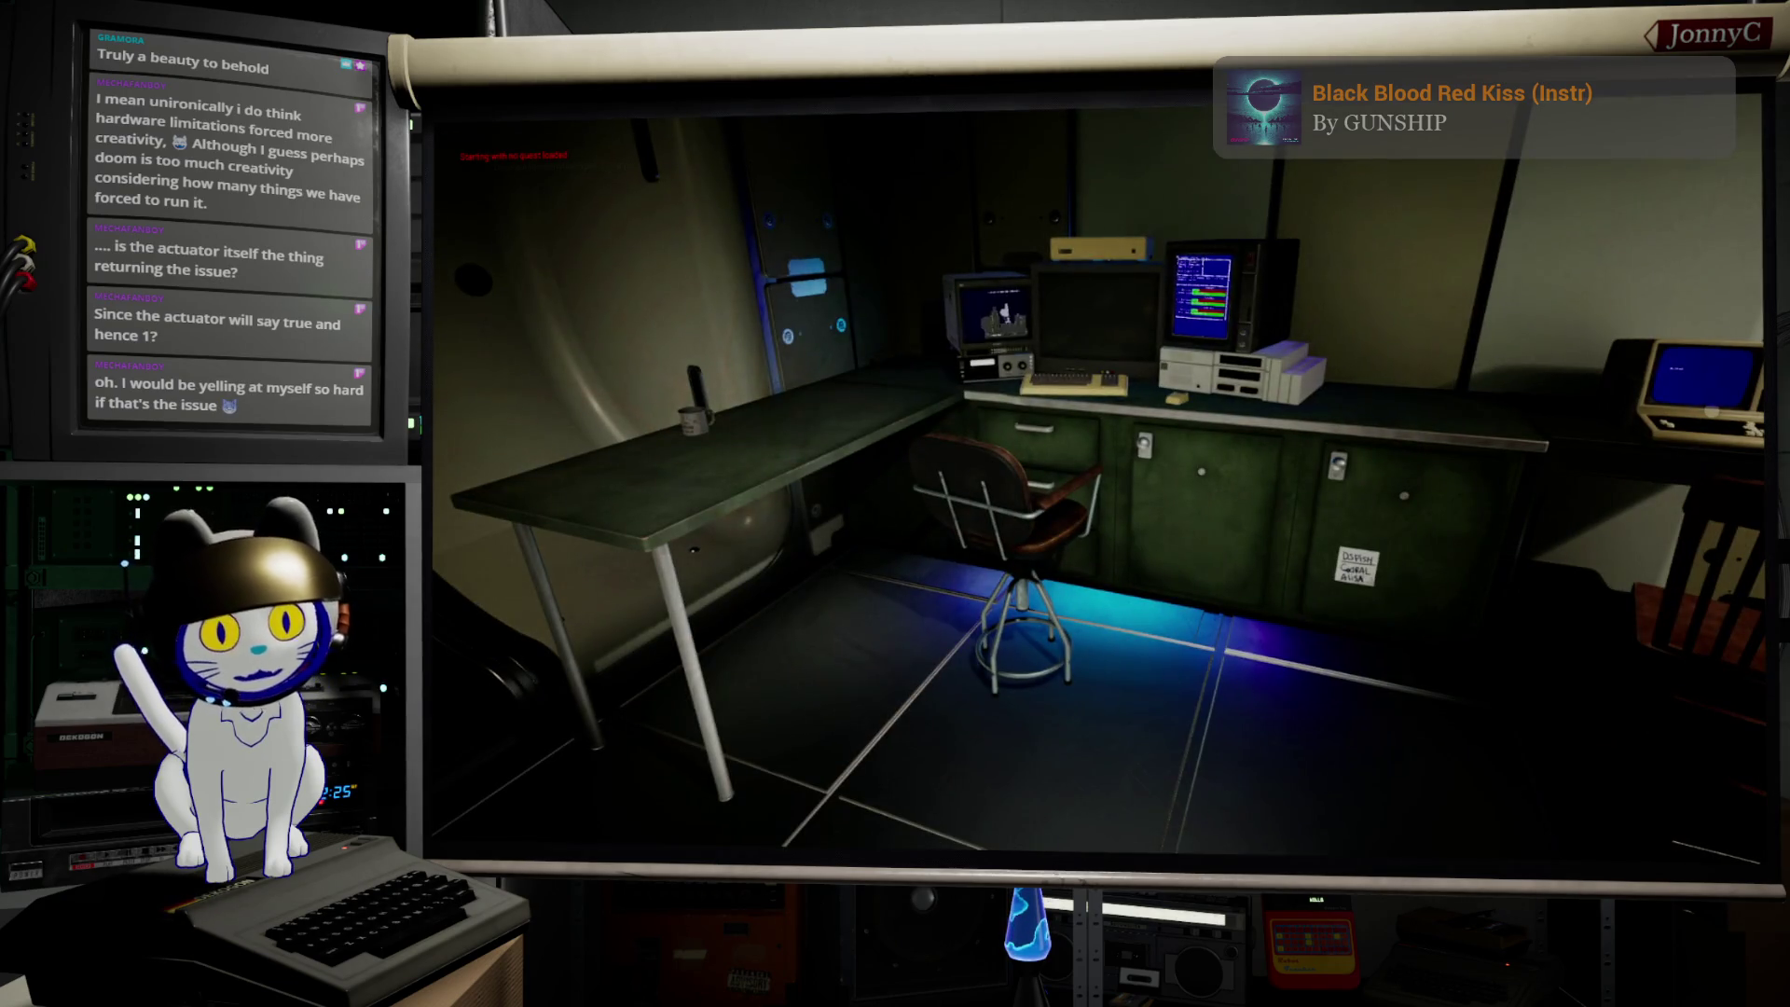
key(w)
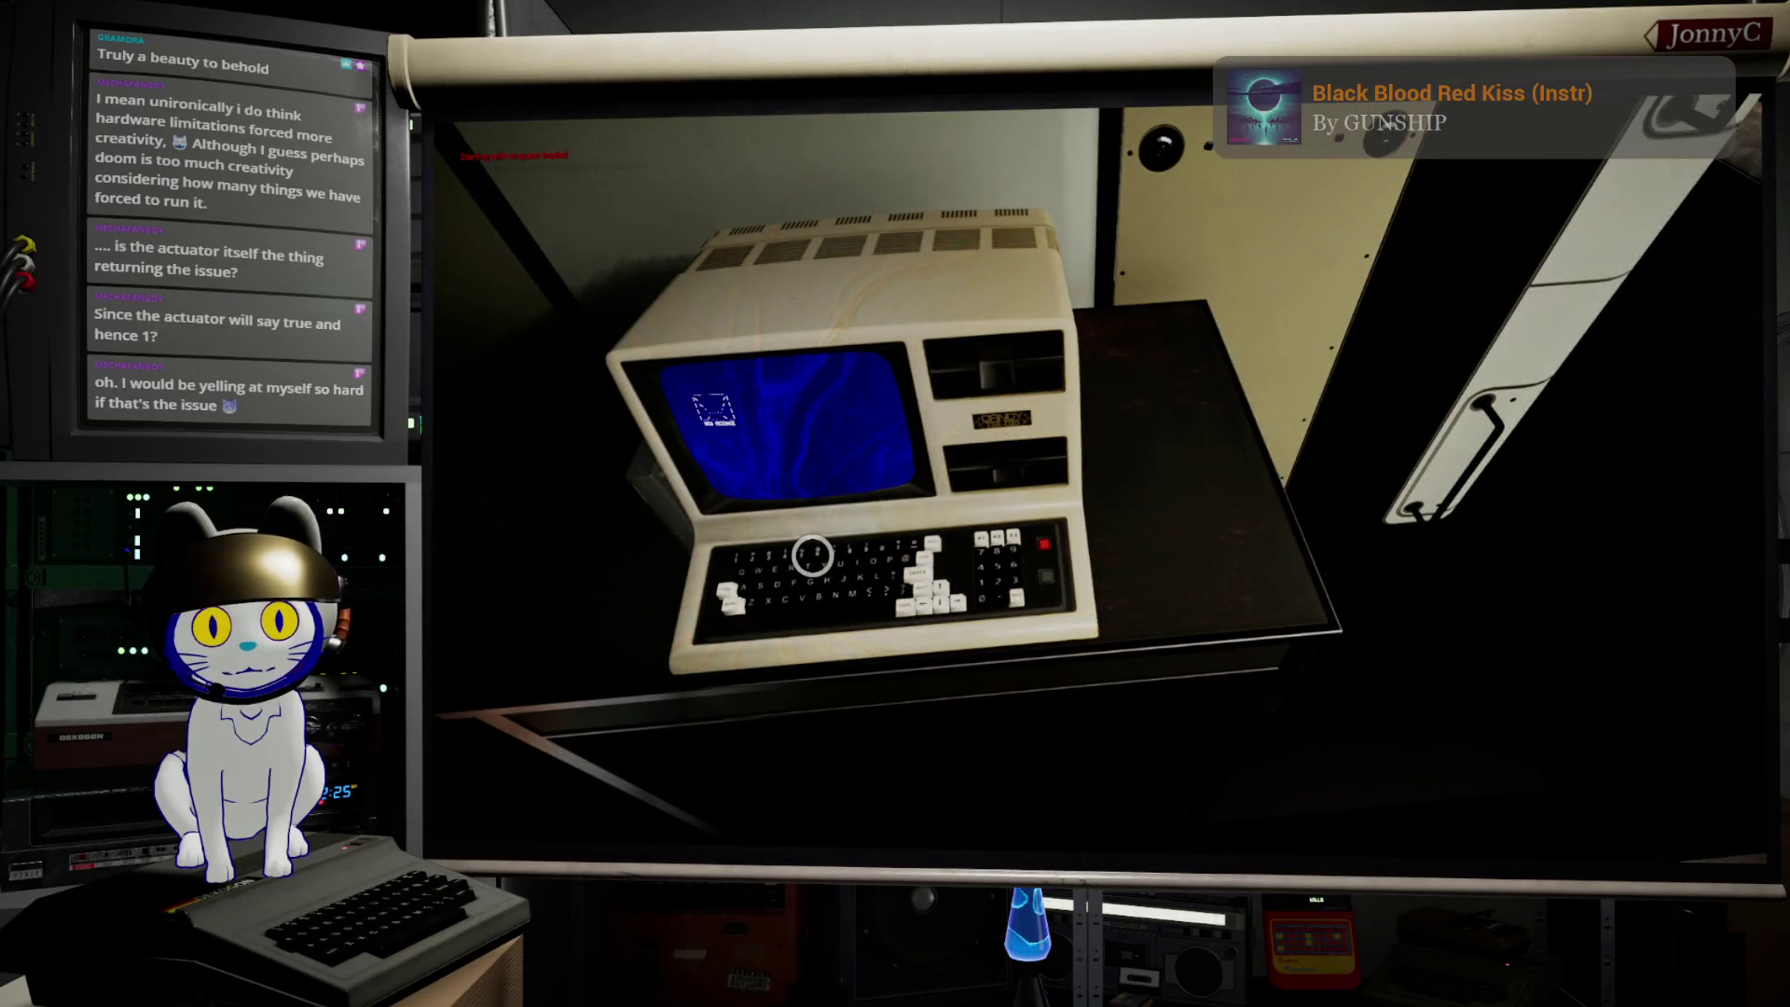
click(812, 555)
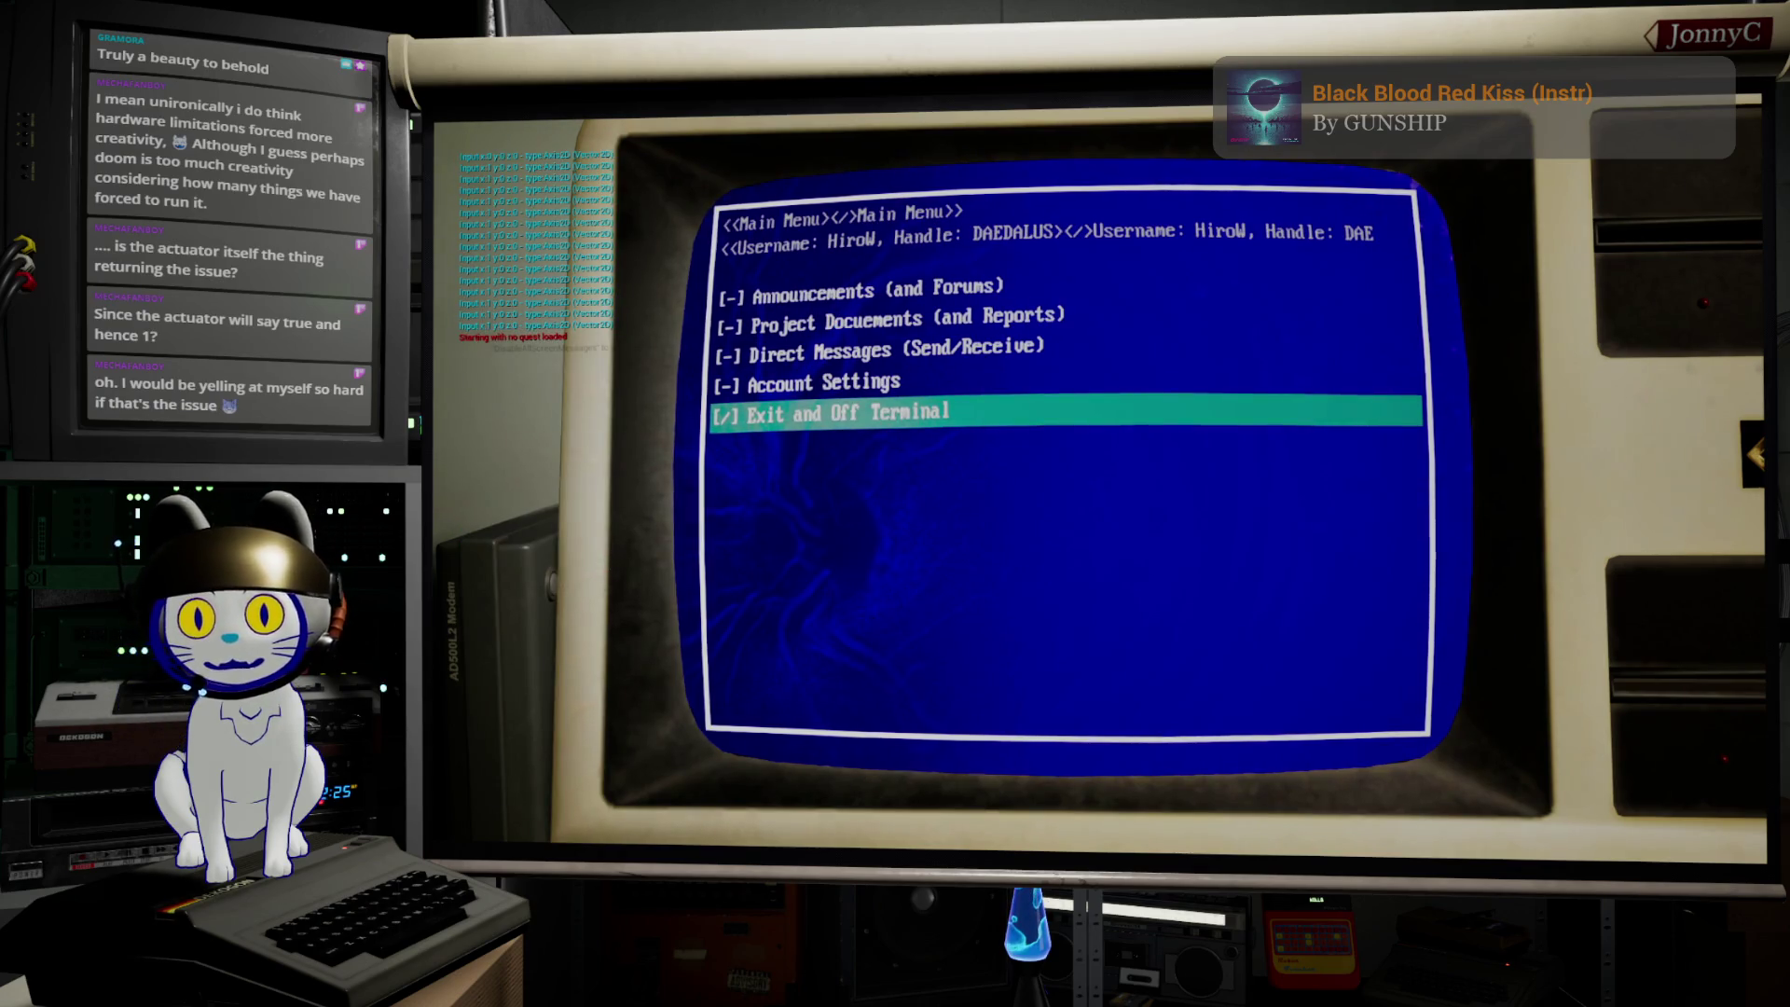
Step: Cycle the terminal menu up and down through Direct Messages, Project Documents, Account Settings and Exit, then stop playing
key(Down)
key(Up)
key(Up)
key(Up)
key(Down)
key(Down)
key(Up)
key(Down)
key(Up)
key(Up)
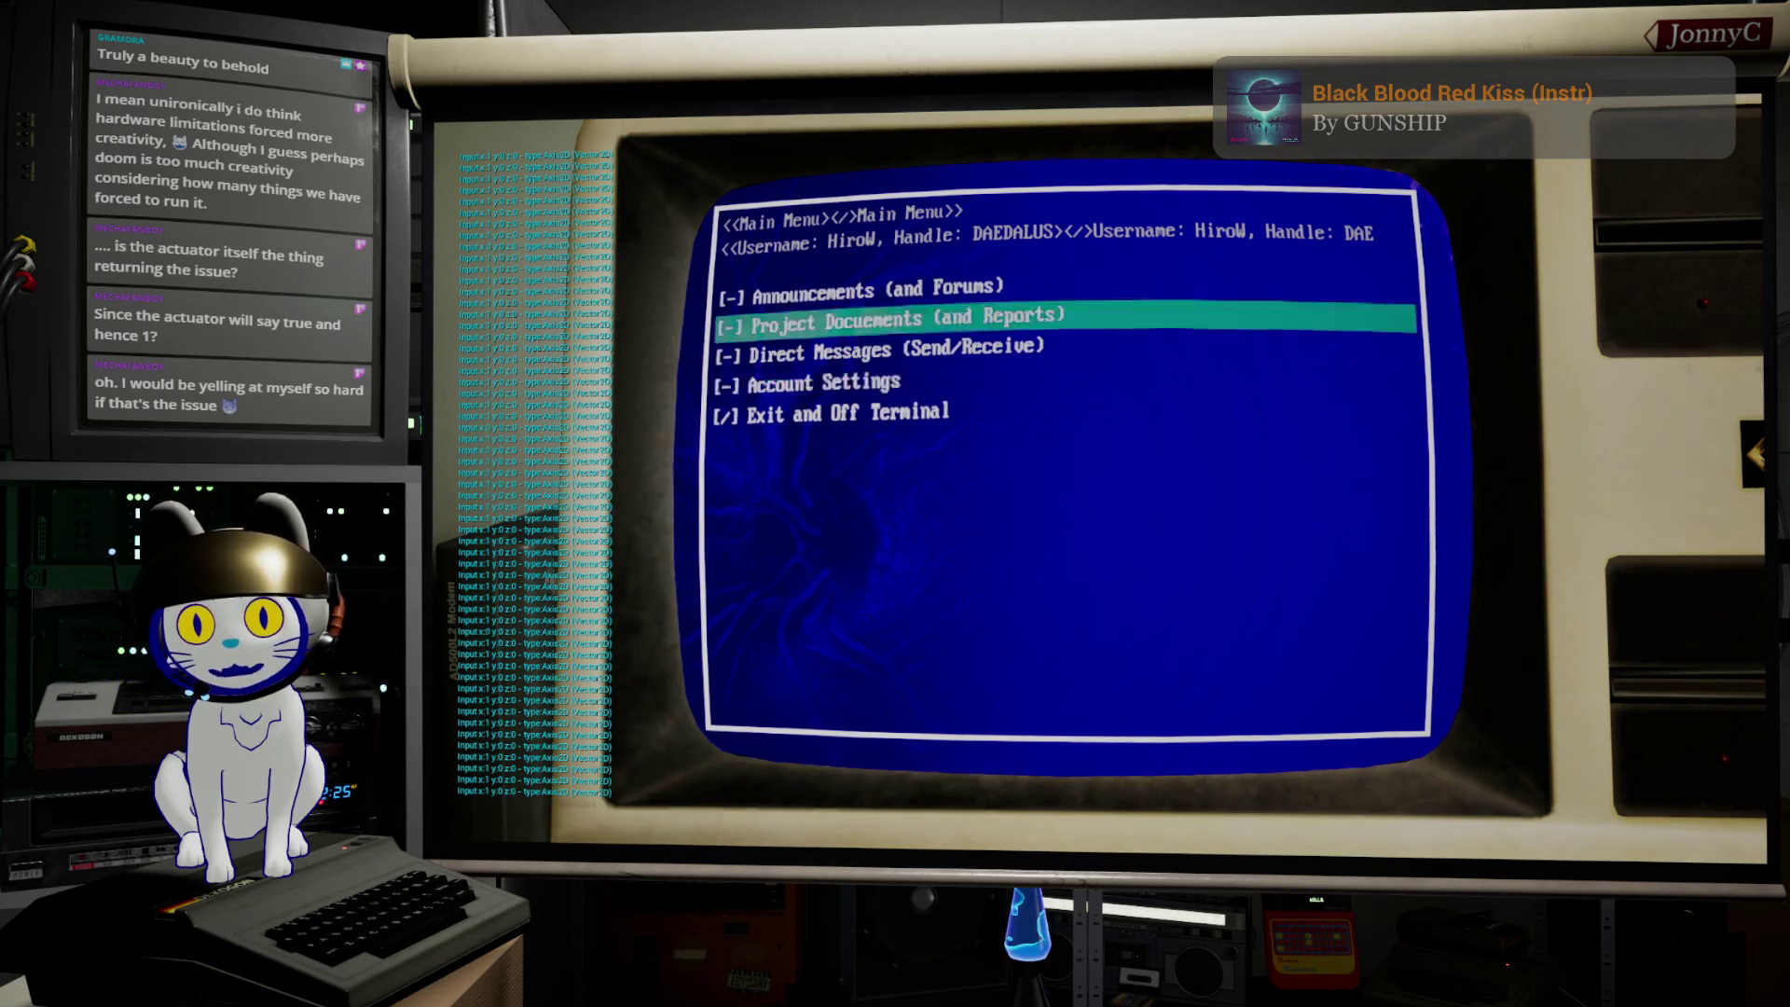
key(Down)
key(Down)
key(Up)
key(Up)
key(Down)
key(Up)
key(Down)
key(Down)
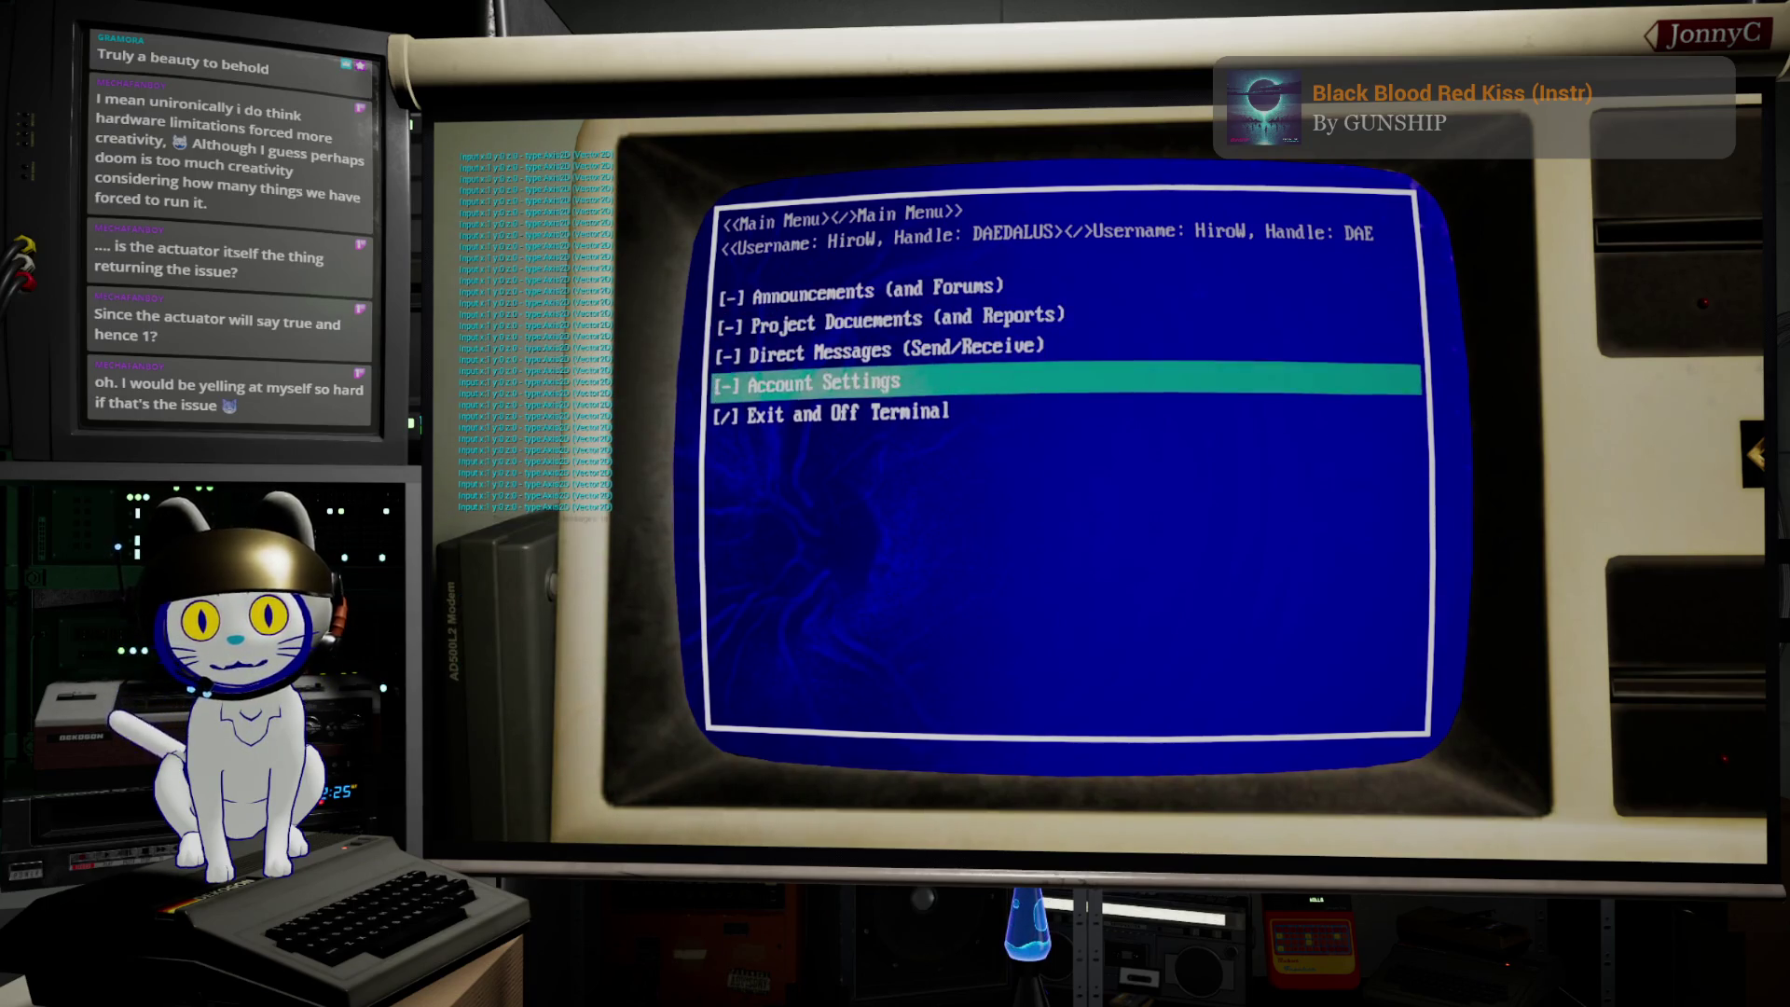
key(Down)
key(Up)
key(Up)
key(Up)
key(Down)
key(Down)
key(Up)
key(Up)
key(Down)
key(Down)
key(Down)
key(Up)
key(Down)
key(Up)
key(Up)
key(Down)
key(Down)
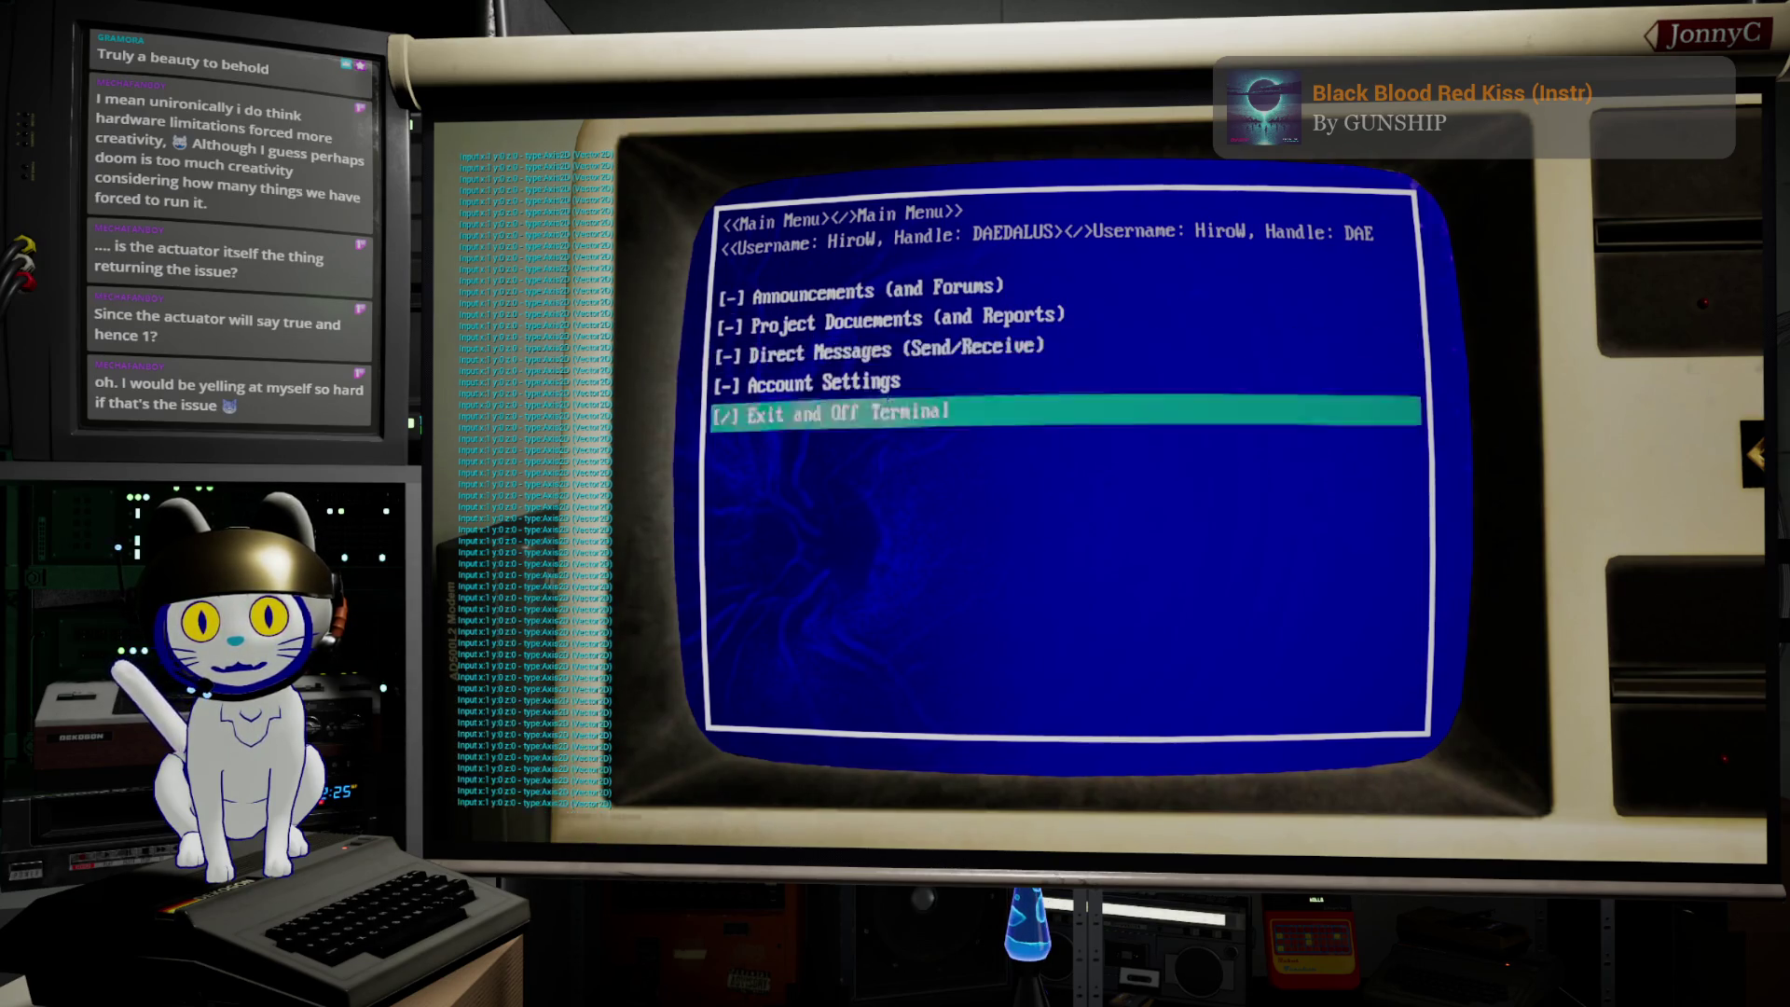
key(Up)
key(Up)
key(Up)
key(Down)
key(Down)
key(Down)
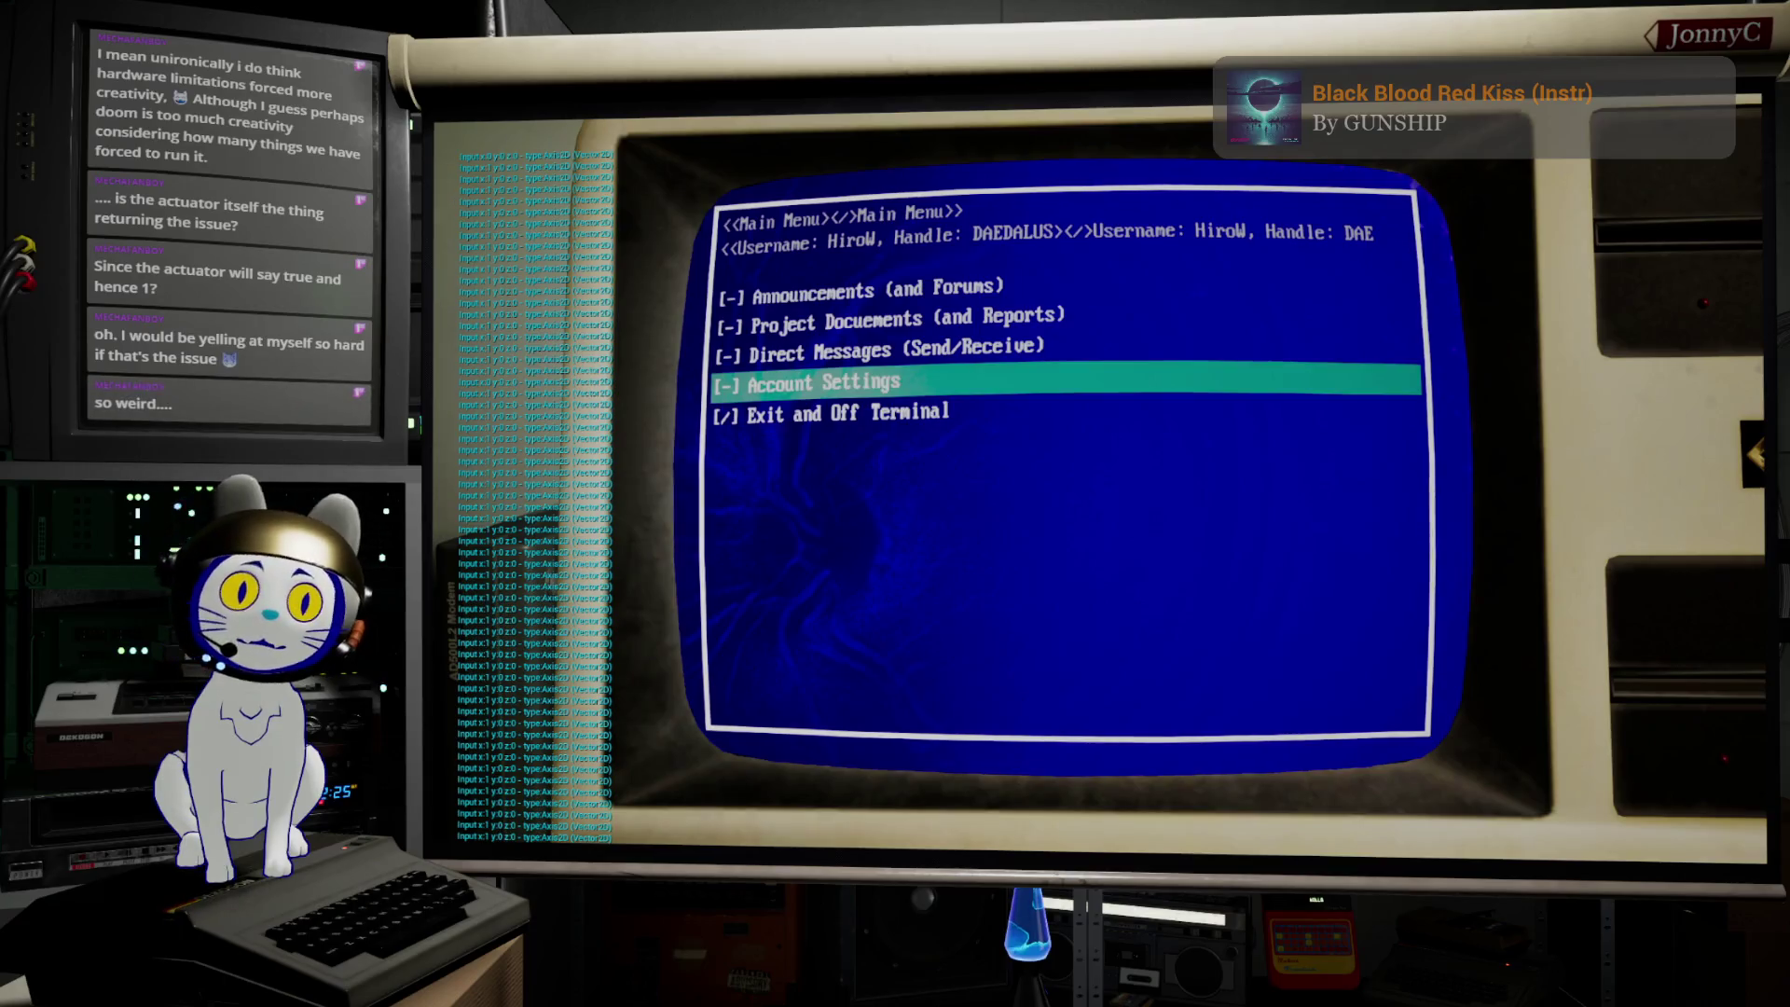
key(Up)
key(Up)
key(Up)
key(Up)
key(Down)
key(Down)
key(Down)
key(Down)
key(Up)
key(Down)
key(Down)
key(Up)
key(Up)
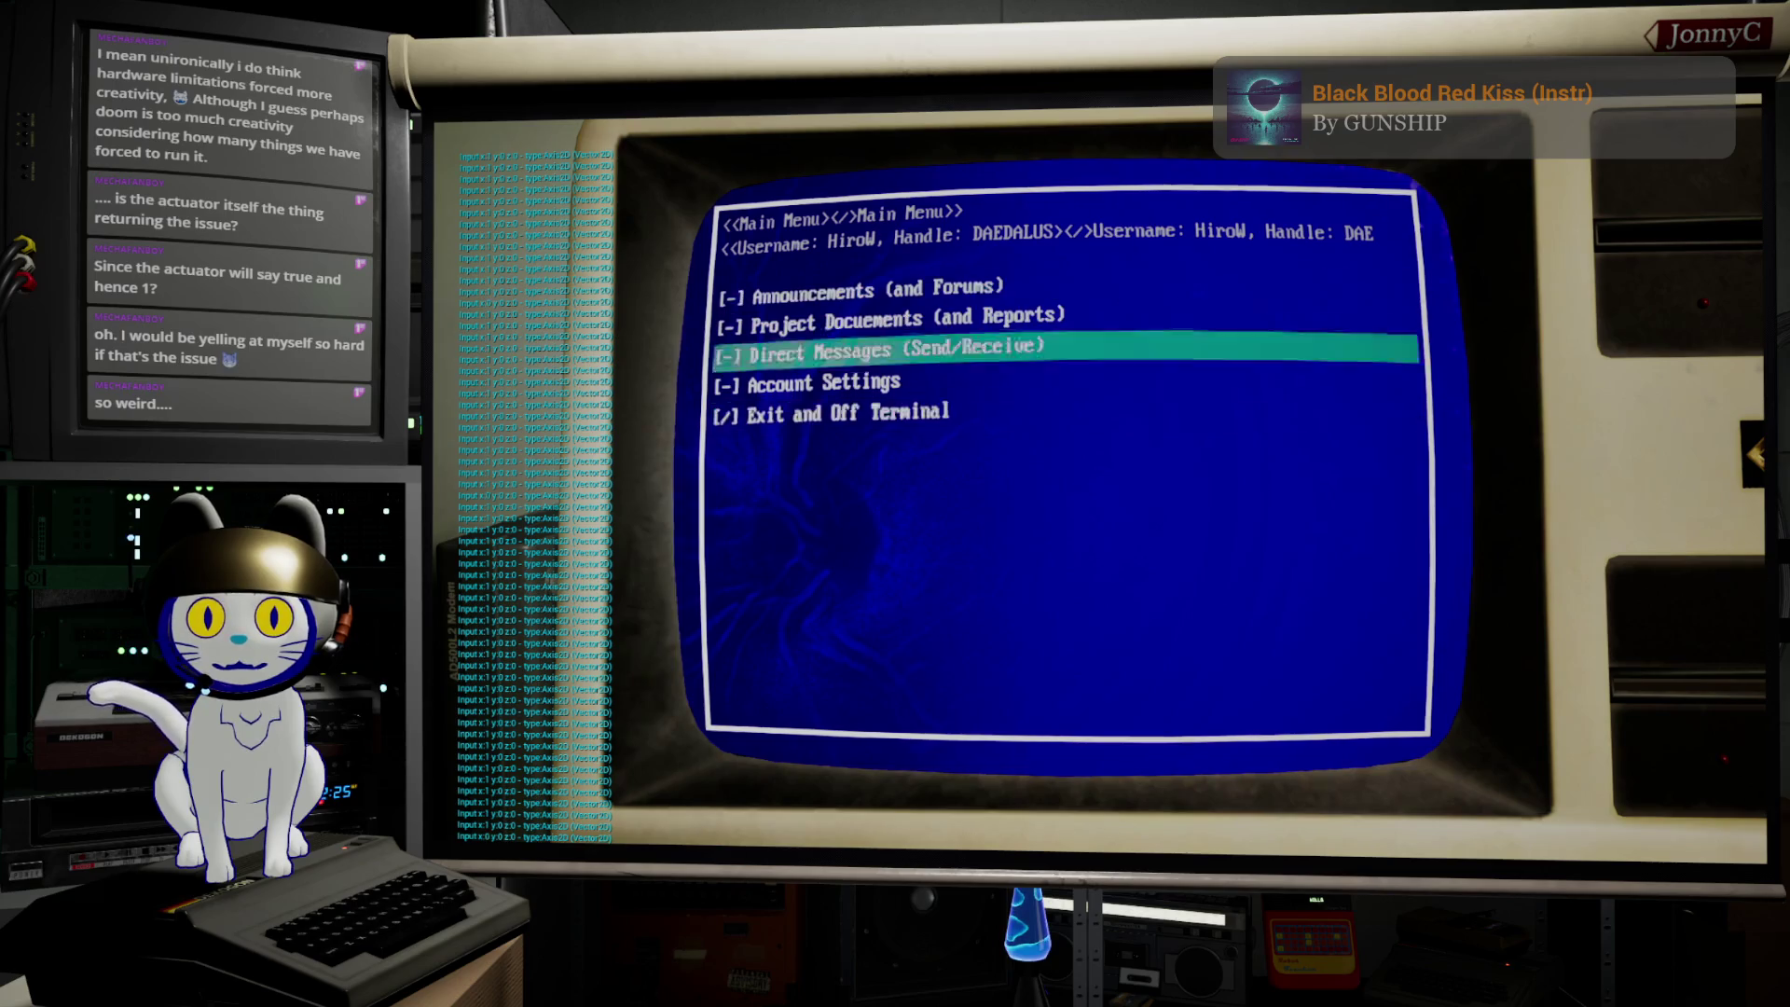
key(Up)
key(Up)
key(Up)
key(Down)
key(Down)
key(Up)
key(Up)
key(Up)
key(Up)
key(Up)
key(Up)
key(Down)
key(Down)
key(Up)
key(Down)
key(Down)
key(Down)
key(Up)
key(Up)
key(Up)
key(Up)
key(Up)
key(Up)
key(Down)
key(Down)
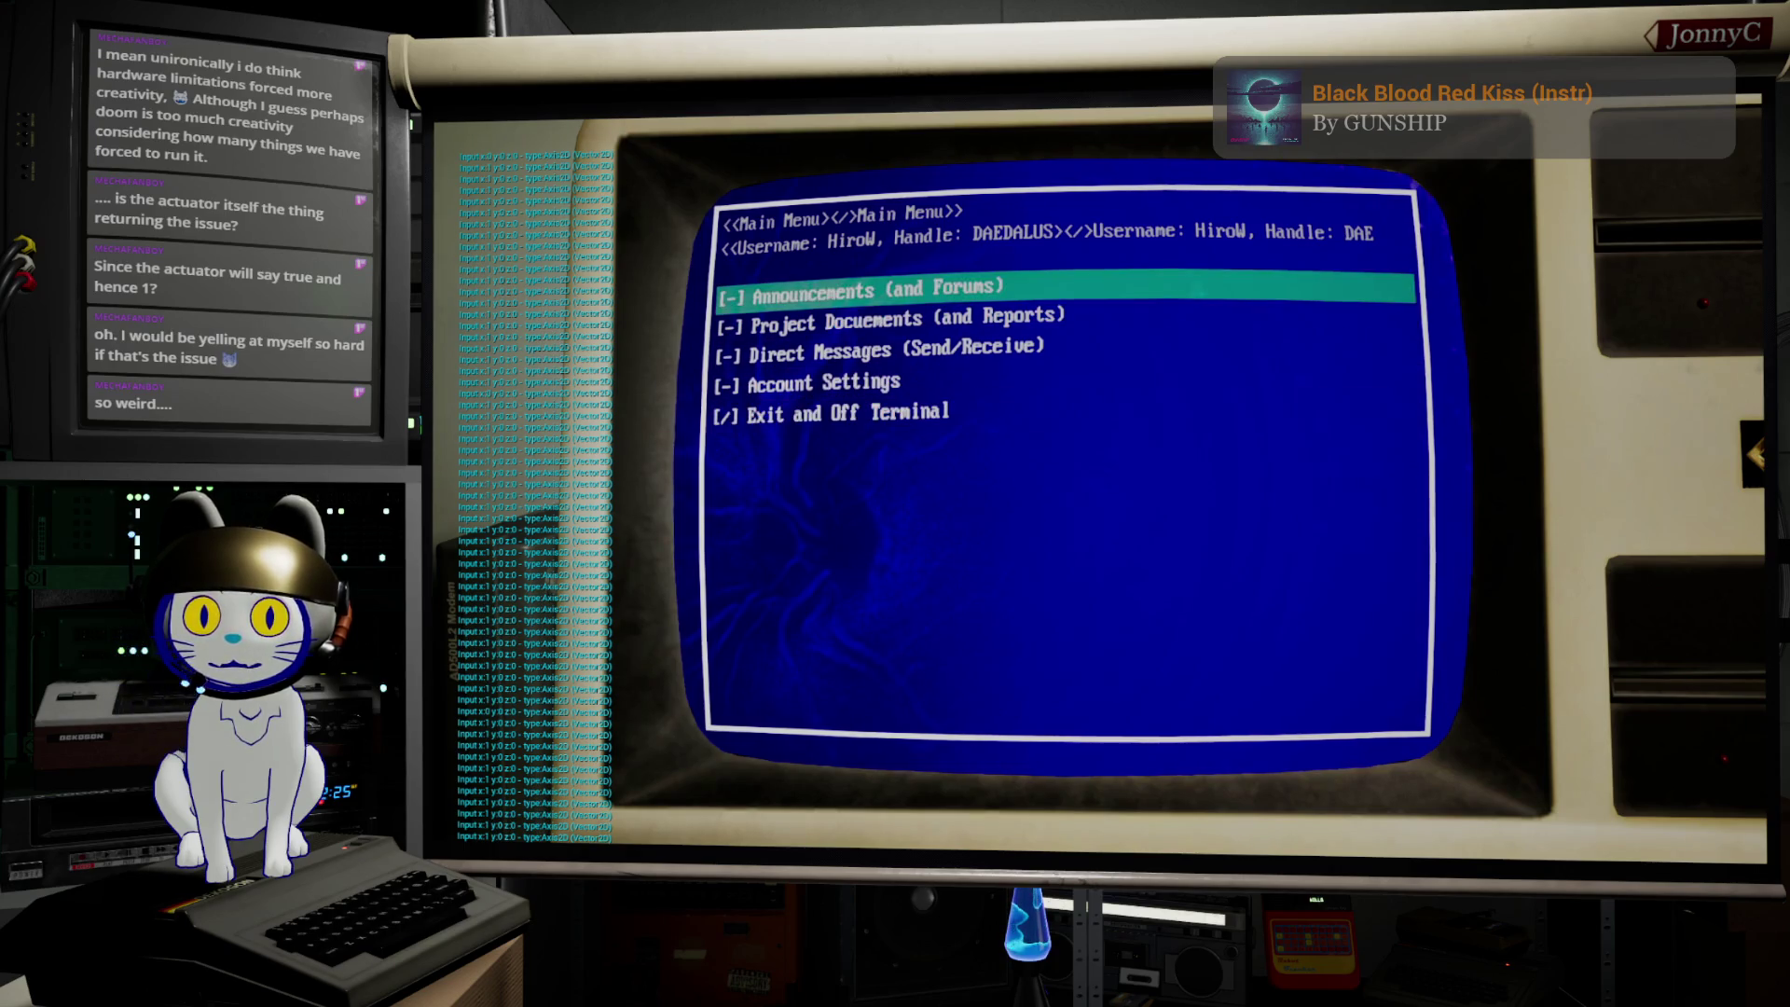
key(Down)
key(Up)
key(Up)
key(Up)
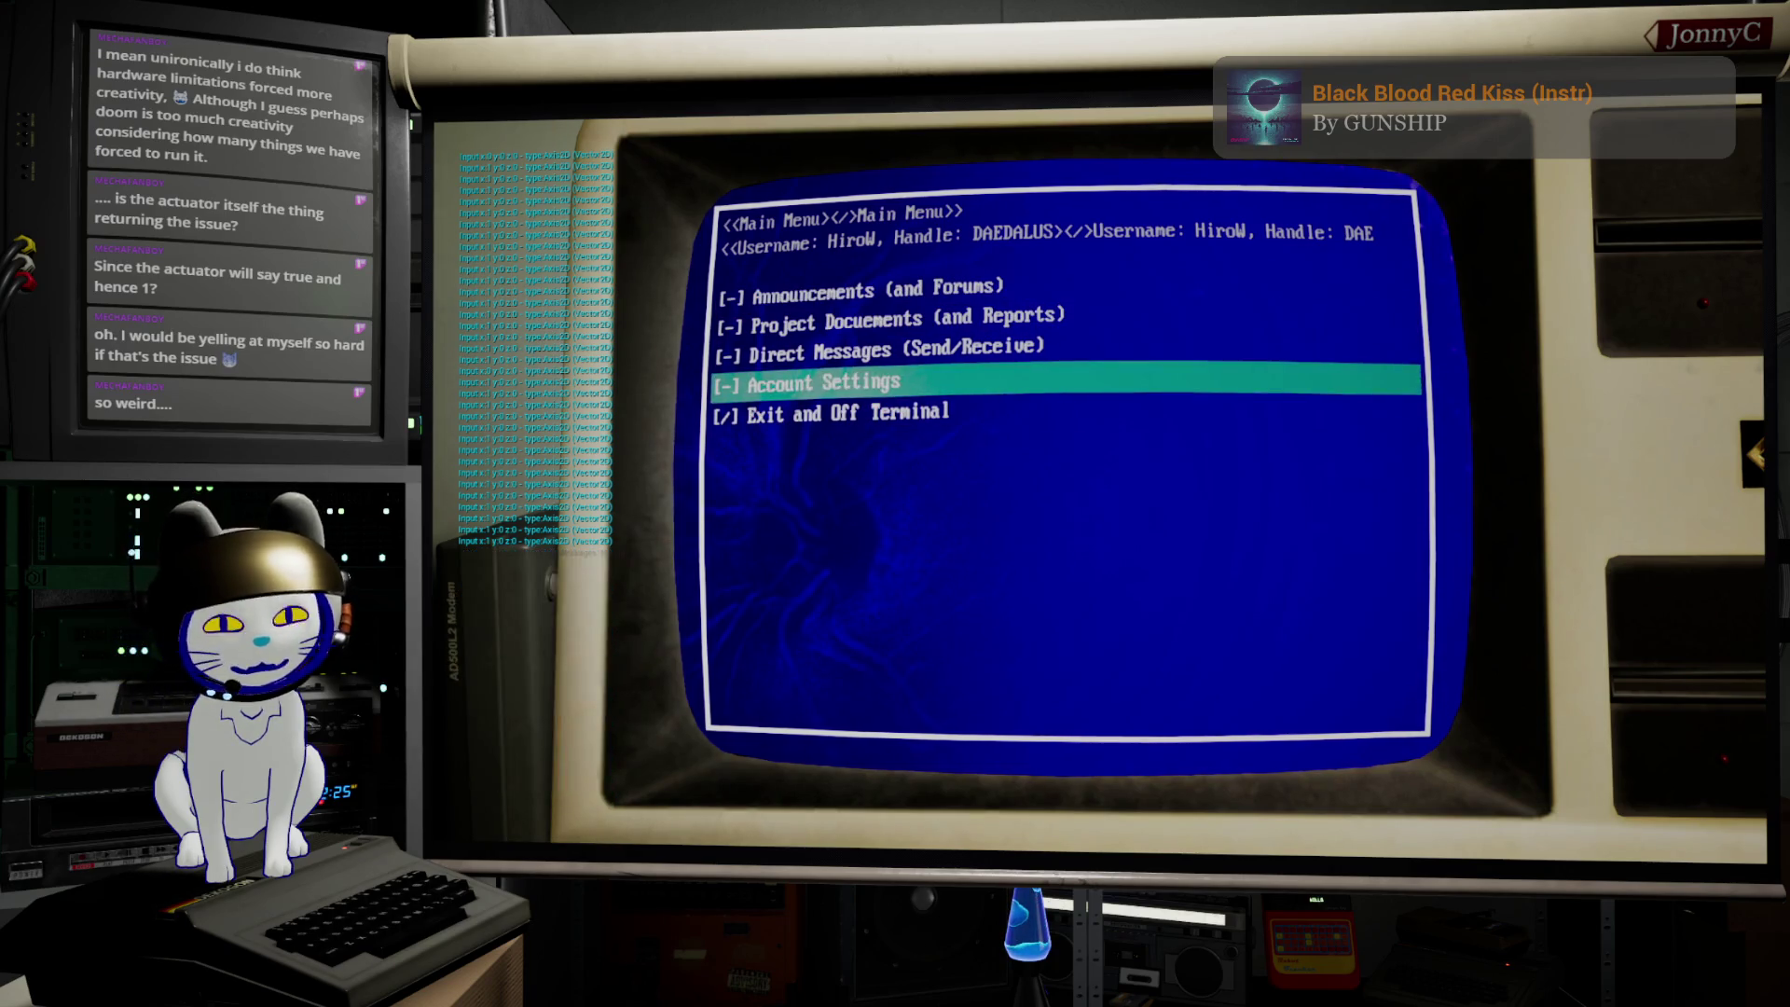
key(Escape)
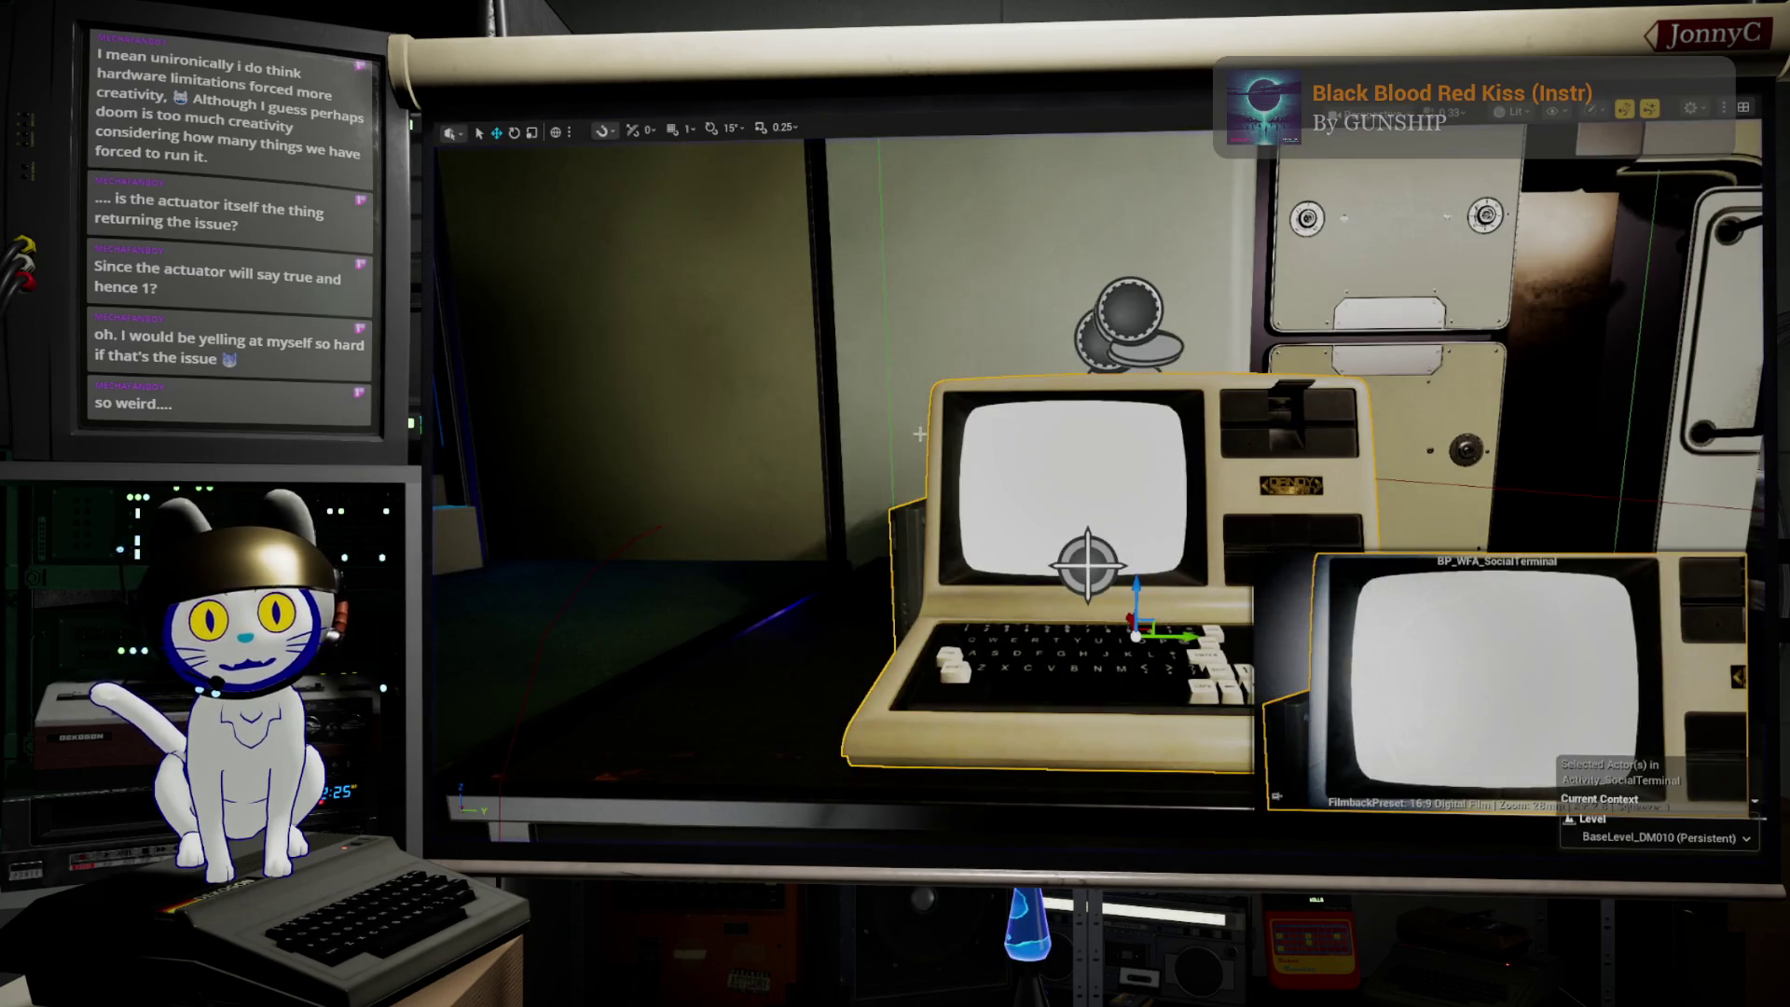
Step: Frame and orbit the view on the terminal, and restore the full editor layout
key(f)
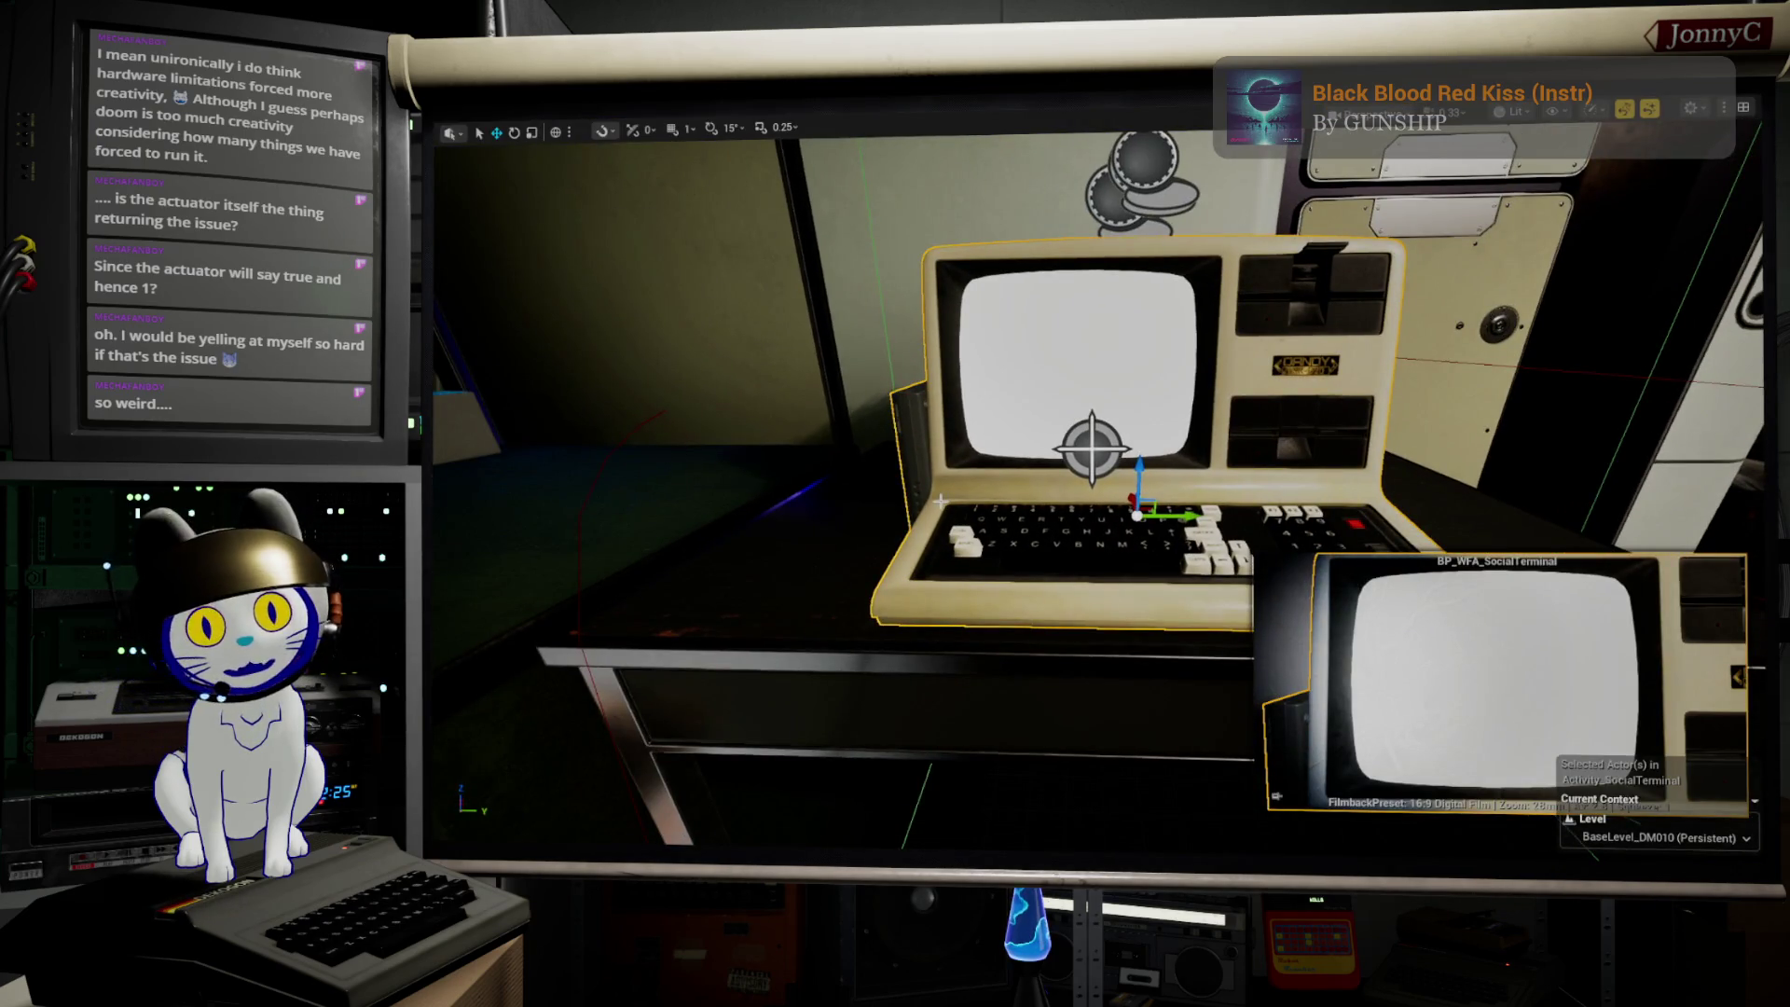
scroll(945, 501, up, 2)
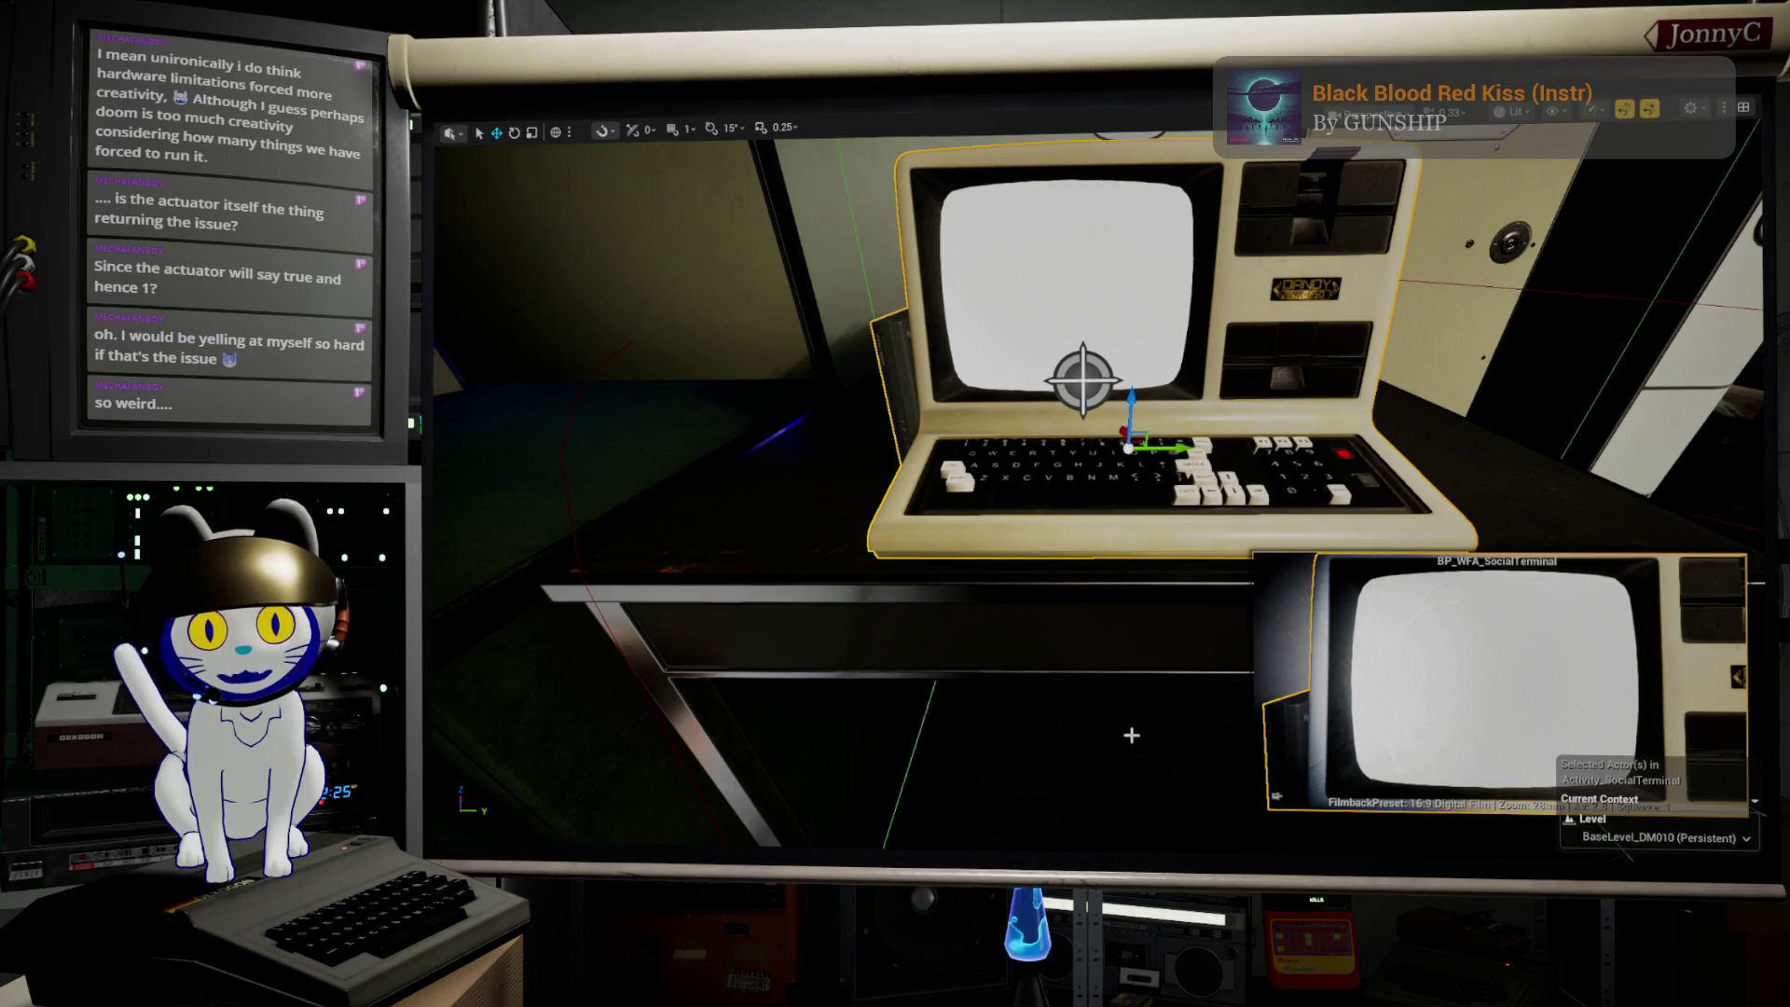
drag(1140, 715, 1172, 692)
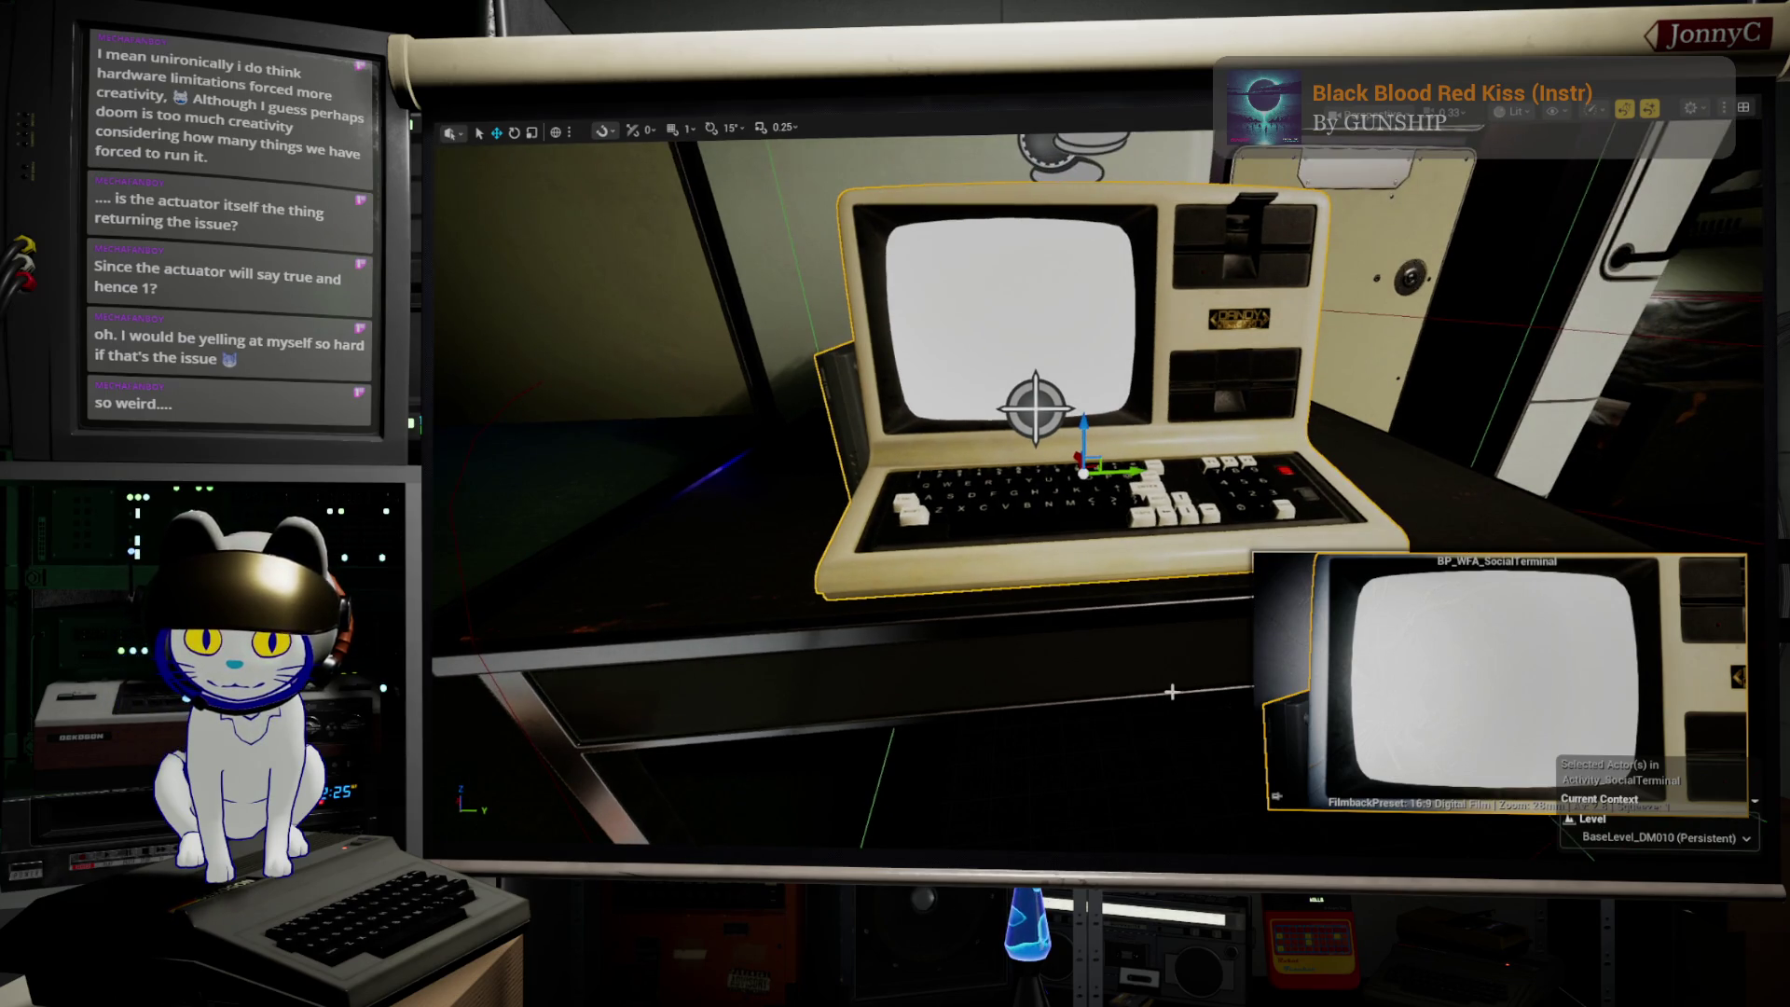
key(F11)
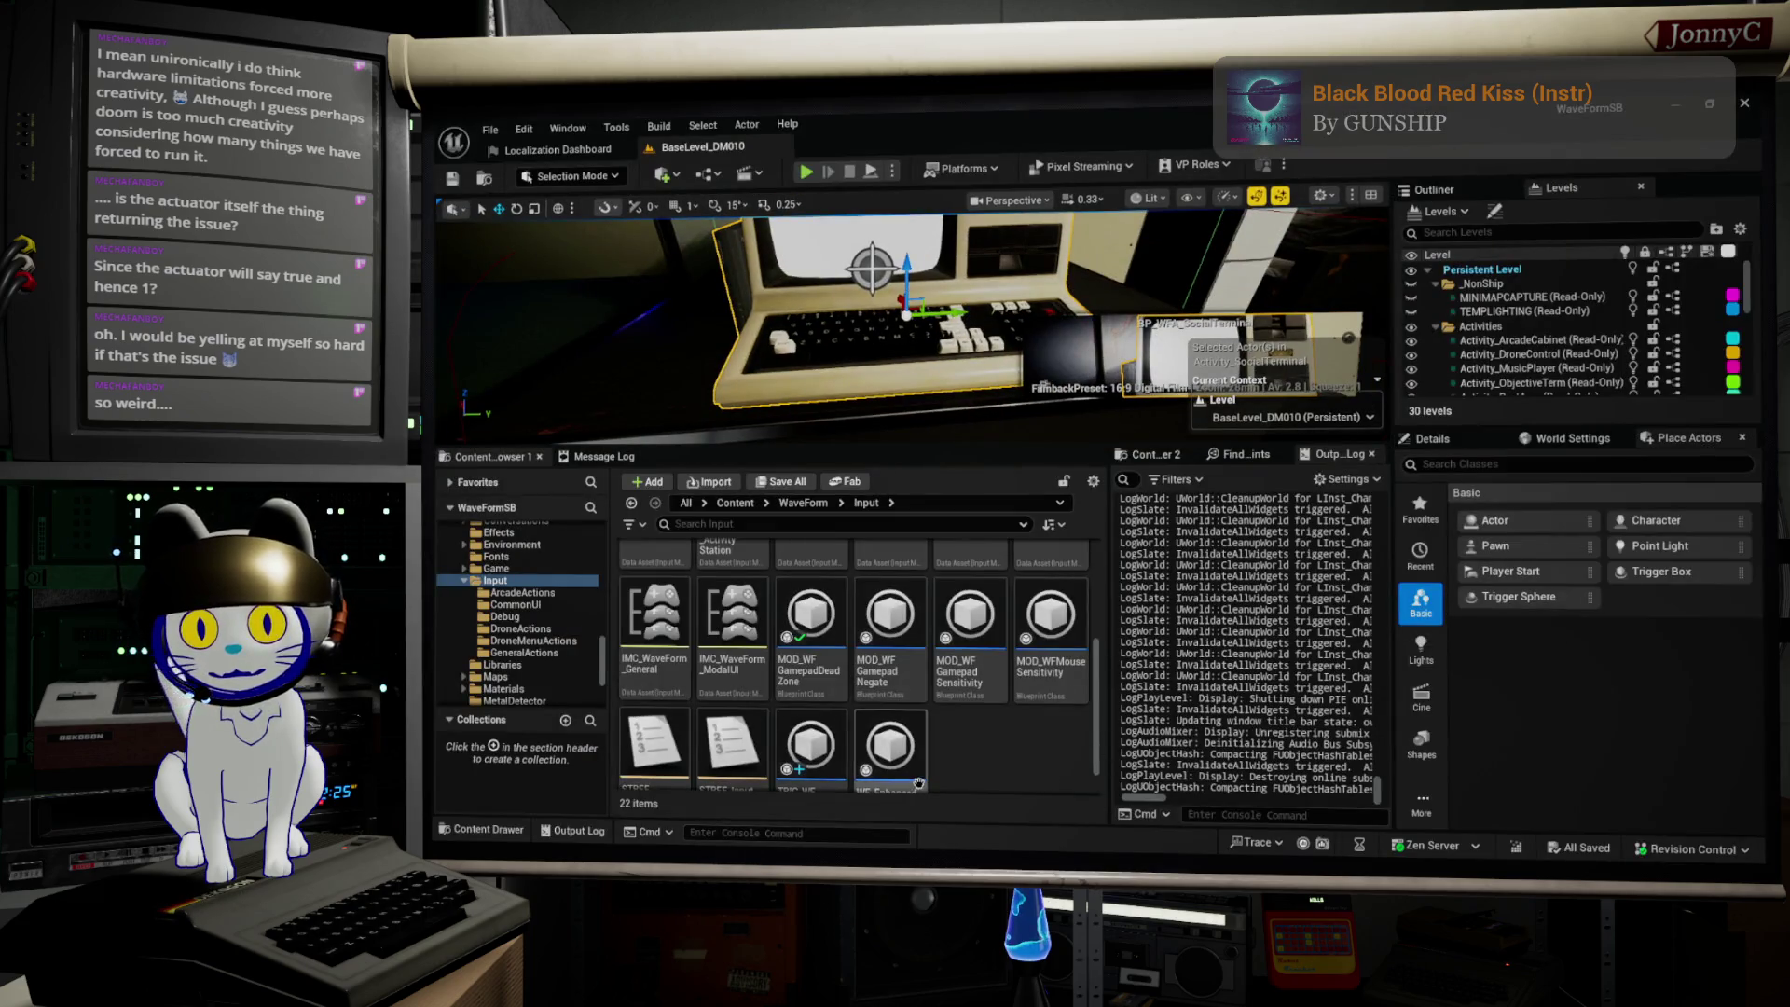
scroll(797, 743, down, 1)
scroll(791, 741, up, 3)
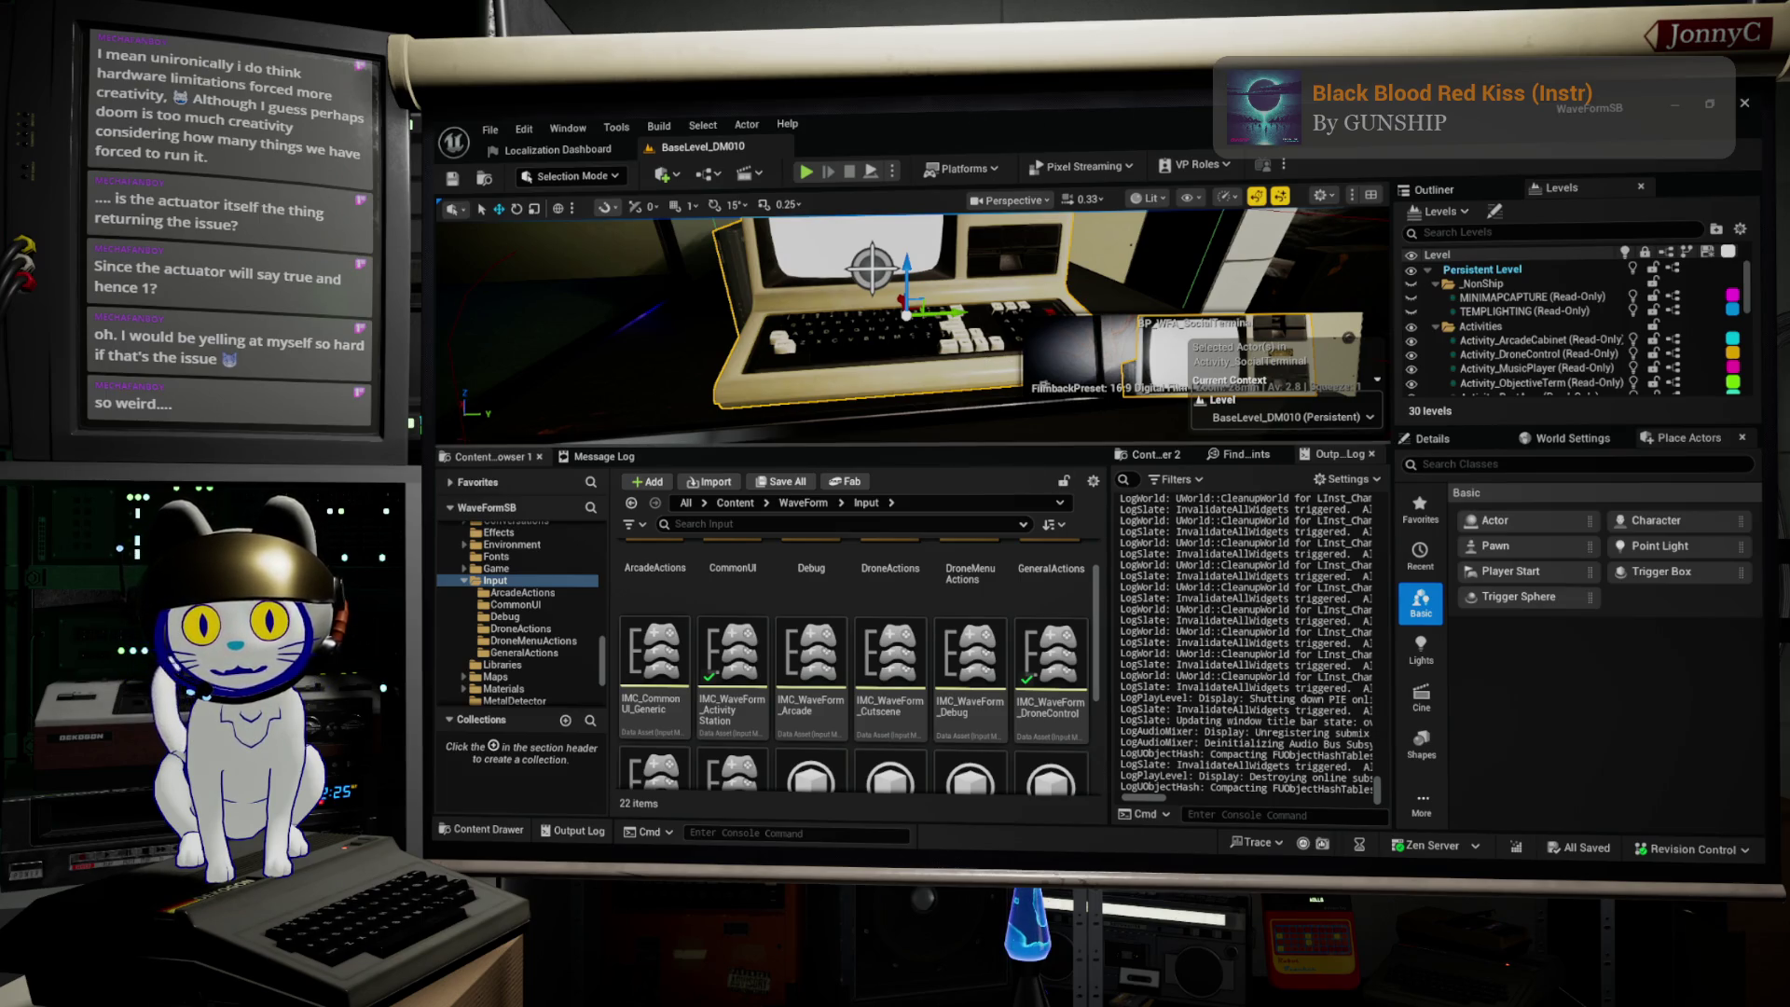
key(f)
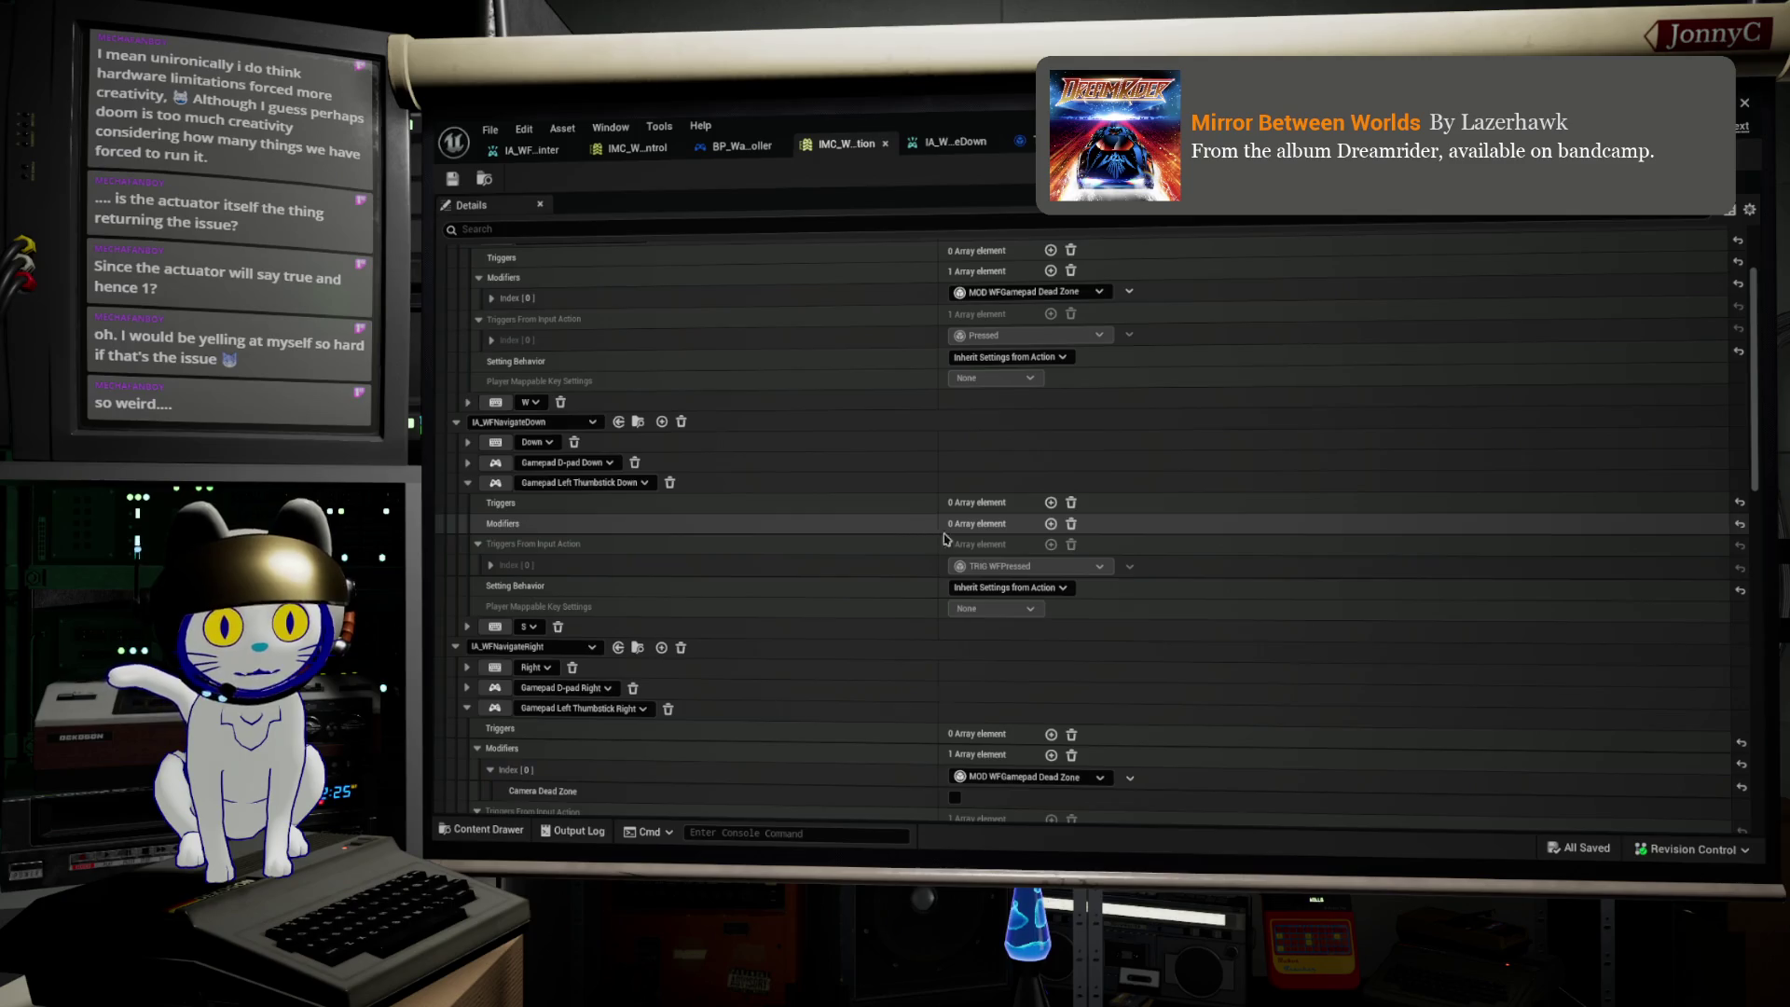
Step: Open IA_WFNavigateDown, then TRIG_WFPressed, panning to its Print Text, Select Float and Is Actuated nodes
click(951, 142)
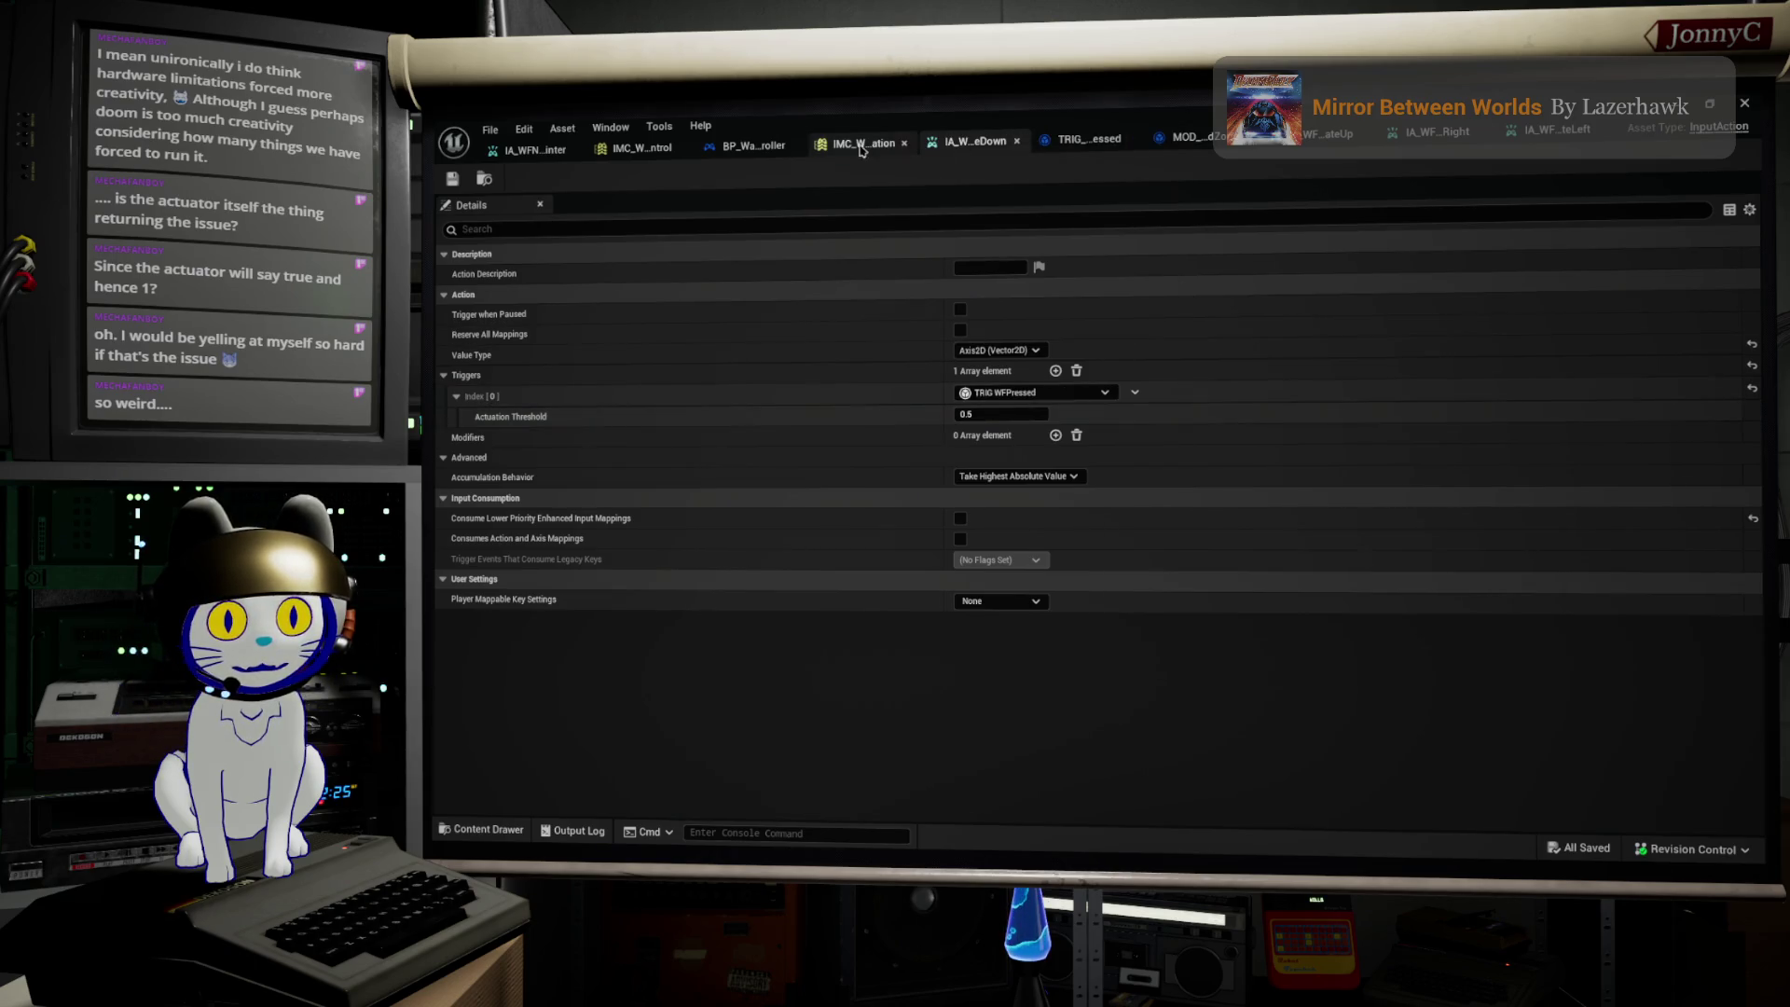
click(1087, 139)
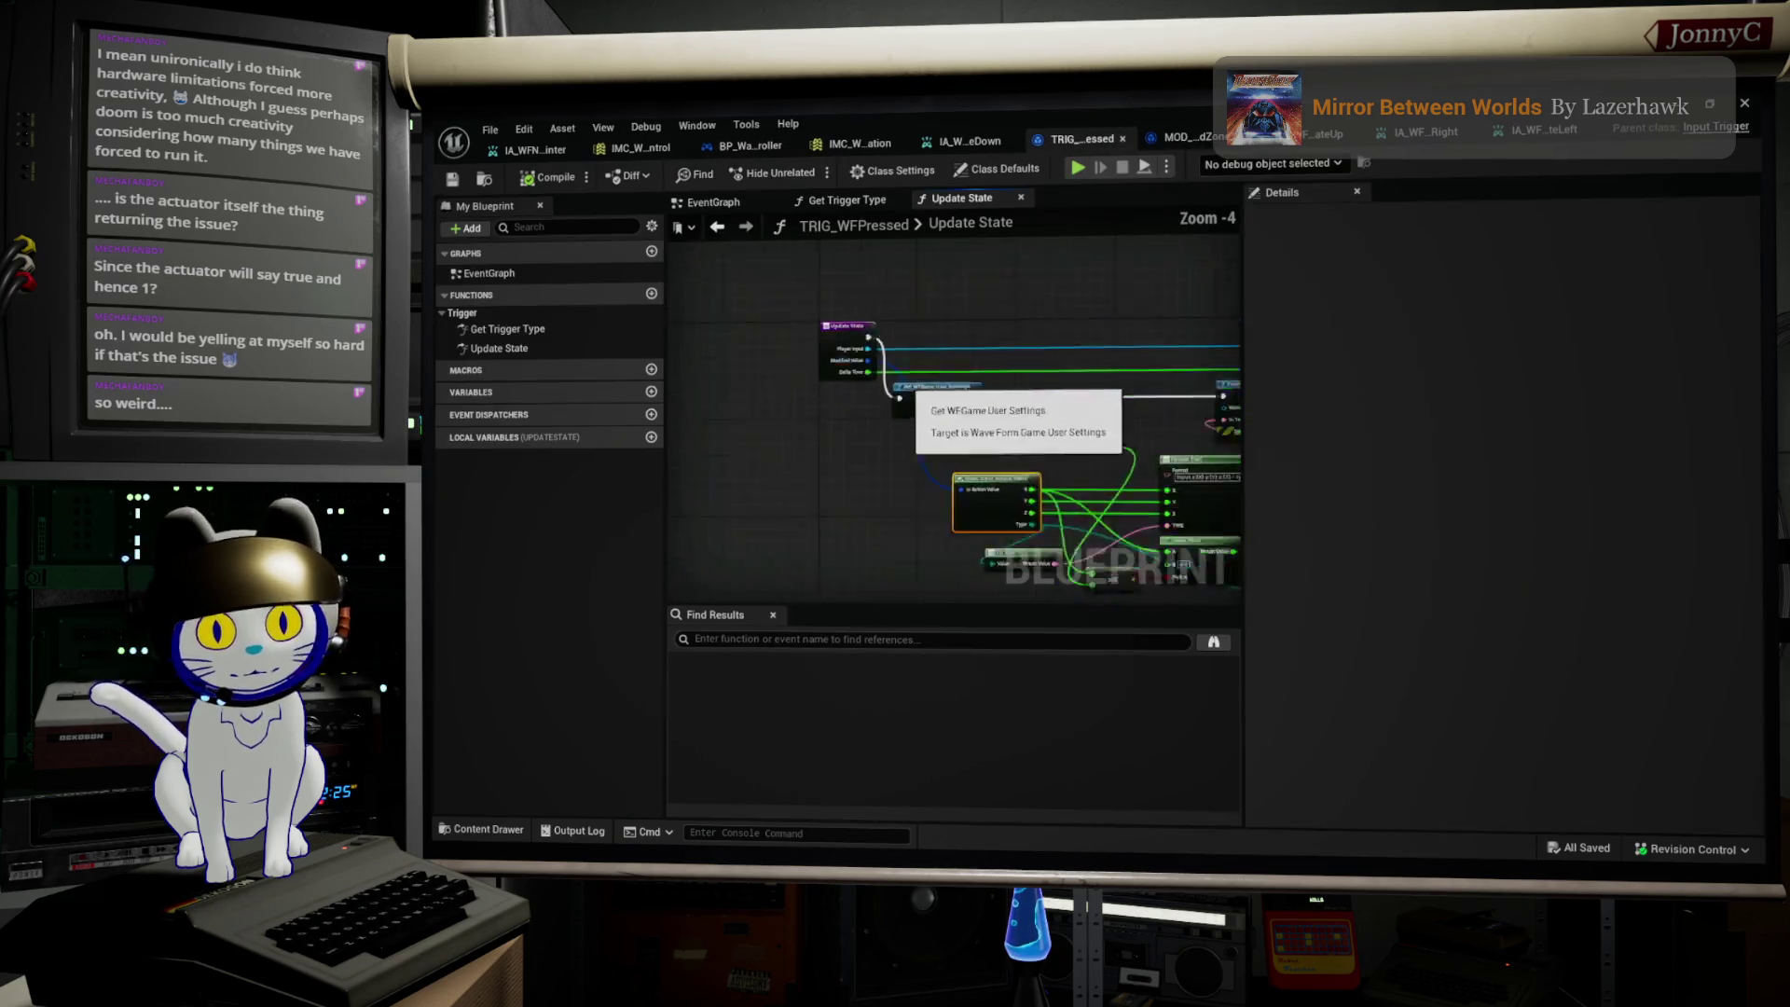
scroll(1033, 360, down, 2)
drag(1032, 360, 988, 352)
scroll(988, 352, up, 2)
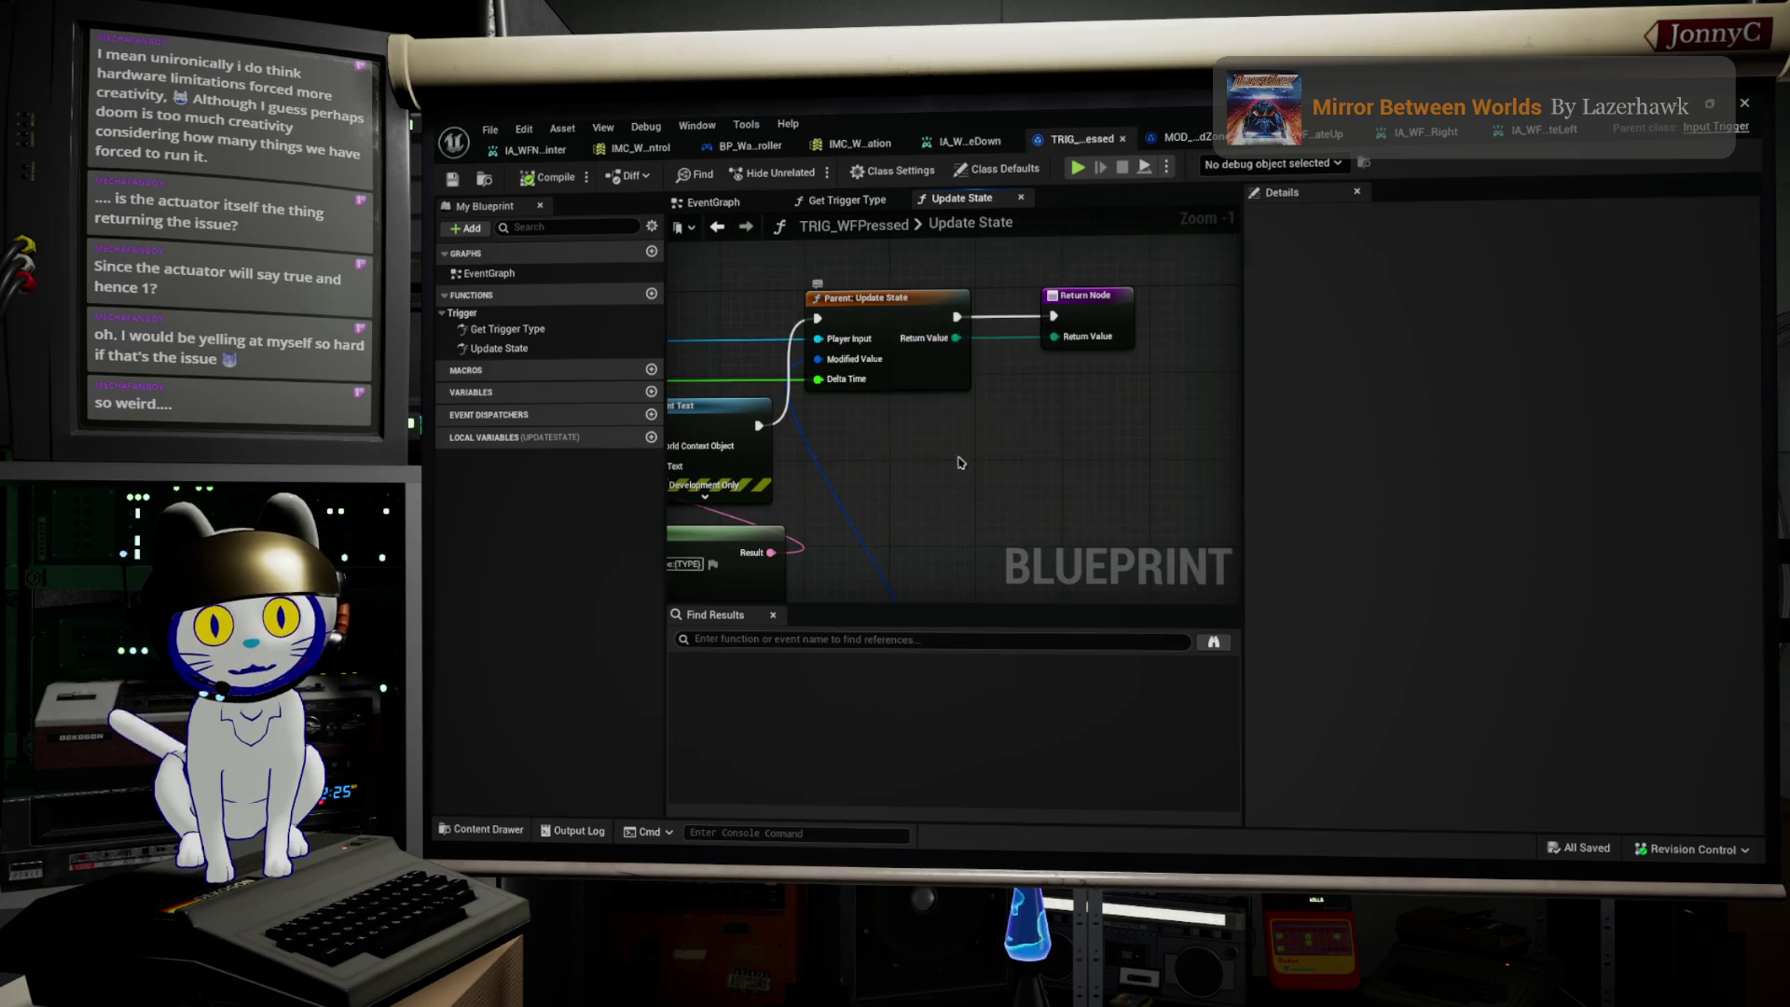
scroll(969, 391, down, 2)
mouse_move(988, 401)
mouse_down()
mouse_move(1020, 383)
mouse_move(1030, 411)
mouse_up()
scroll(1022, 360, up, 3)
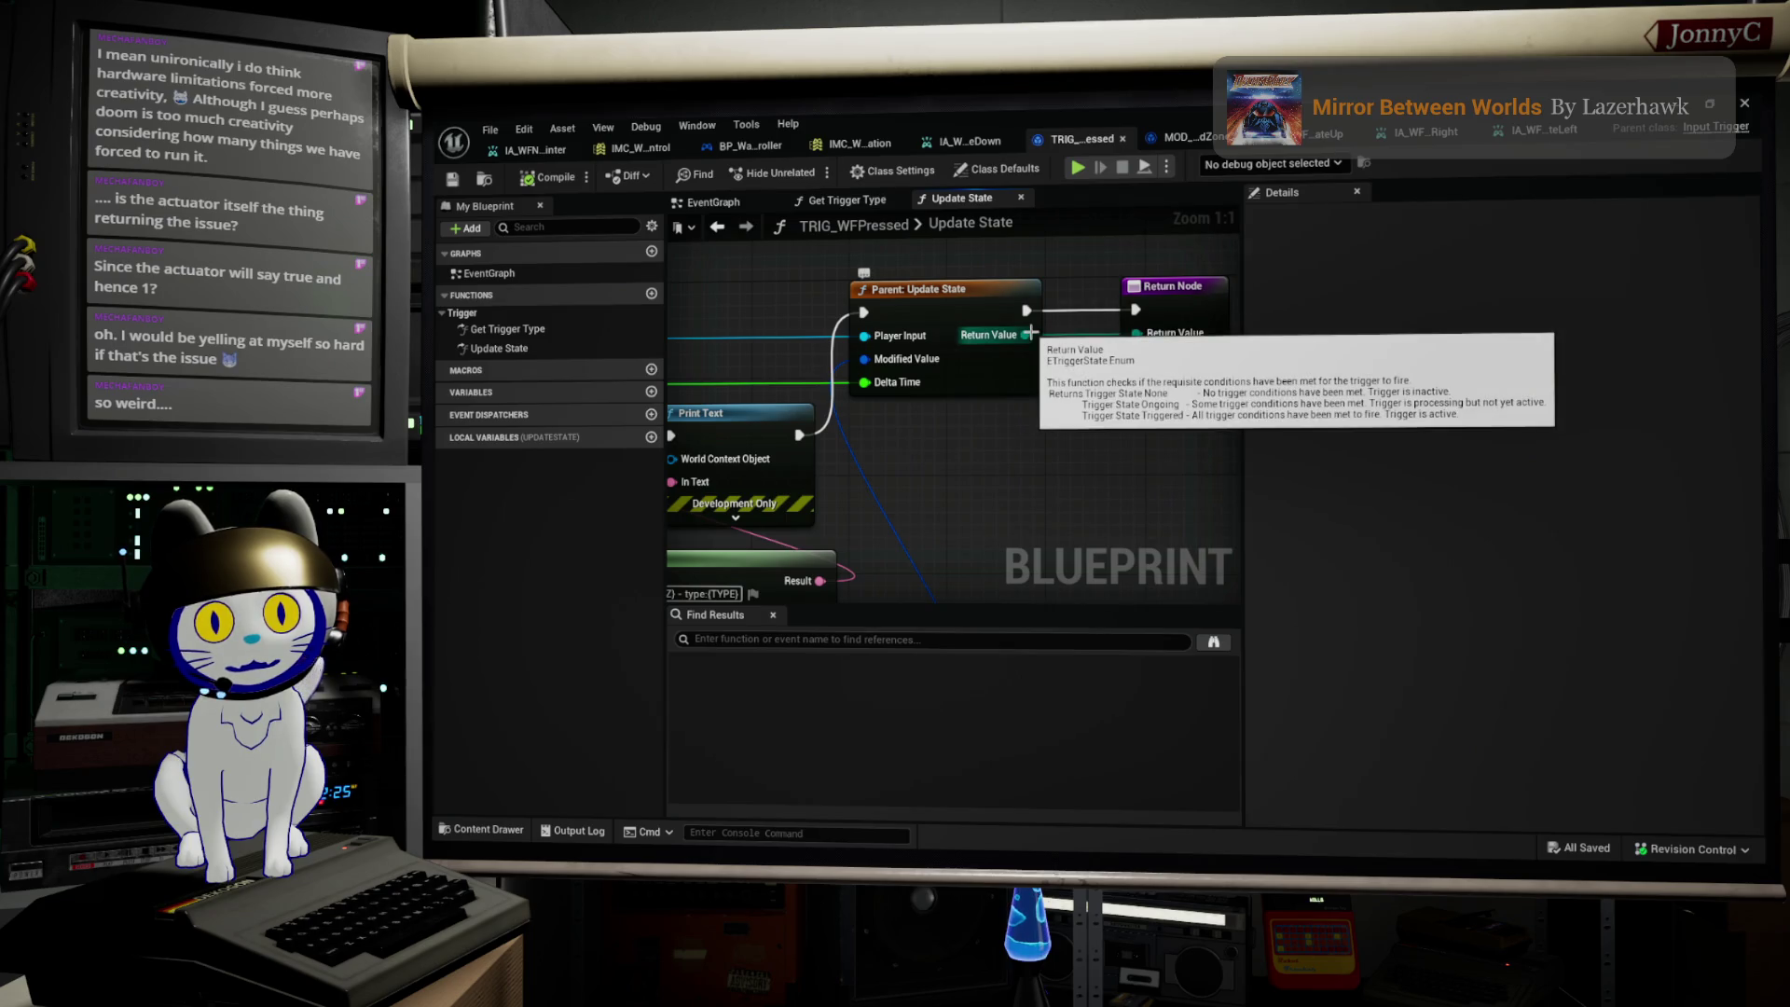
mouse_move(1030, 333)
mouse_down()
mouse_move(842, 420)
mouse_move(918, 413)
mouse_move(971, 433)
mouse_up()
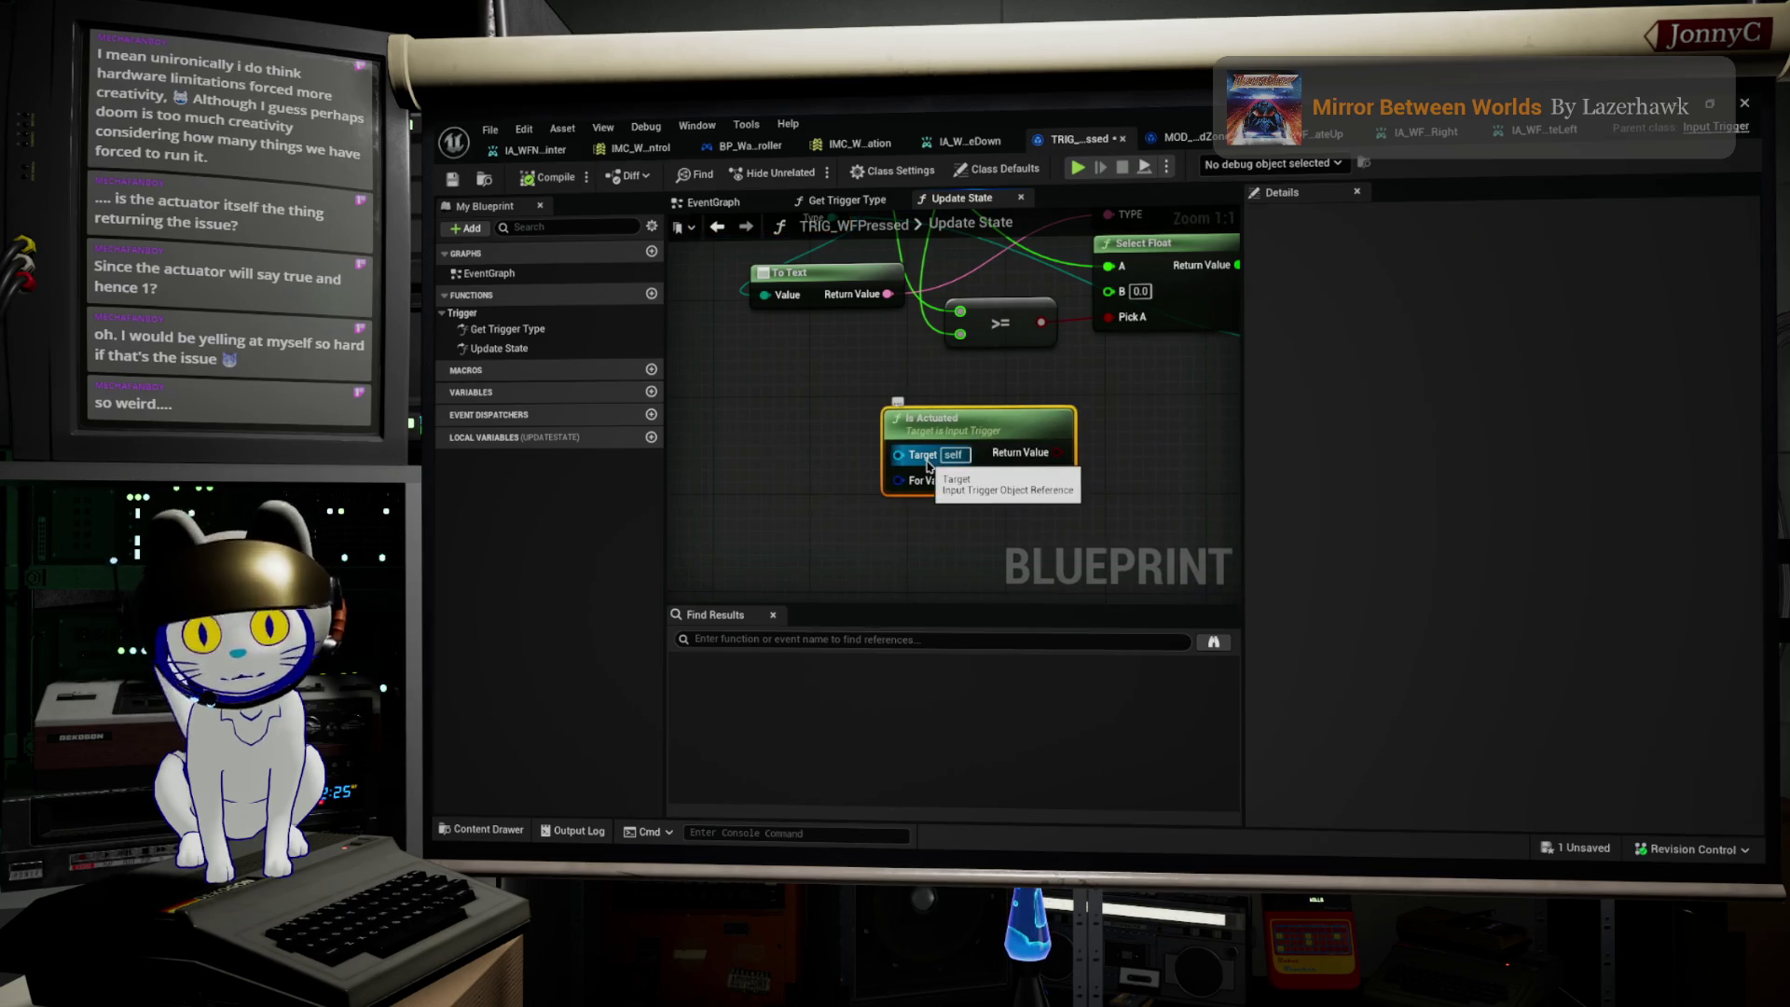
Step: Reframe the graph on Parent: Update State and the Return Node, moving the Return Node slightly right
scroll(955, 490, down, 5)
mouse_move(958, 491)
mouse_down()
mouse_move(976, 515)
mouse_move(833, 280)
mouse_move(818, 486)
mouse_move(792, 421)
mouse_up()
scroll(953, 434, up, 2)
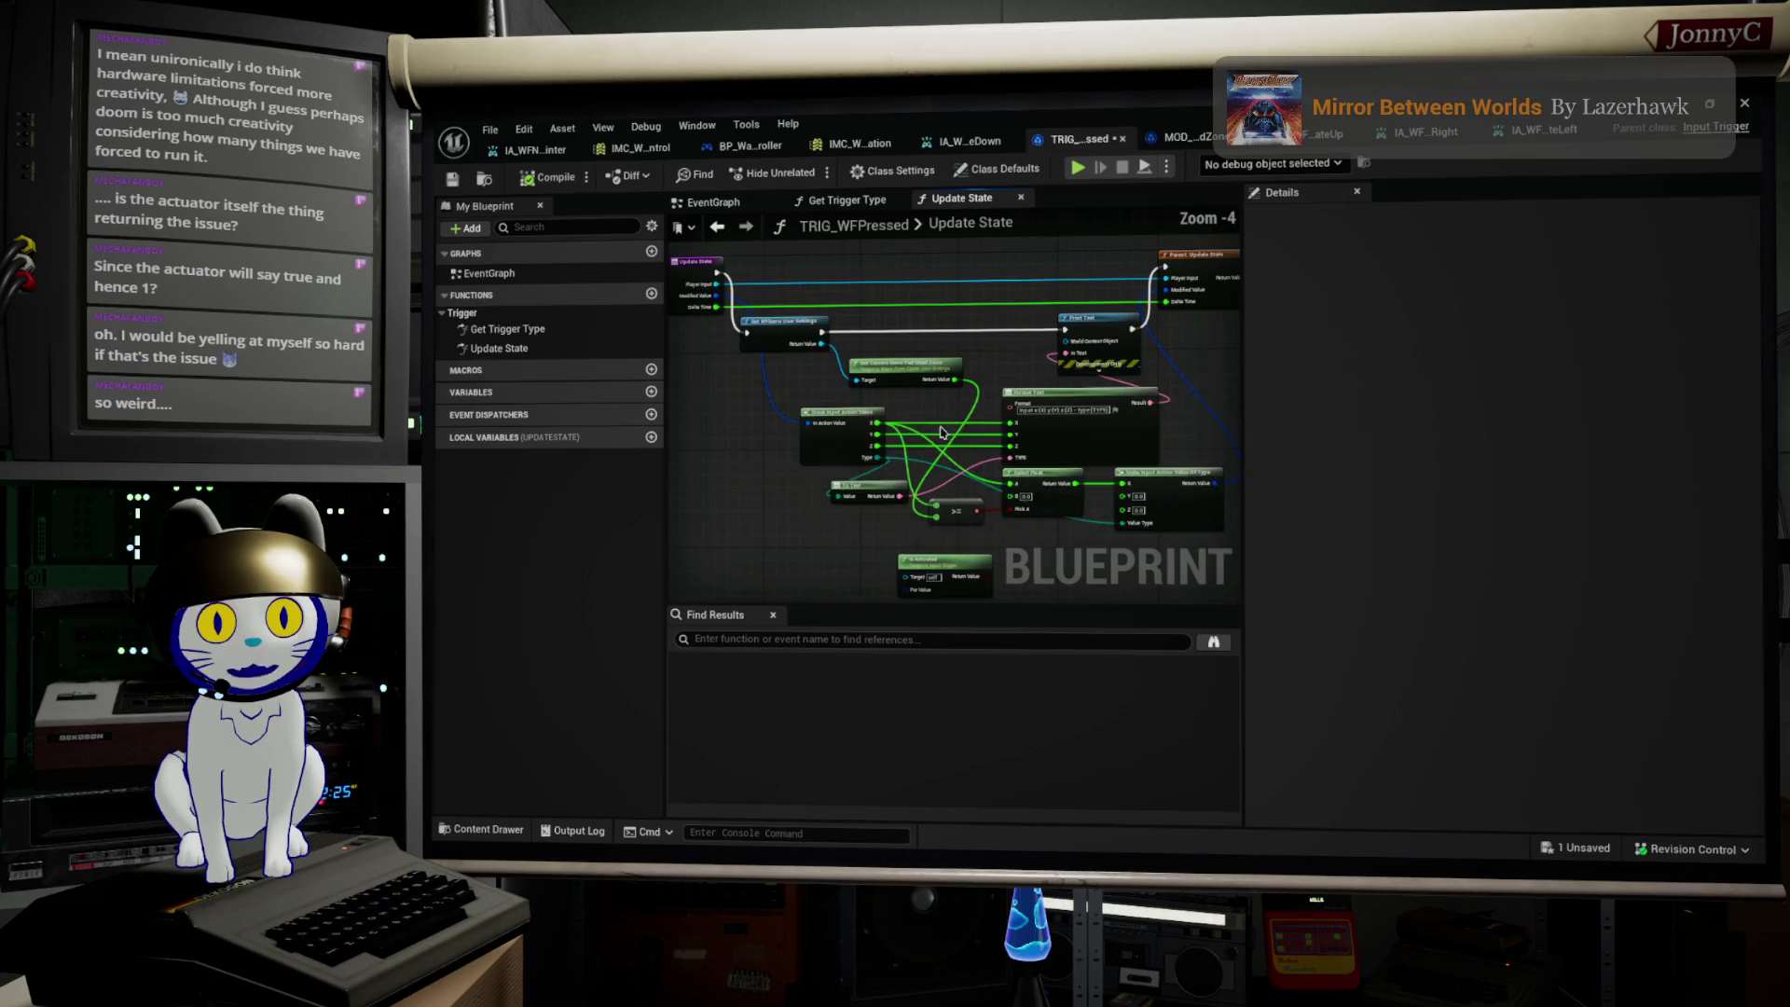
scroll(953, 433, up, 1)
drag(953, 433, 776, 569)
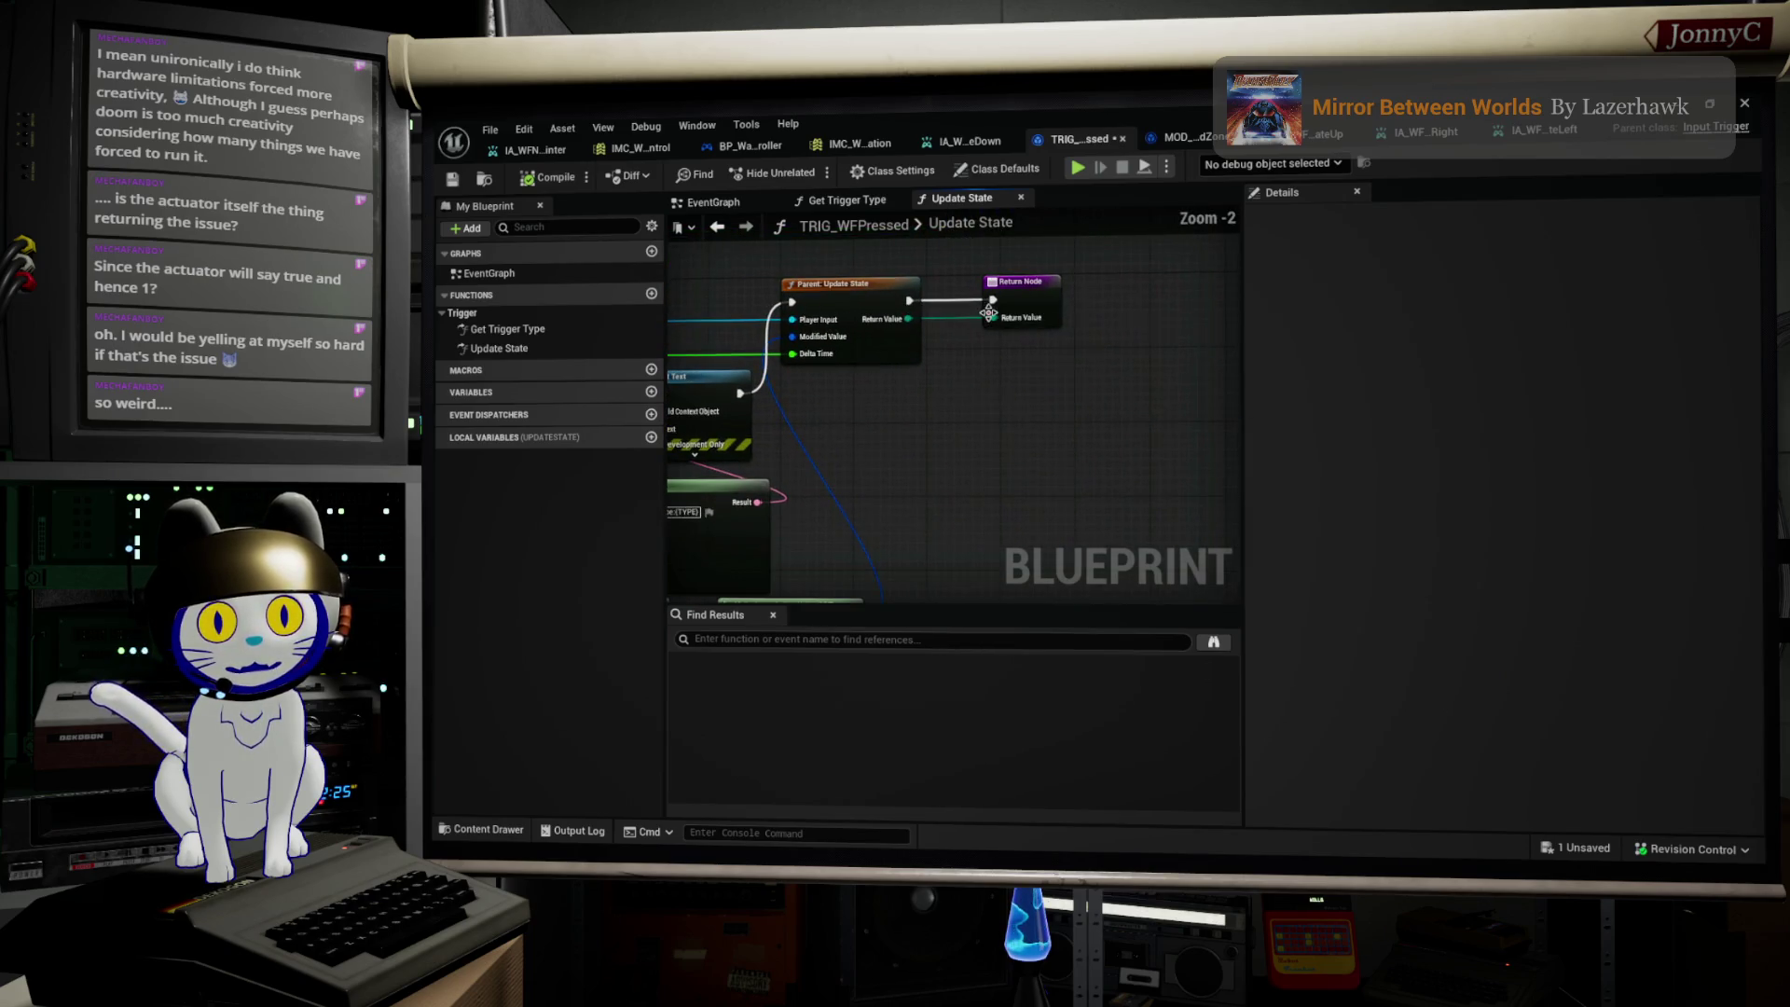
scroll(1022, 307, up, 1)
drag(1023, 307, 1129, 313)
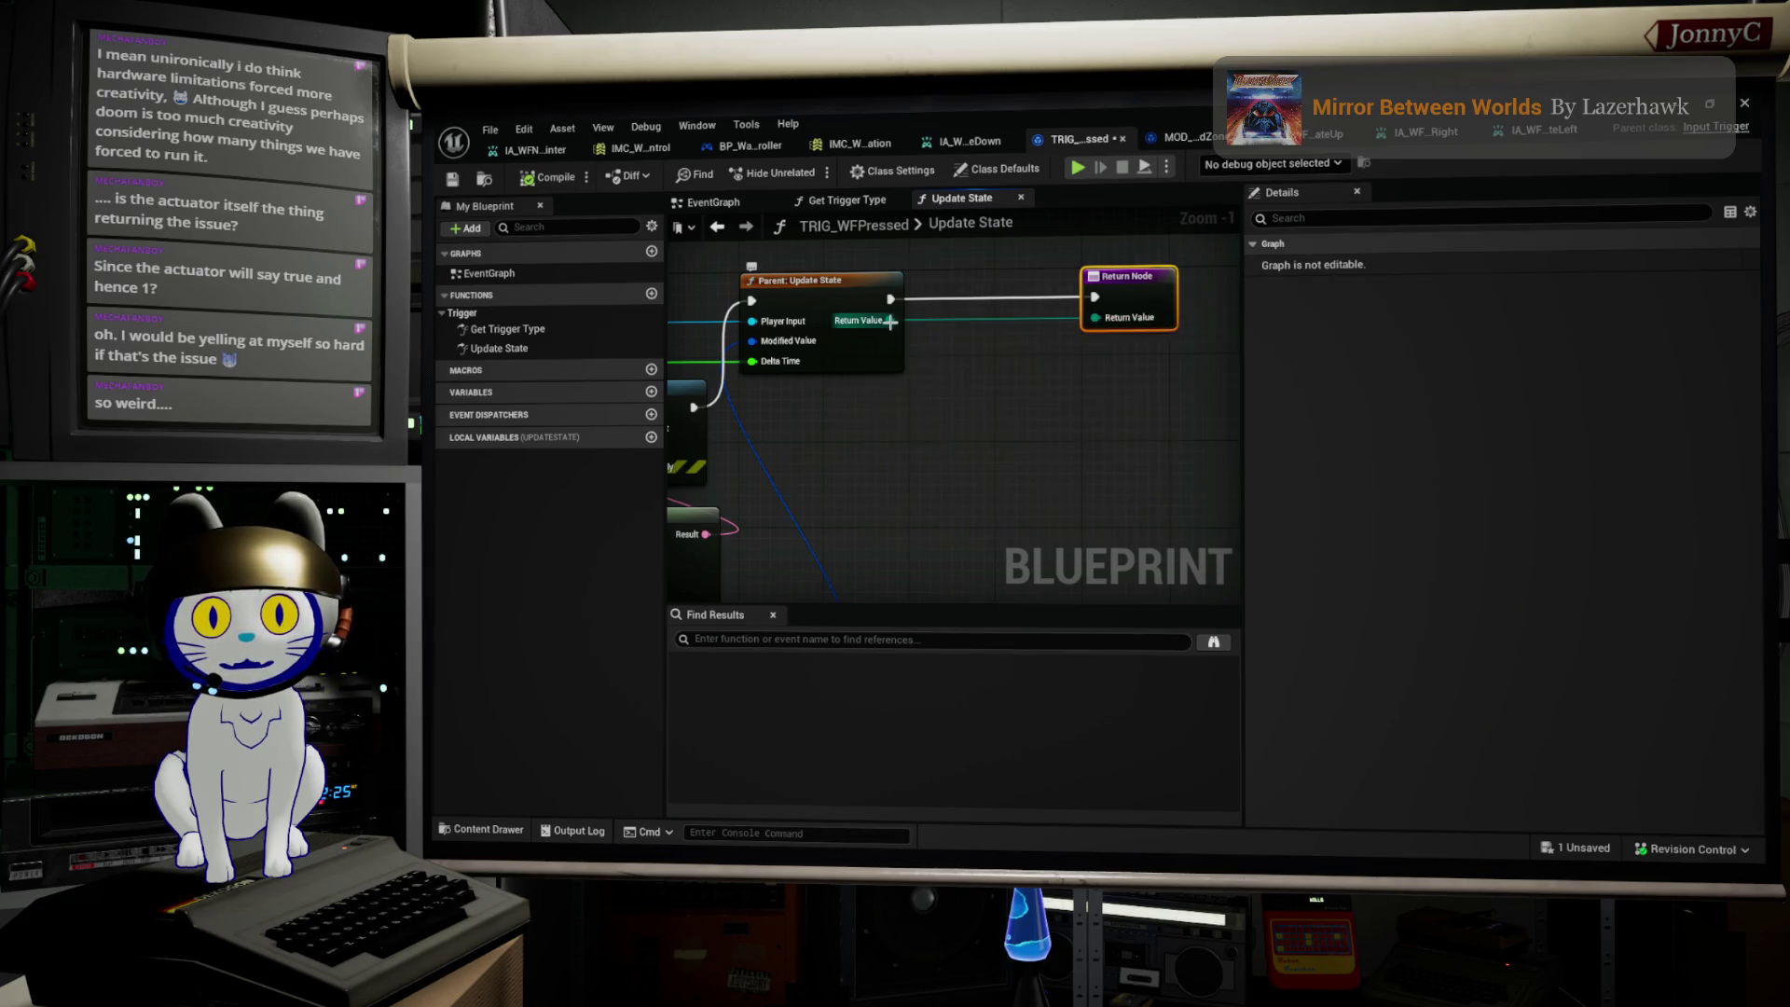
mouse_move(892, 319)
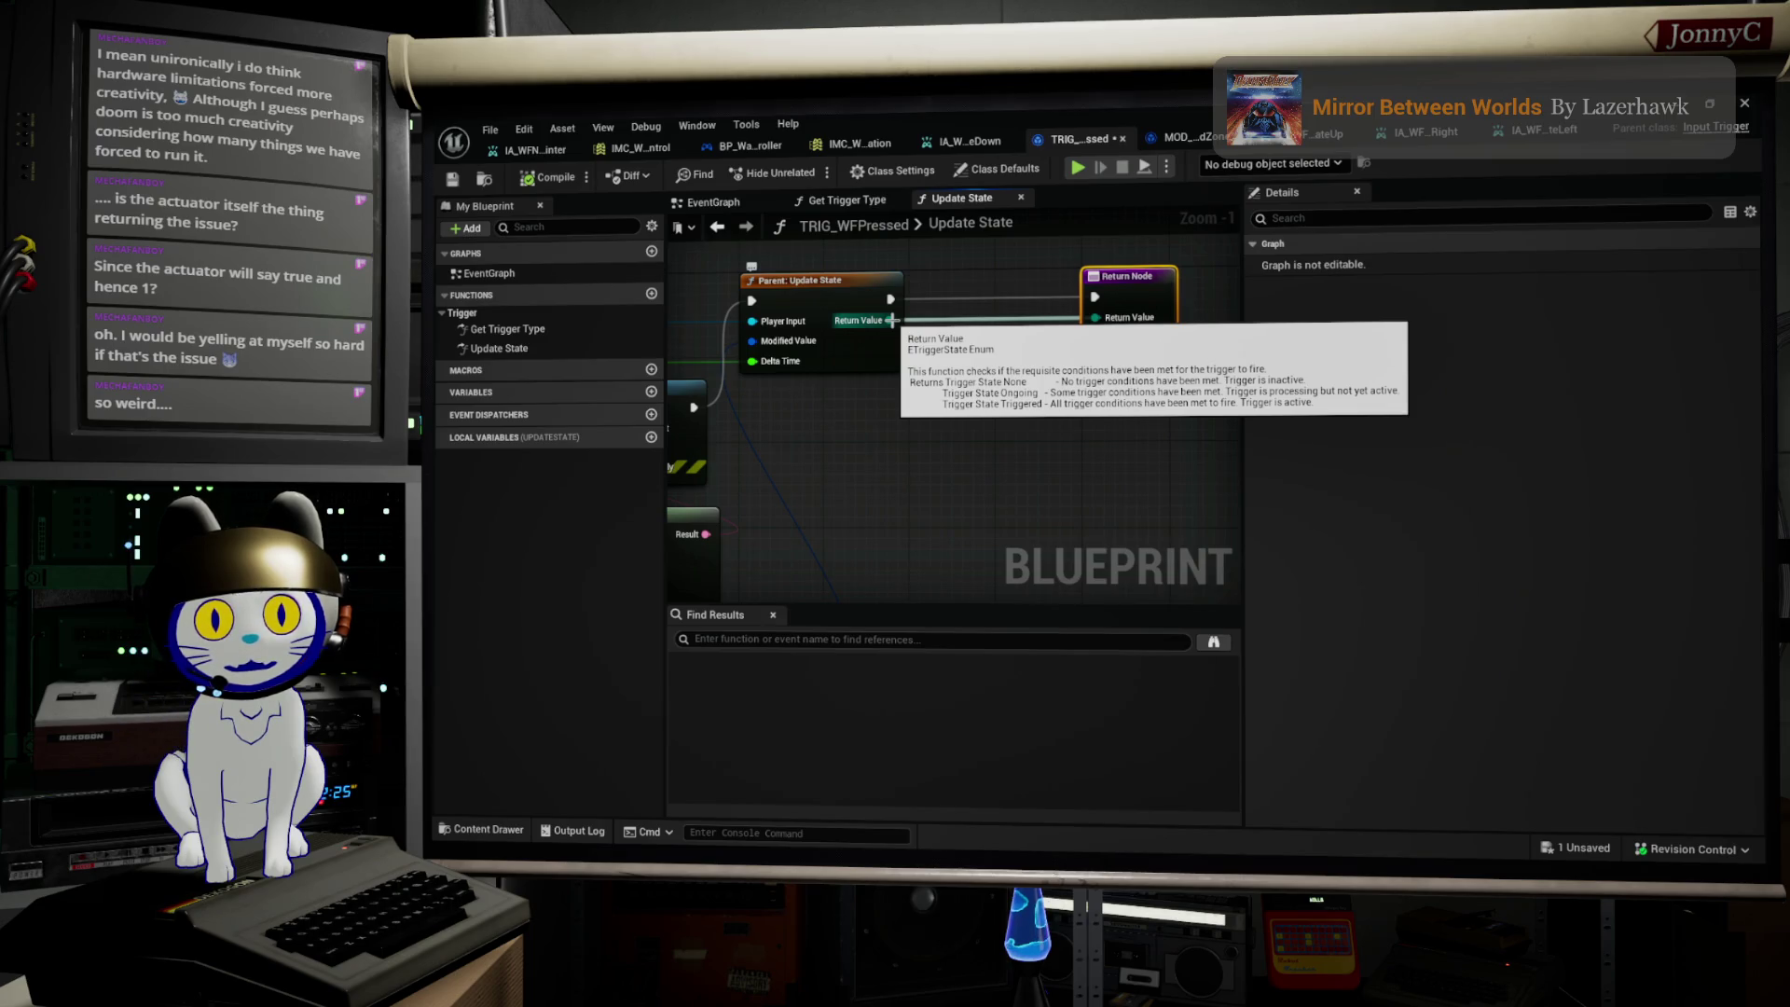
click(935, 415)
Step: Bring the Make Input Action Value, Format Text and >= nodes into view
right_click(914, 437)
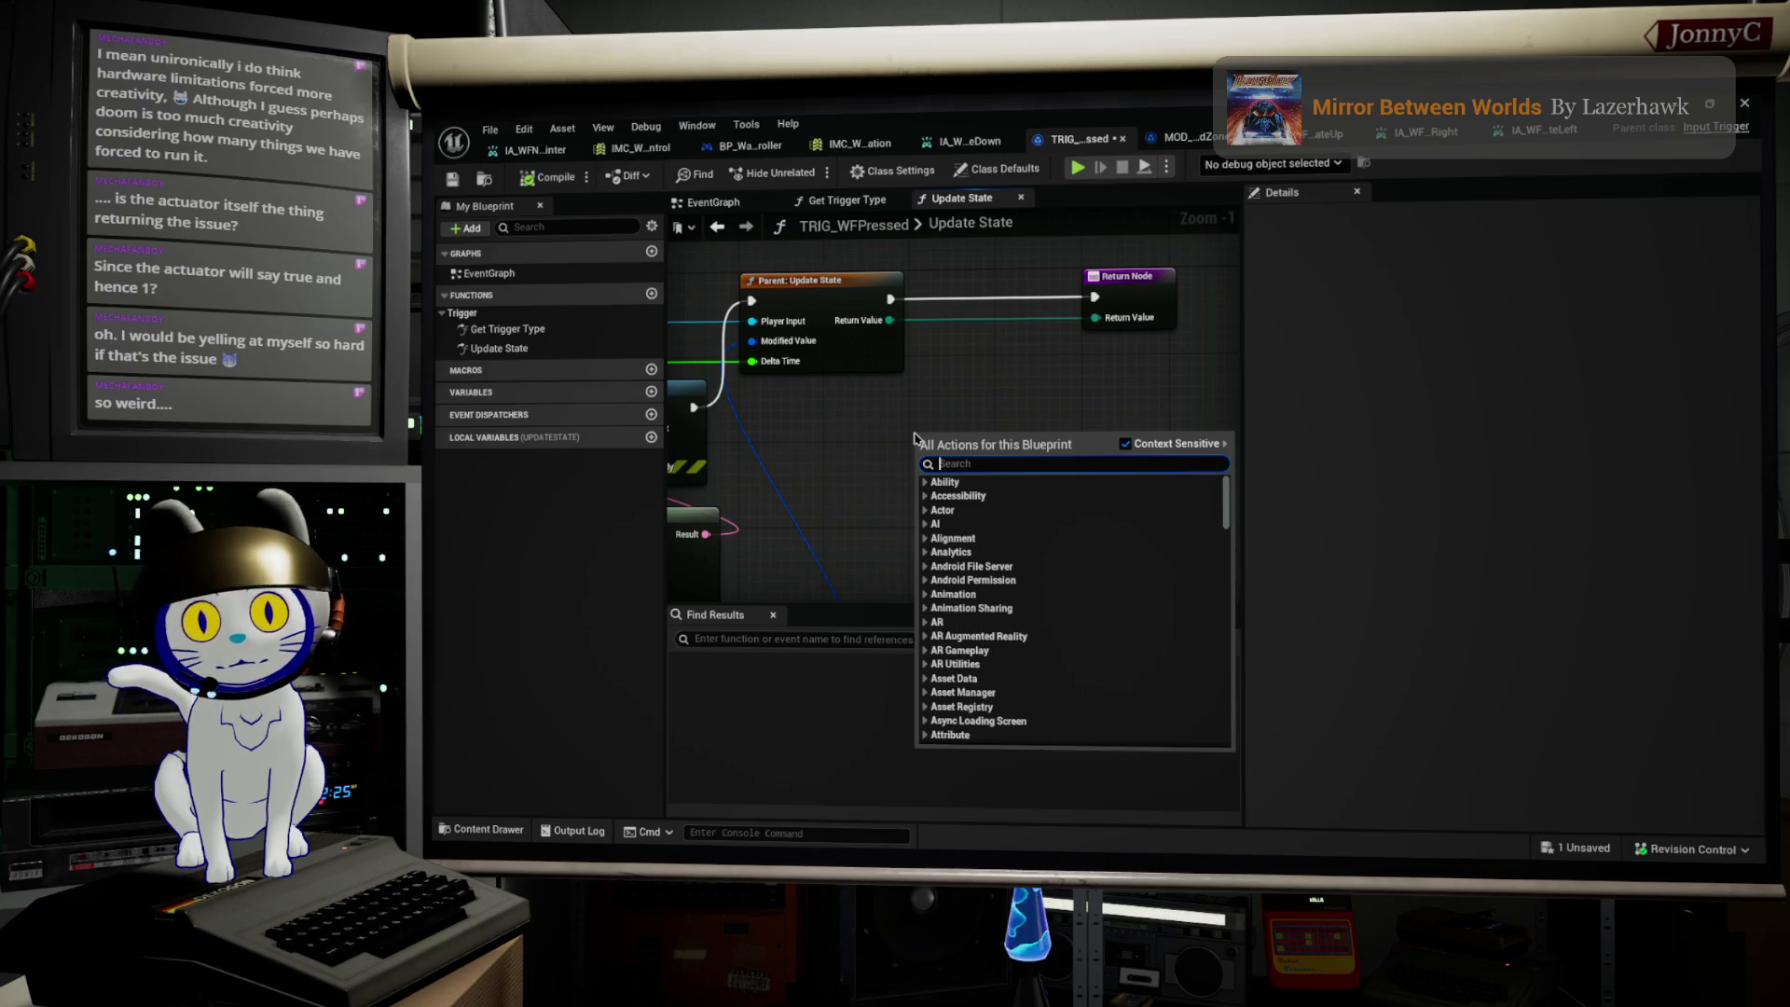
key(Escape)
mouse_move(852, 460)
mouse_down()
mouse_move(973, 401)
mouse_move(958, 437)
mouse_up()
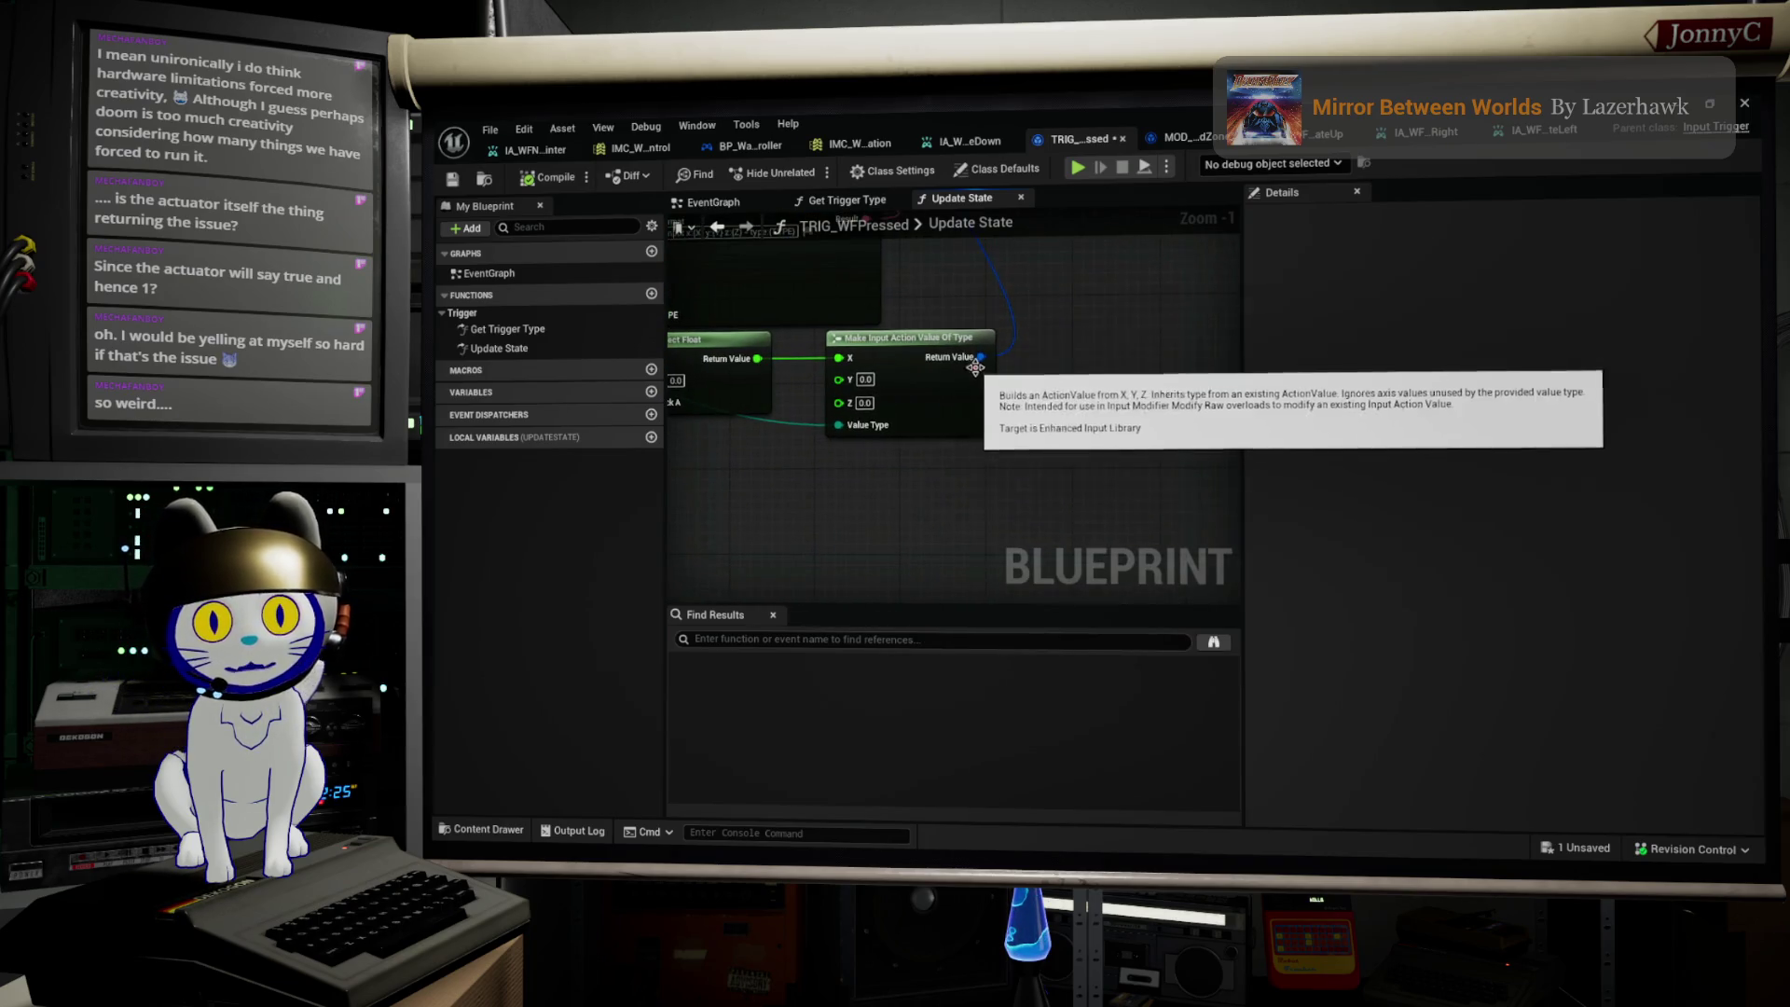
mouse_move(853, 392)
mouse_down()
mouse_move(1048, 456)
mouse_move(1100, 392)
mouse_up()
scroll(1025, 466, up, 1)
Step: Add a Last Value variable node and wire it into a new Break Input Action Value node
right_click(1109, 464)
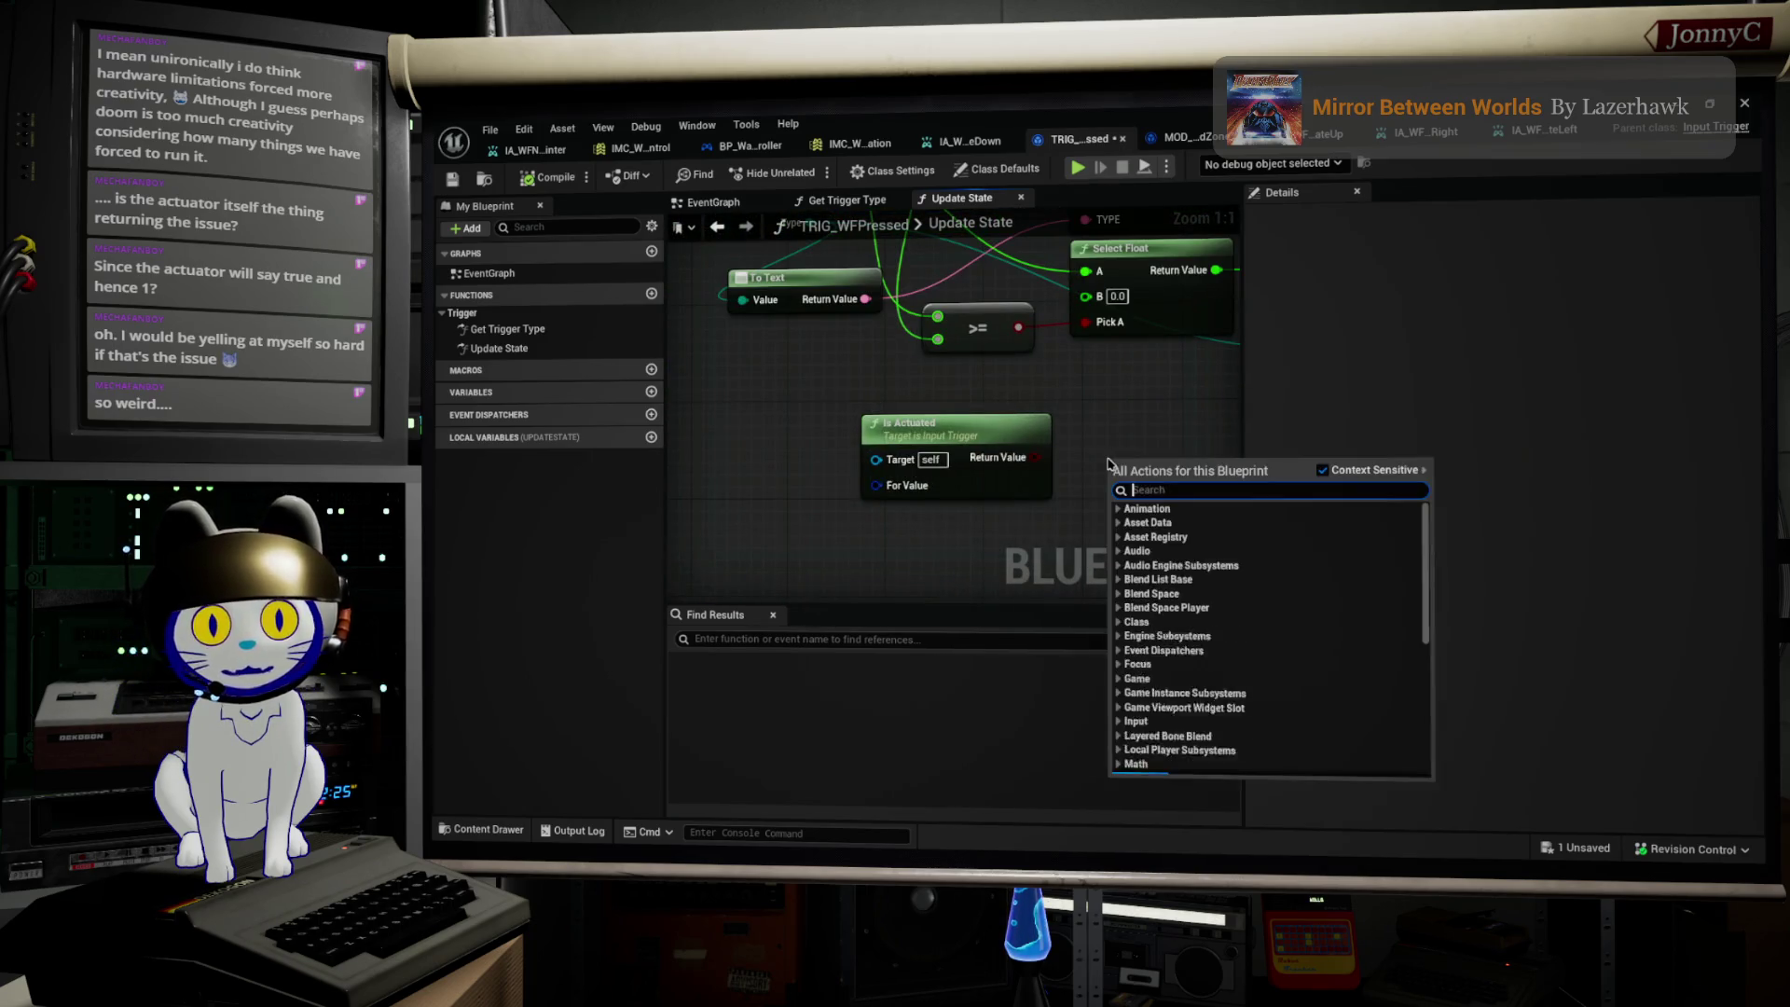
text(last)
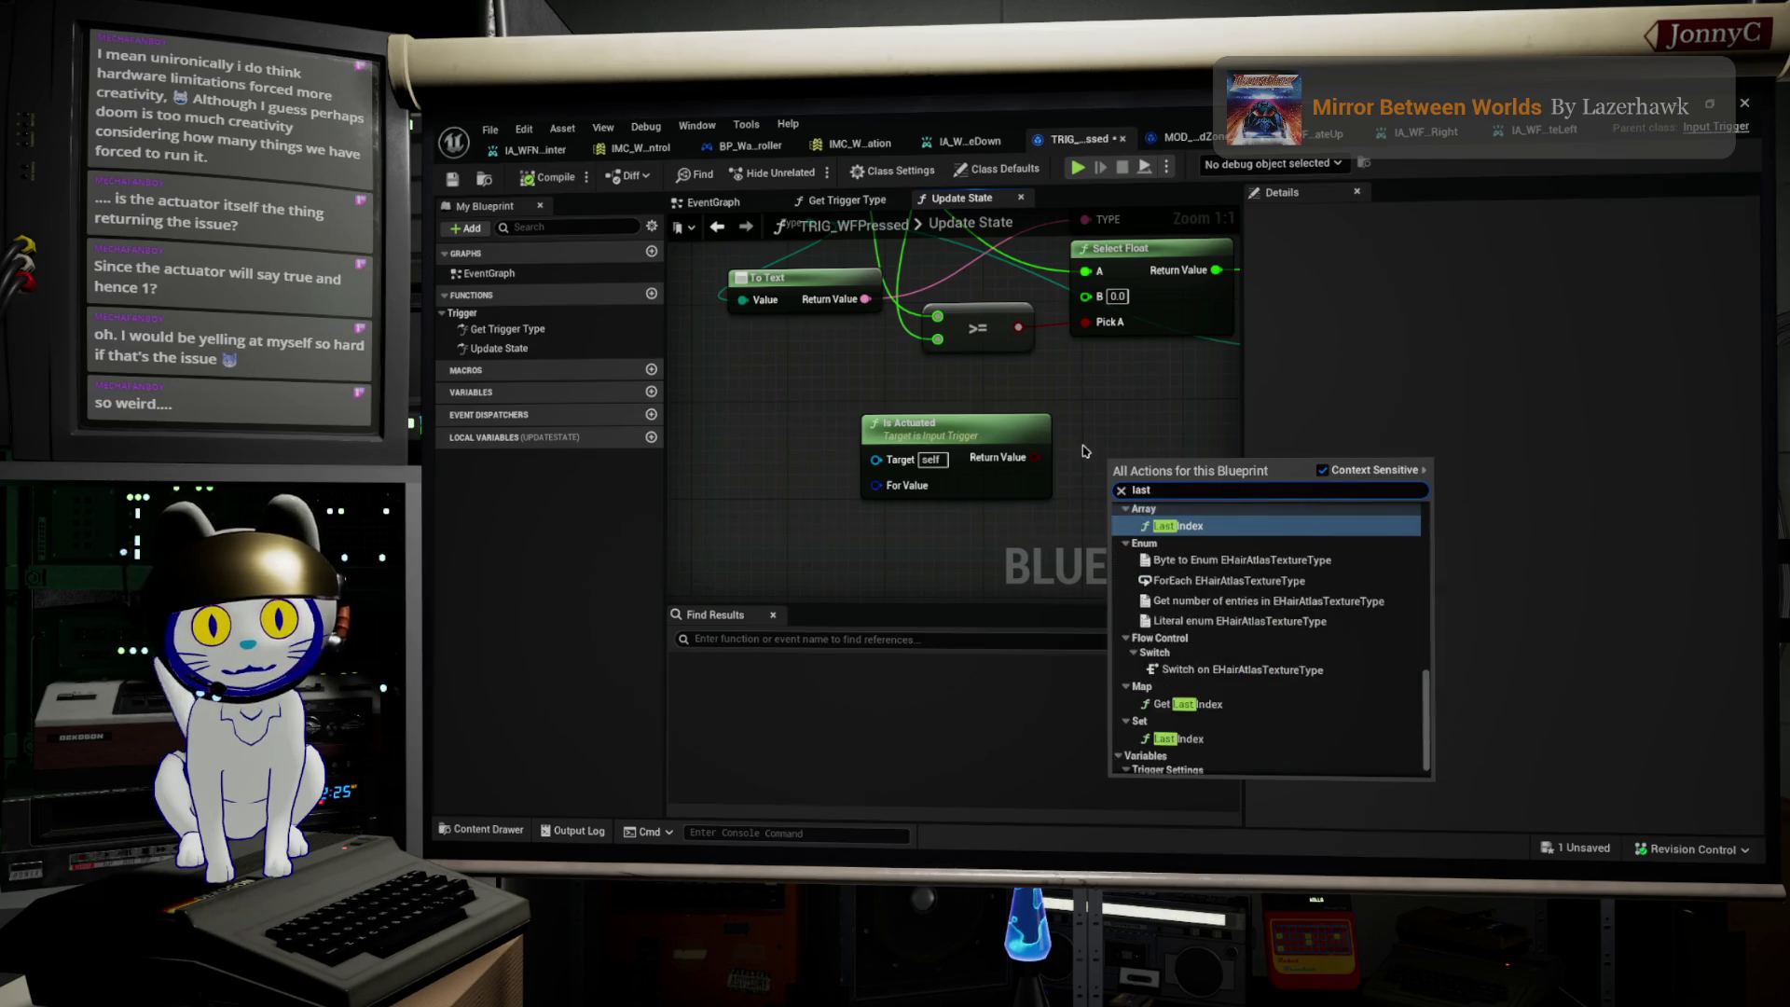
scroll(1212, 662, down, 3)
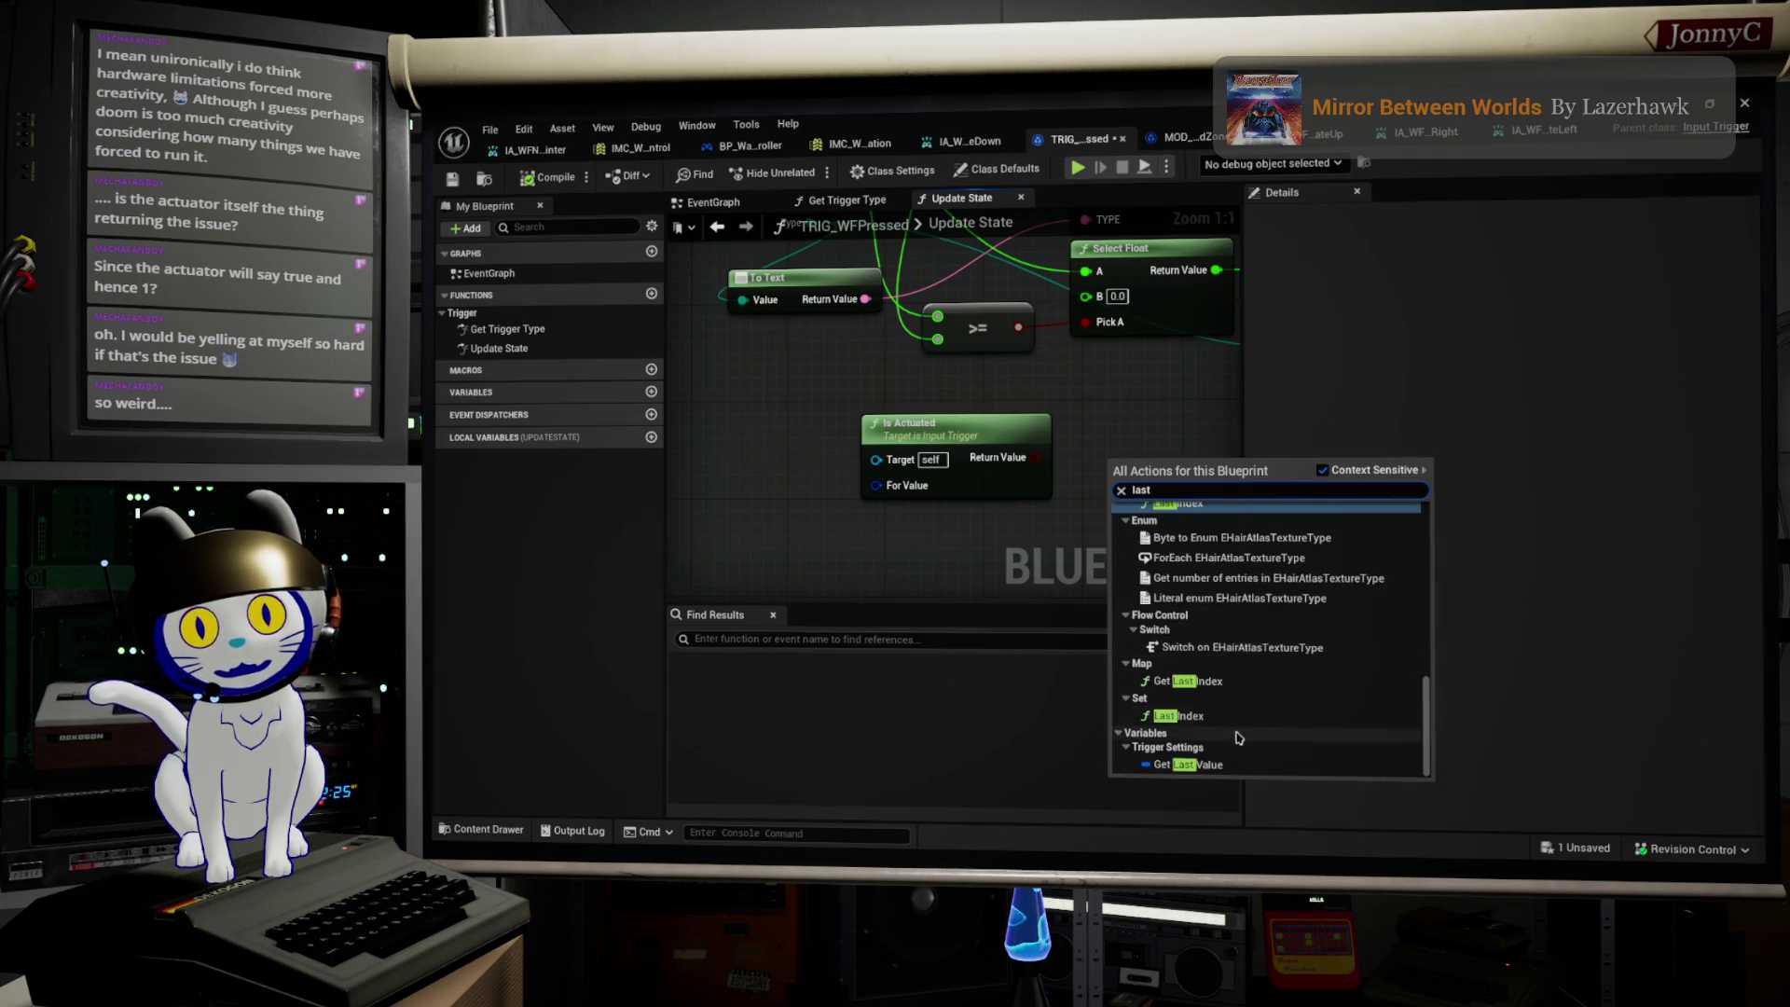
click(1196, 728)
mouse_move(1181, 463)
mouse_down()
mouse_move(988, 429)
mouse_move(979, 447)
mouse_move(1071, 447)
mouse_up()
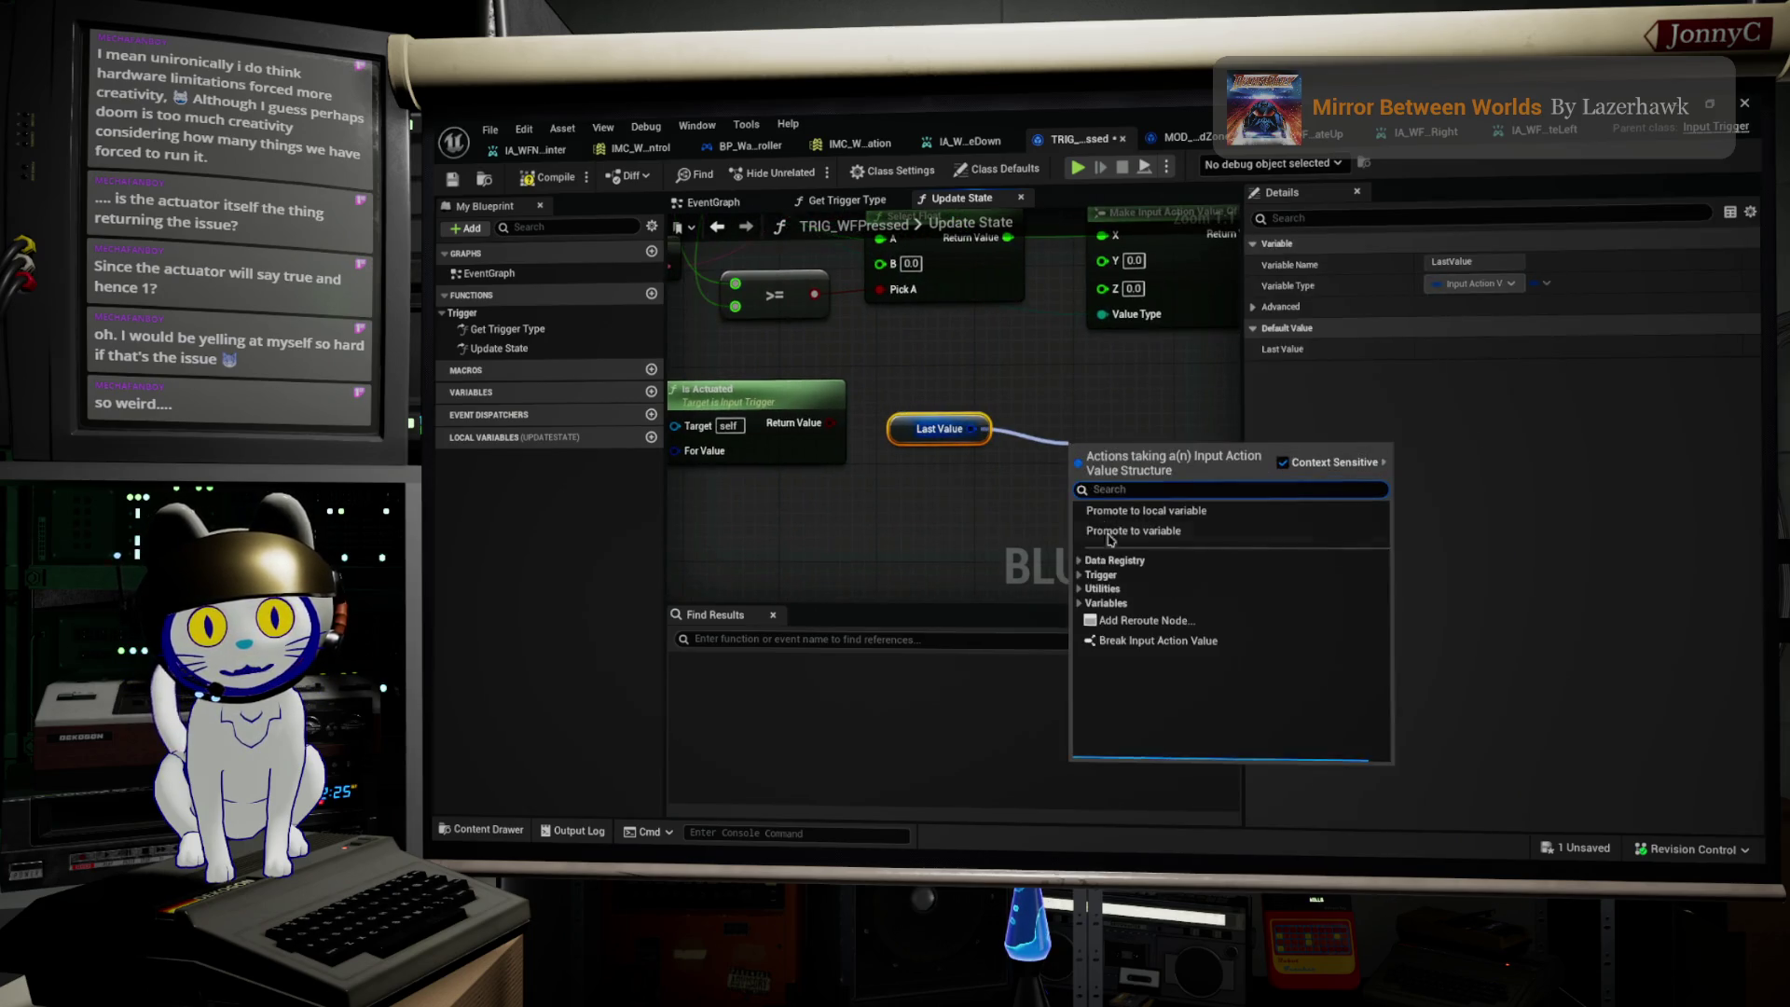
text(brea)
click(1153, 511)
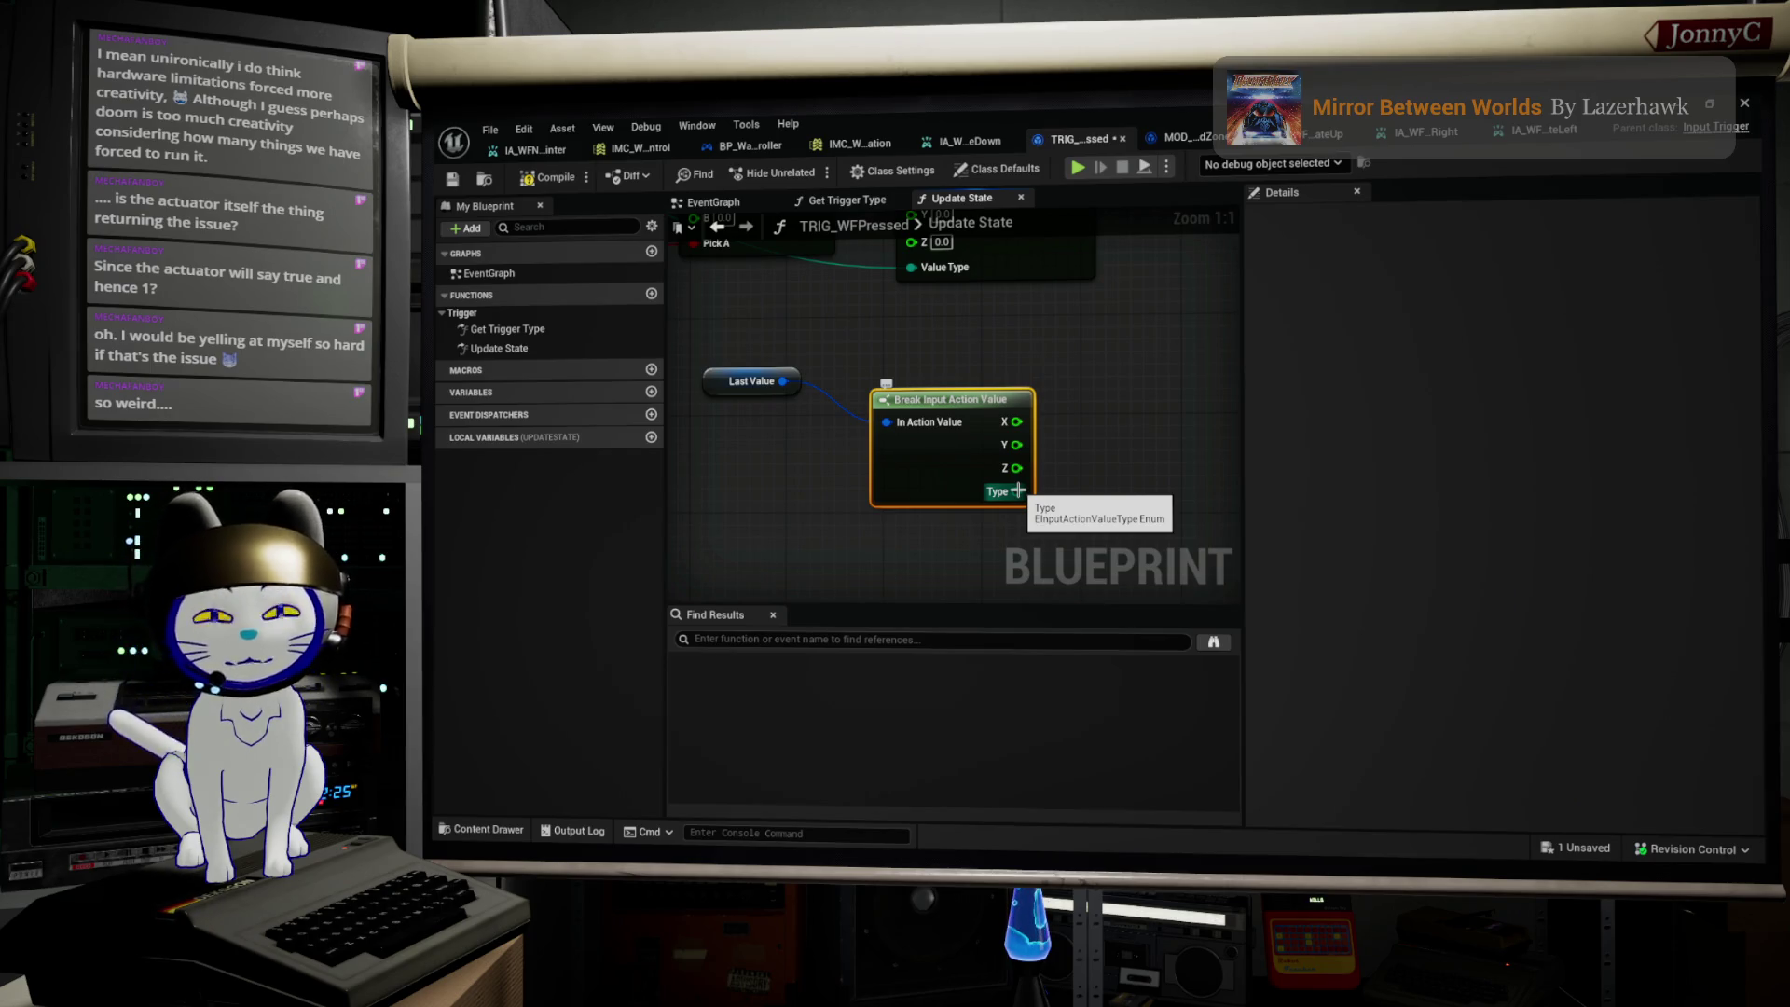
scroll(986, 492, down, 3)
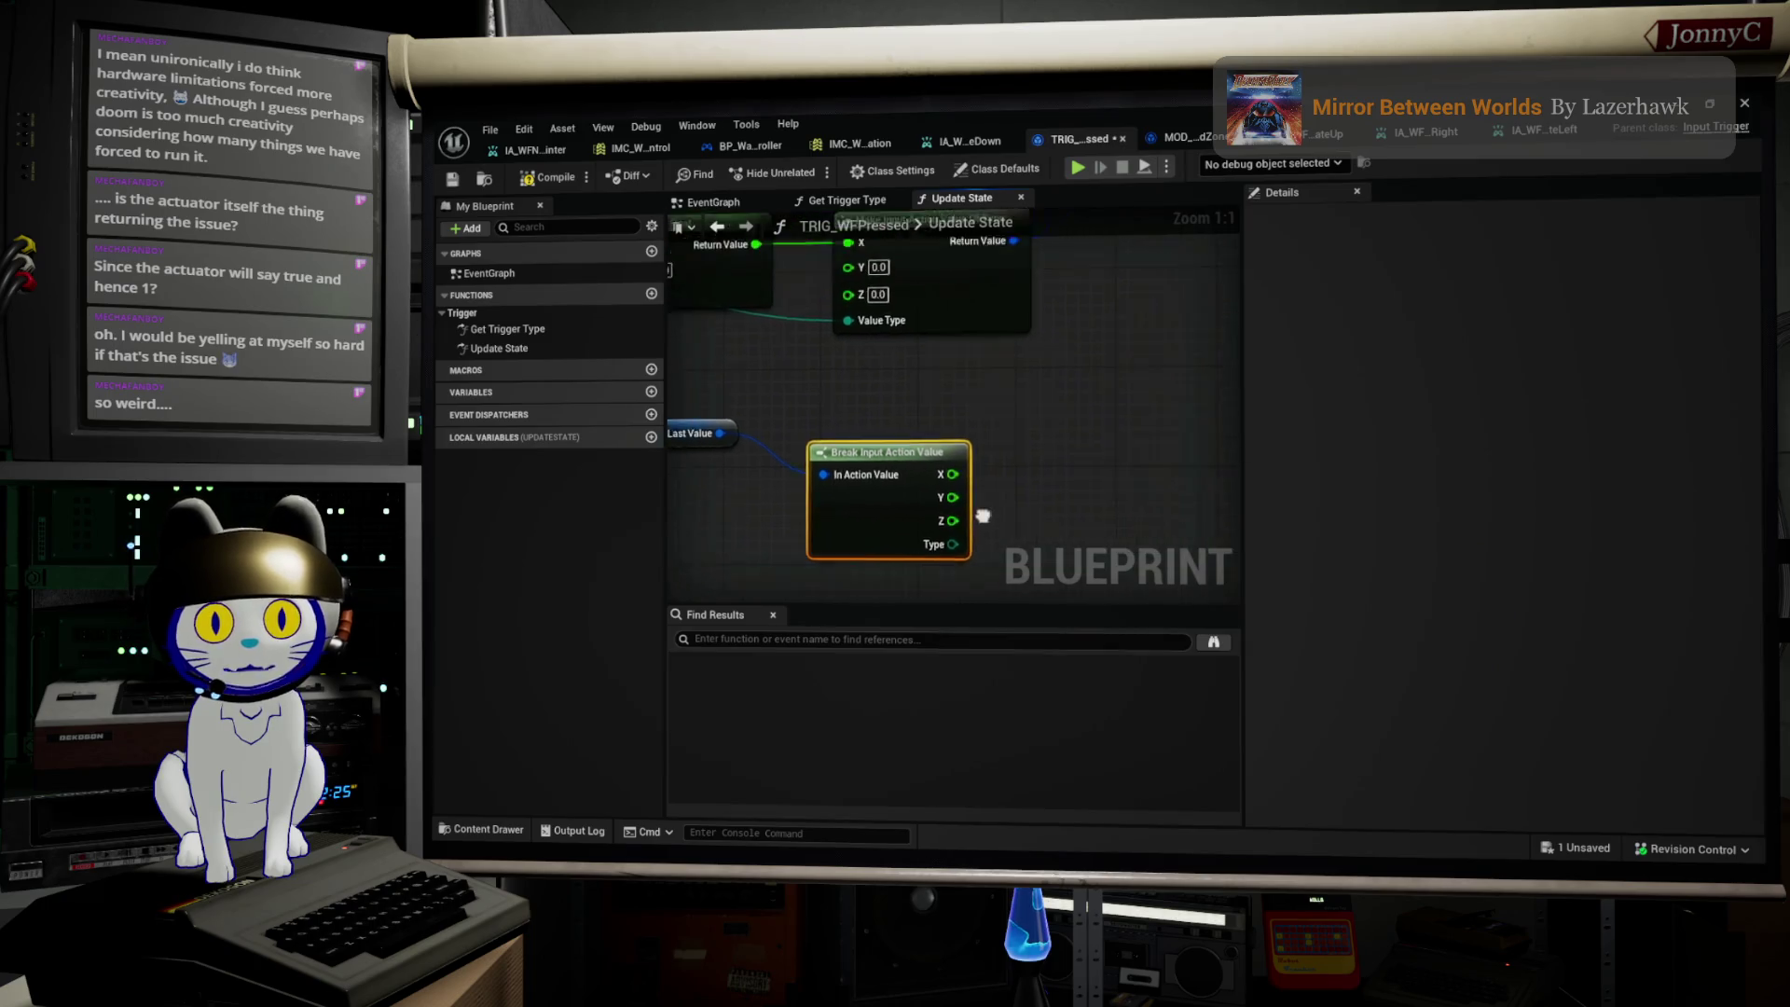
scroll(1042, 444, up, 3)
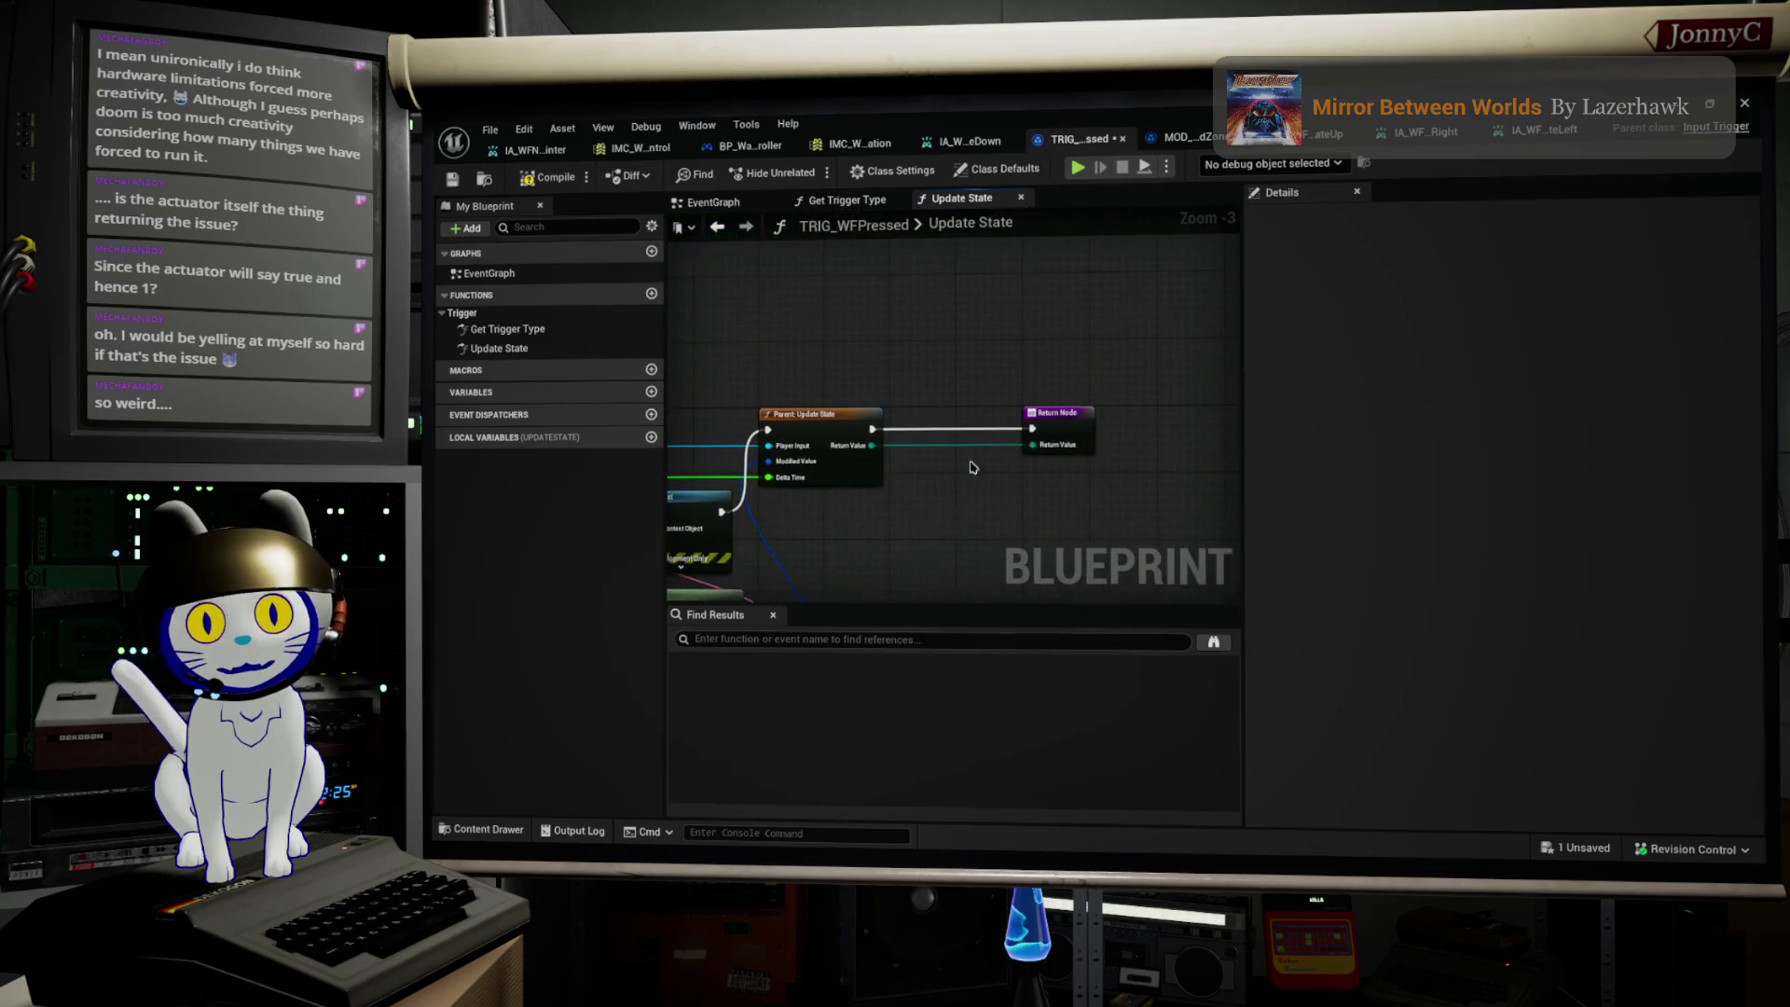
Step: Check the Return Node's value options and move it down beside the Break Input Action Value node
click(1080, 448)
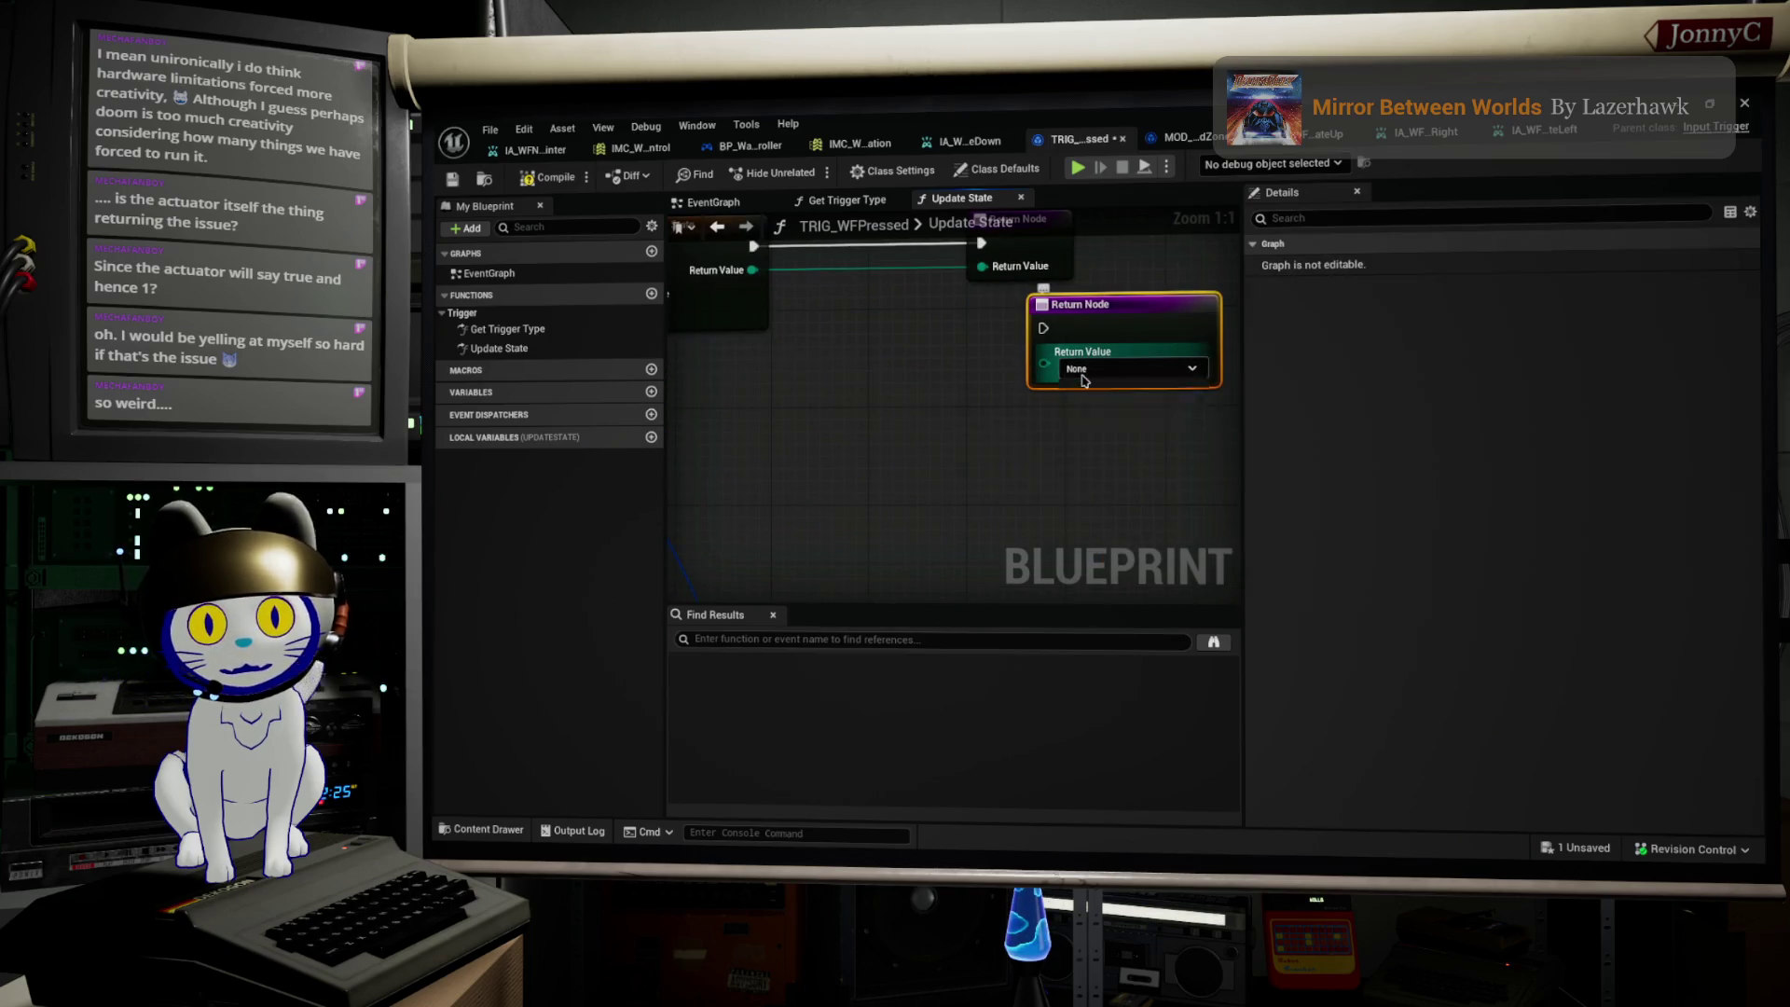
click(1128, 368)
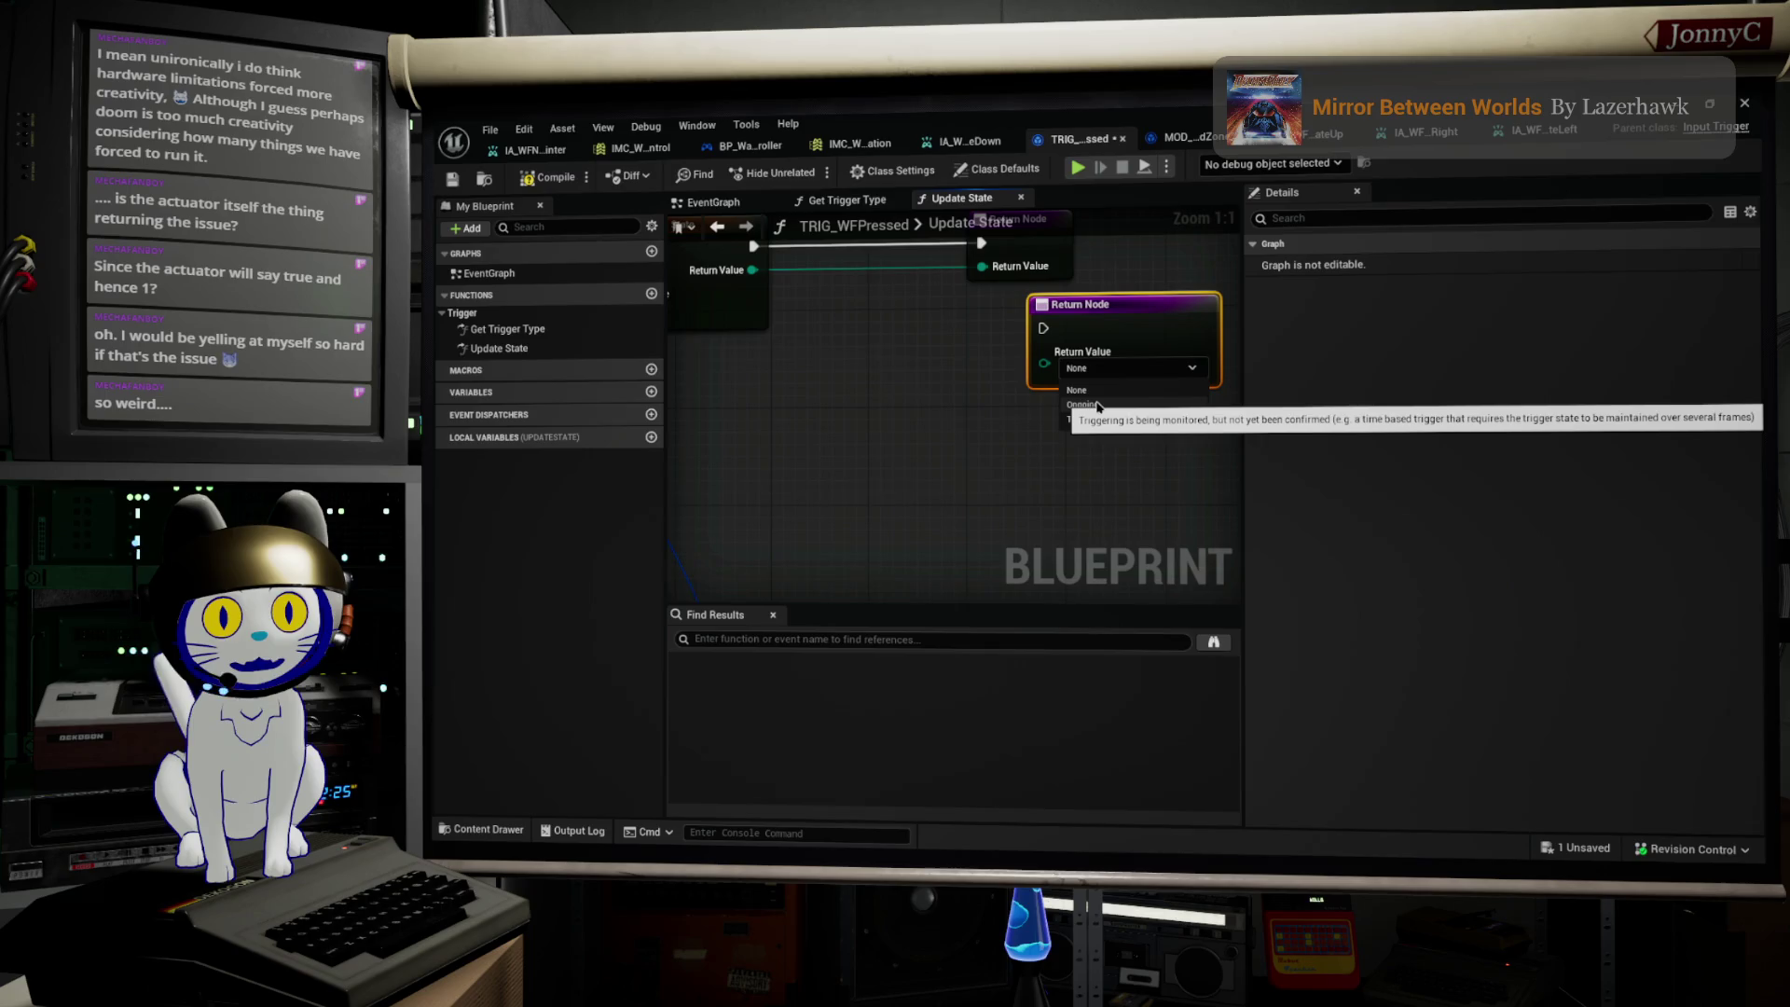
scroll(1025, 382, down, 3)
scroll(1000, 364, down, 2)
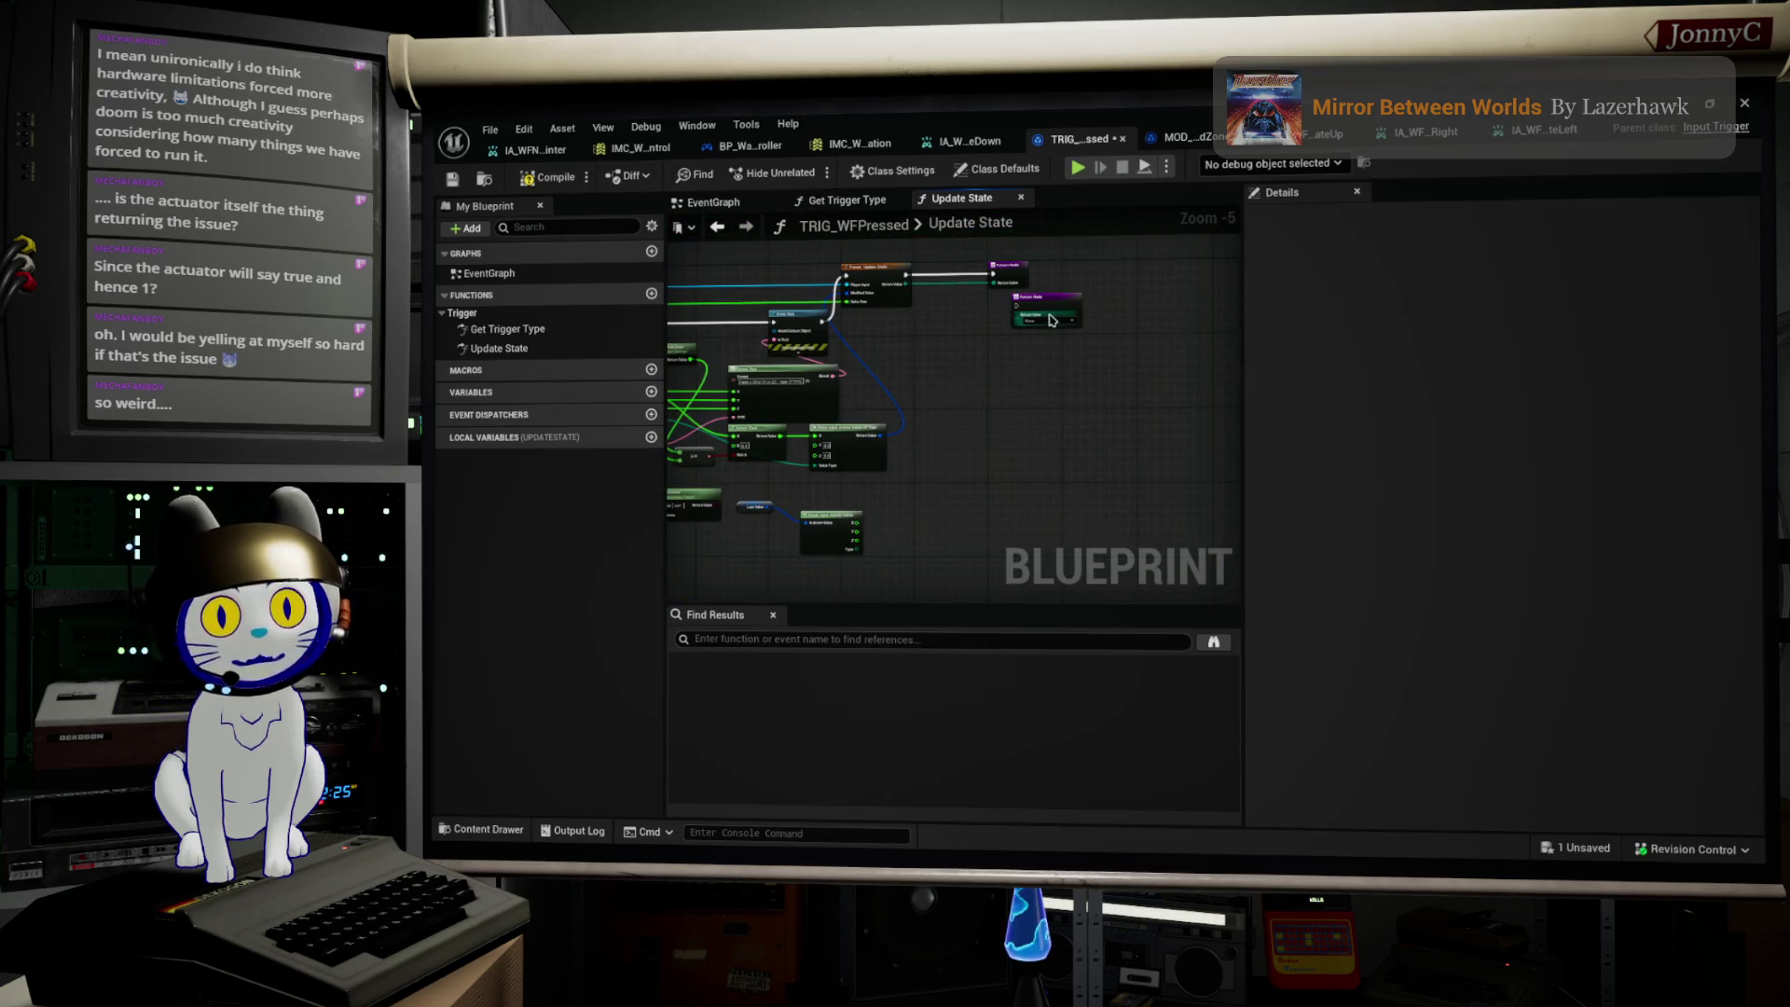
mouse_move(1050, 320)
mouse_down()
mouse_move(1035, 452)
mouse_move(990, 533)
mouse_up()
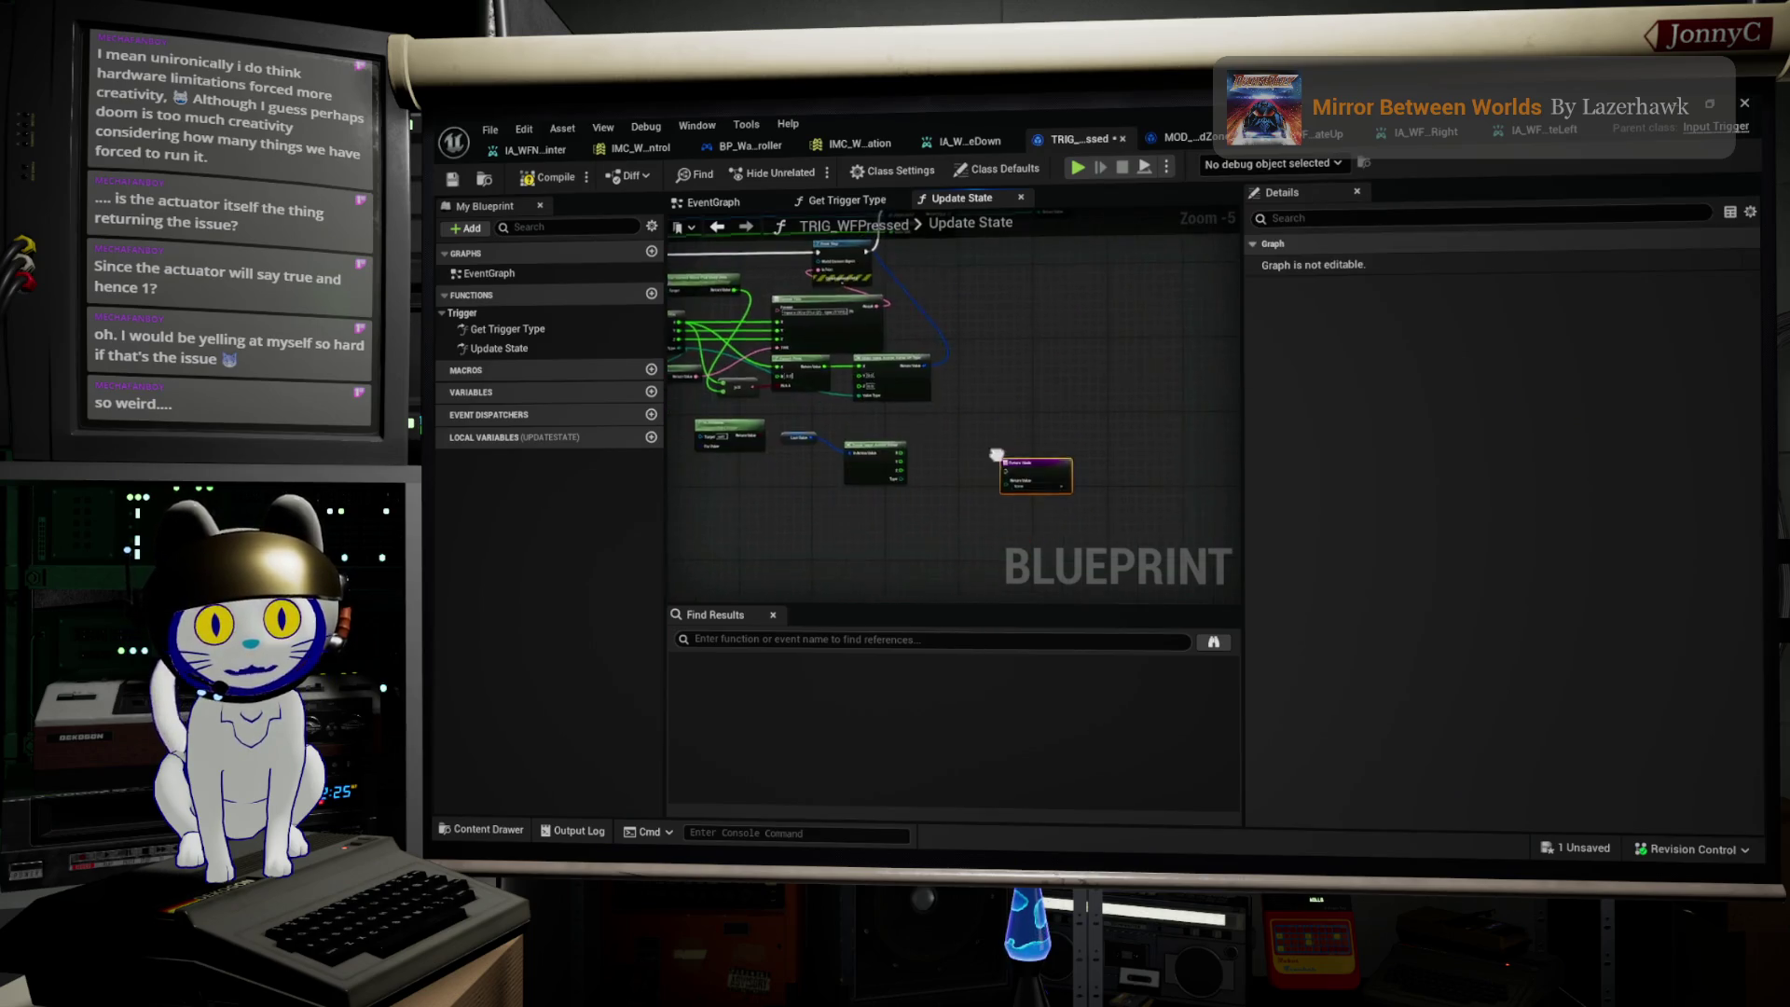
scroll(995, 455, up, 4)
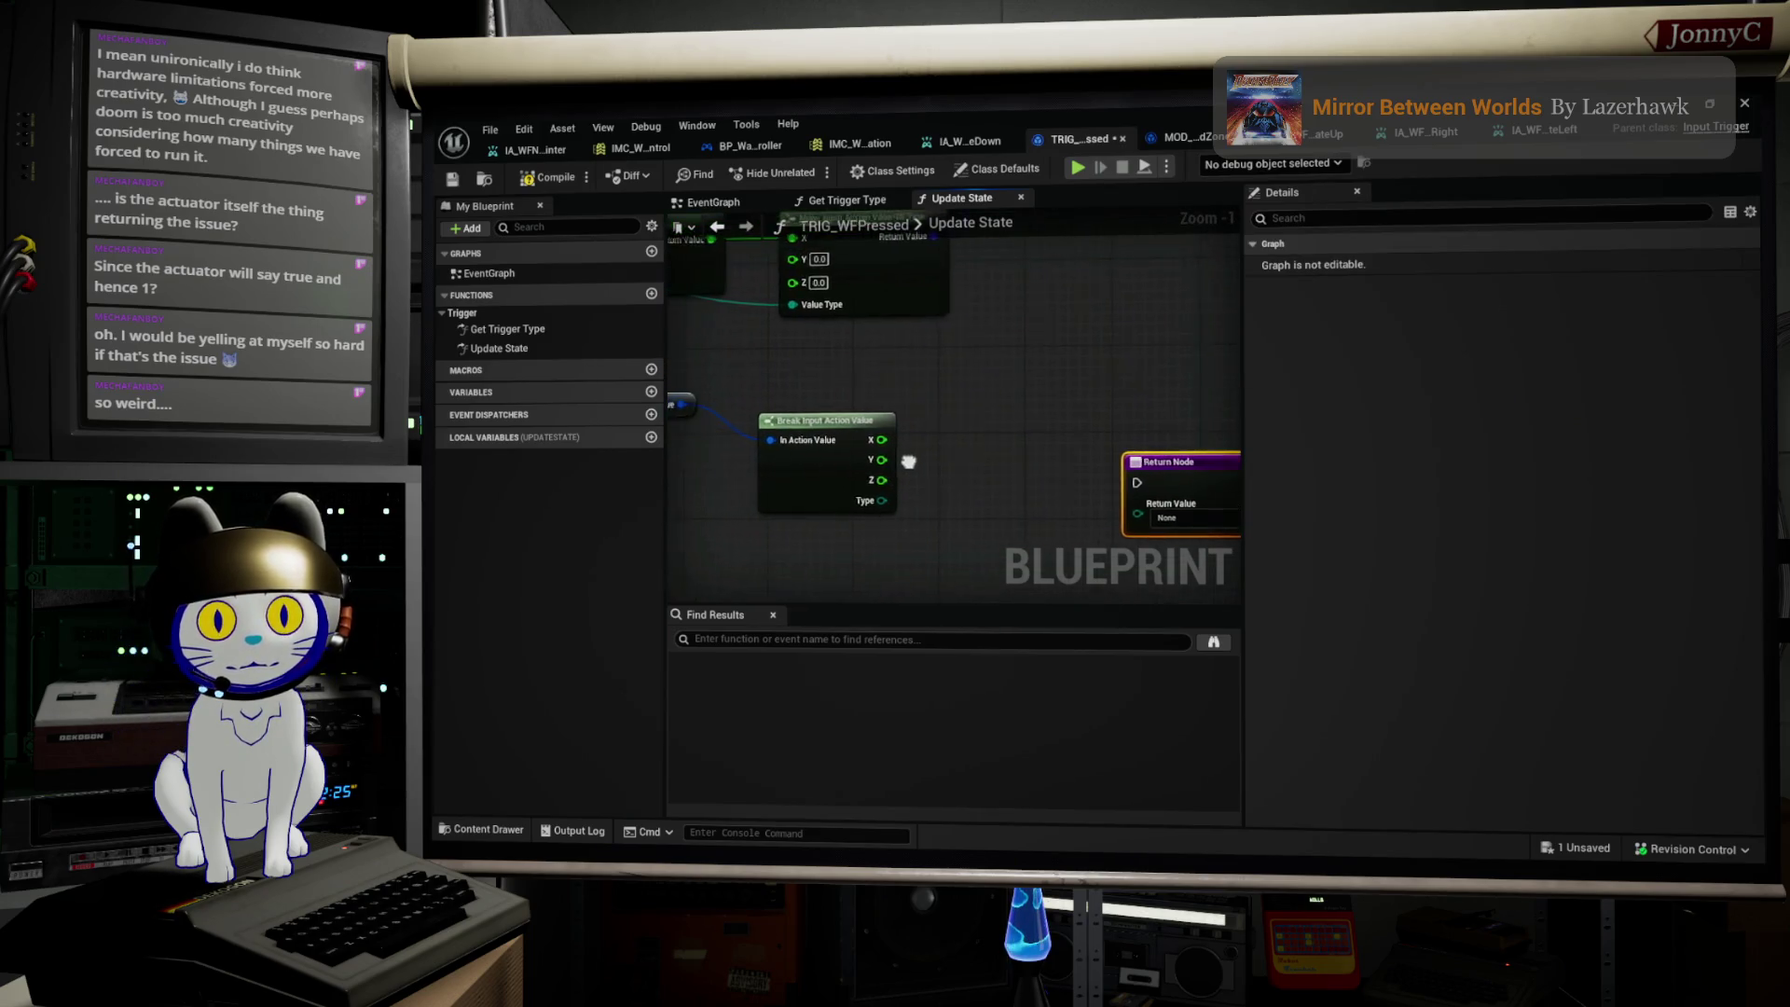
Step: Nudge the Return Node into place, leaving its Return Value set to None
drag(895, 436, 943, 440)
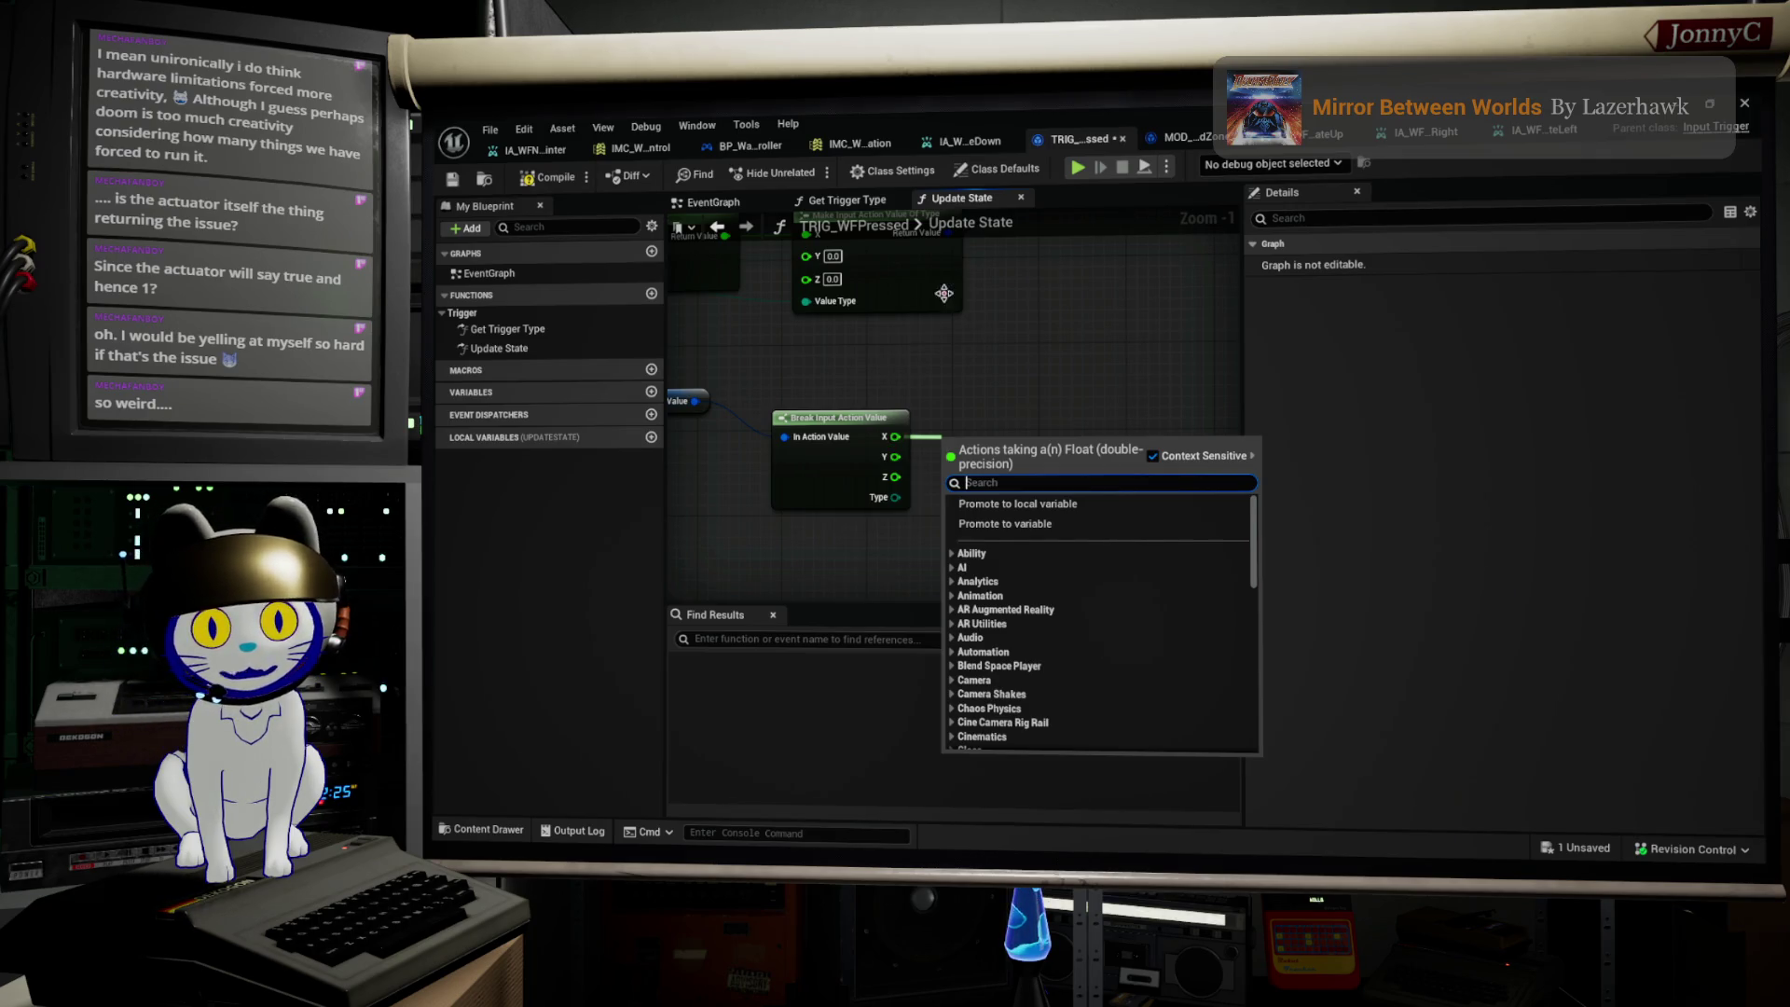
key(Escape)
drag(1161, 466, 1161, 444)
click(1139, 468)
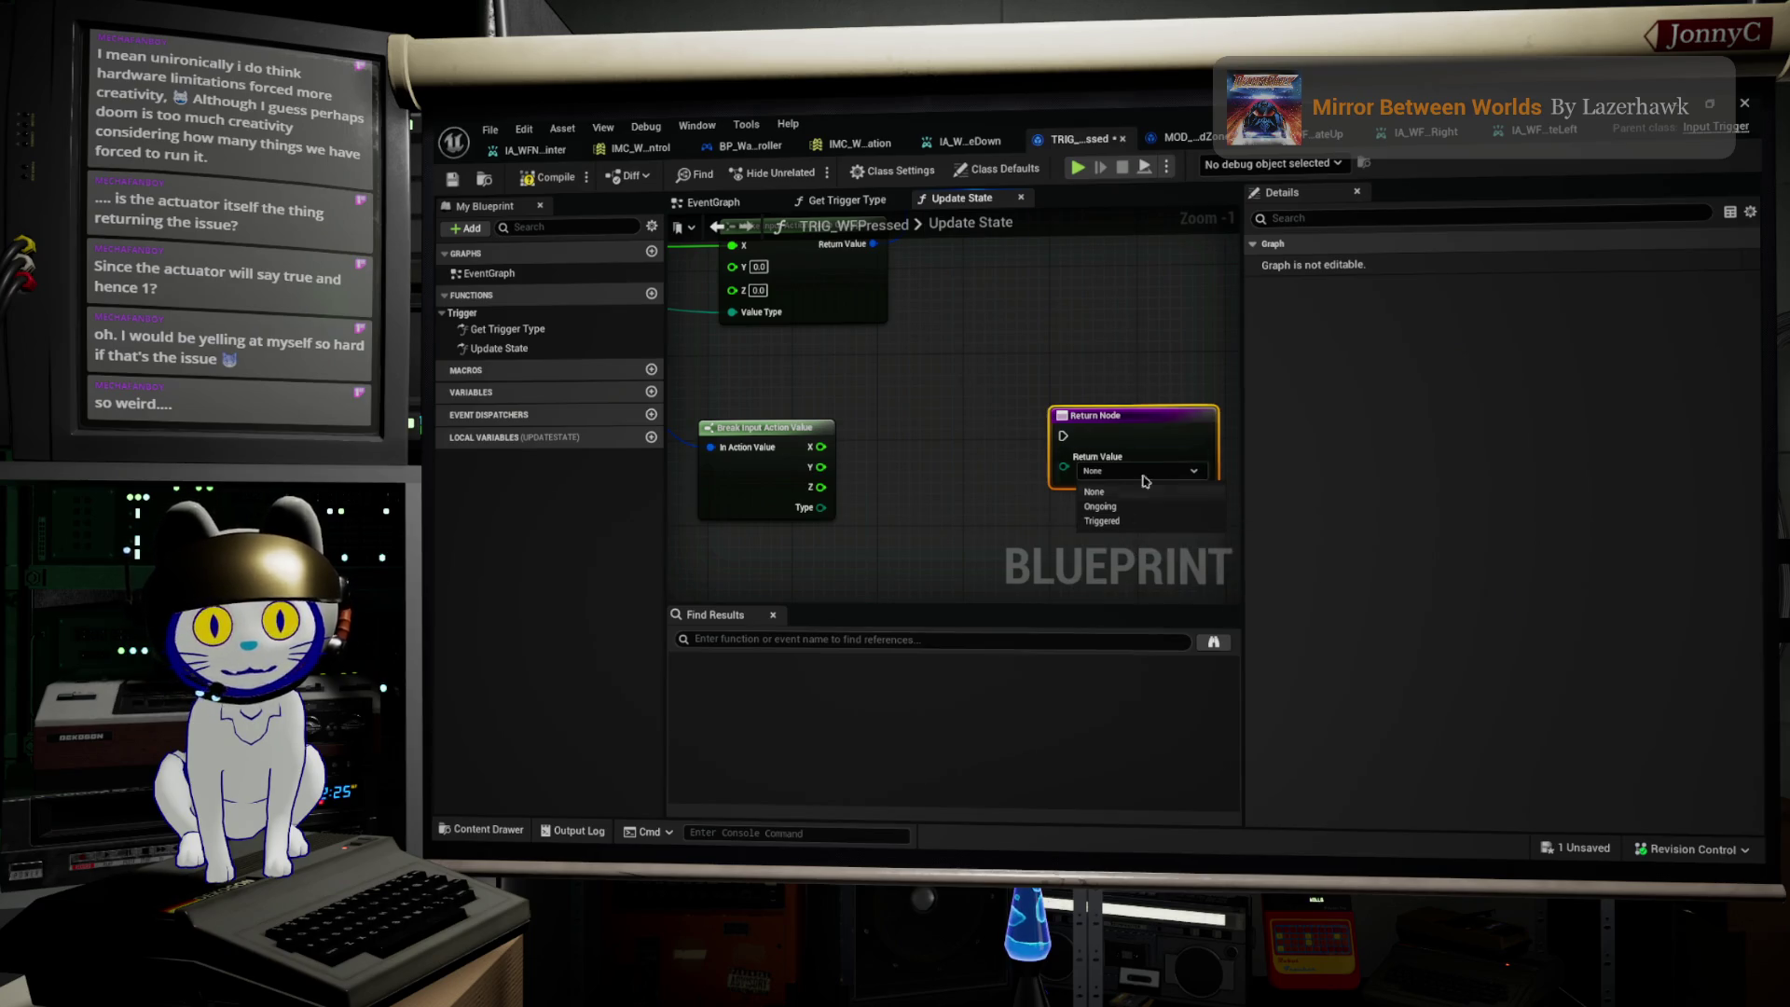
click(952, 489)
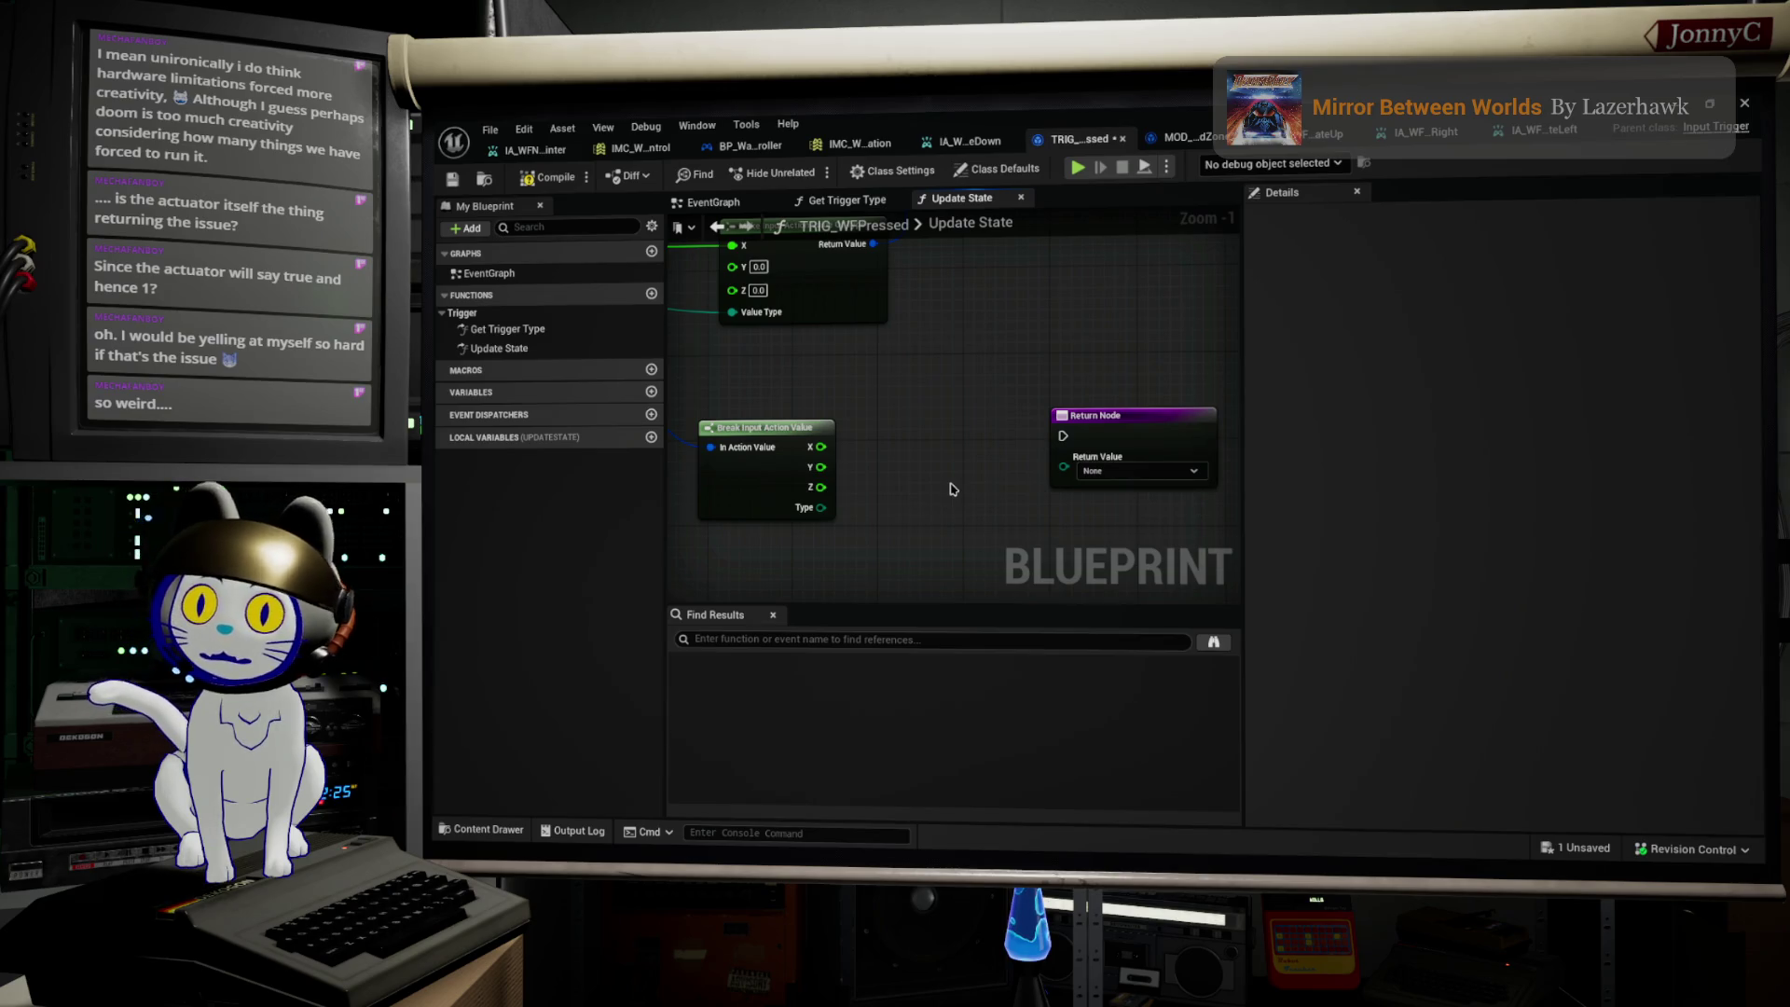
scroll(952, 465, down, 5)
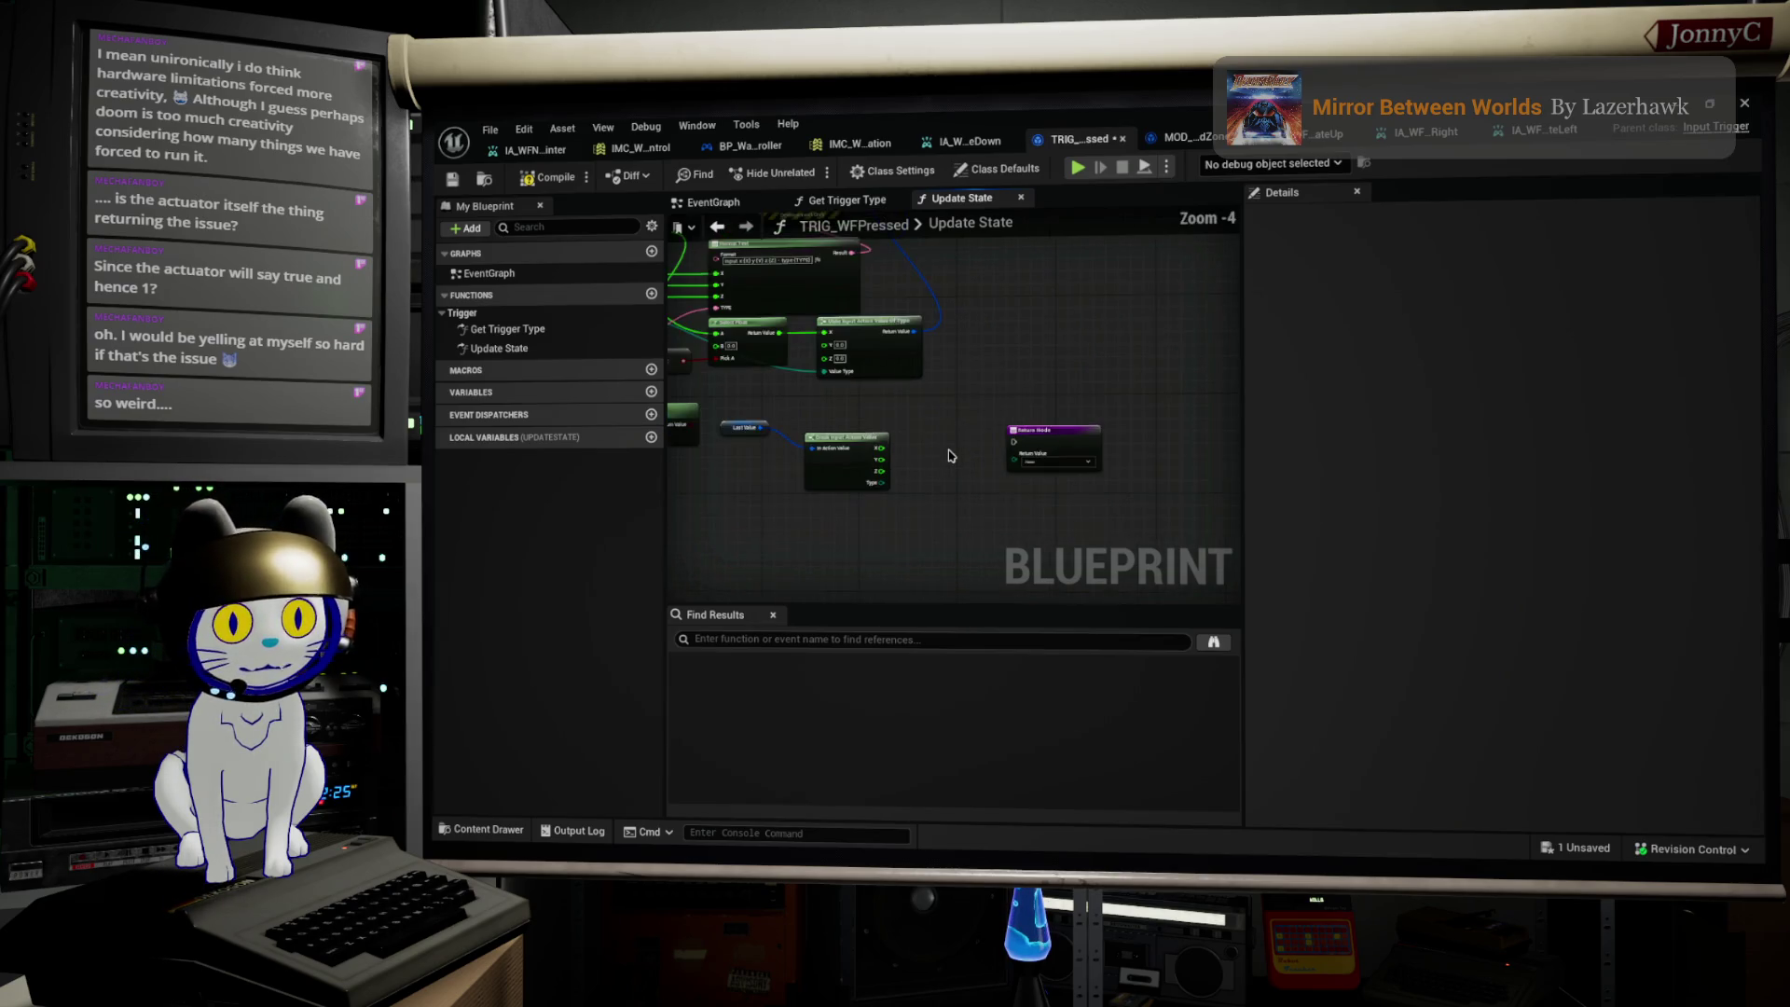
scroll(1038, 484, up, 6)
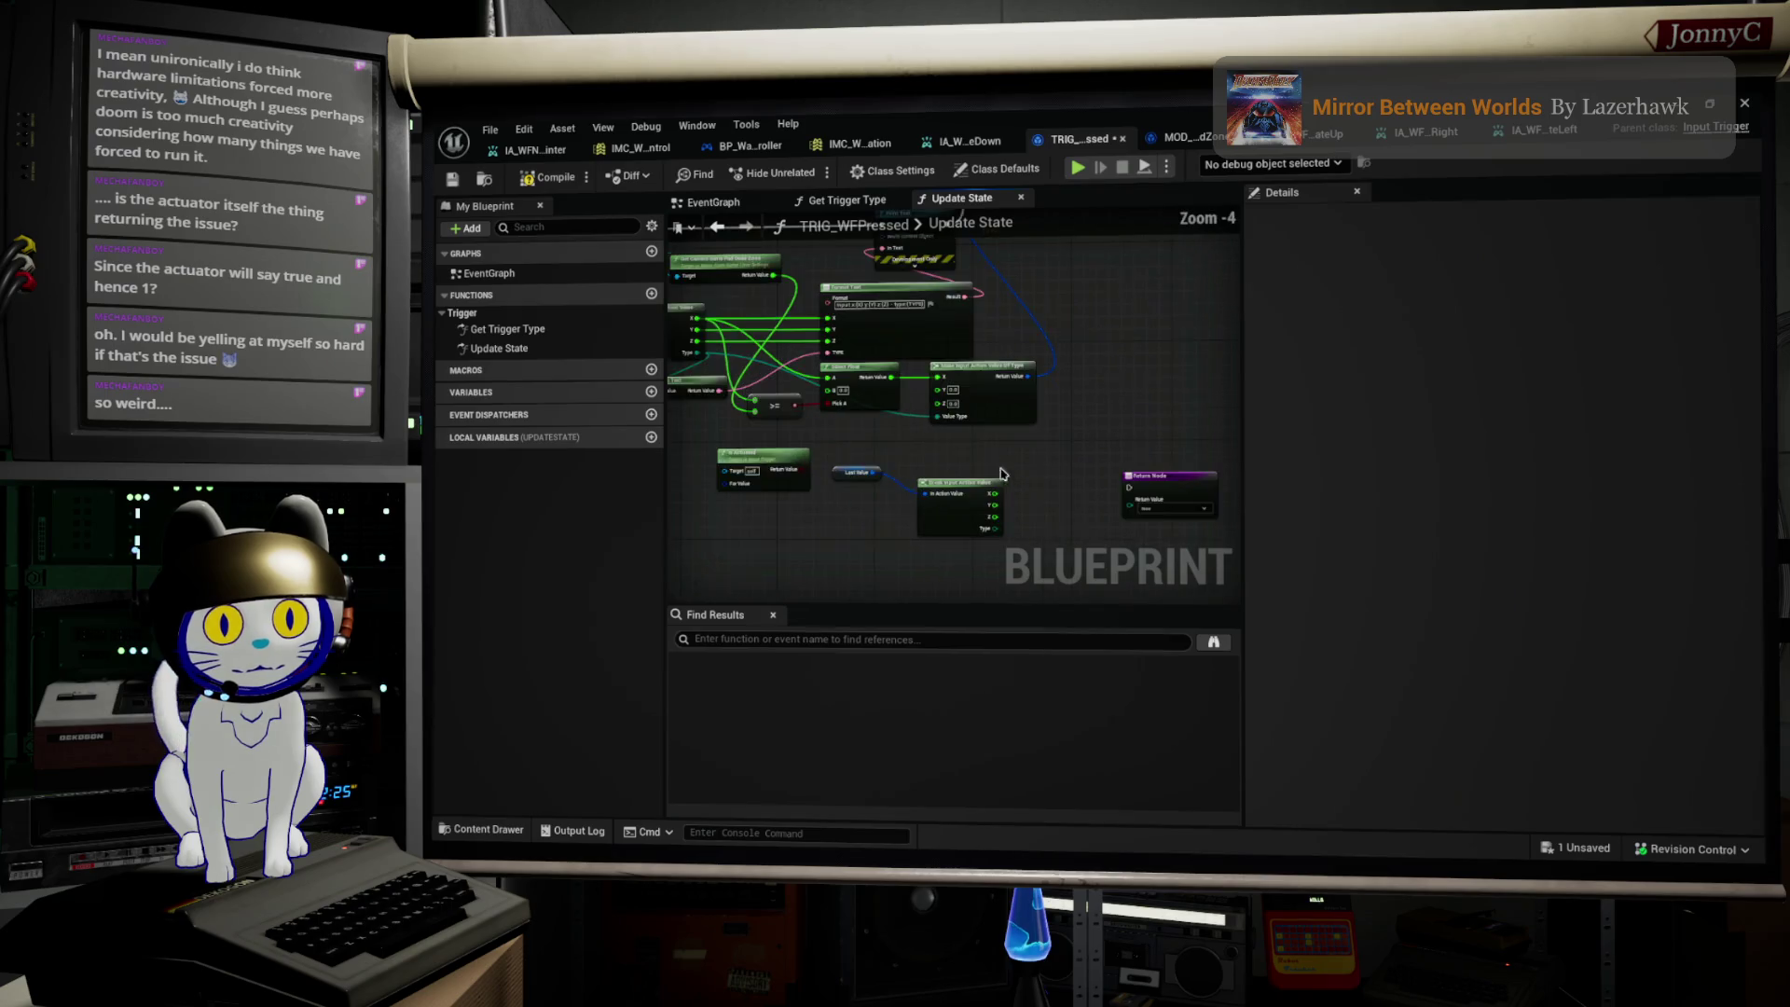
drag(713, 475, 824, 424)
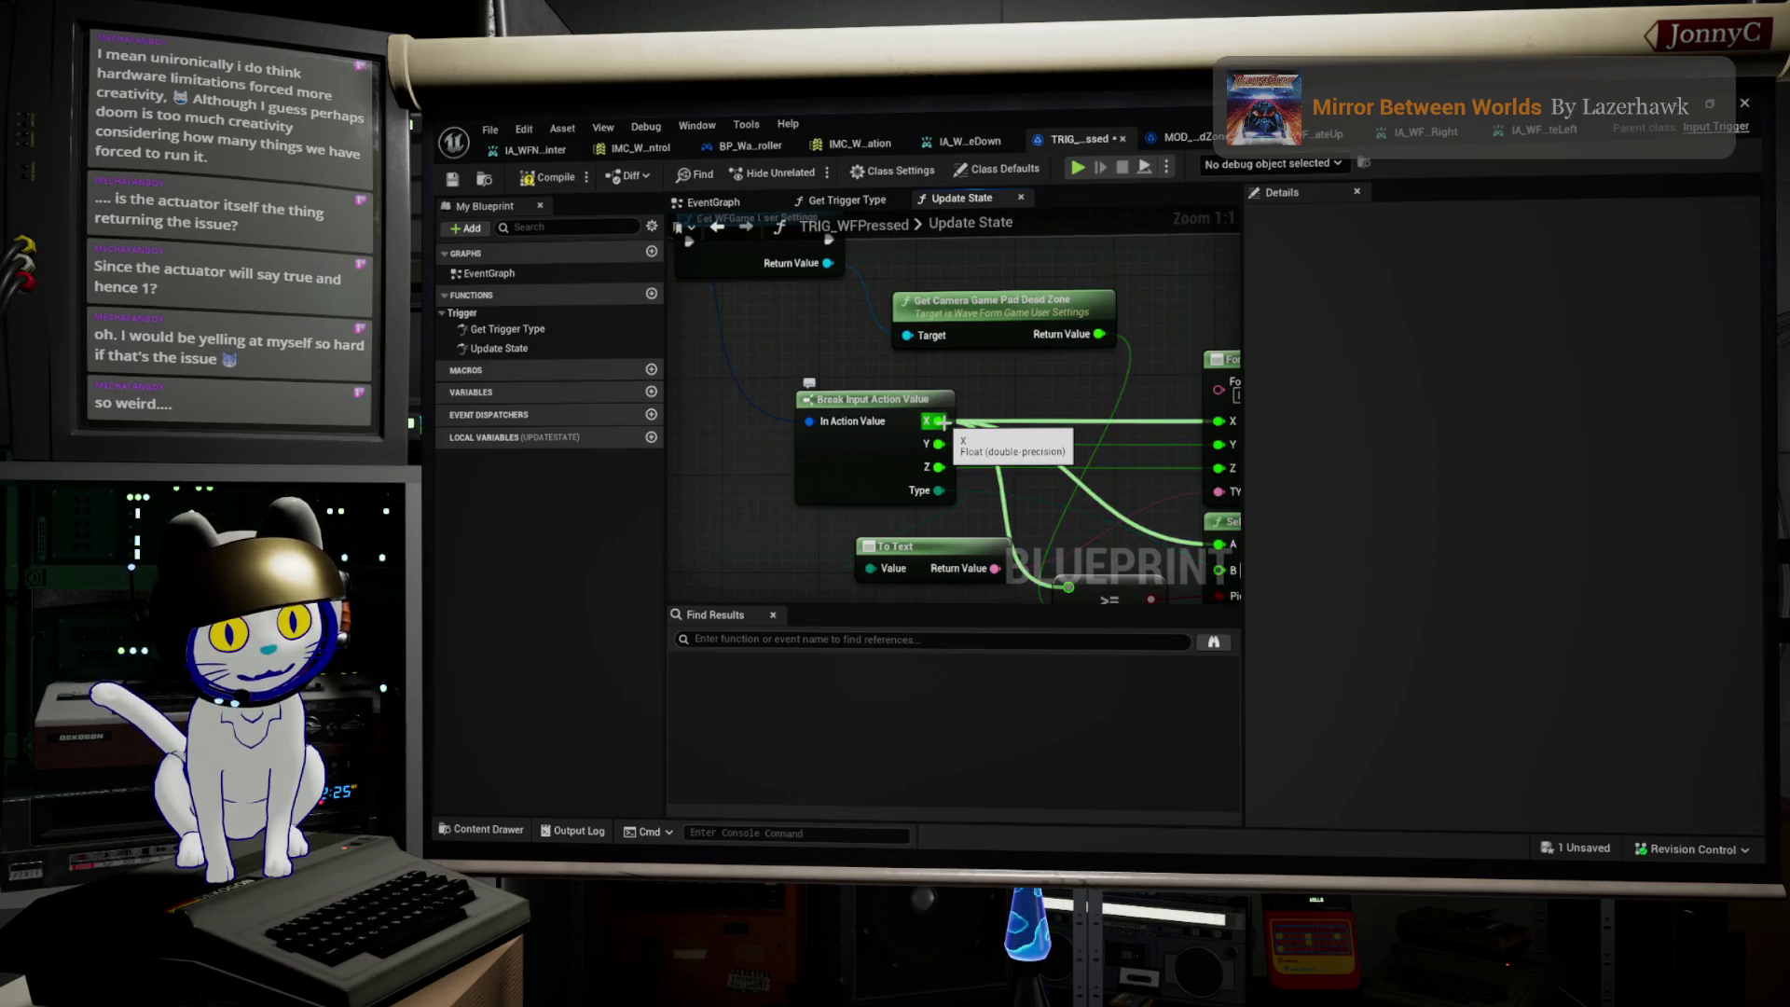
scroll(818, 382, down, 2)
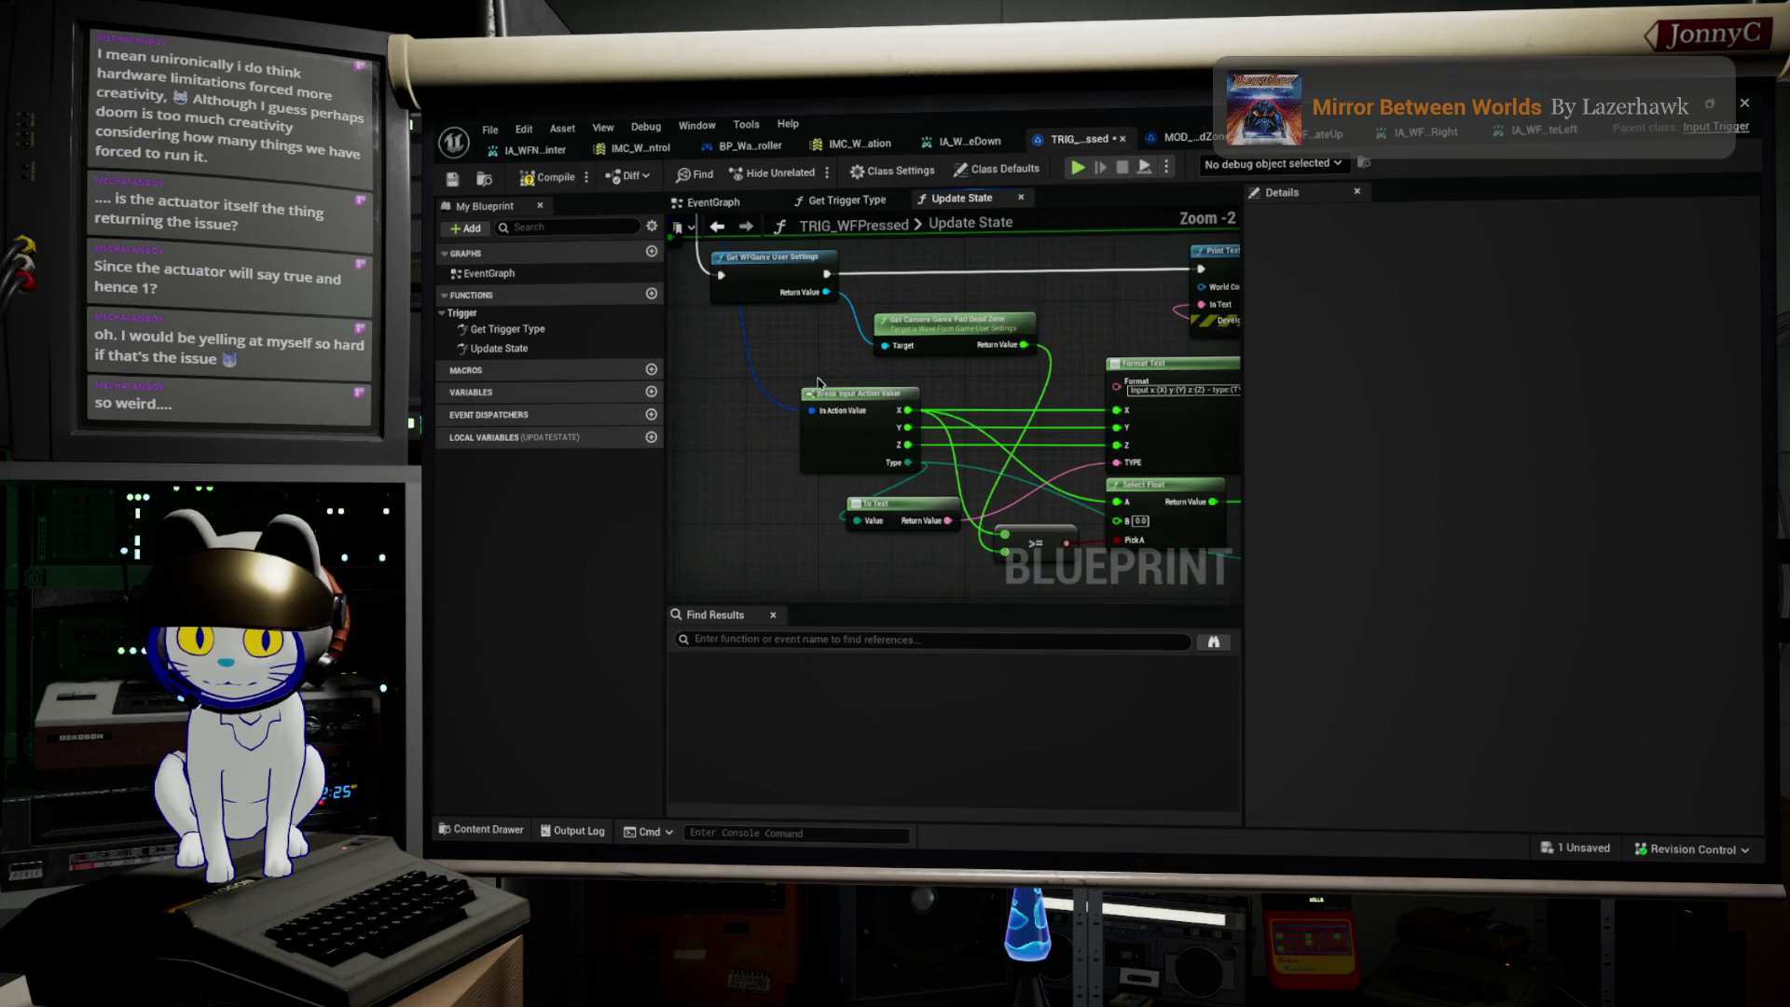
Step: Change WFNavigateDown's gamepad key from Left Thumbstick Down to Left Thumbstick Y-Axis and save the mapping context
click(860, 143)
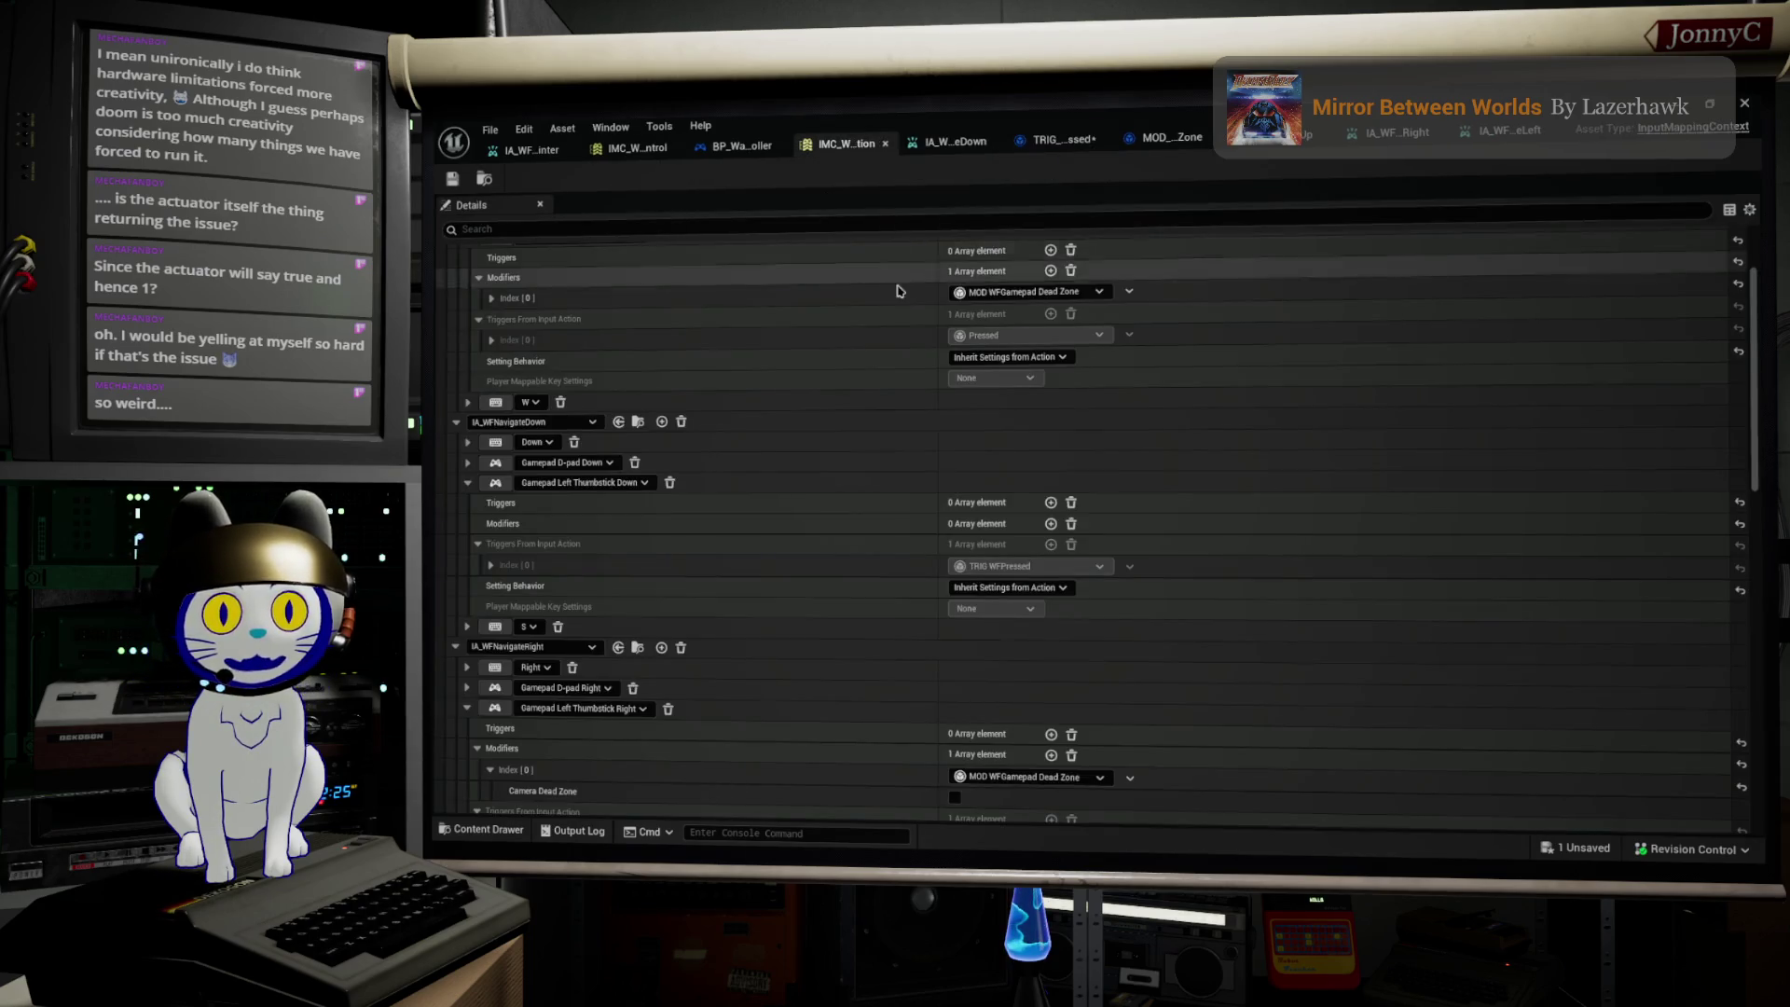
scroll(867, 389, up, 3)
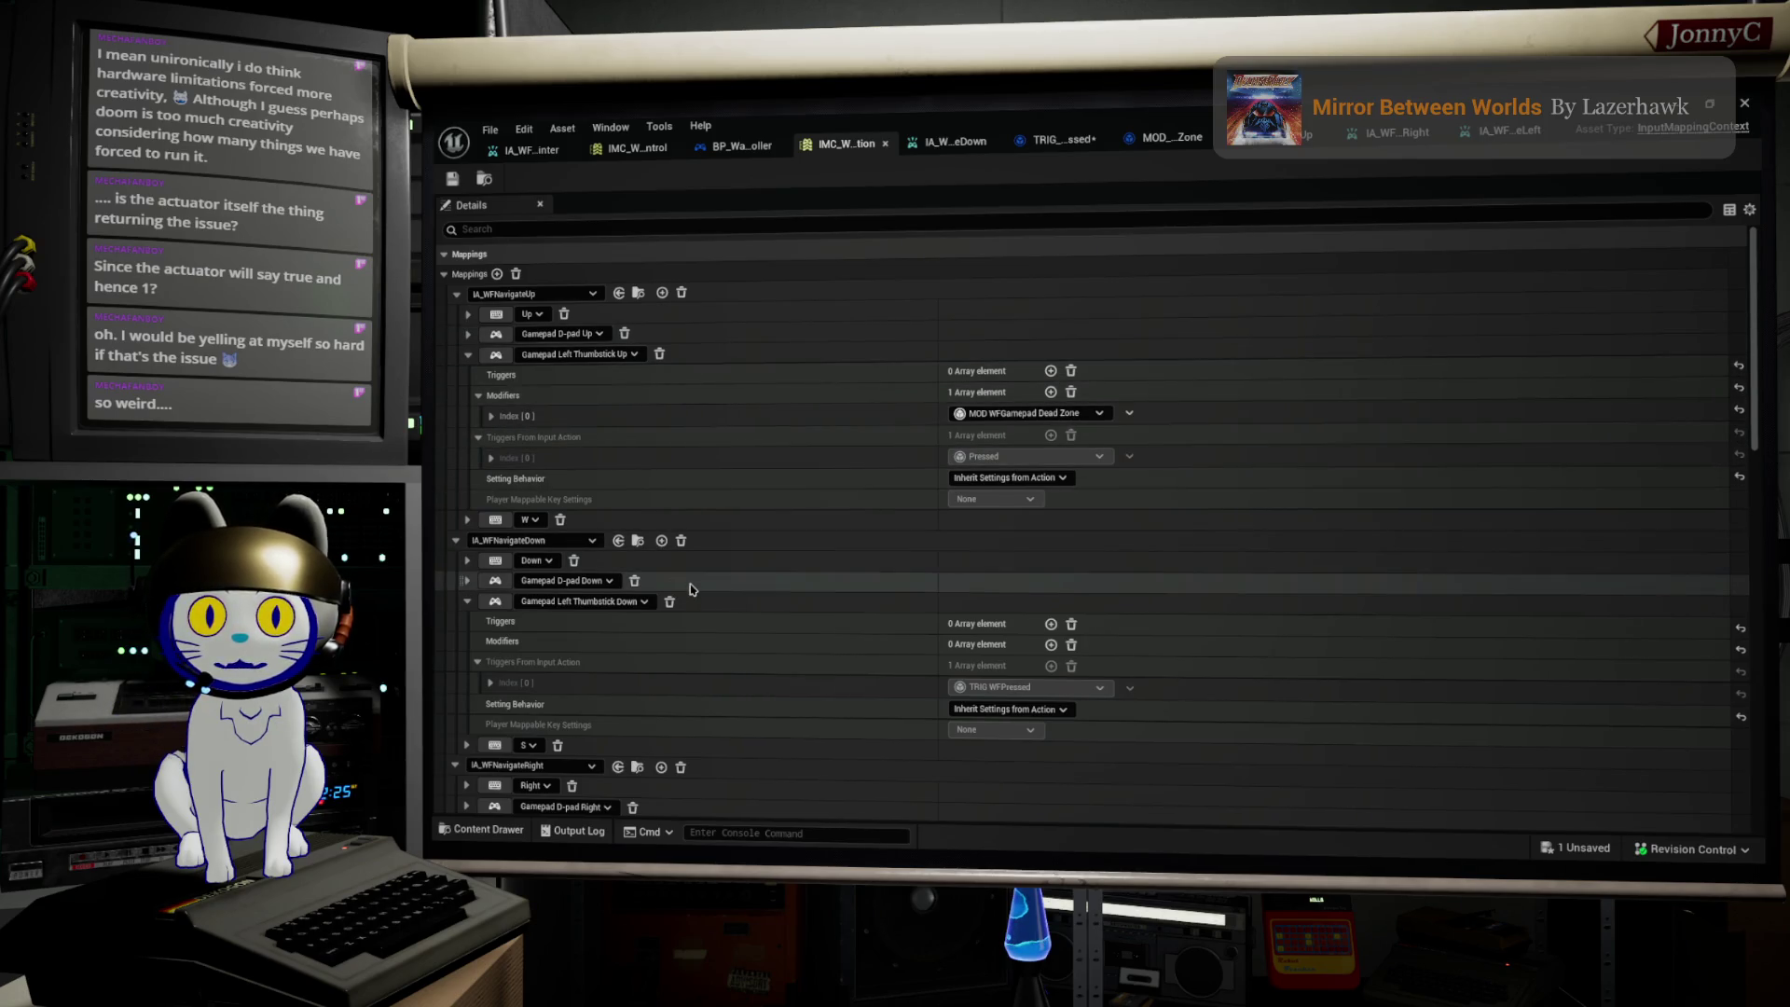
scroll(691, 587, down, 1)
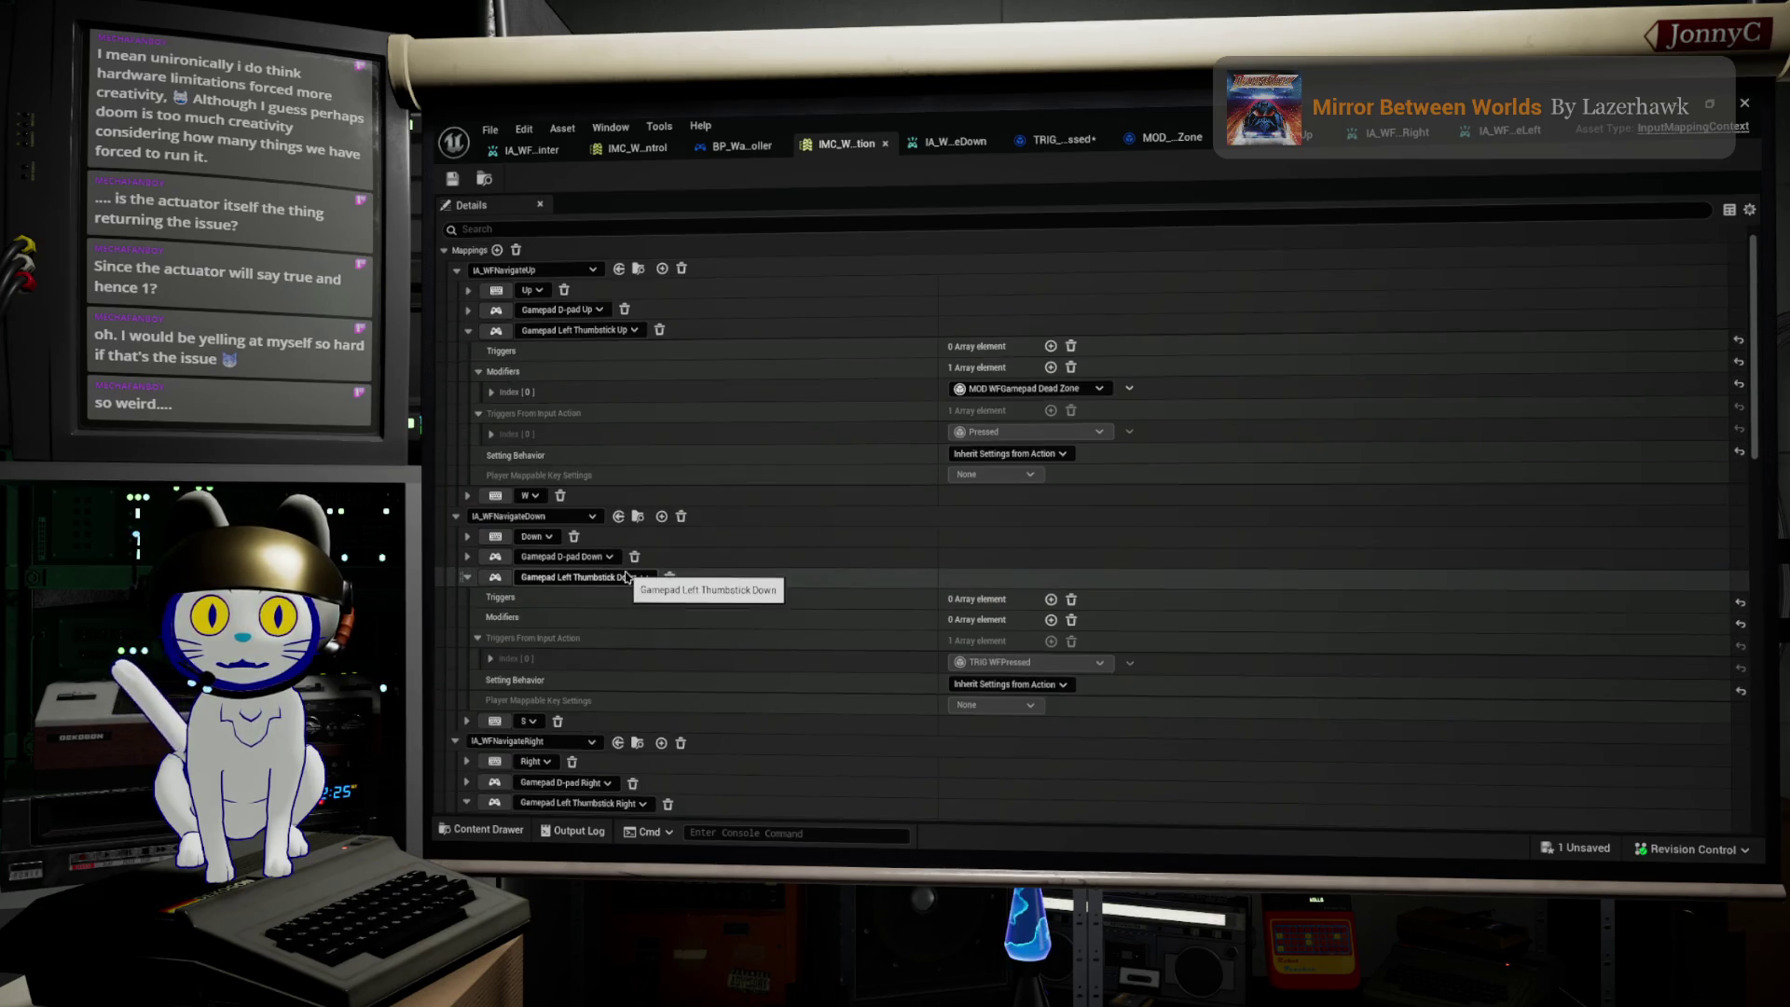
scroll(637, 588, down, 1)
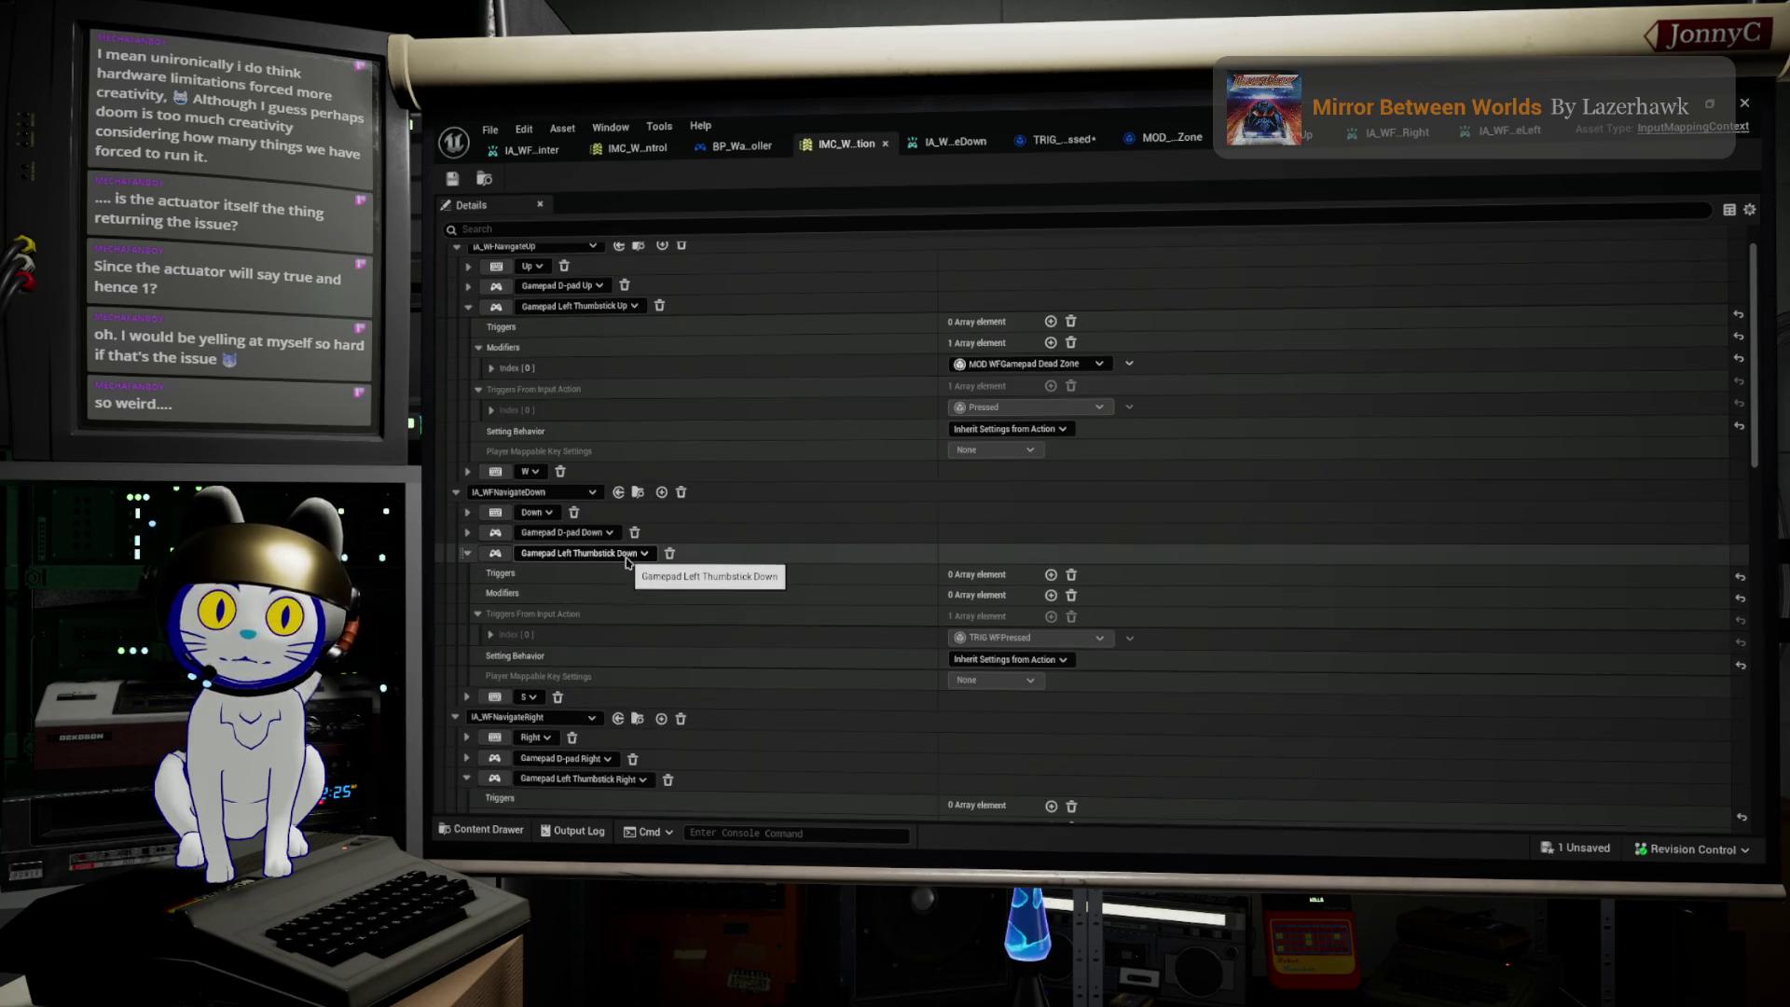
click(625, 554)
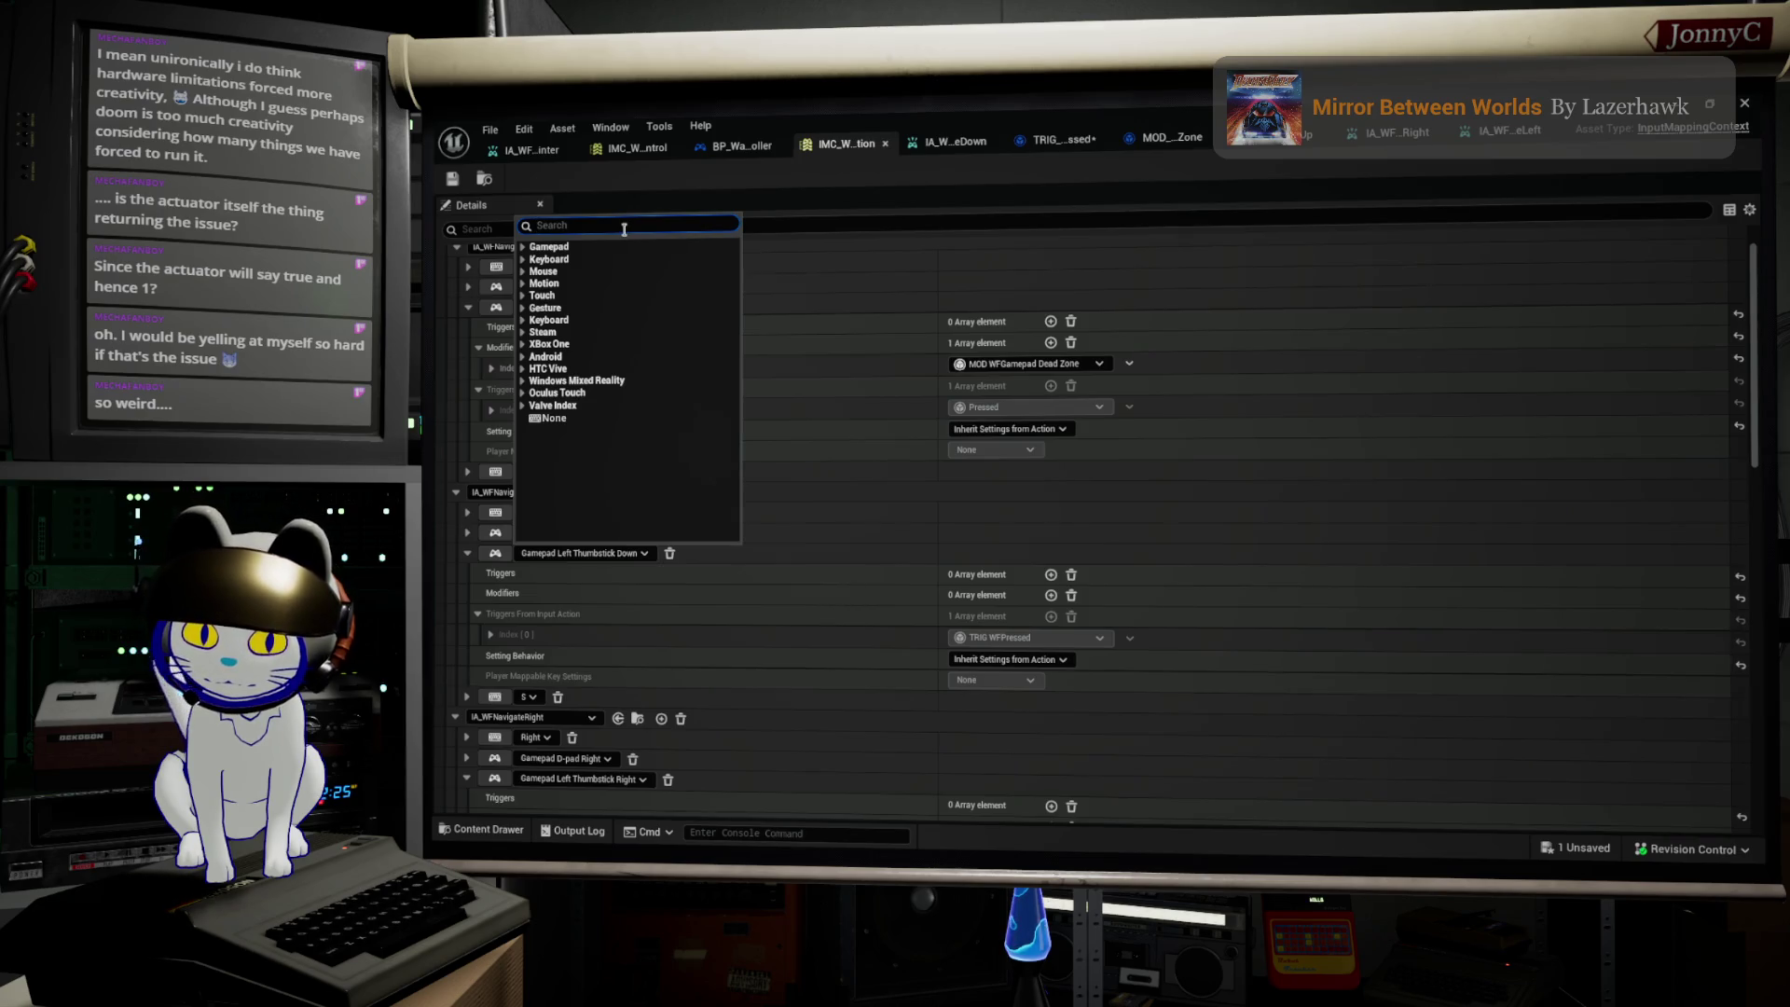
text(left th)
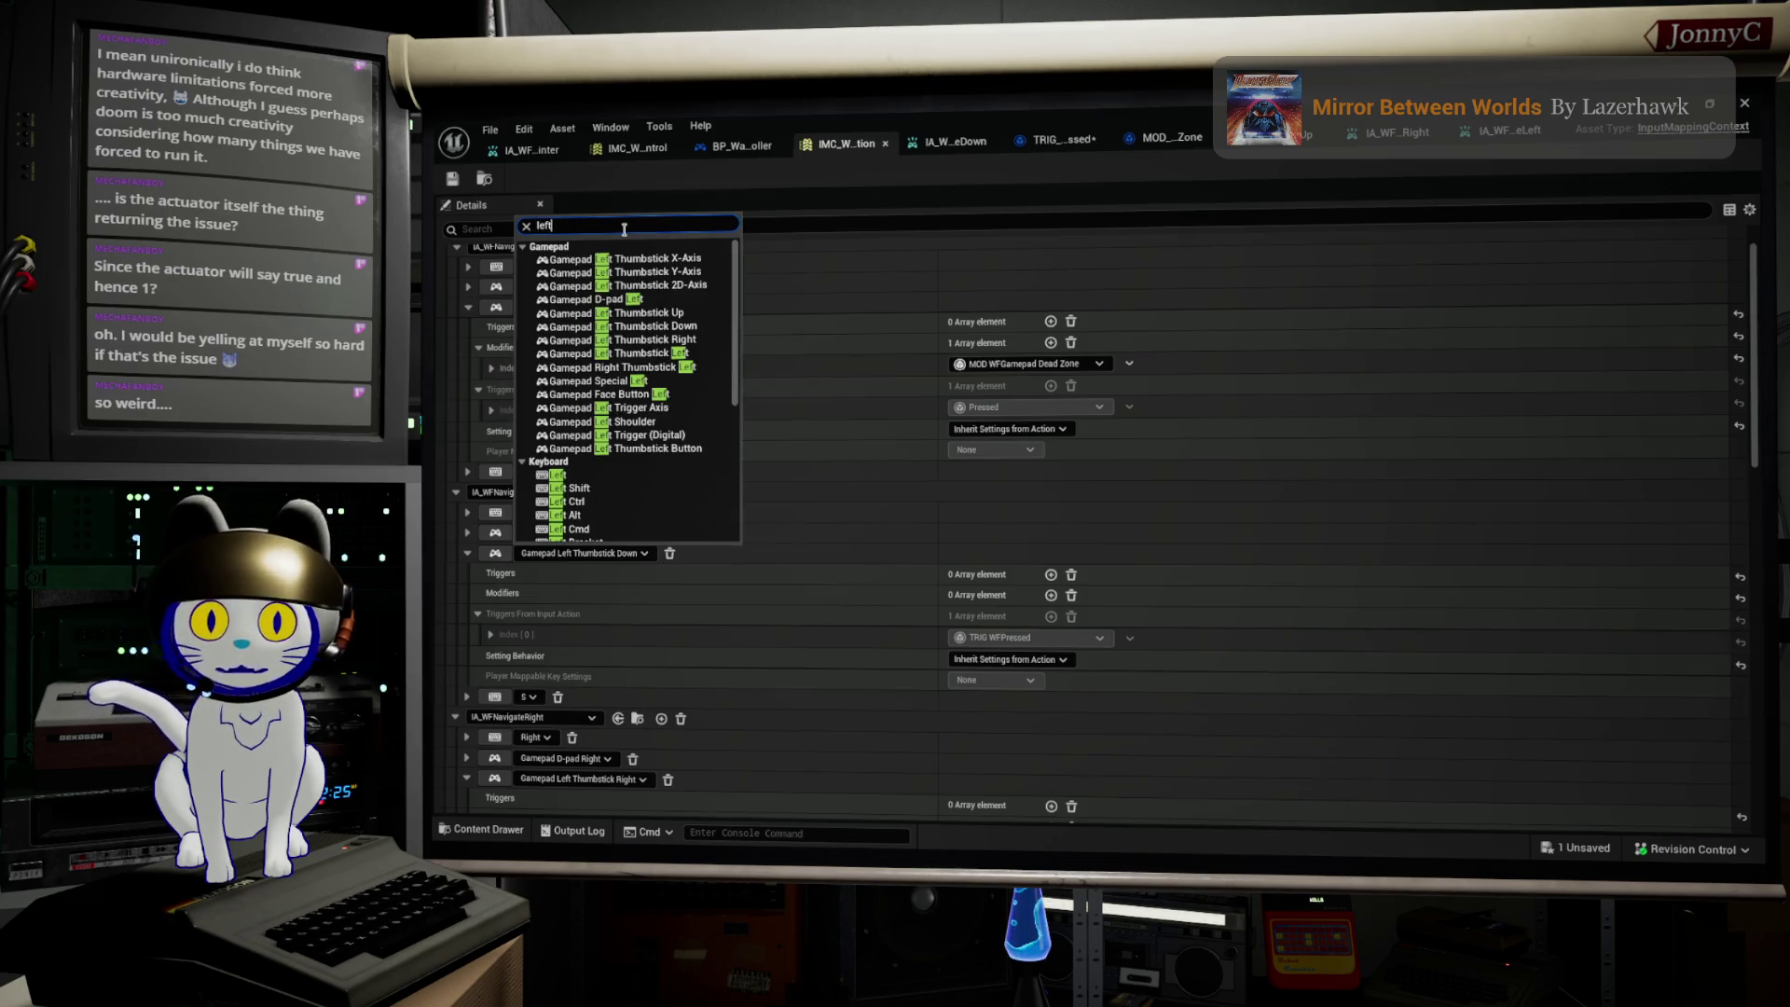
text(umb)
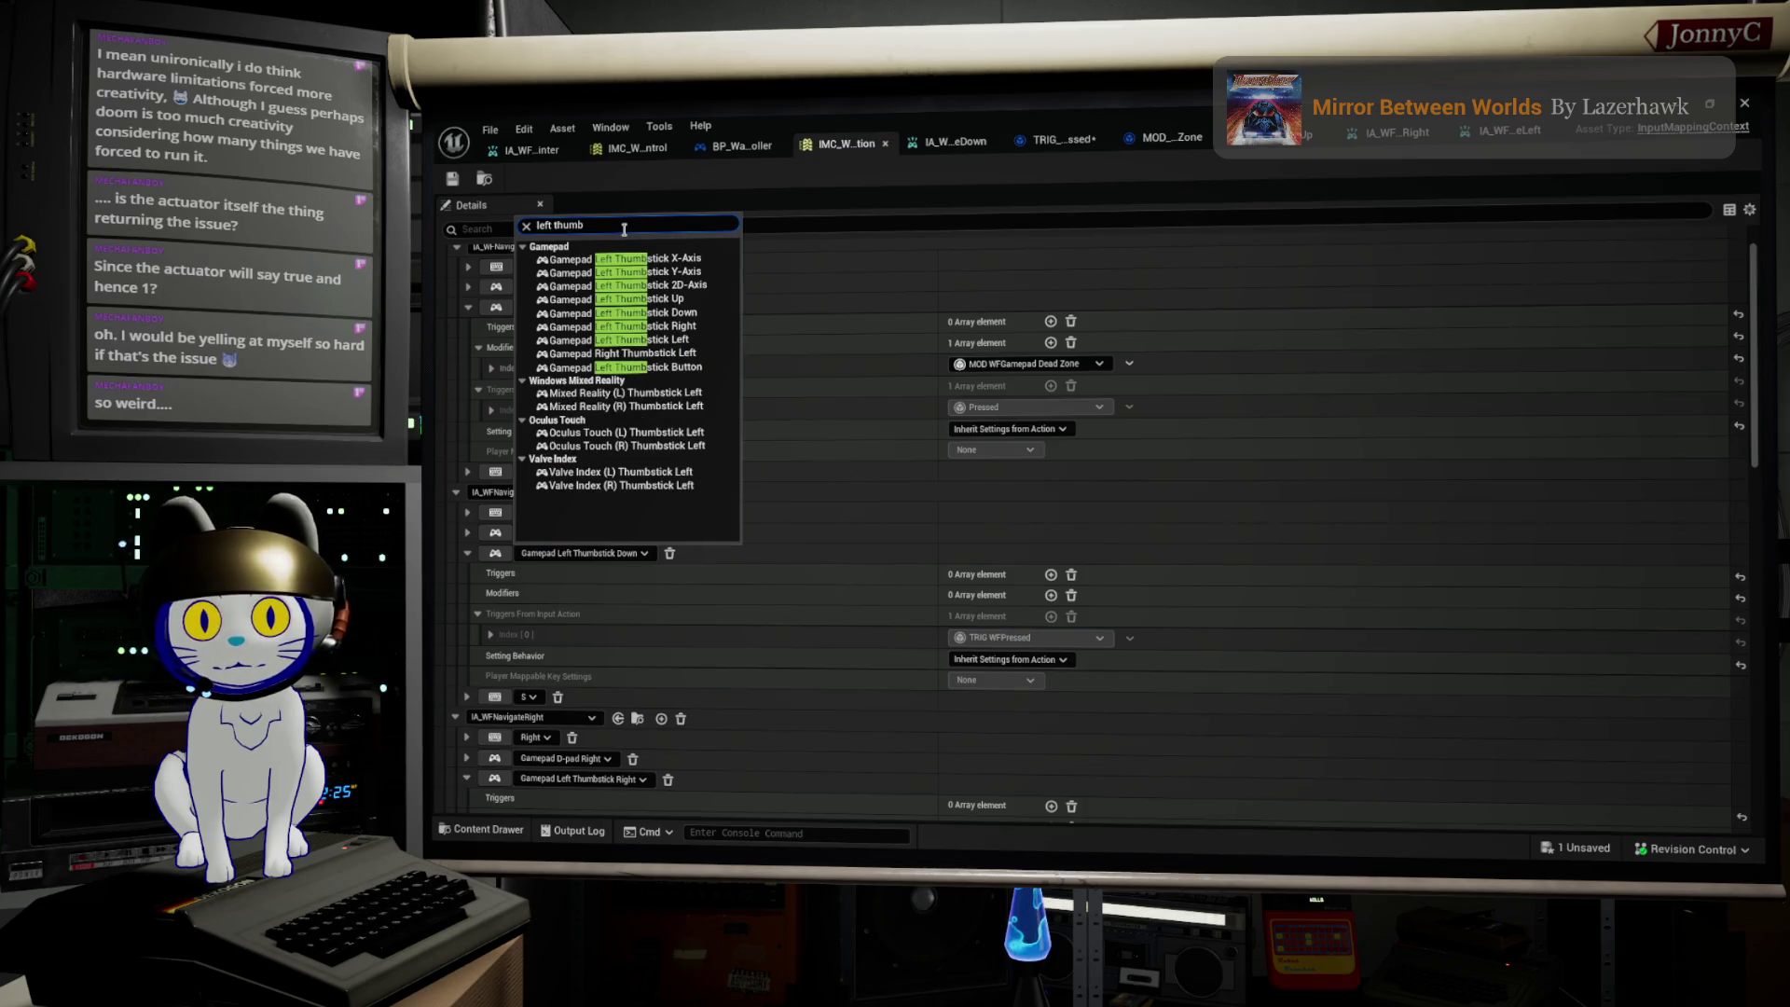
click(707, 272)
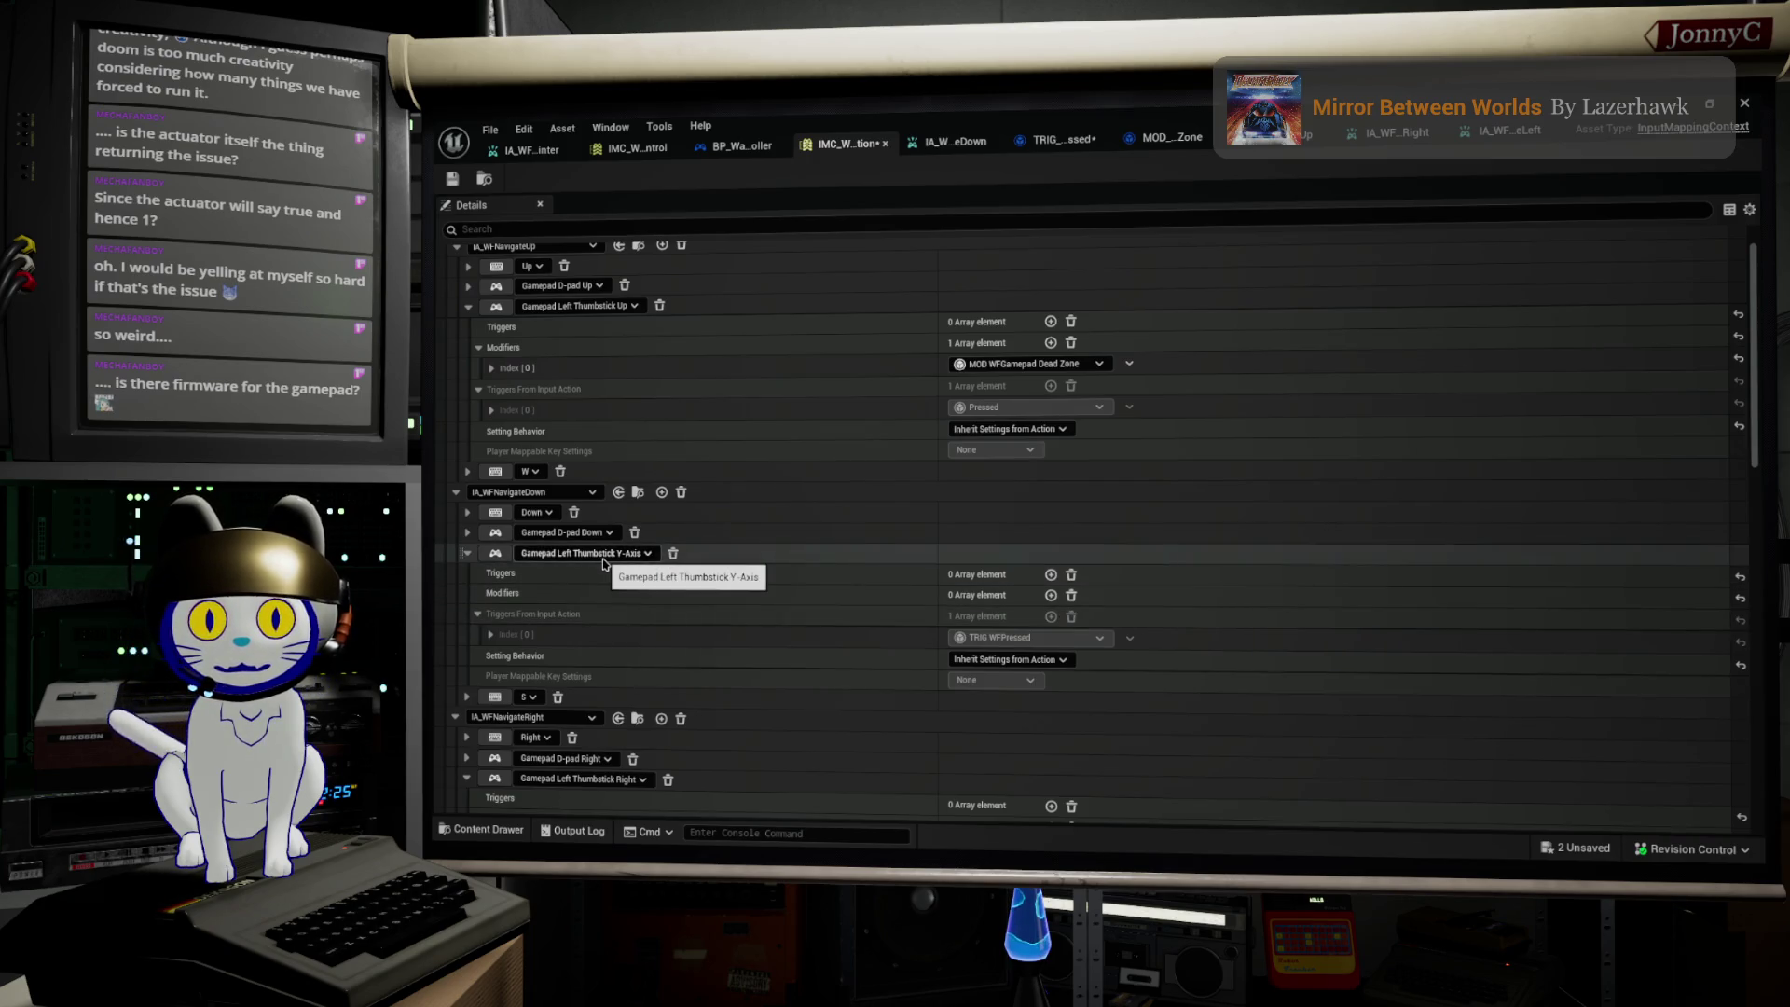
click(446, 176)
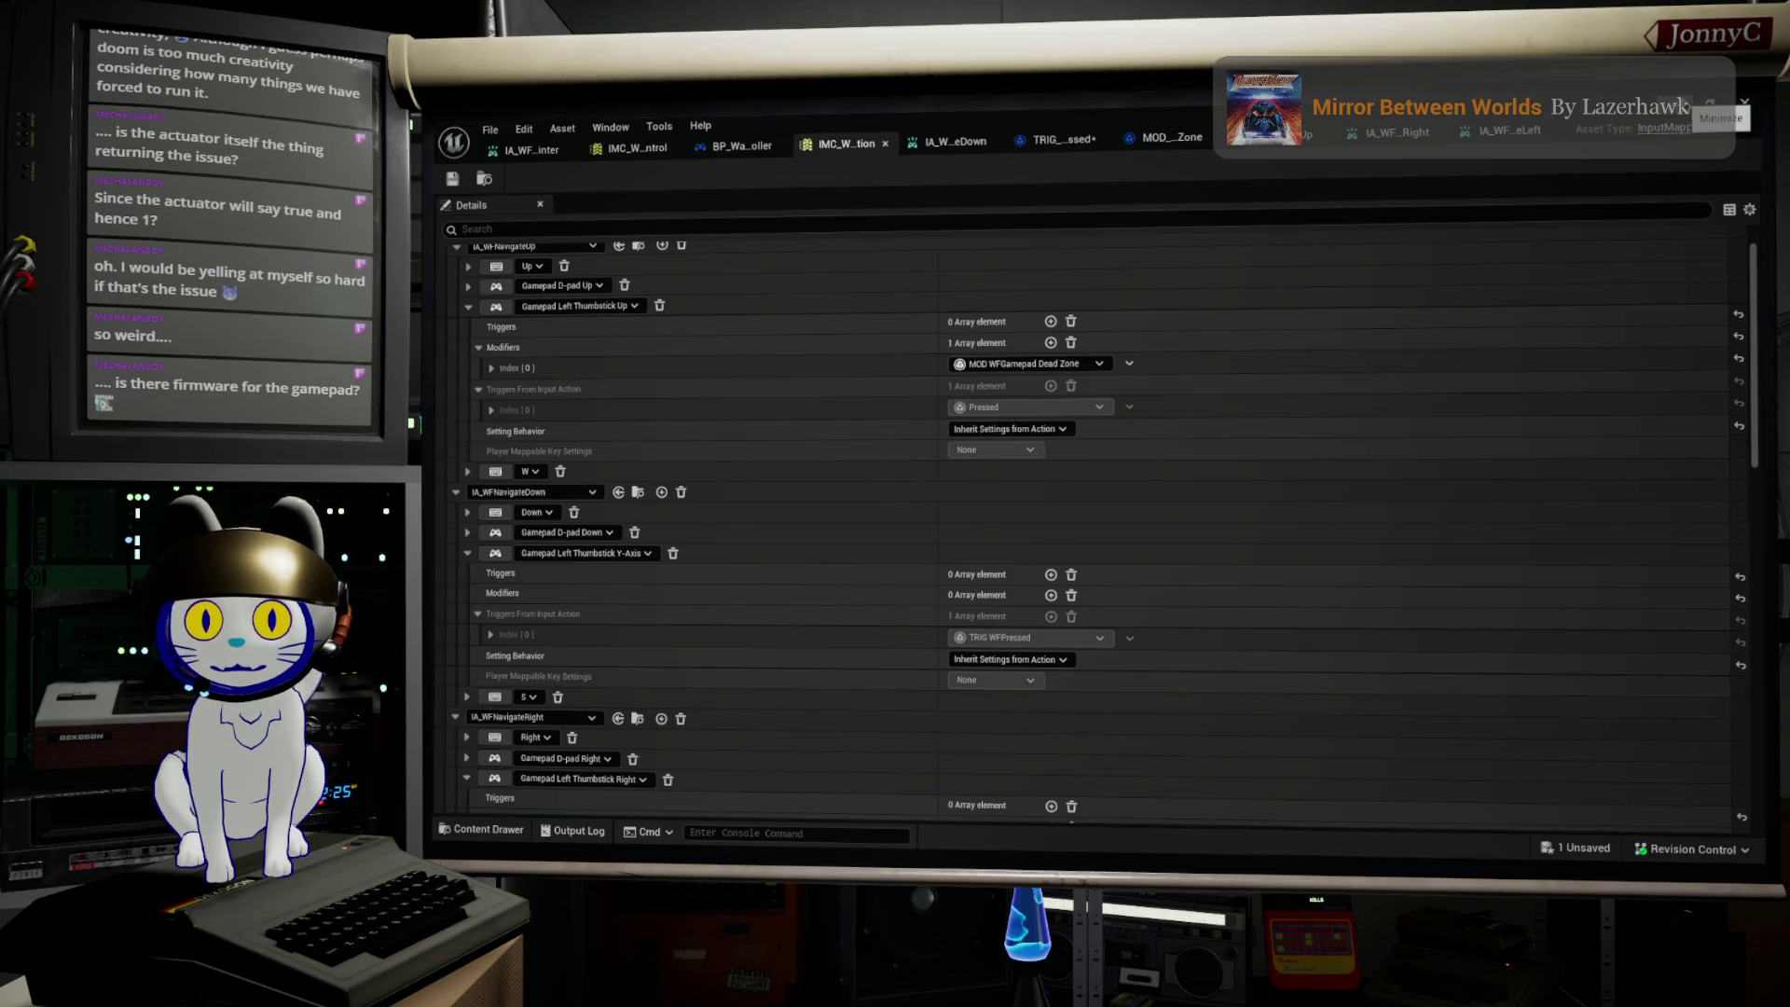
click(1708, 104)
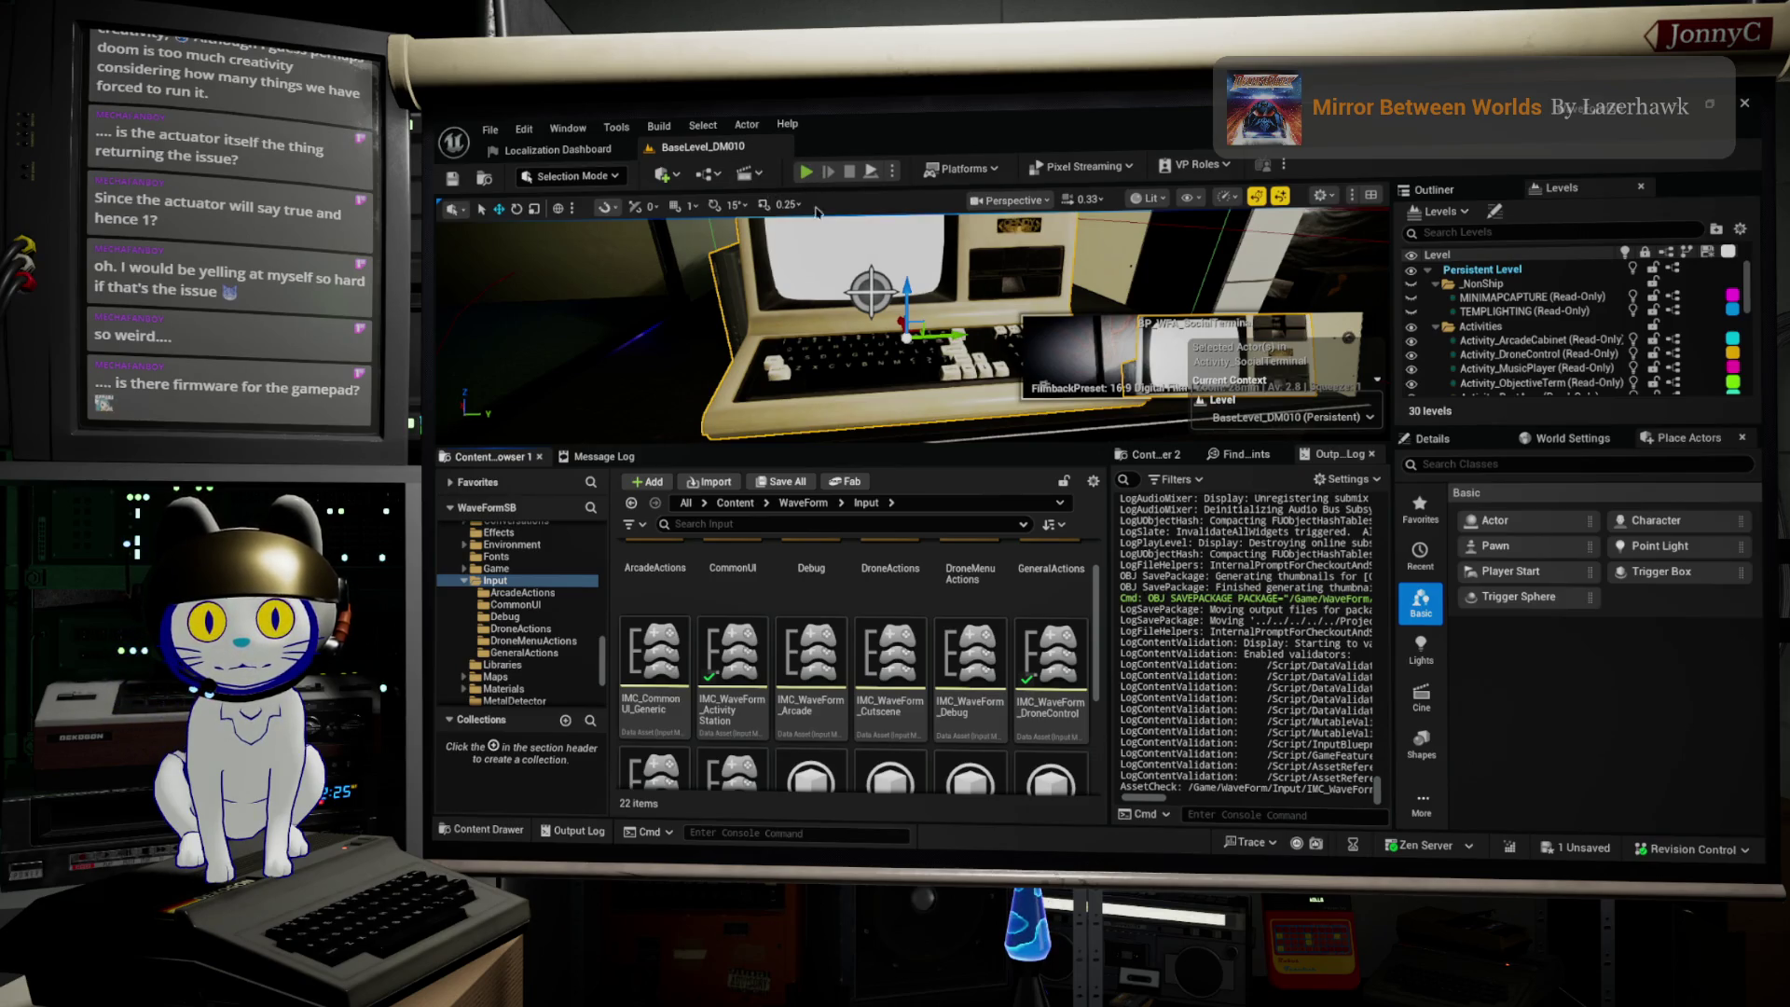
Step: Start a Play-in-Editor session and maximize the running game with F11
click(807, 173)
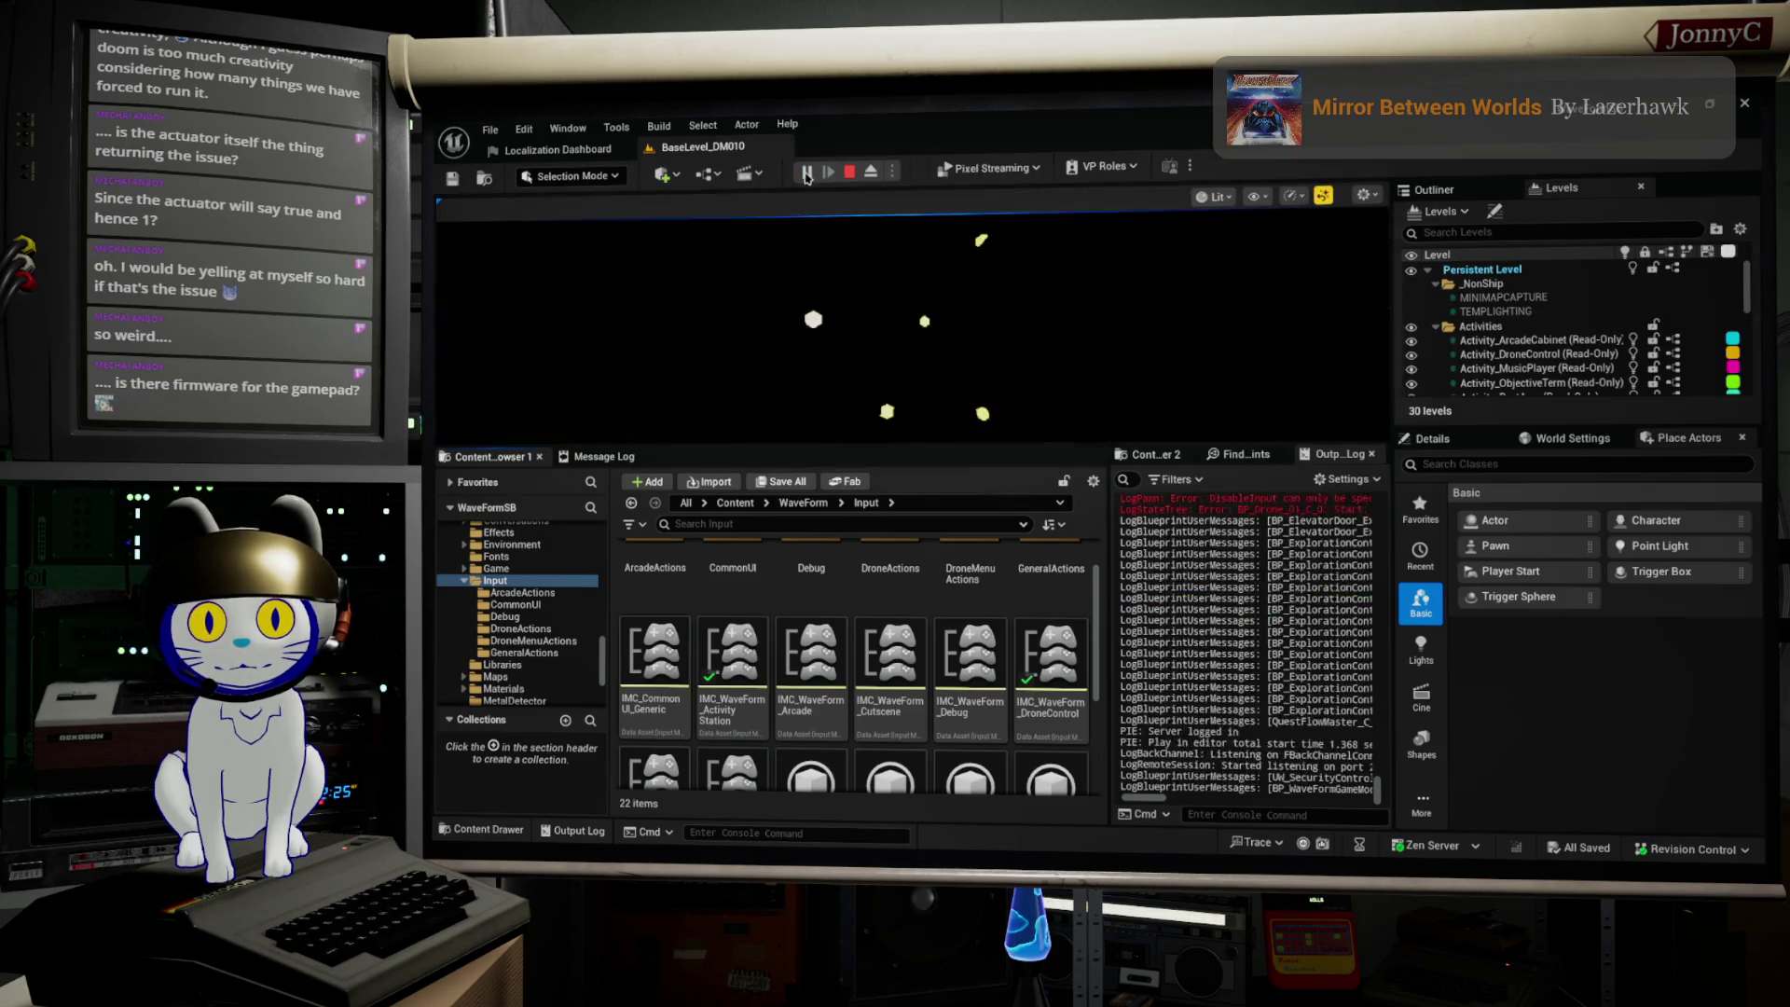
click(838, 263)
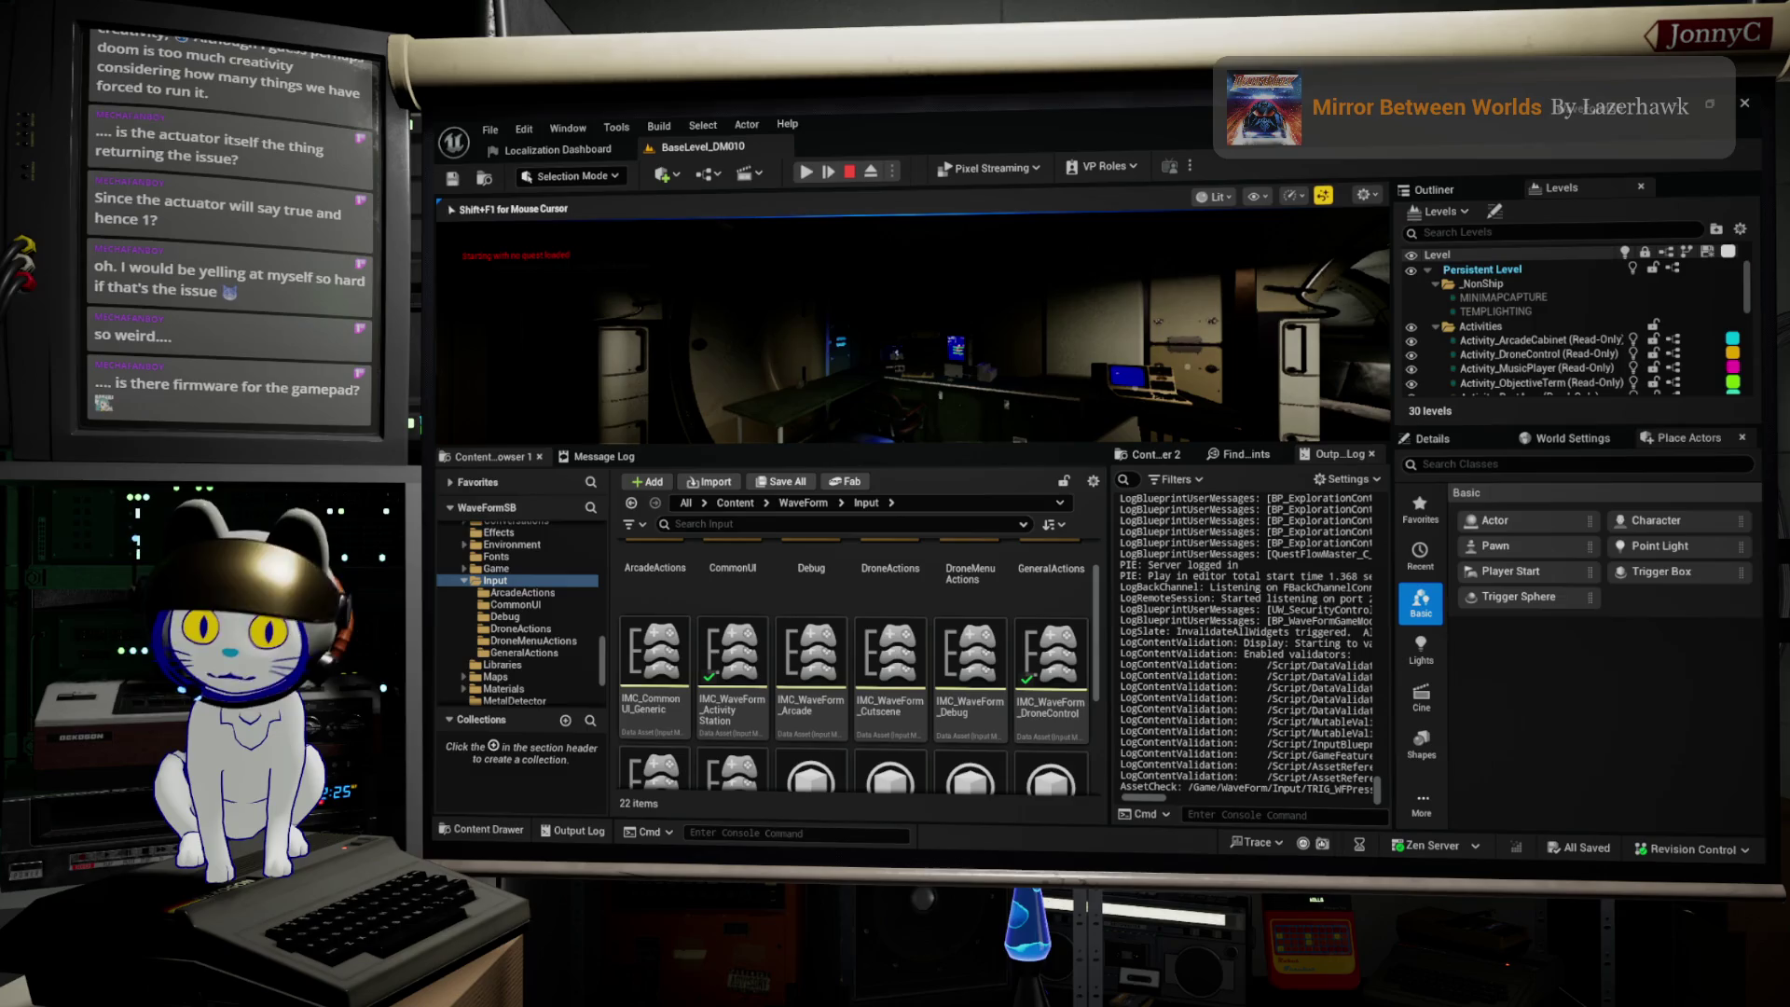
click(807, 173)
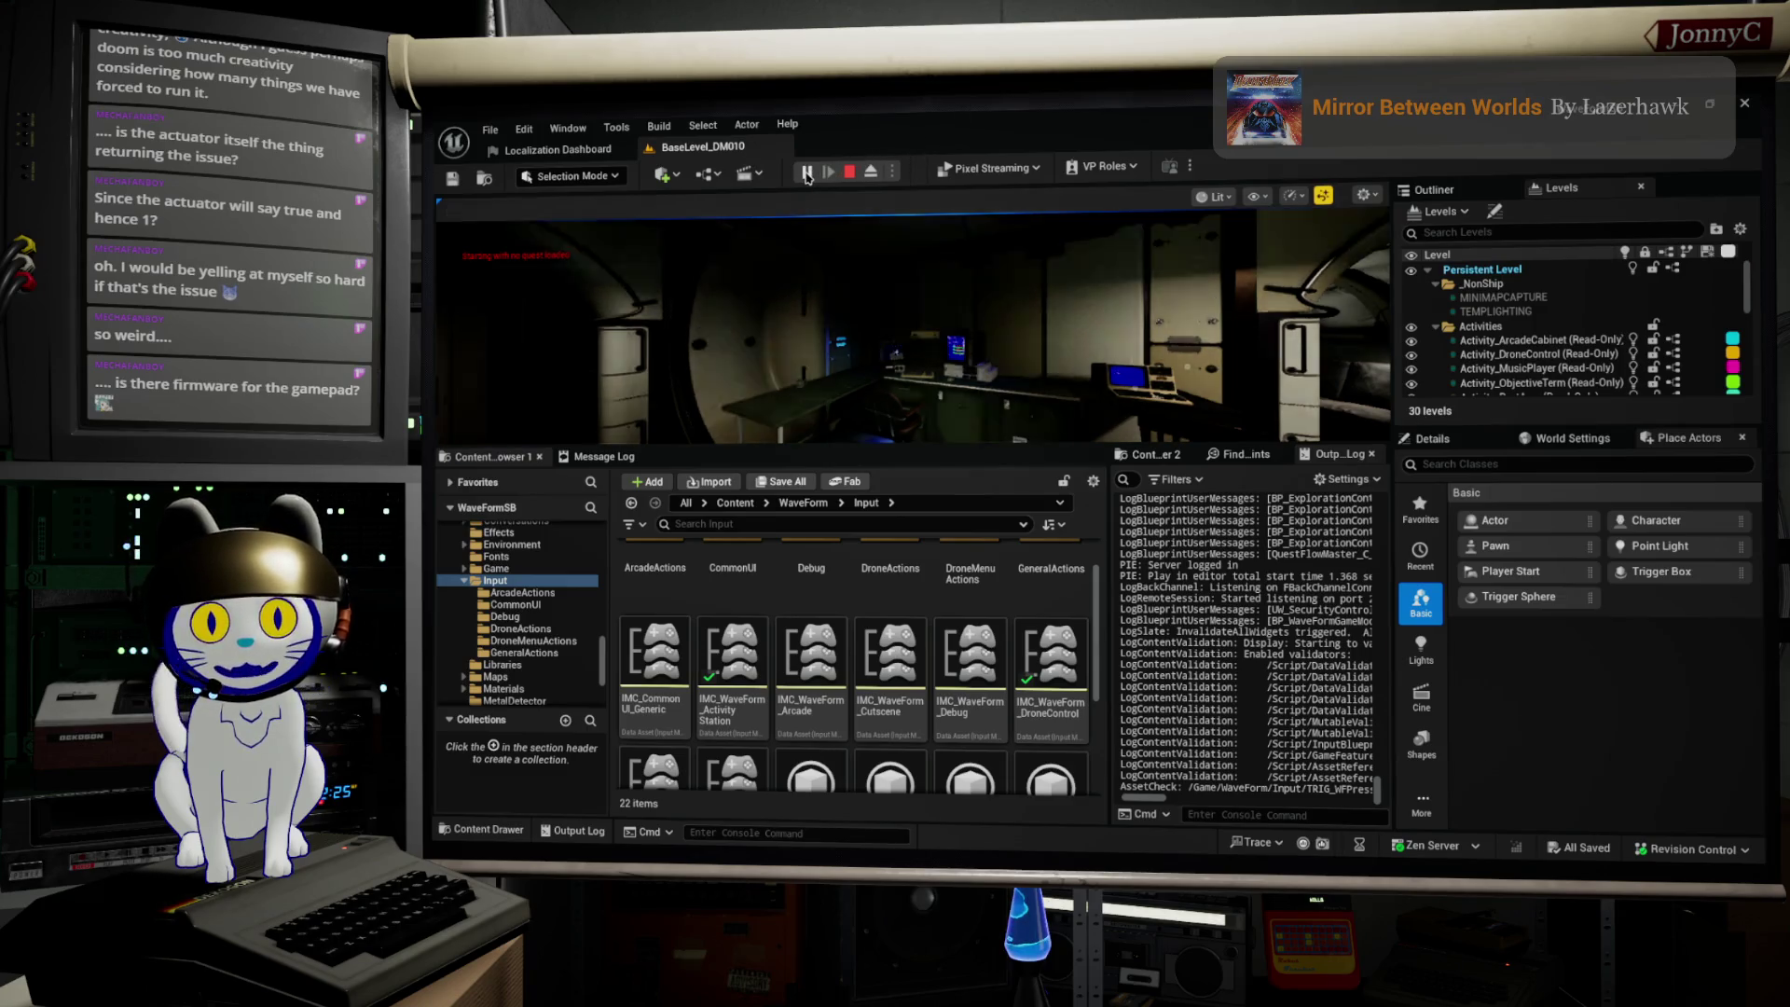
key(F11)
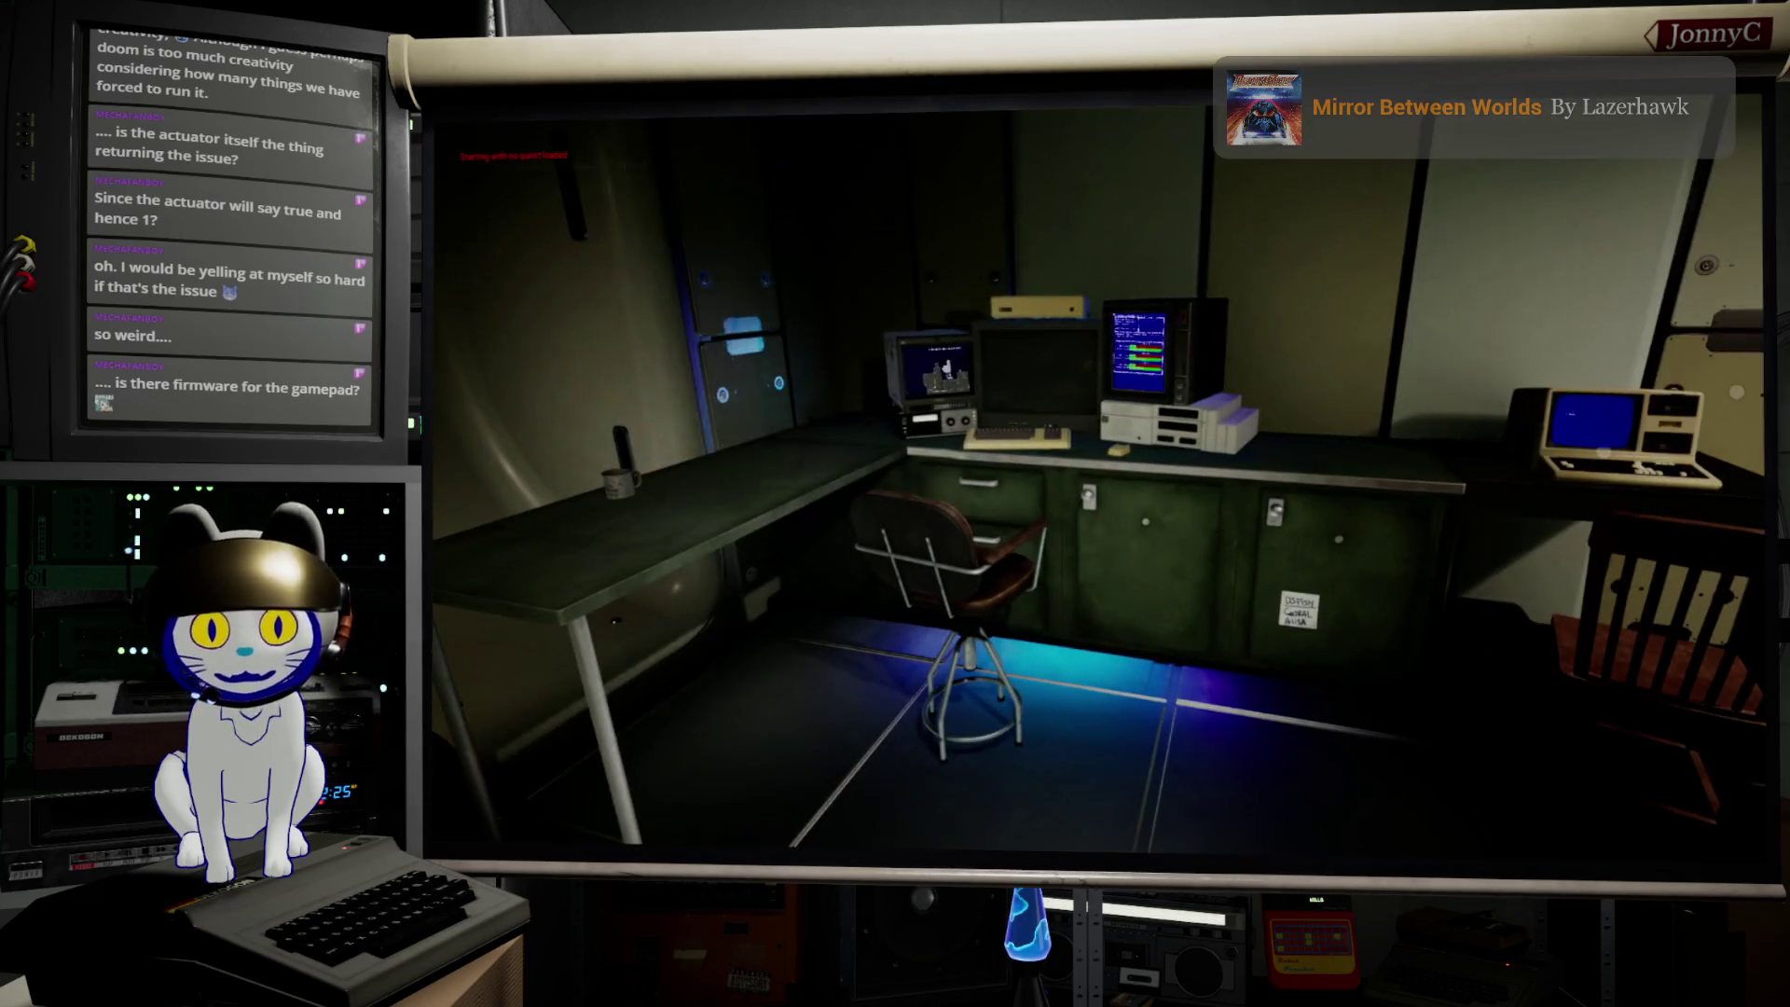
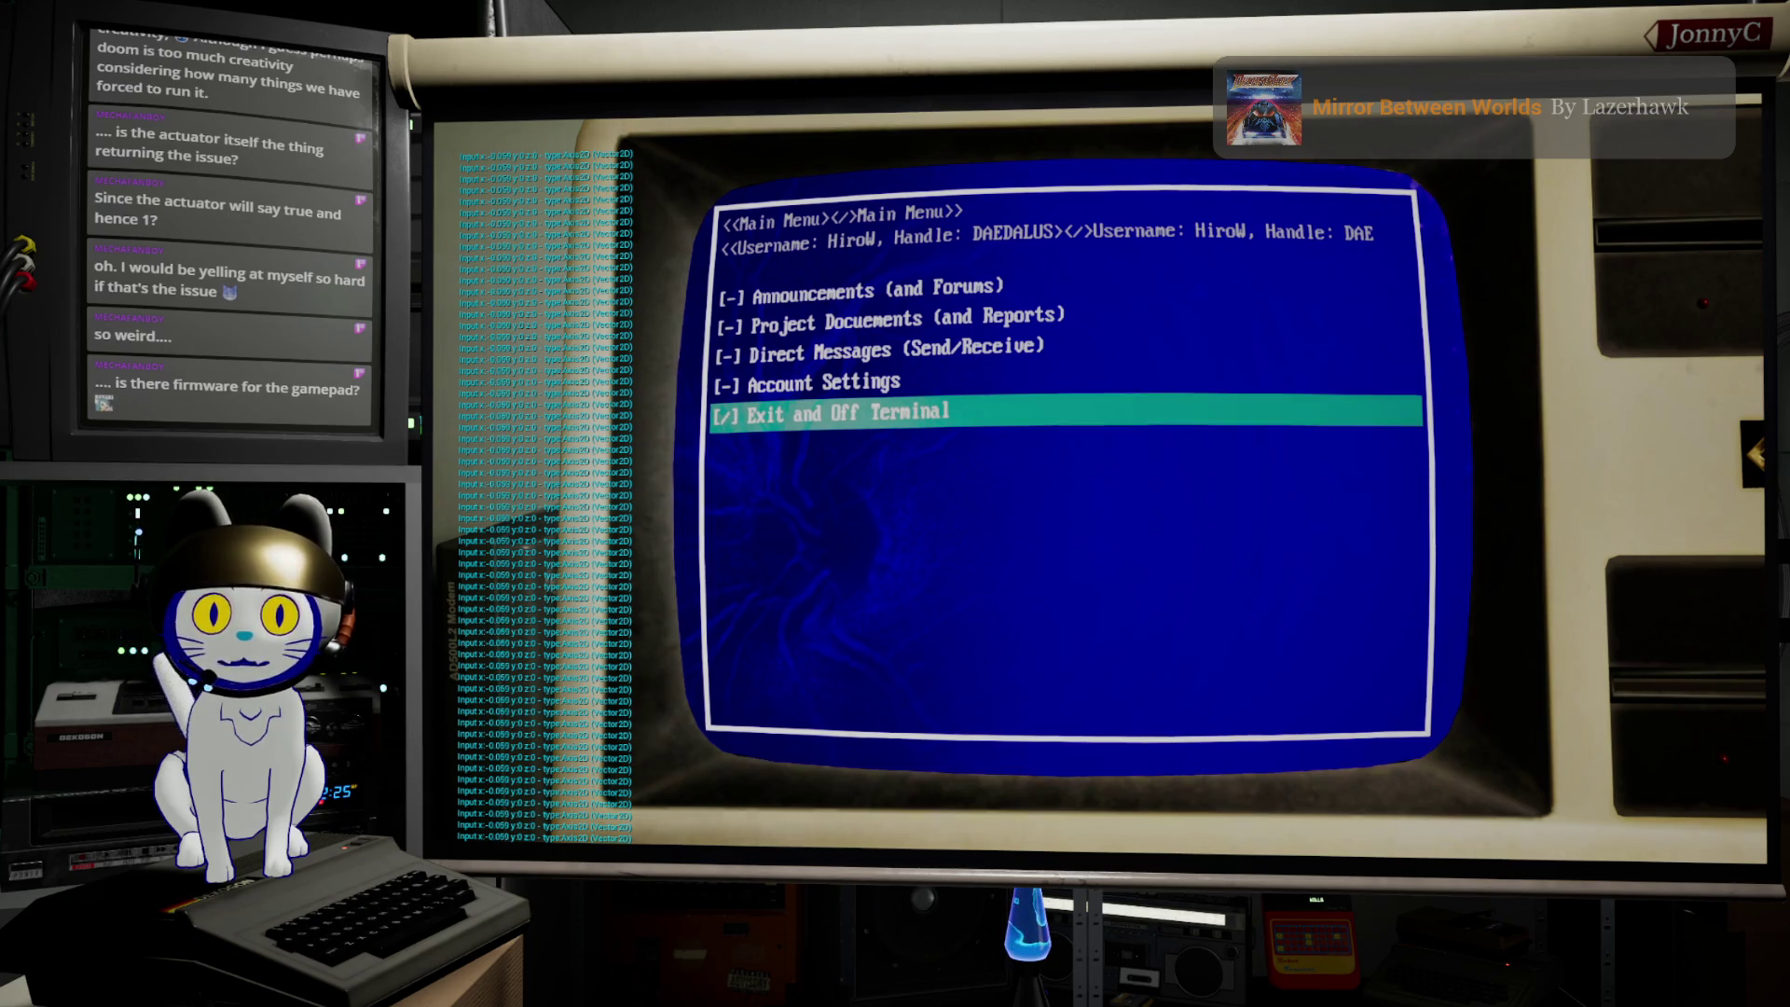
Step: Cycle the terminal menu highlight up and down, checking wrap-around between Exit and the top entries
key(Up)
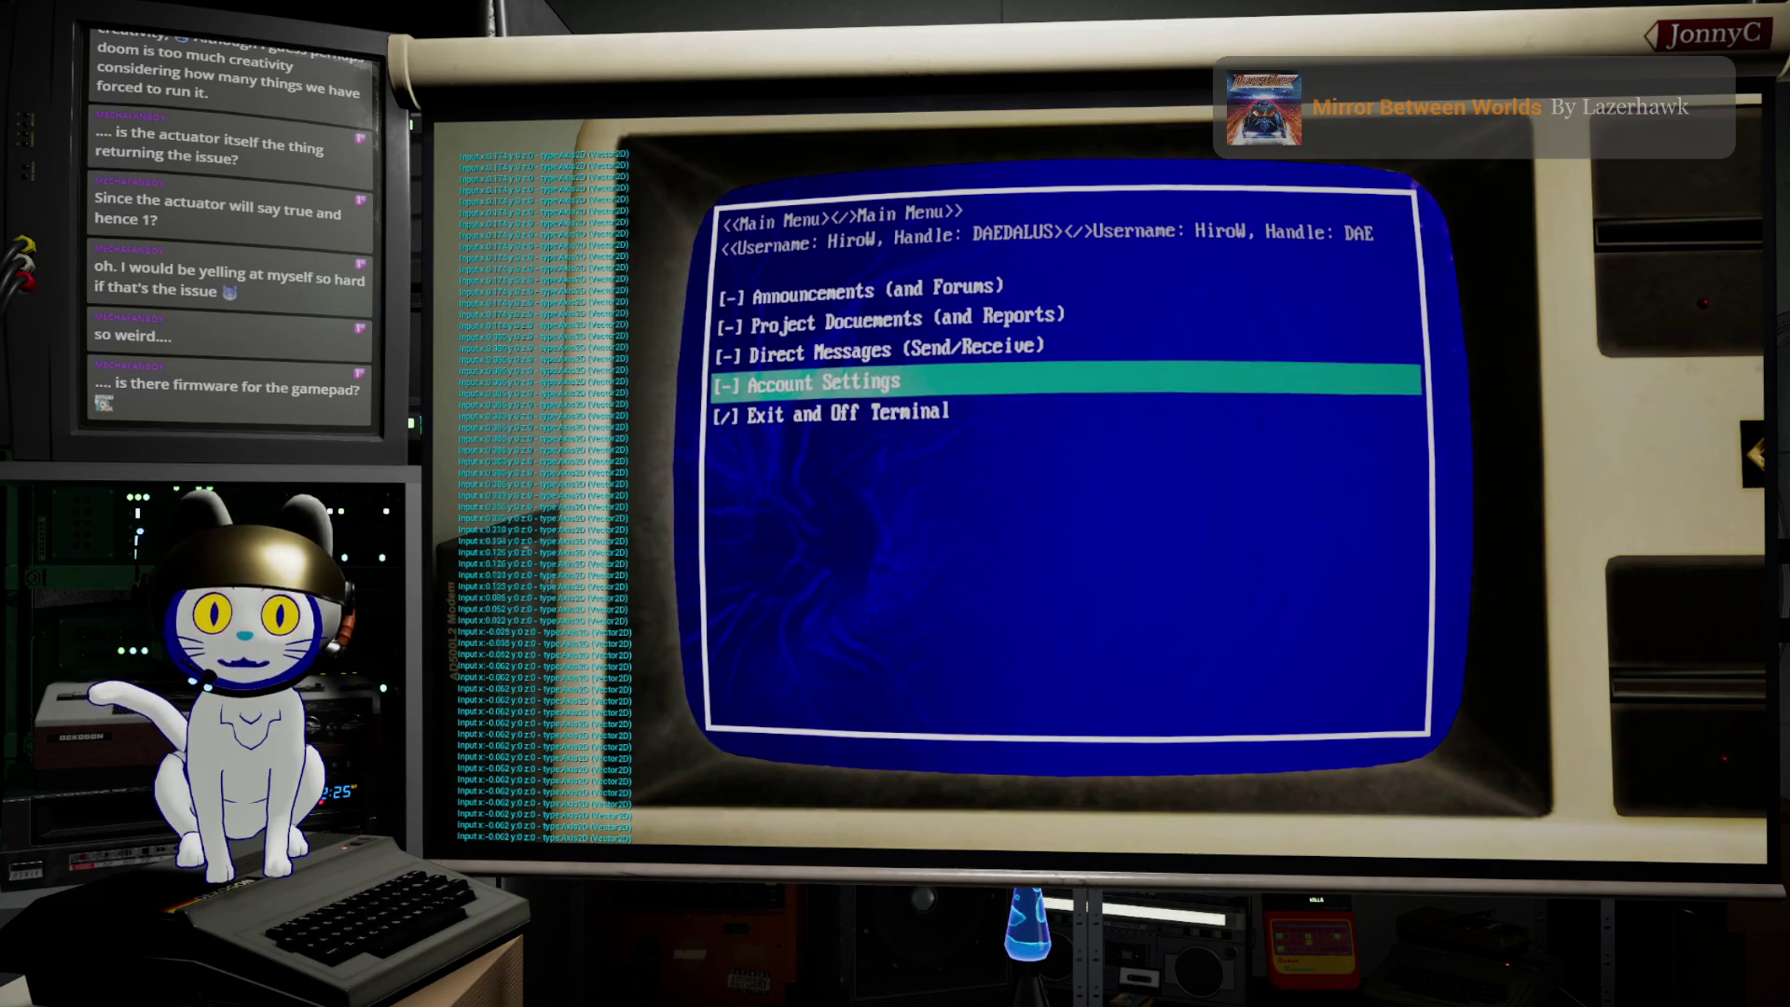
key(Up)
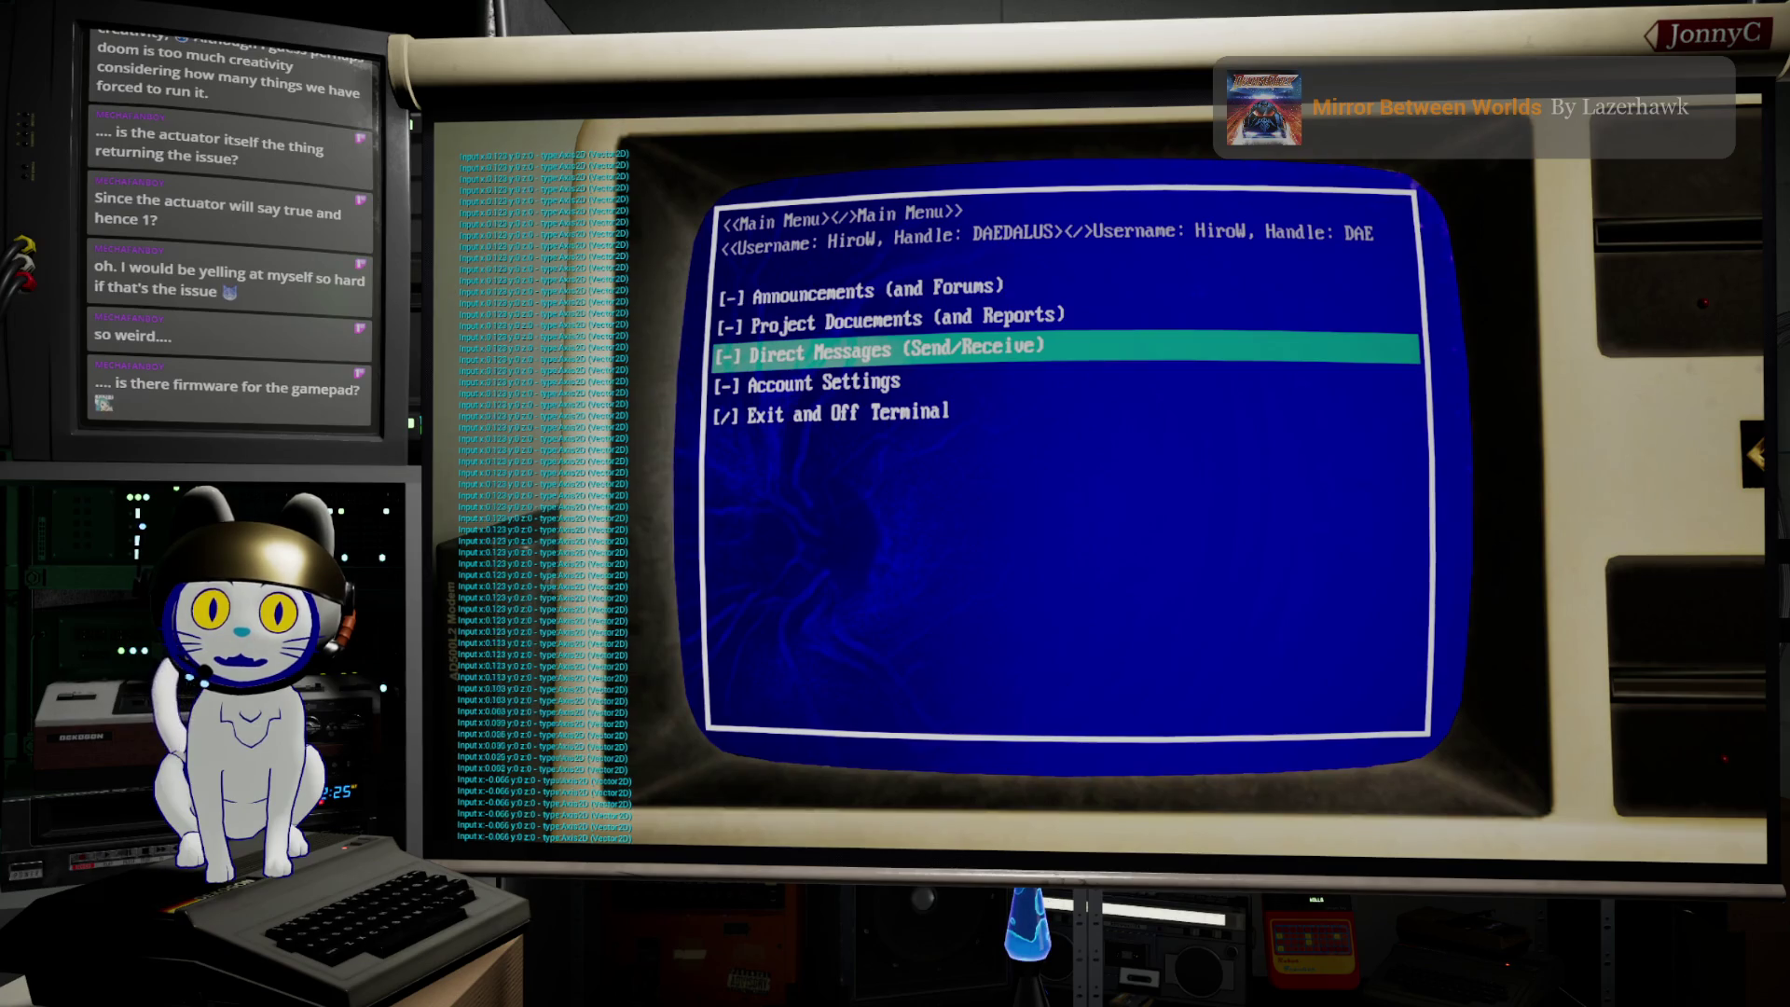
key(Up)
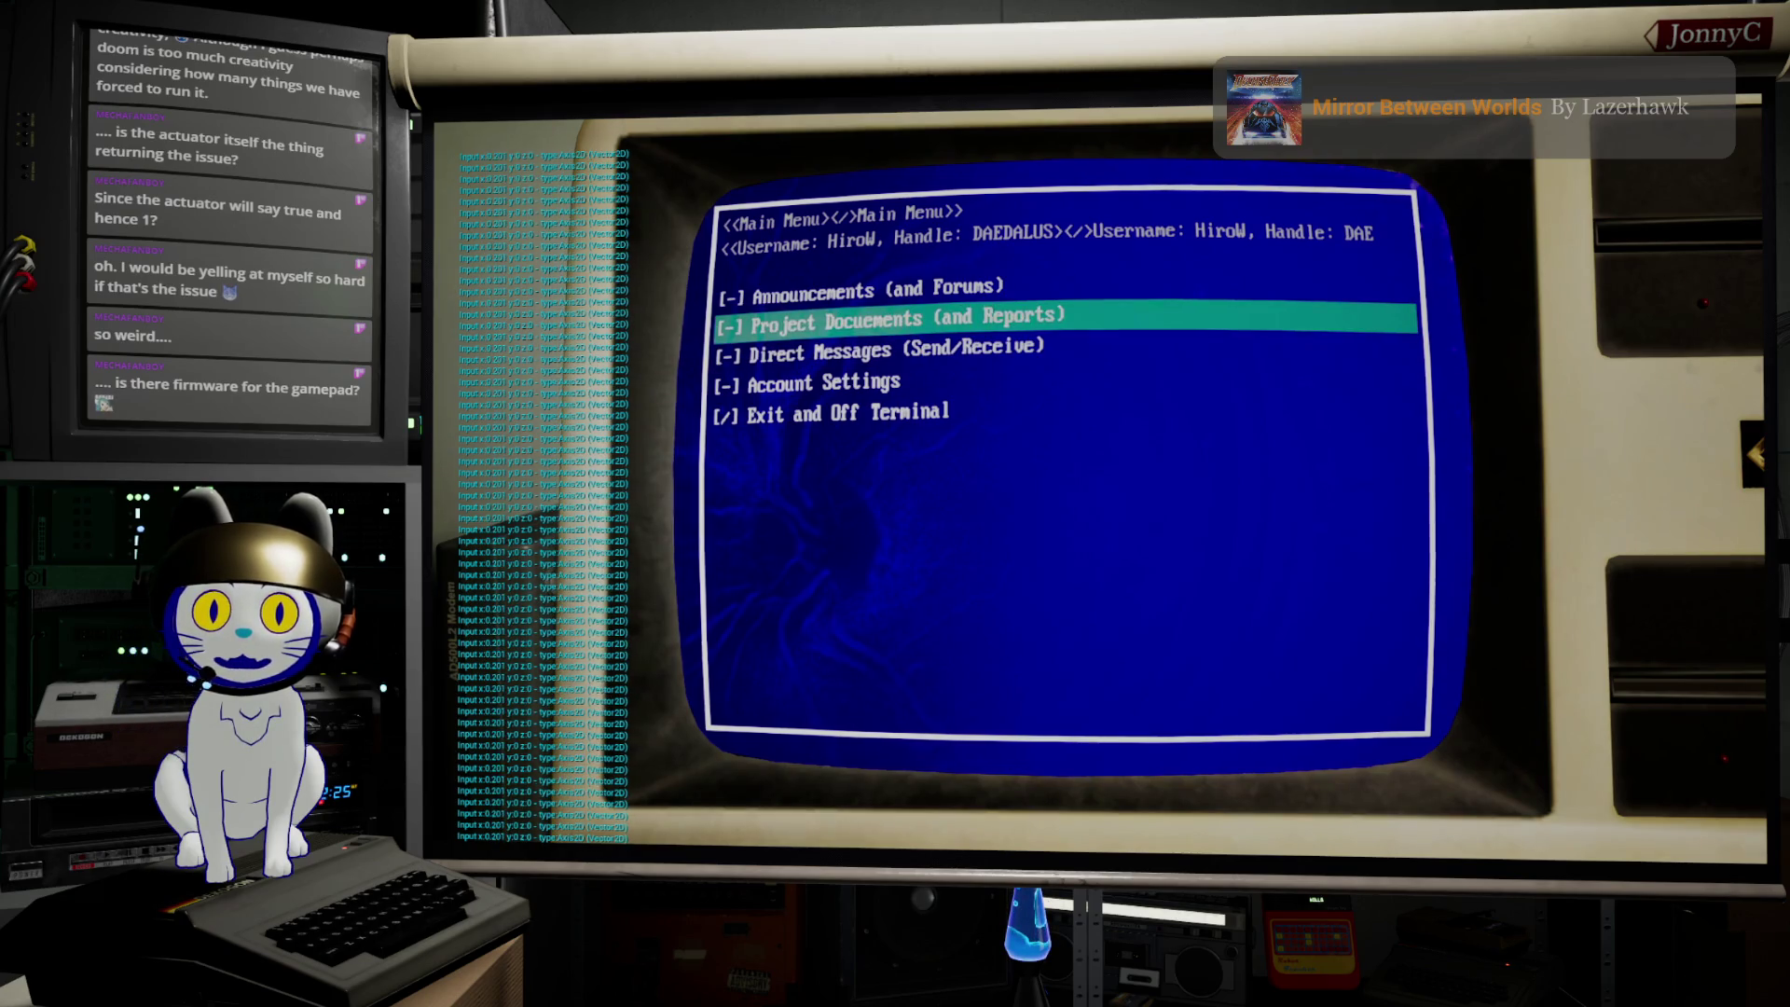
key(Up)
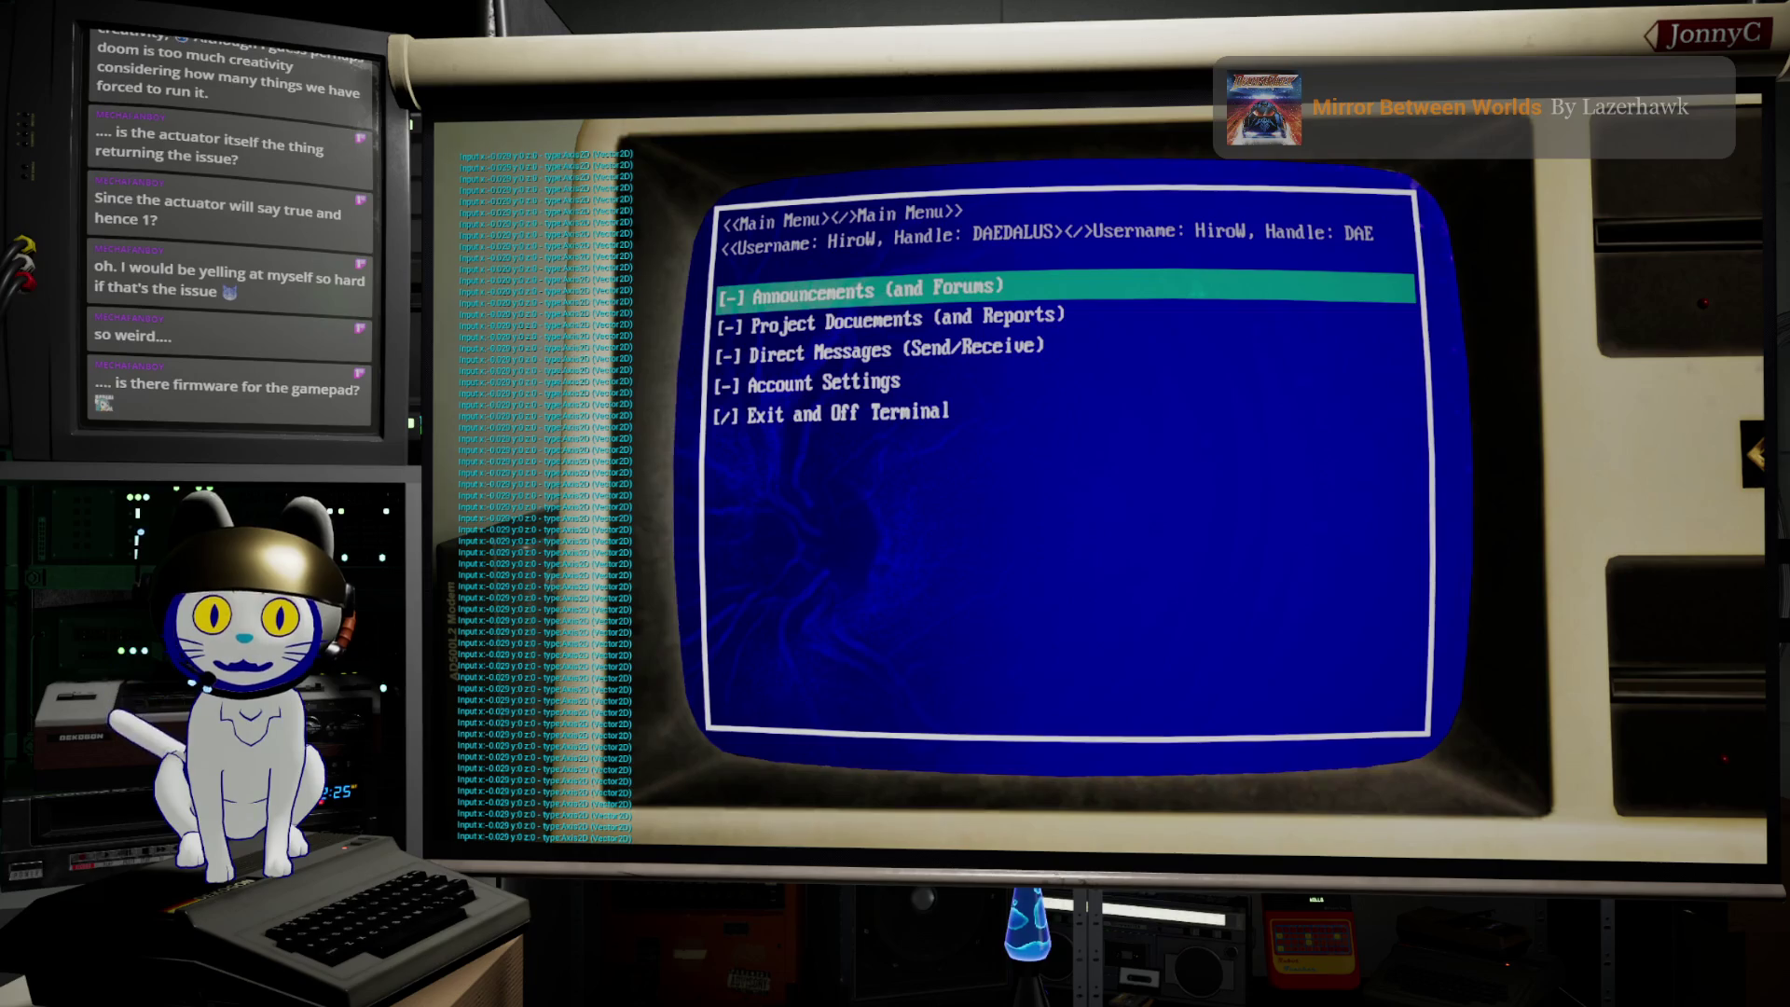
key(Down)
key(Down)
key(Down)
key(Up)
key(Up)
key(Up)
key(Up)
key(Down)
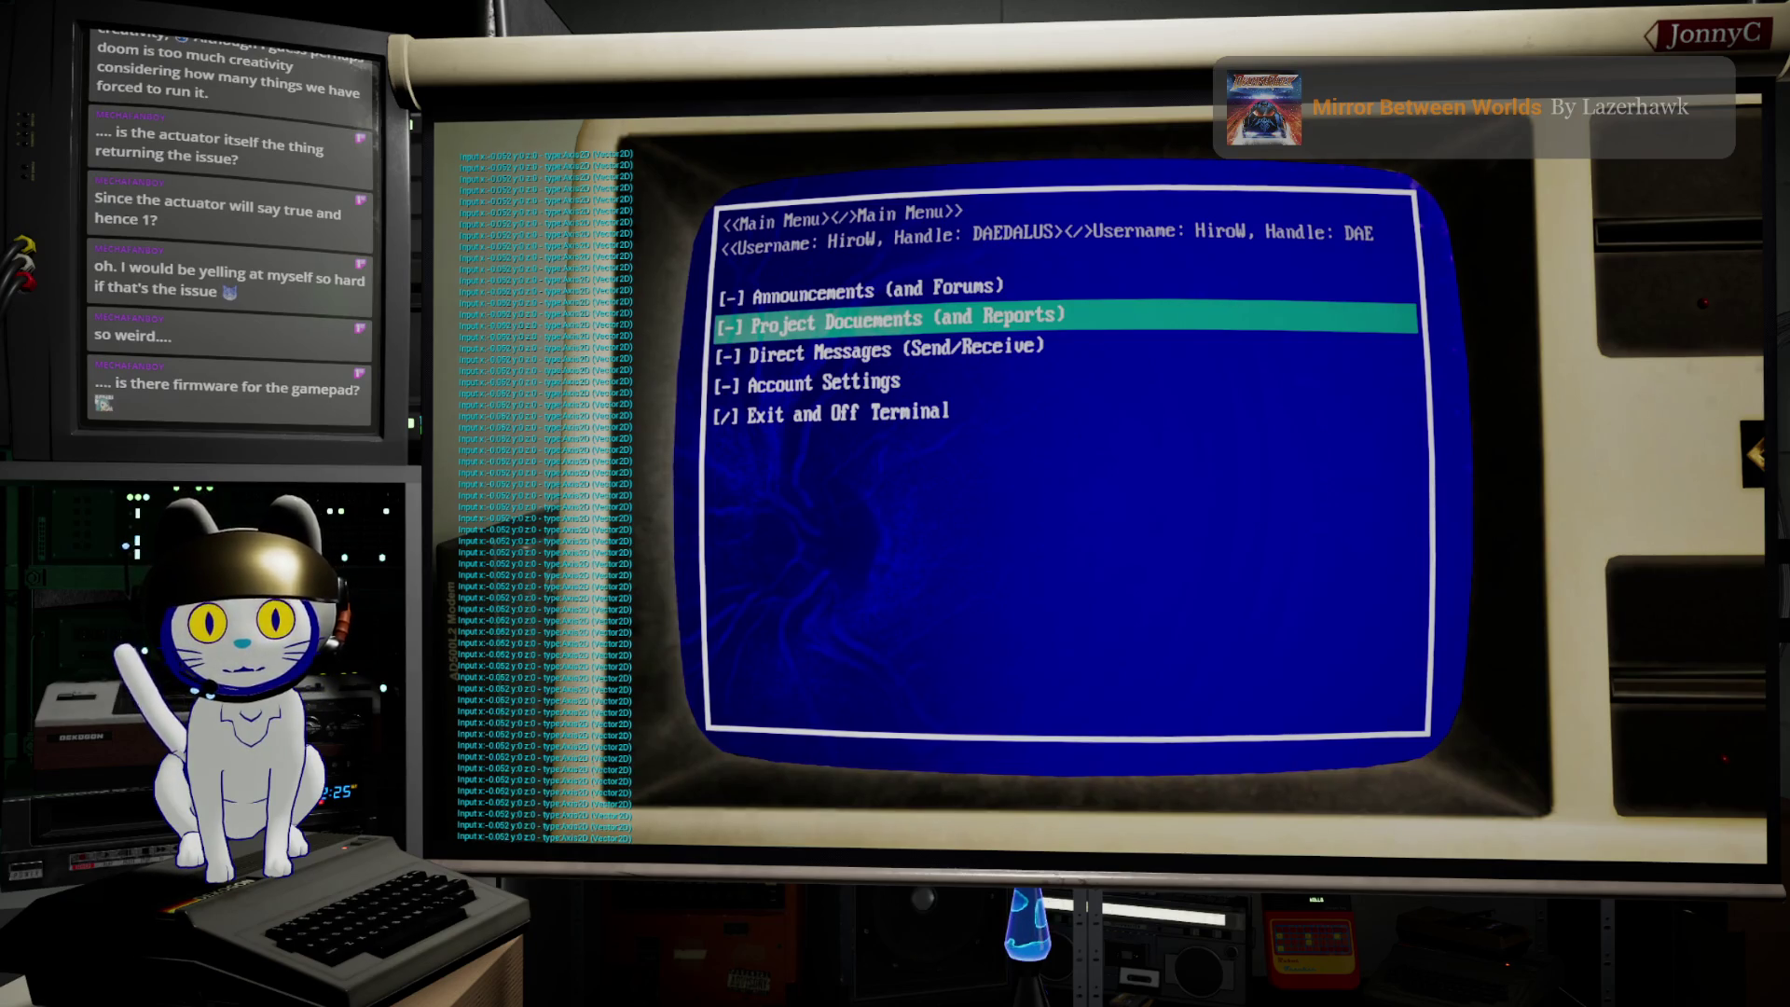
key(Up)
key(Down)
key(Up)
key(Up)
key(Up)
key(Up)
key(Down)
key(Down)
key(Up)
key(Down)
key(Down)
key(Up)
key(Up)
key(Up)
key(Up)
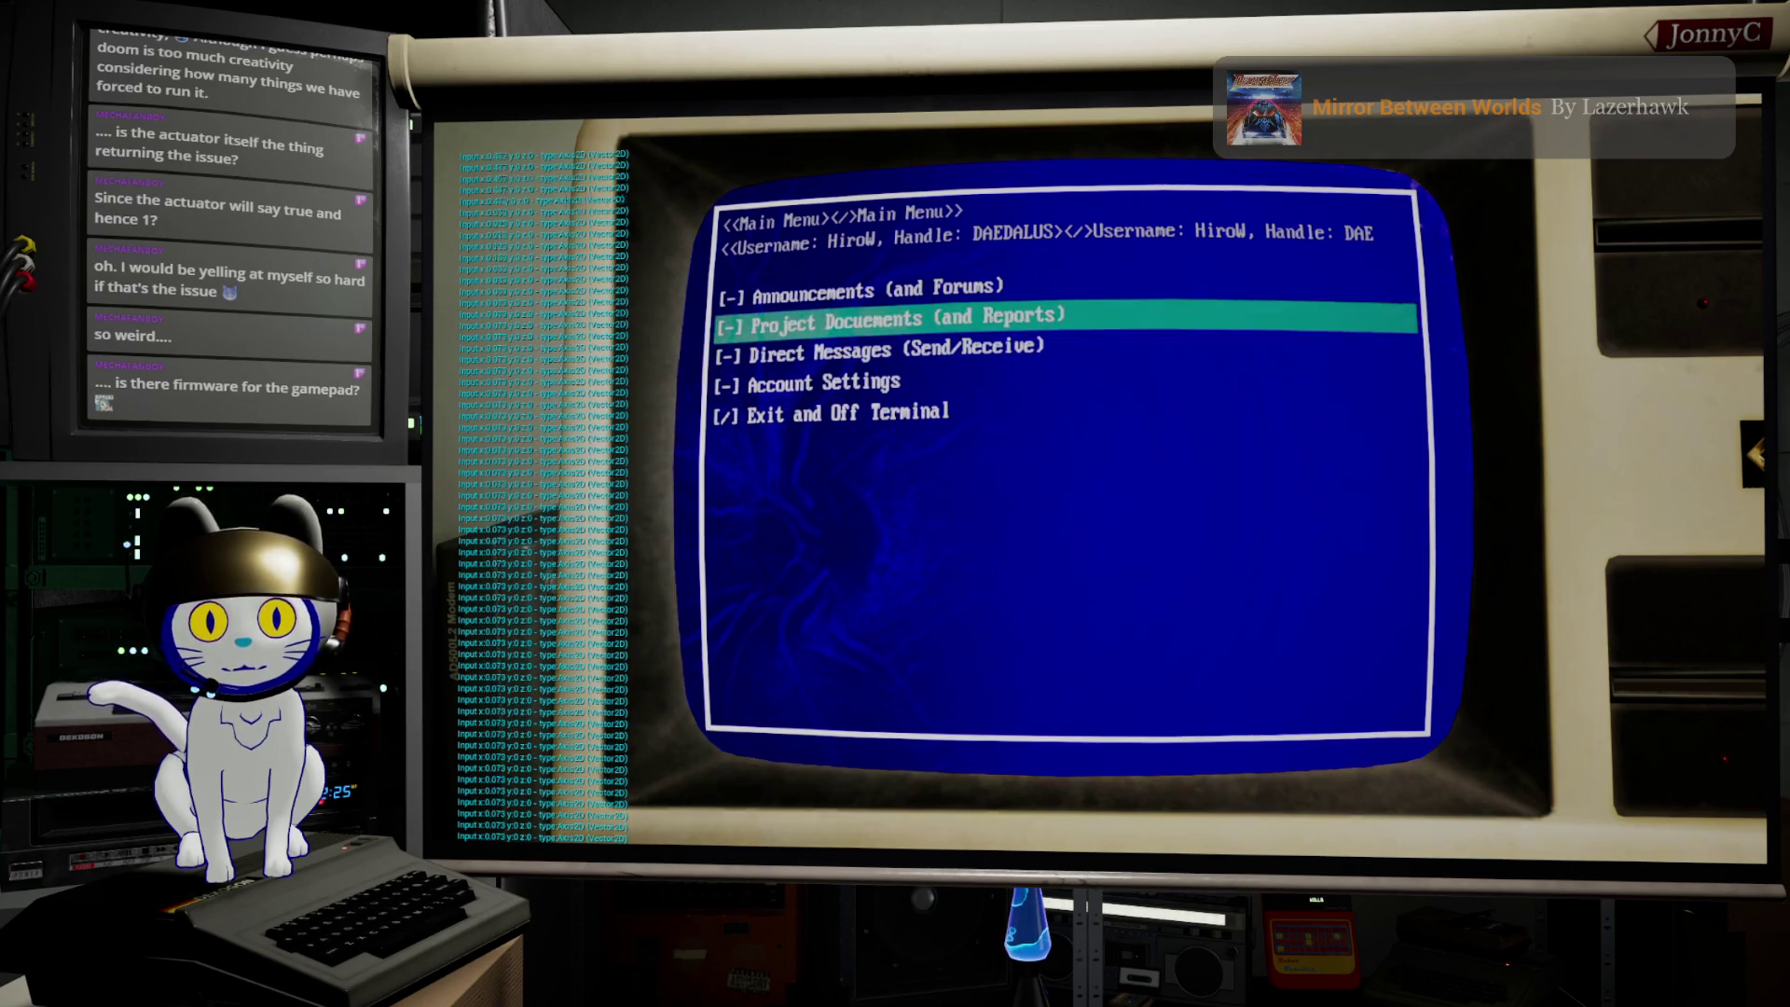
key(Up)
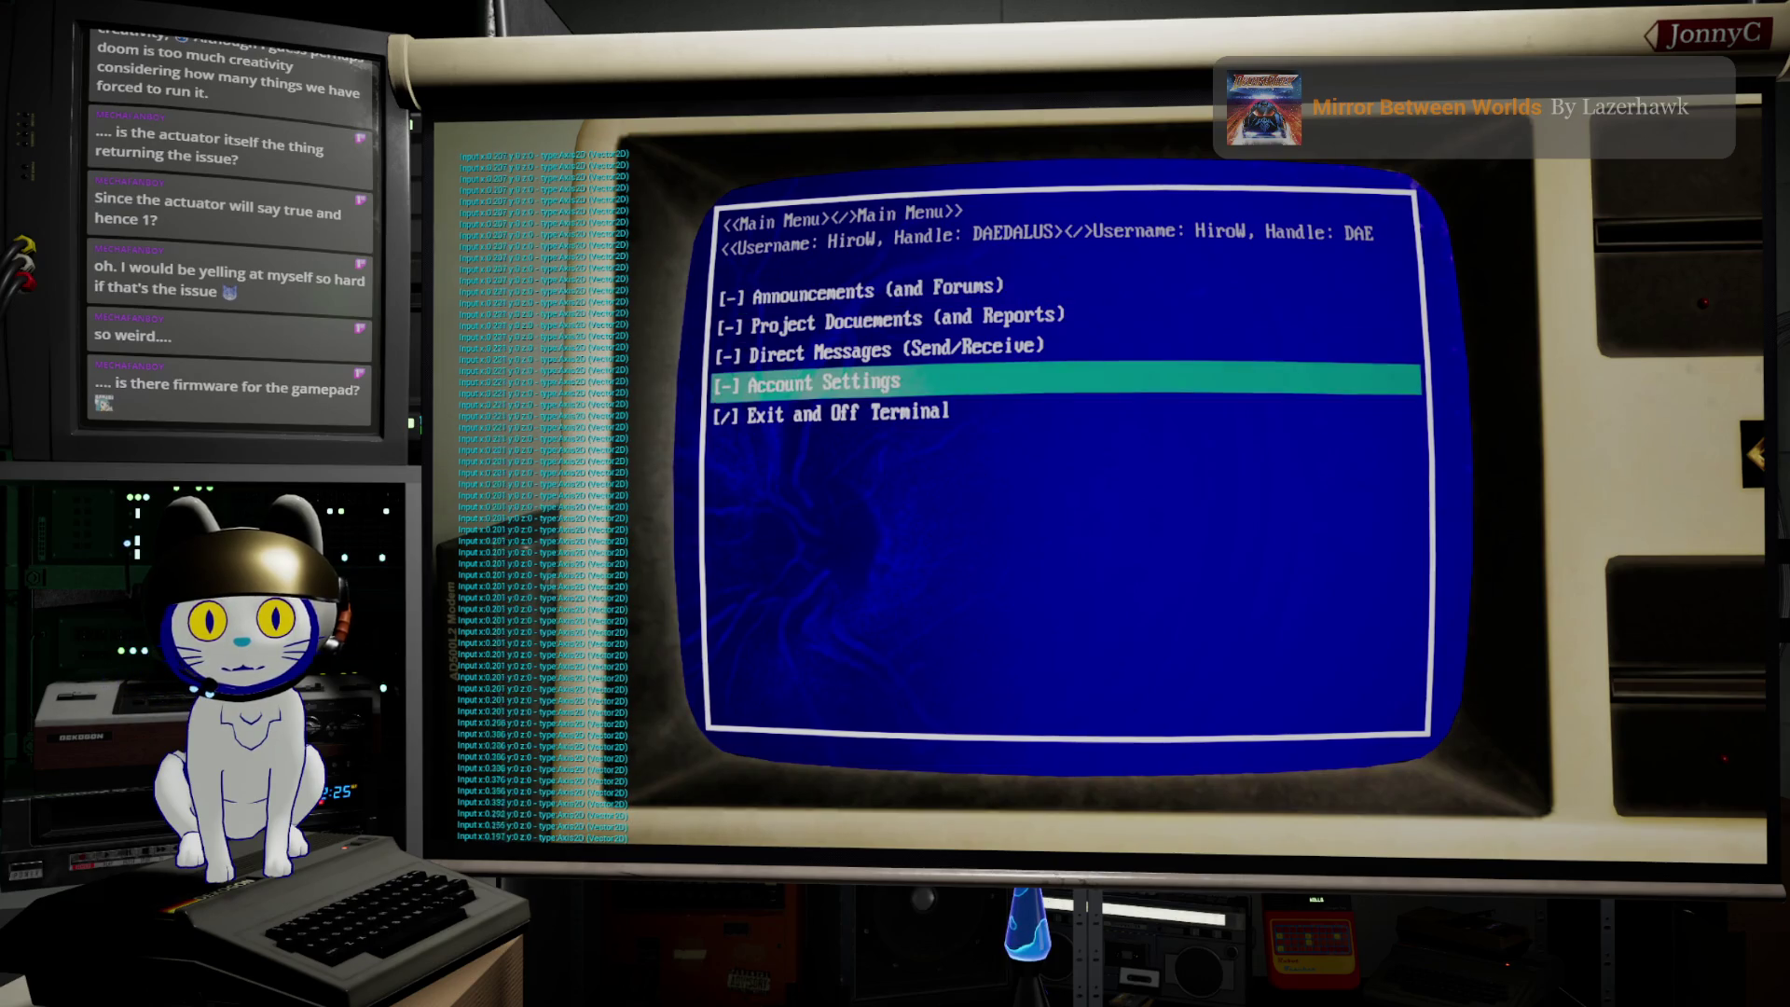
key(Up)
key(Up)
key(Up)
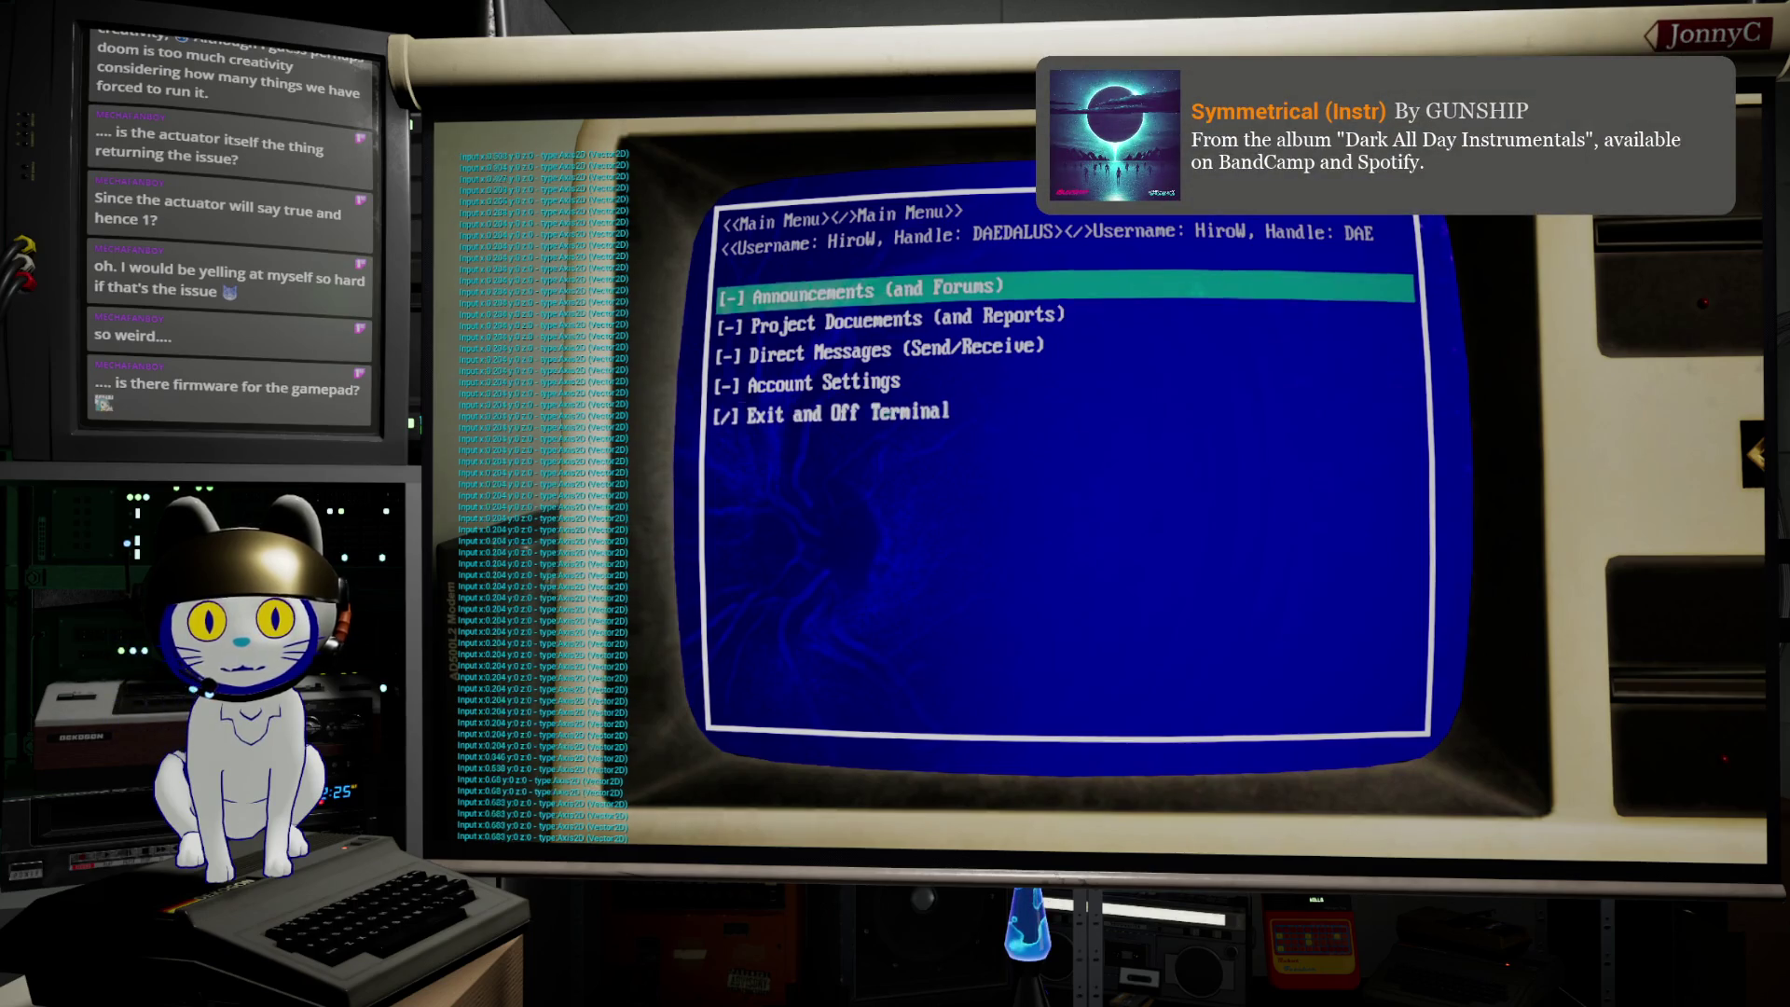
key(Down)
key(Down)
key(Up)
key(Up)
key(Down)
key(Up)
key(Up)
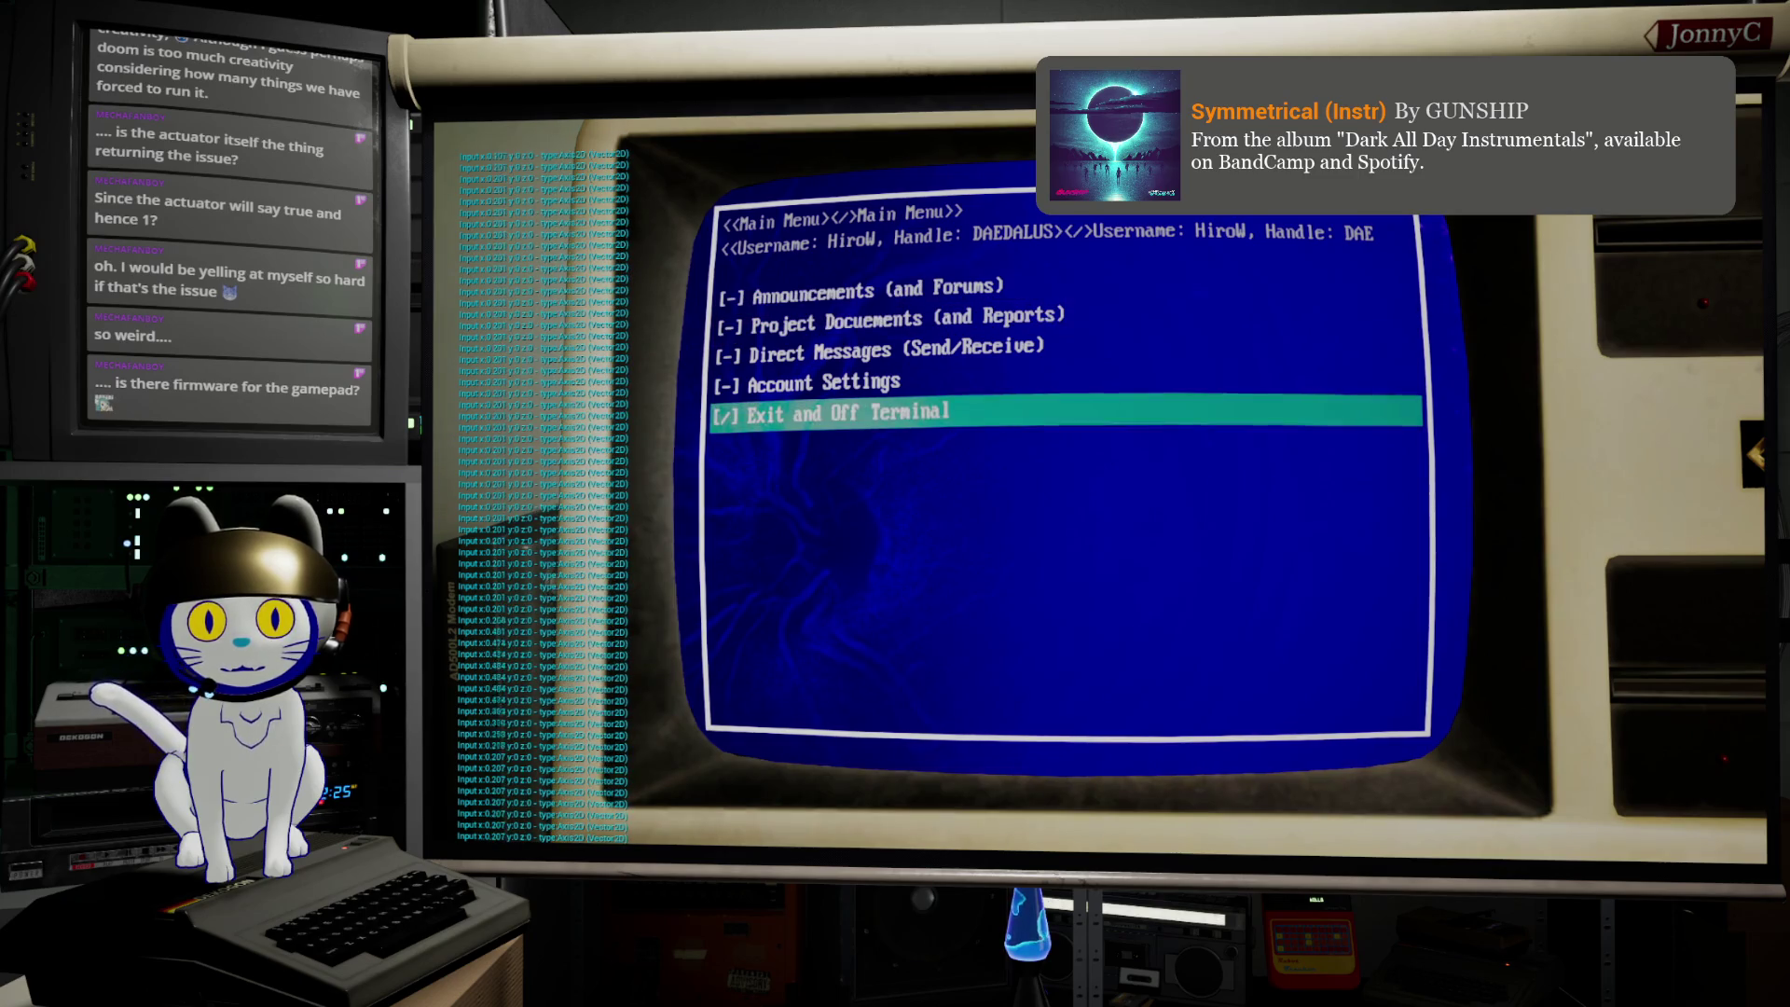
key(Up)
key(Up)
key(Up)
key(Up)
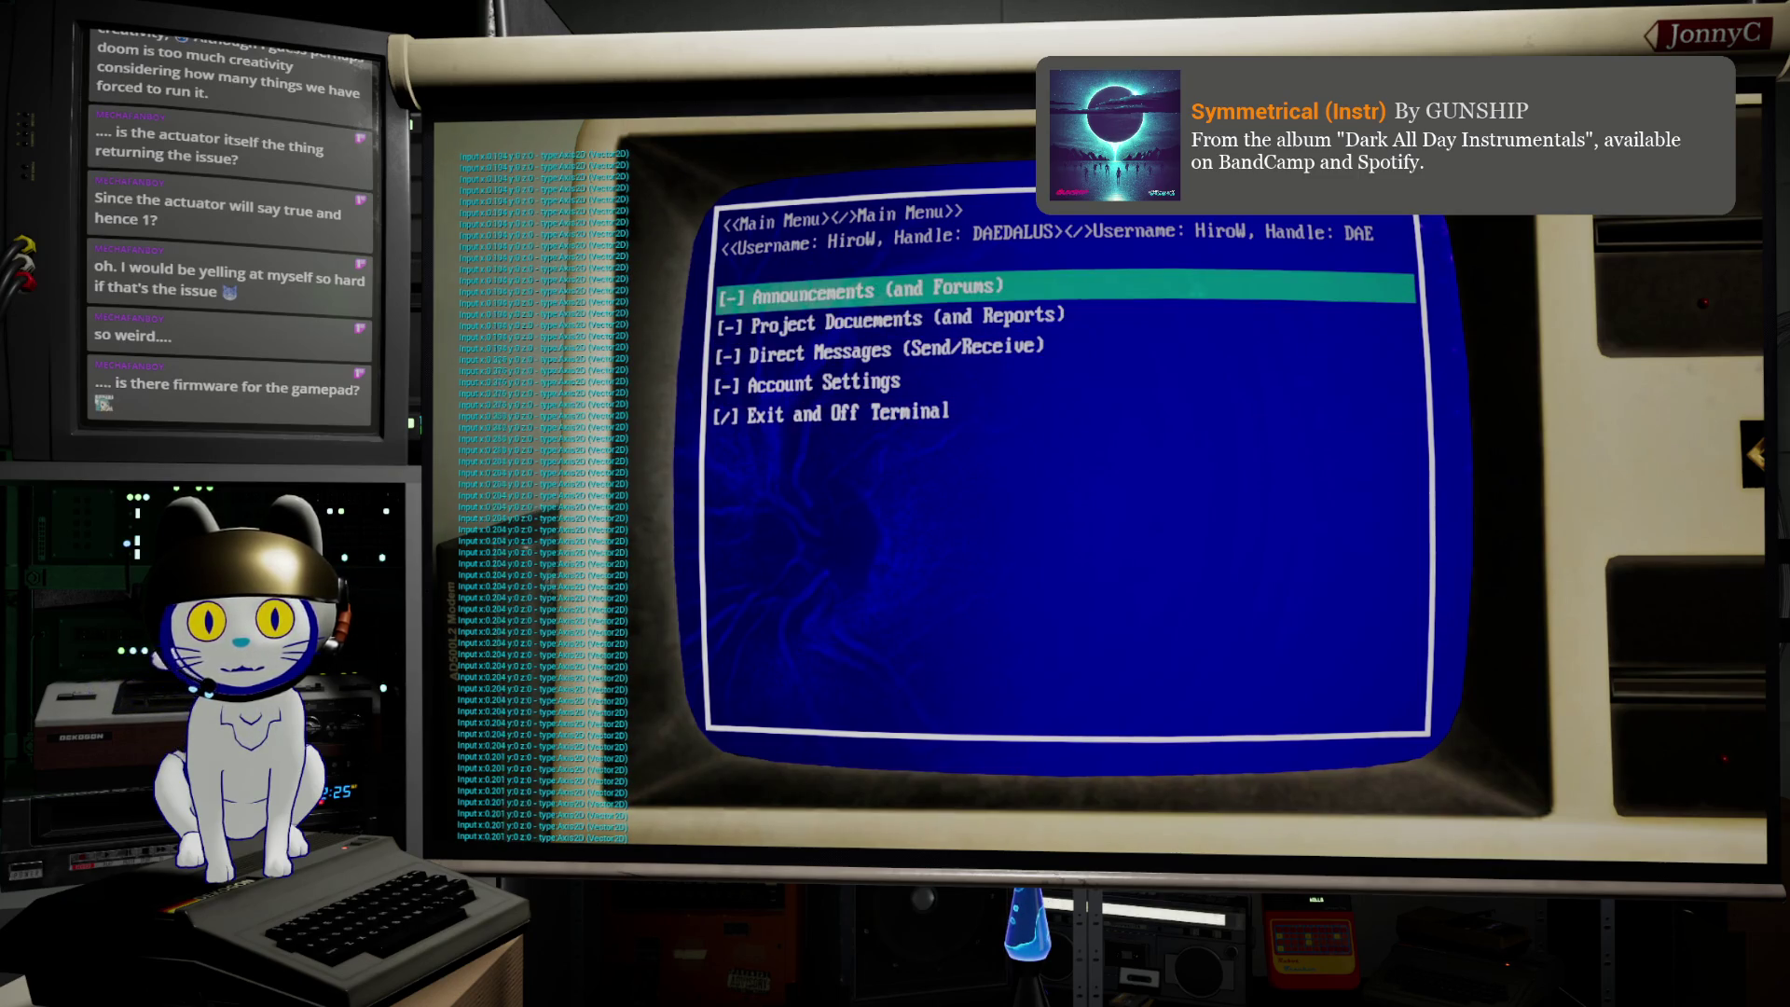
key(Up)
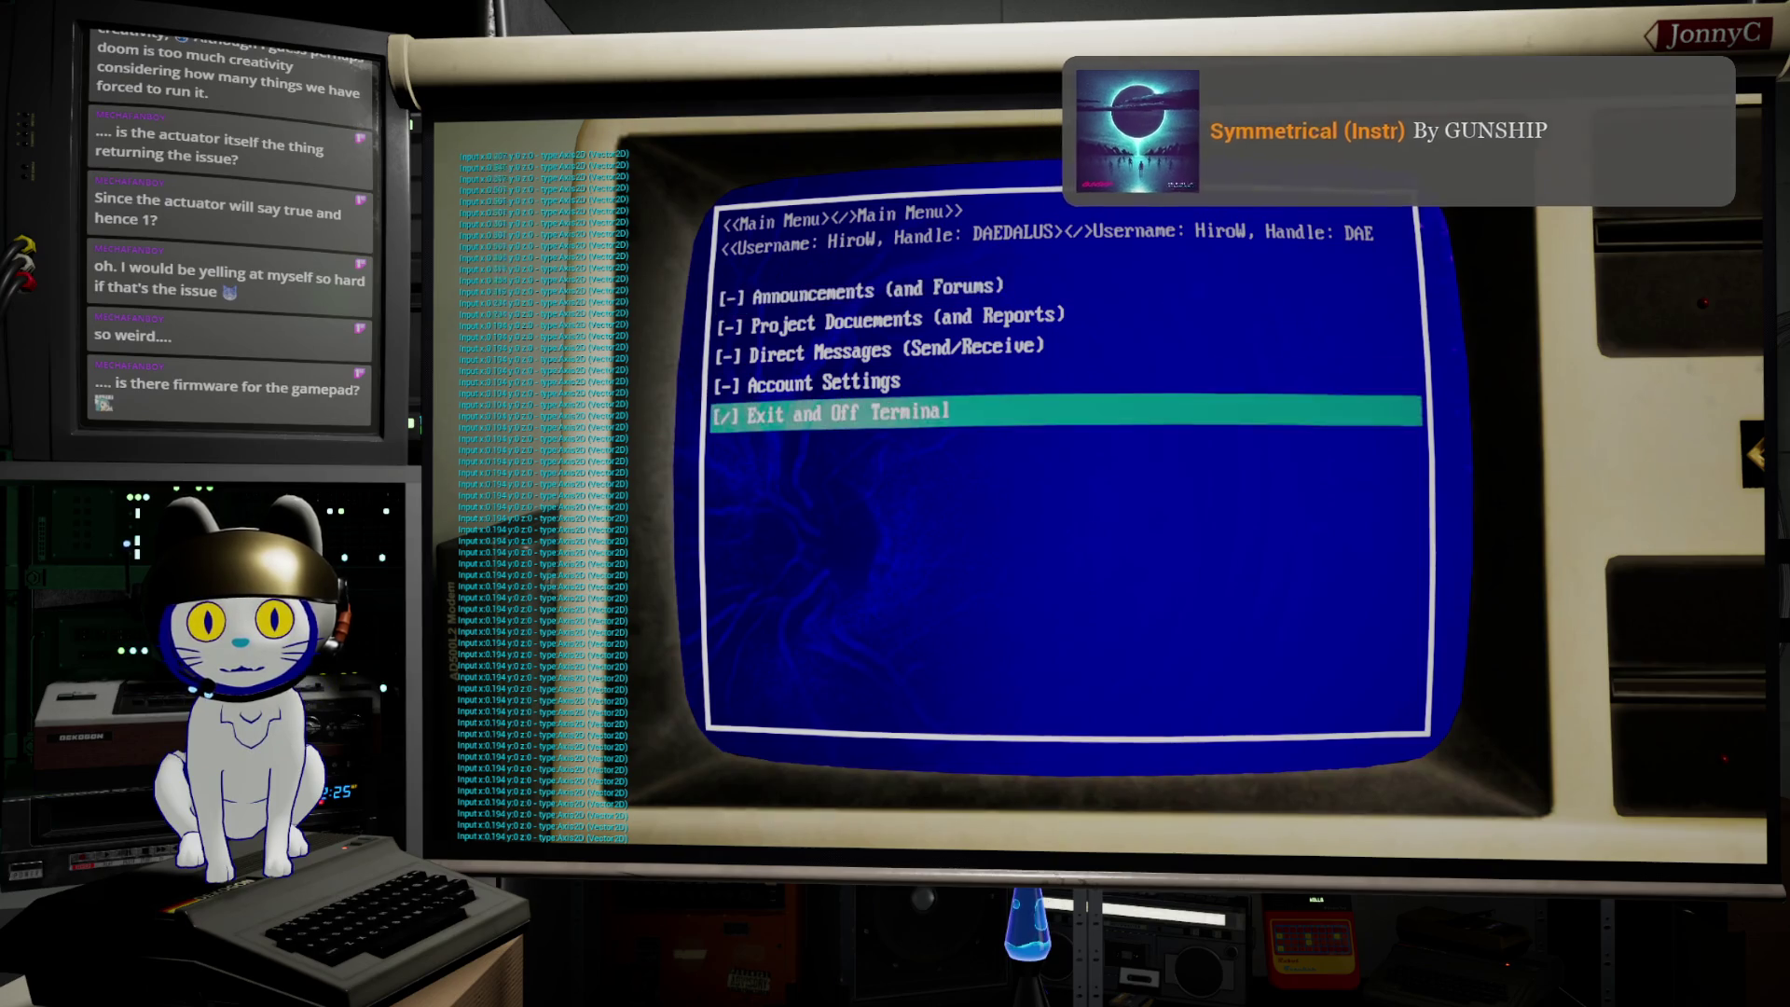
key(Up)
key(Up)
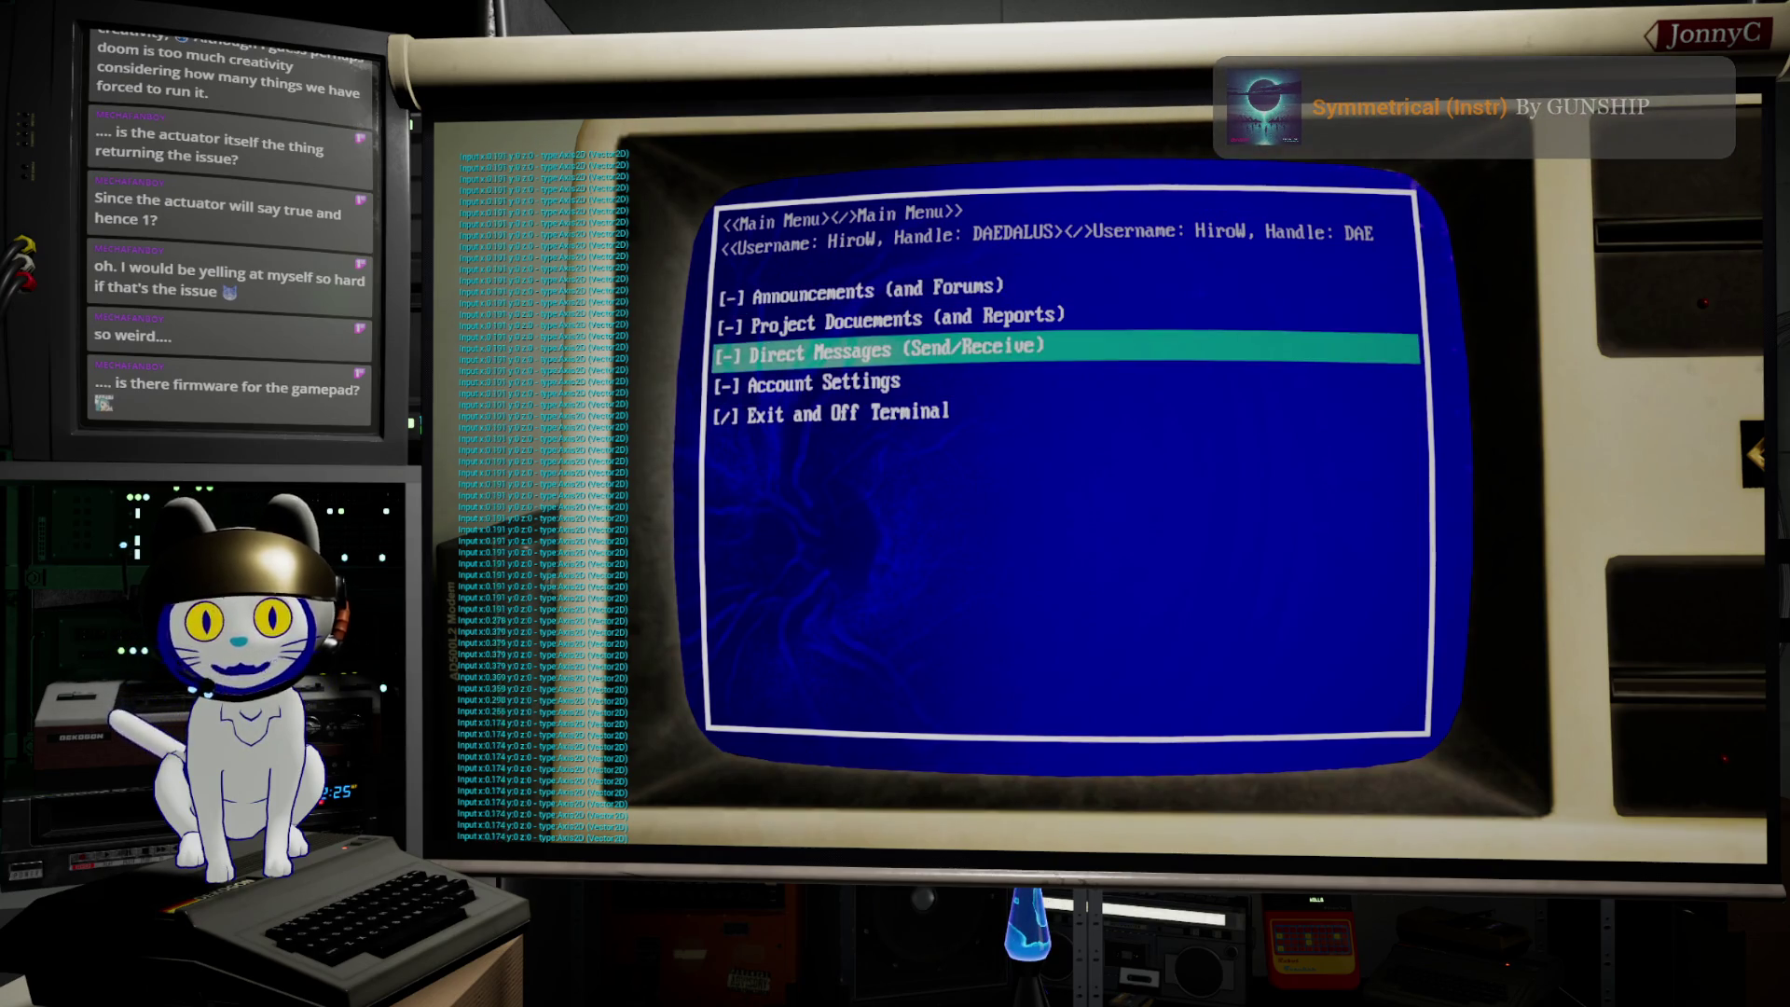
key(Up)
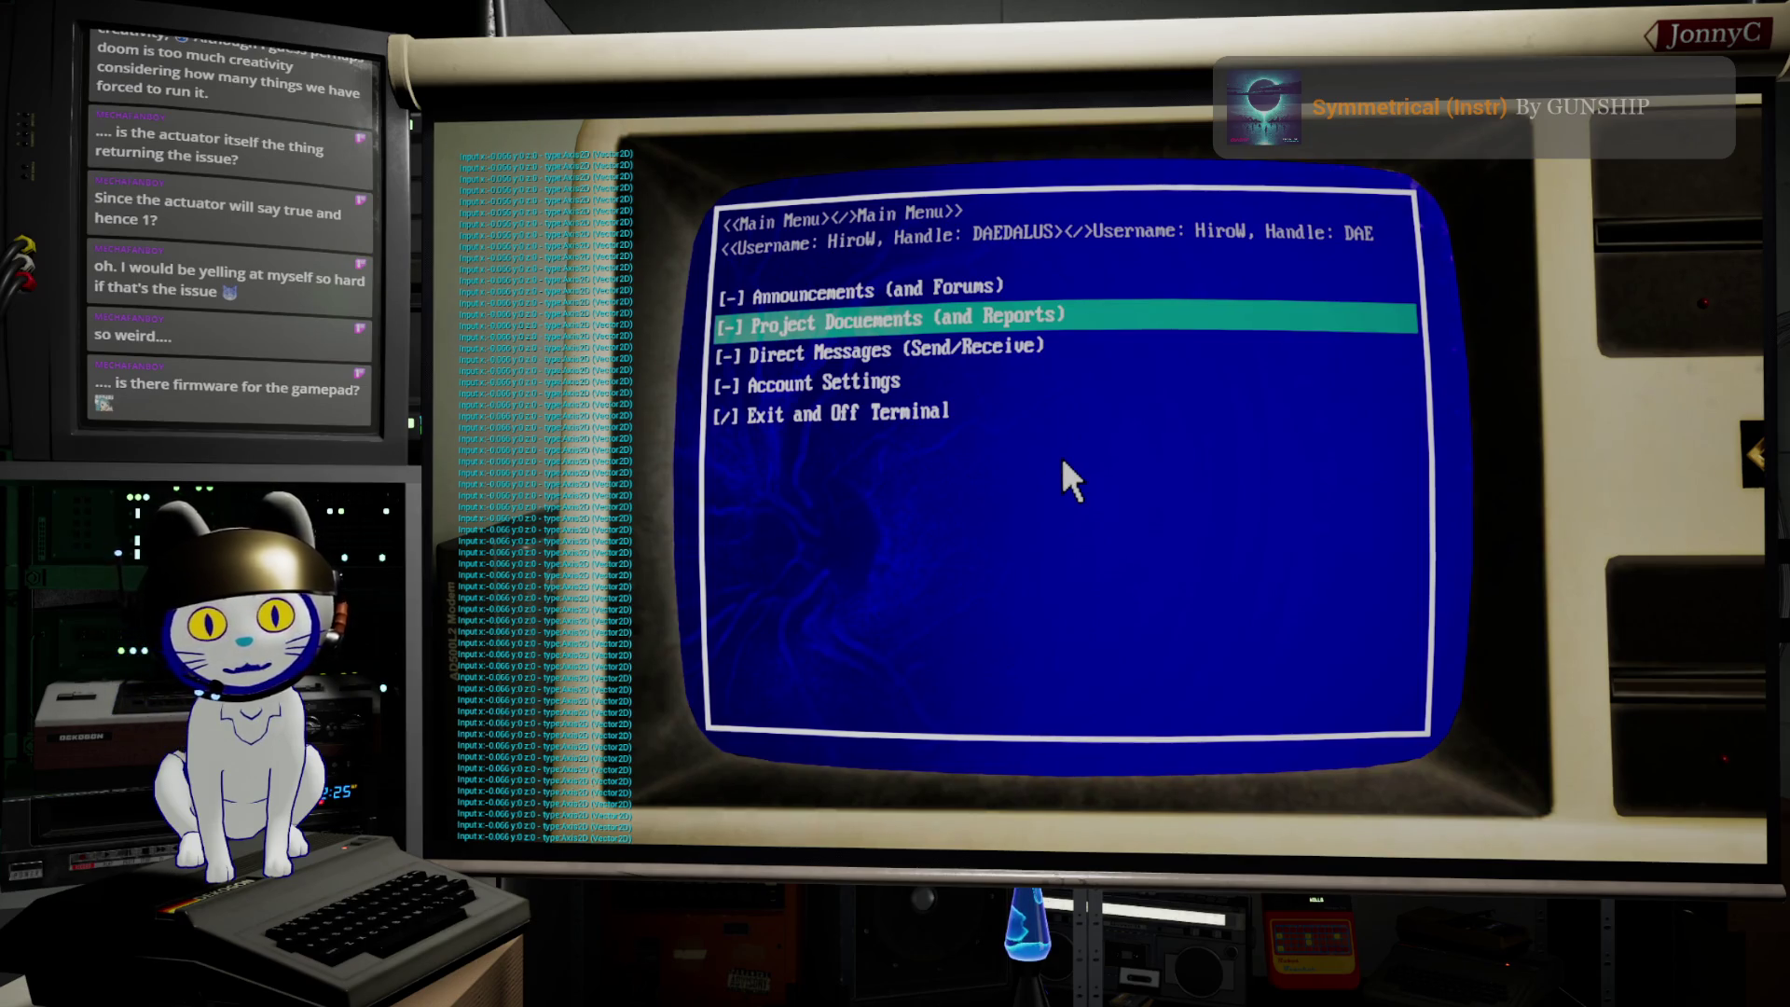
key(Up)
key(Up)
key(Up)
key(Up)
key(Up)
key(Up)
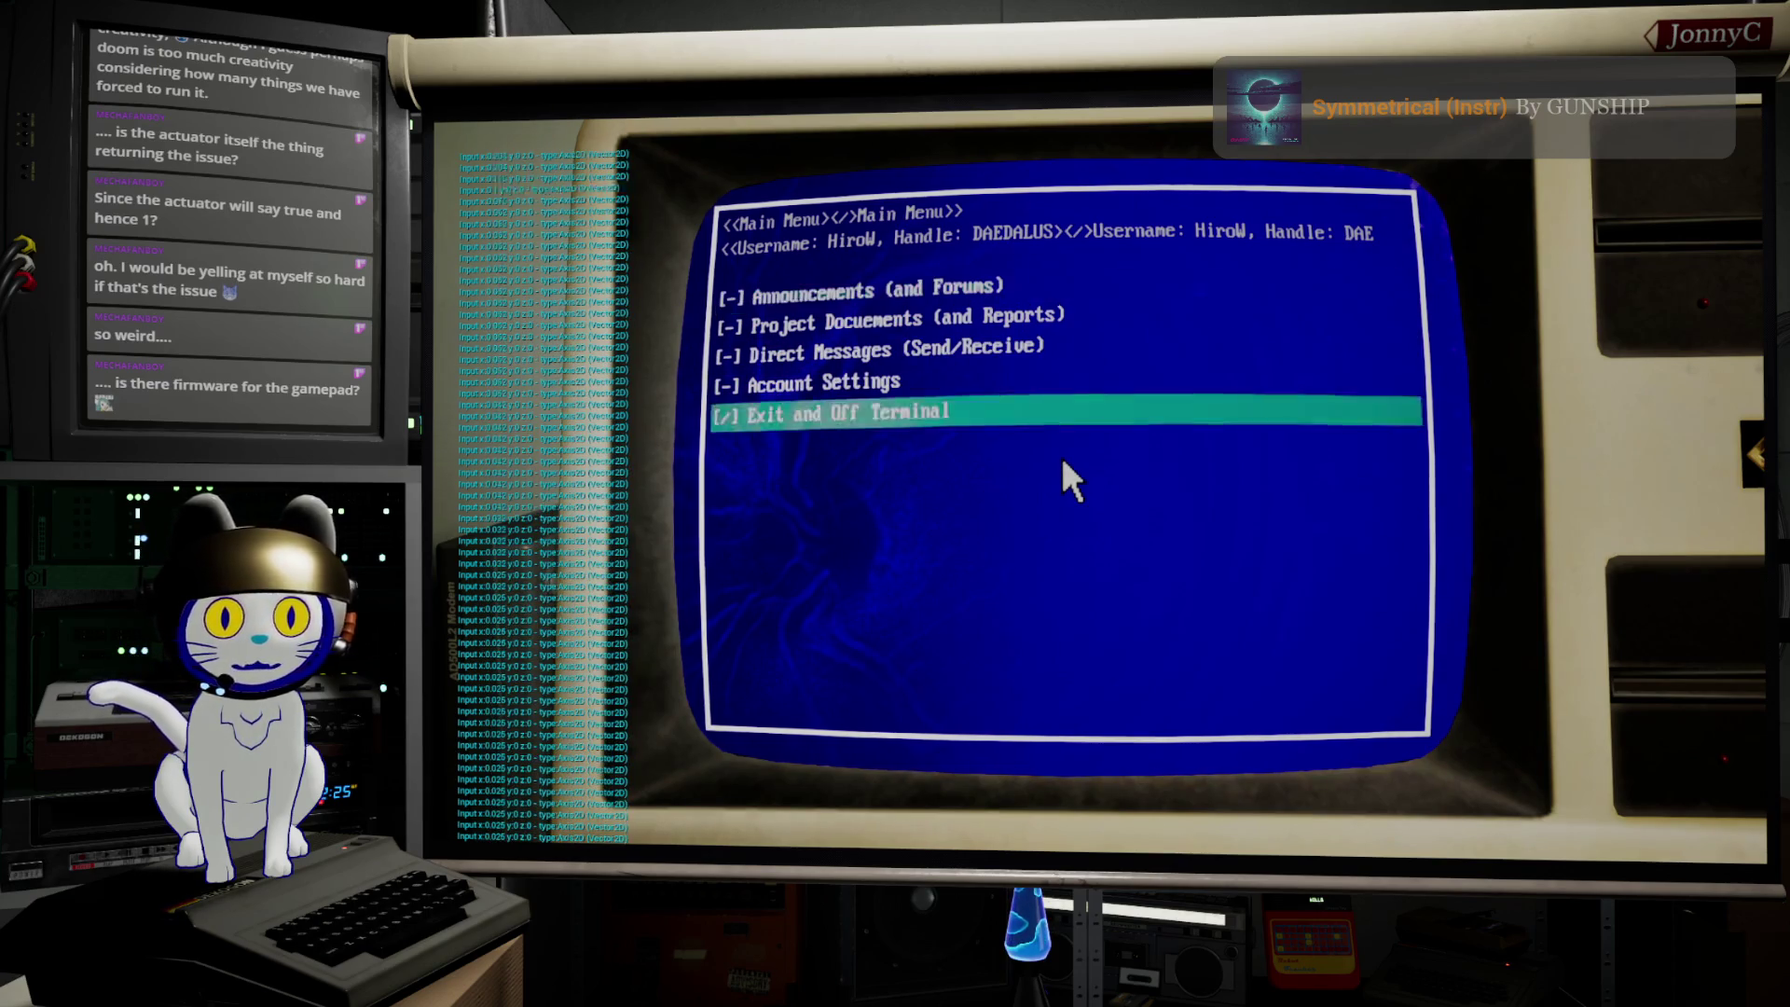
key(Up)
key(Down)
key(Up)
key(Up)
key(Up)
key(Up)
key(Up)
key(Up)
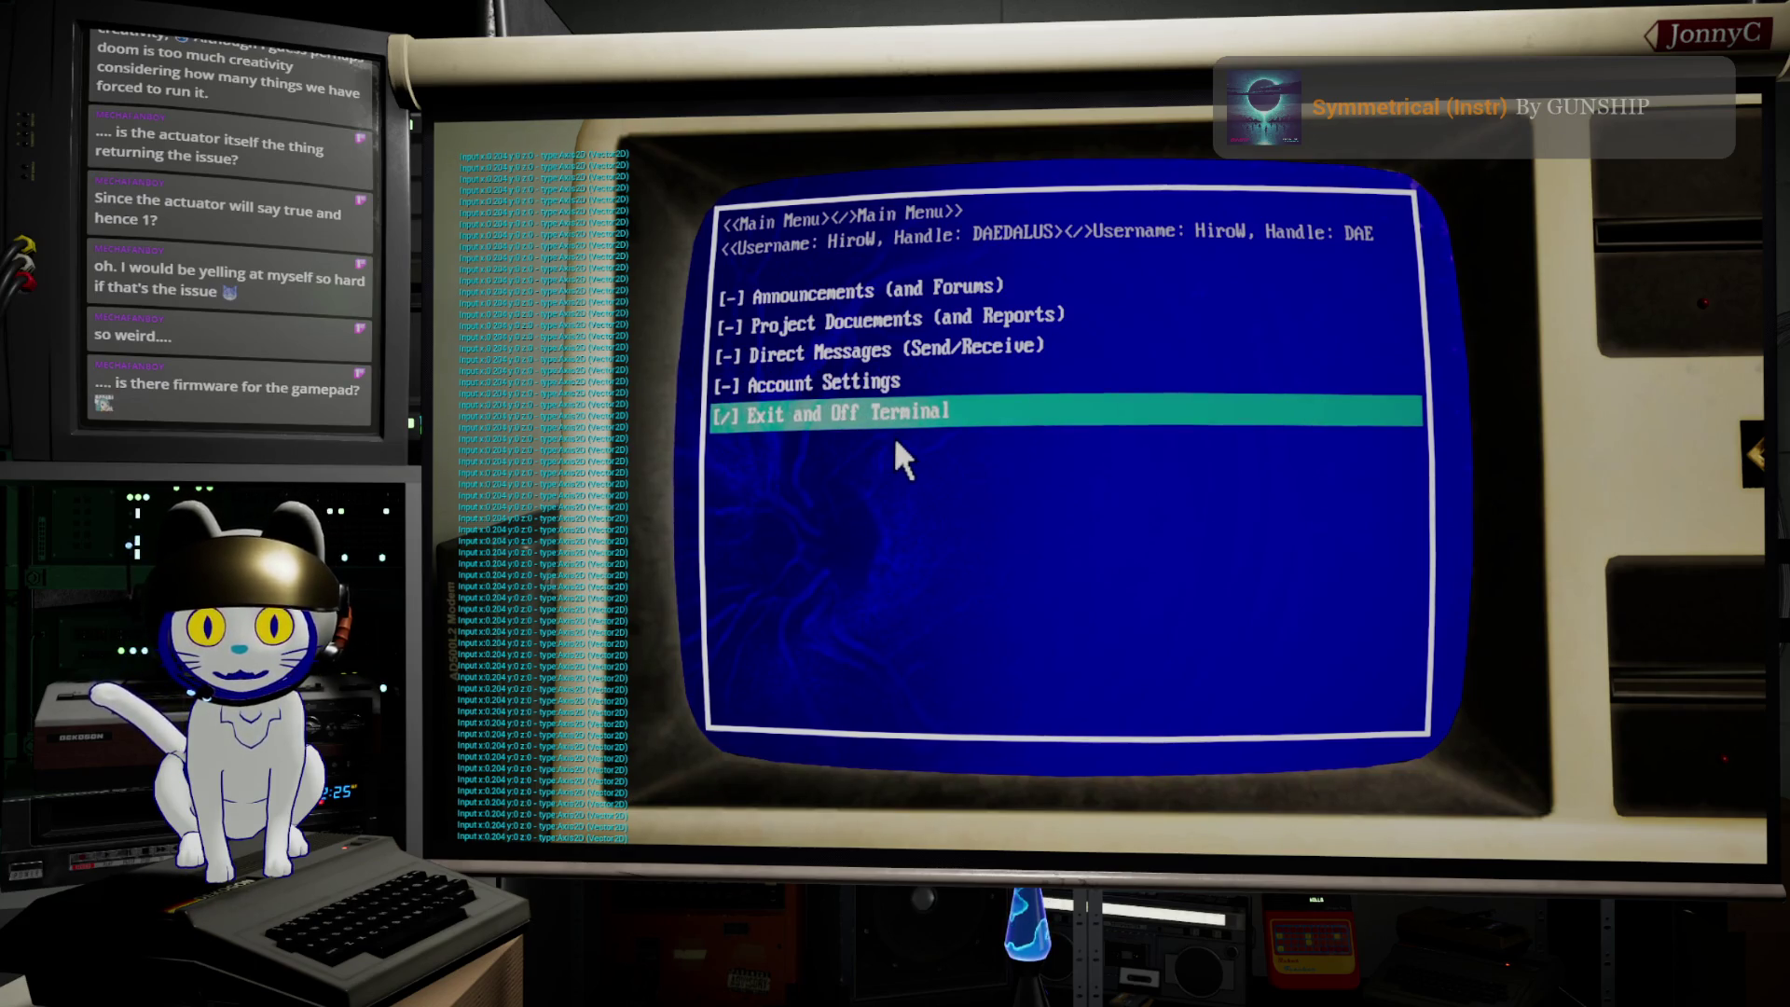
Step: Choose Exit and Off Terminal, leave fullscreen, stop the play session and switch to InputTriggers.cpp
click(854, 417)
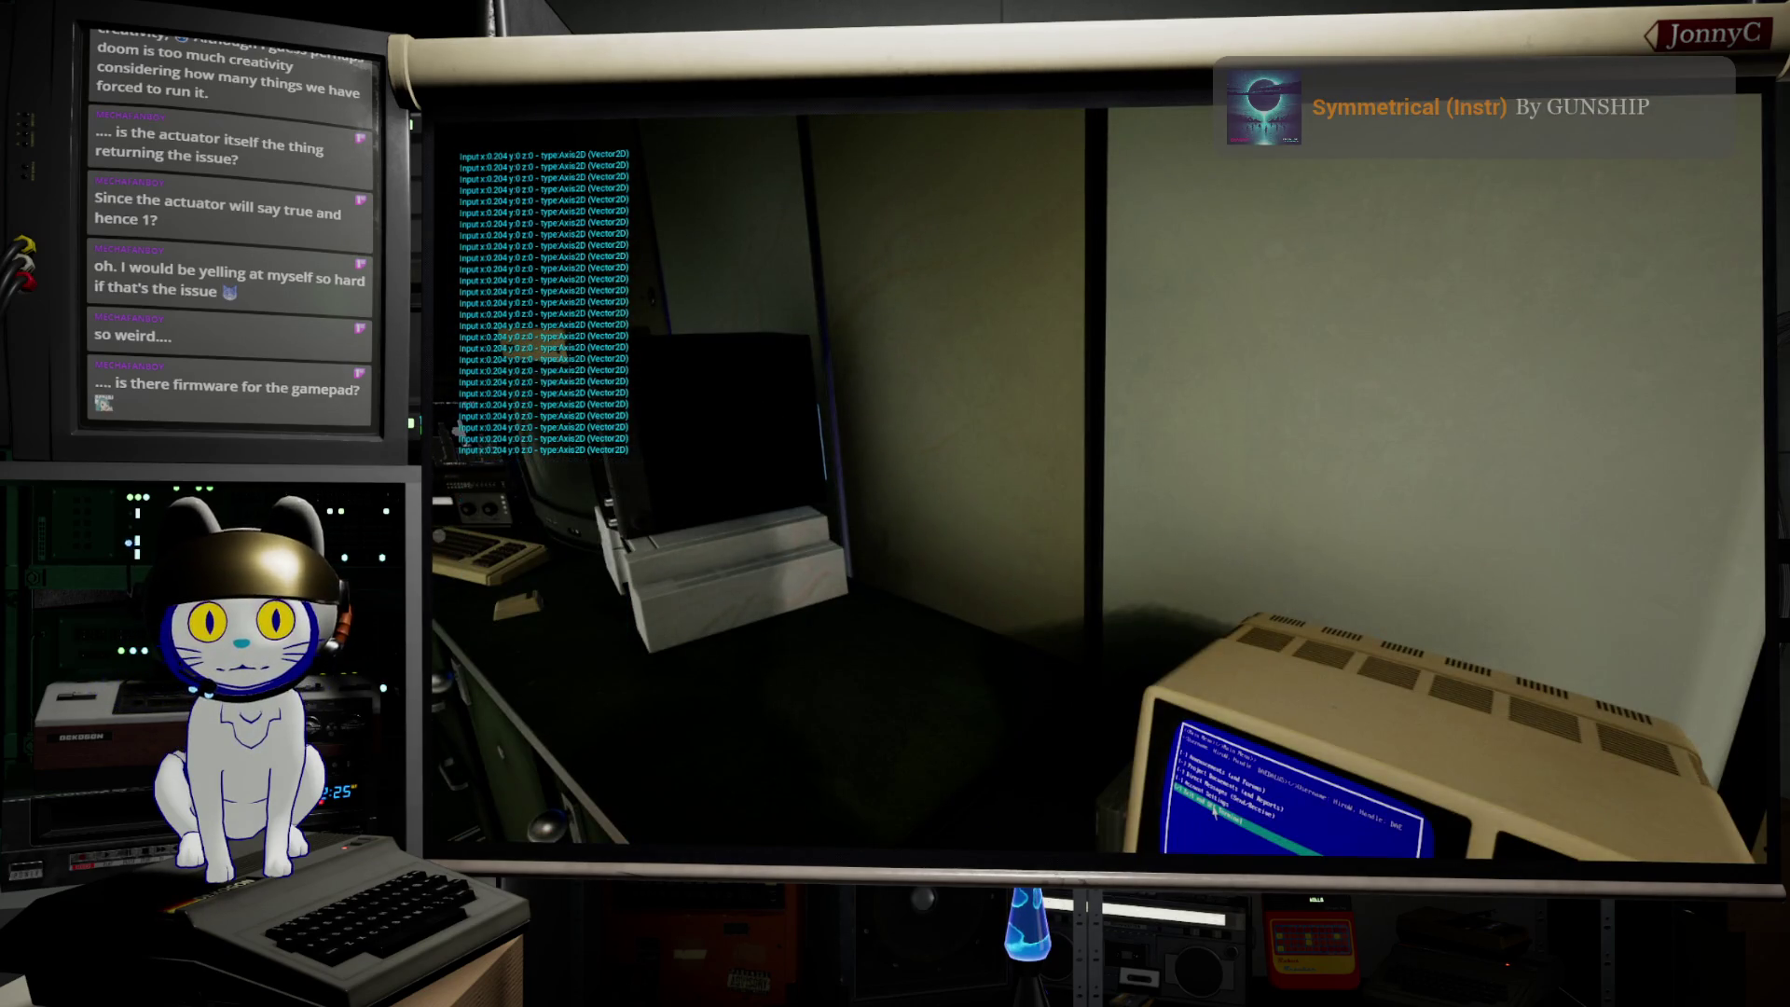
key(F11)
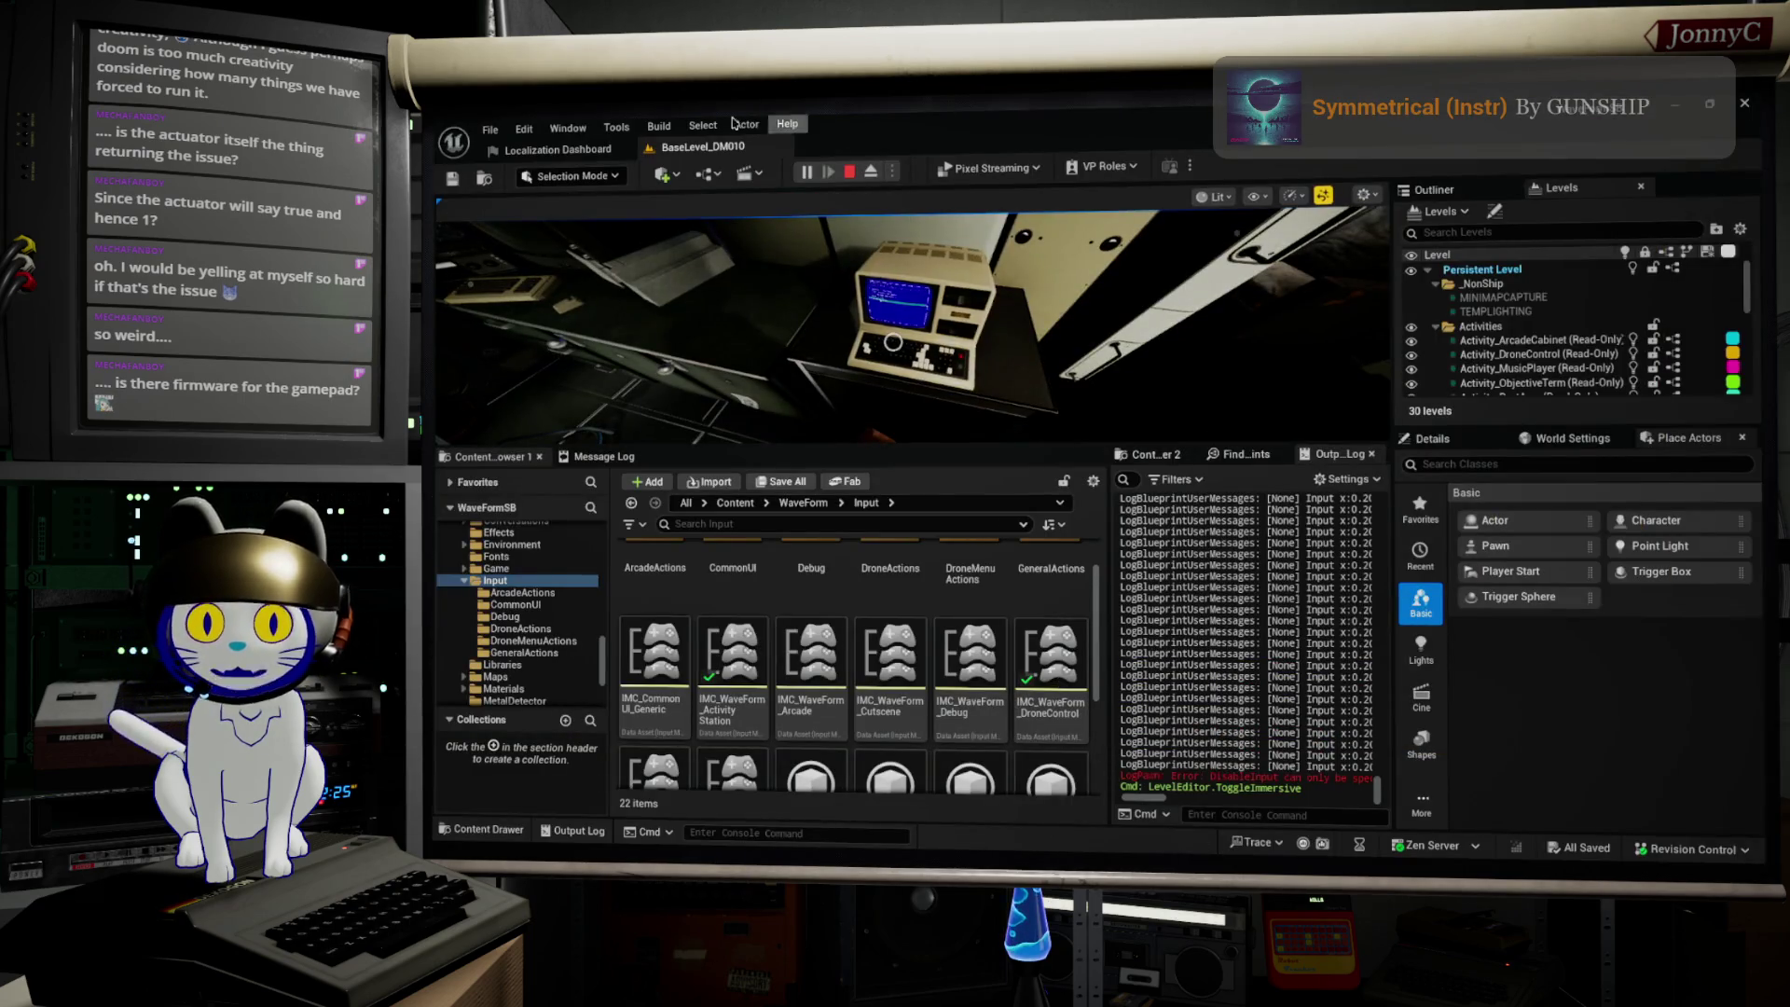
click(850, 173)
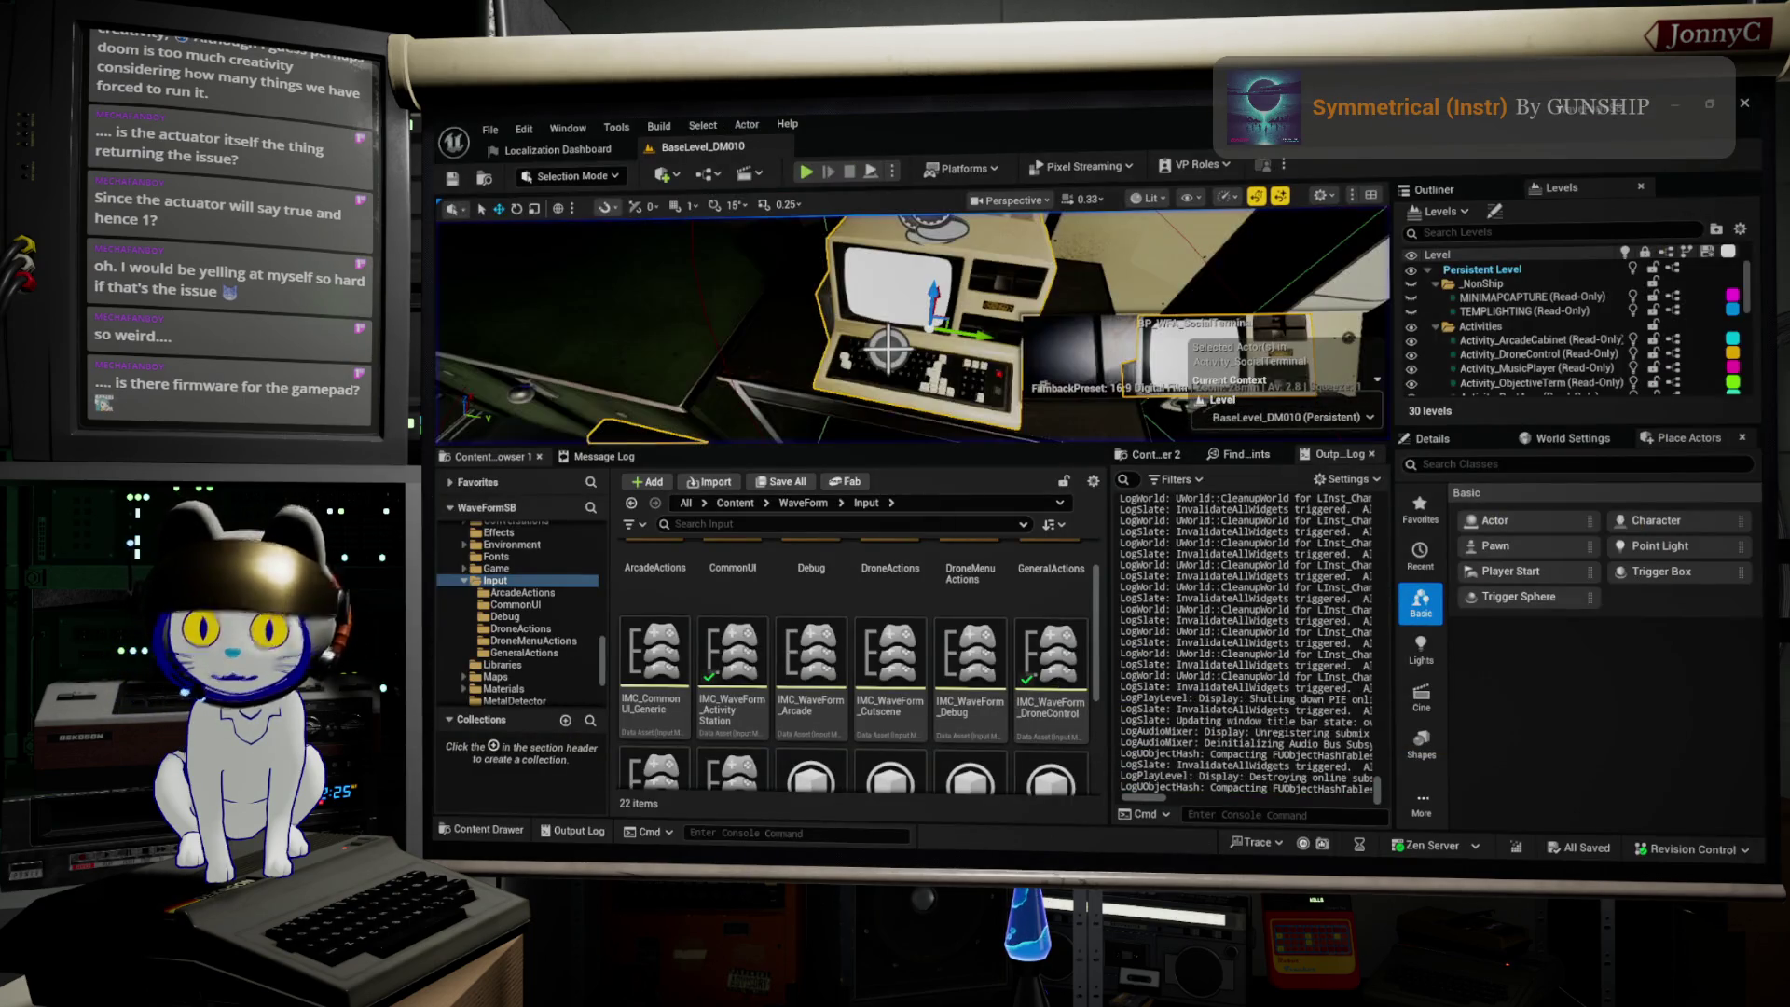
key(alt+Tab)
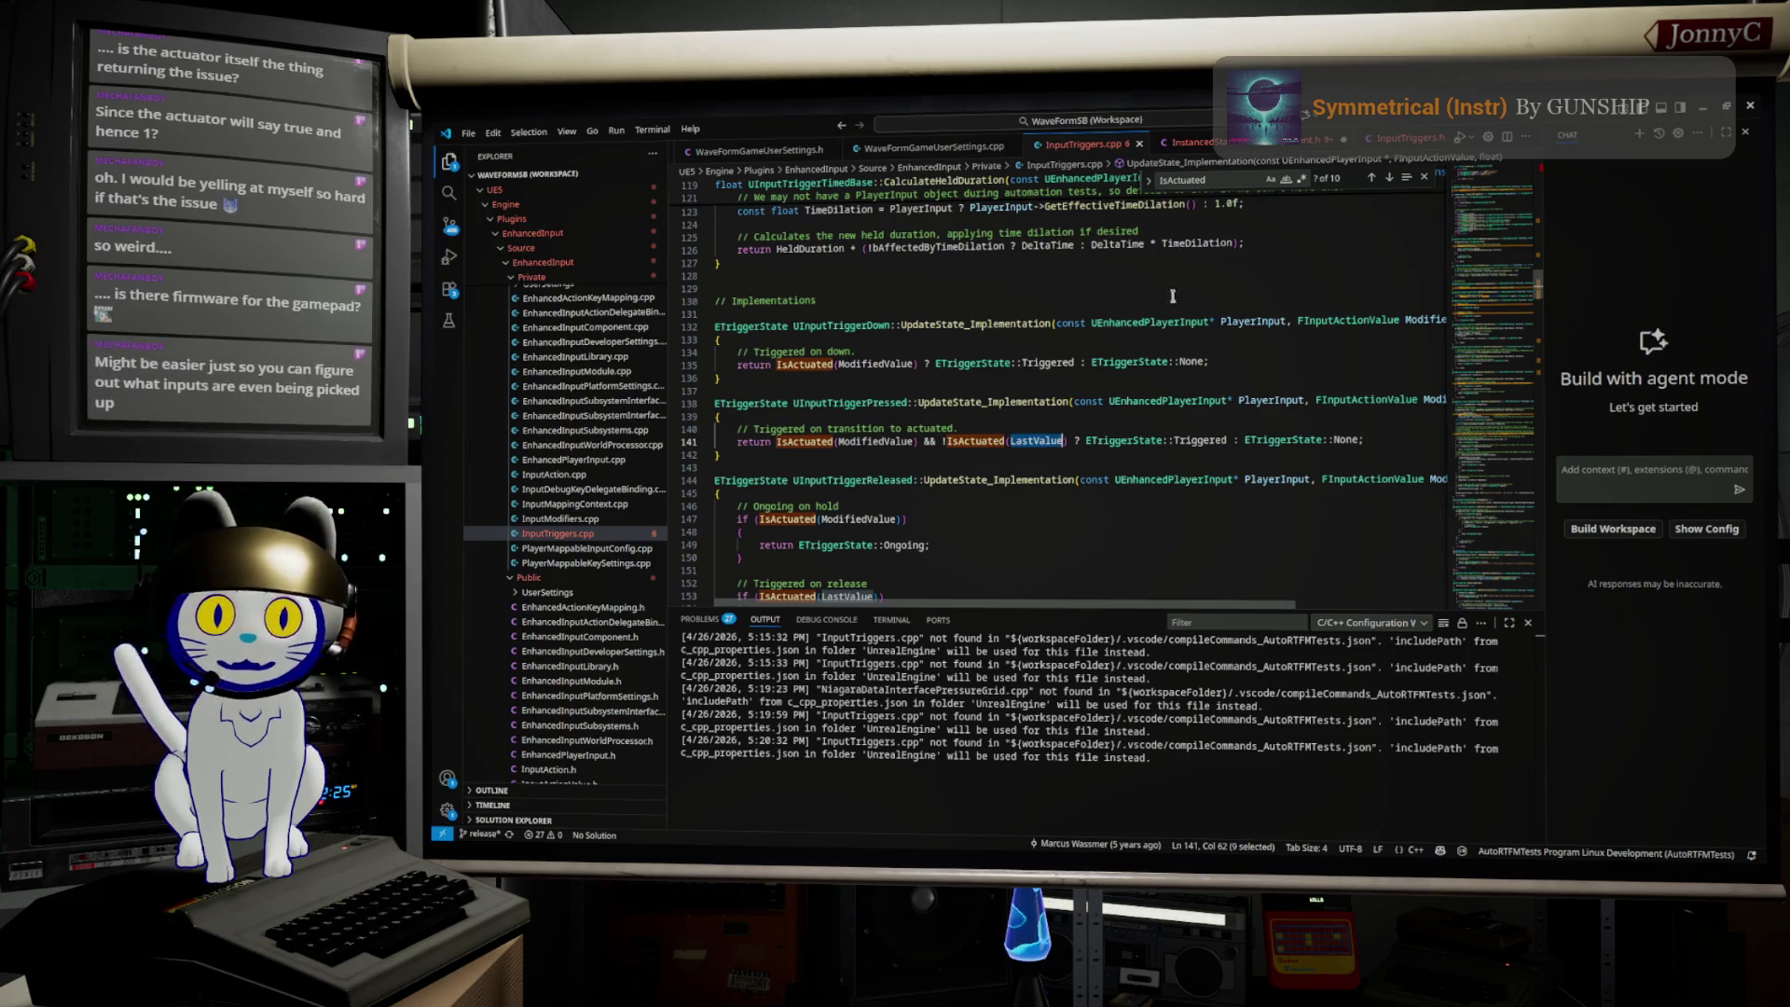
Step: Read the actuation check in InputTriggers.h, view WaveFormGameUserSettings.cpp, then return to Unreal
click(1389, 139)
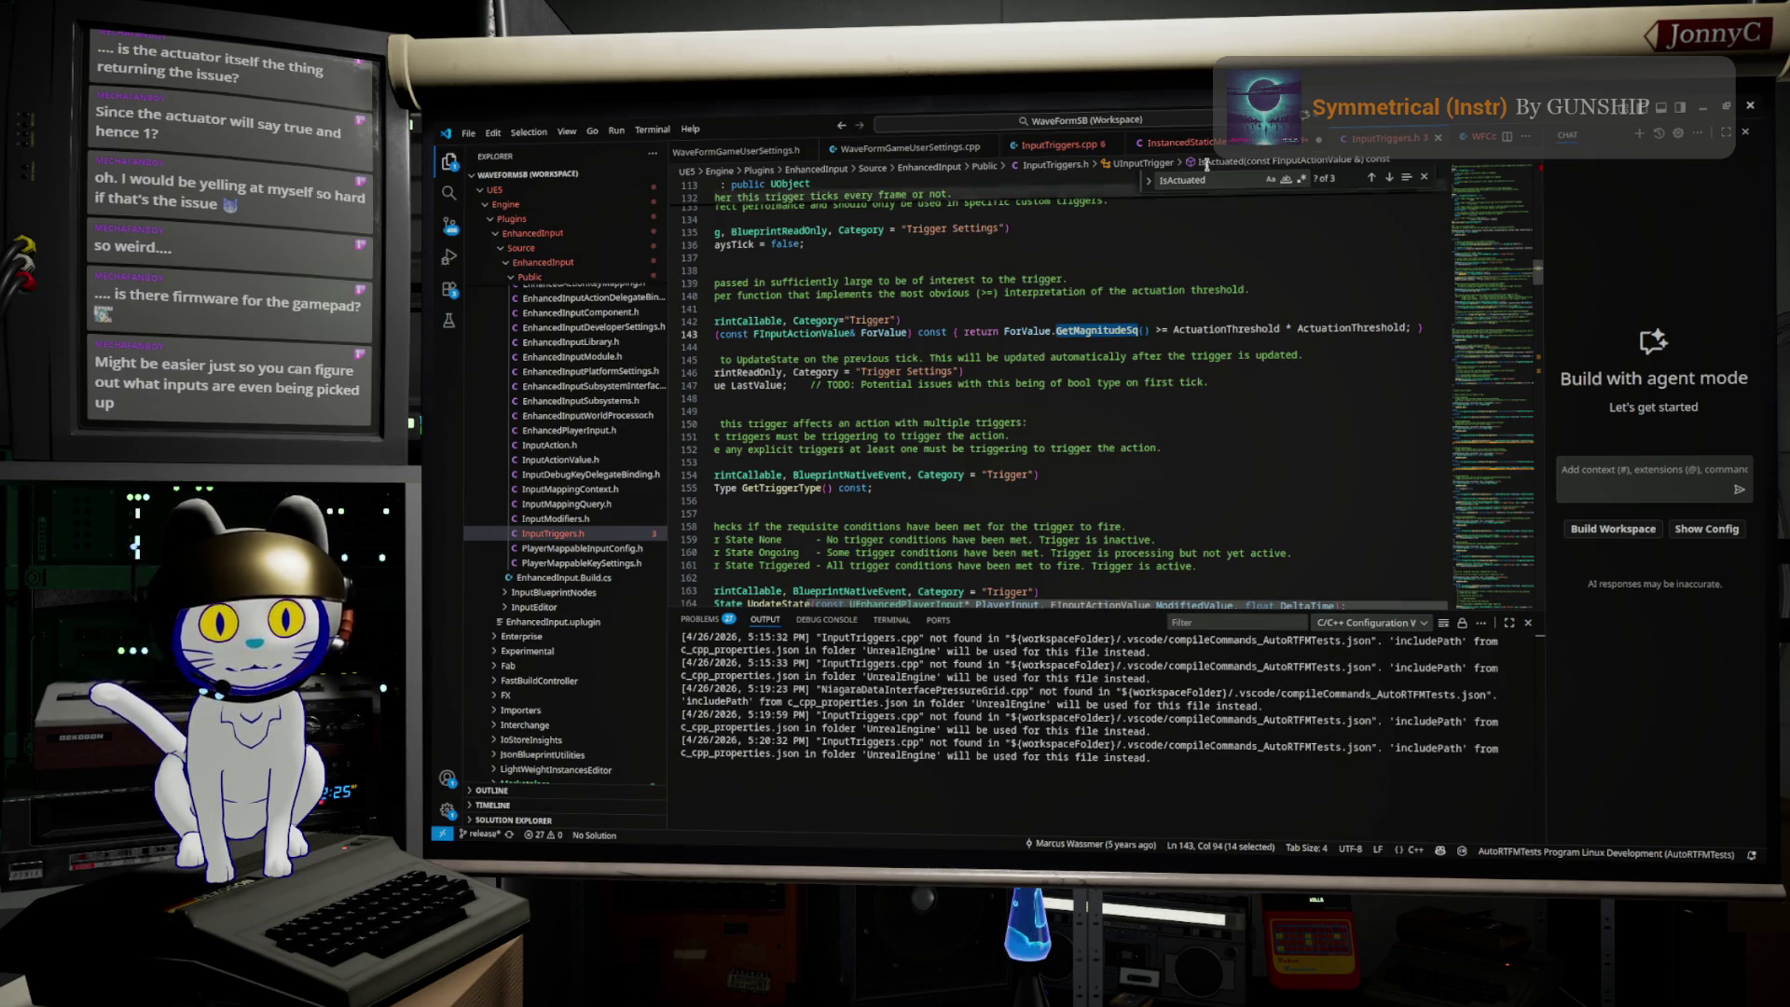
click(916, 152)
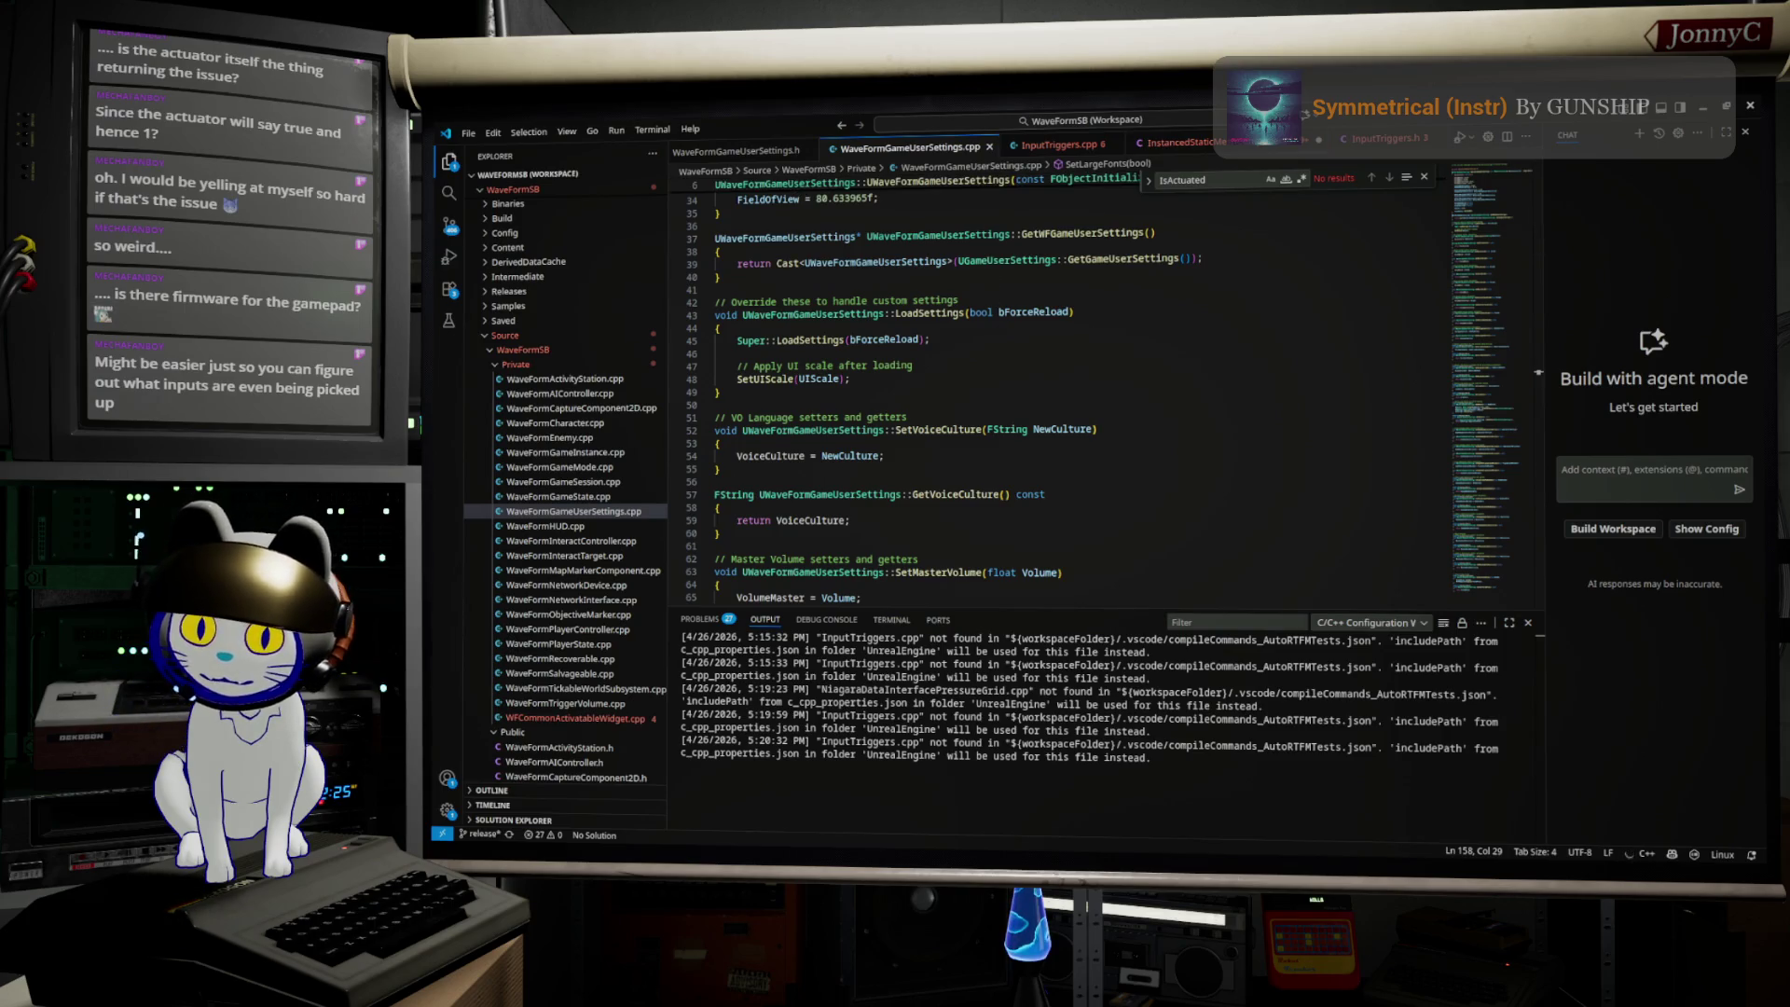
key(alt+Tab)
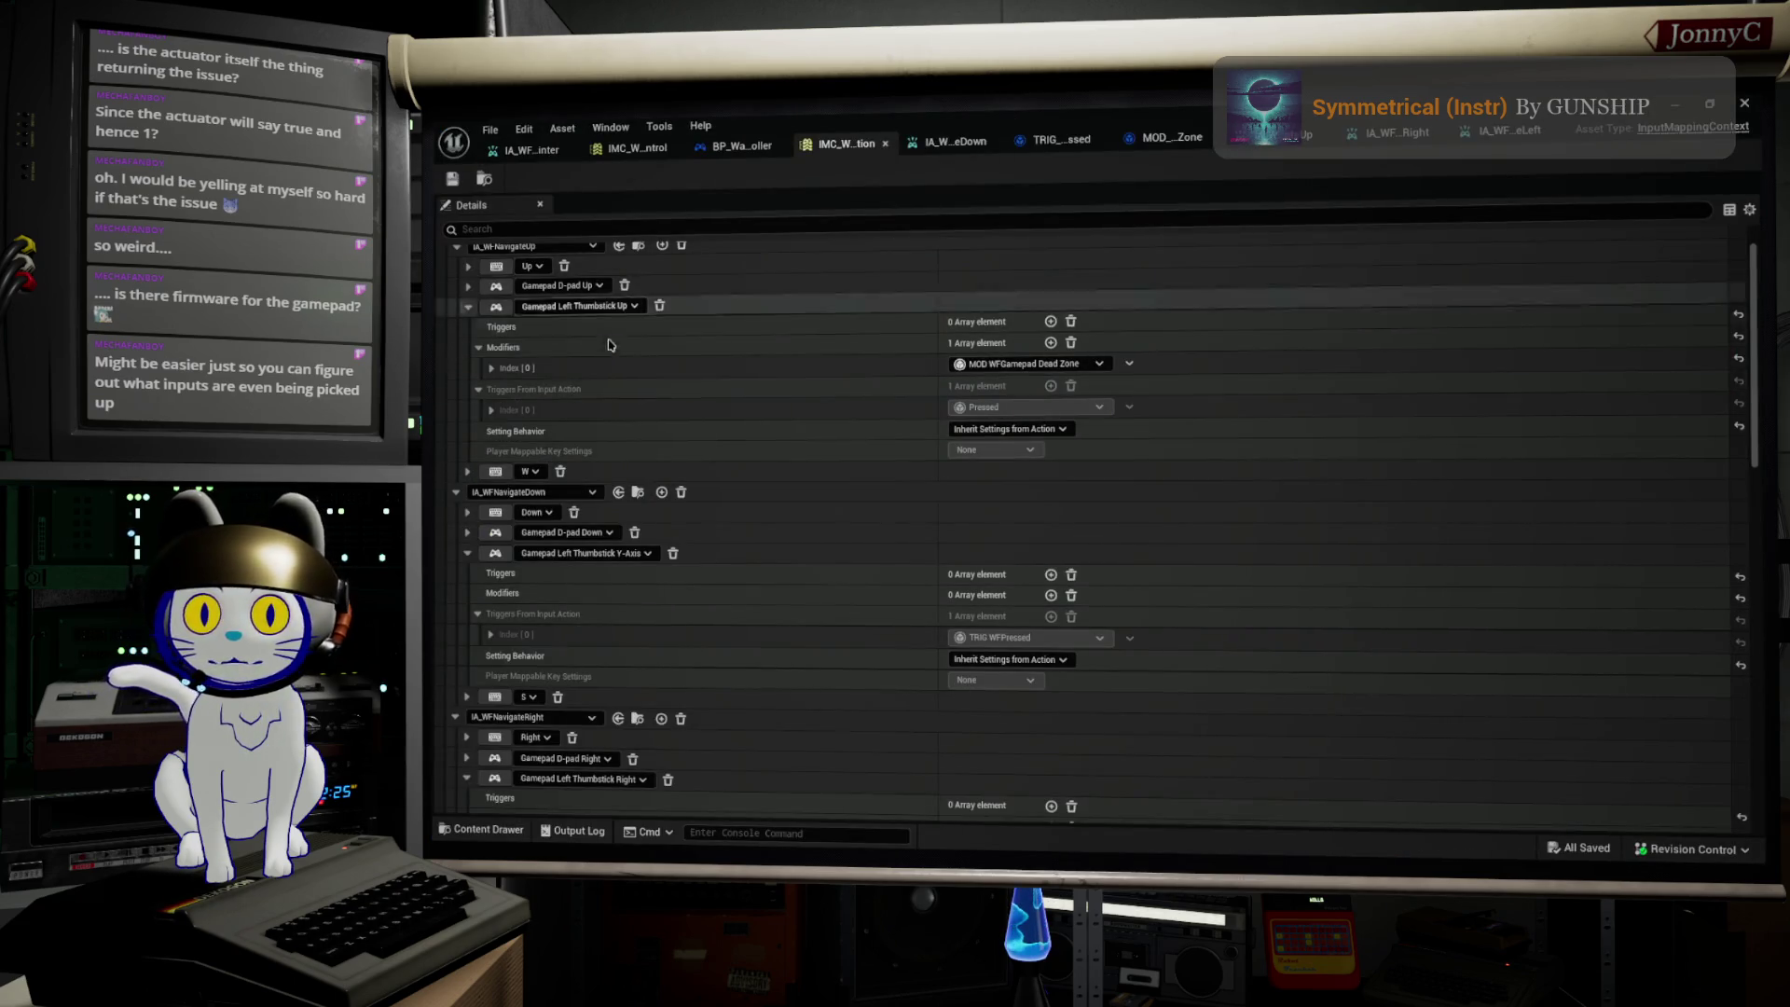
Step: Set IA_WFNavigateDown's trigger actuation threshold to -0.5 and start a play session to test it
scroll(724, 568, down, 1)
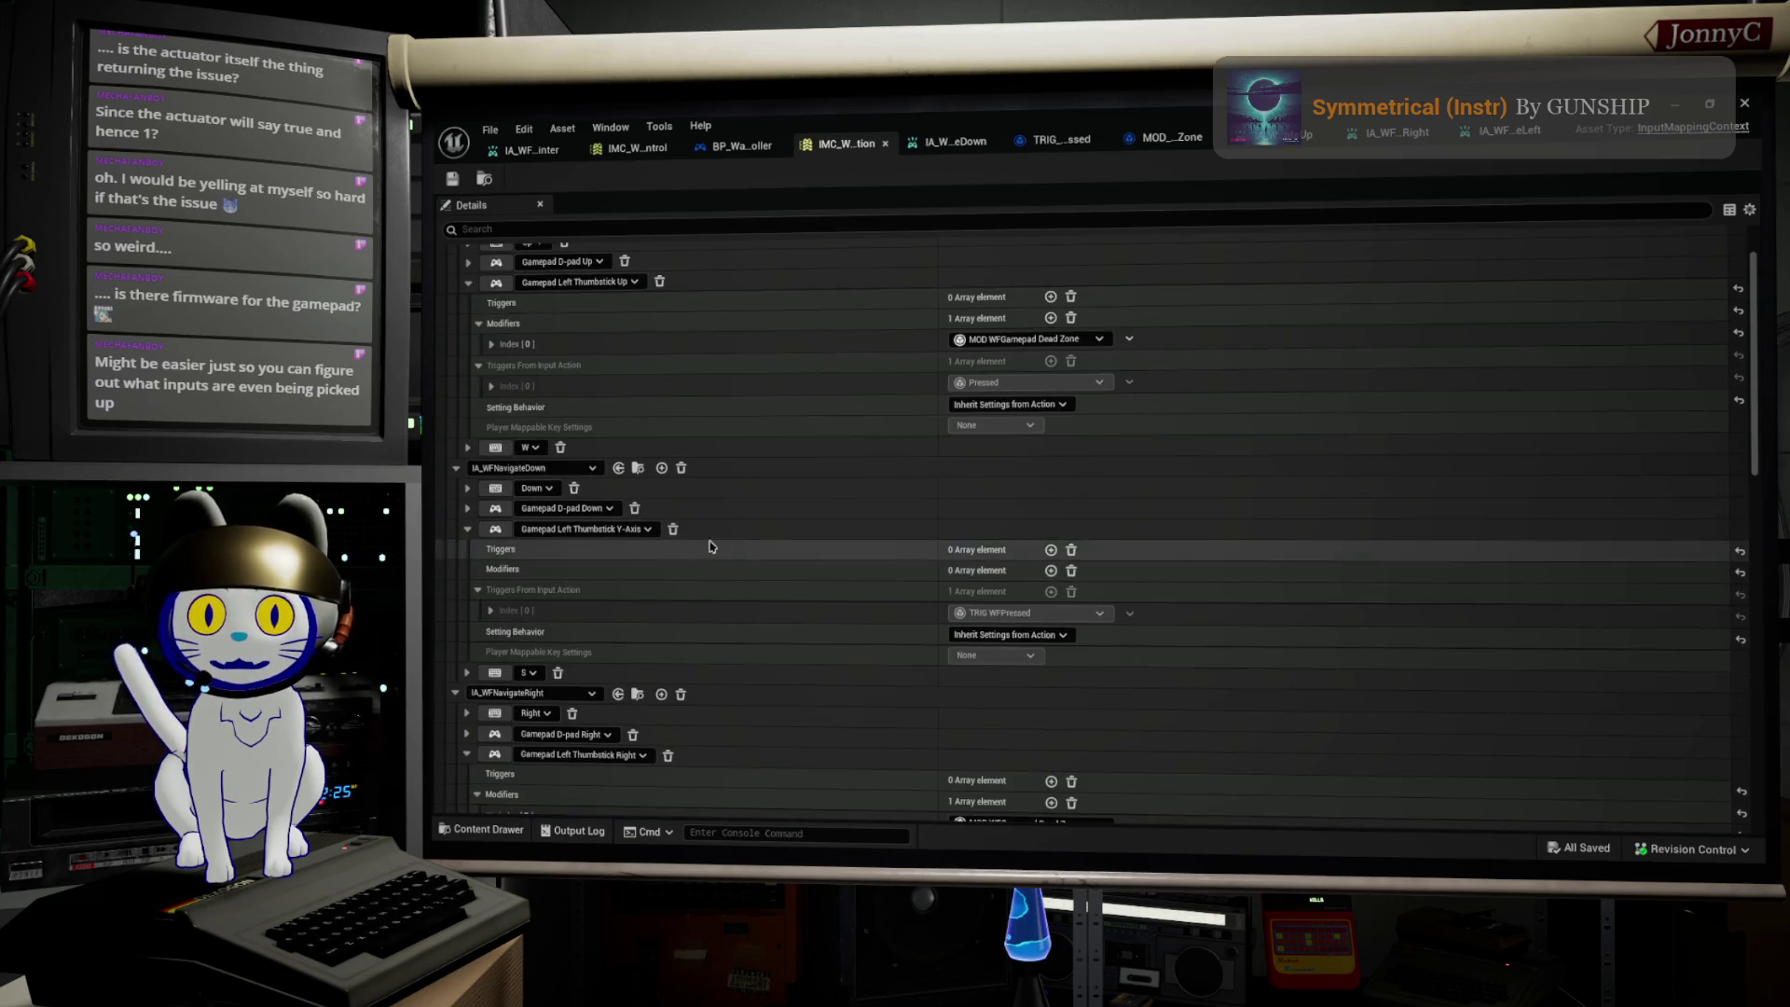
scroll(732, 514, up, 1)
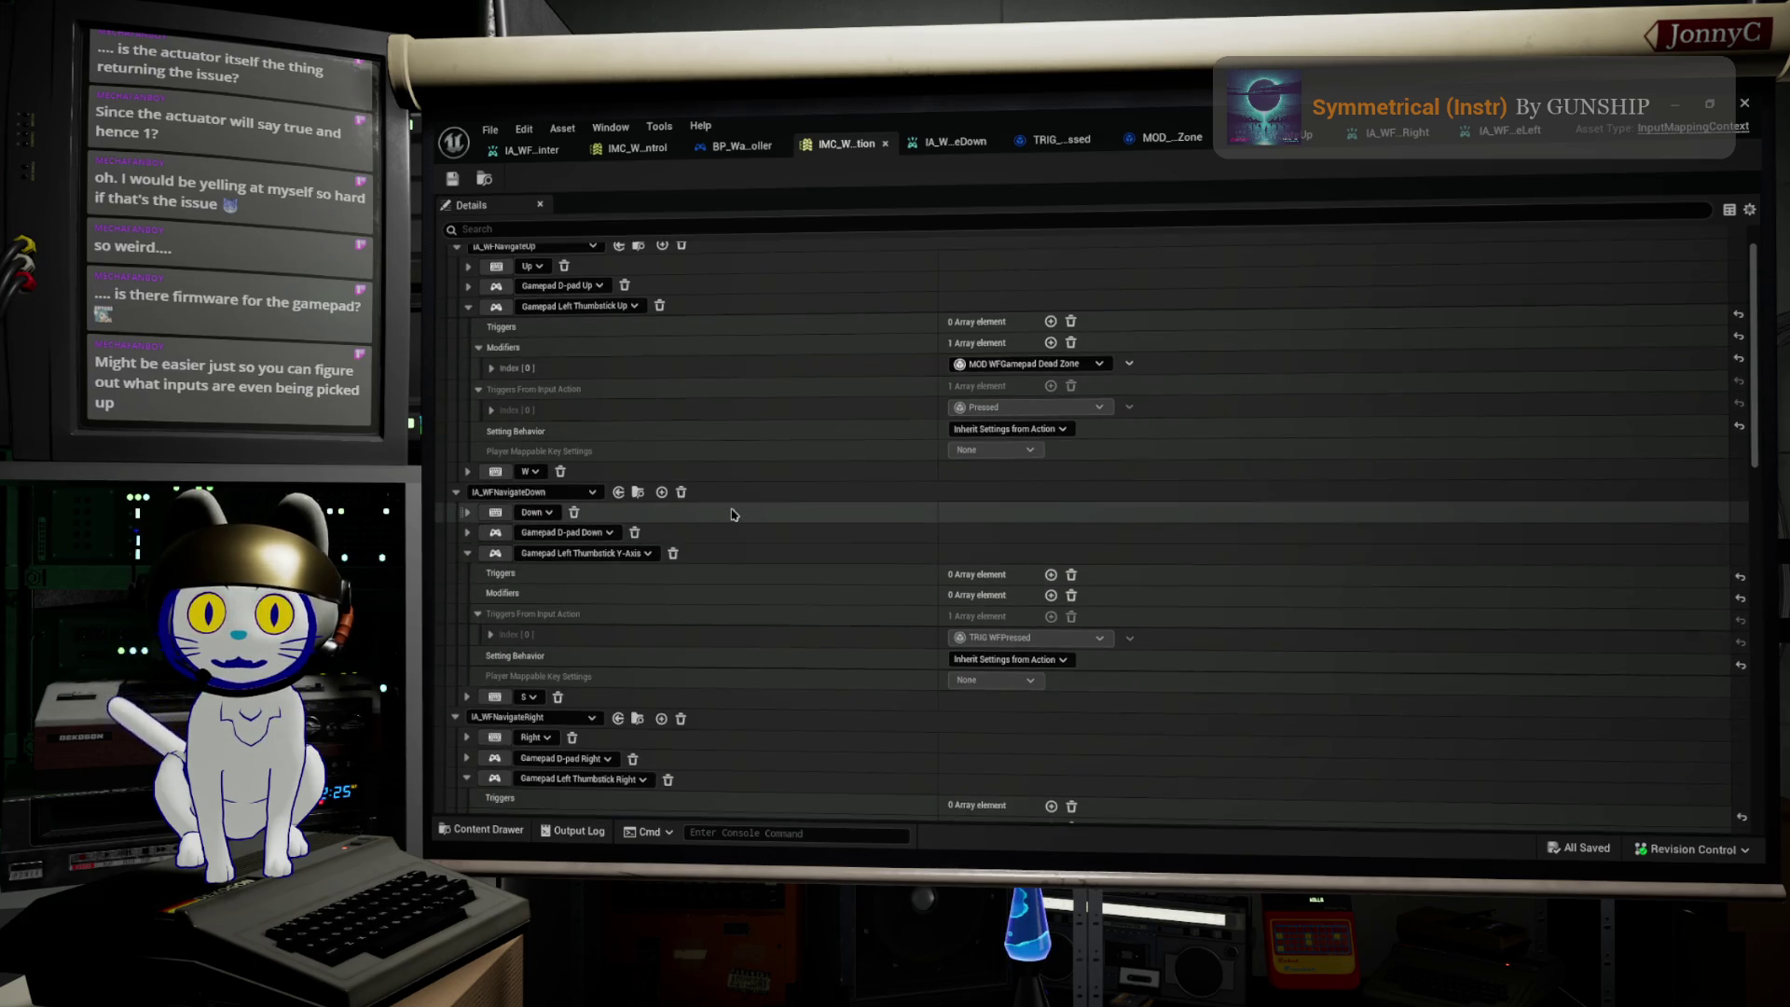
click(948, 144)
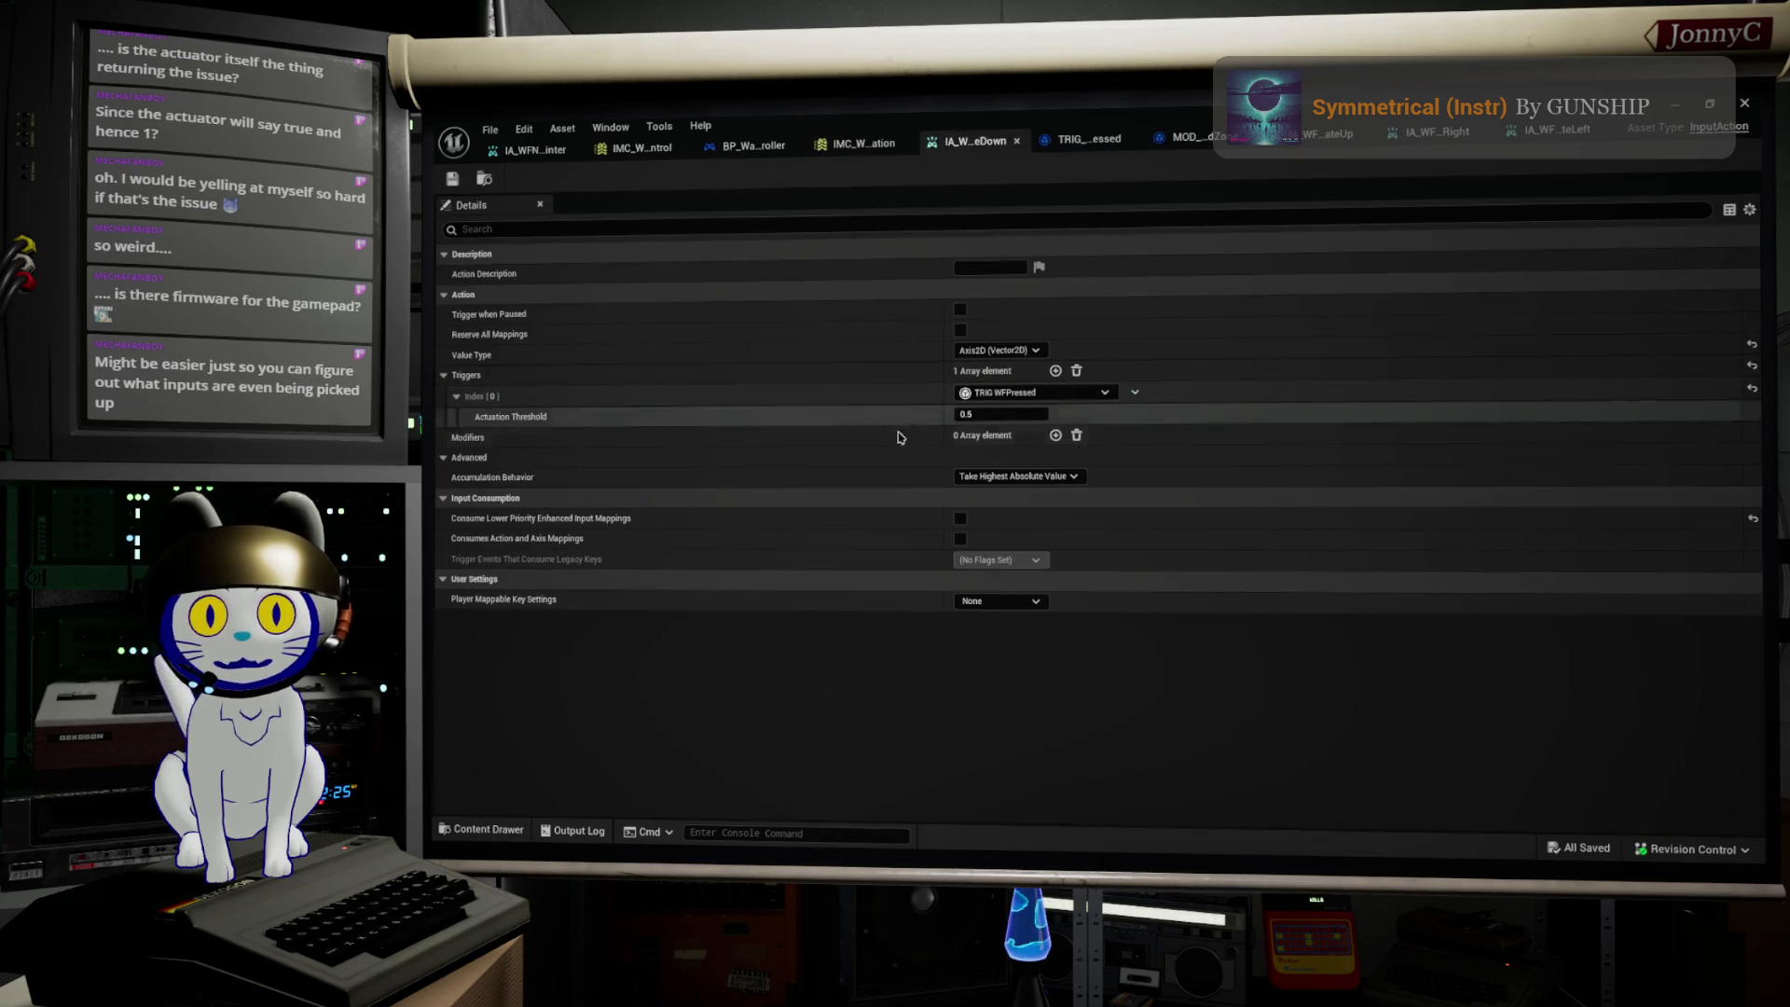
click(998, 415)
text(-0)
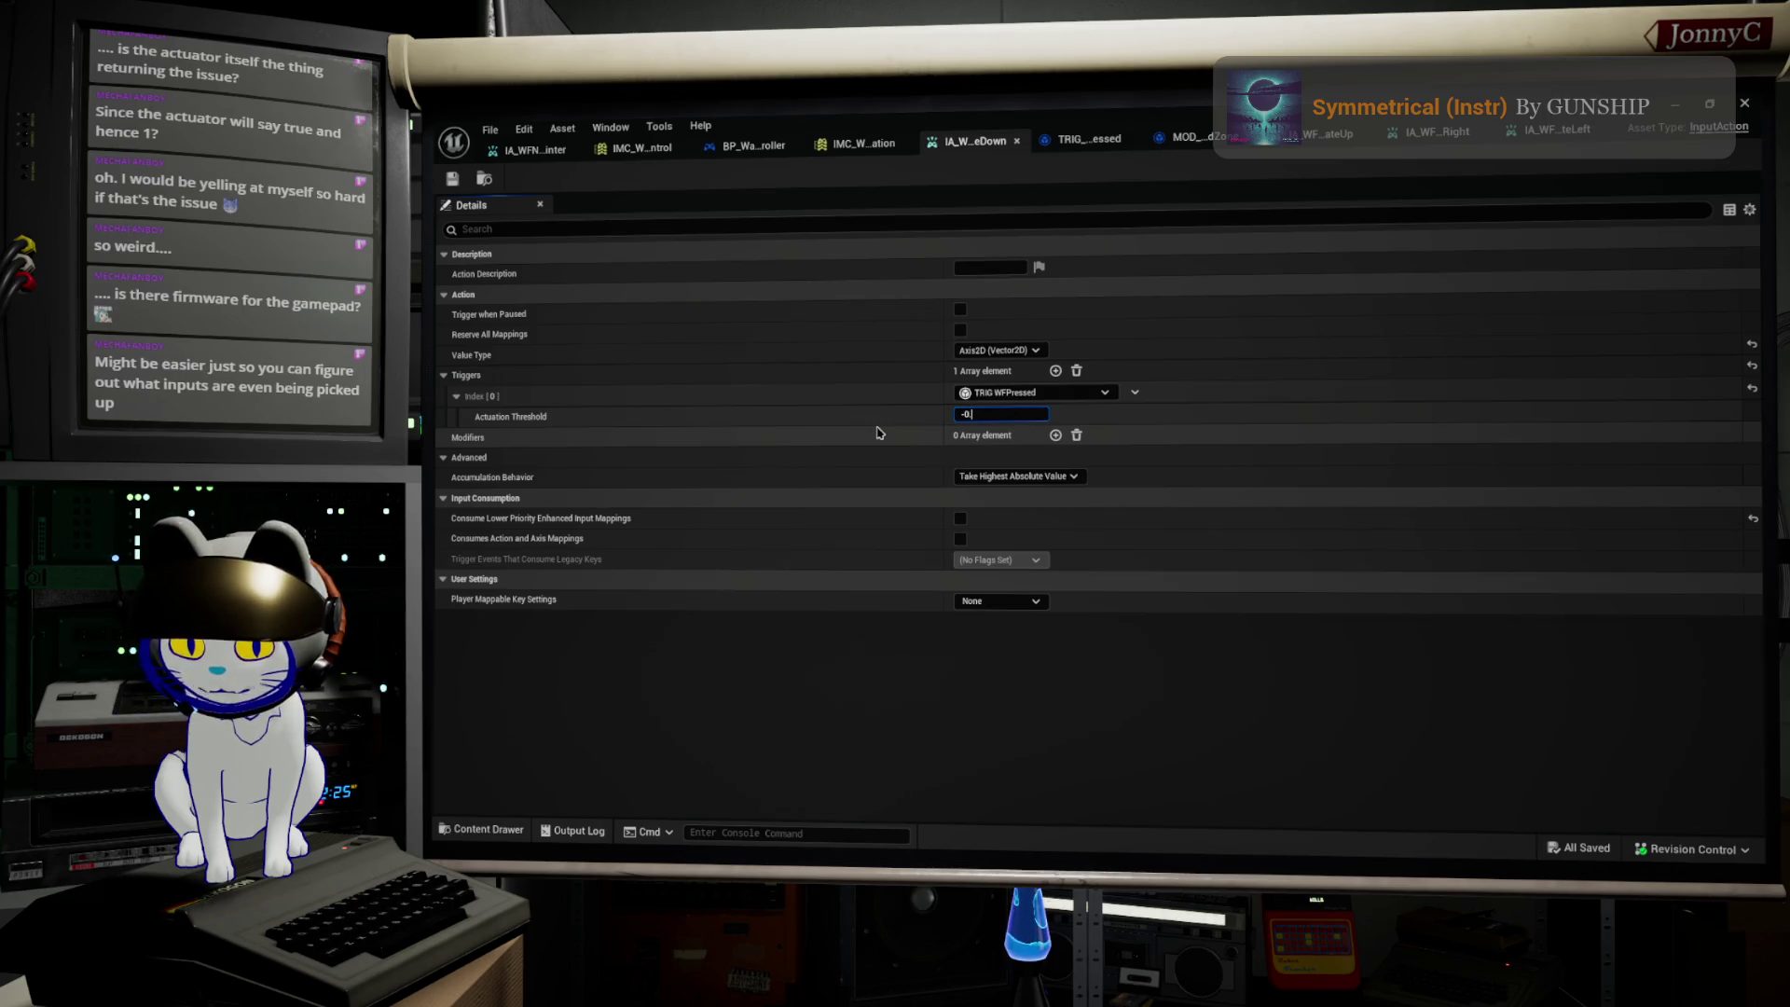
text(.5)
key(Return)
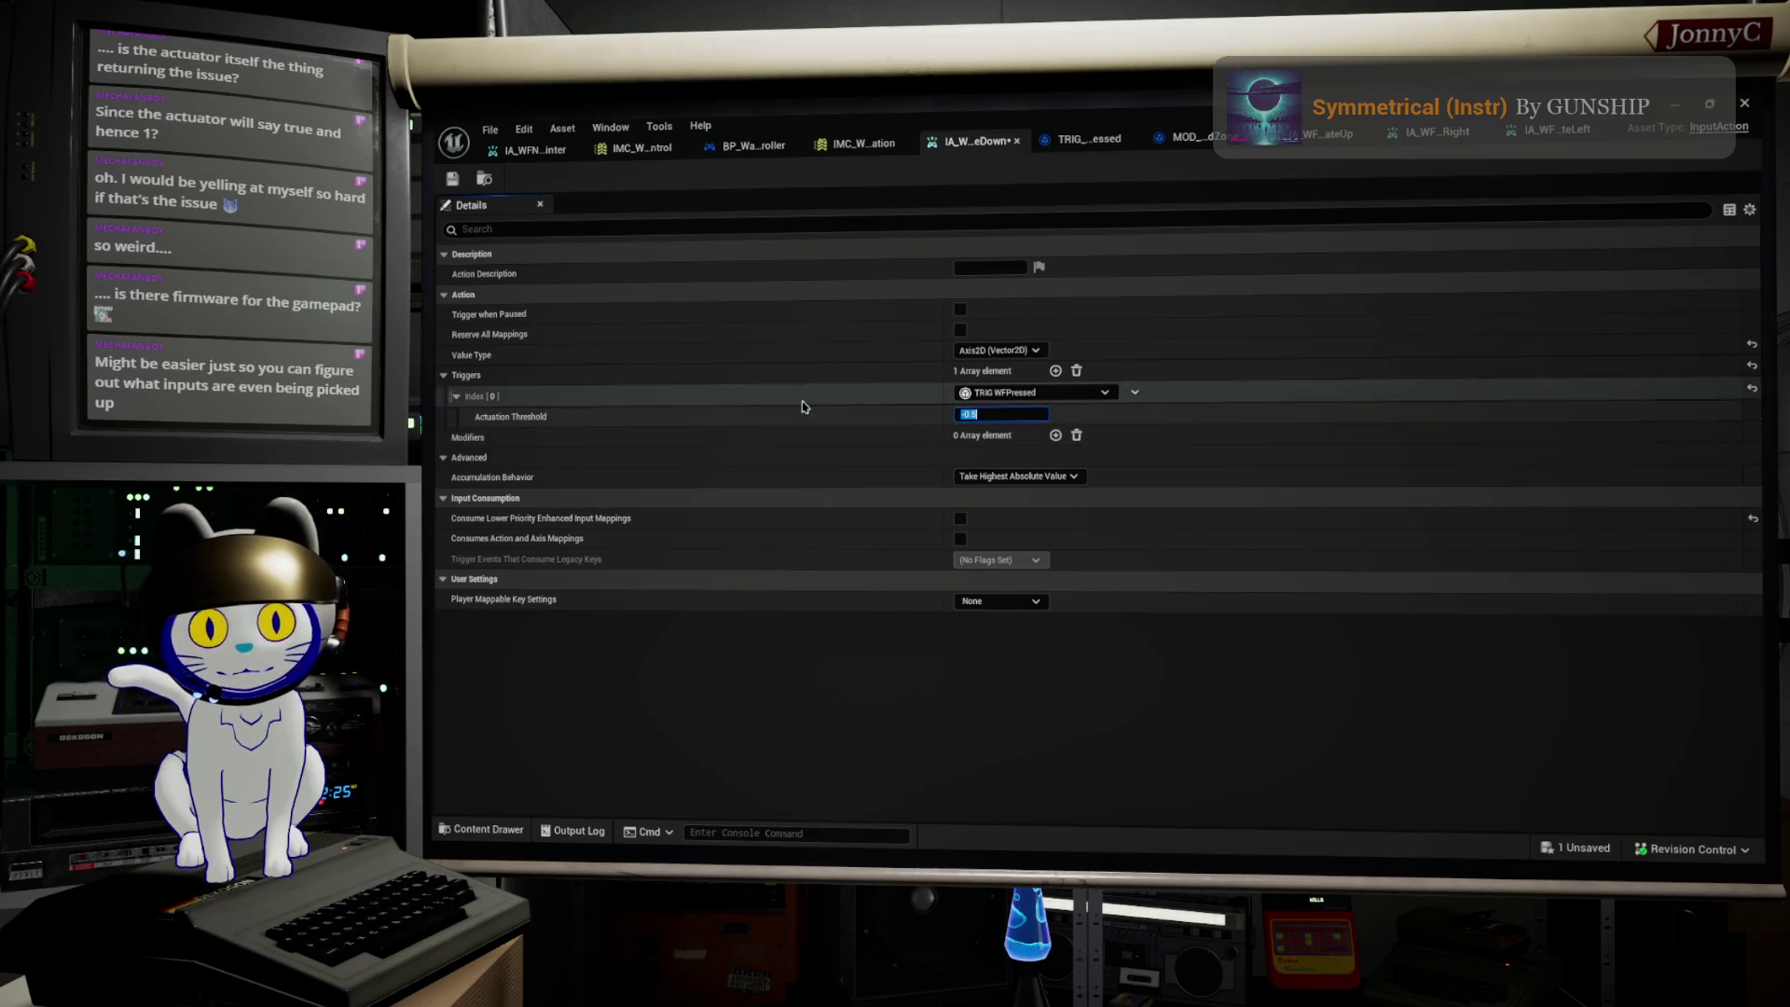
click(1683, 114)
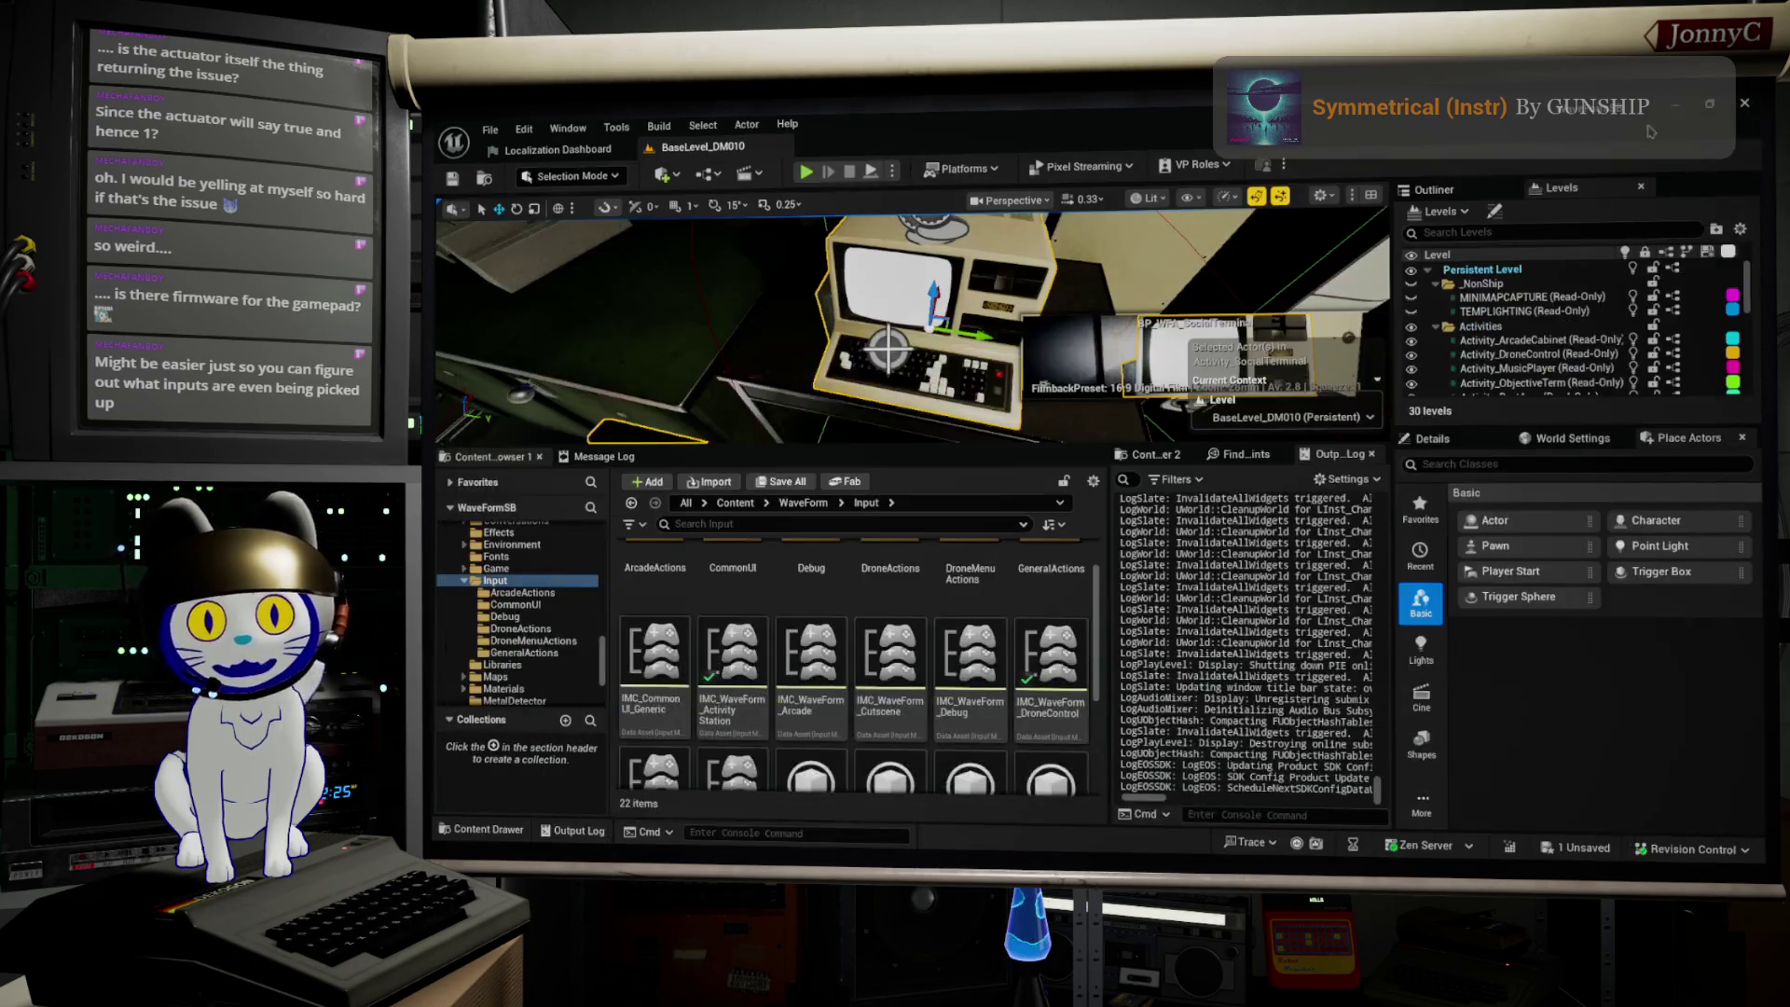
click(807, 170)
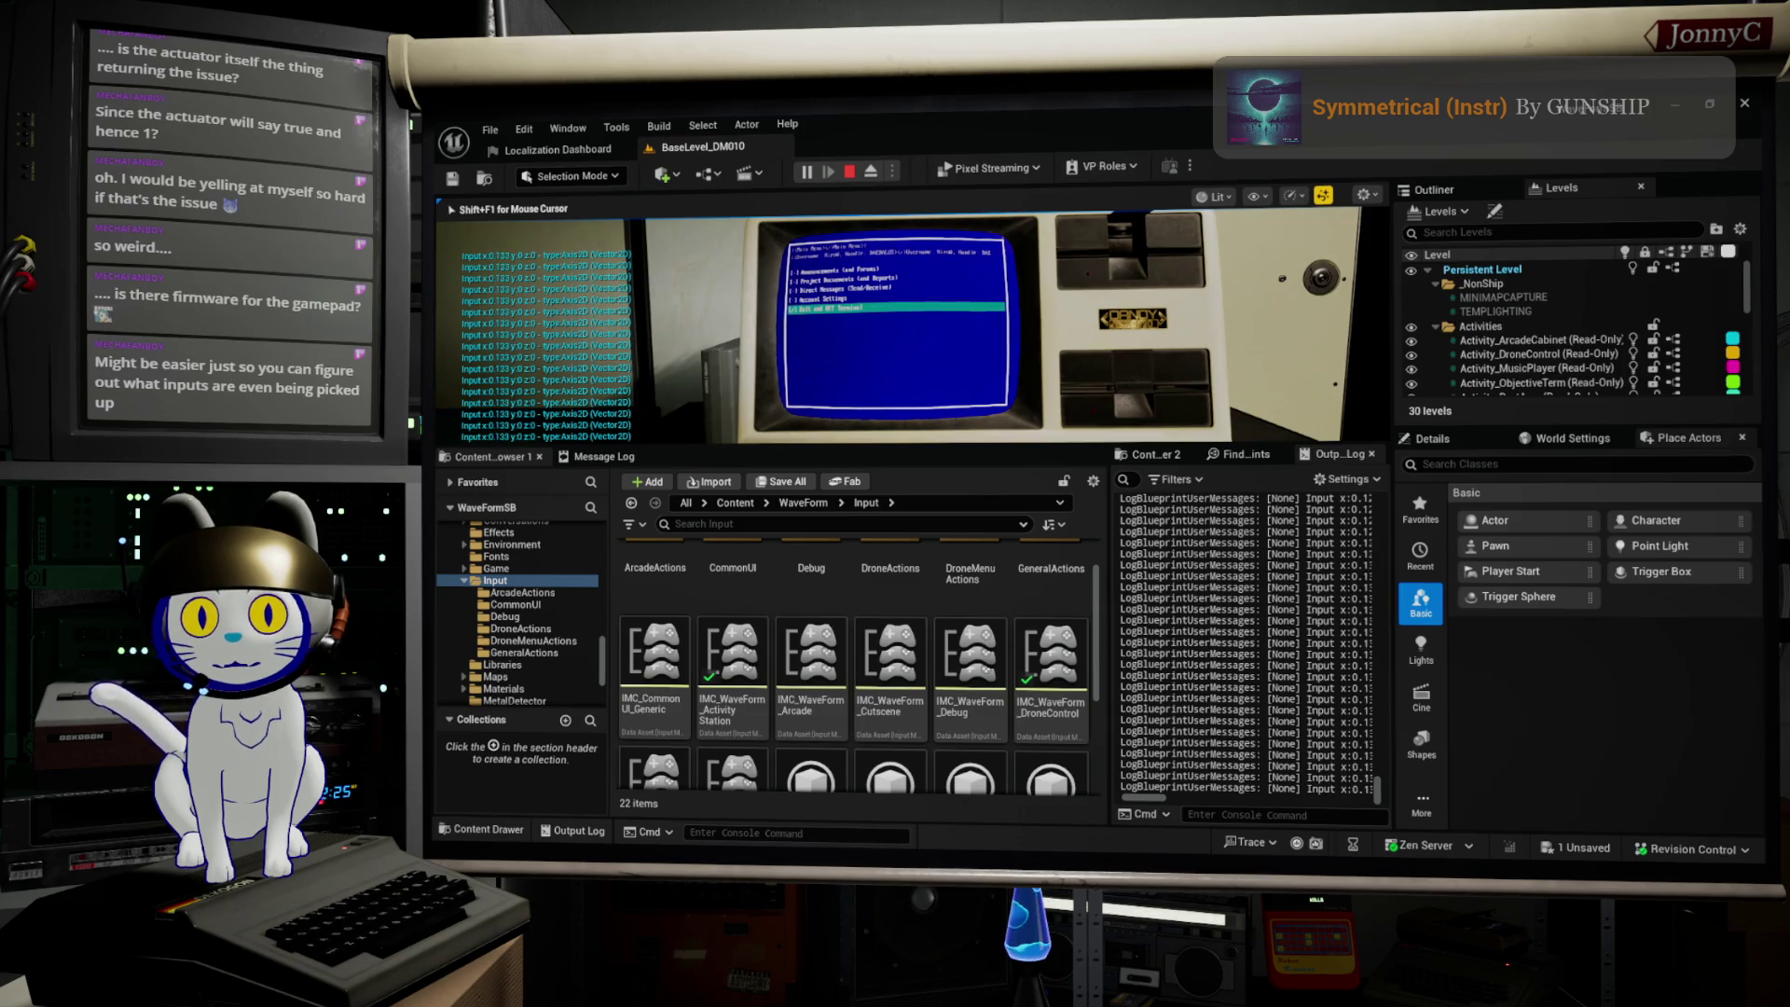
Step: Press Up five times through Direct Messages, Project Documents and Announcements, then end the session with Escape
key(Up)
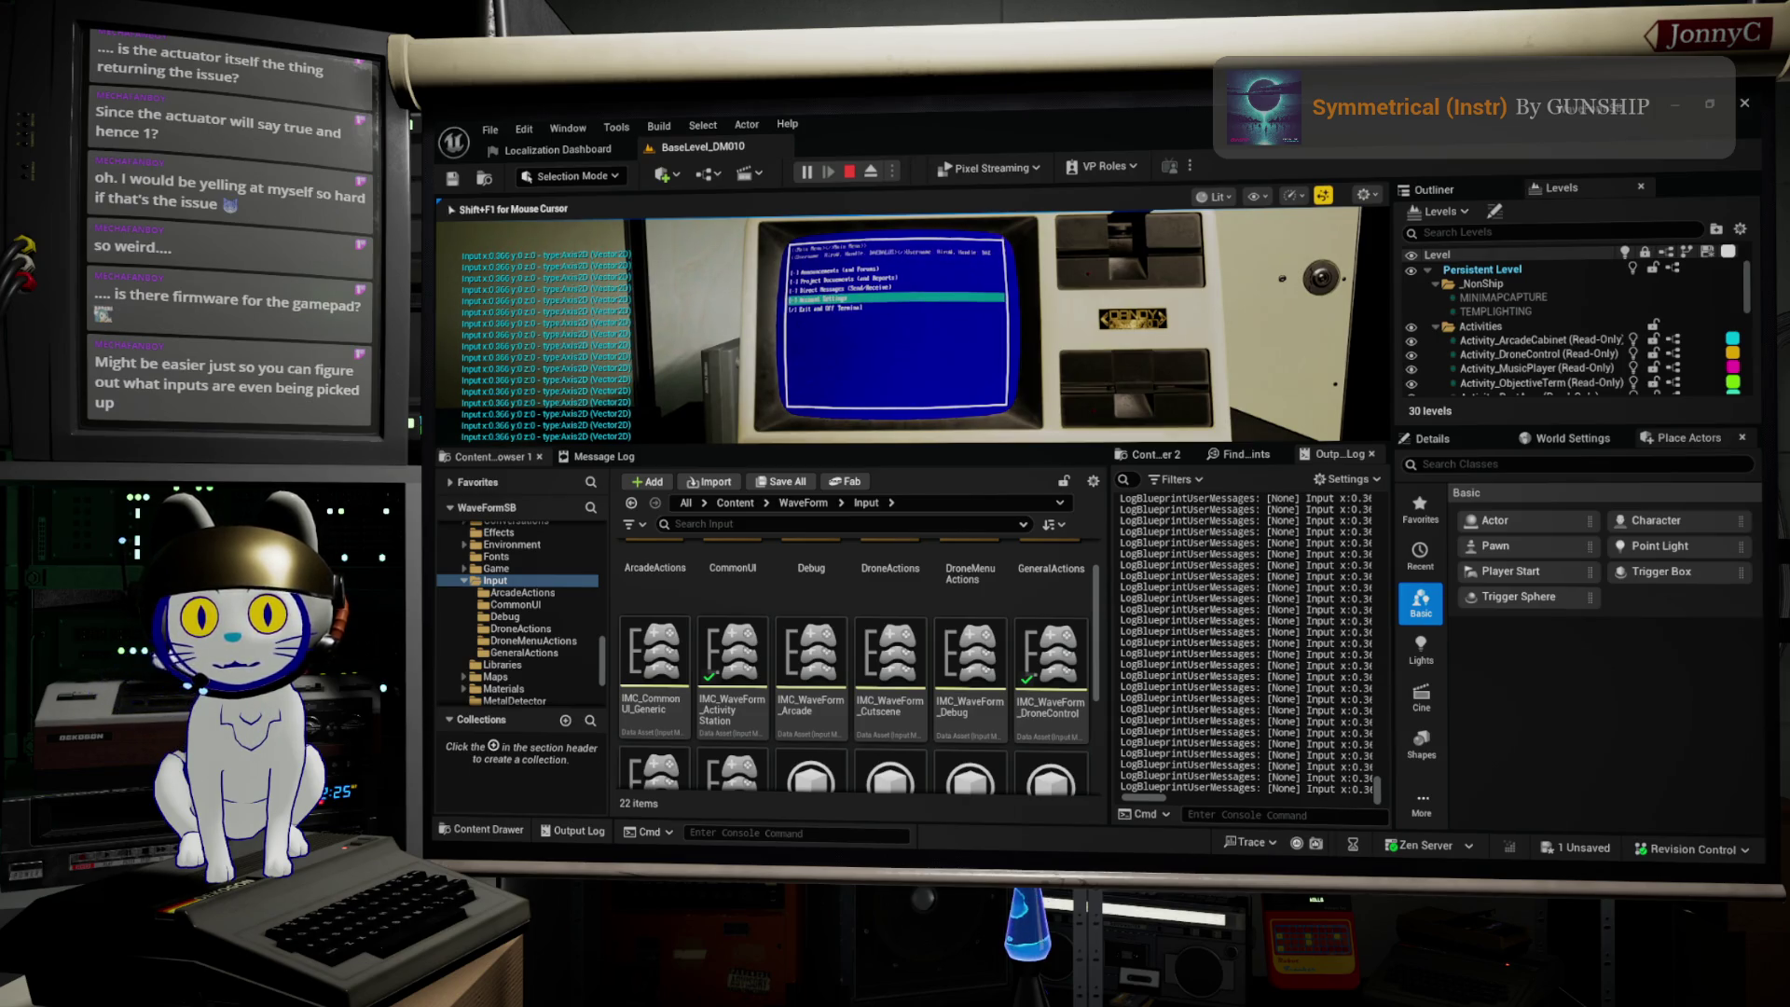
key(Up)
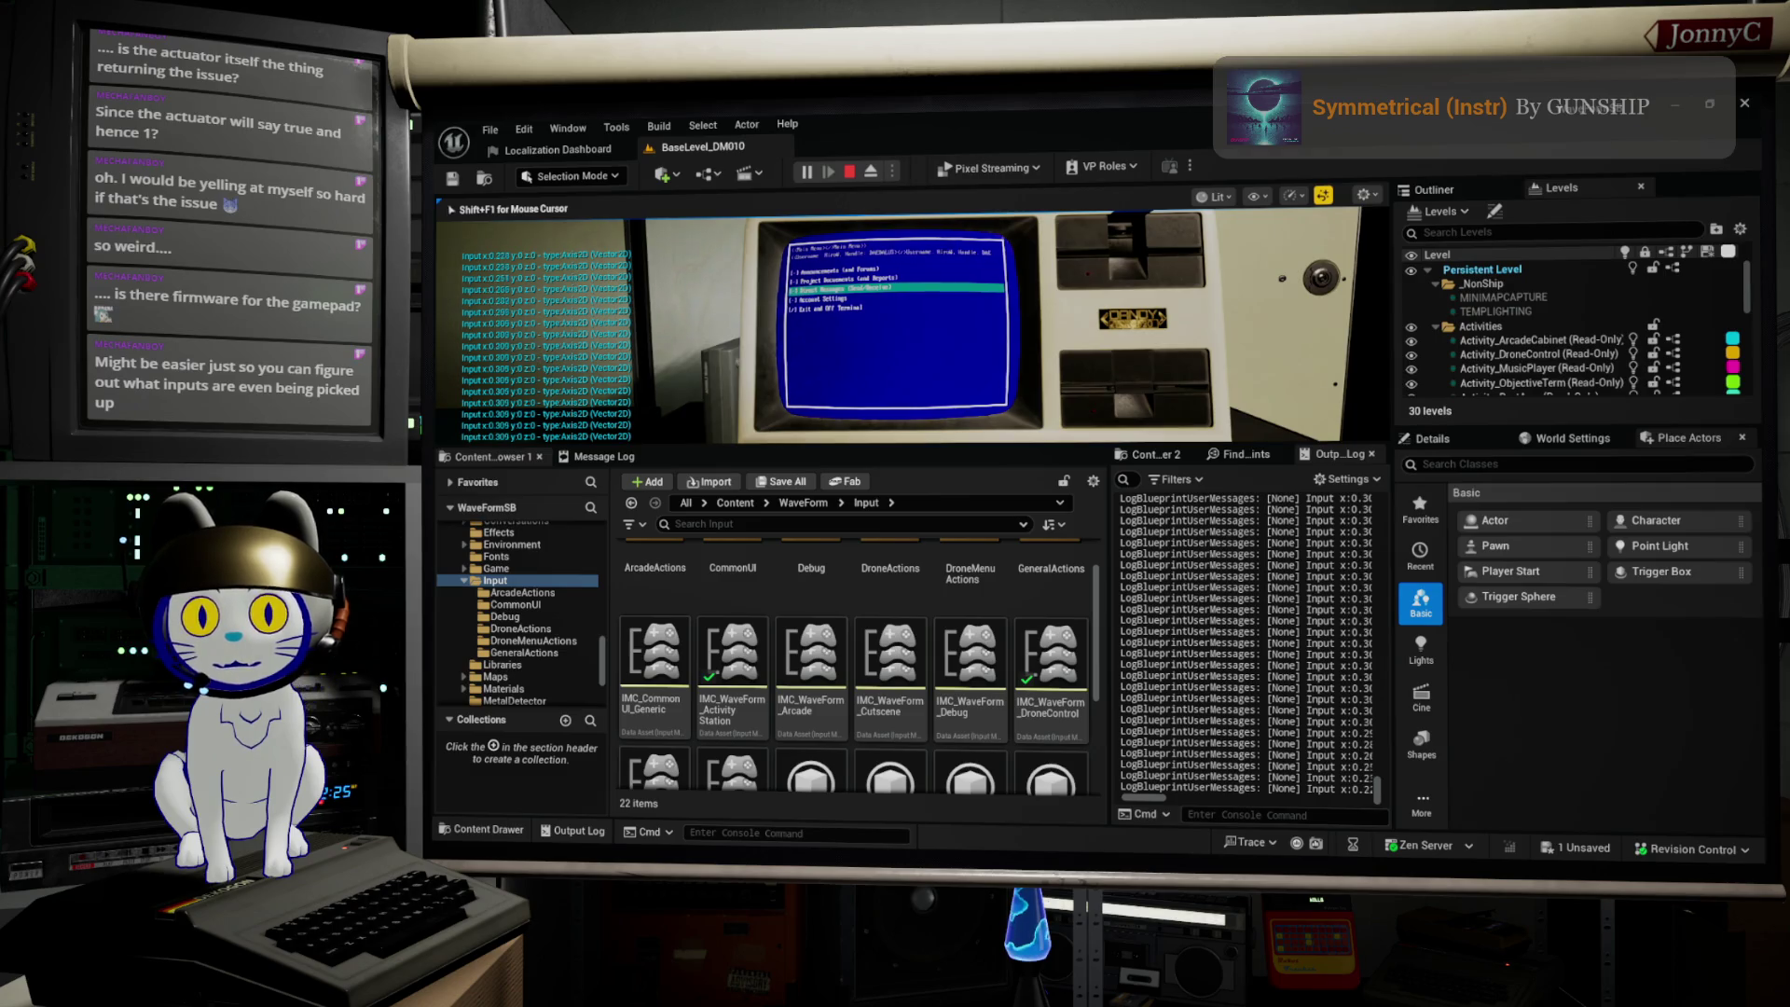
key(Up)
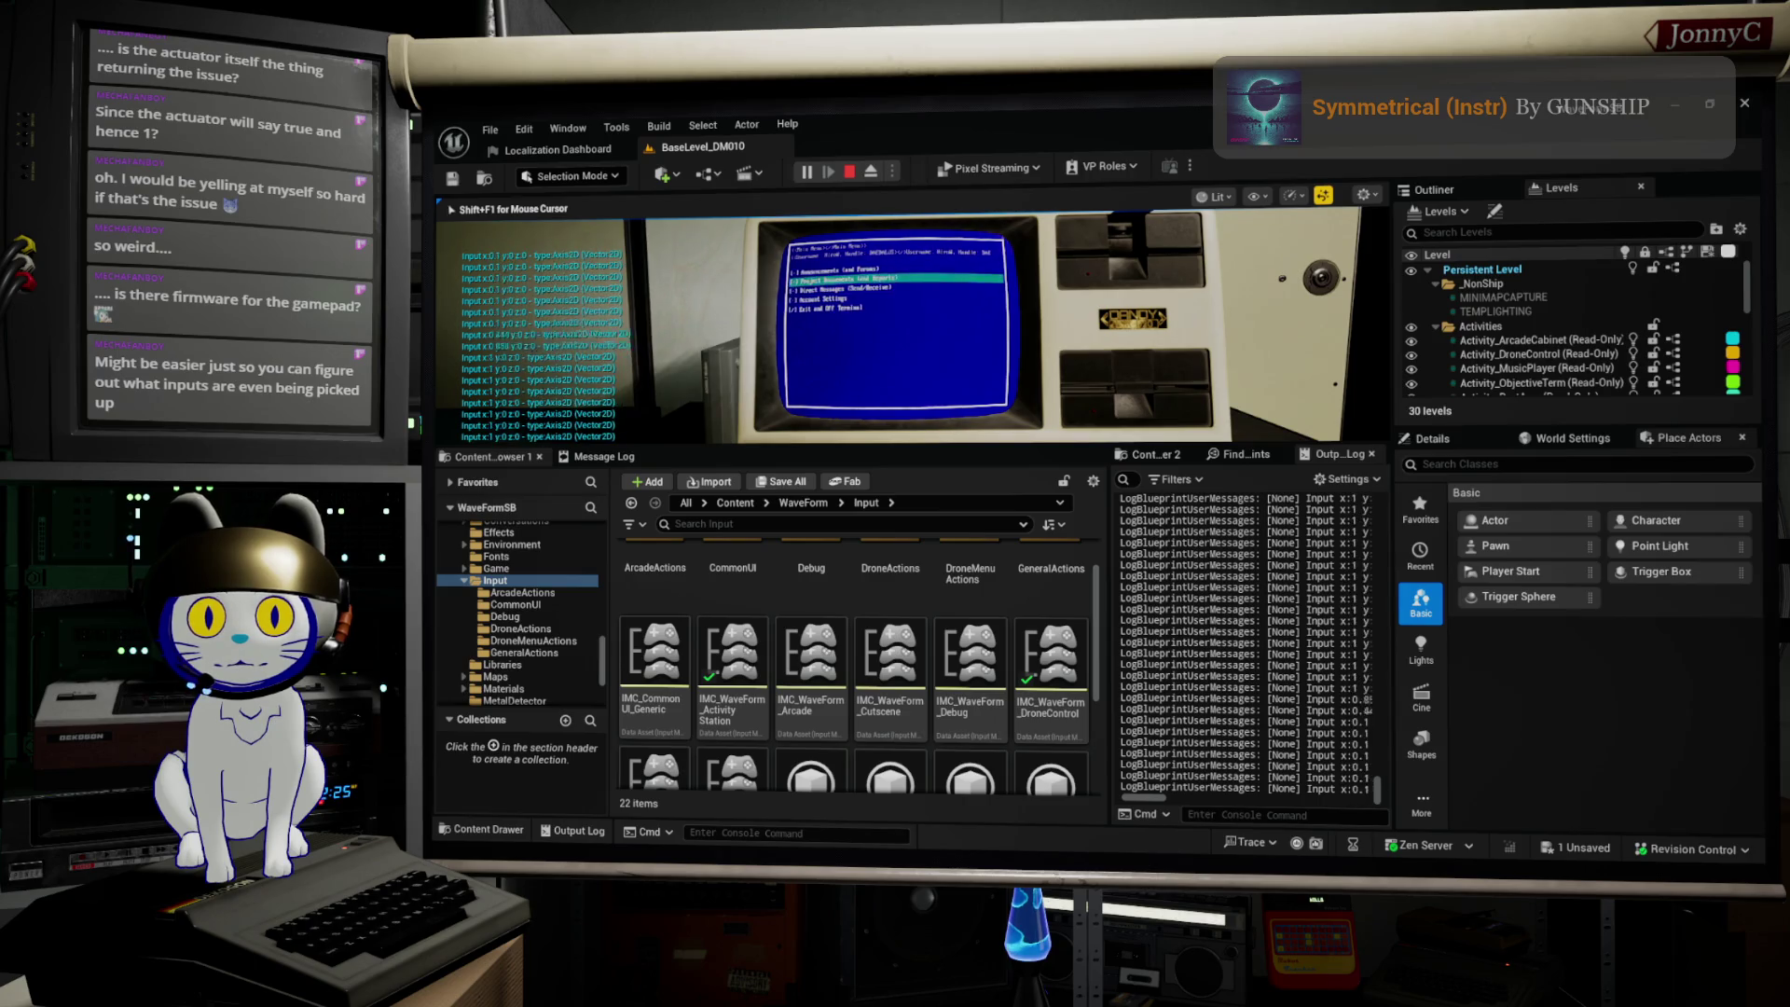
key(Up)
key(Up)
key(Up)
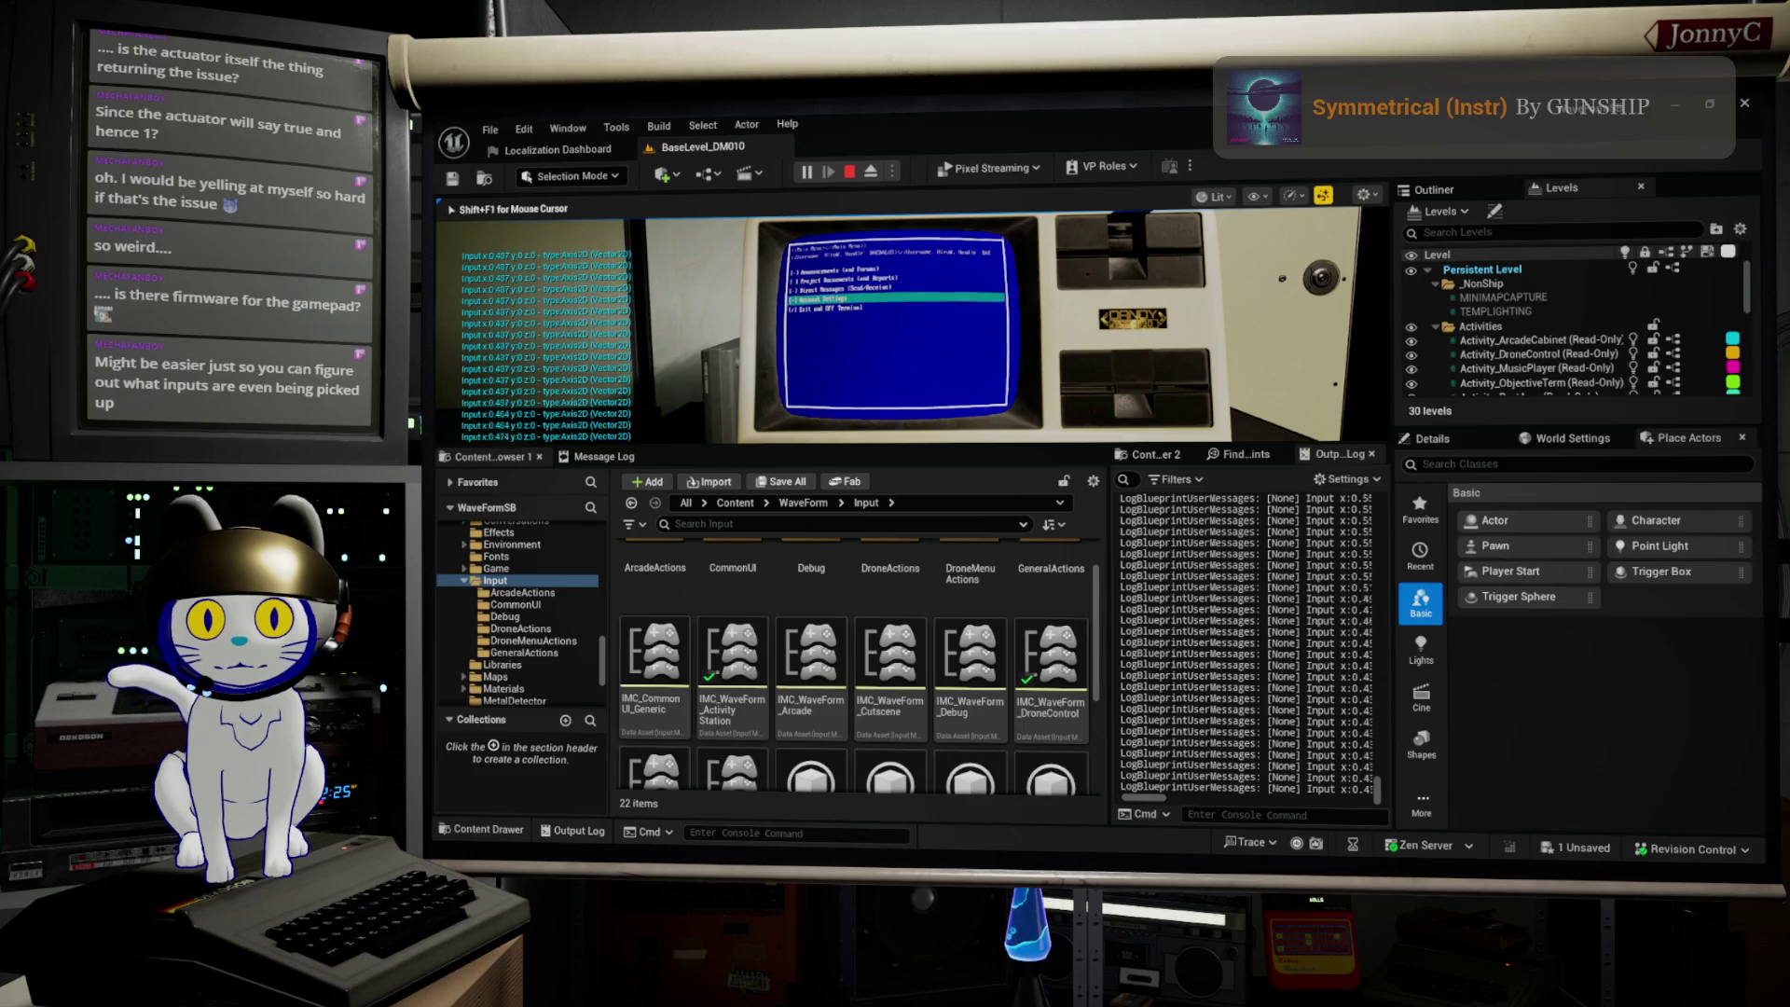
key(Up)
key(Up)
key(Up)
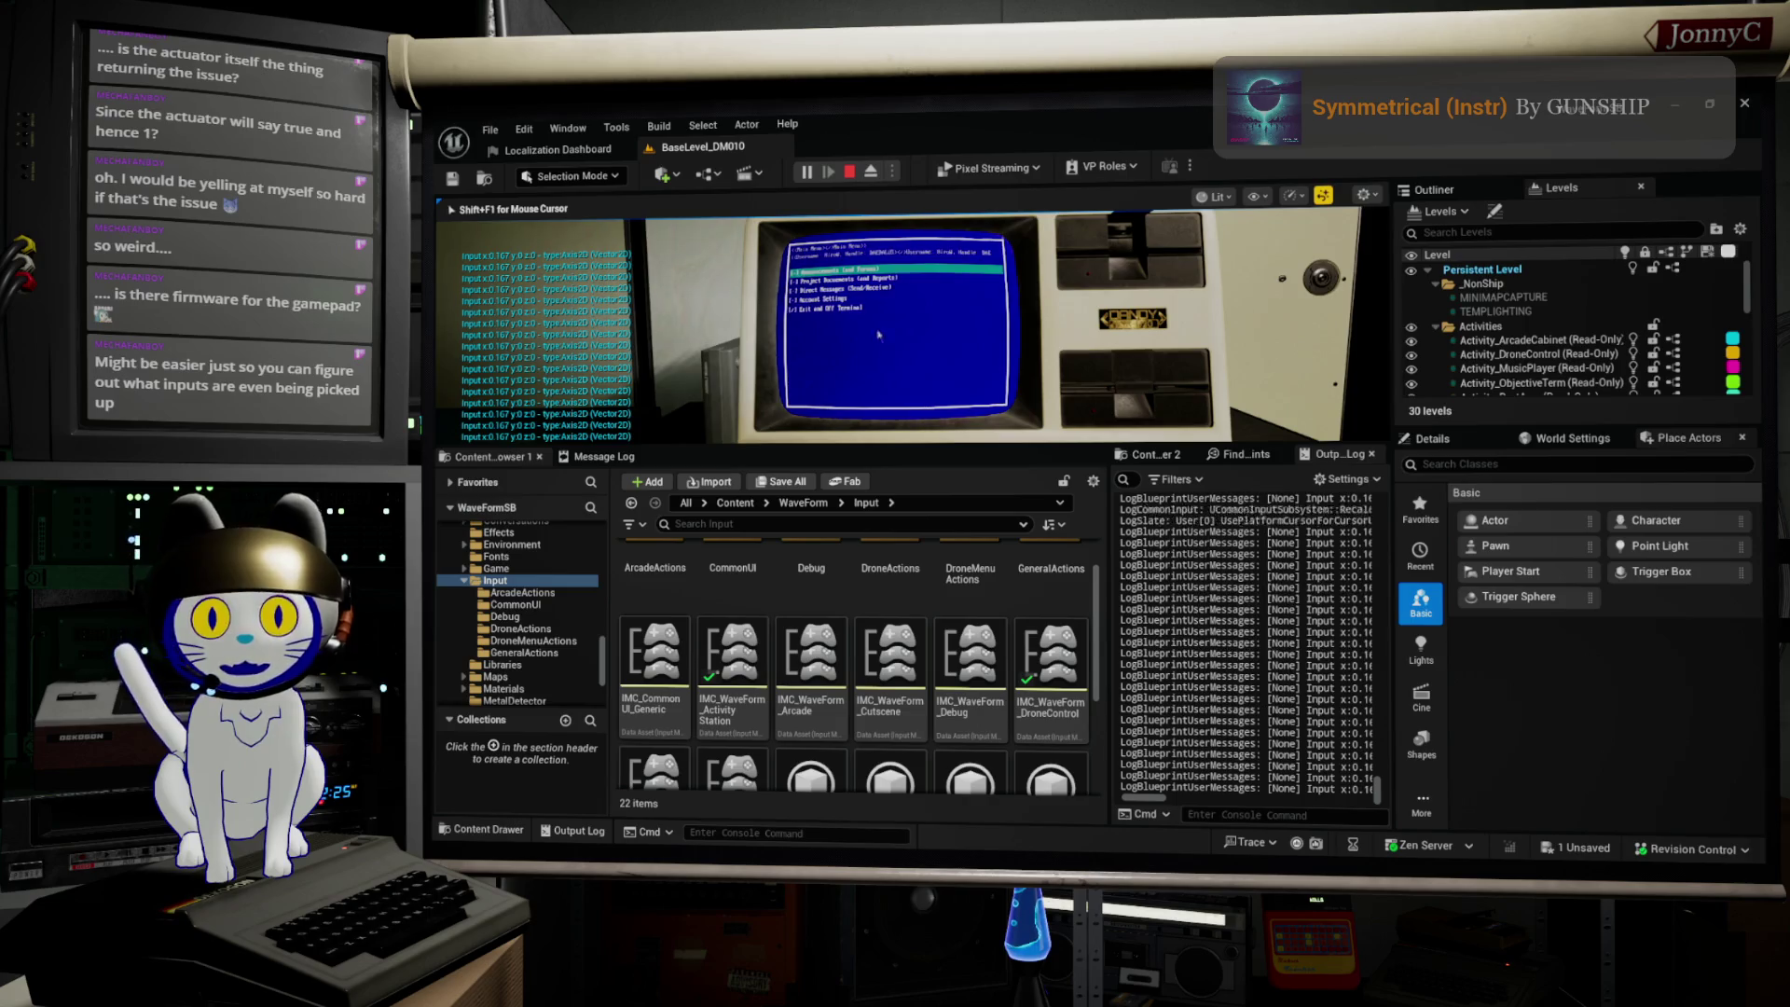
key(Escape)
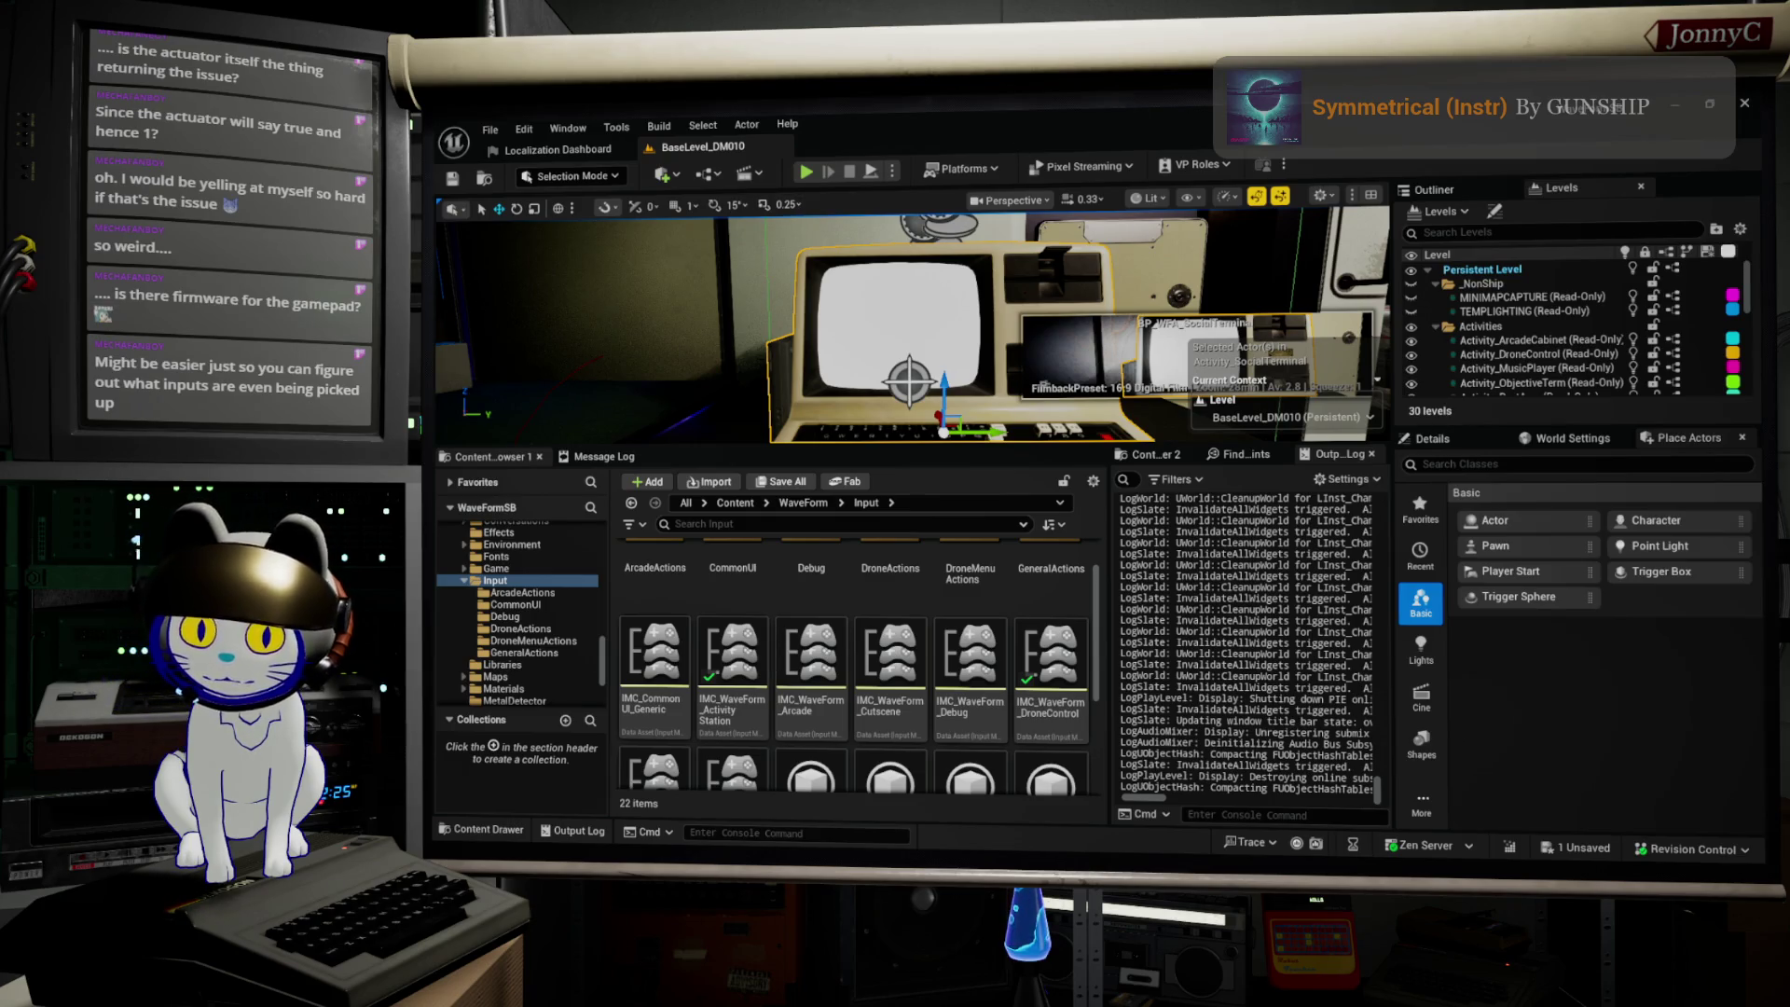
key(alt+Tab)
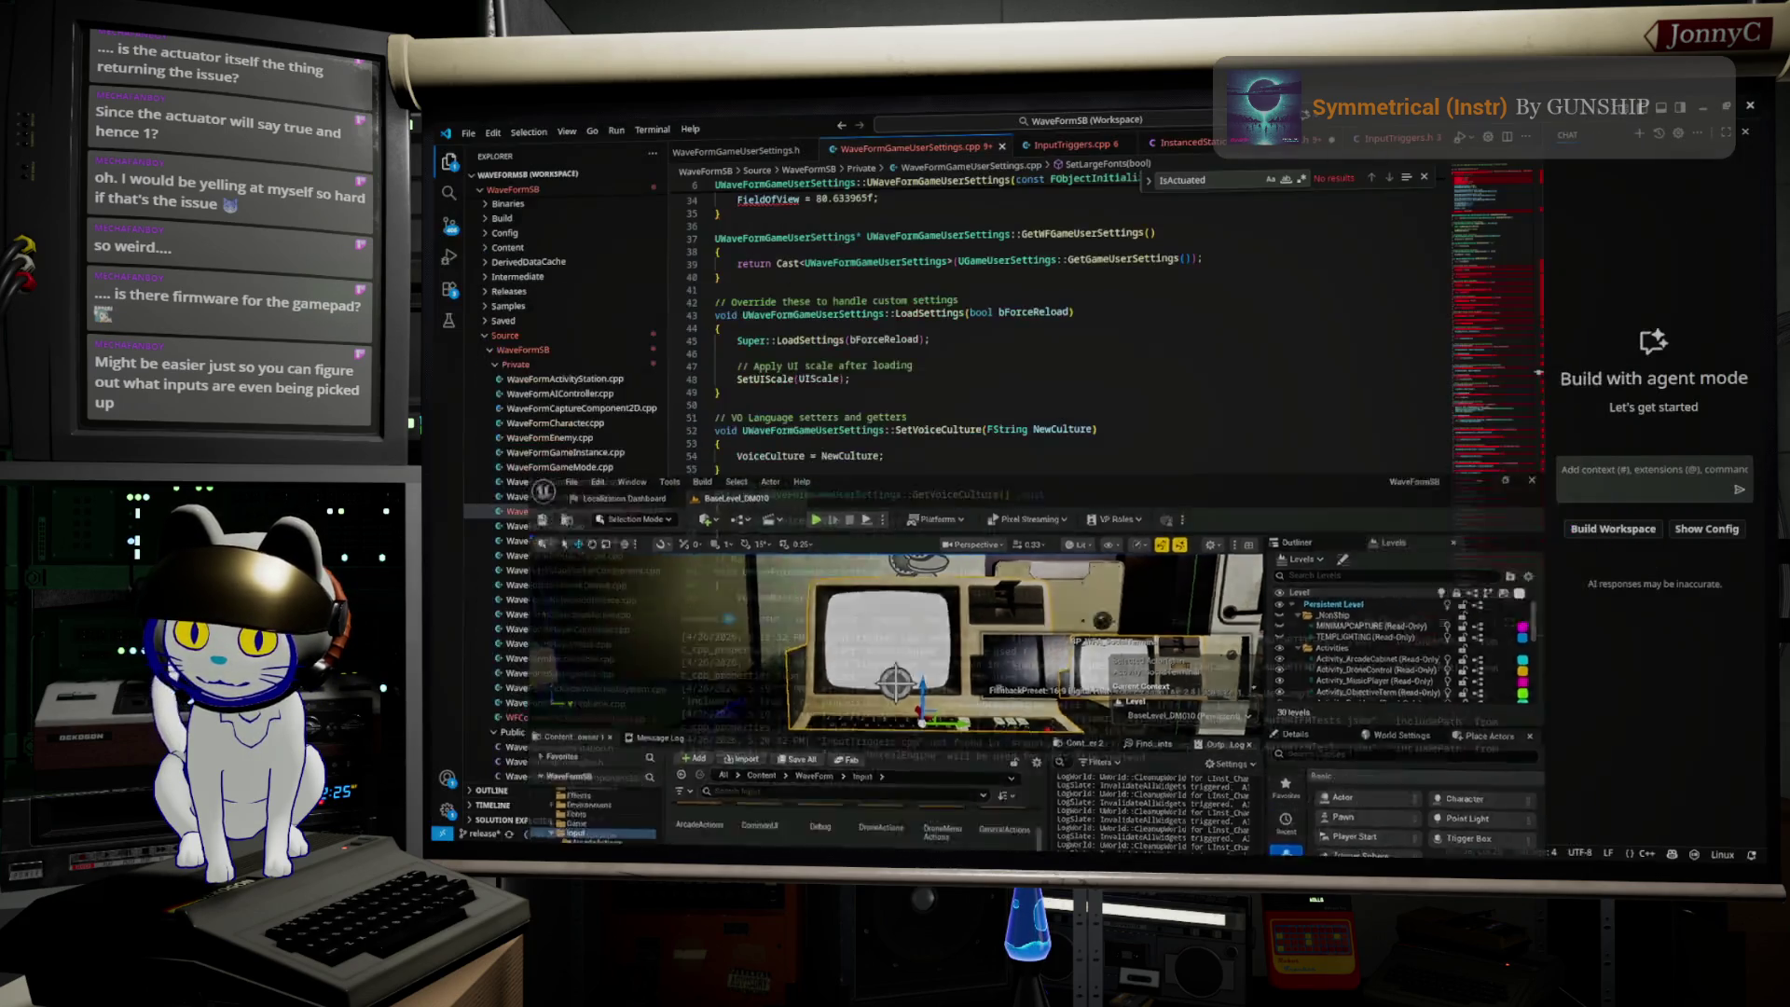
Step: Change the navigate-down action's Index 0 actuation threshold to 0.8
key(alt+Tab)
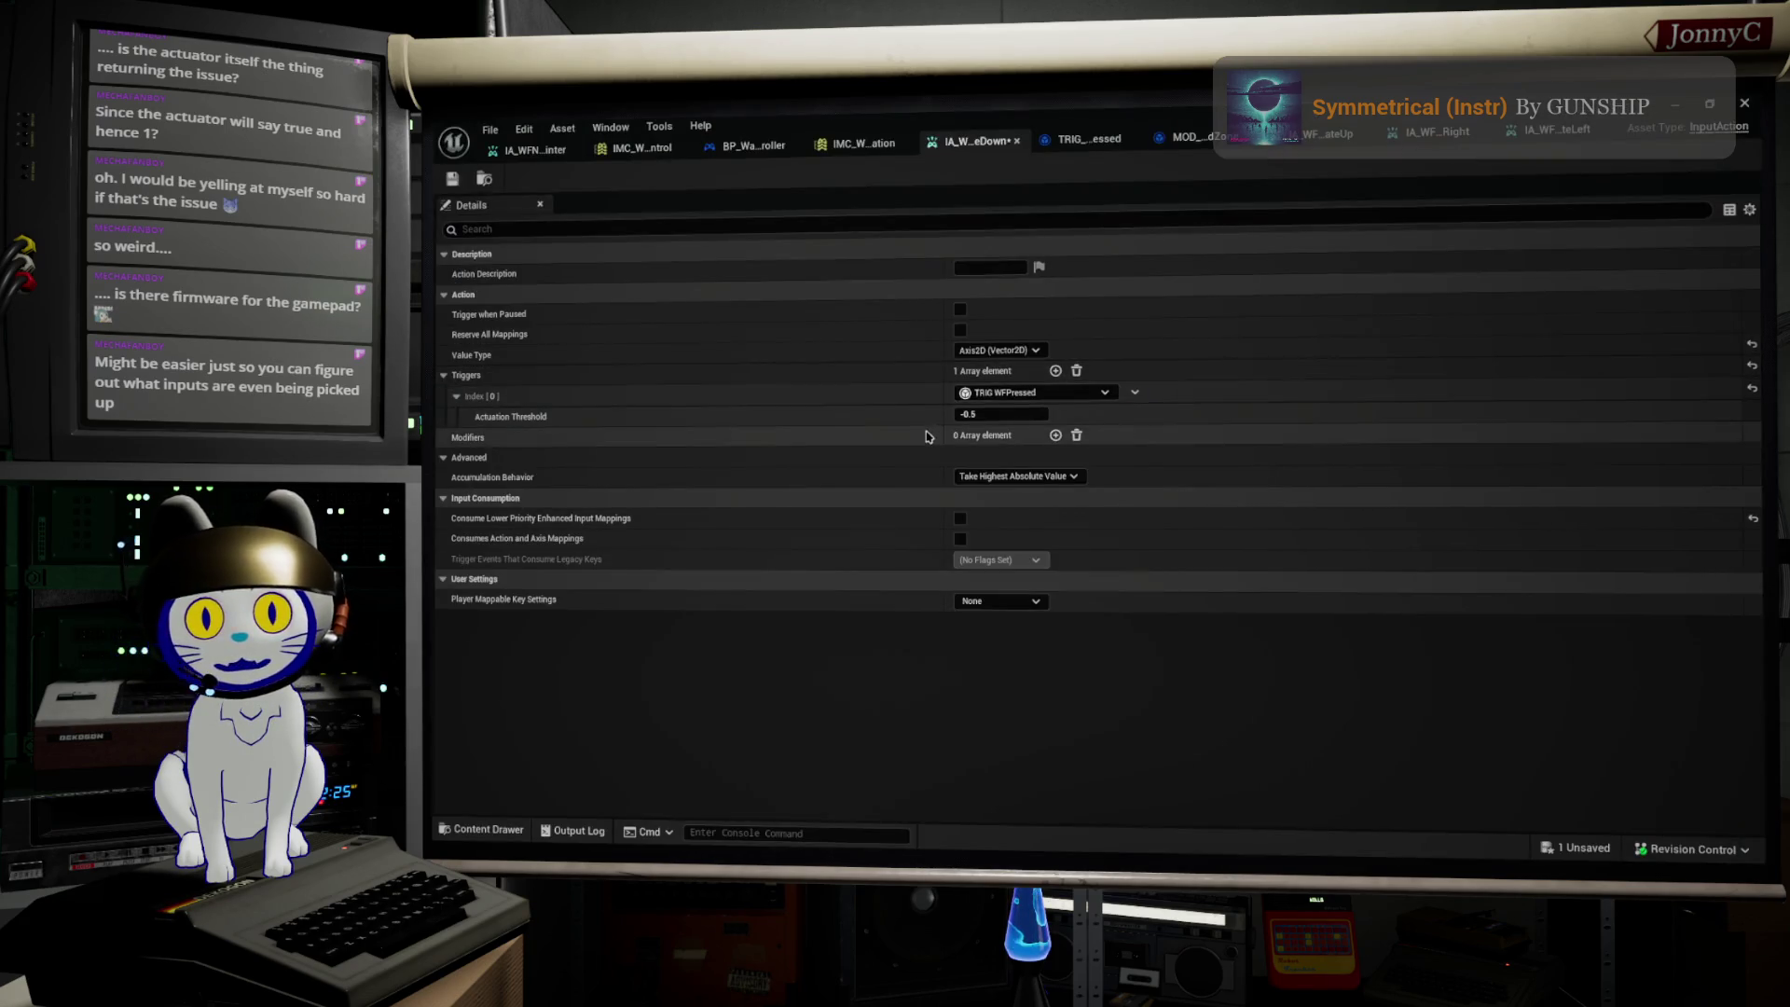
click(1028, 416)
click(1028, 416)
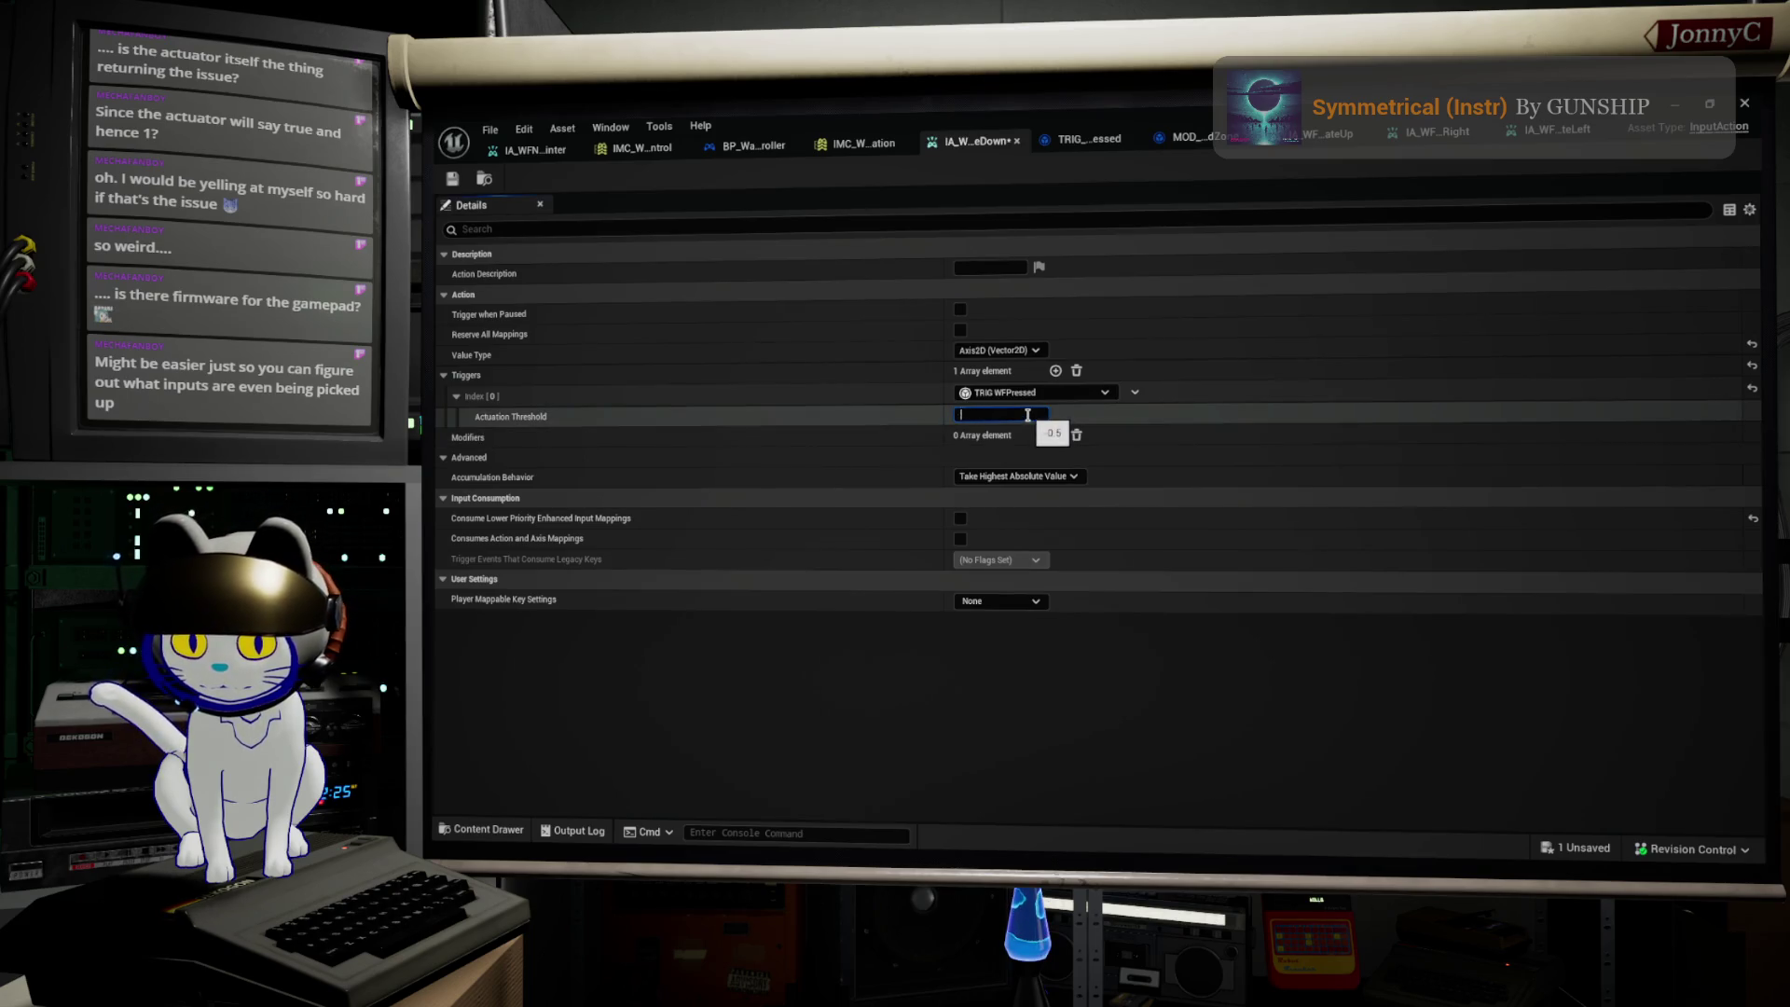
text(0.8)
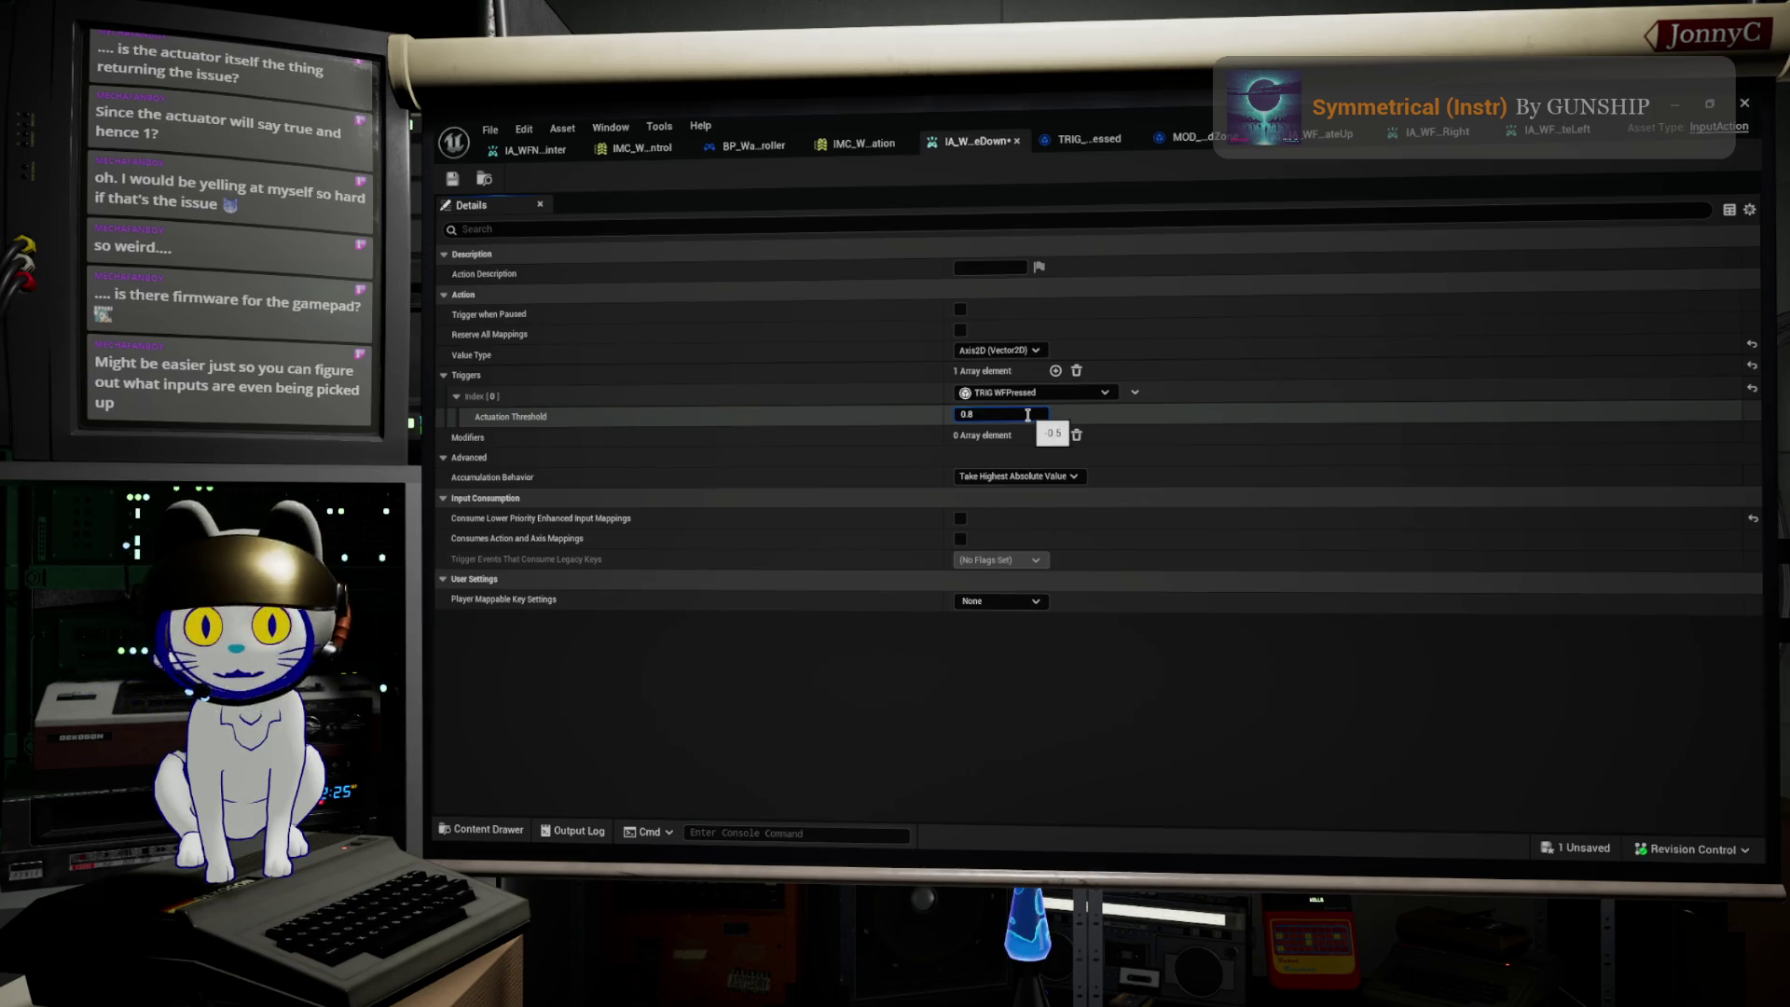
key(Return)
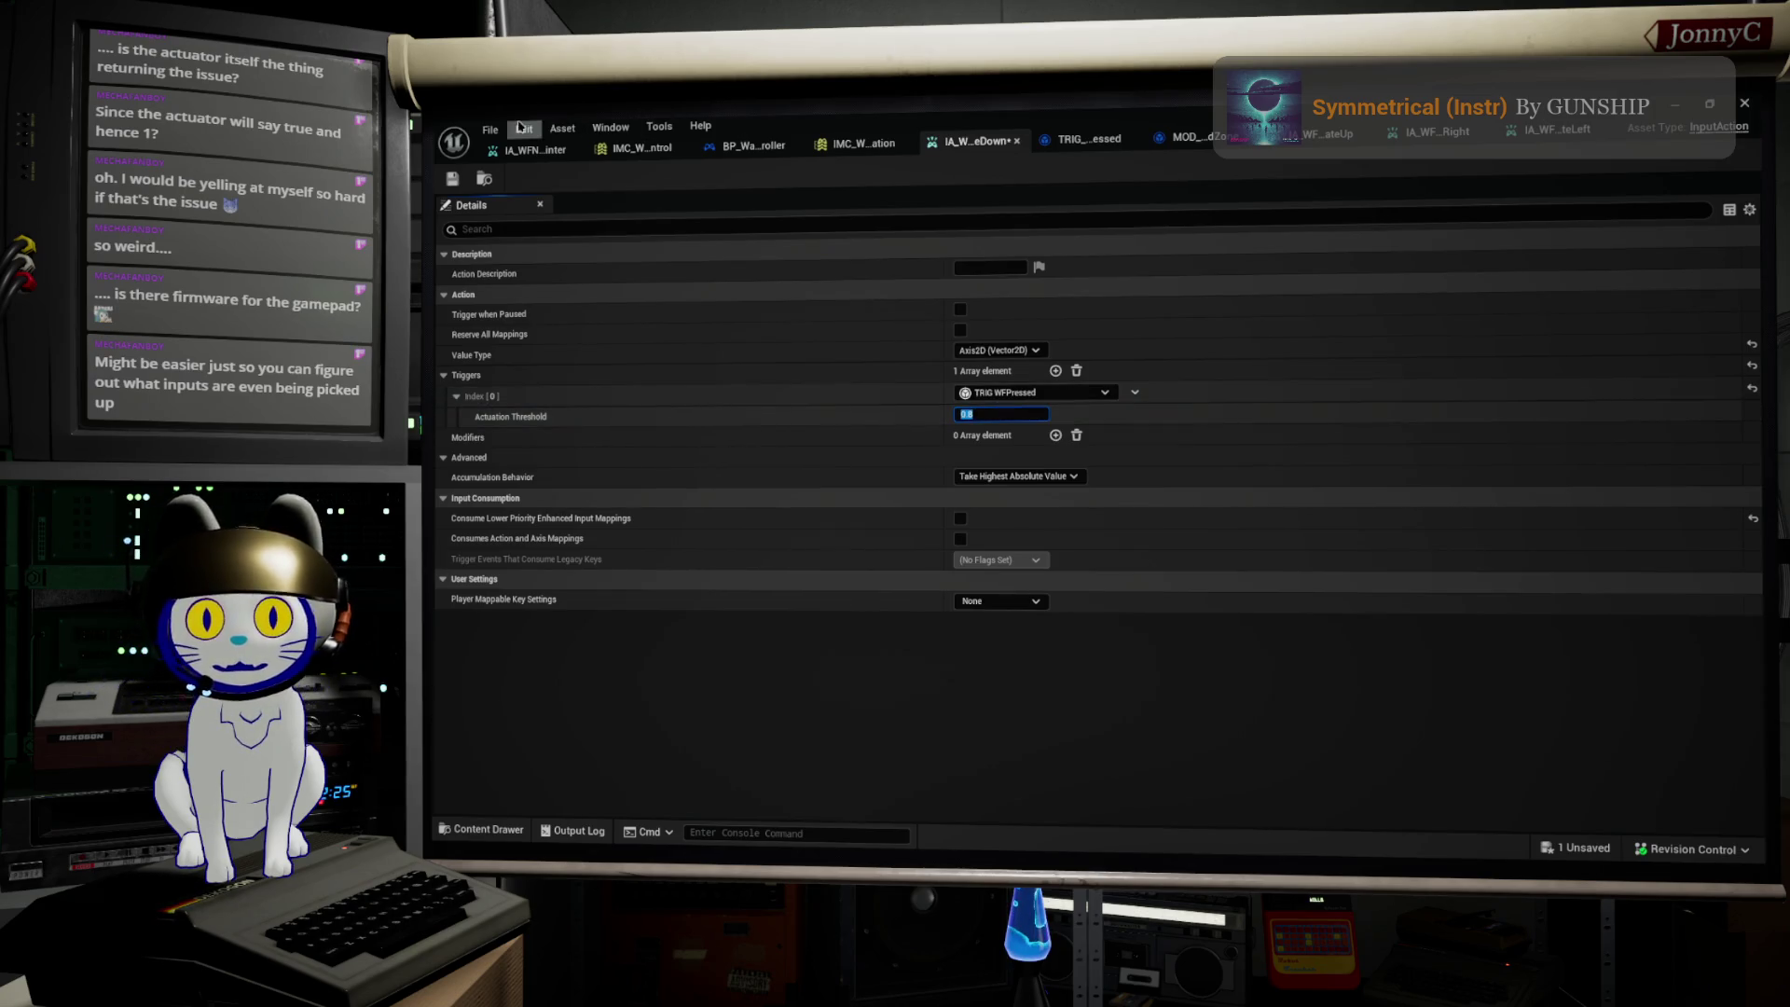
Step: Save all modified assets and start a new play session from the level editor
click(502, 131)
click(527, 220)
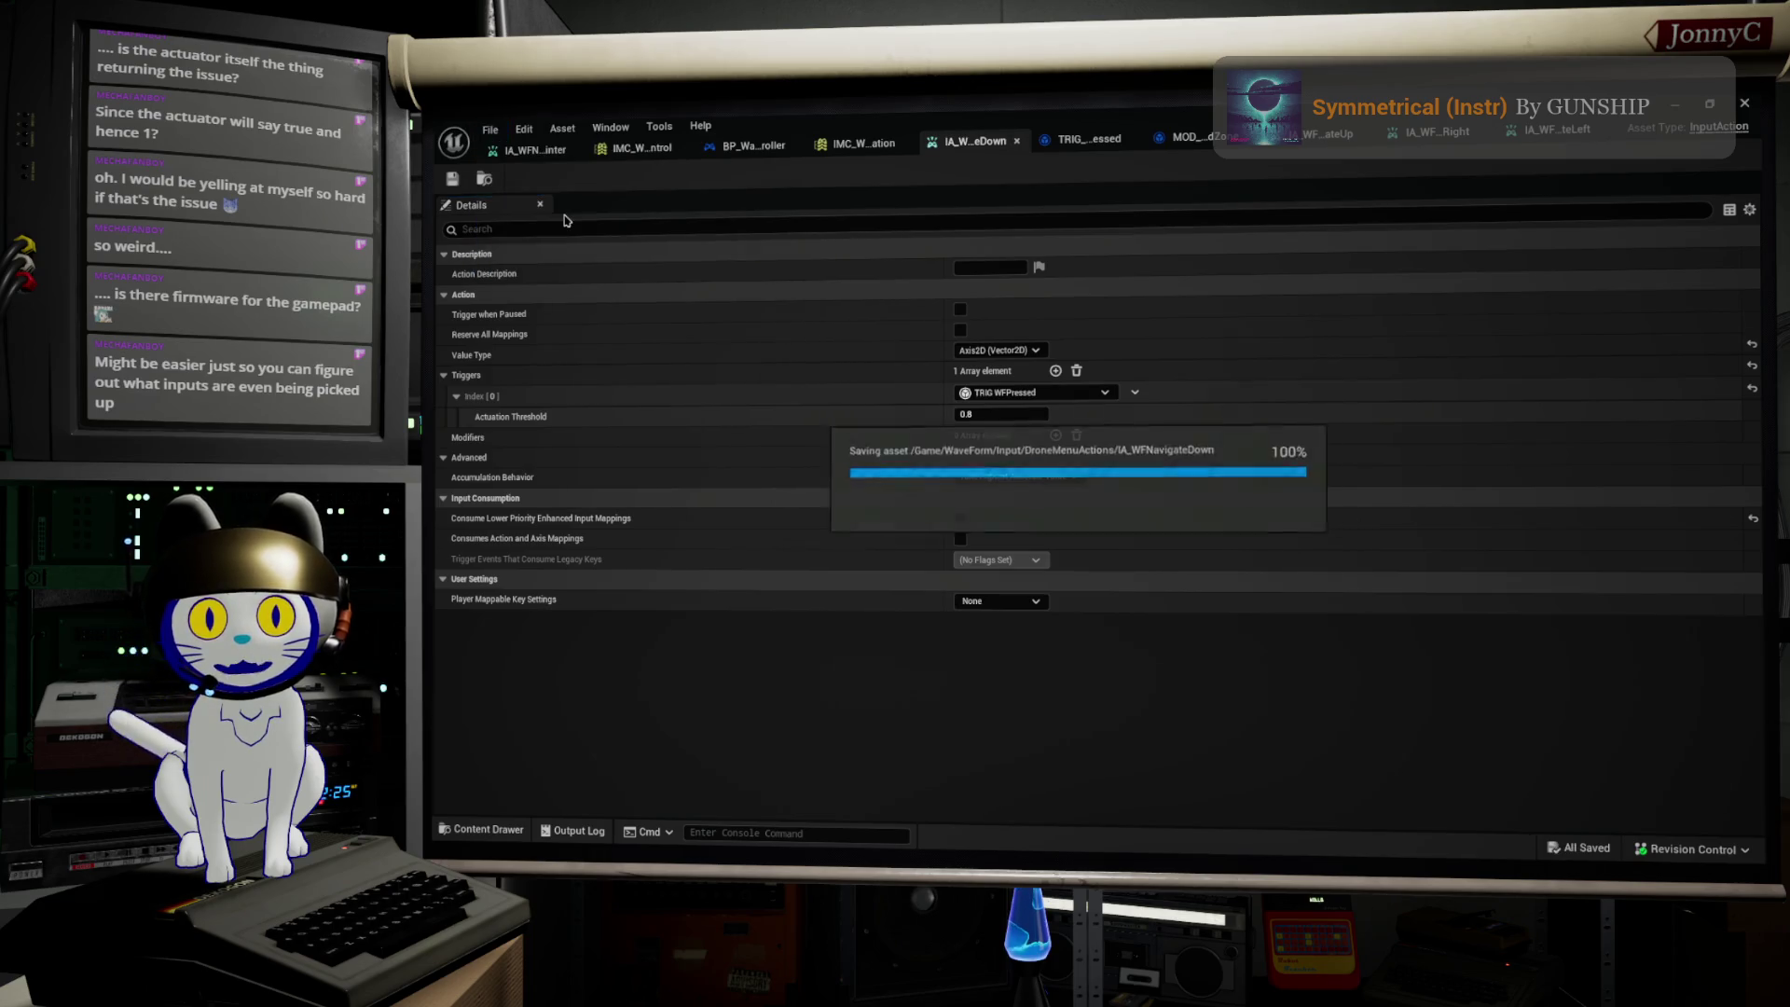
double_click(1056, 129)
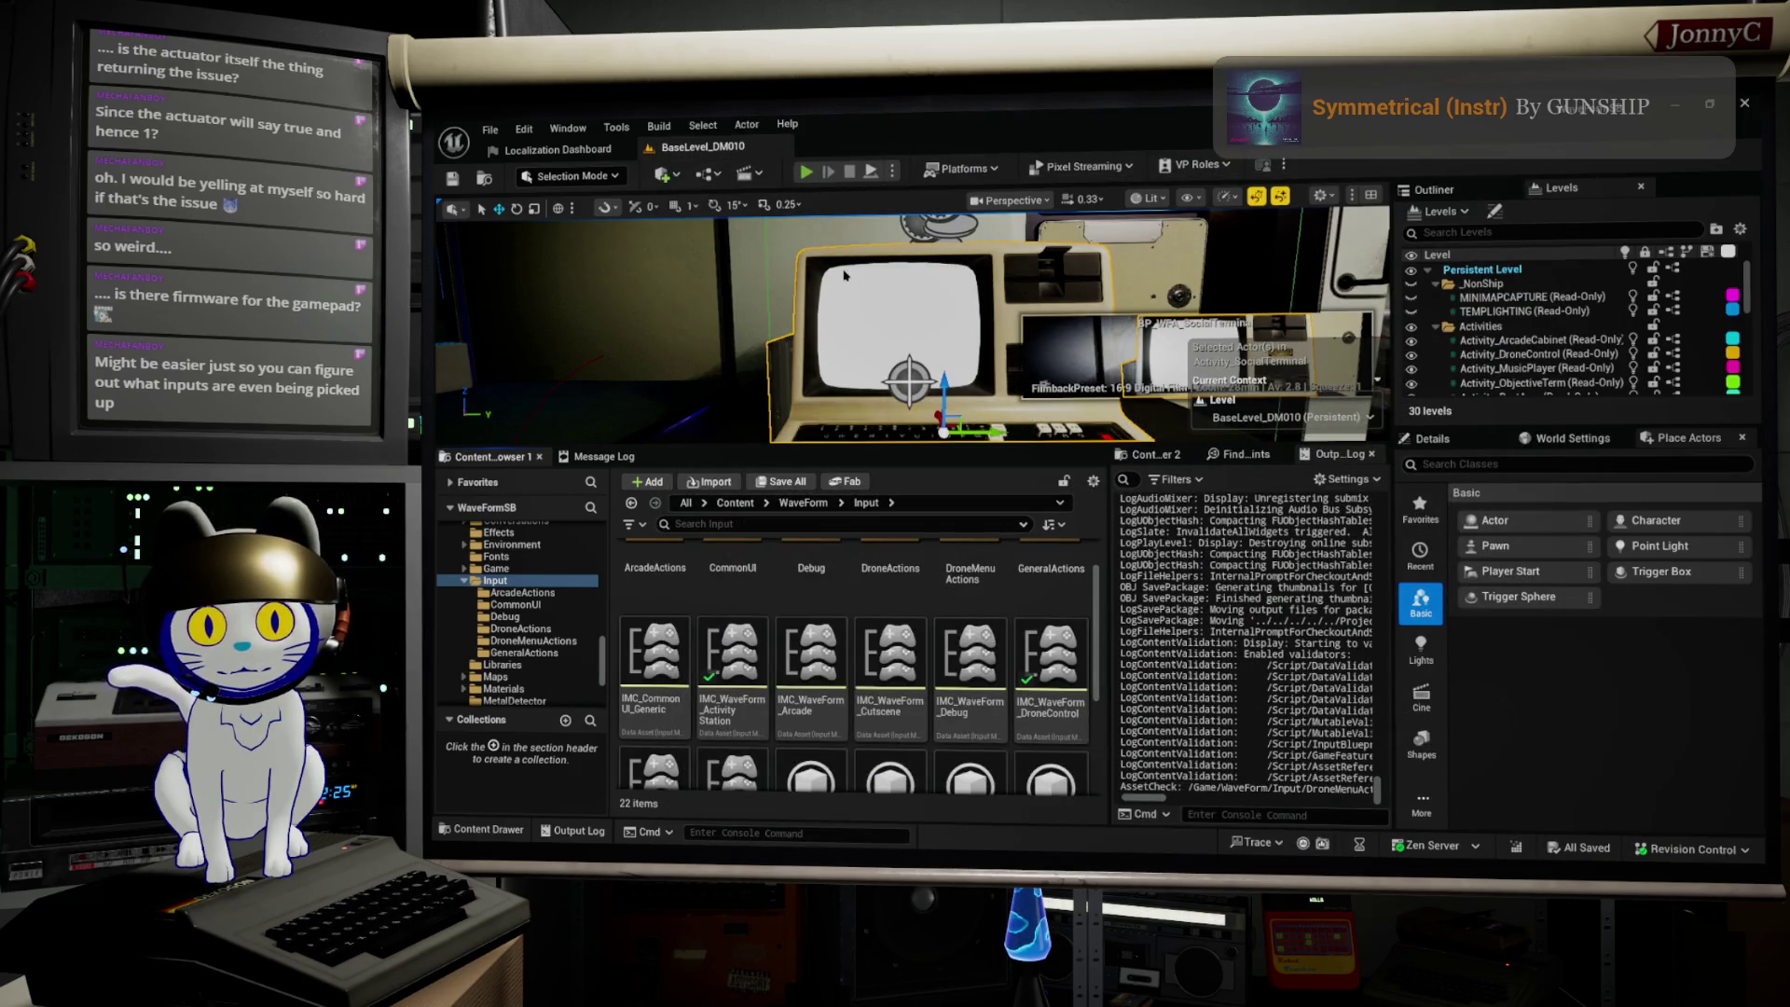
click(805, 171)
Step: Go fullscreen, open the computer's terminal, and step the highlight through Account Settings, Announcements and Direct Messages
key(F11)
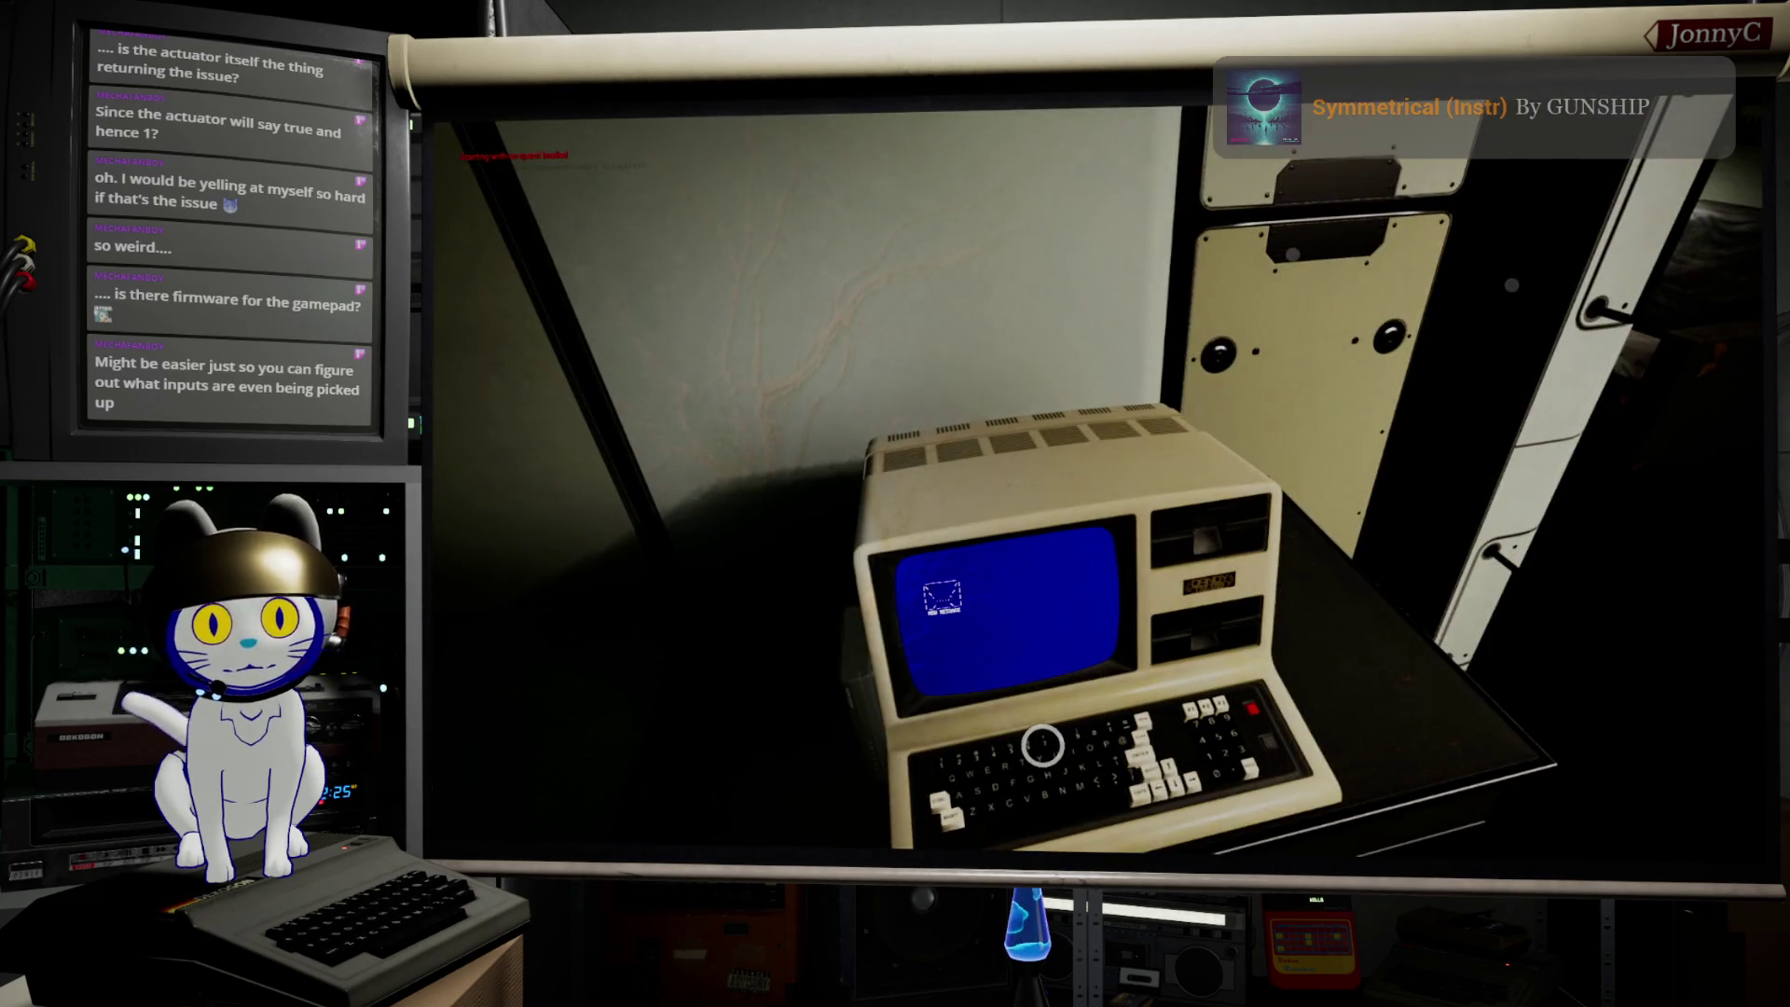
click(1042, 744)
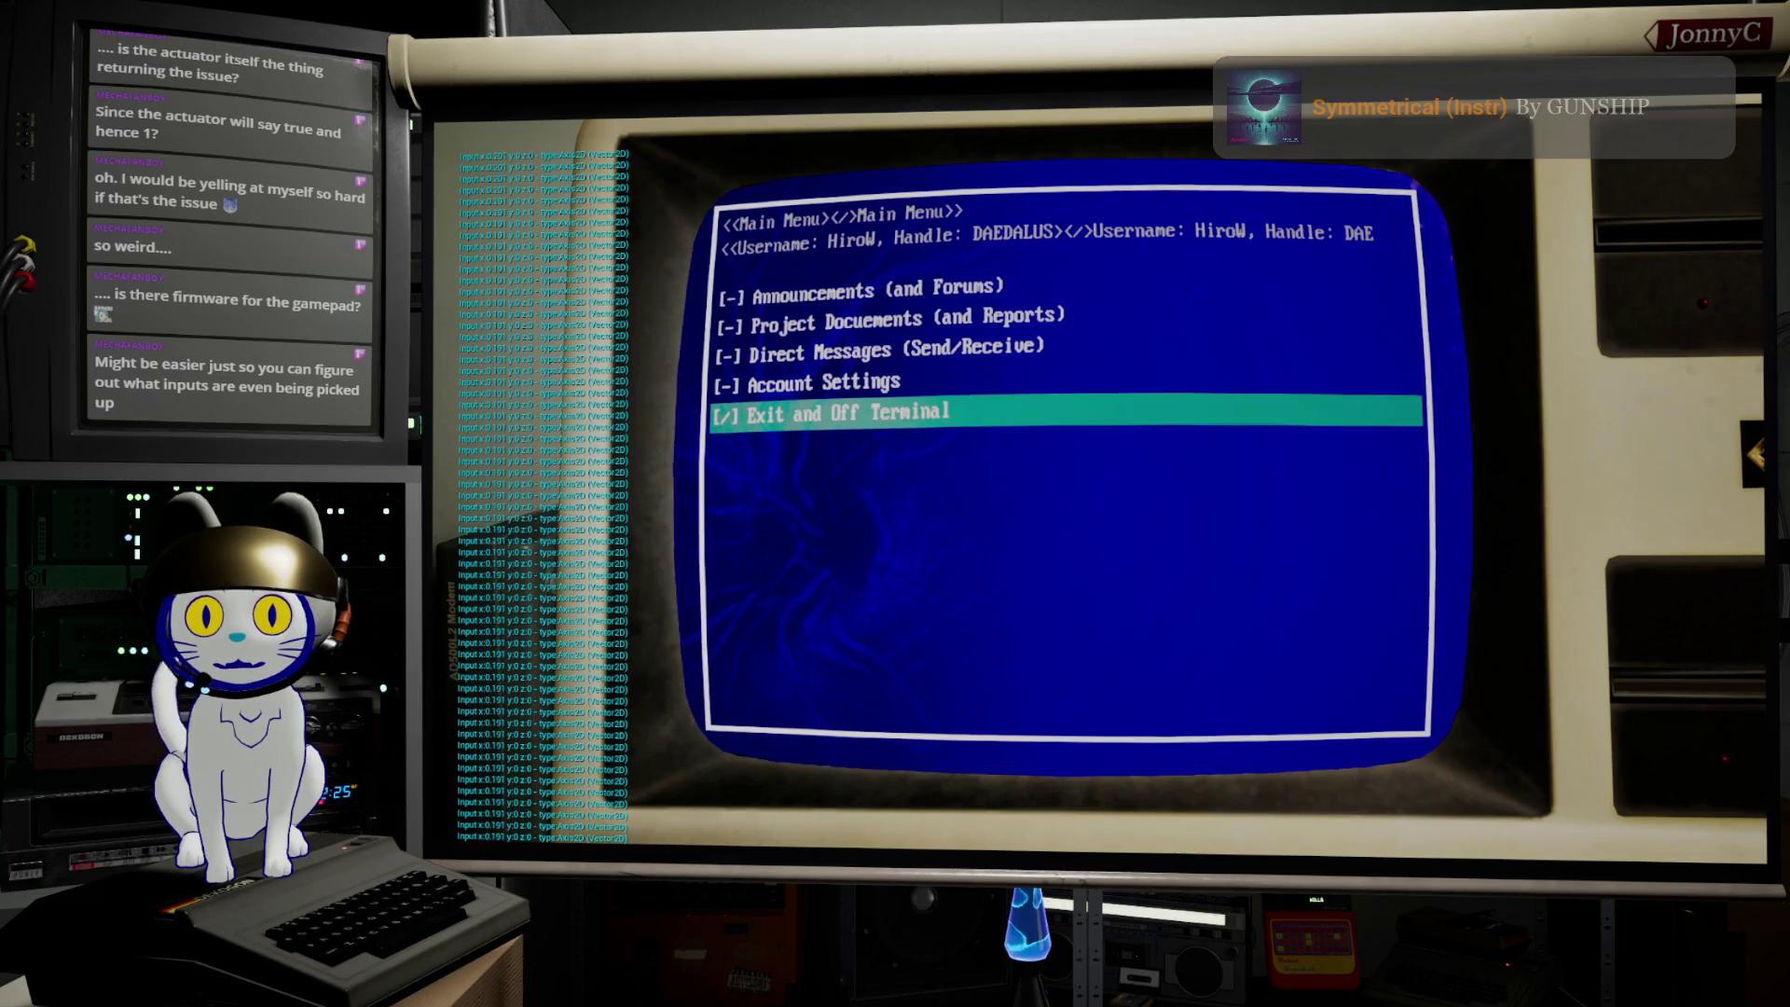
key(Up)
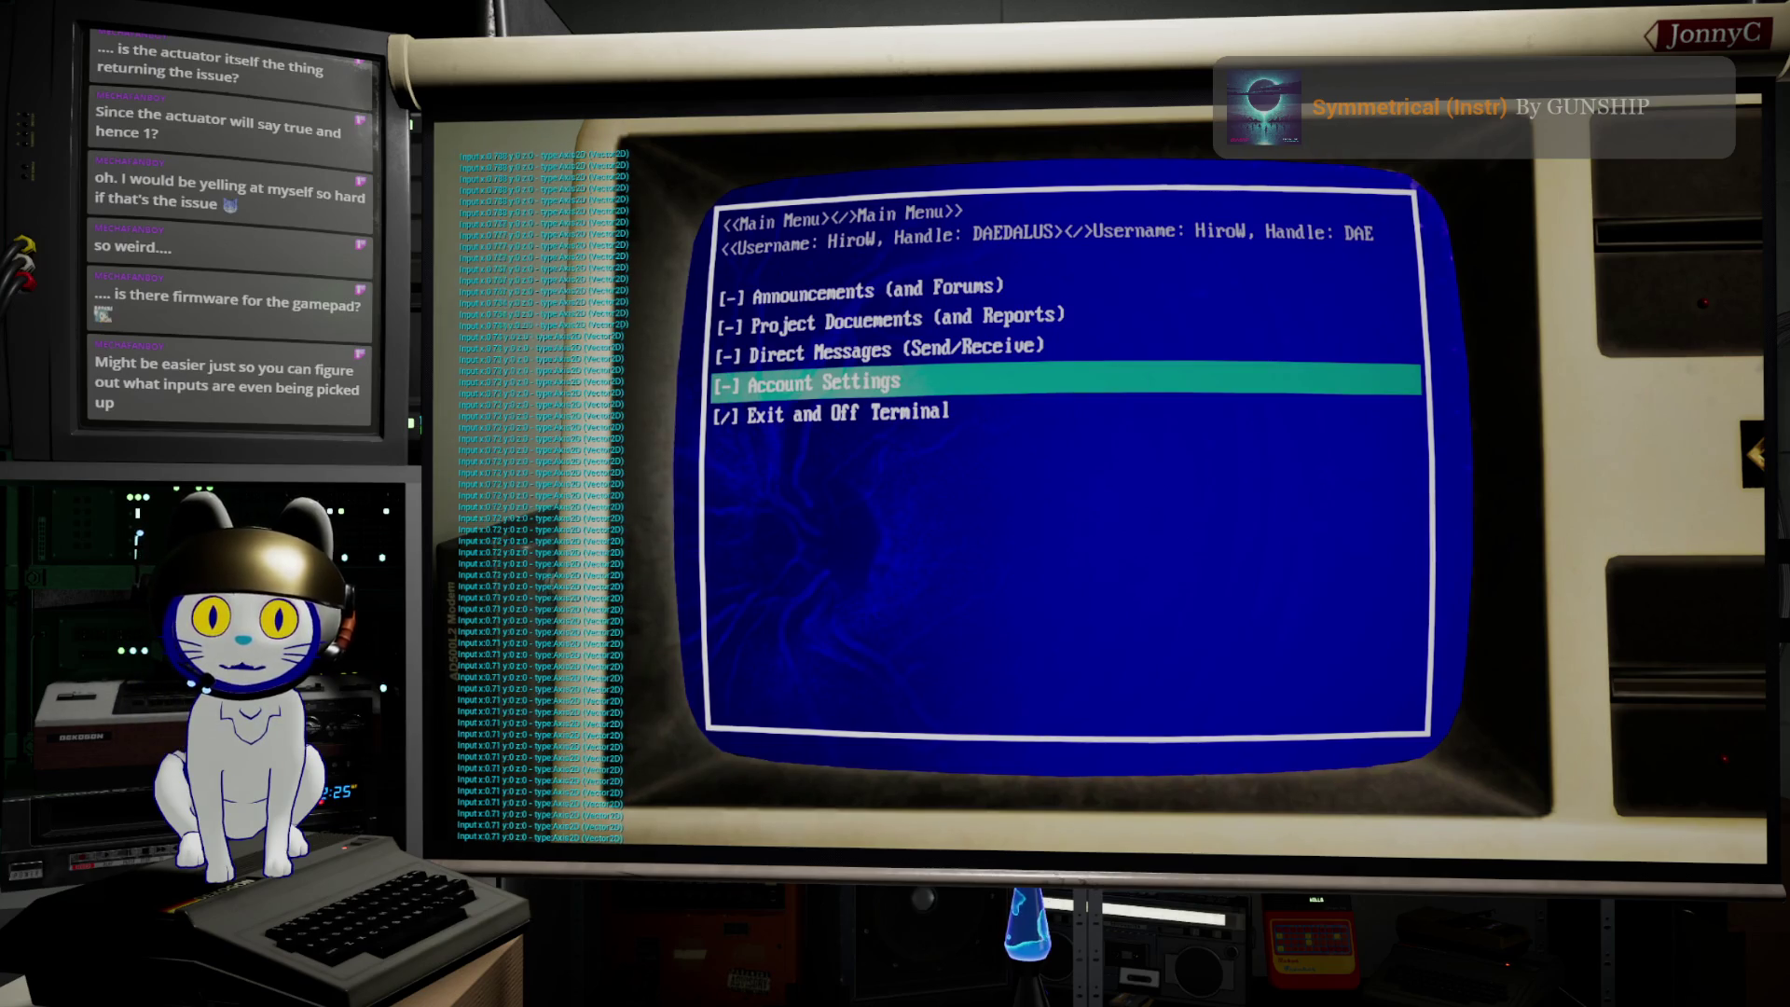
key(Up)
key(Up)
key(Up)
key(Up)
key(Up)
key(Up)
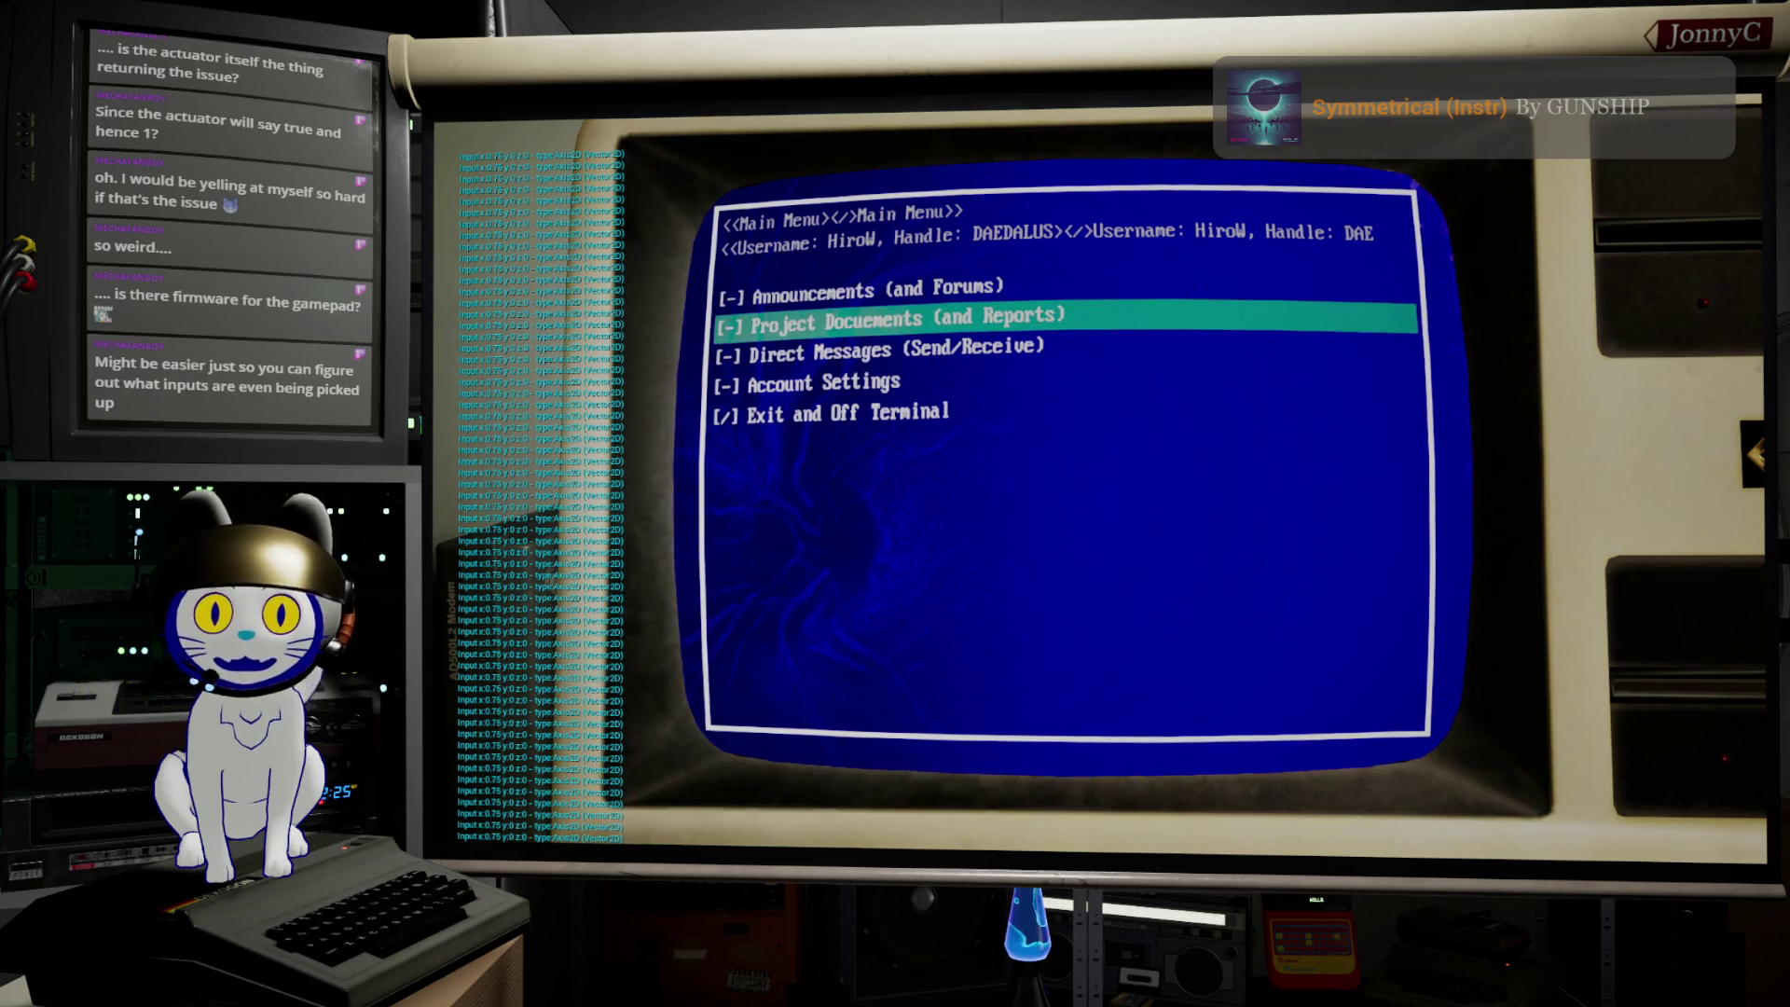
key(Down)
key(Up)
key(Up)
key(Up)
key(Up)
key(Up)
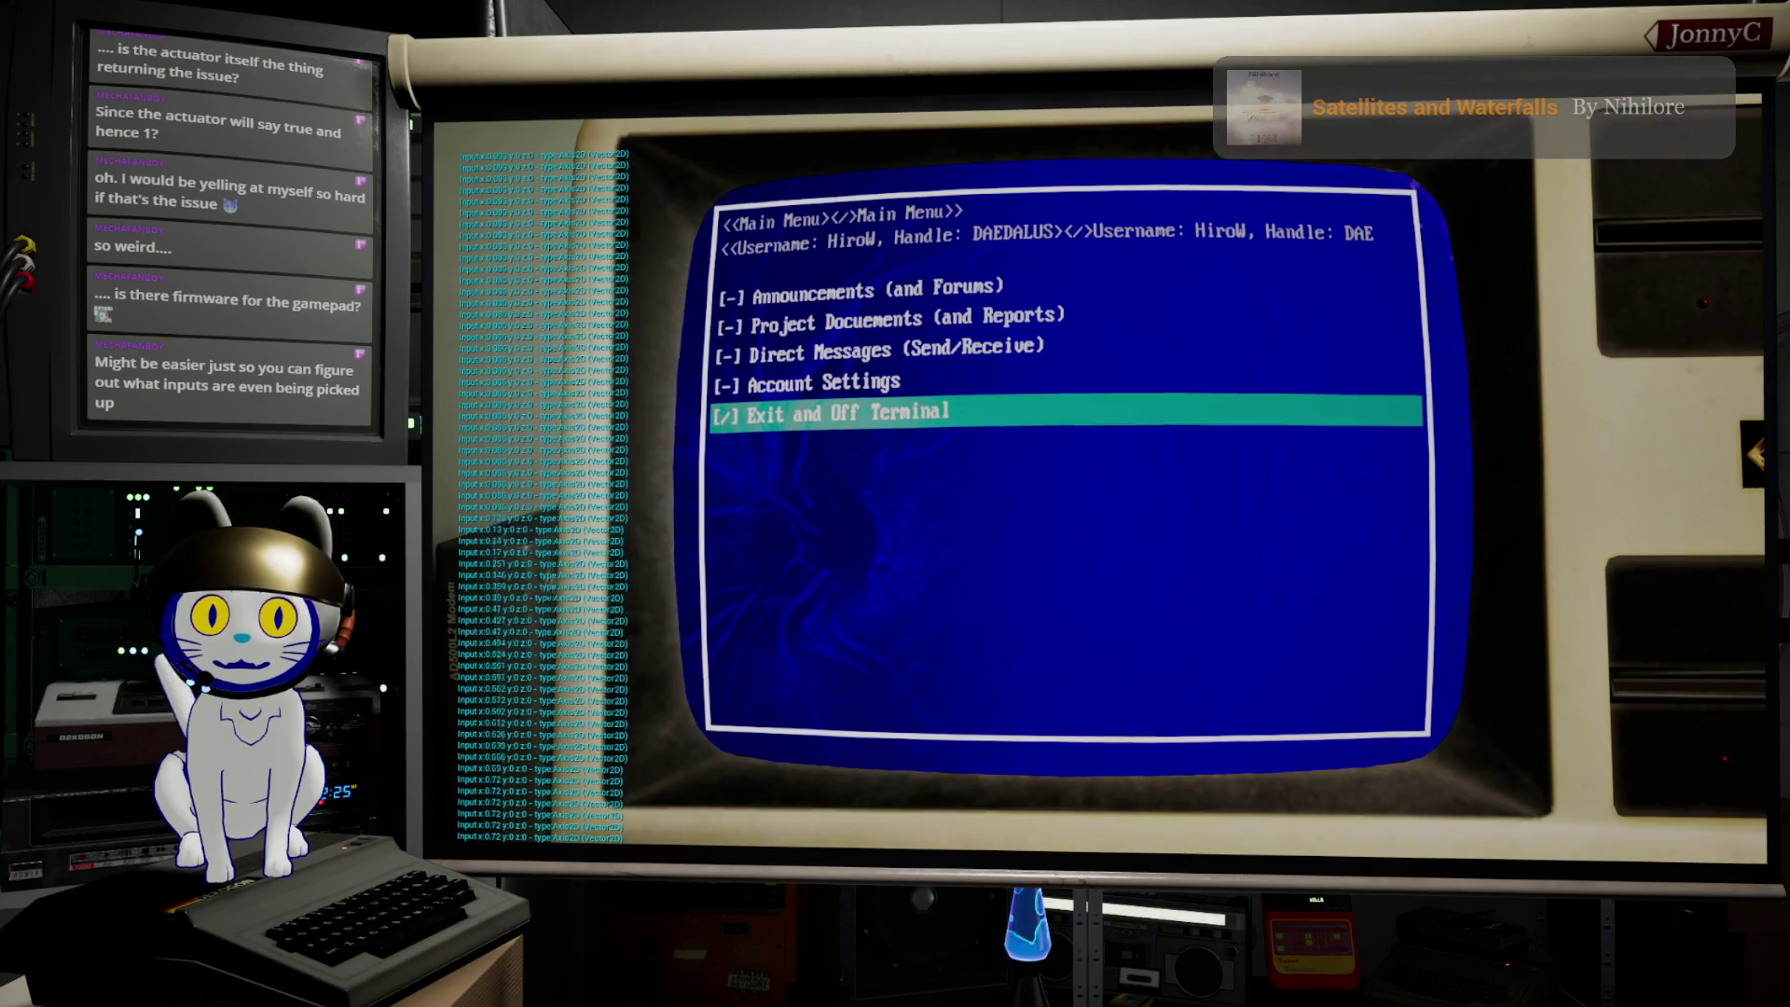
key(Up)
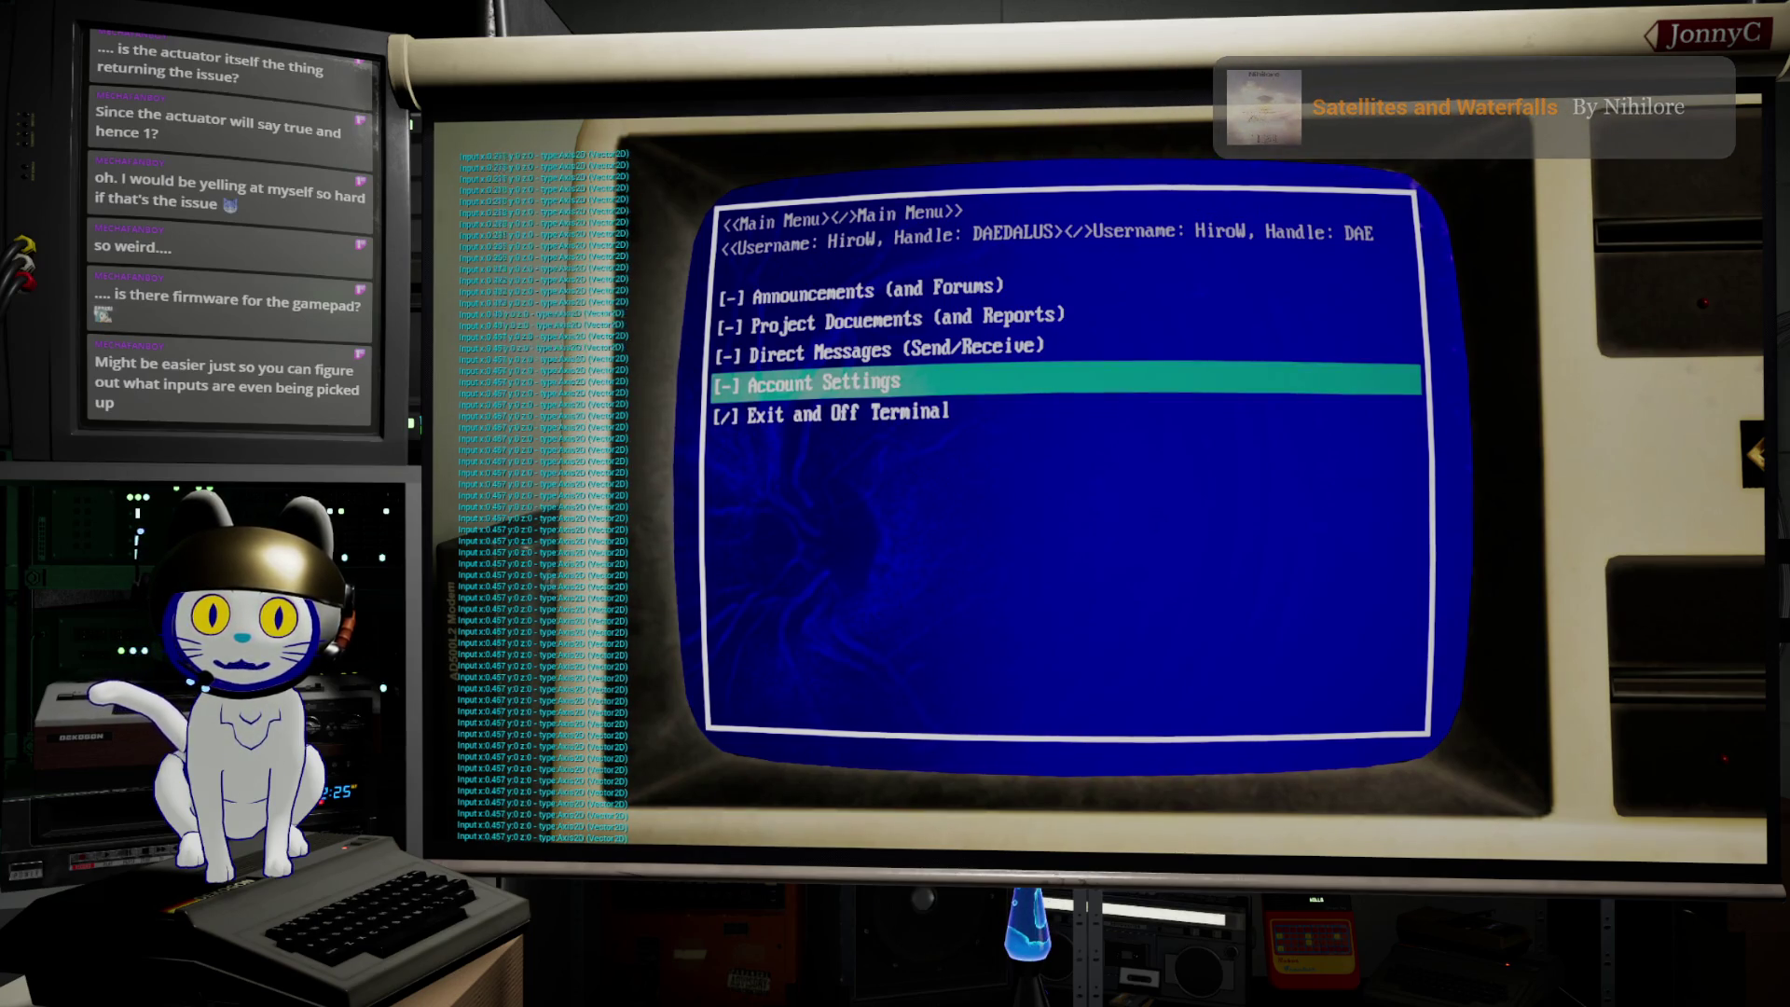
key(Up)
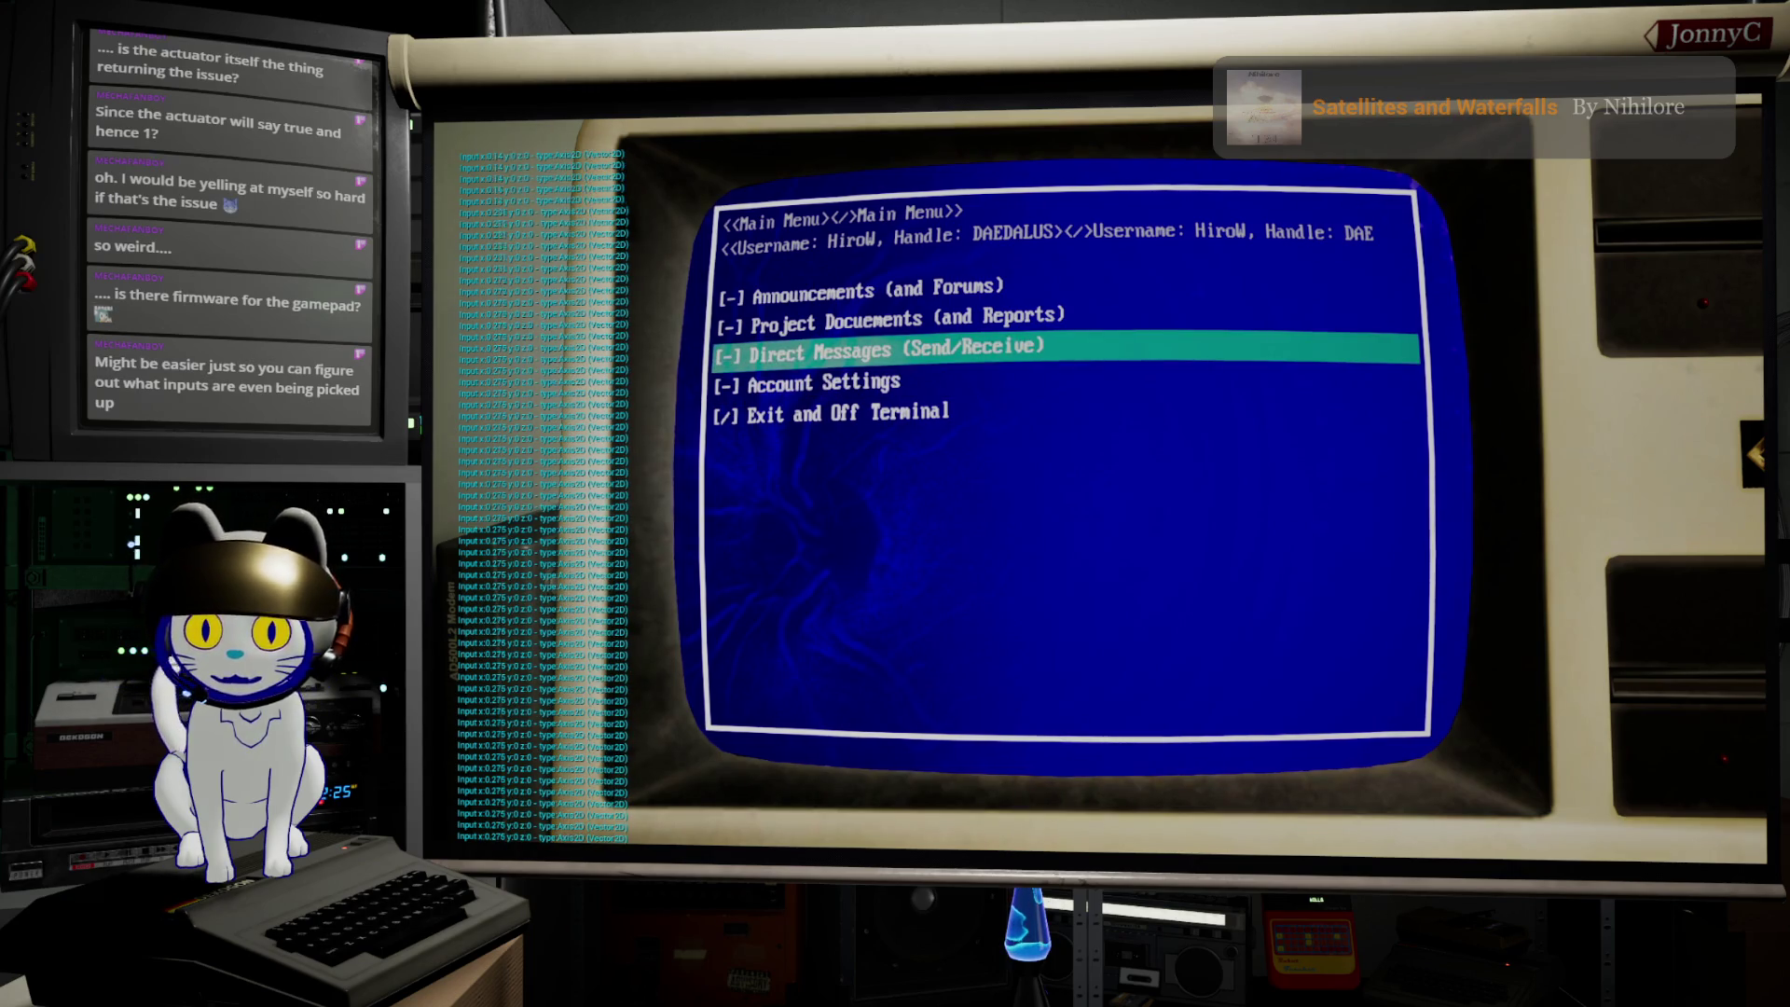
key(Up)
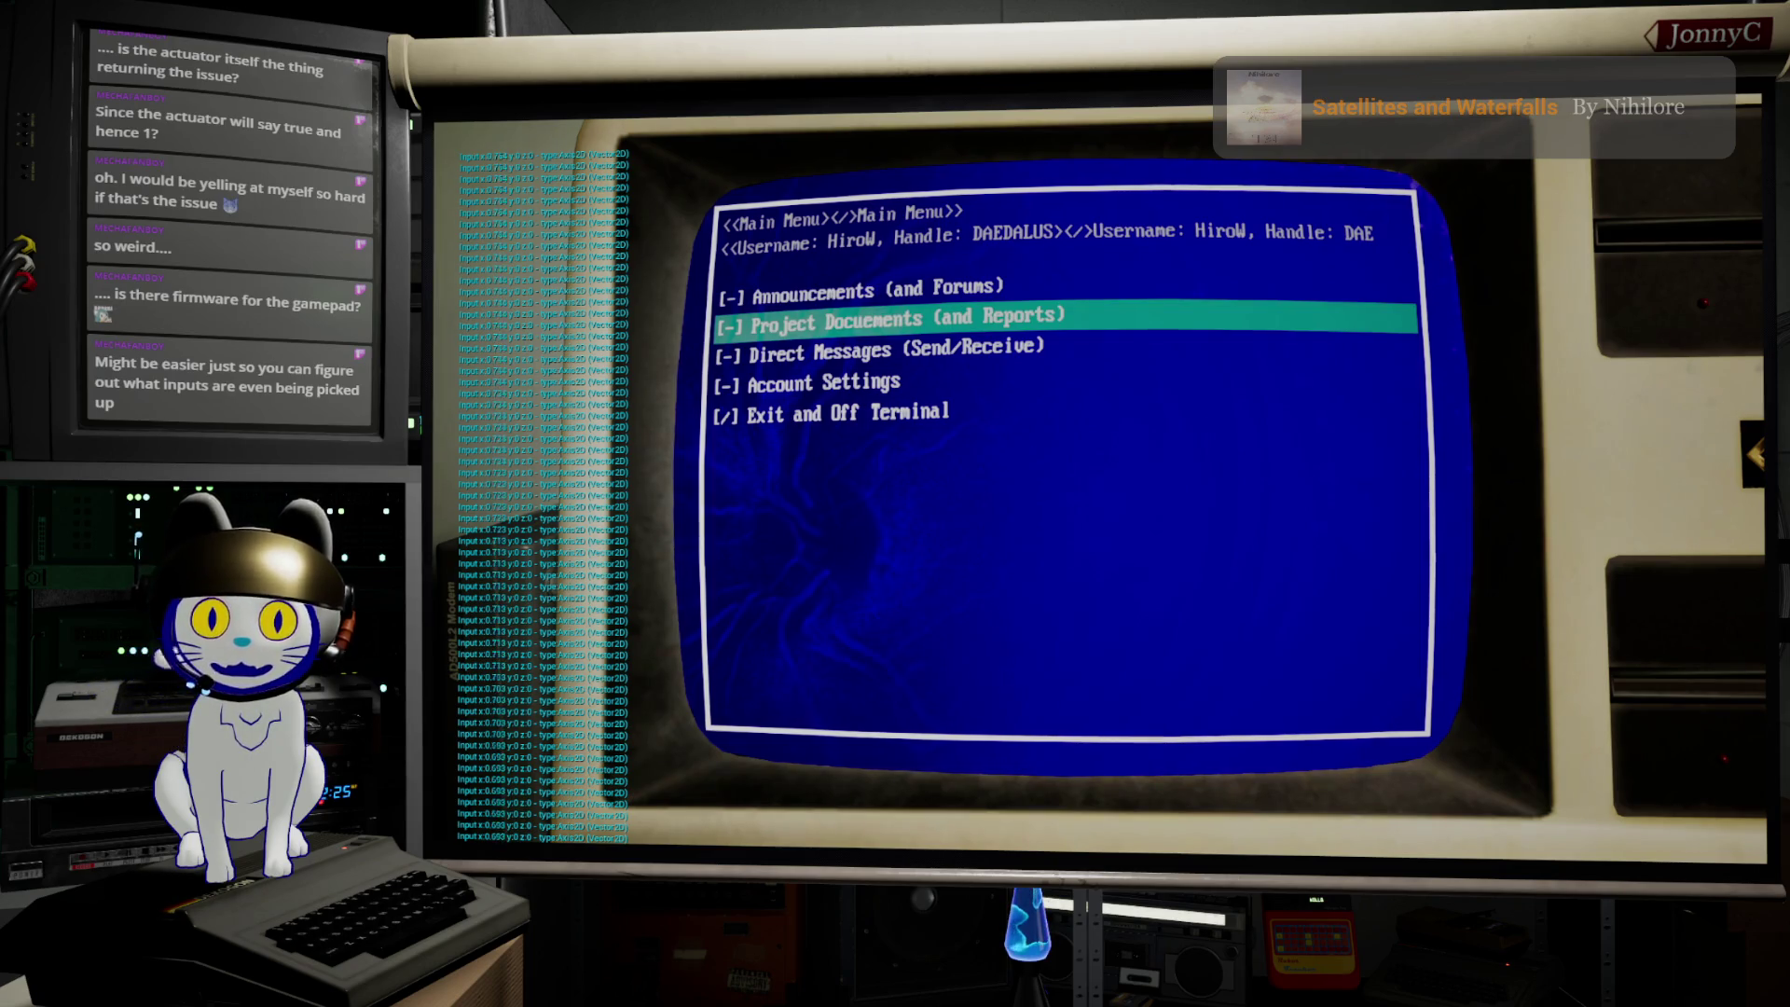
Step: Repeatedly cycle the highlight upward through all entries, confirming it wraps to Exit and Off Terminal
key(Up)
key(Up)
key(Up)
key(Up)
key(Up)
key(Up)
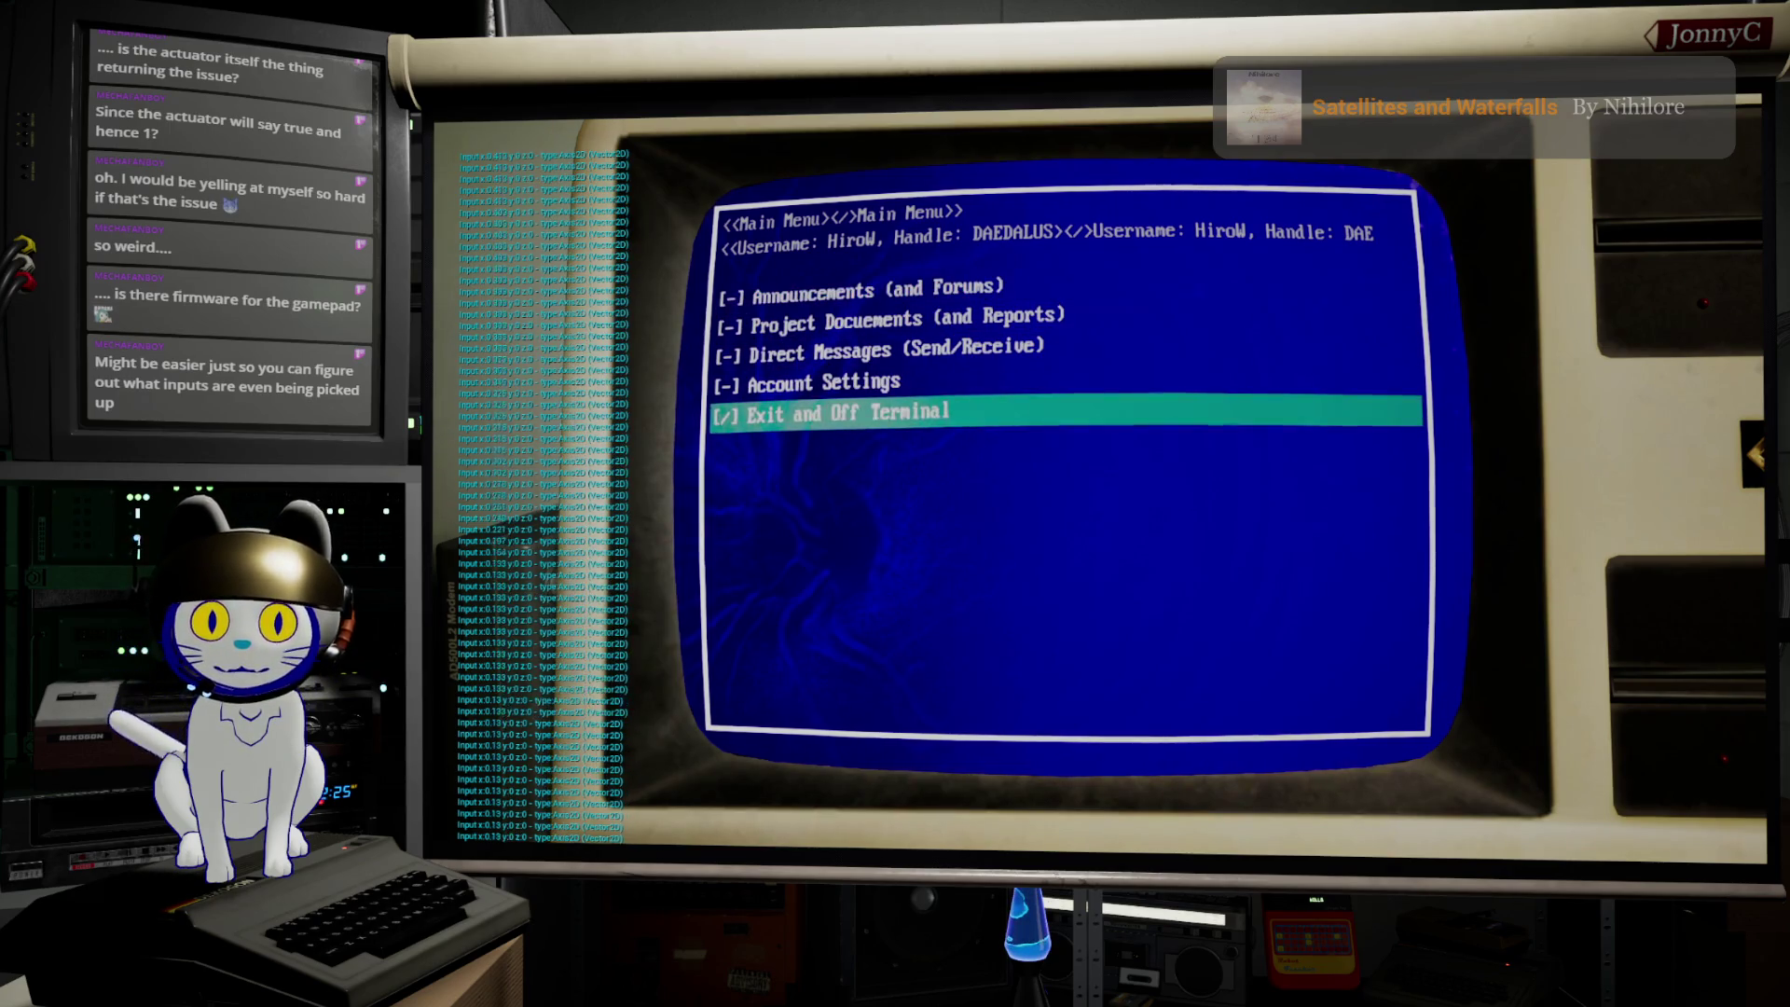
key(Up)
key(Up)
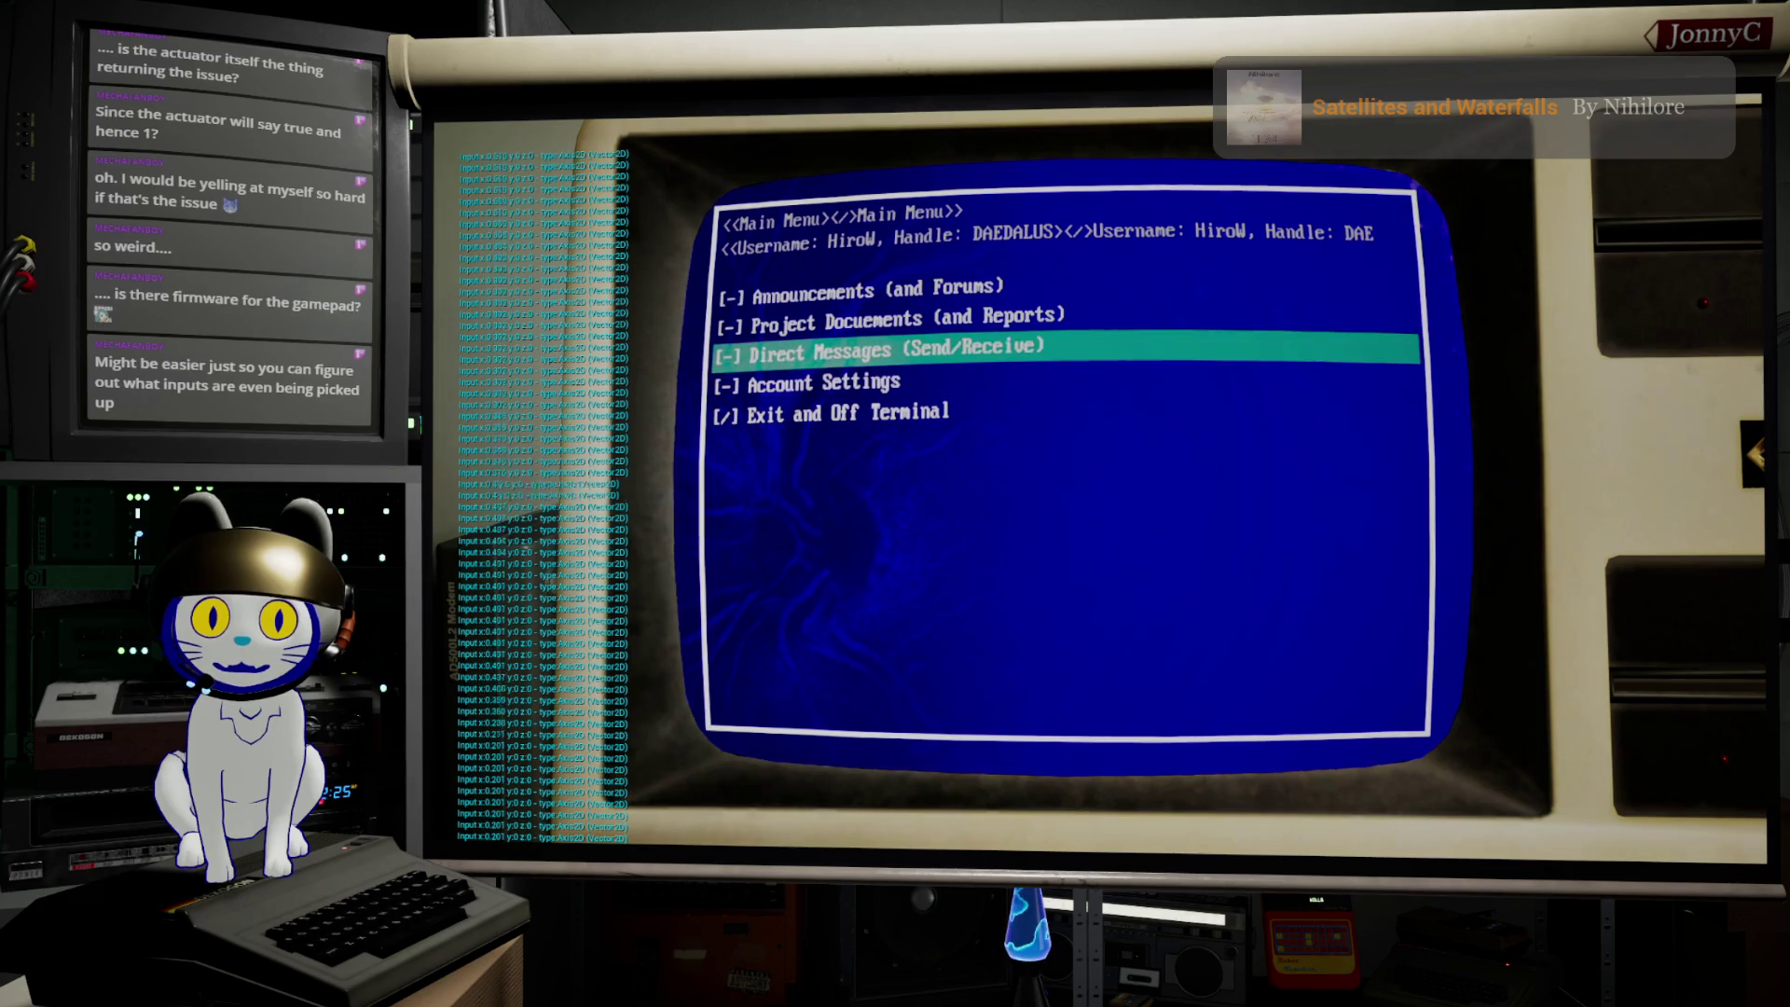
key(Up)
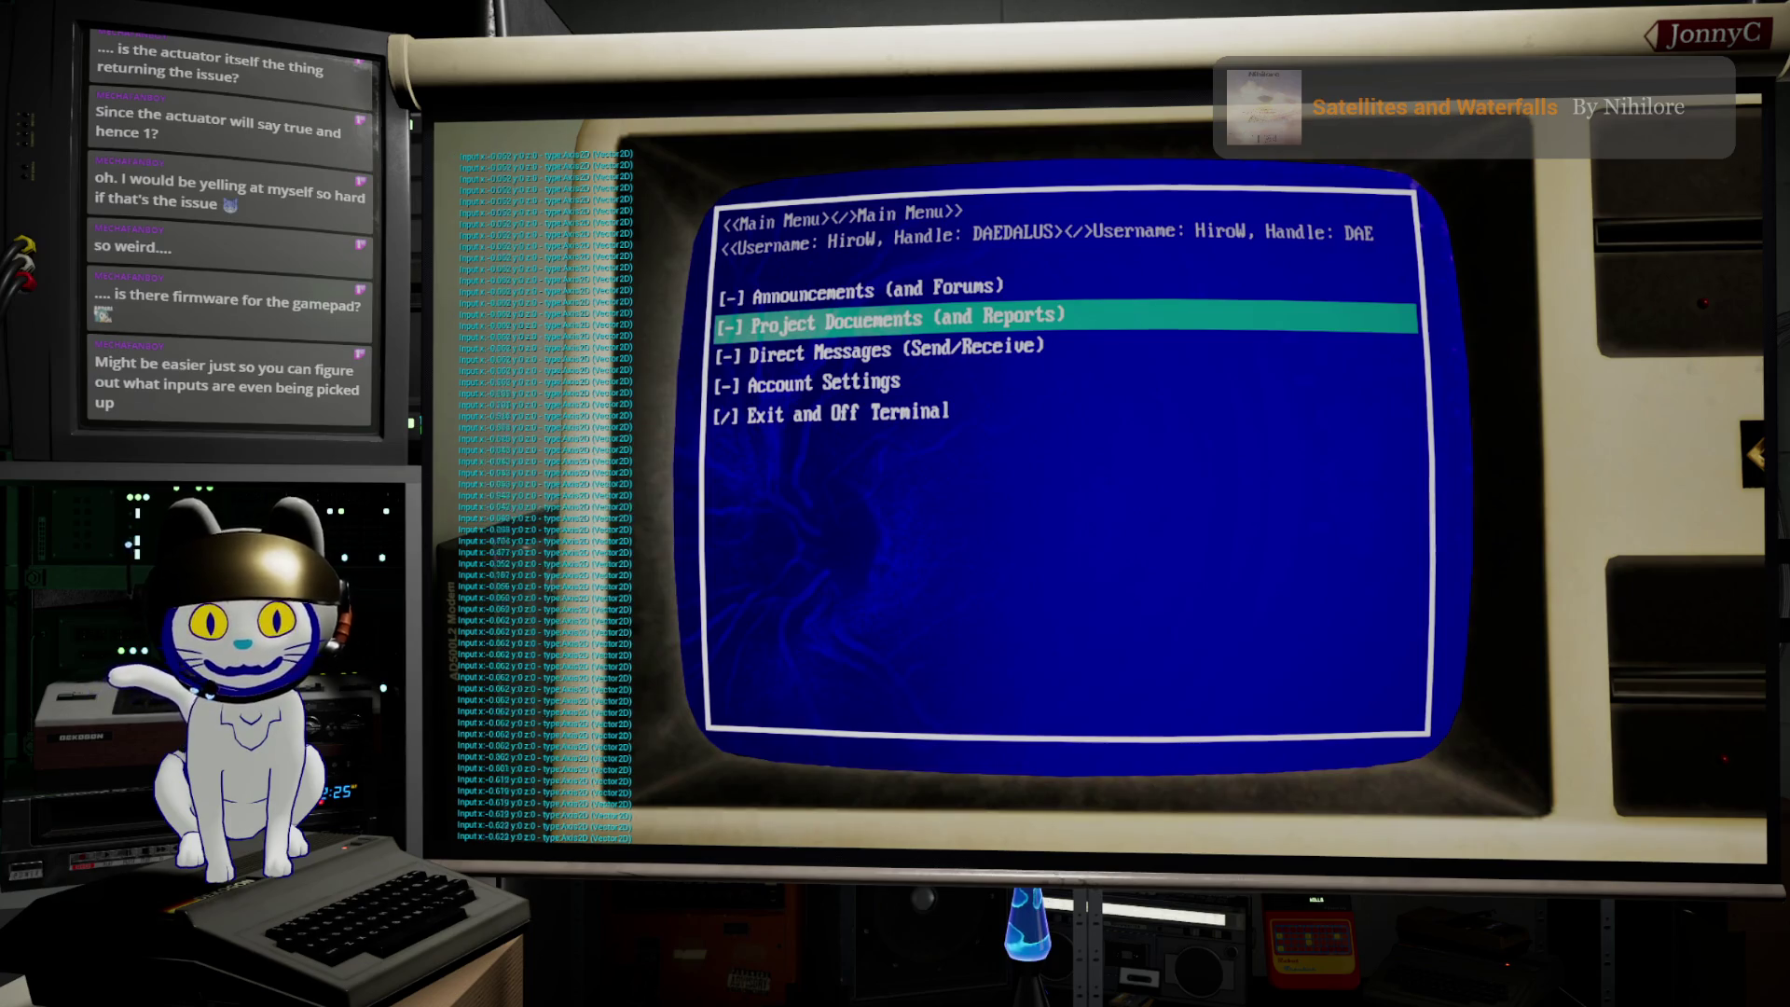
key(Up)
key(Up)
key(Up)
key(Up)
key(Up)
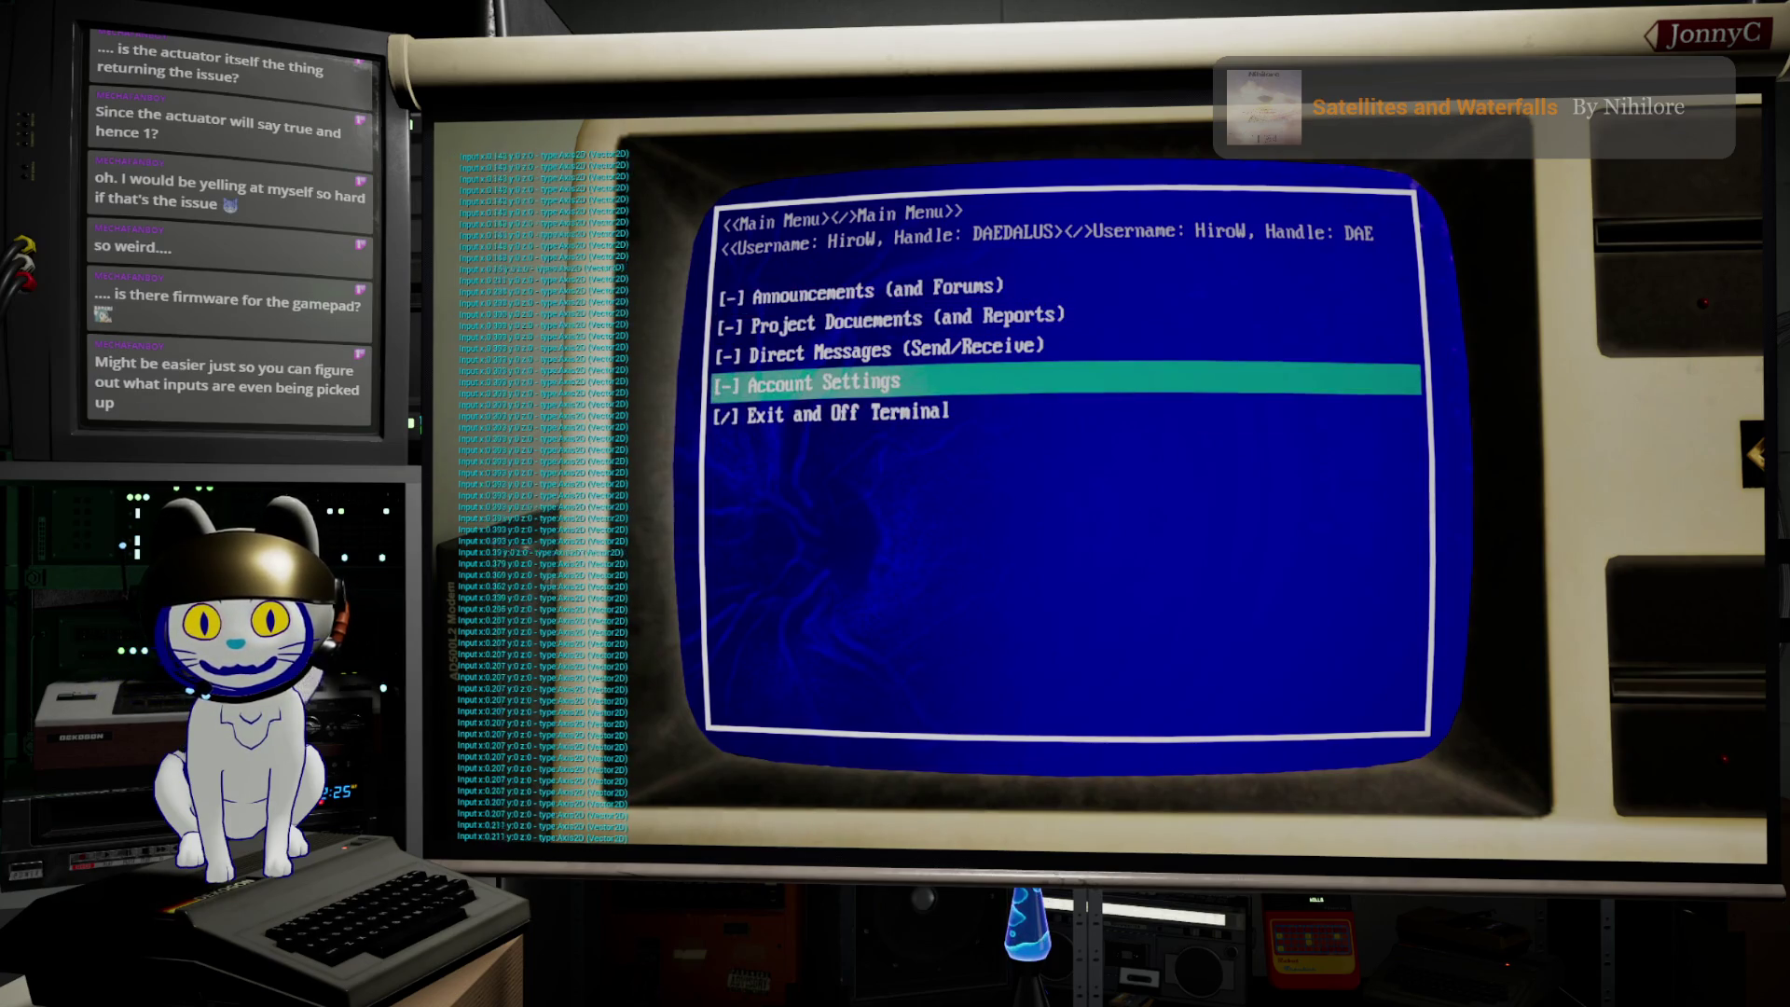
key(Up)
key(Up)
key(Up)
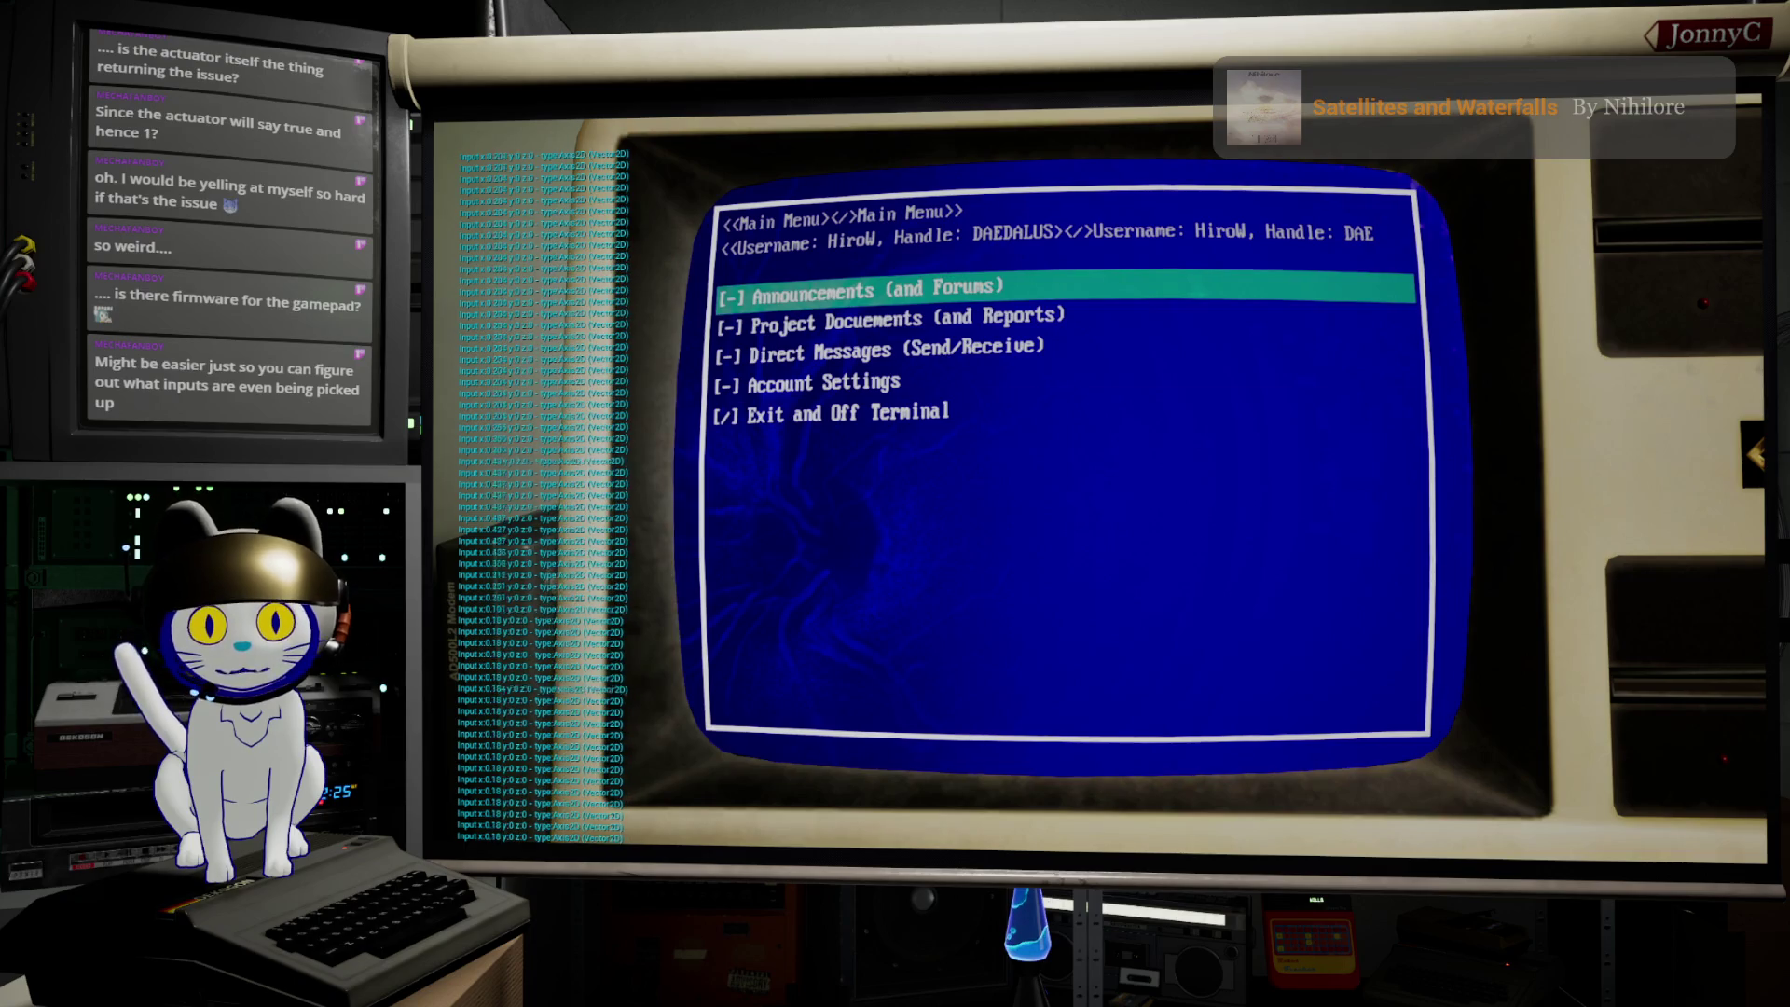
key(Up)
key(Up)
key(Up)
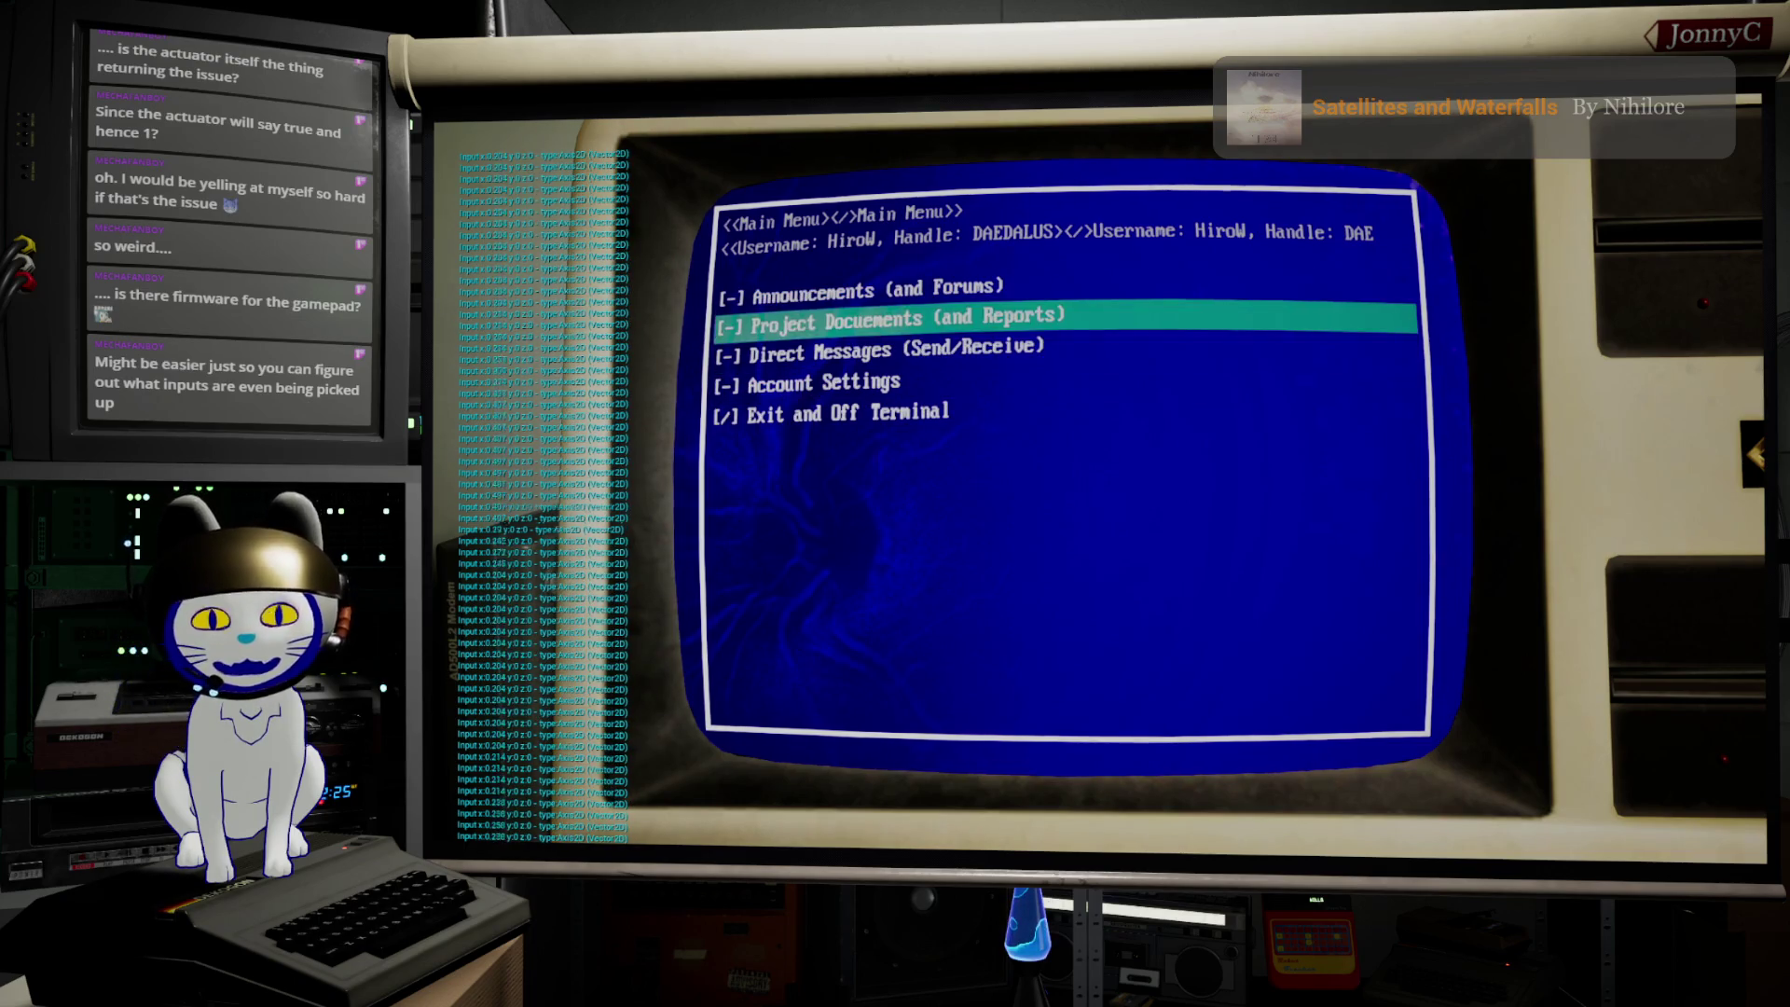
key(Up)
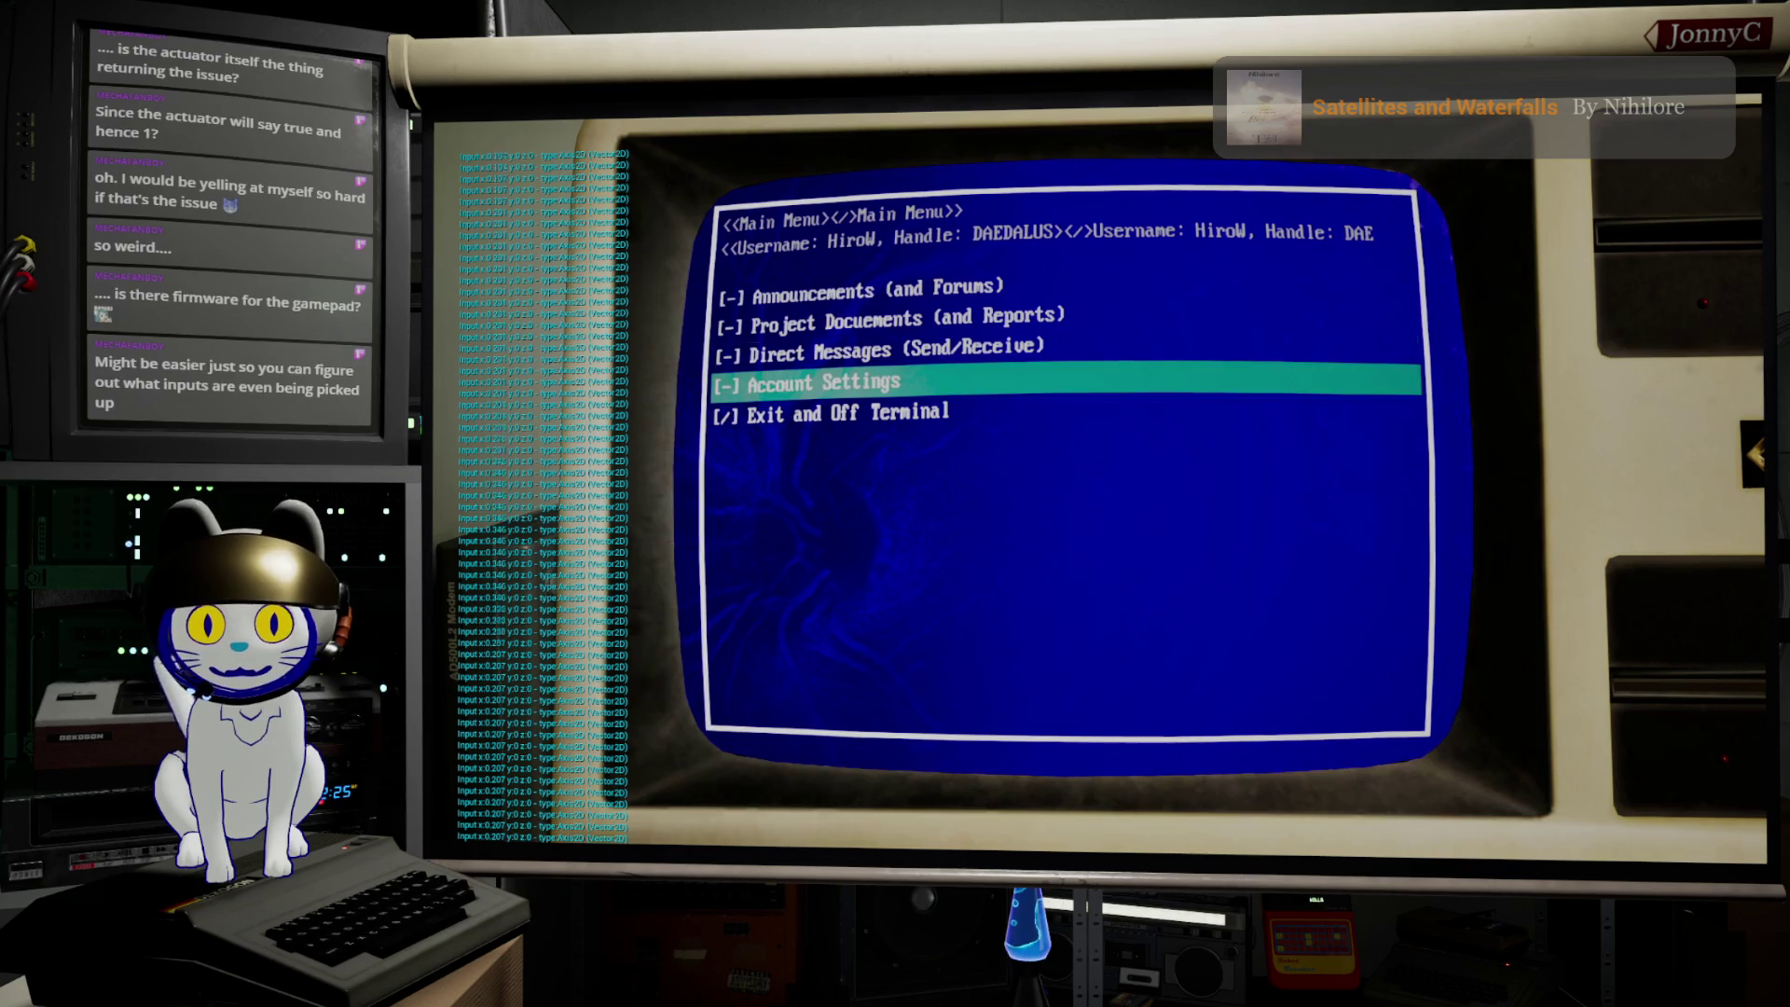
key(Up)
key(Up)
key(Up)
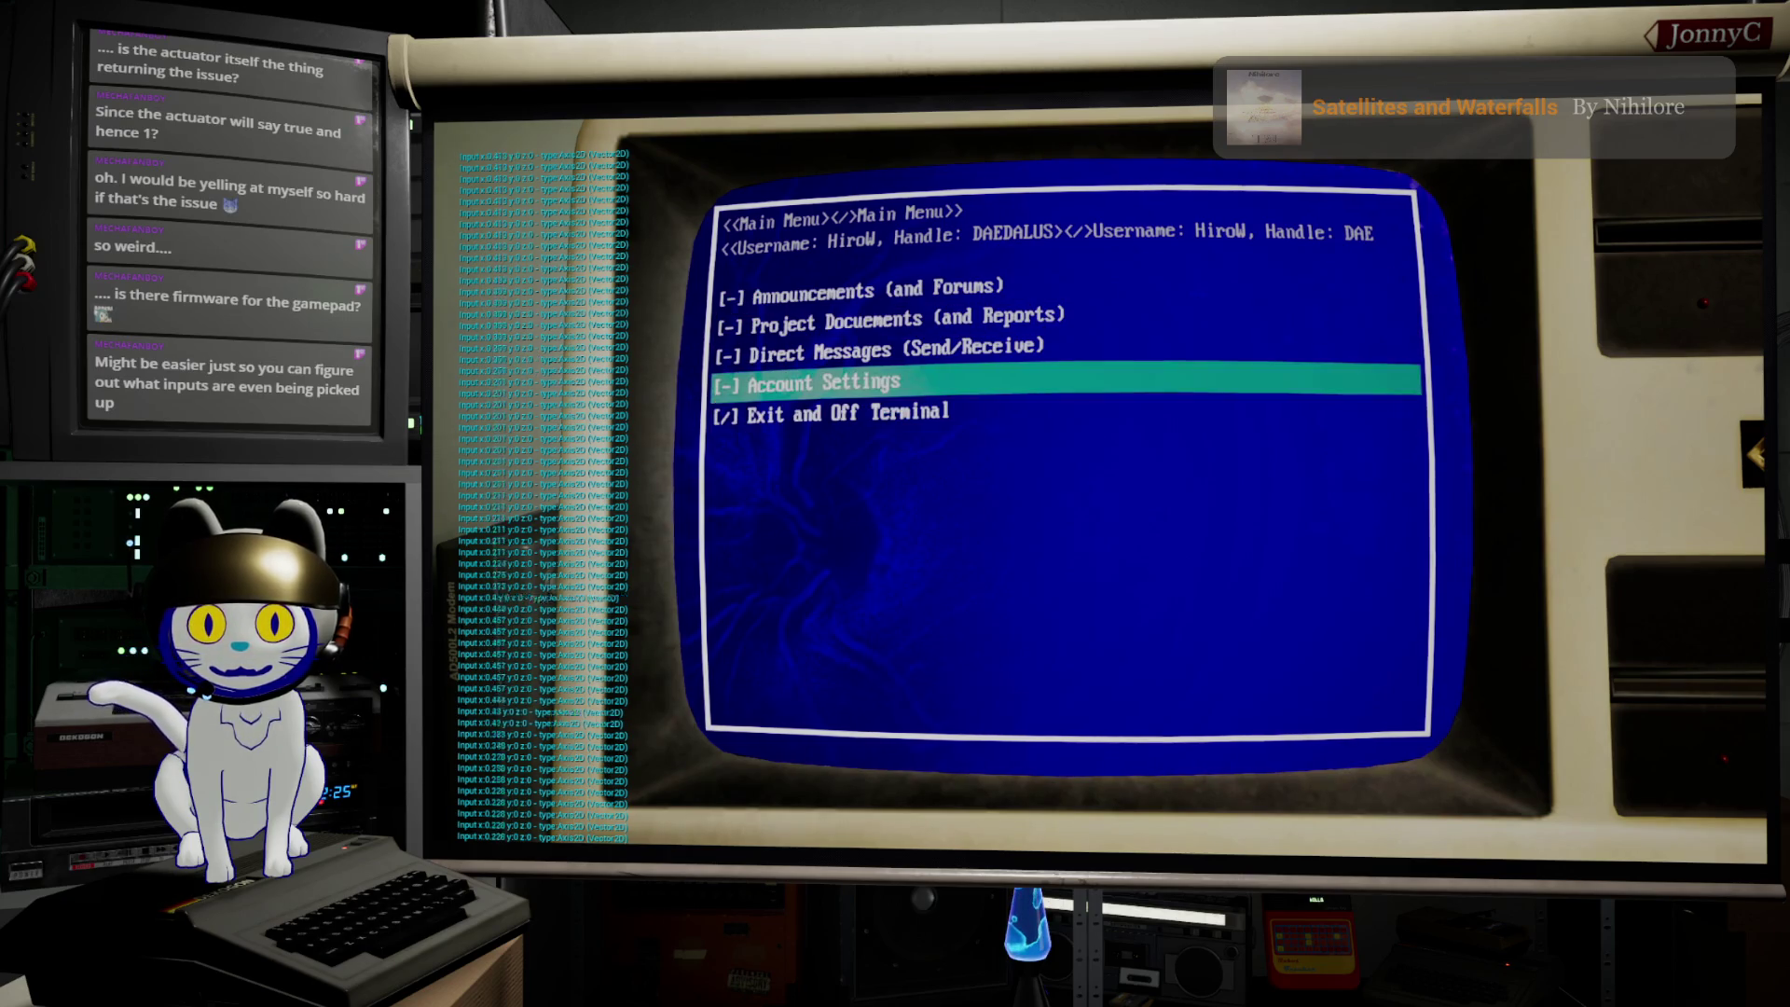
key(Up)
key(Up)
key(Up)
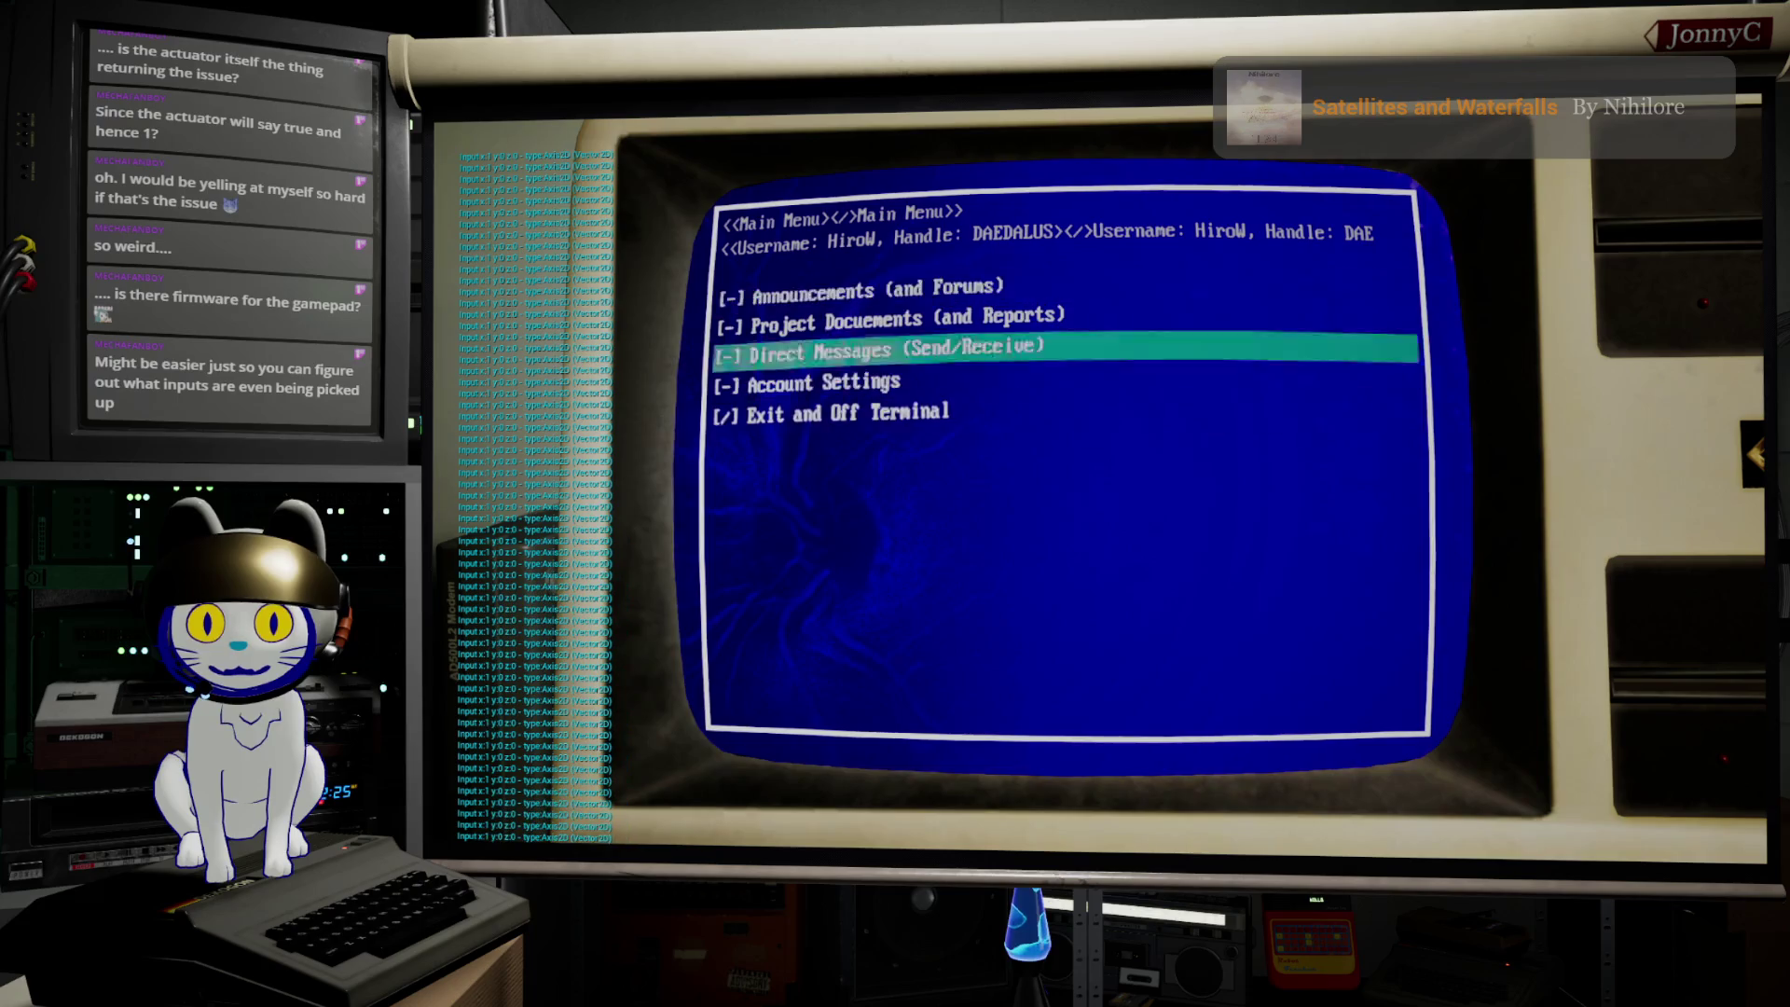
key(Up)
key(Up)
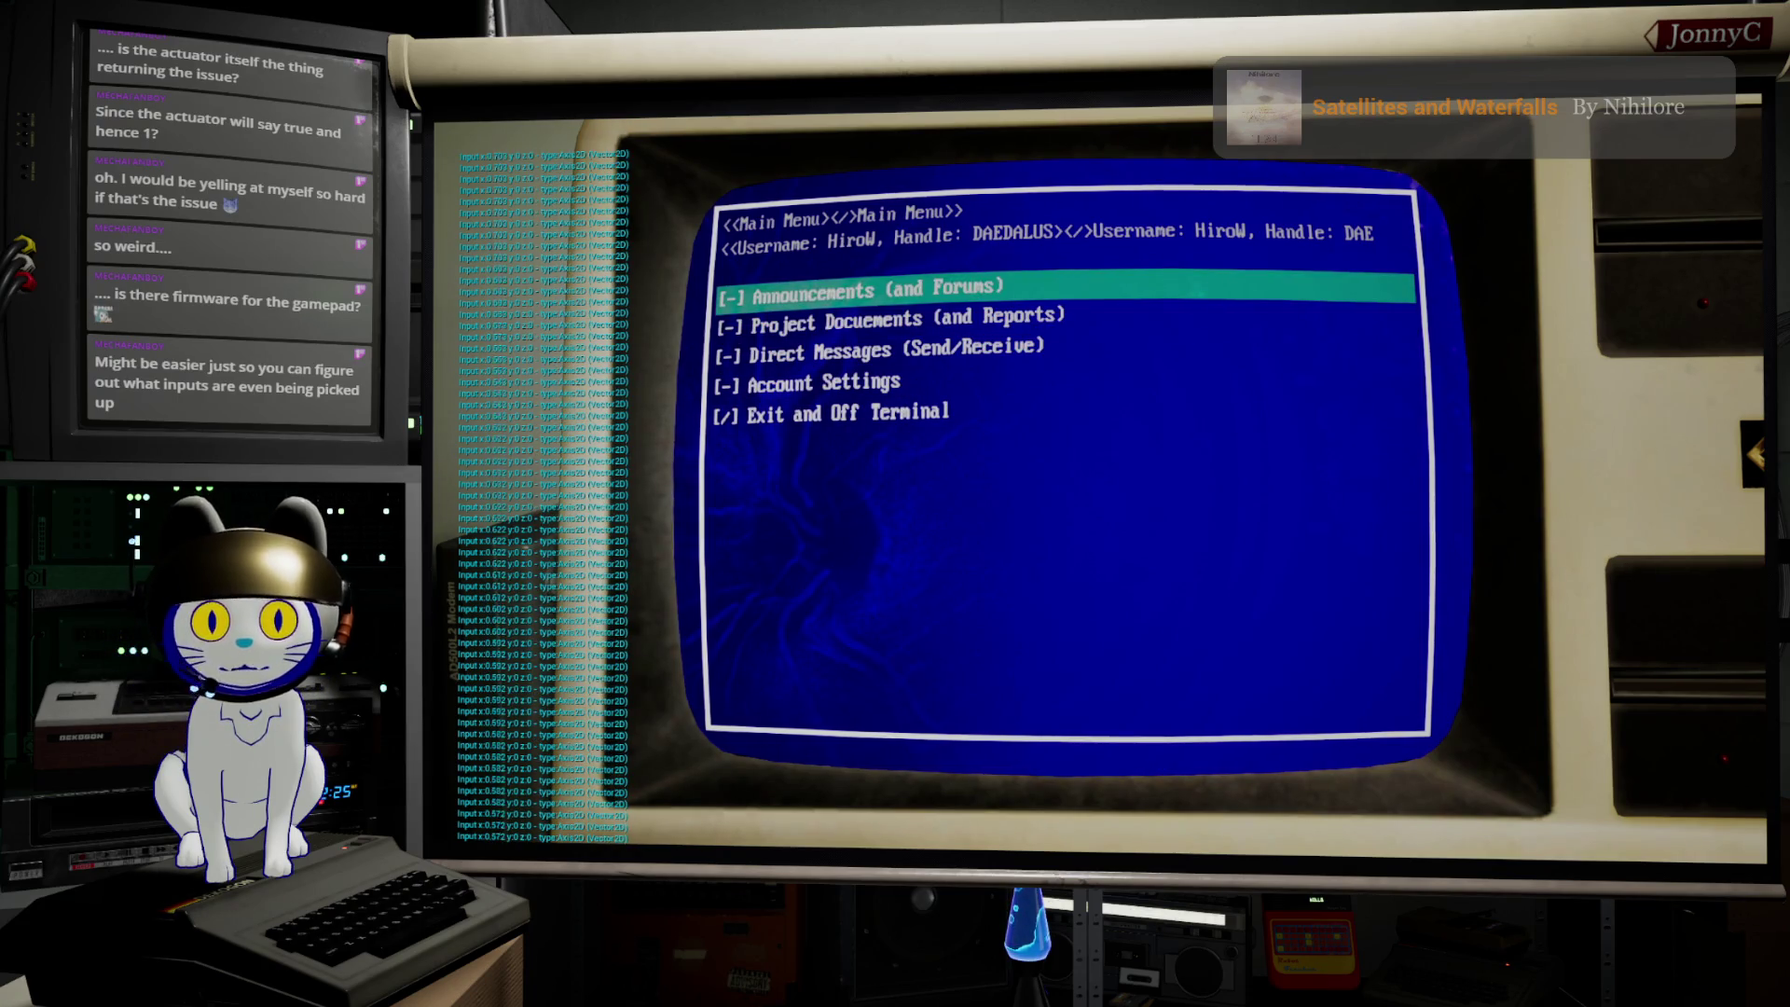
key(Up)
key(Down)
key(Up)
key(Up)
key(Up)
key(Up)
key(Down)
key(Down)
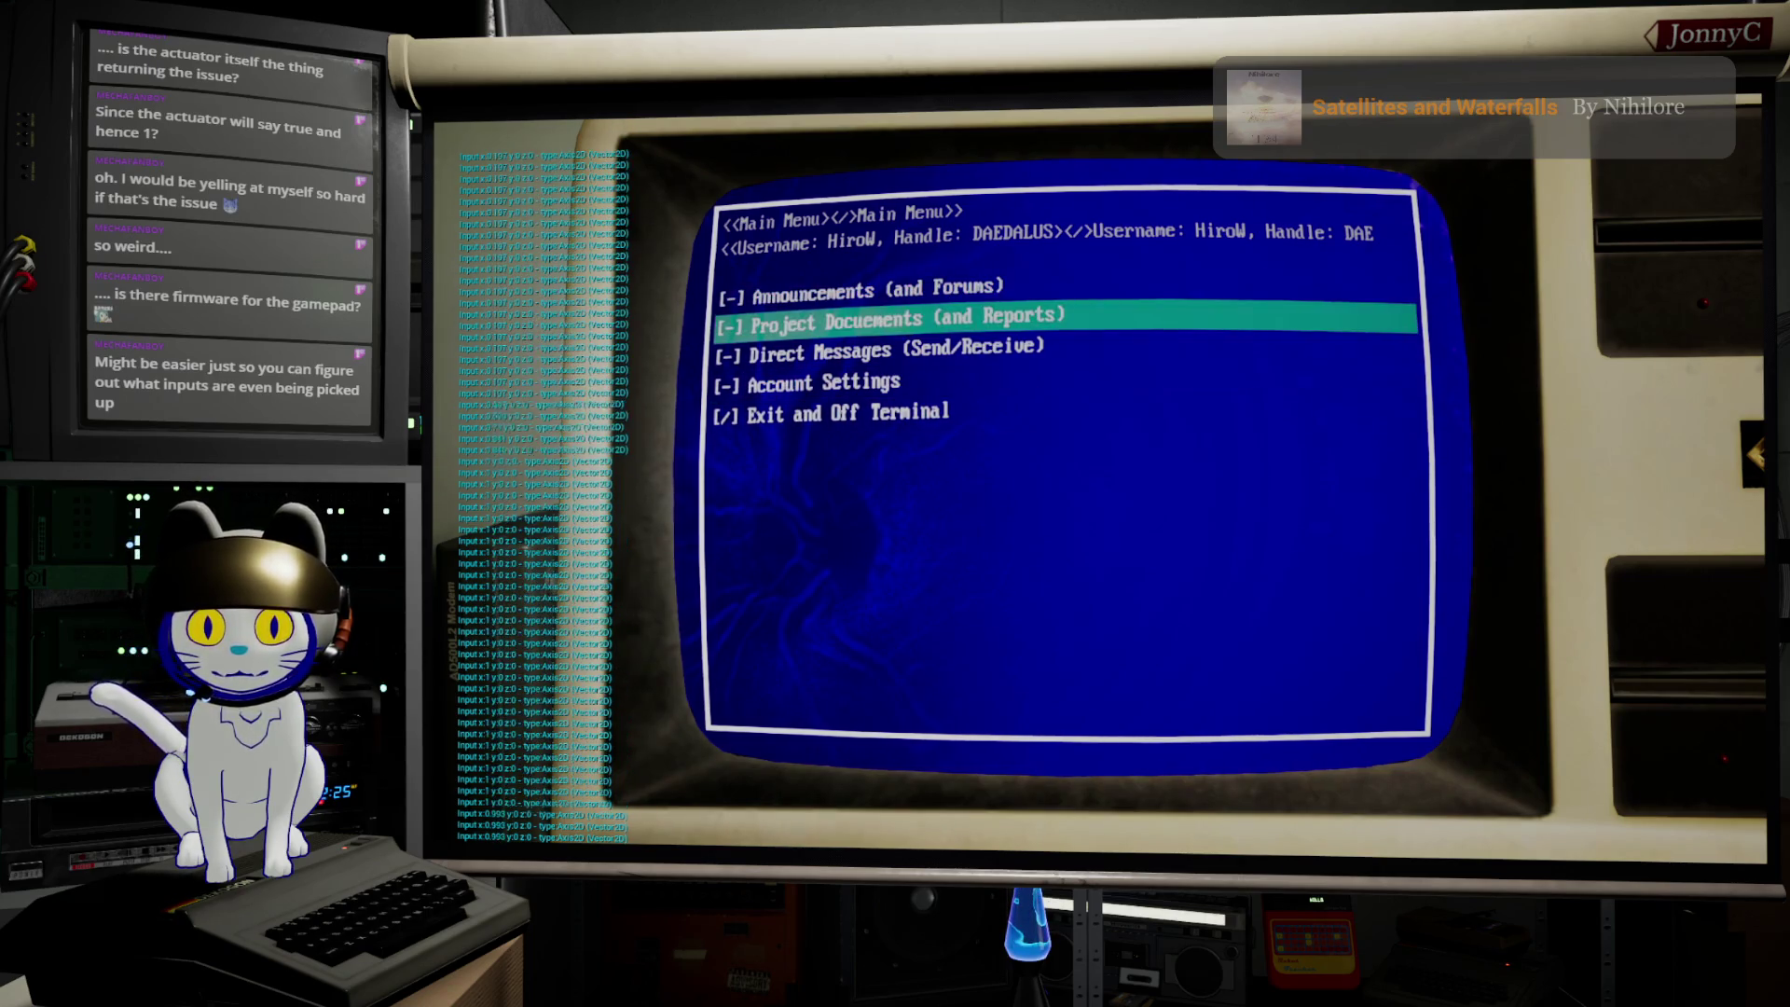
key(Up)
key(Up)
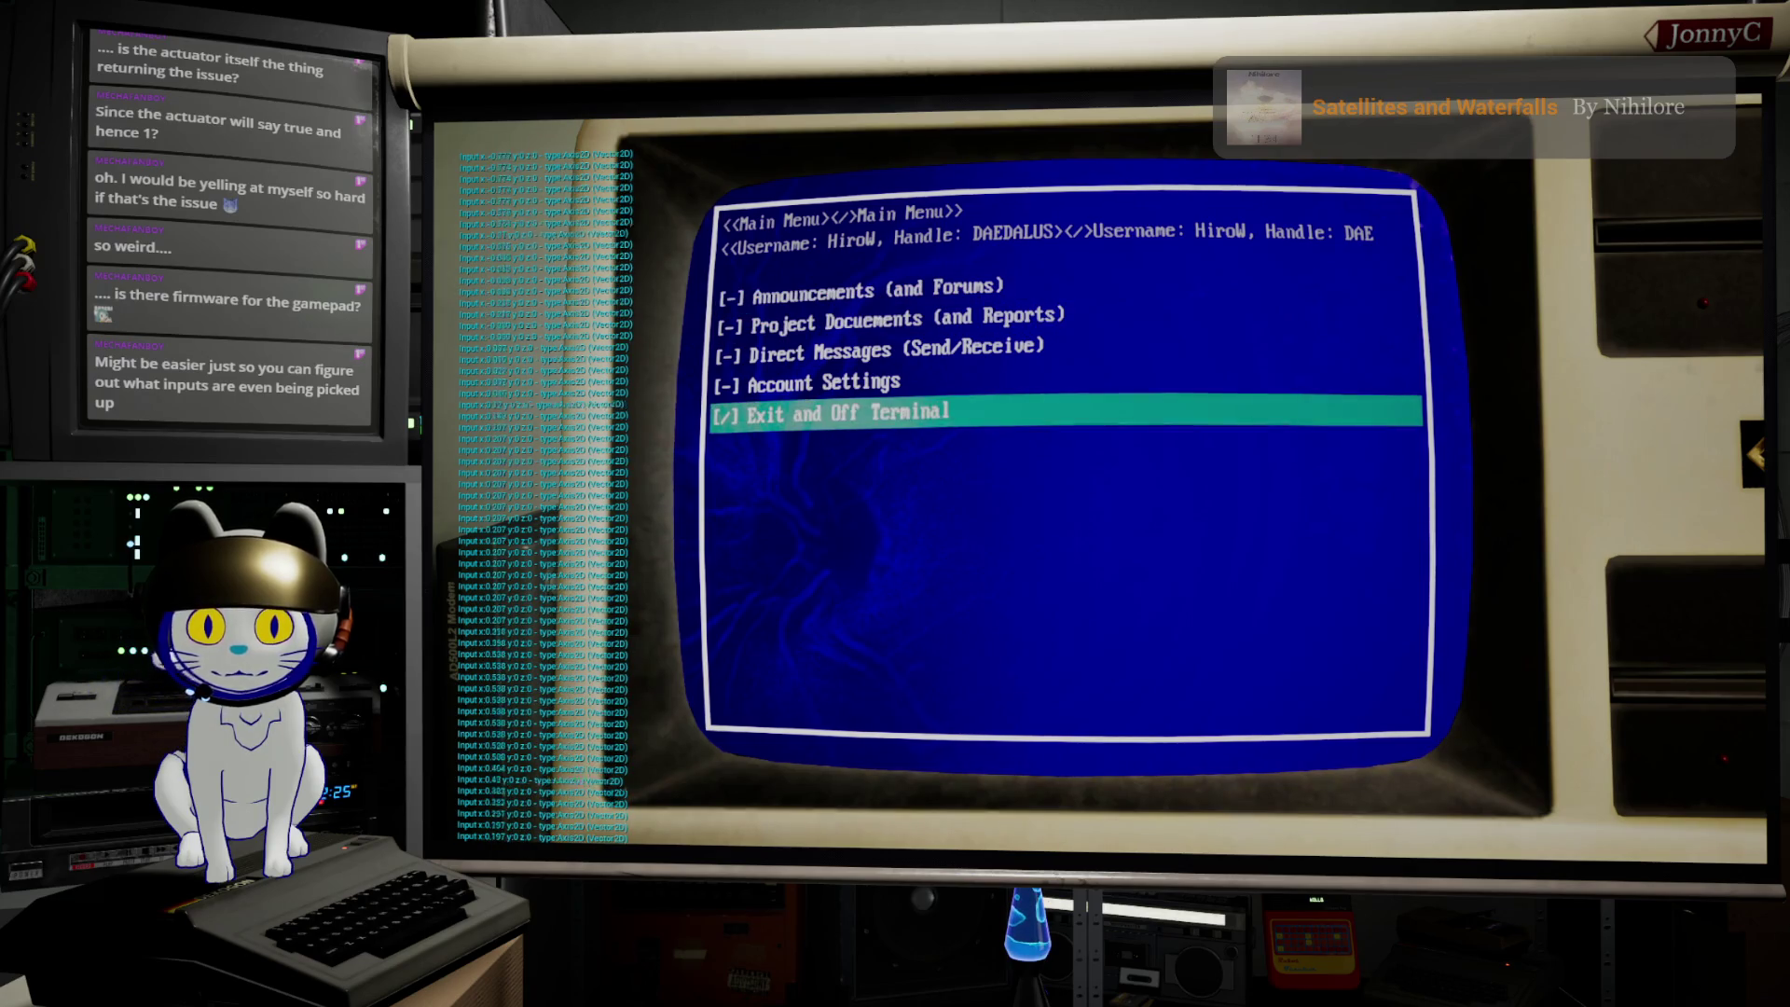
key(Up)
key(Up)
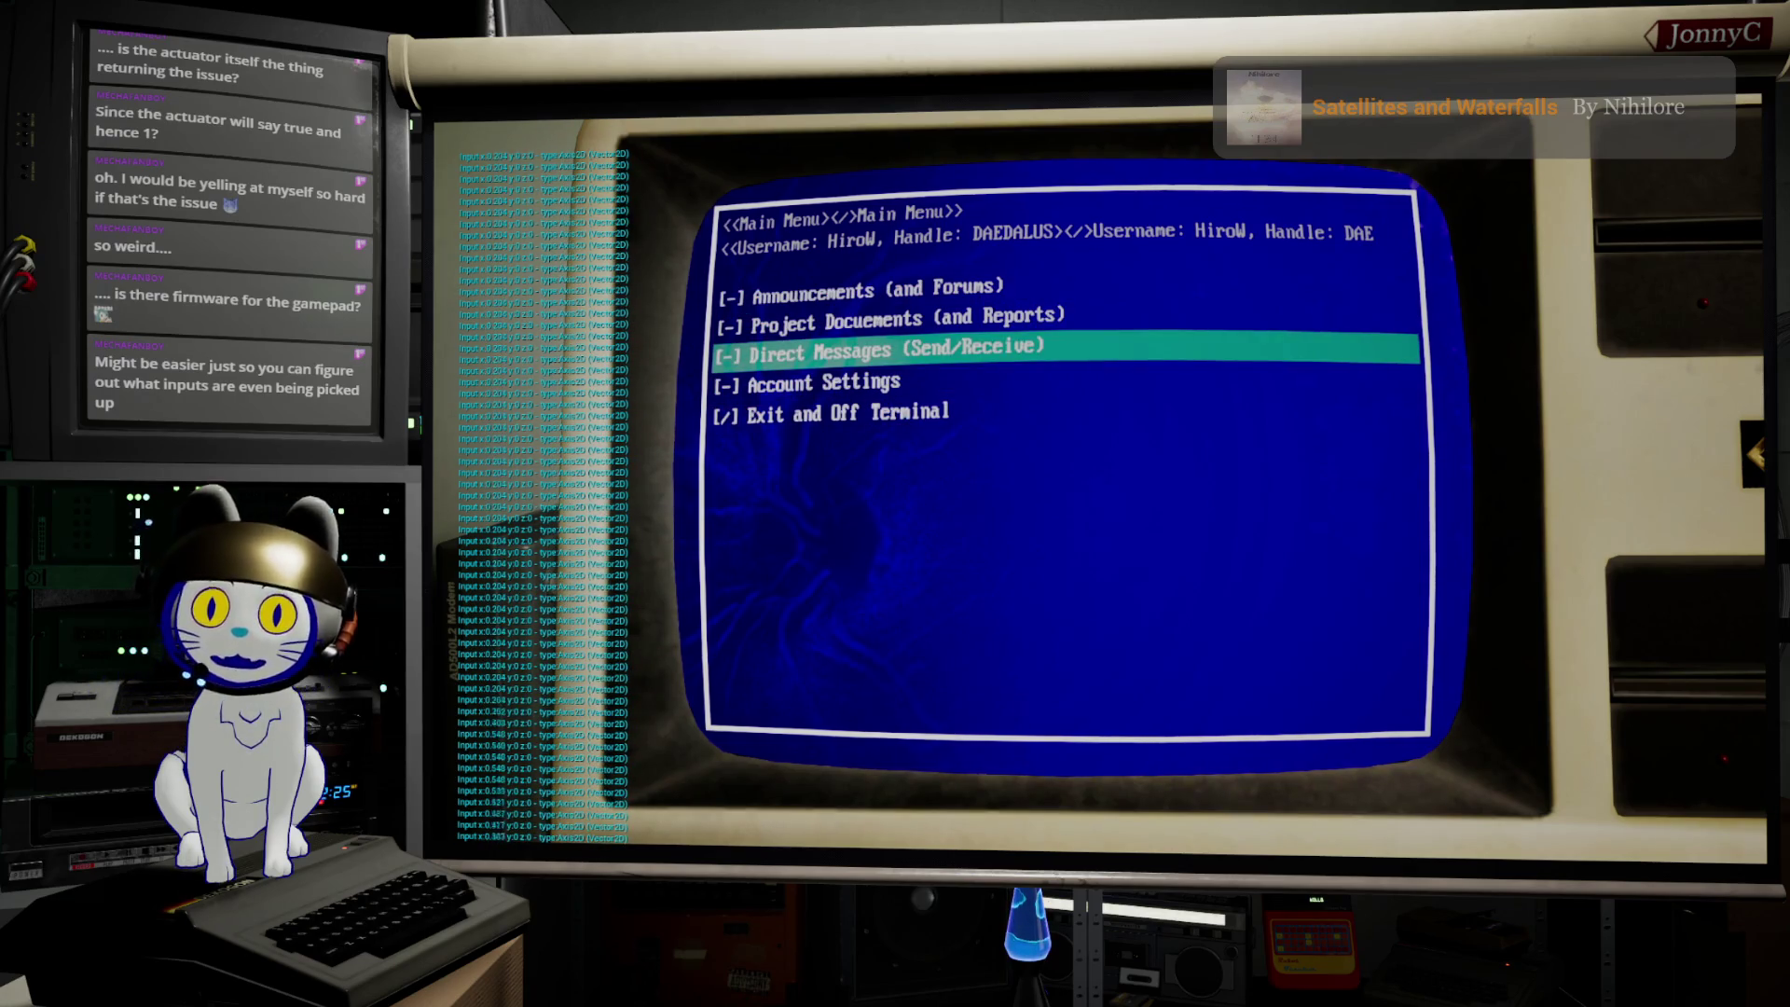
key(Up)
key(Up)
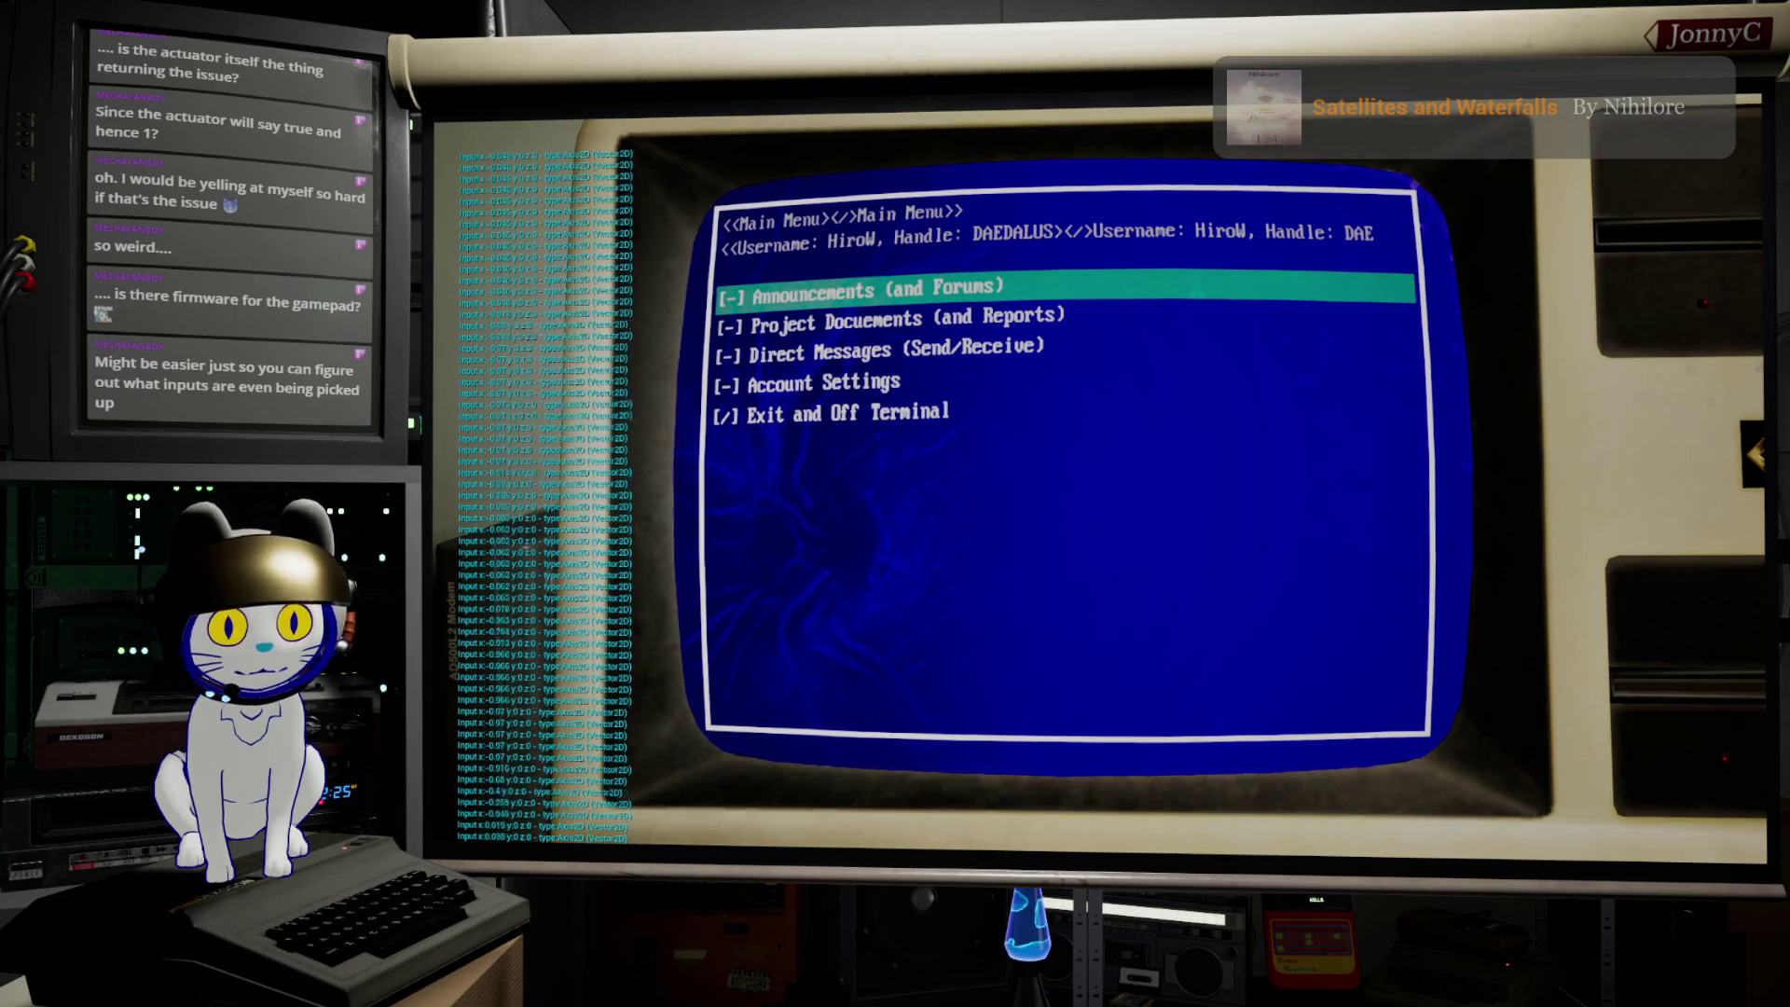
Step: Bounce the highlight up and down between Announcements, Project Documents and Direct Messages, then select Exit and Off Terminal
key(Down)
key(Down)
key(Down)
key(Up)
key(Up)
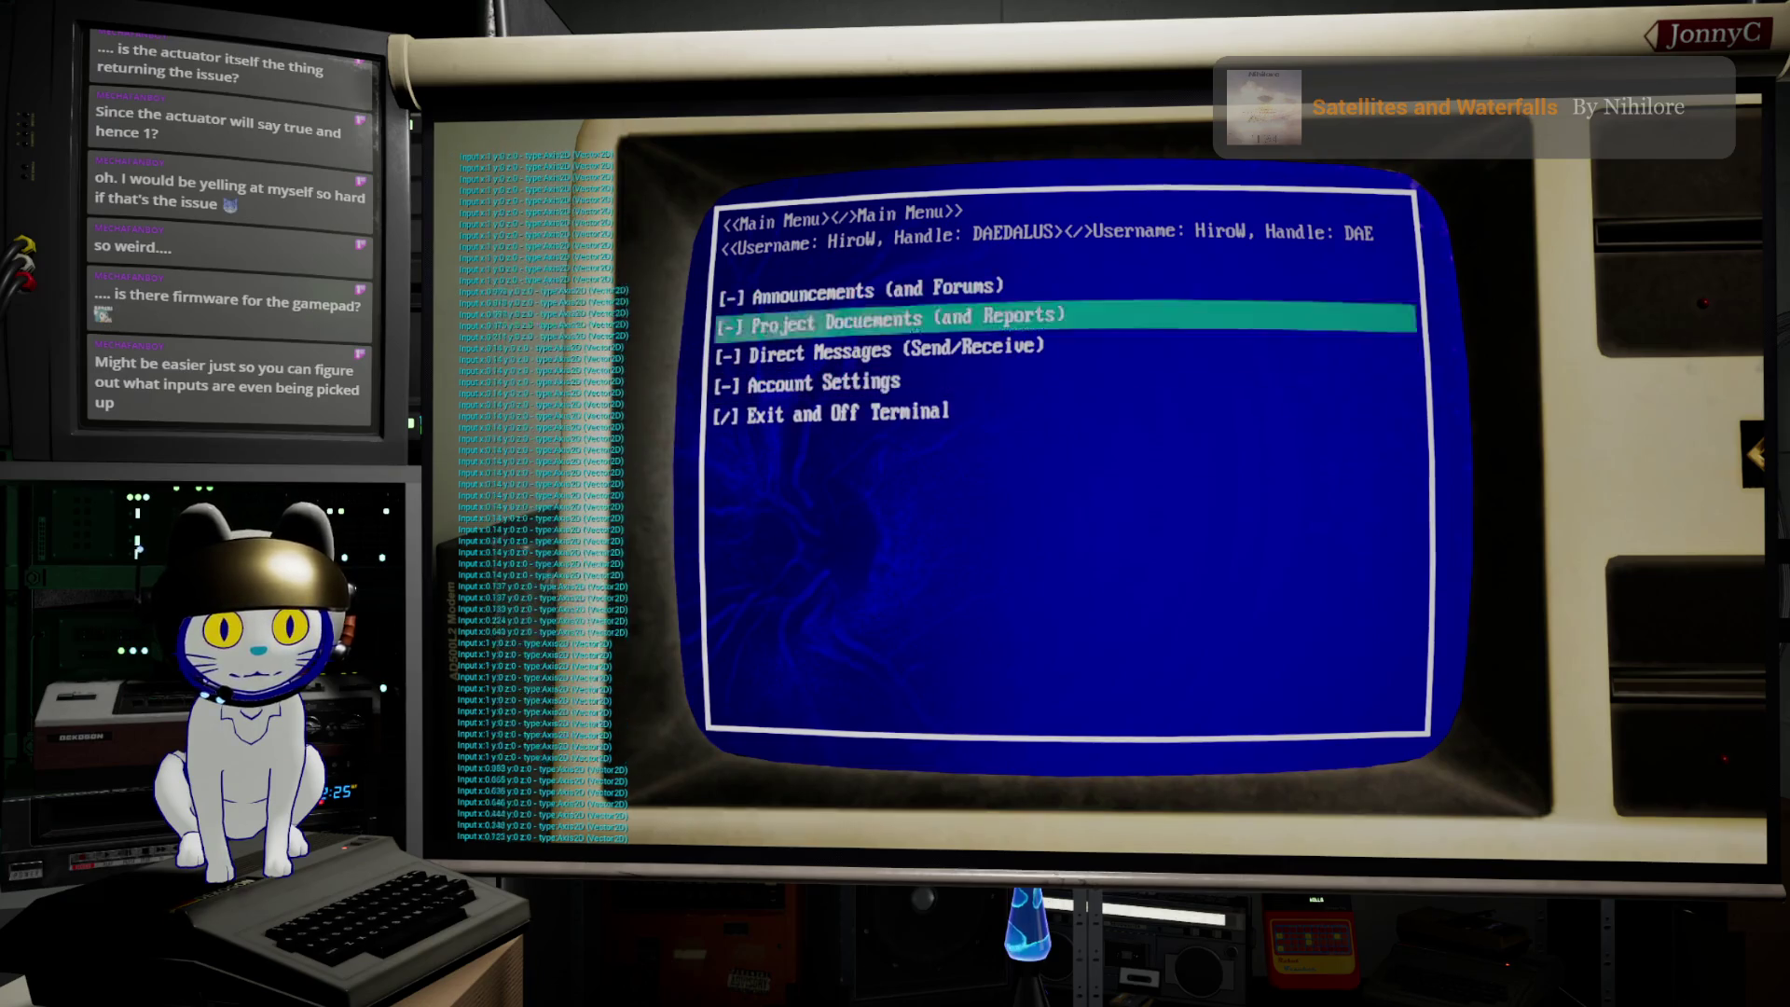
key(Up)
key(Down)
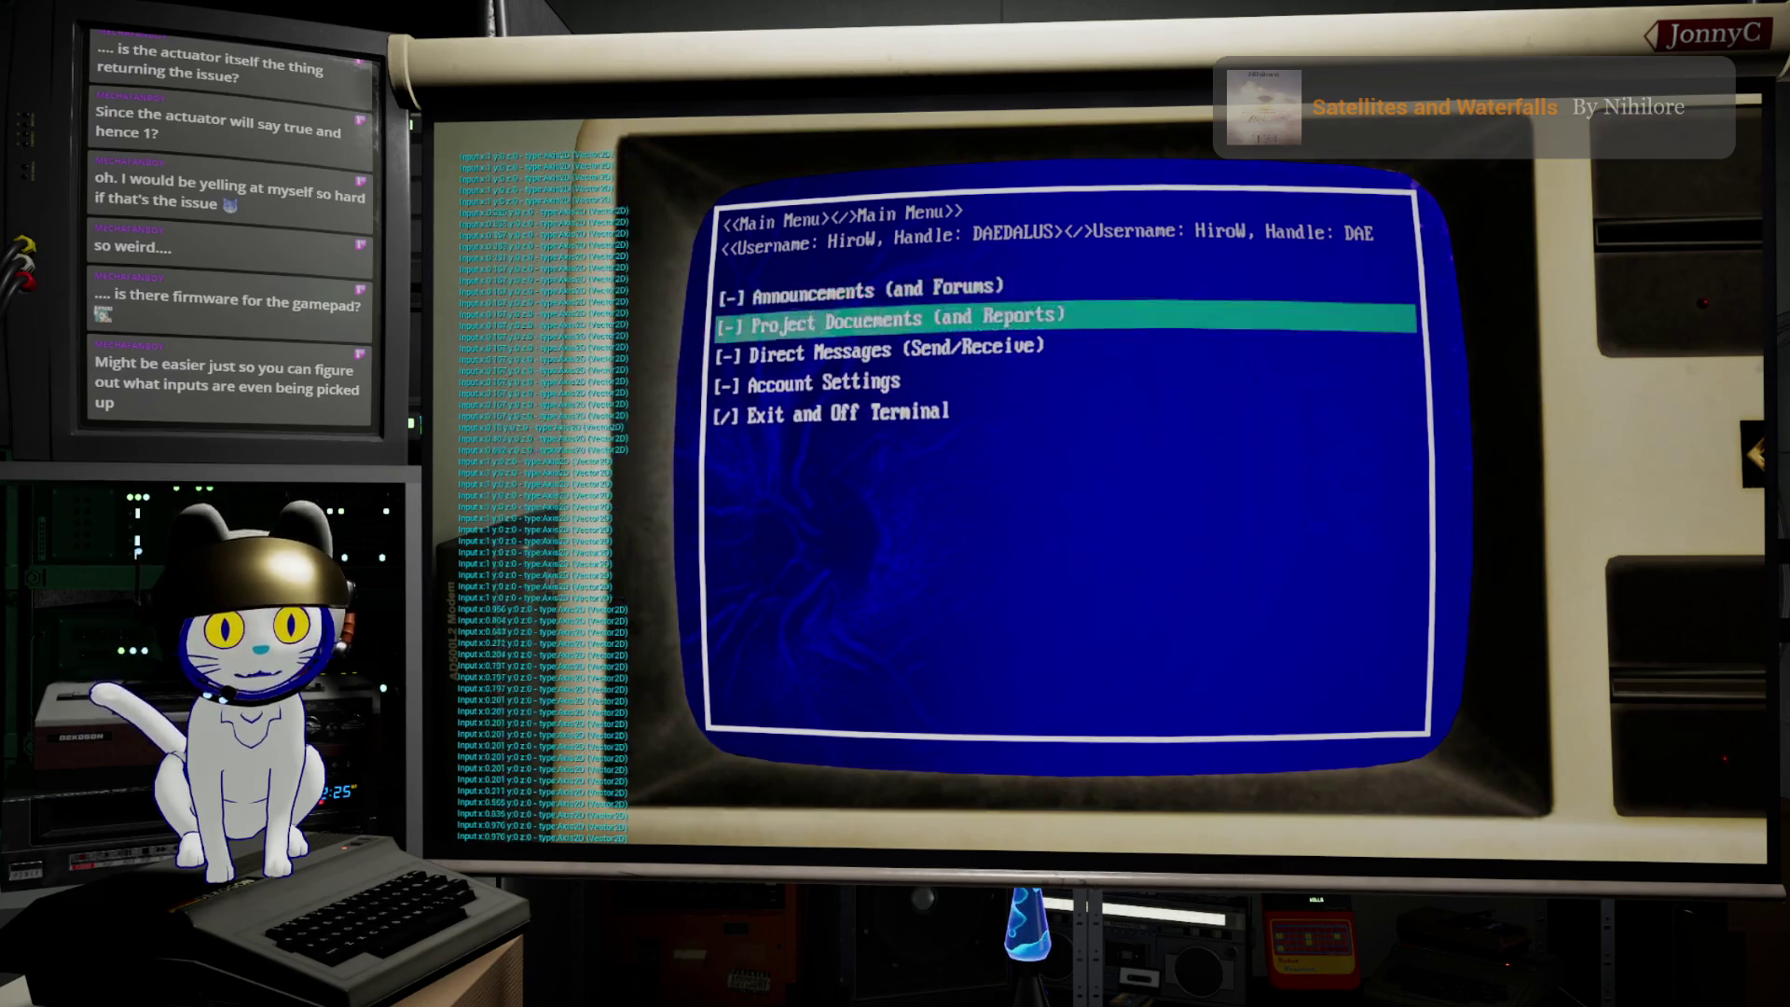
key(Down)
key(Down)
key(Down)
key(Up)
key(Up)
key(Up)
key(Up)
key(Down)
key(Down)
key(Up)
key(Up)
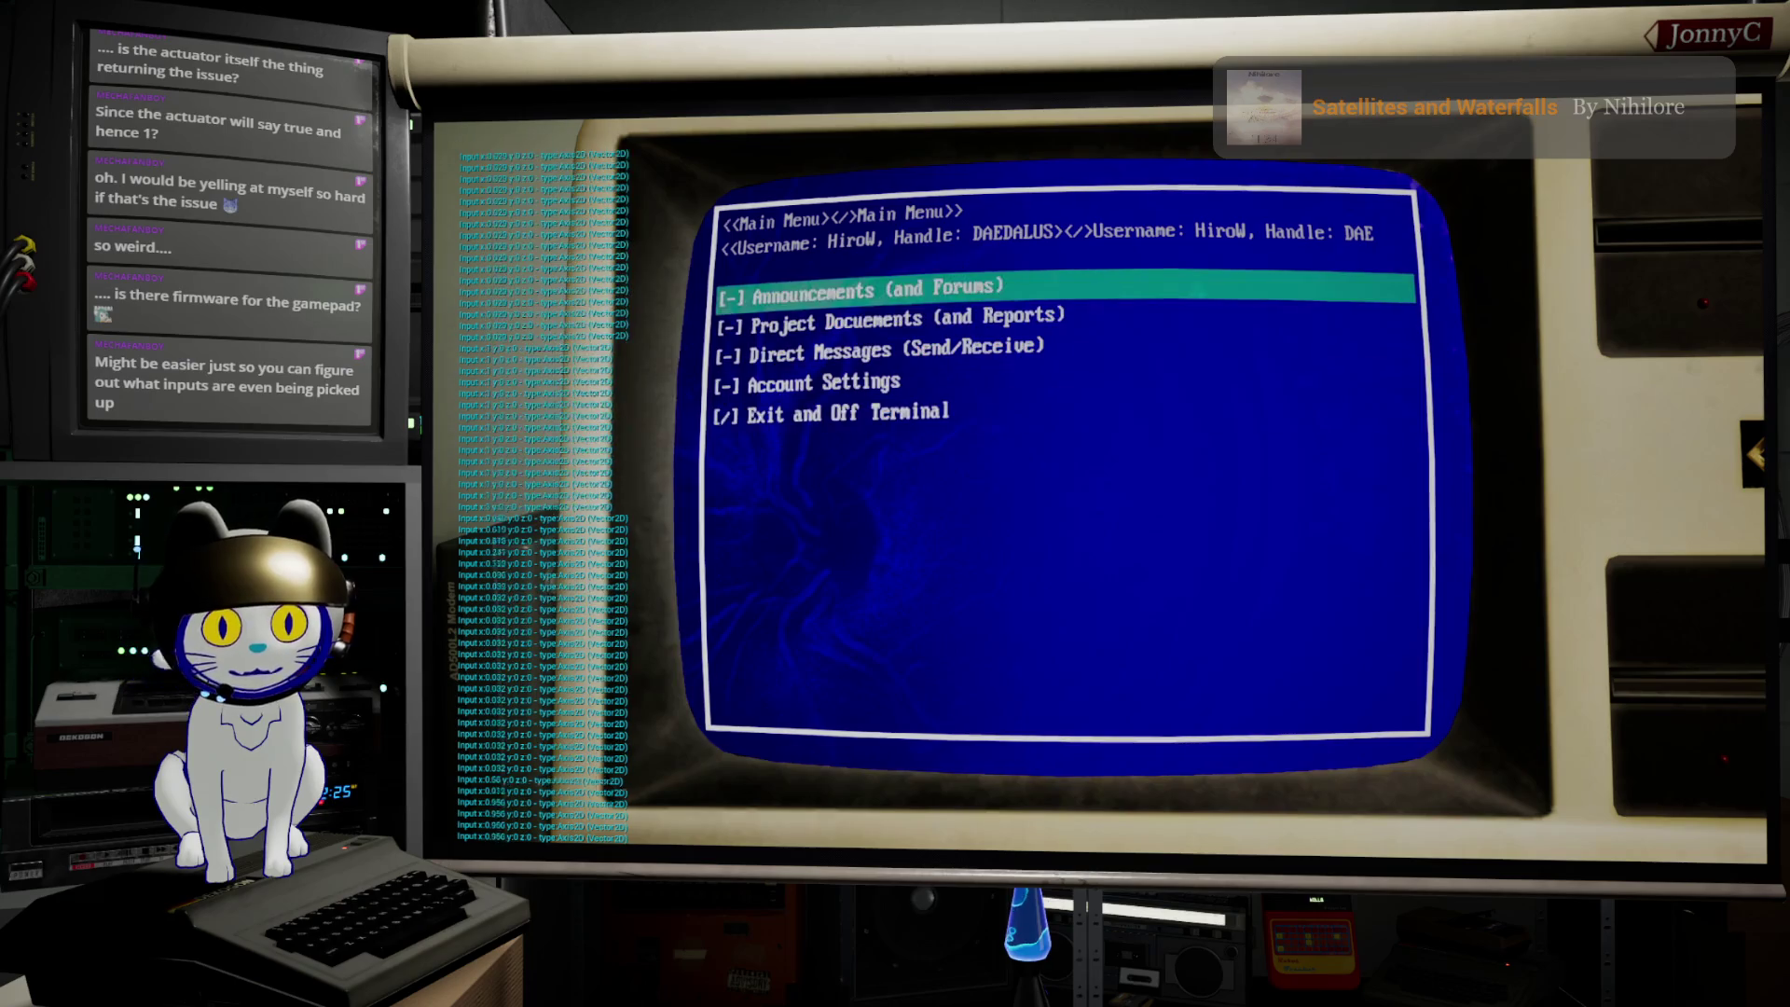
key(Down)
key(Down)
key(Down)
key(Up)
key(Up)
key(Down)
key(Up)
key(Up)
key(Up)
key(Down)
key(Down)
key(Down)
key(Up)
key(Up)
key(Up)
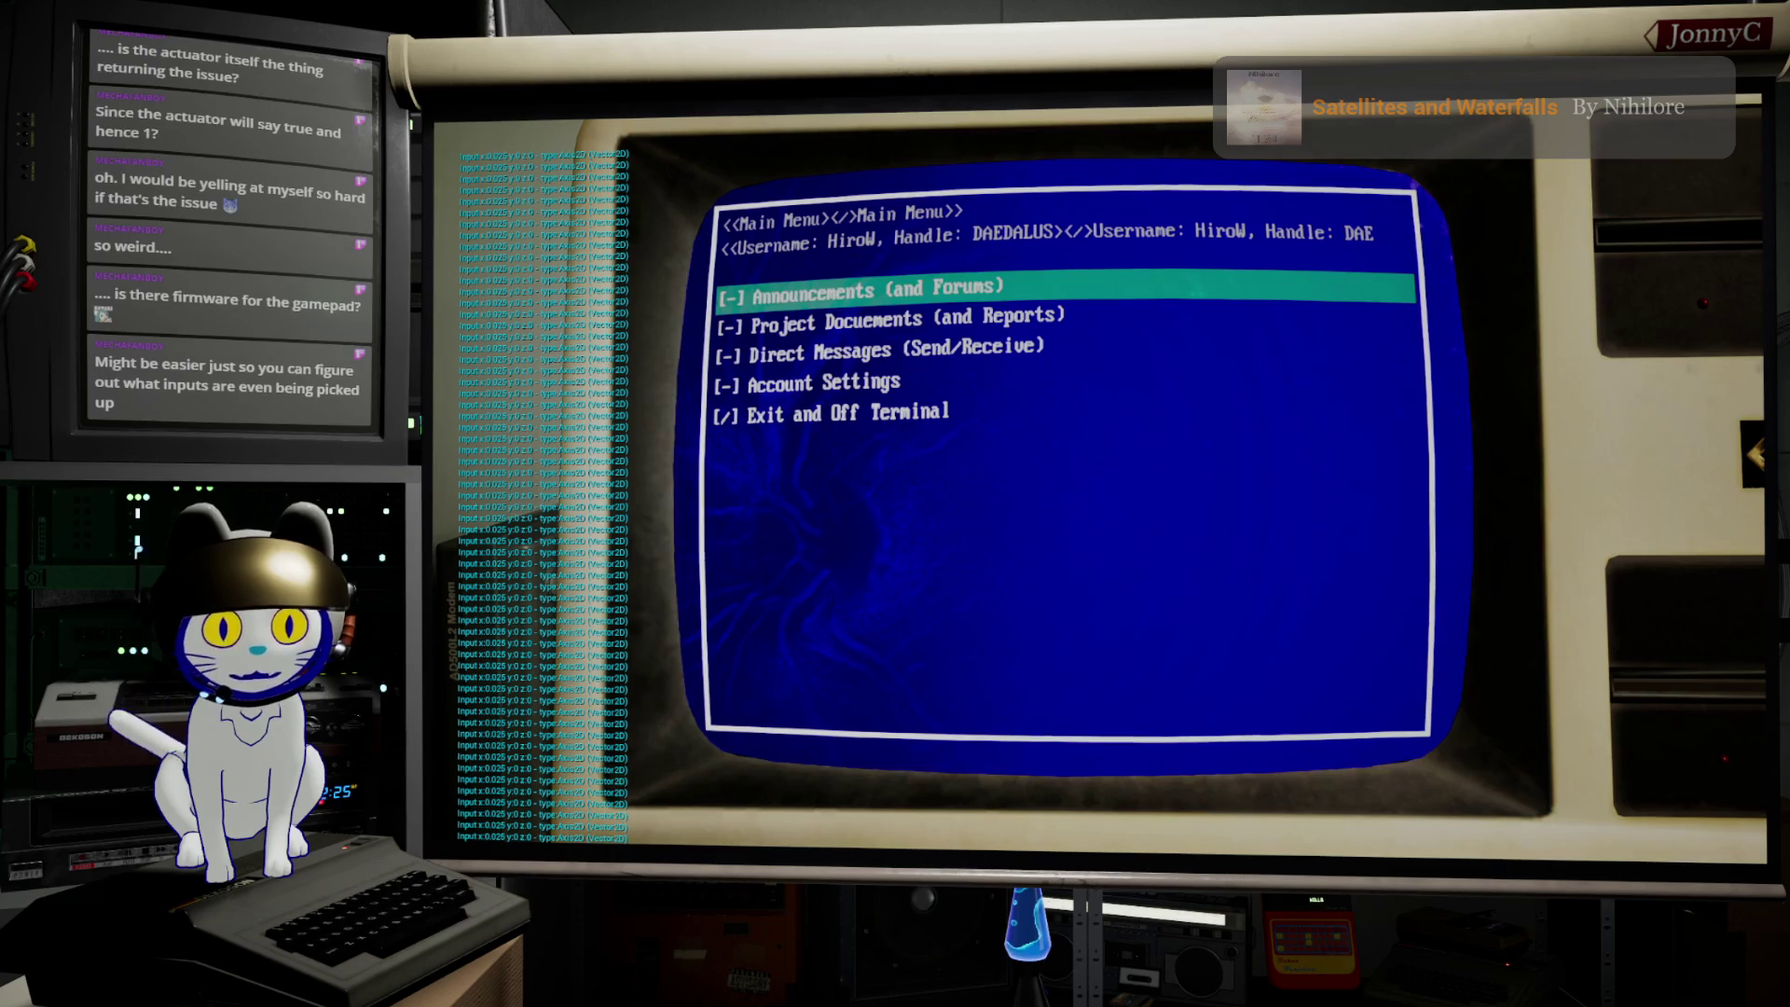
key(Down)
key(Down)
key(Down)
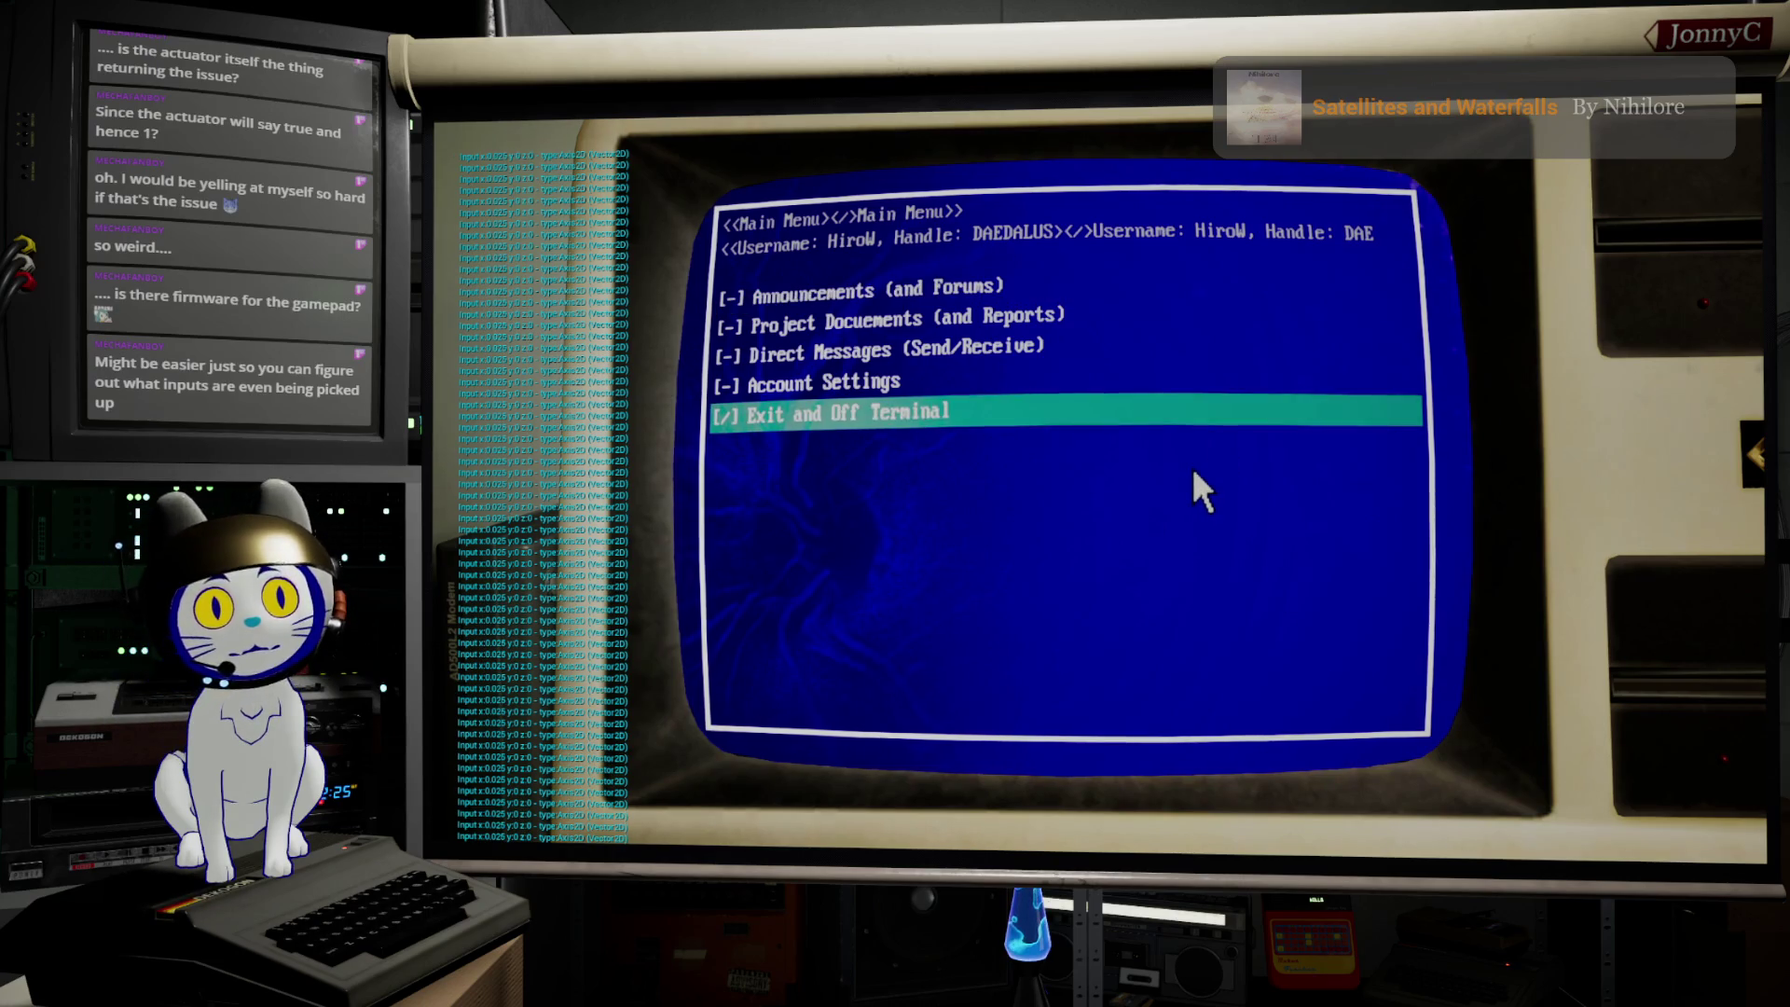
key(Return)
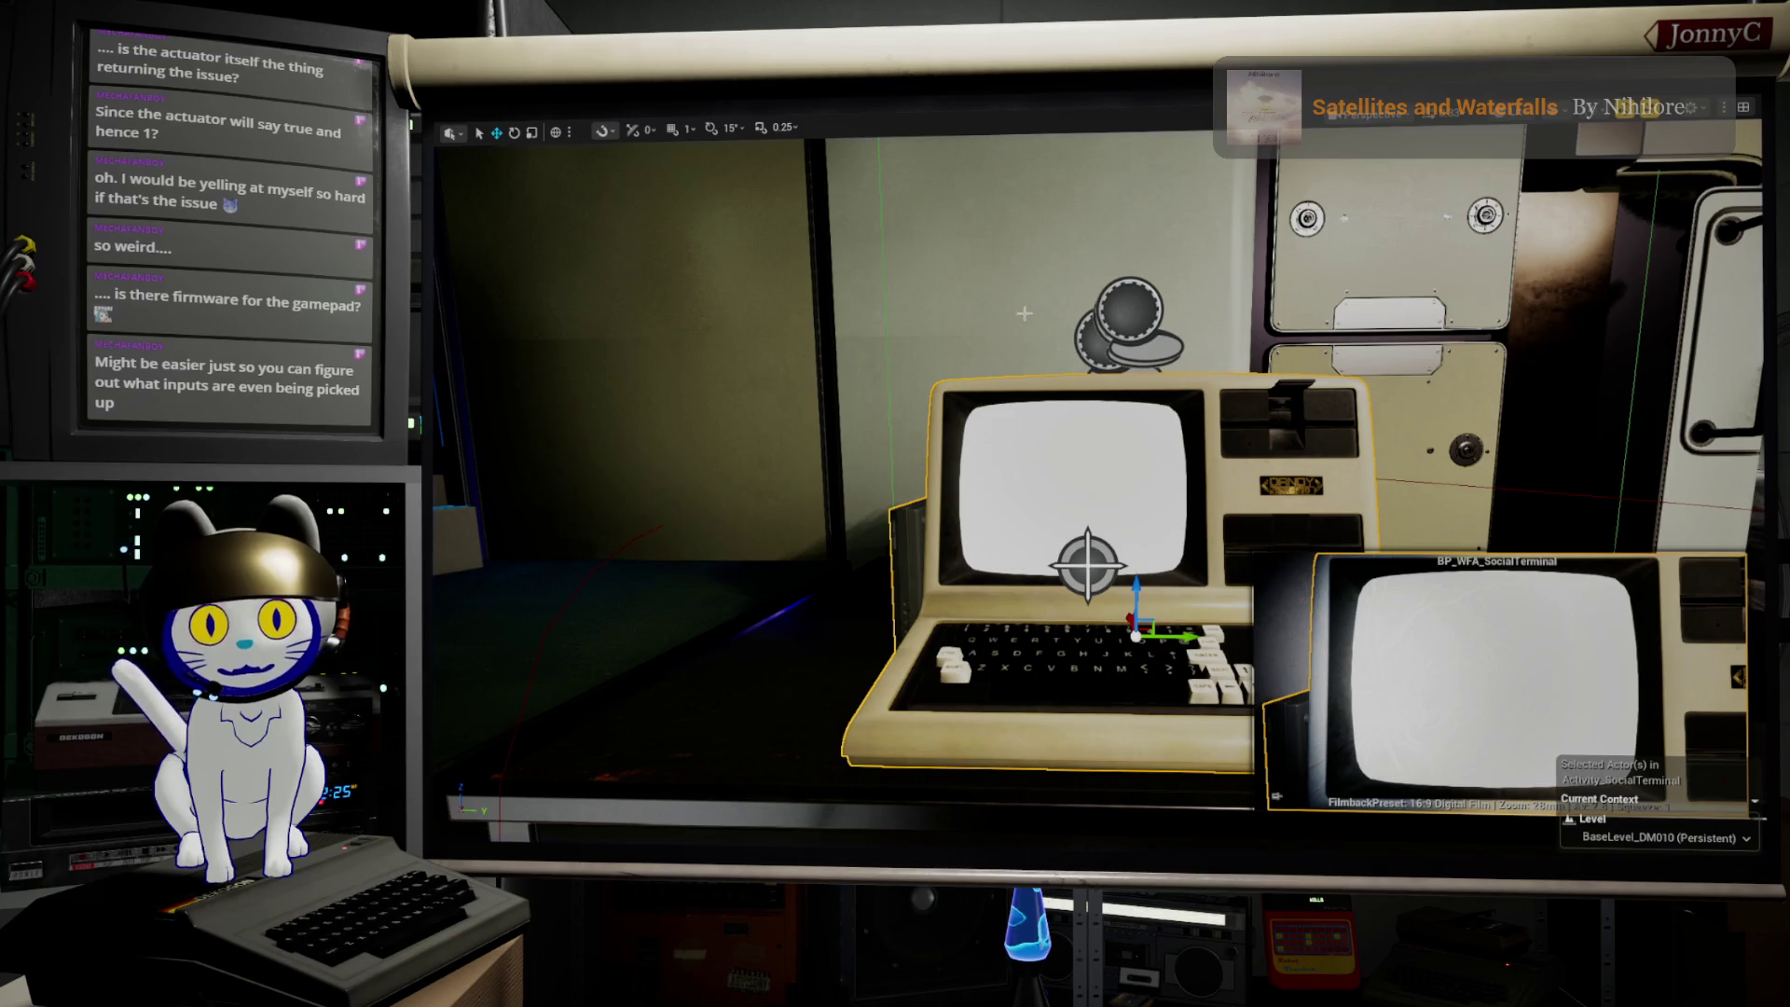
Step: Highlight UWaveFormGameUserSettings and LoadSettings usages in VS Code, then return to the navigate-down input action
key(alt+Tab)
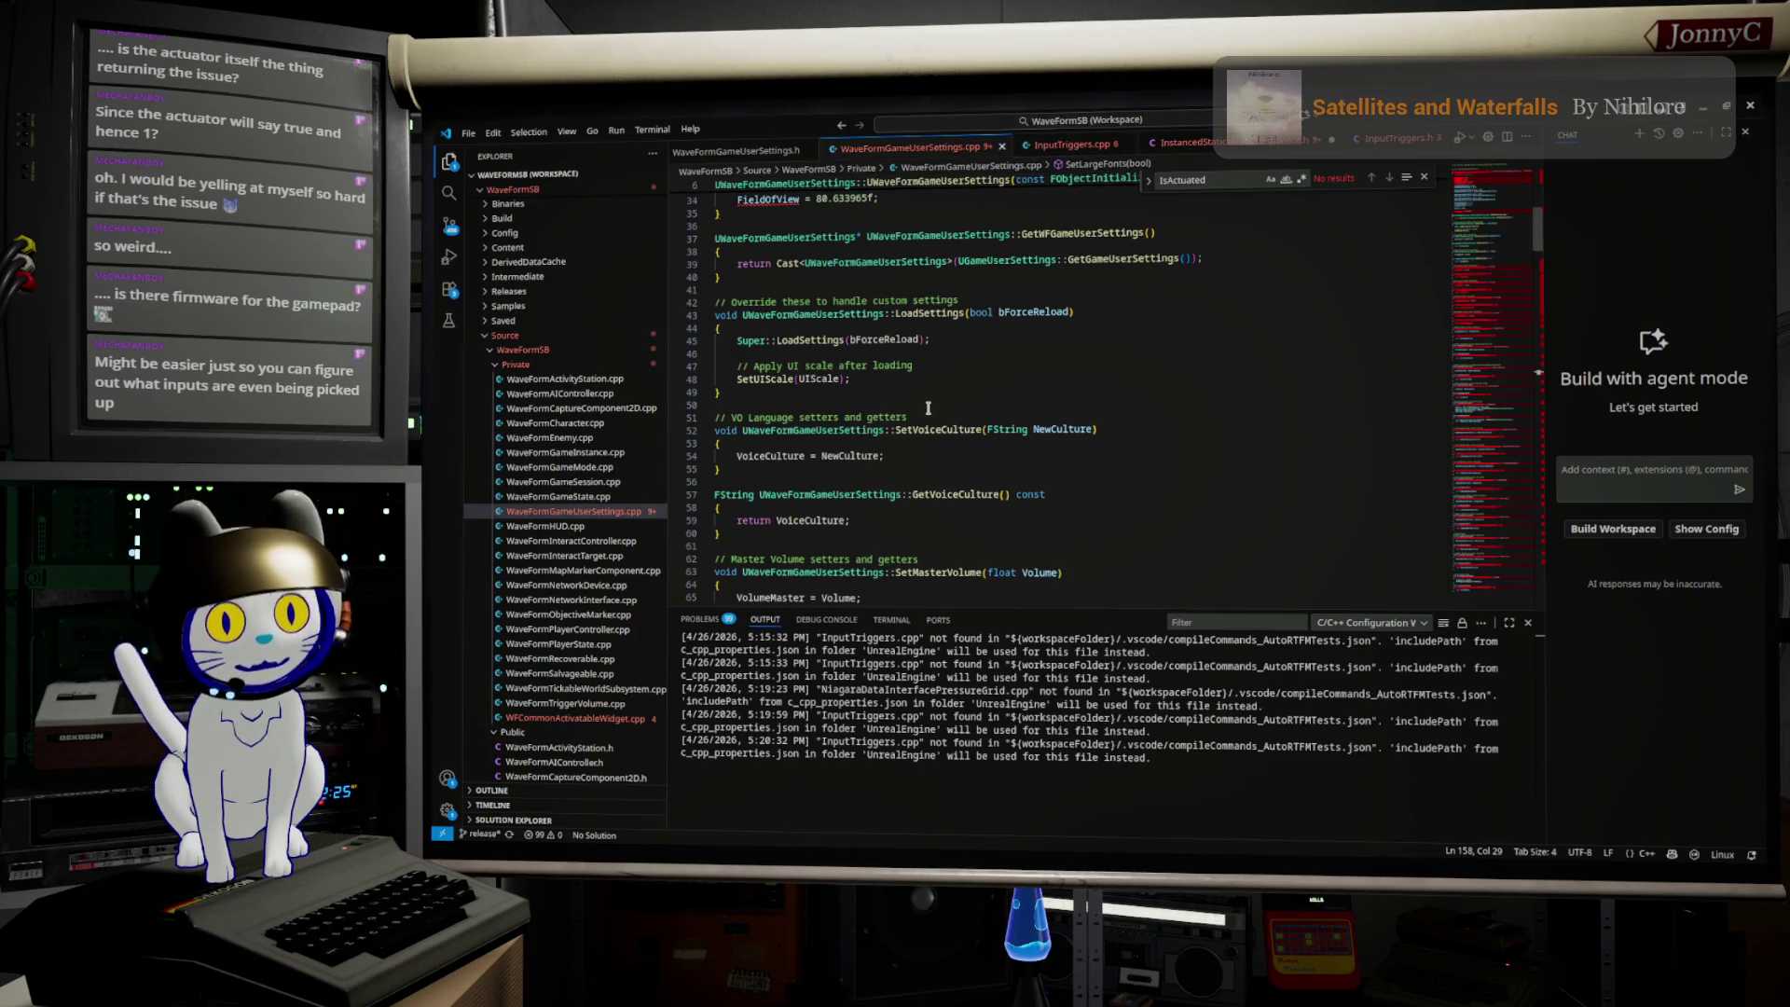
double_click(847, 318)
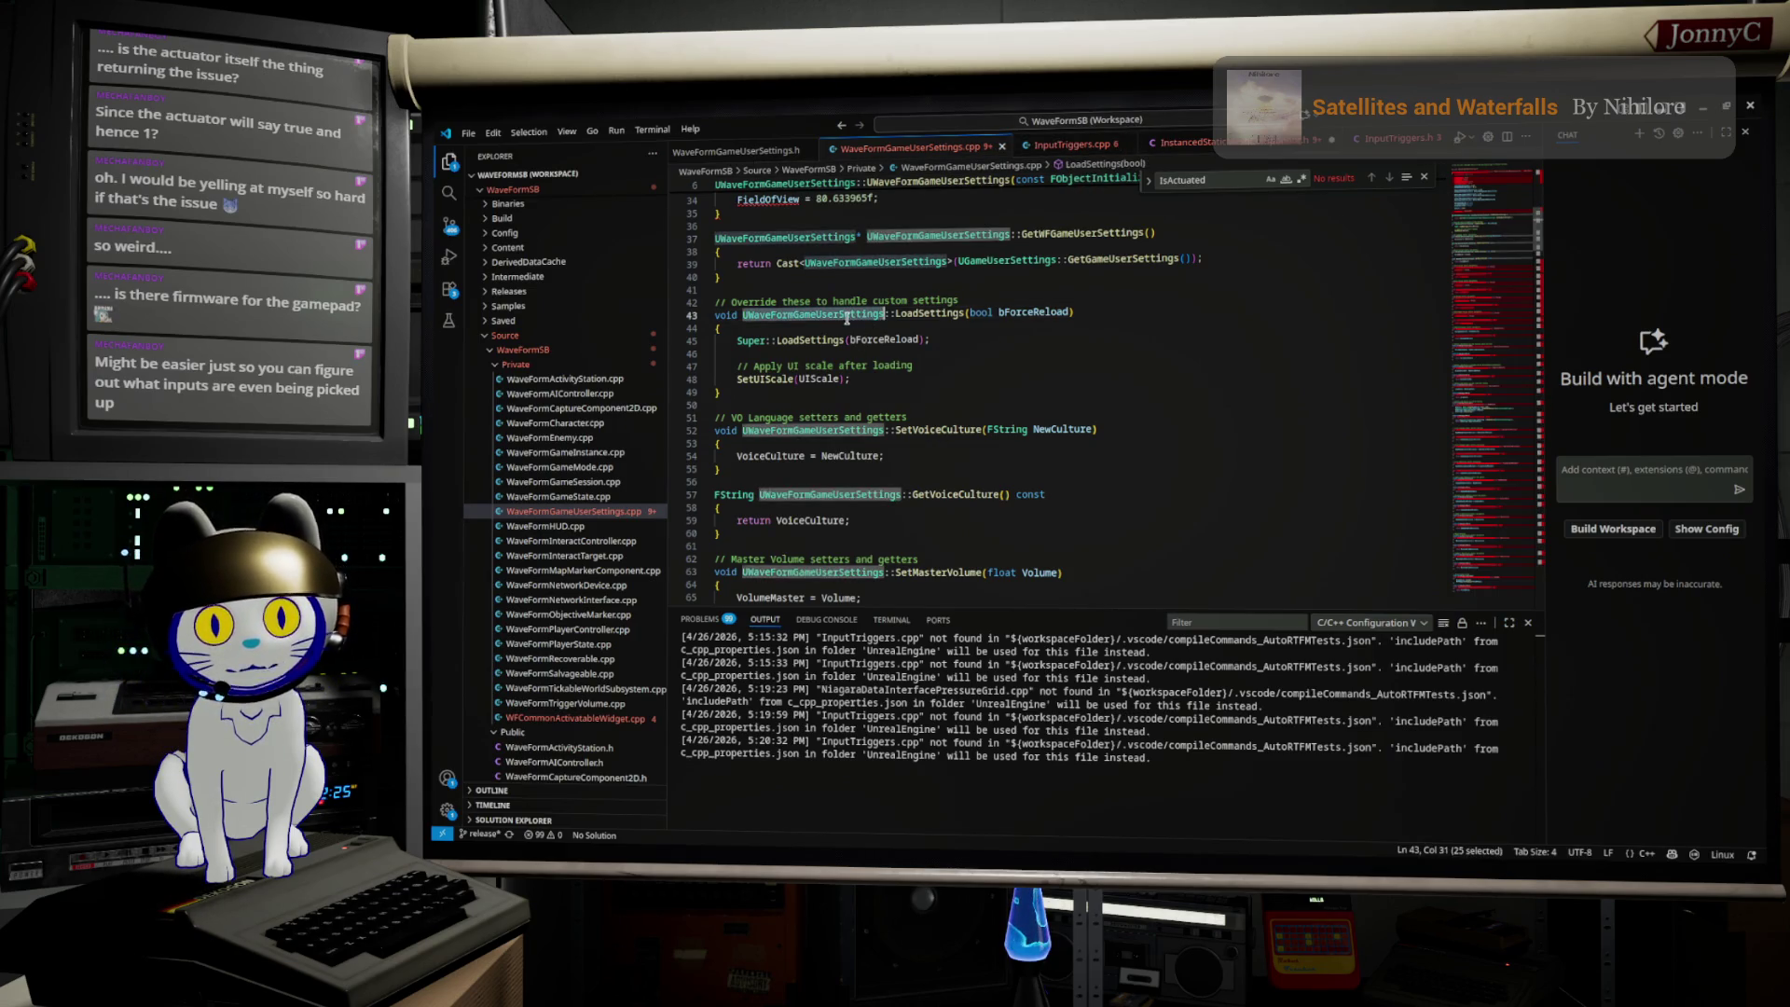
double_click(914, 315)
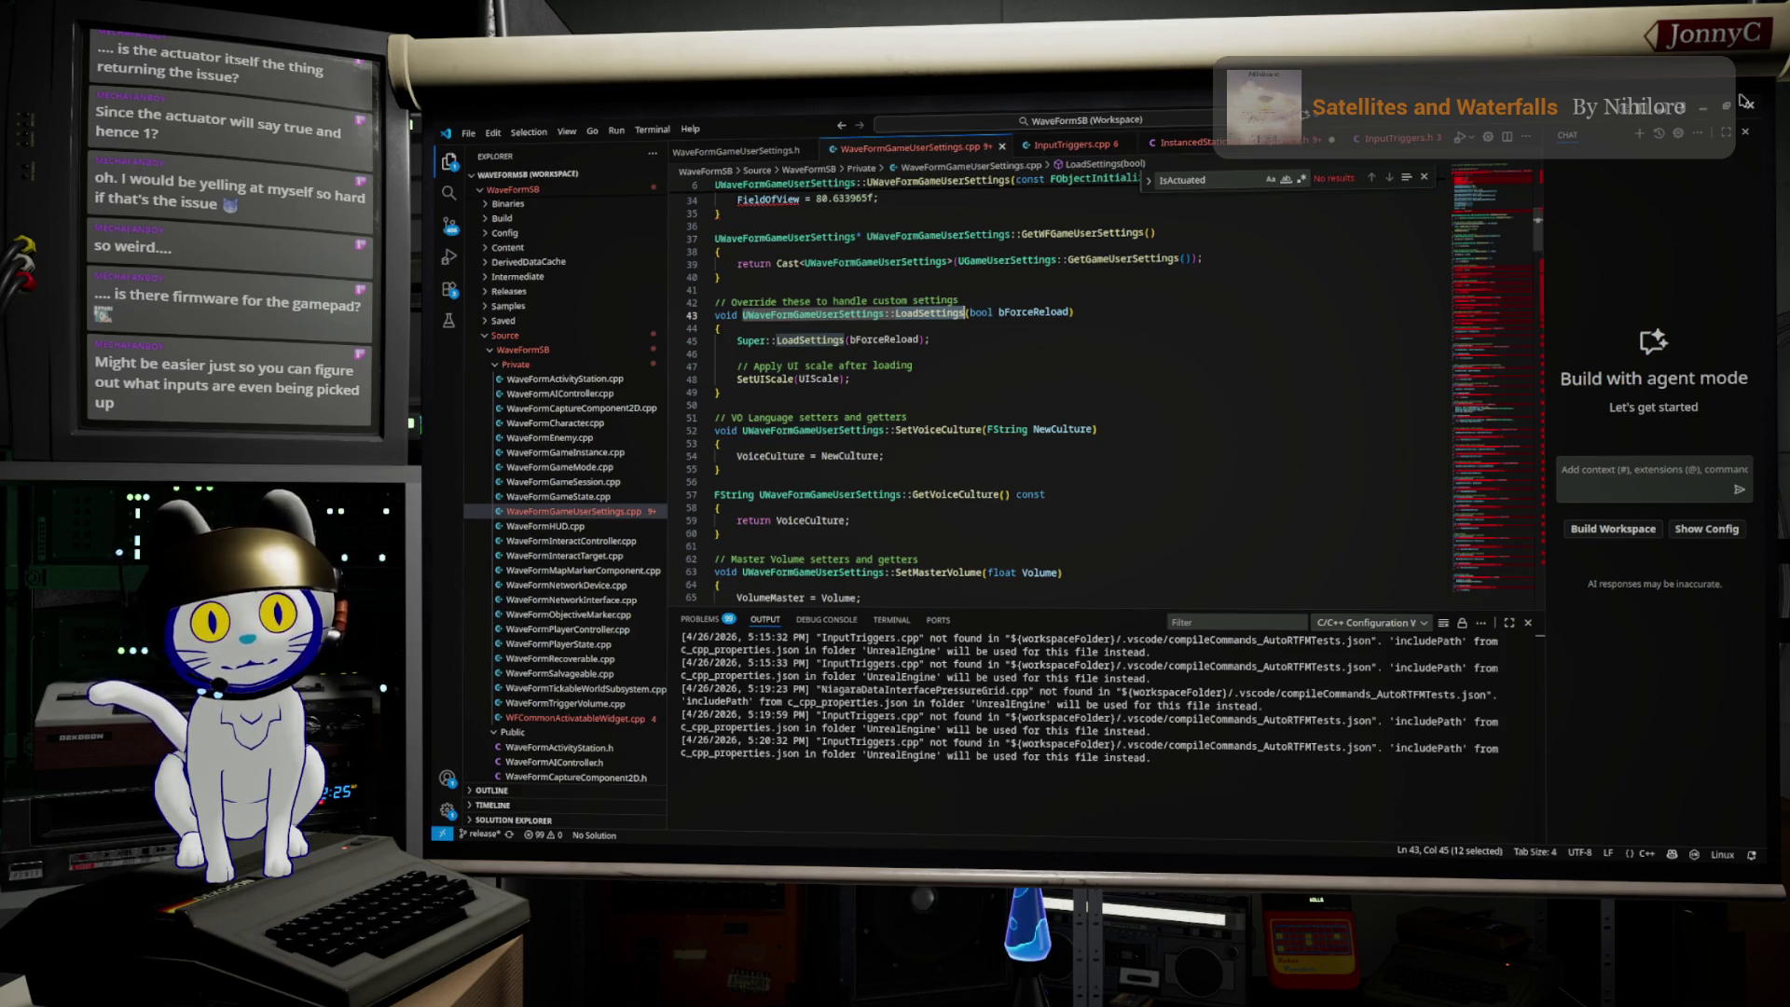
key(alt+Tab)
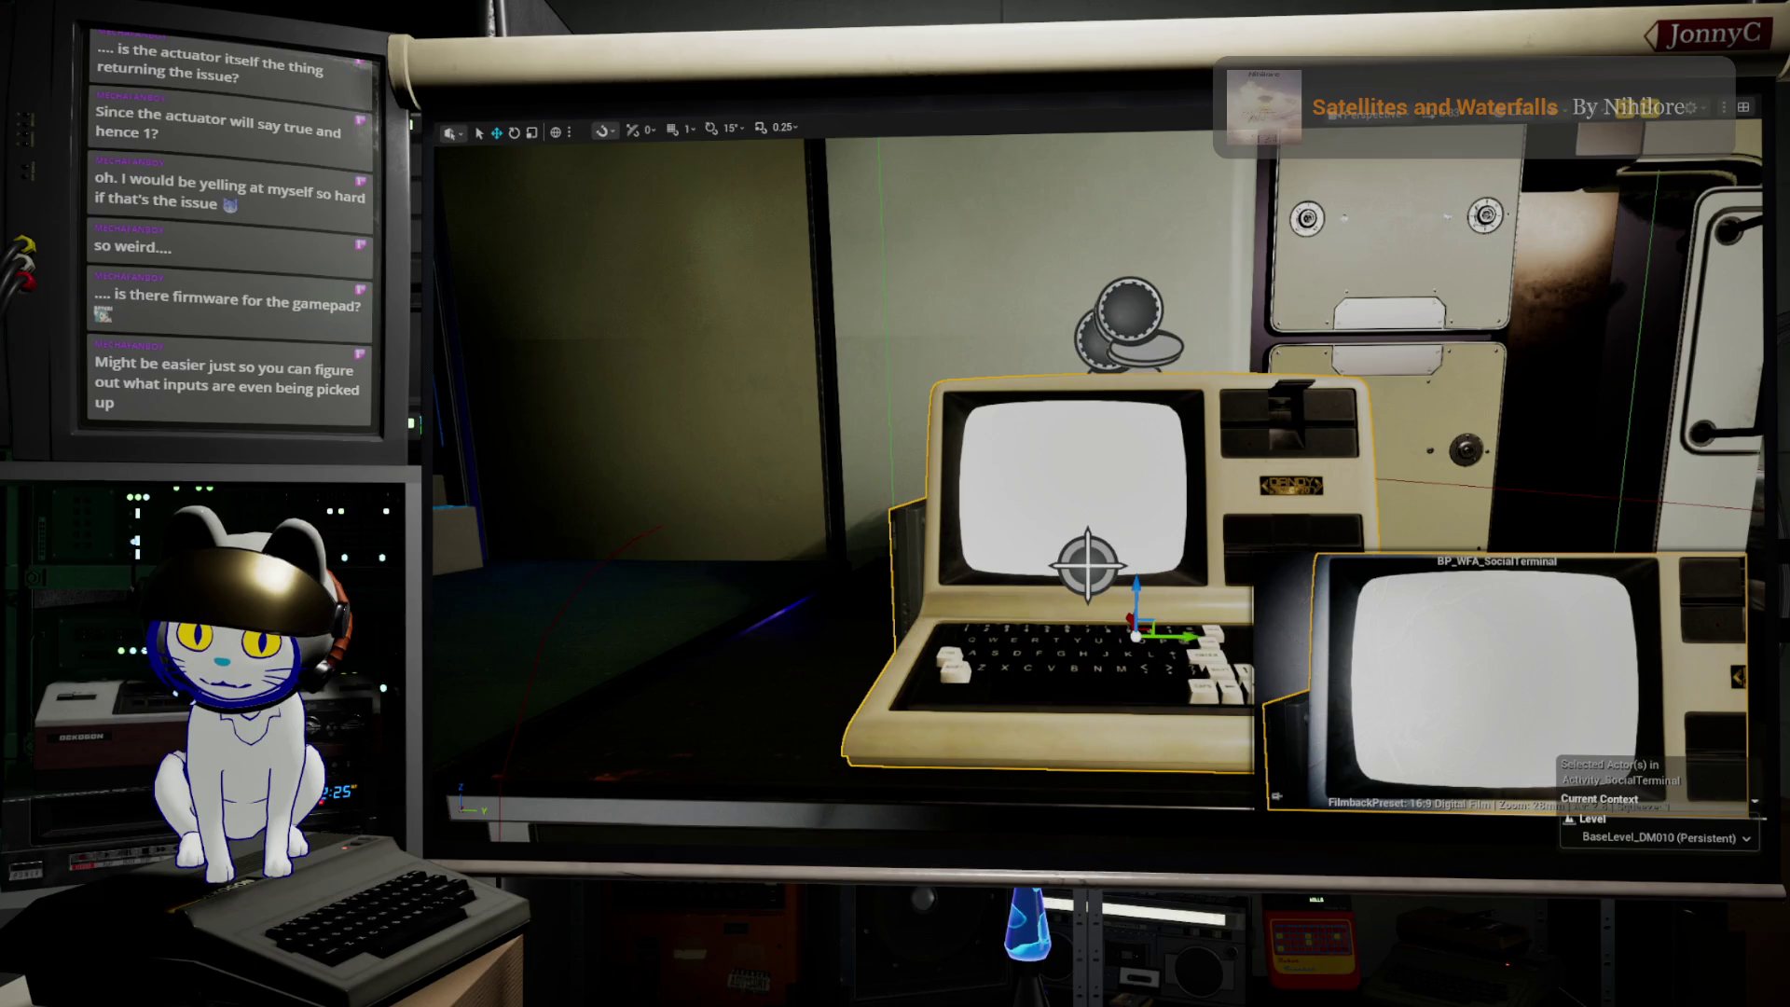
key(alt+Tab)
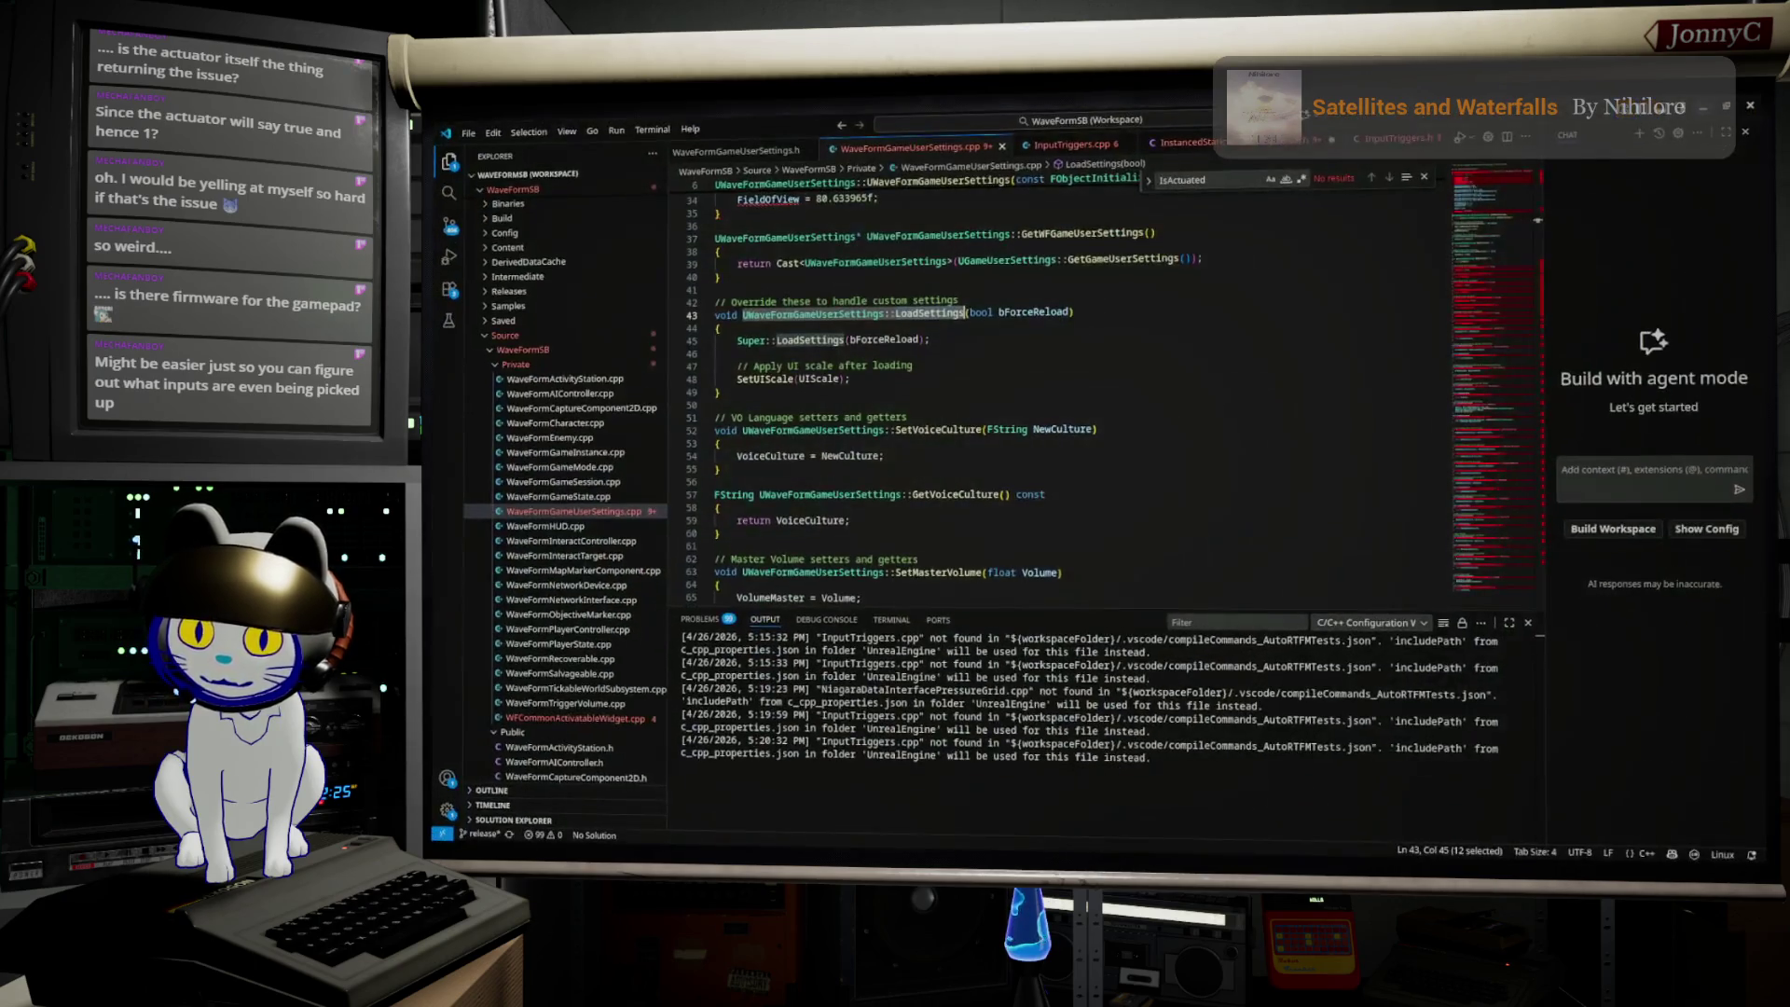
key(alt+Tab)
key(alt+Tab)
key(alt+Tab)
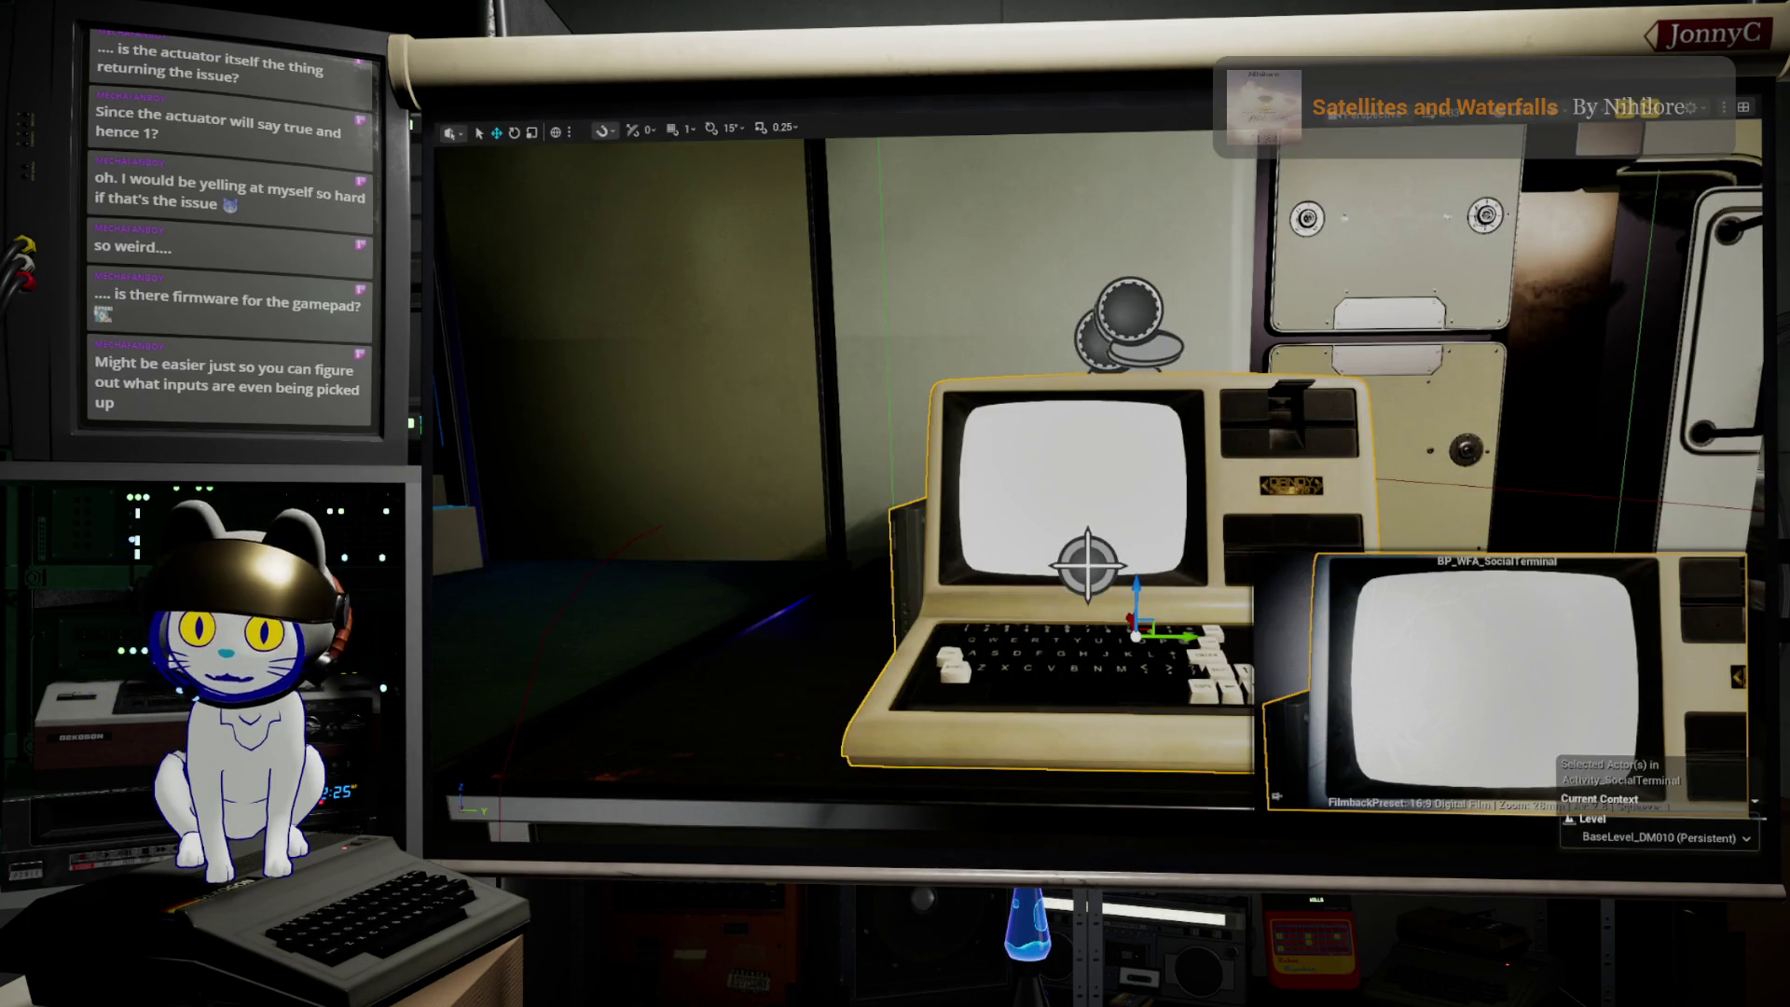
key(alt+Tab)
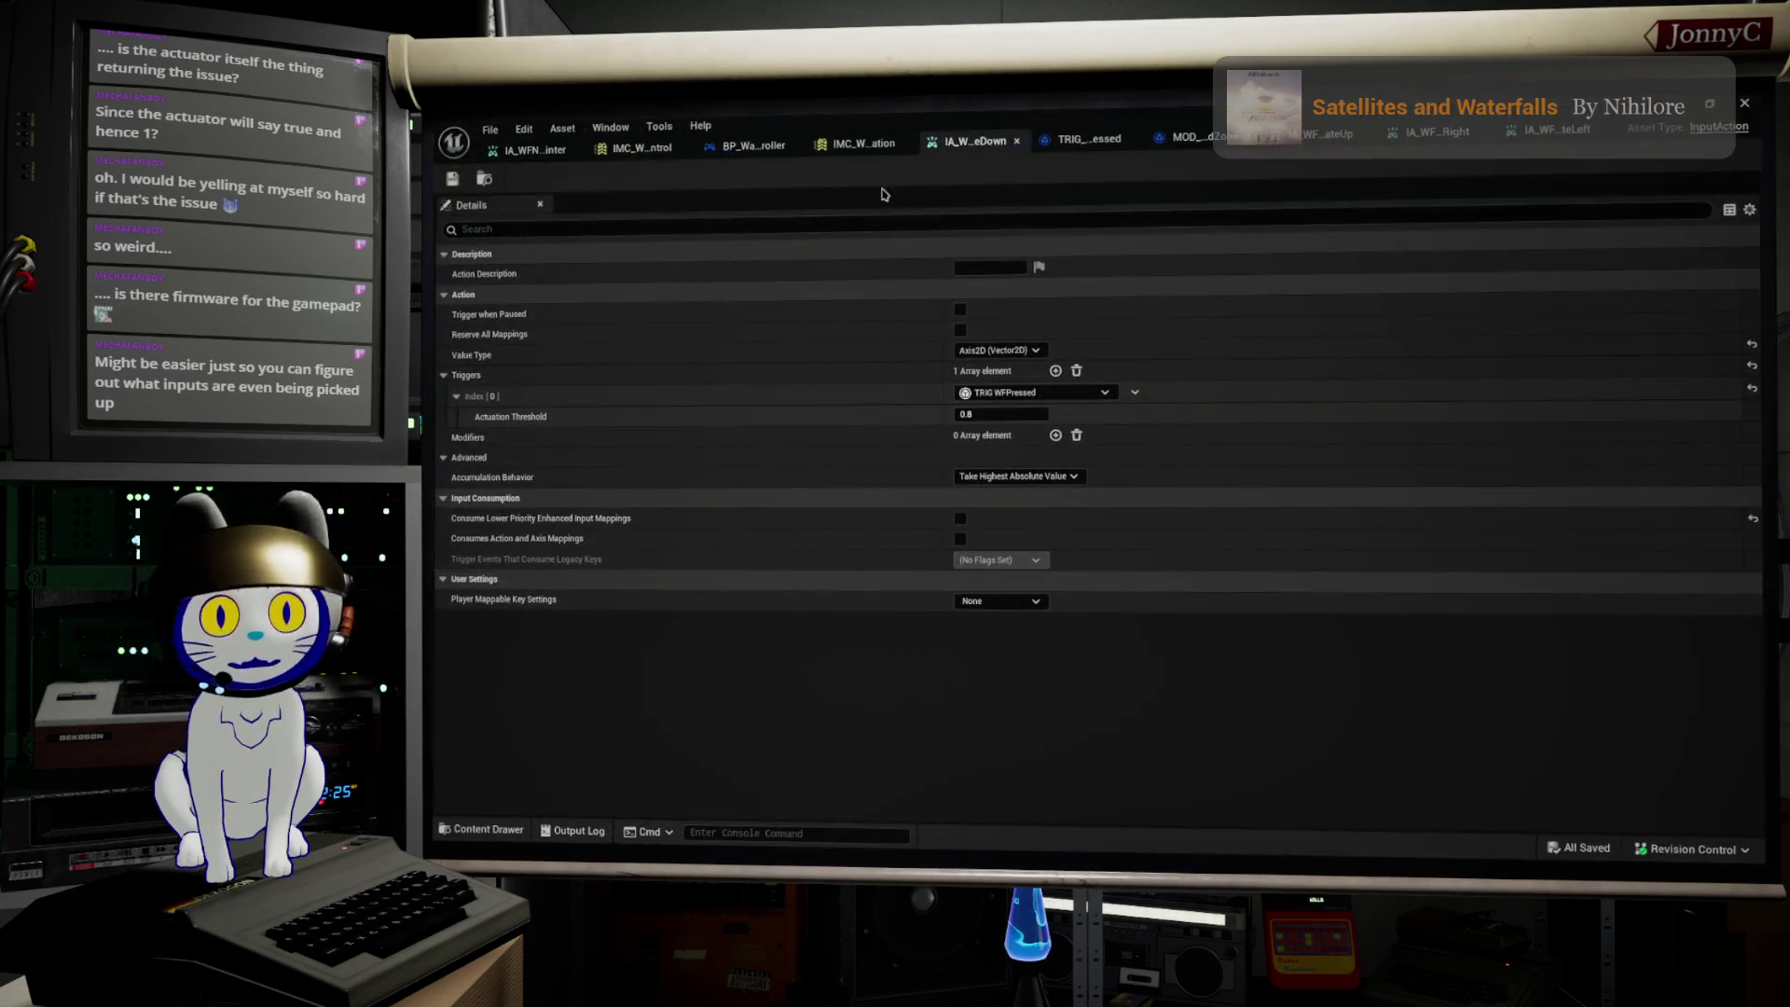
Step: Inspect the input mapping context's mappings, then view IA_WFNavigateUp's Pressed trigger with 0.7 threshold
click(887, 138)
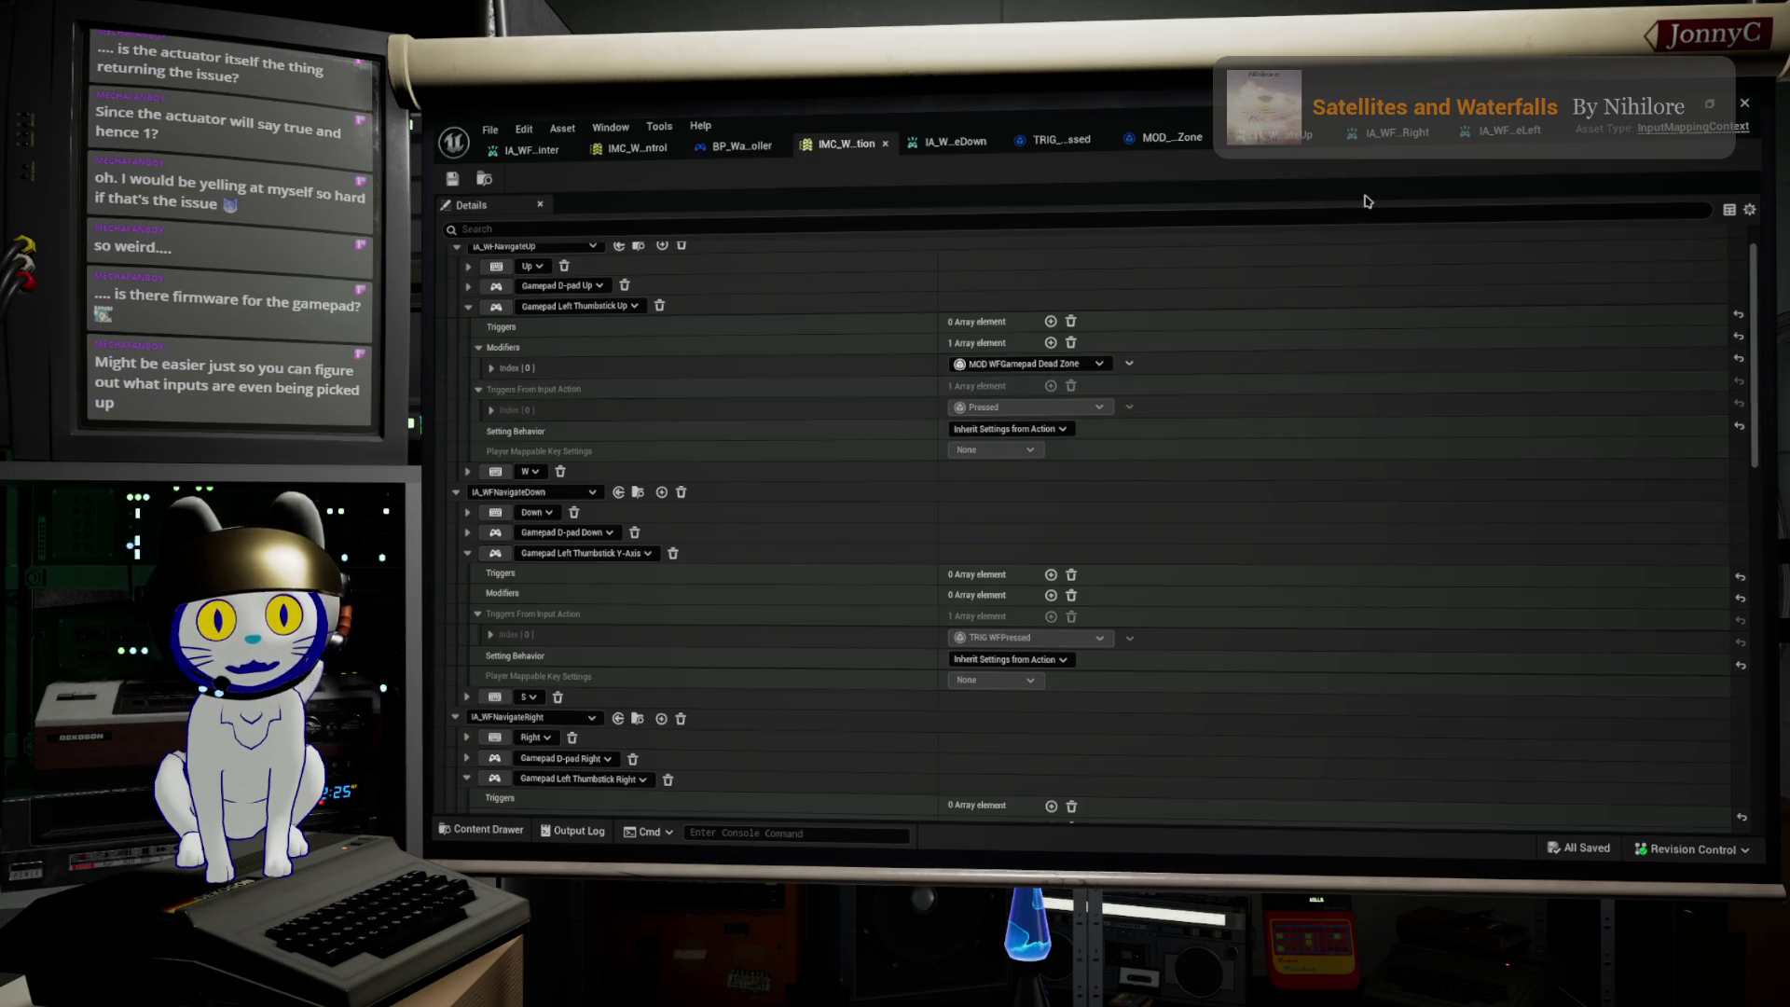
click(1294, 145)
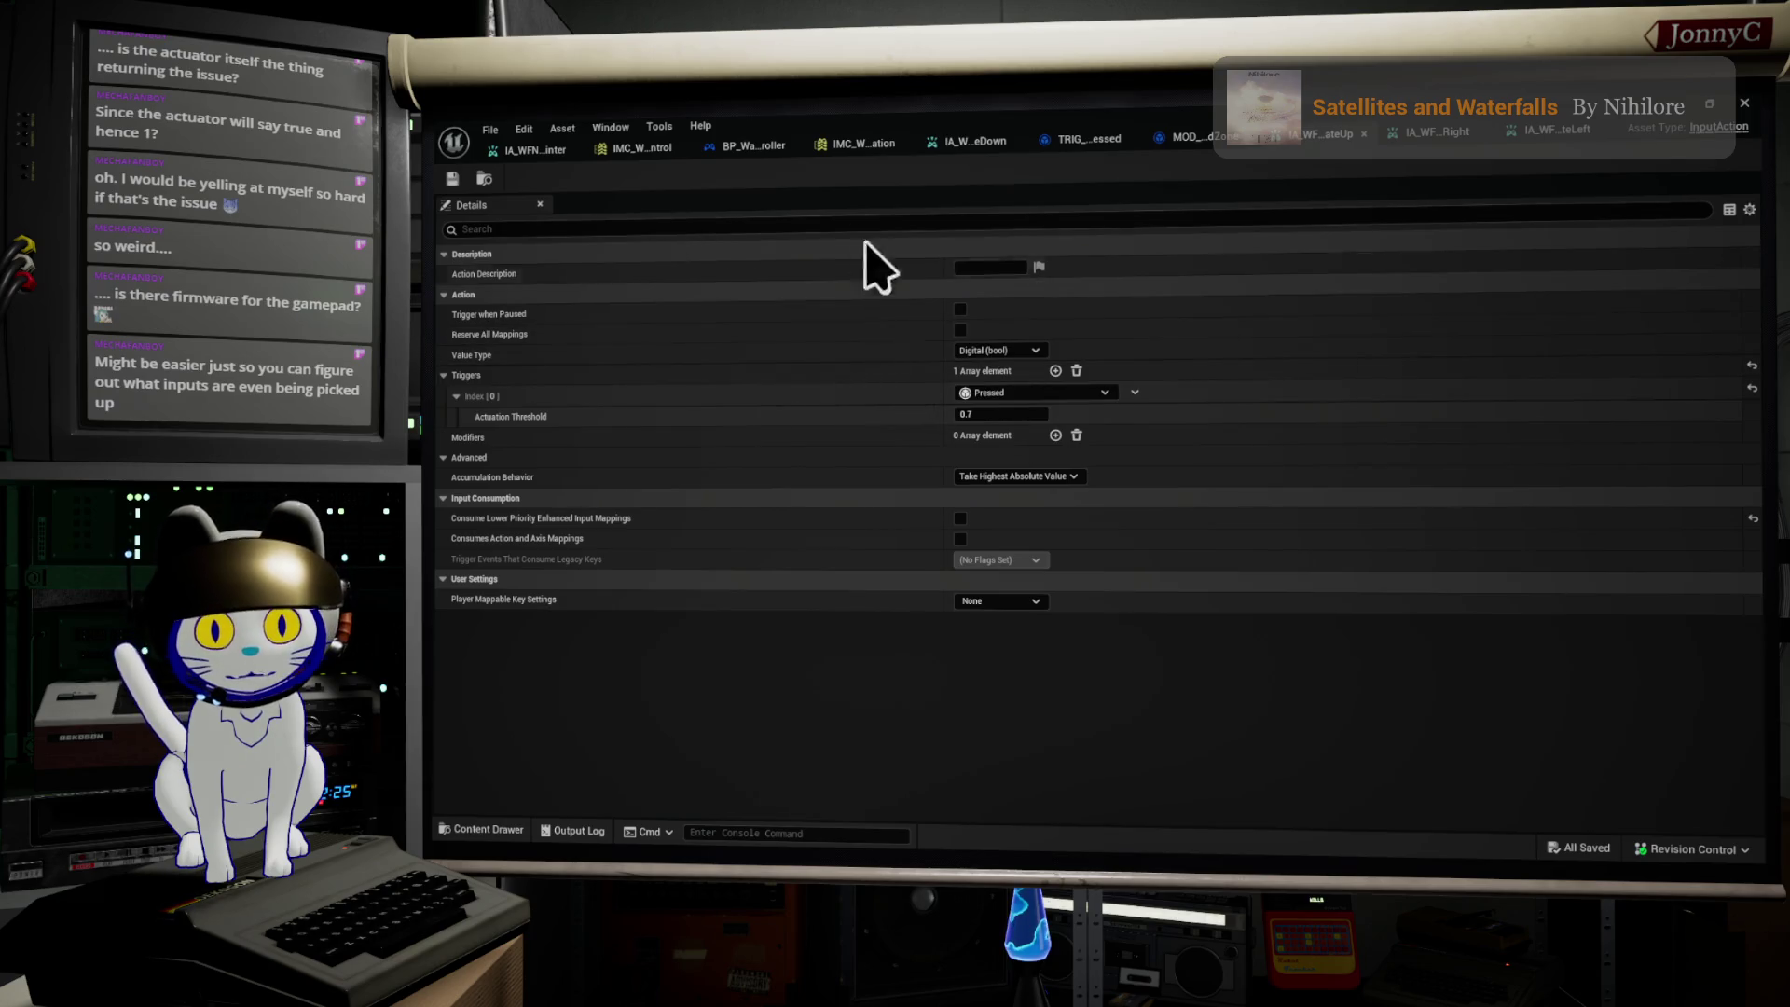
Step: Open BP_WaveFormPlayerController's FocusedWidgetHandling graph and select the Navigate UP and Navigate DOWN nodes
click(772, 157)
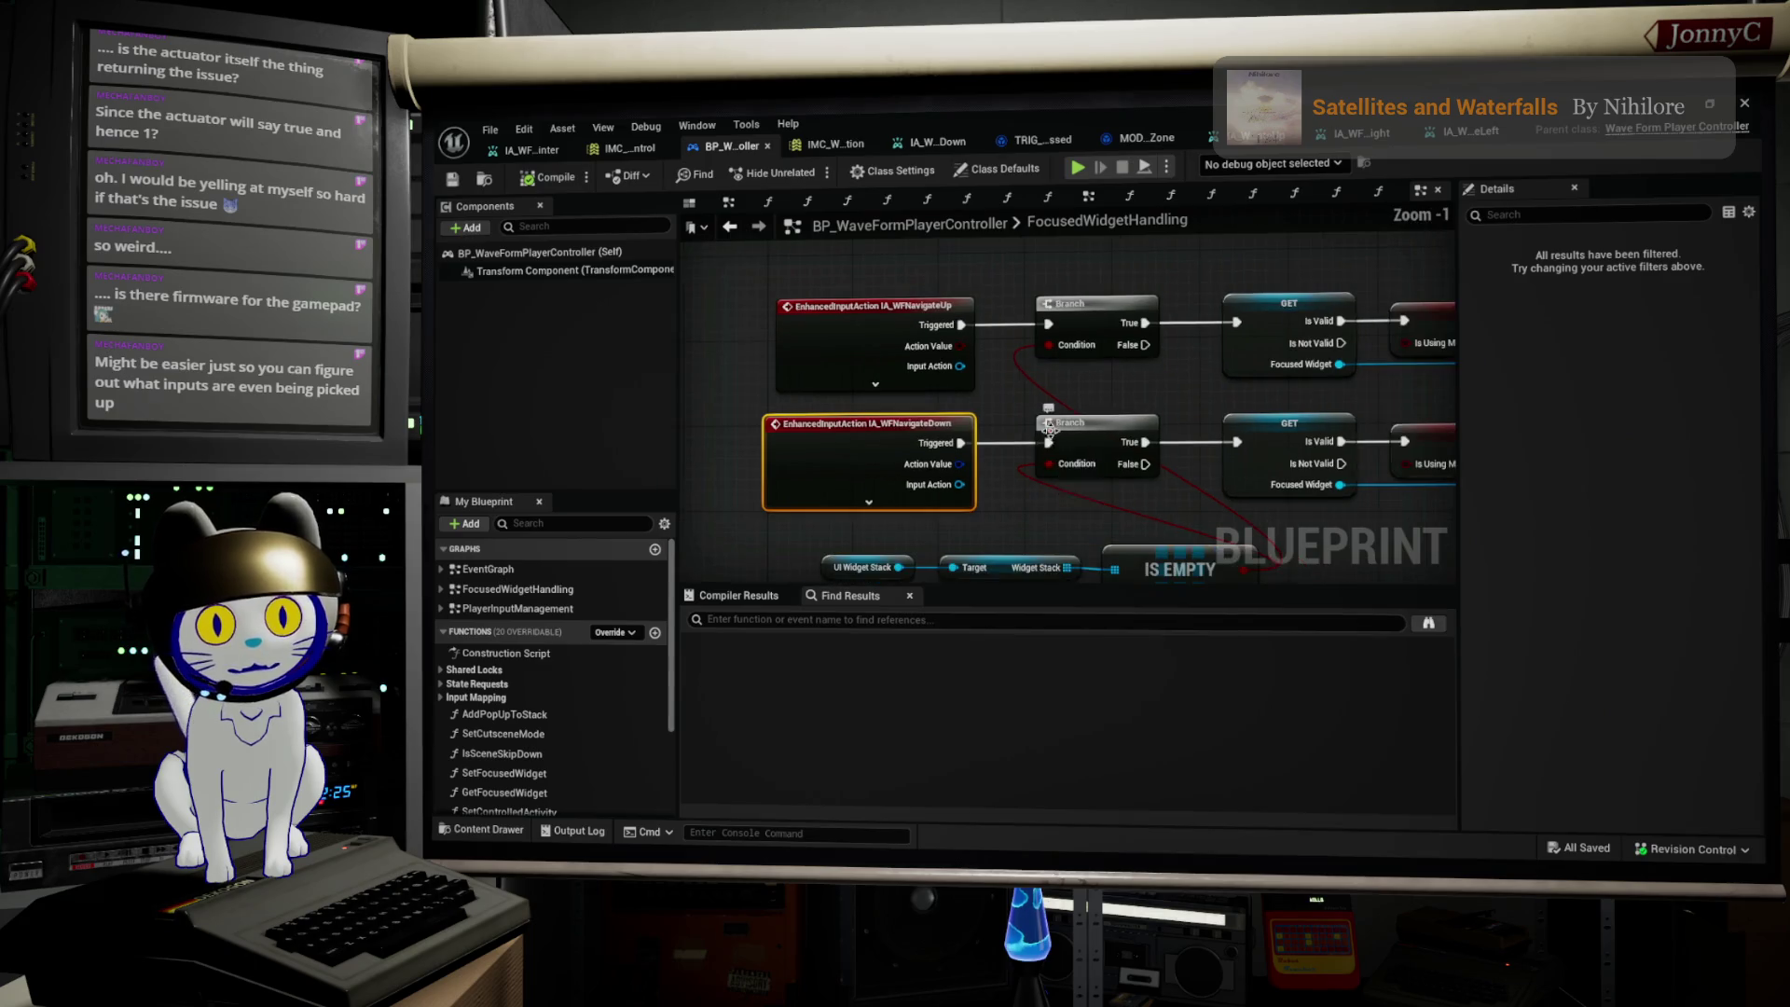
scroll(1049, 426, down, 1)
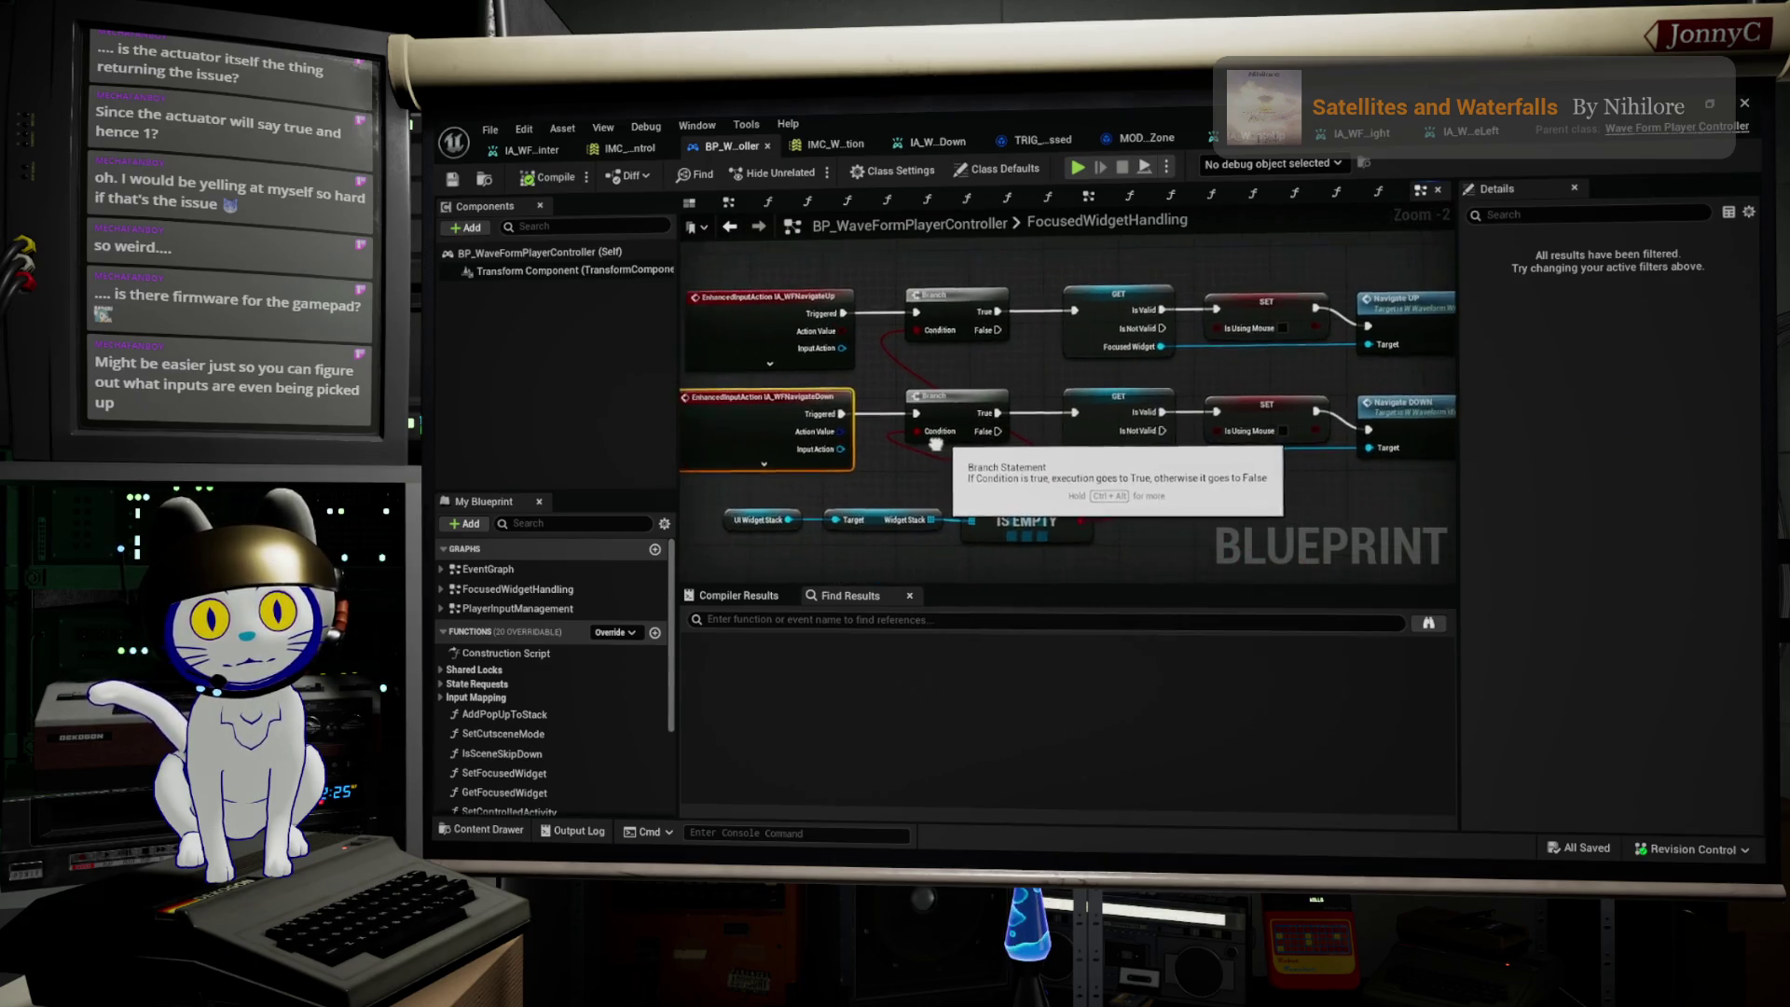
scroll(1054, 447, down, 1)
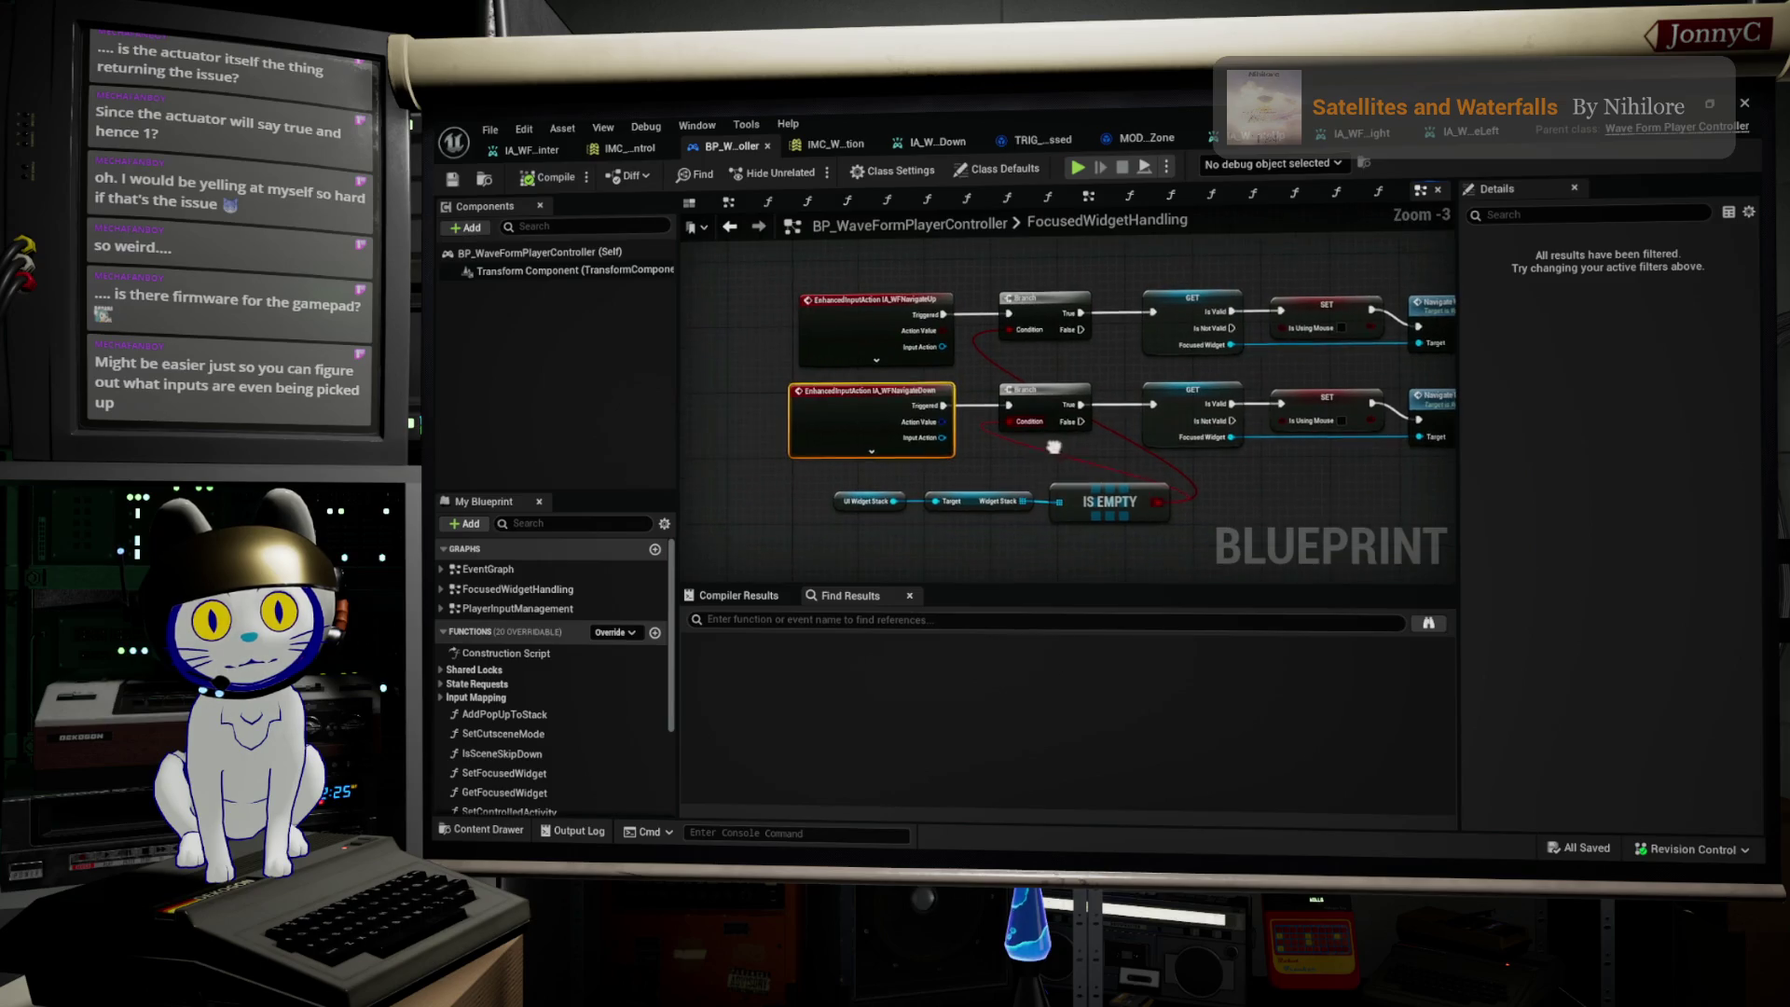
scroll(1054, 447, up, 2)
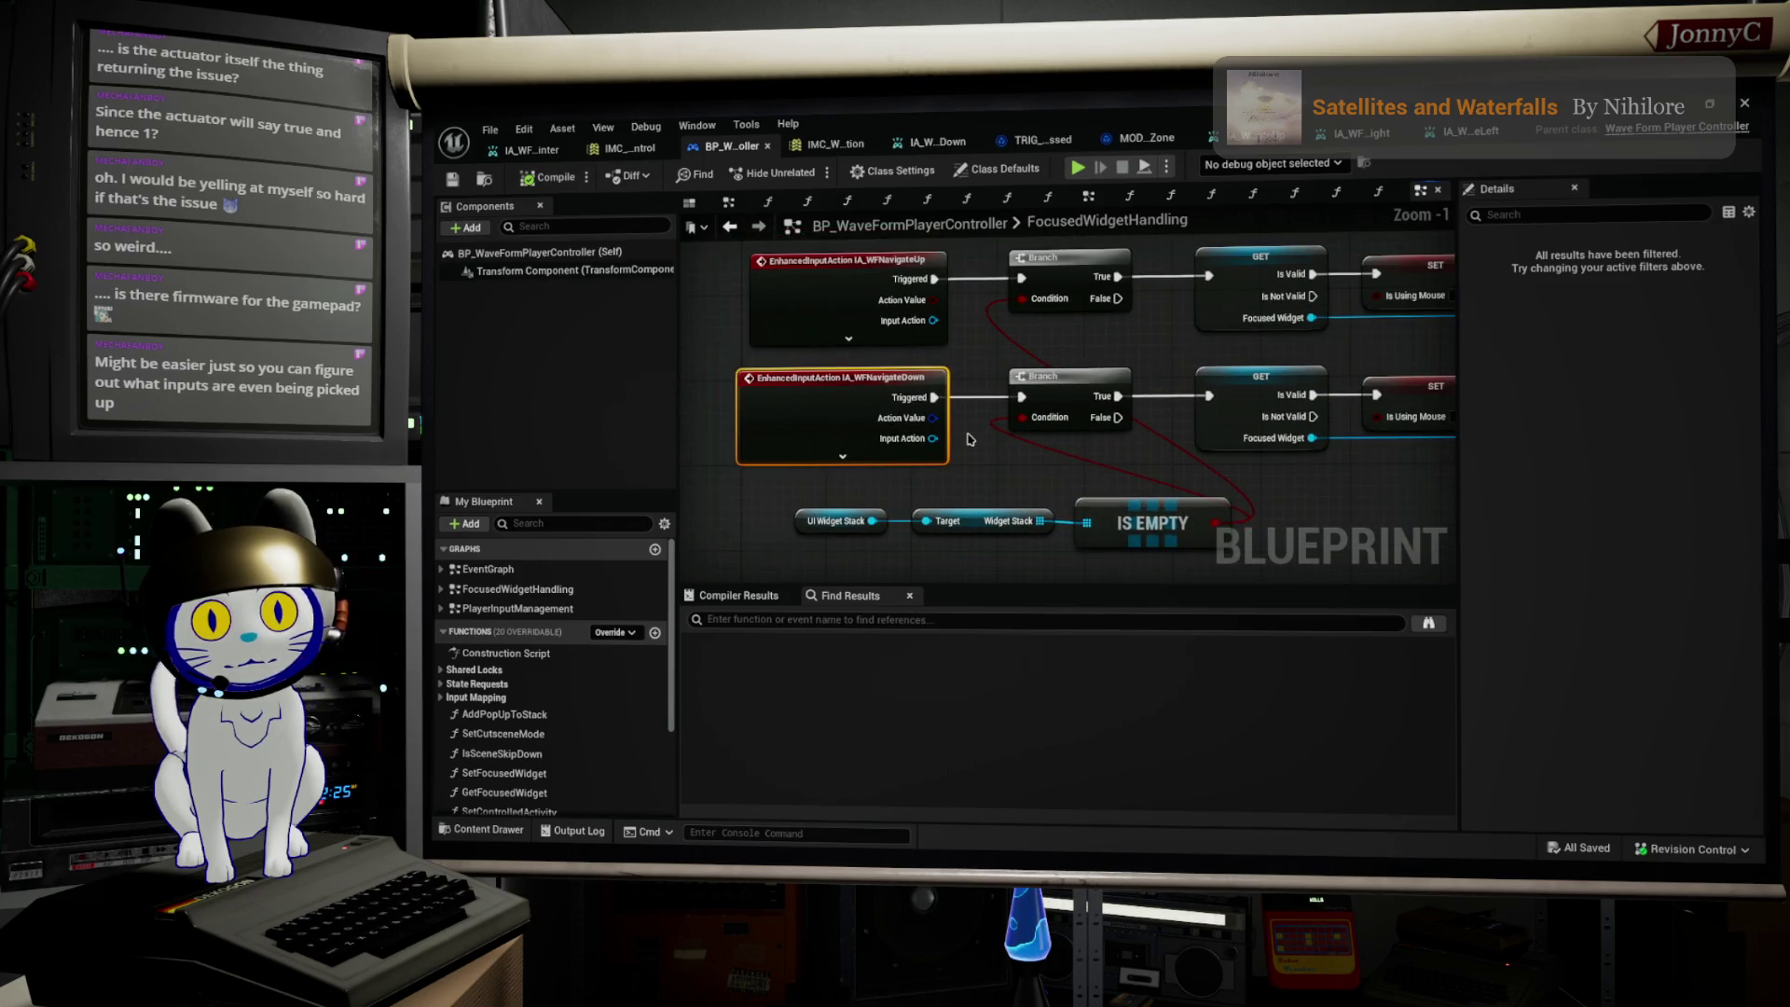
scroll(918, 421, down, 1)
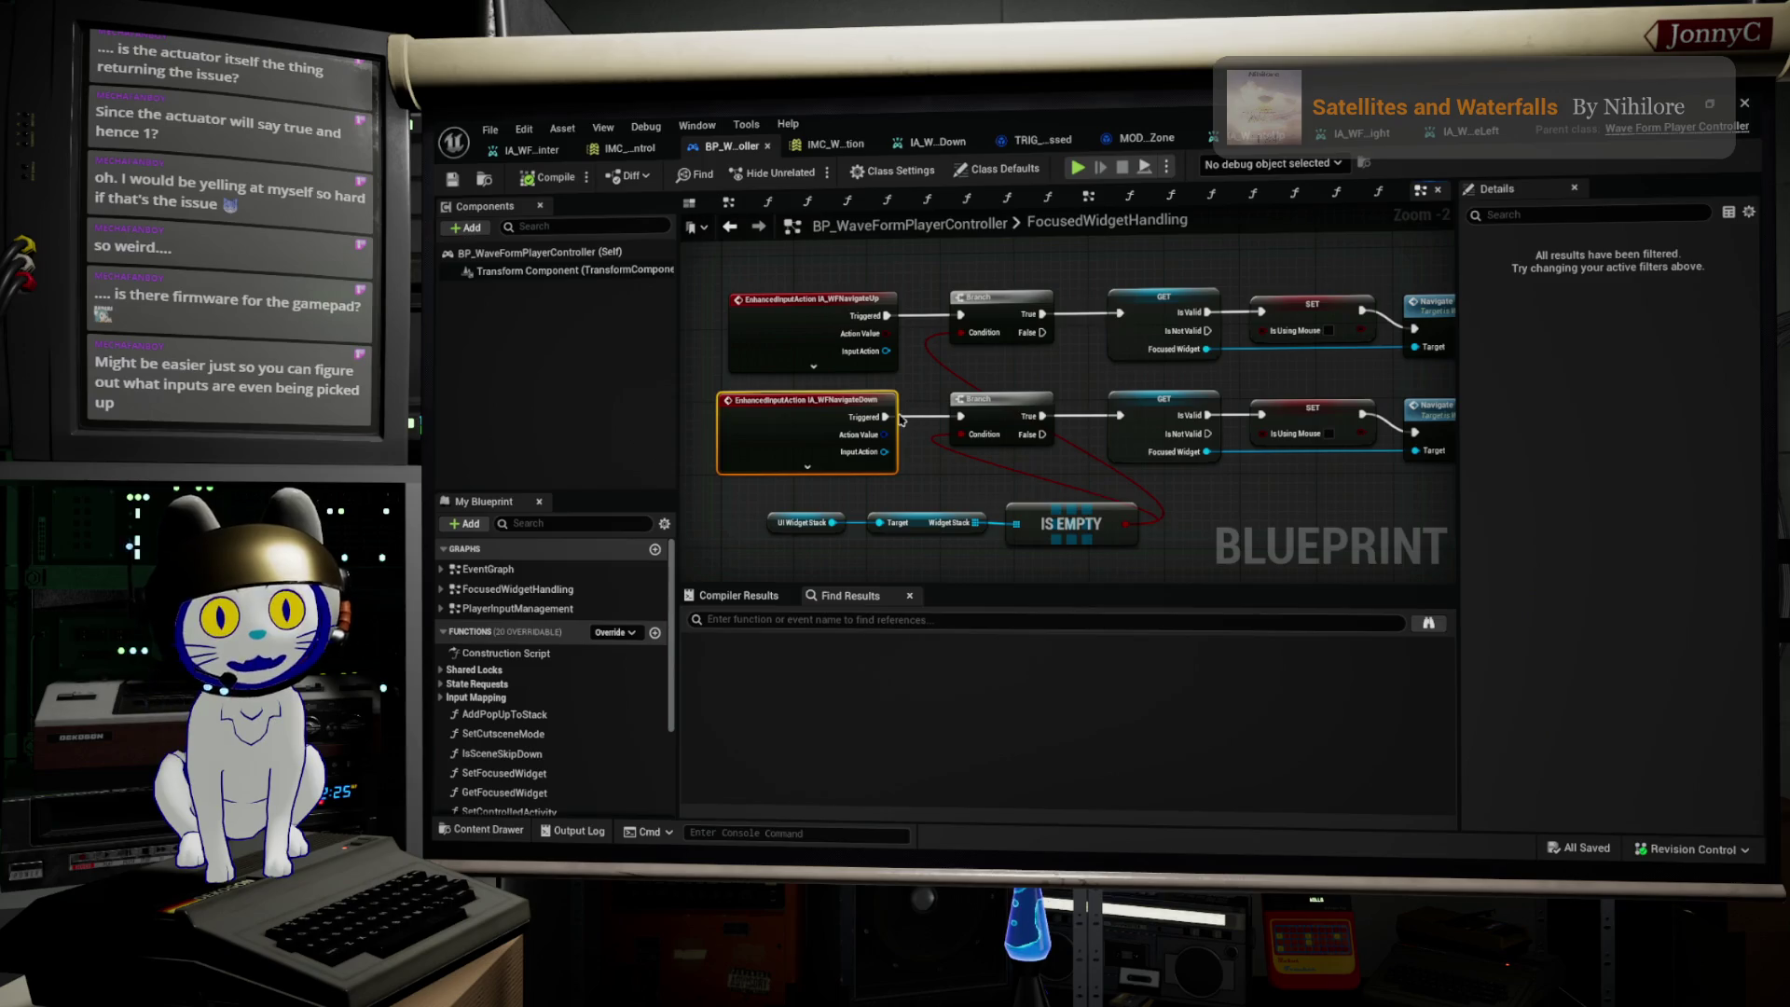
scroll(900, 434, down, 1)
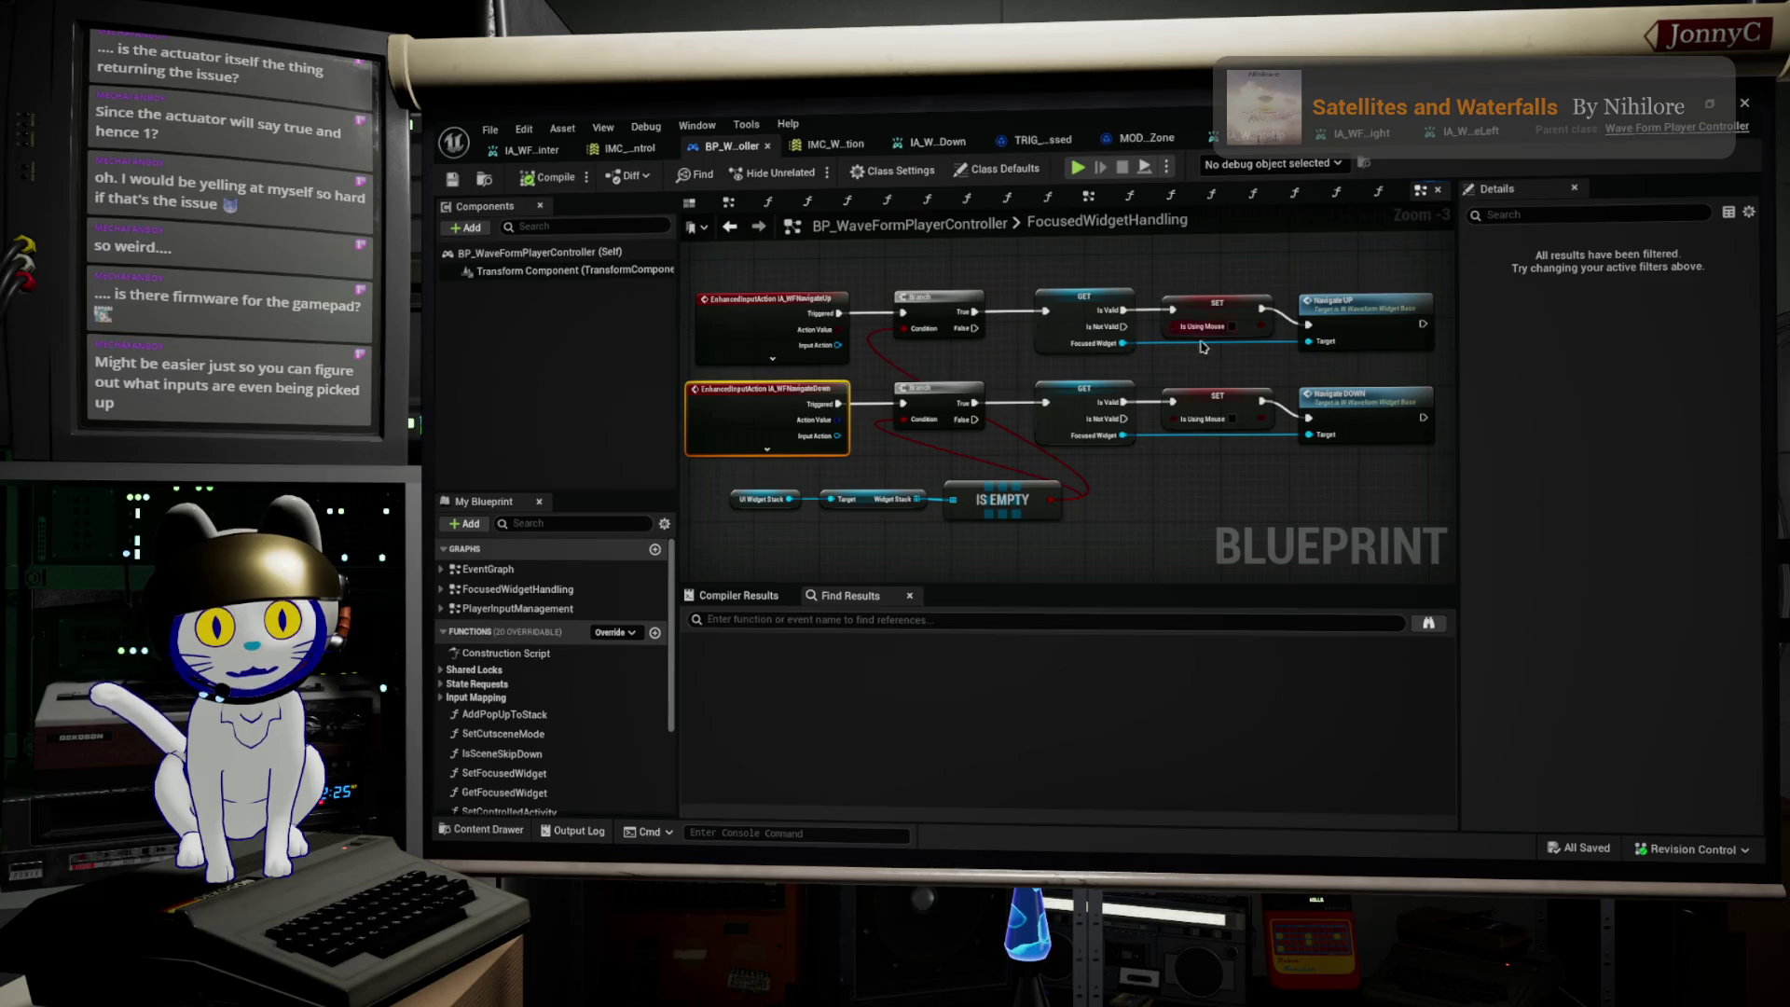
click(1355, 327)
ctrl+click(1361, 418)
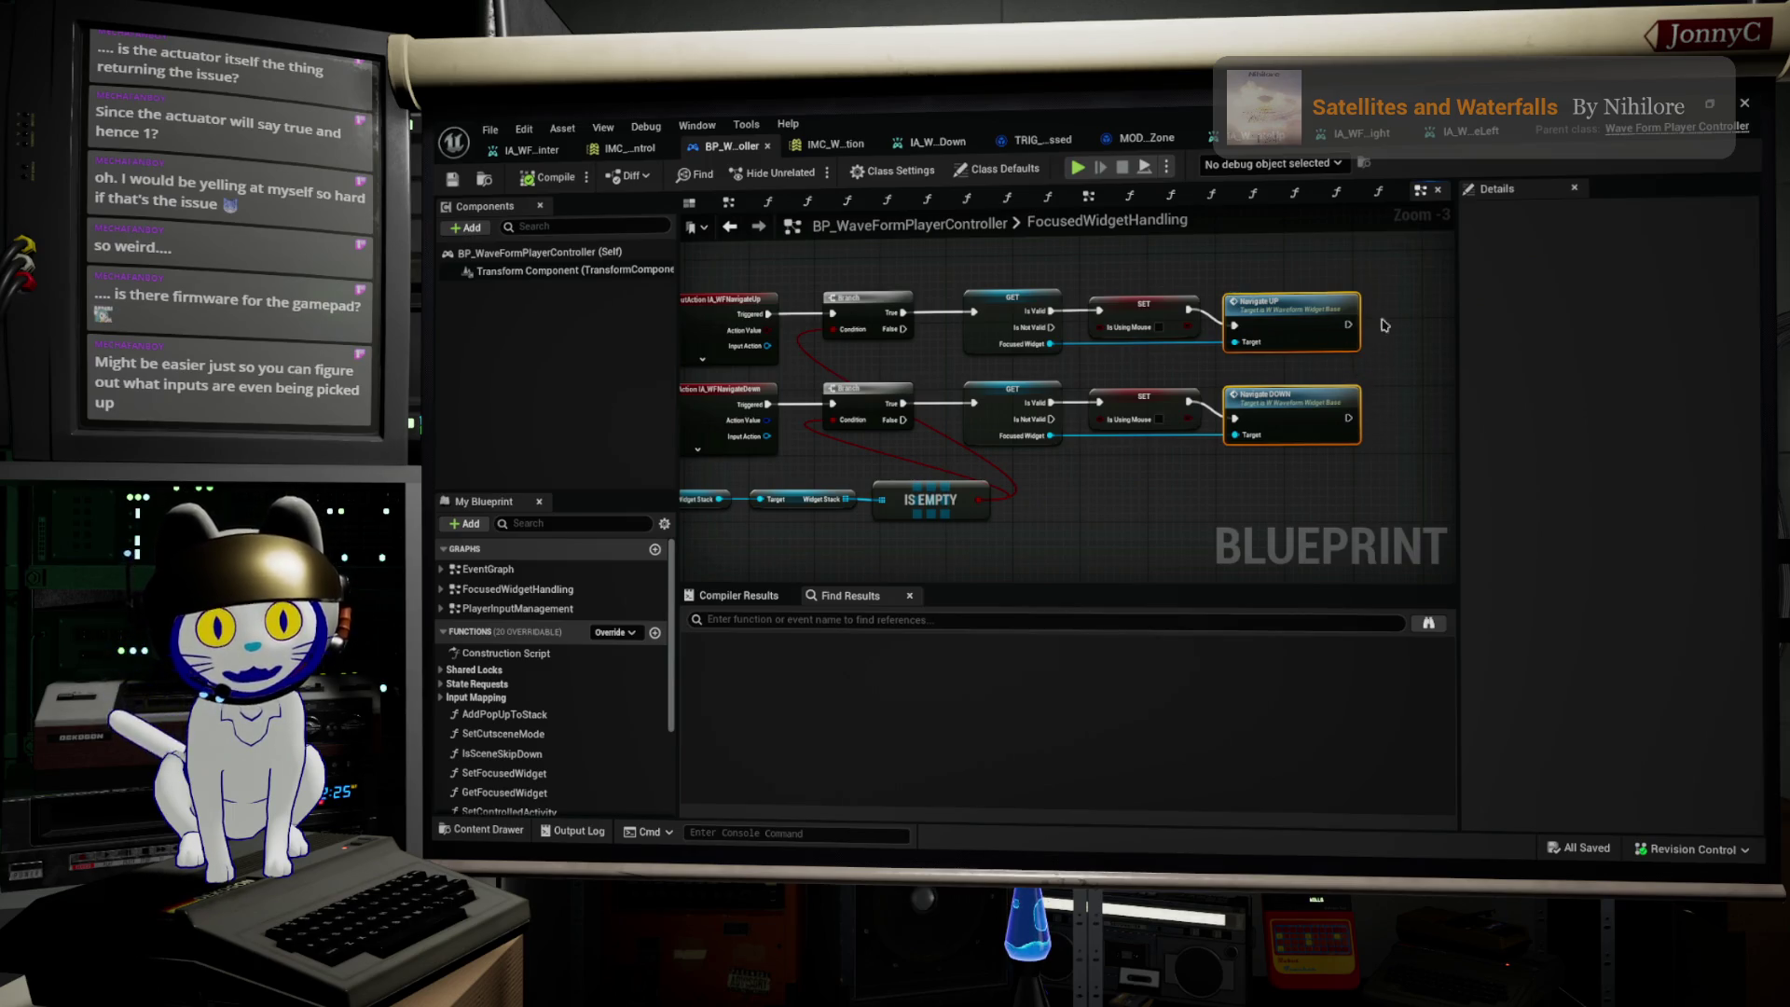
drag(1391, 372, 1337, 388)
scroll(1337, 388, down, 4)
right_click(1238, 328)
click(1138, 341)
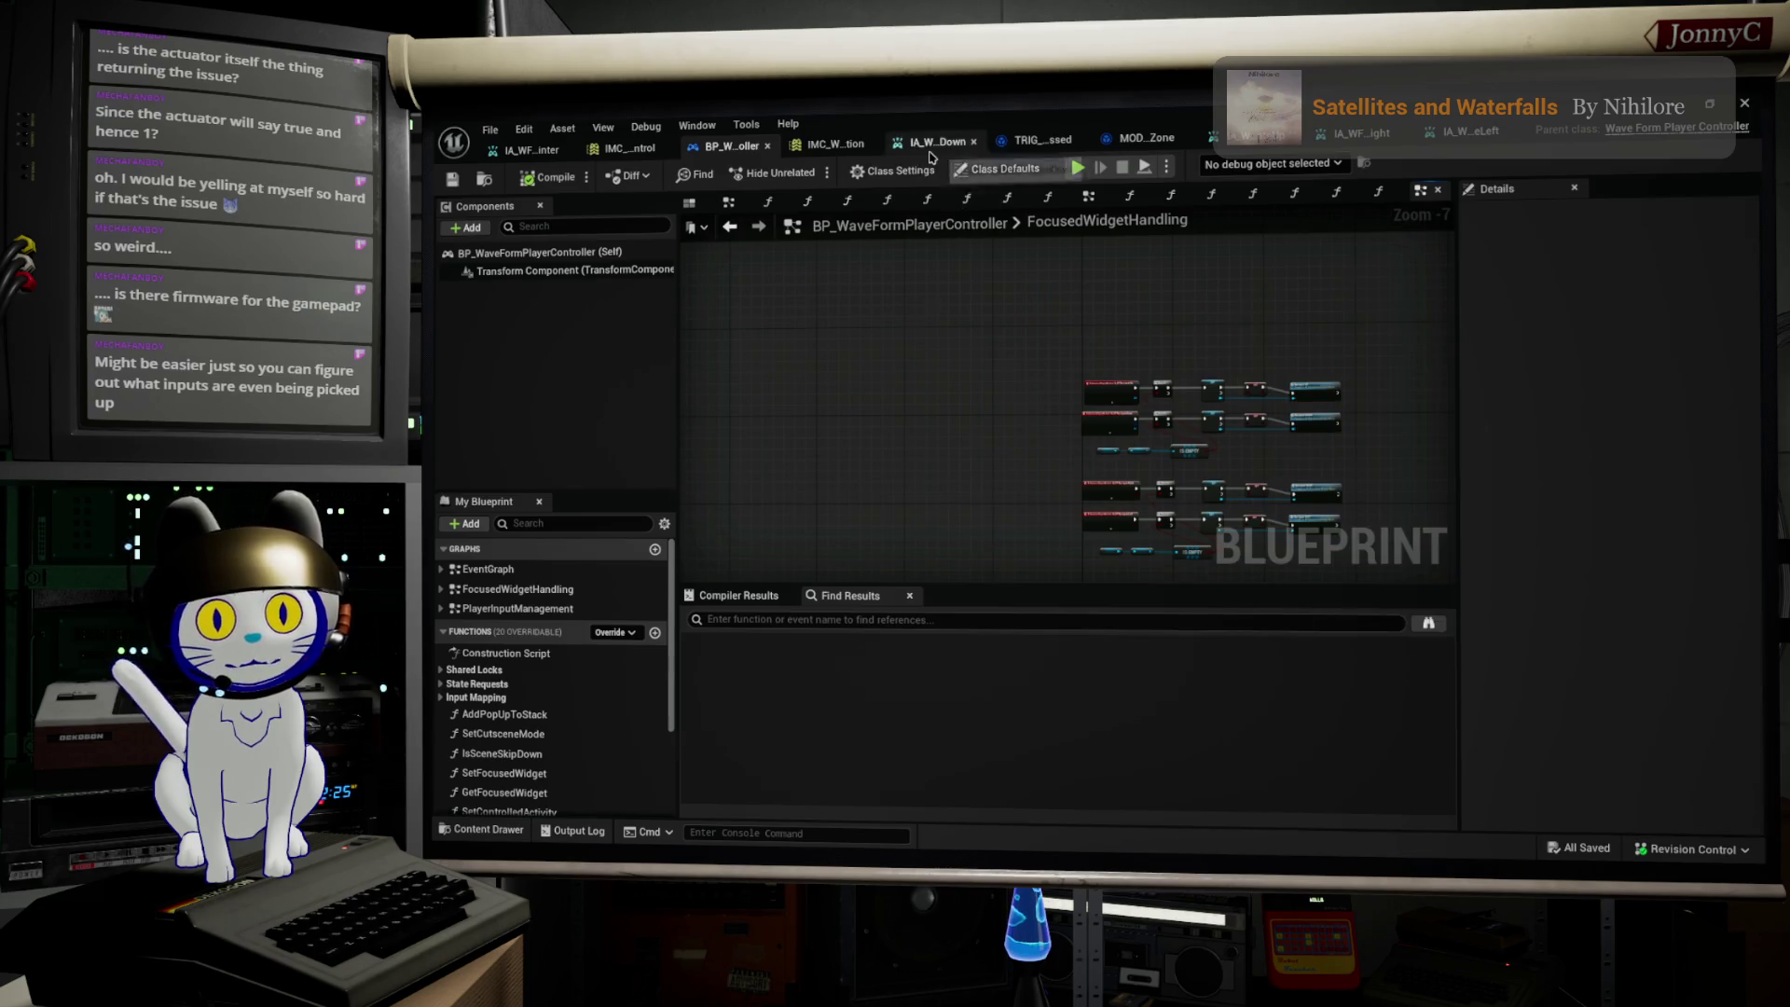
Step: Add the Pressed trigger to IA navigate-down and enter 0.7 as its Actuation Threshold
click(933, 144)
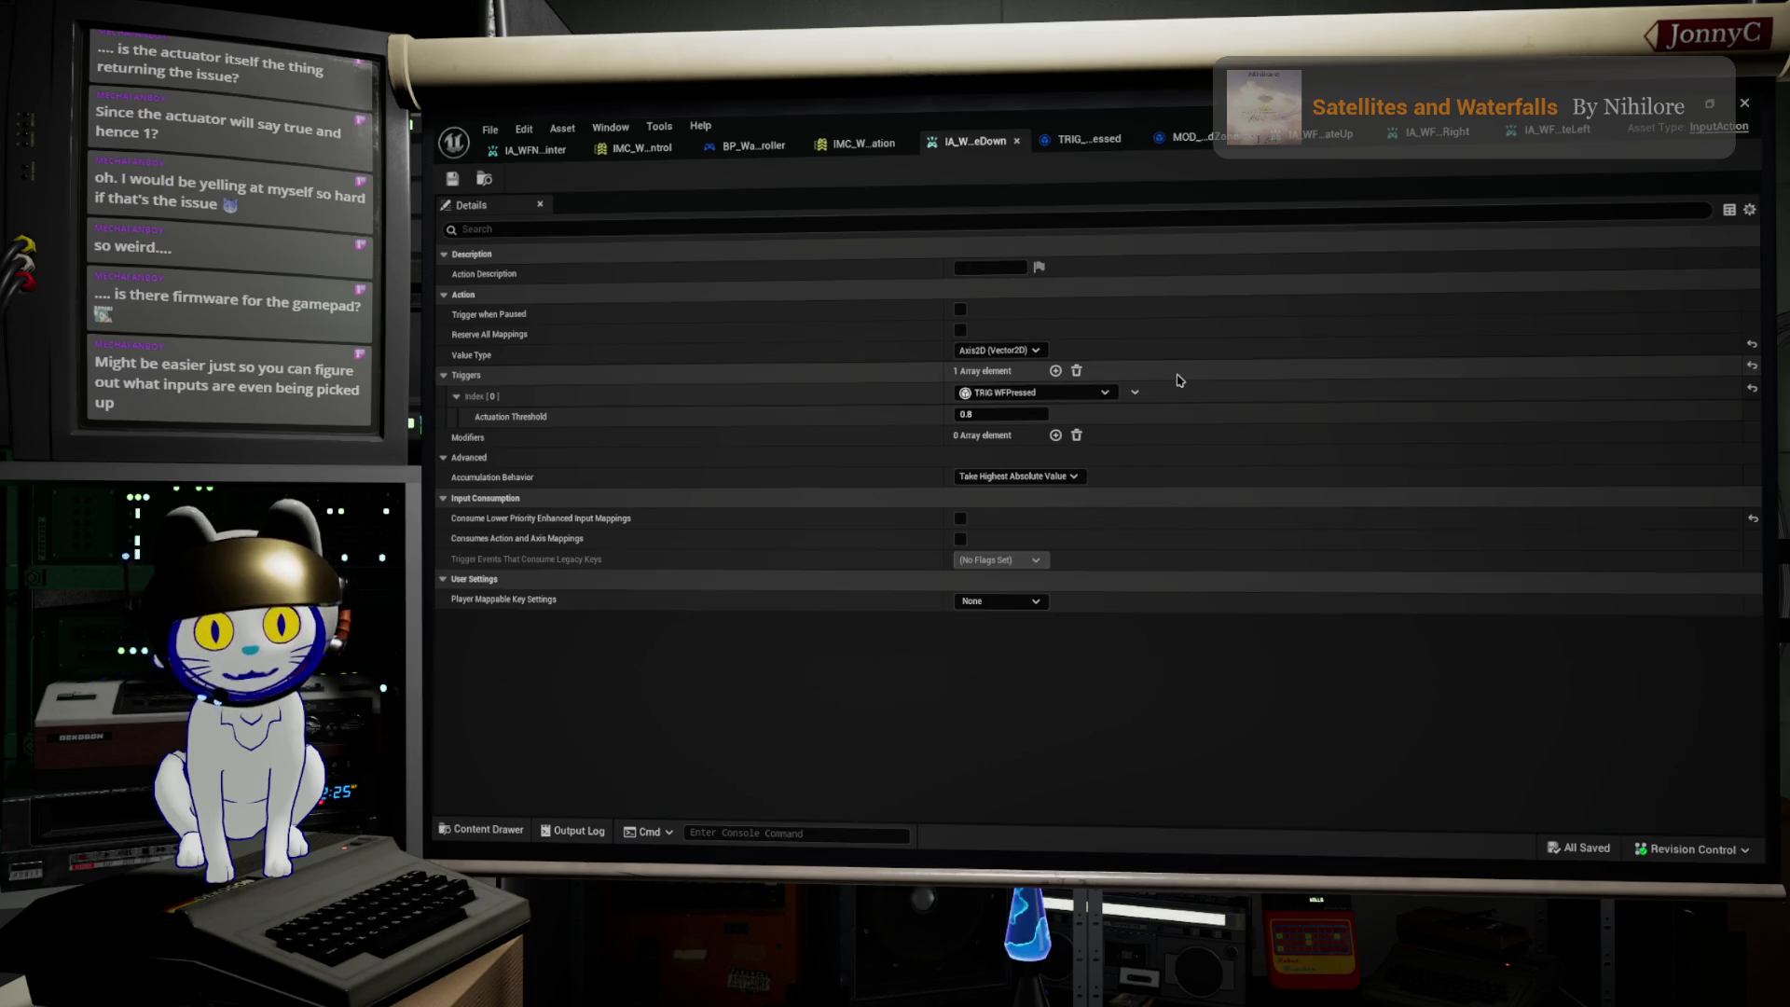
click(1111, 395)
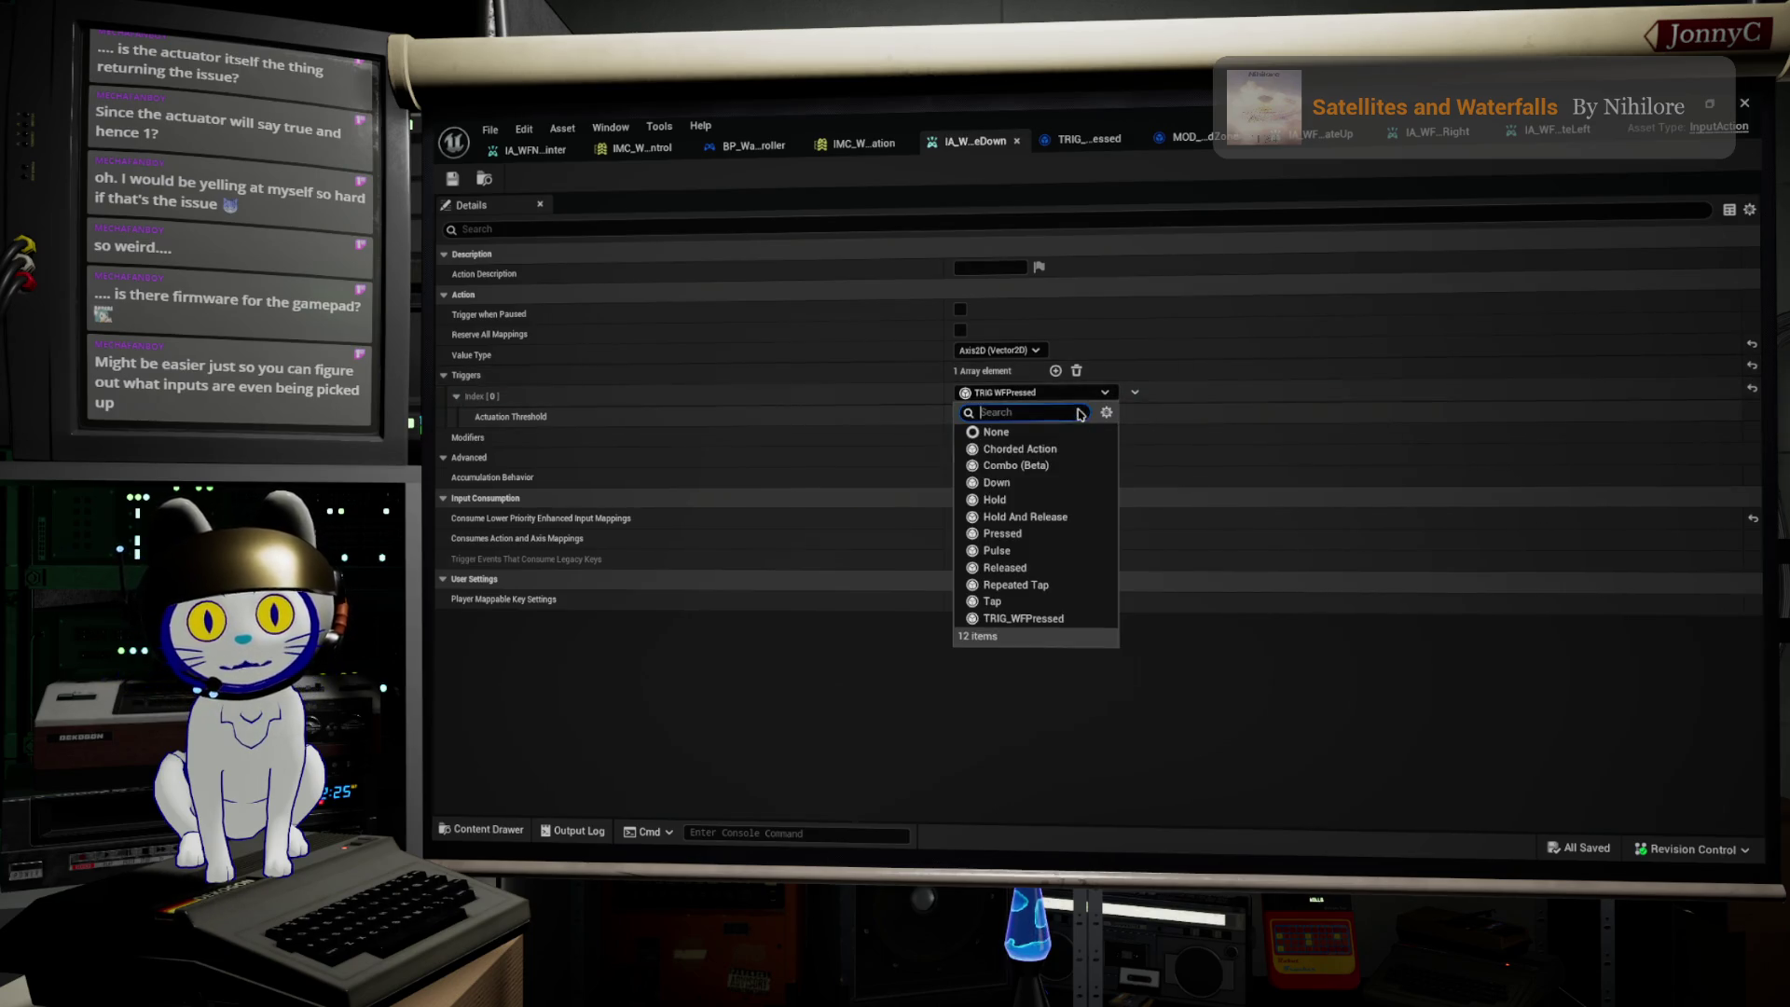
click(1016, 537)
click(1019, 535)
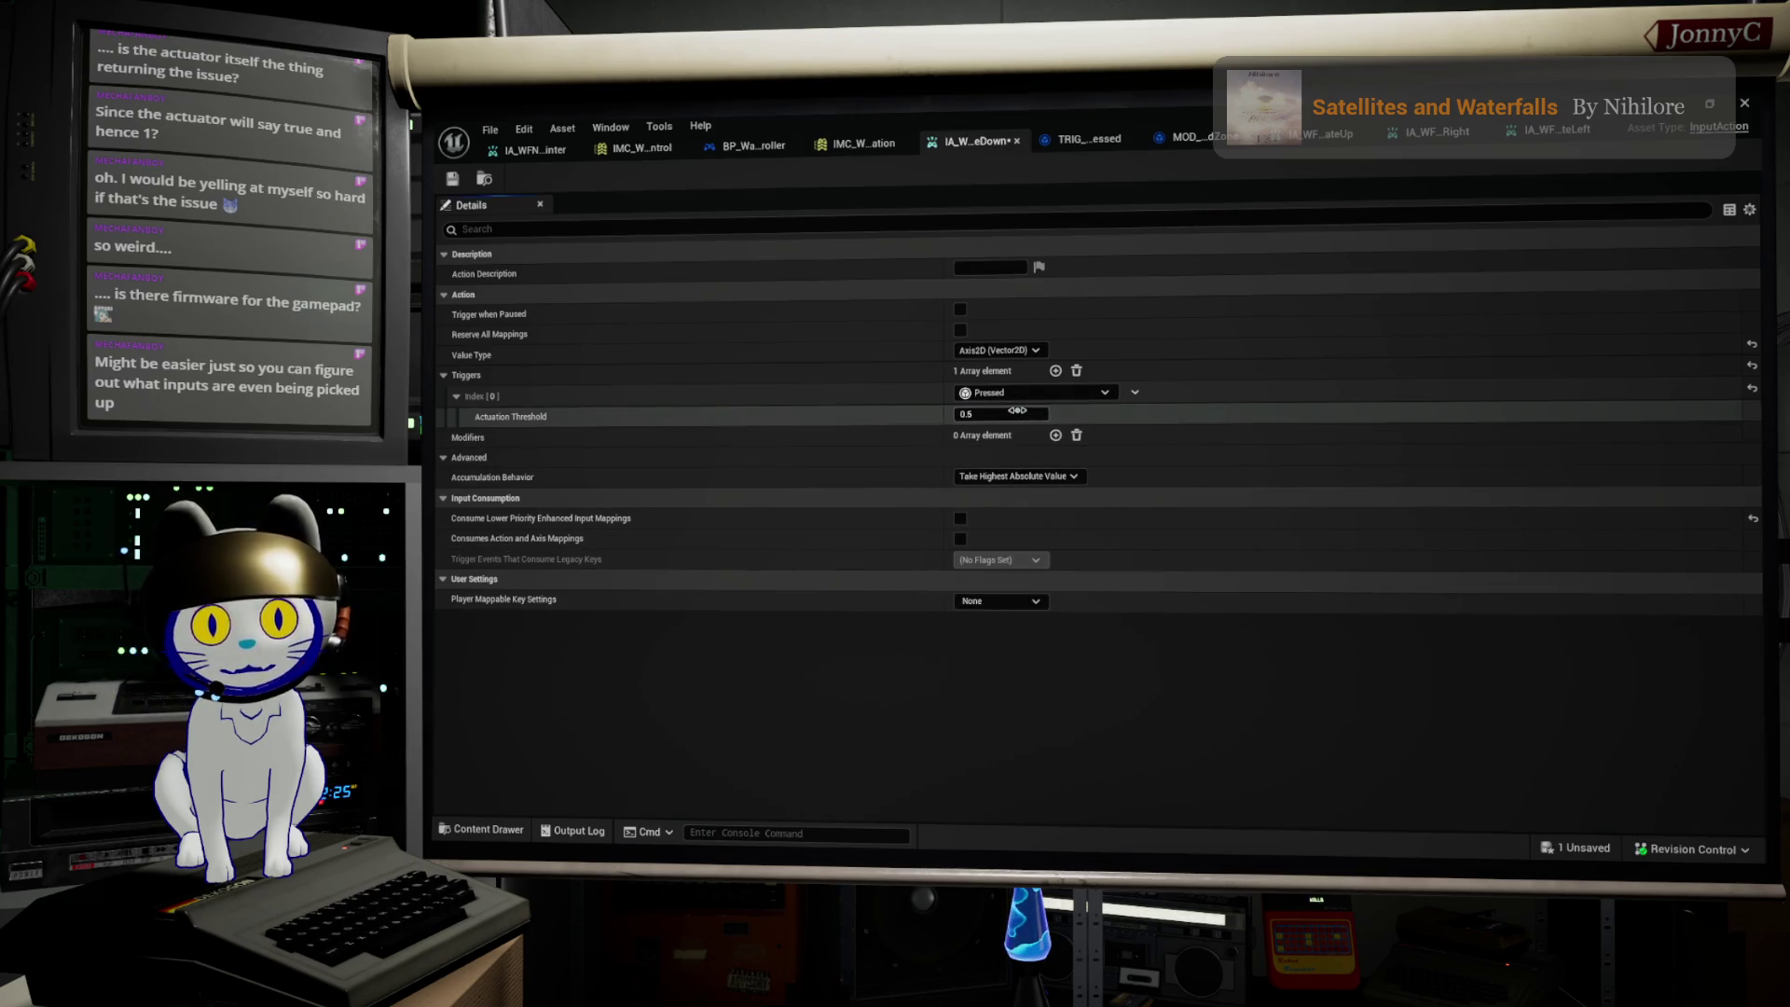
click(1019, 413)
click(1019, 414)
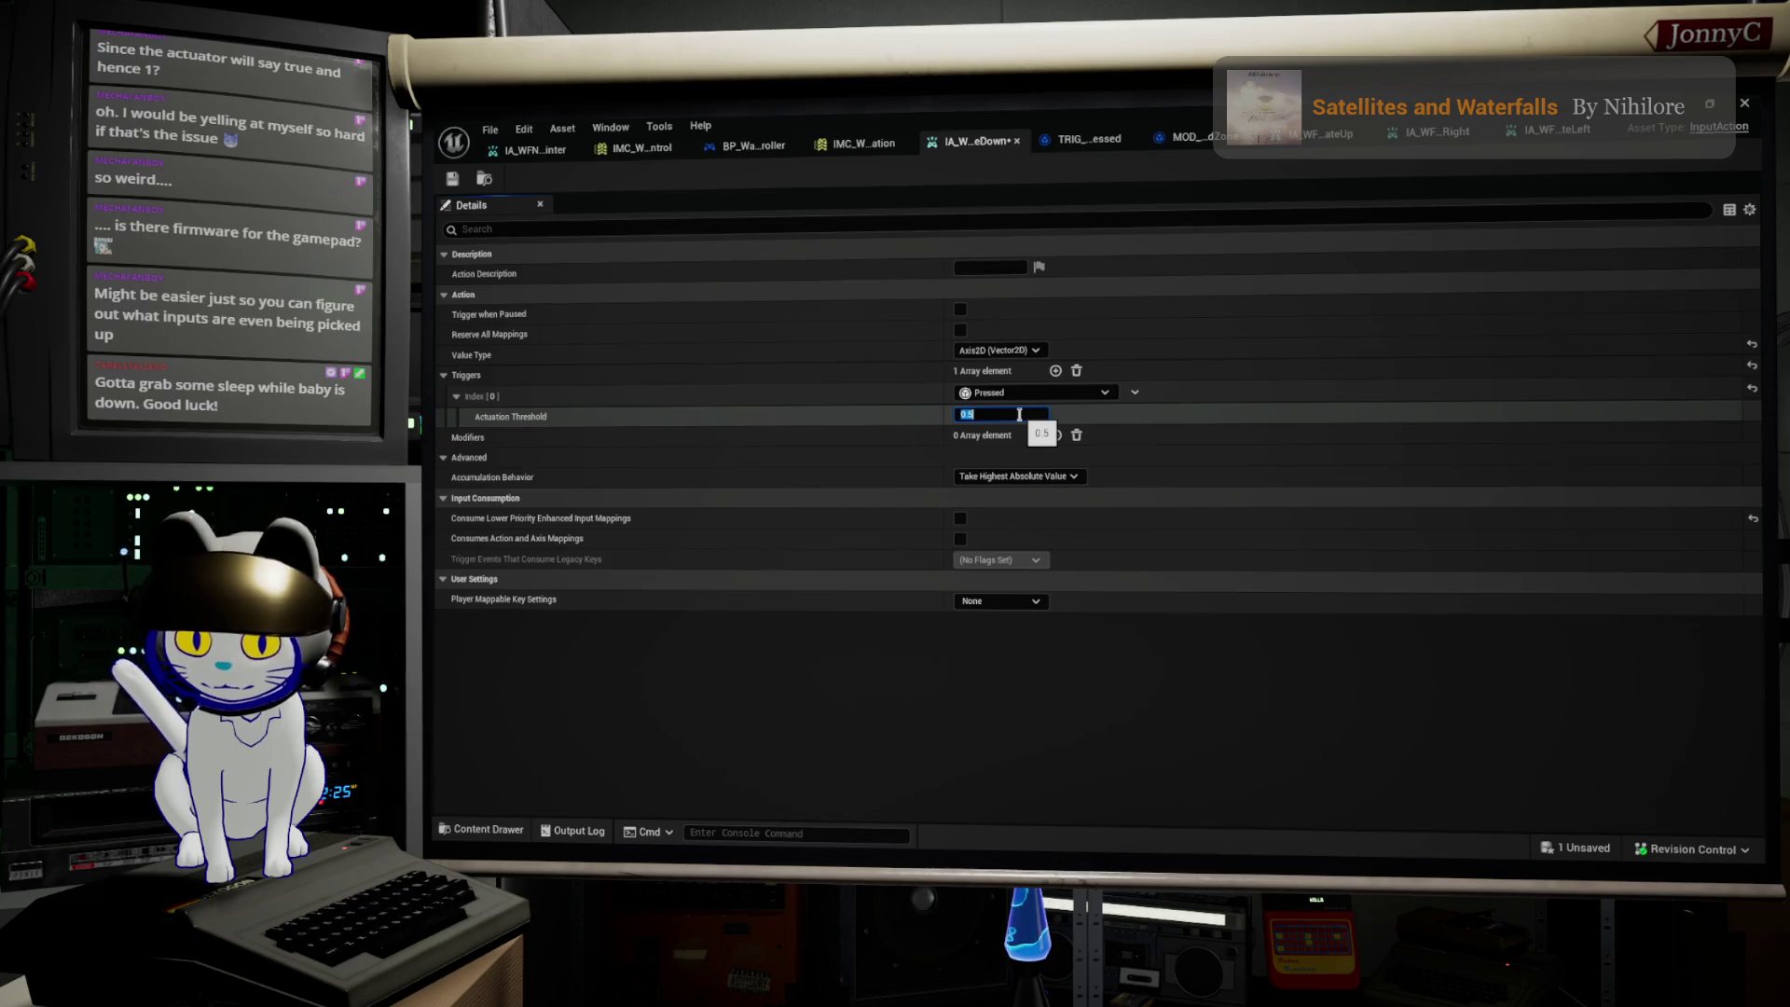
text(7)
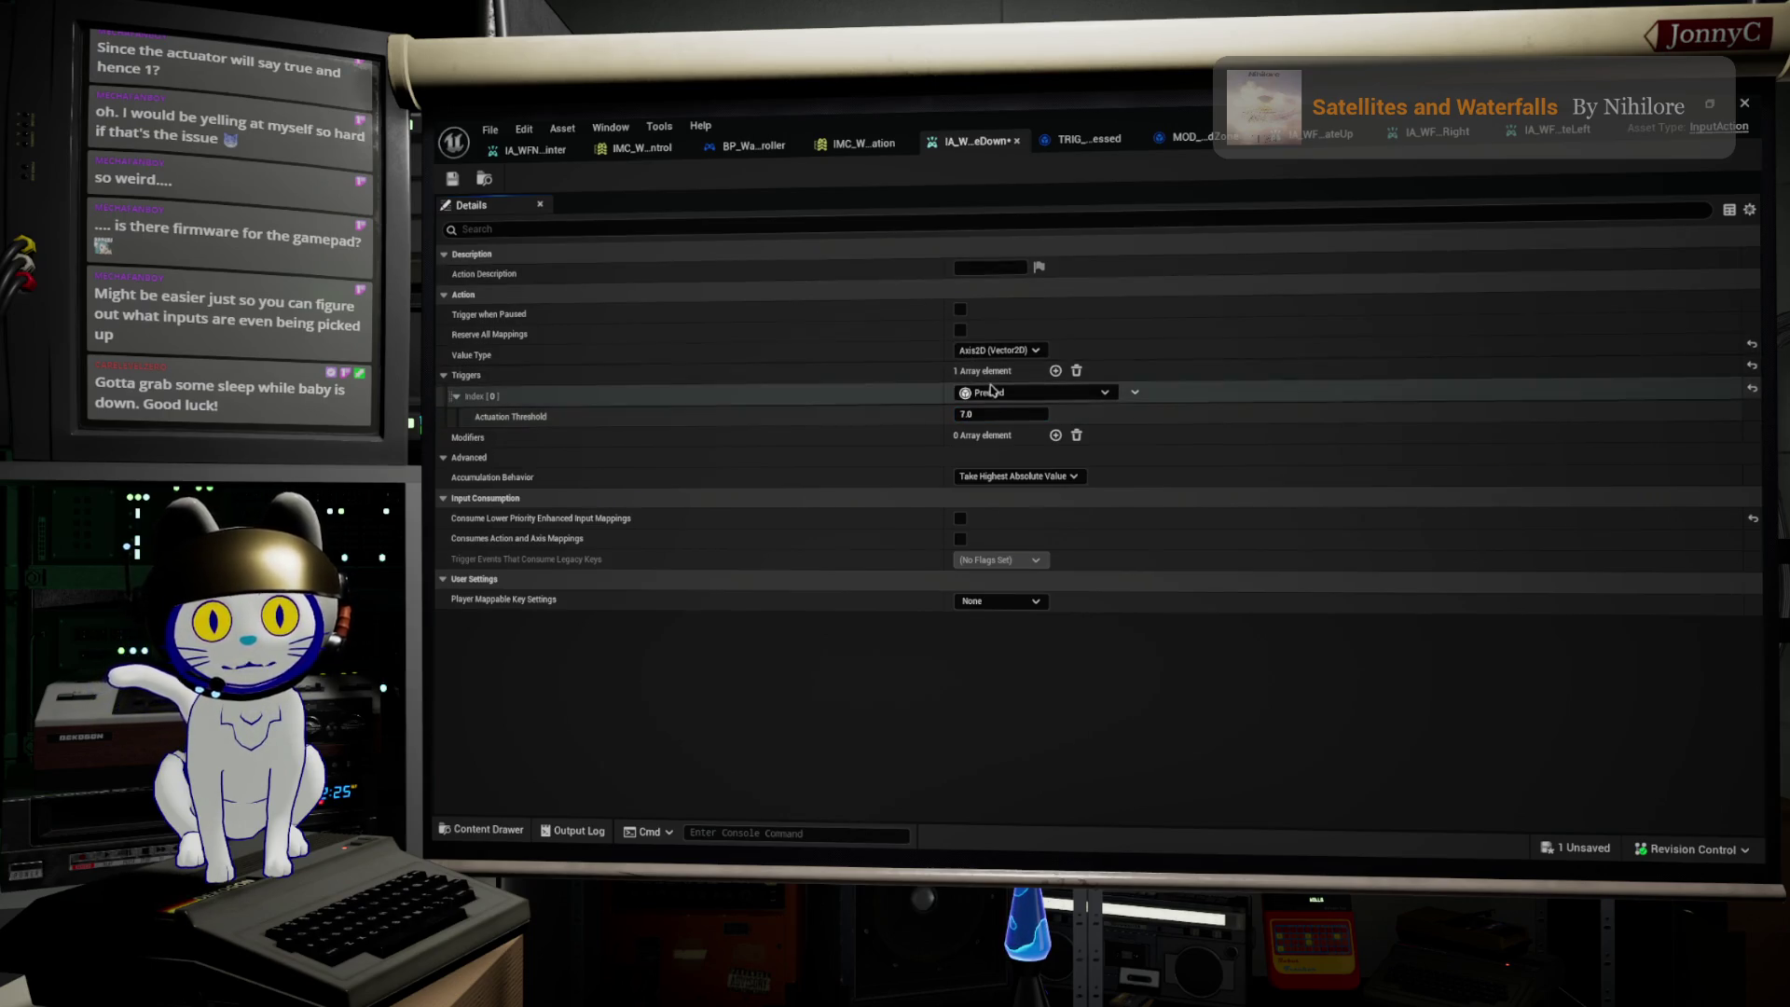
key(Return)
click(995, 411)
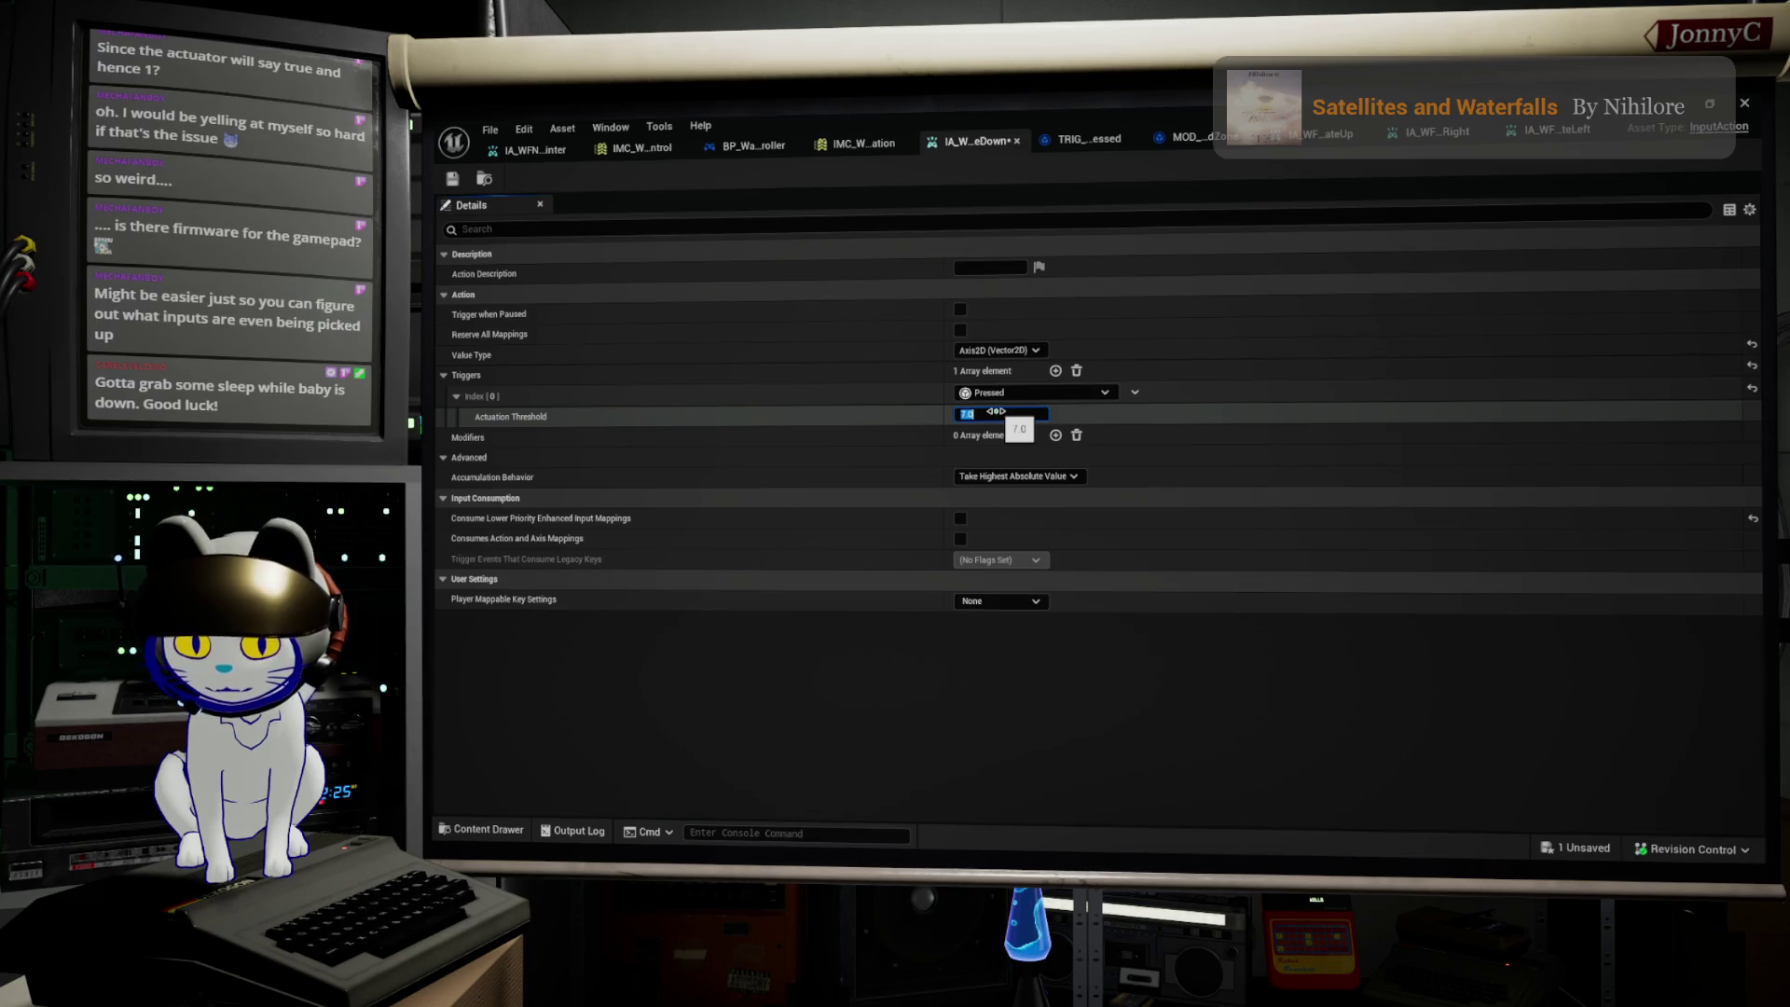
text(0.7)
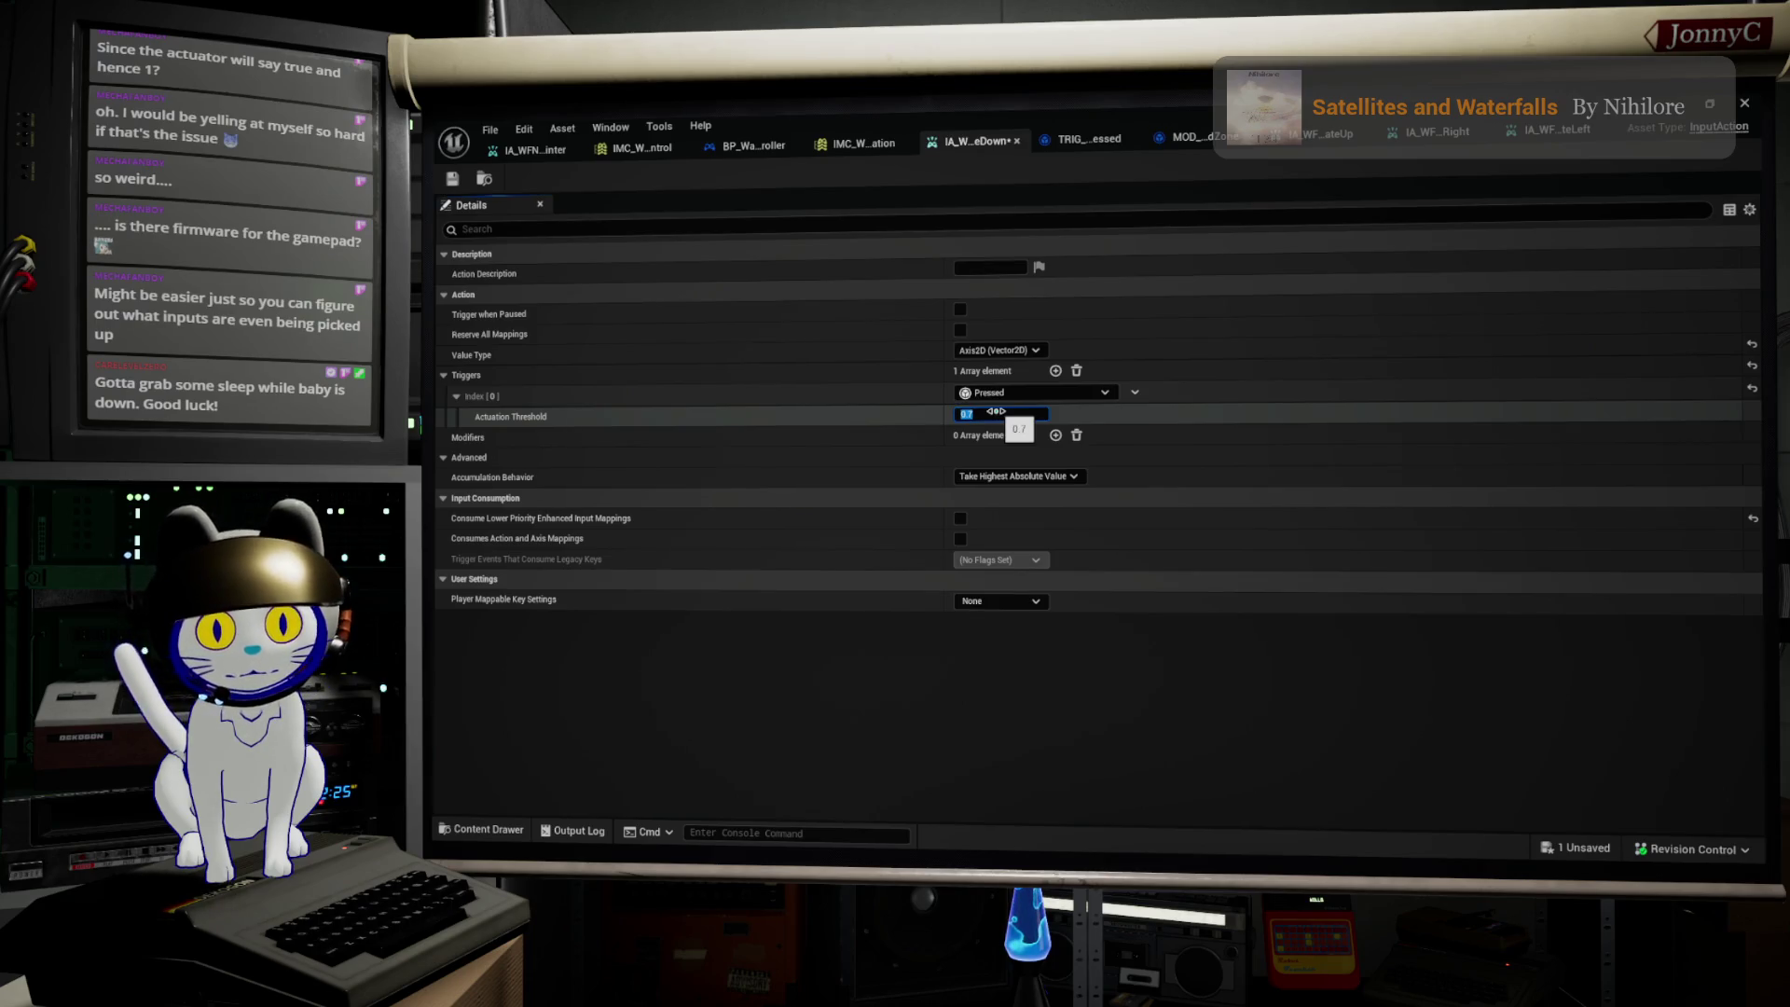
key(Return)
click(751, 146)
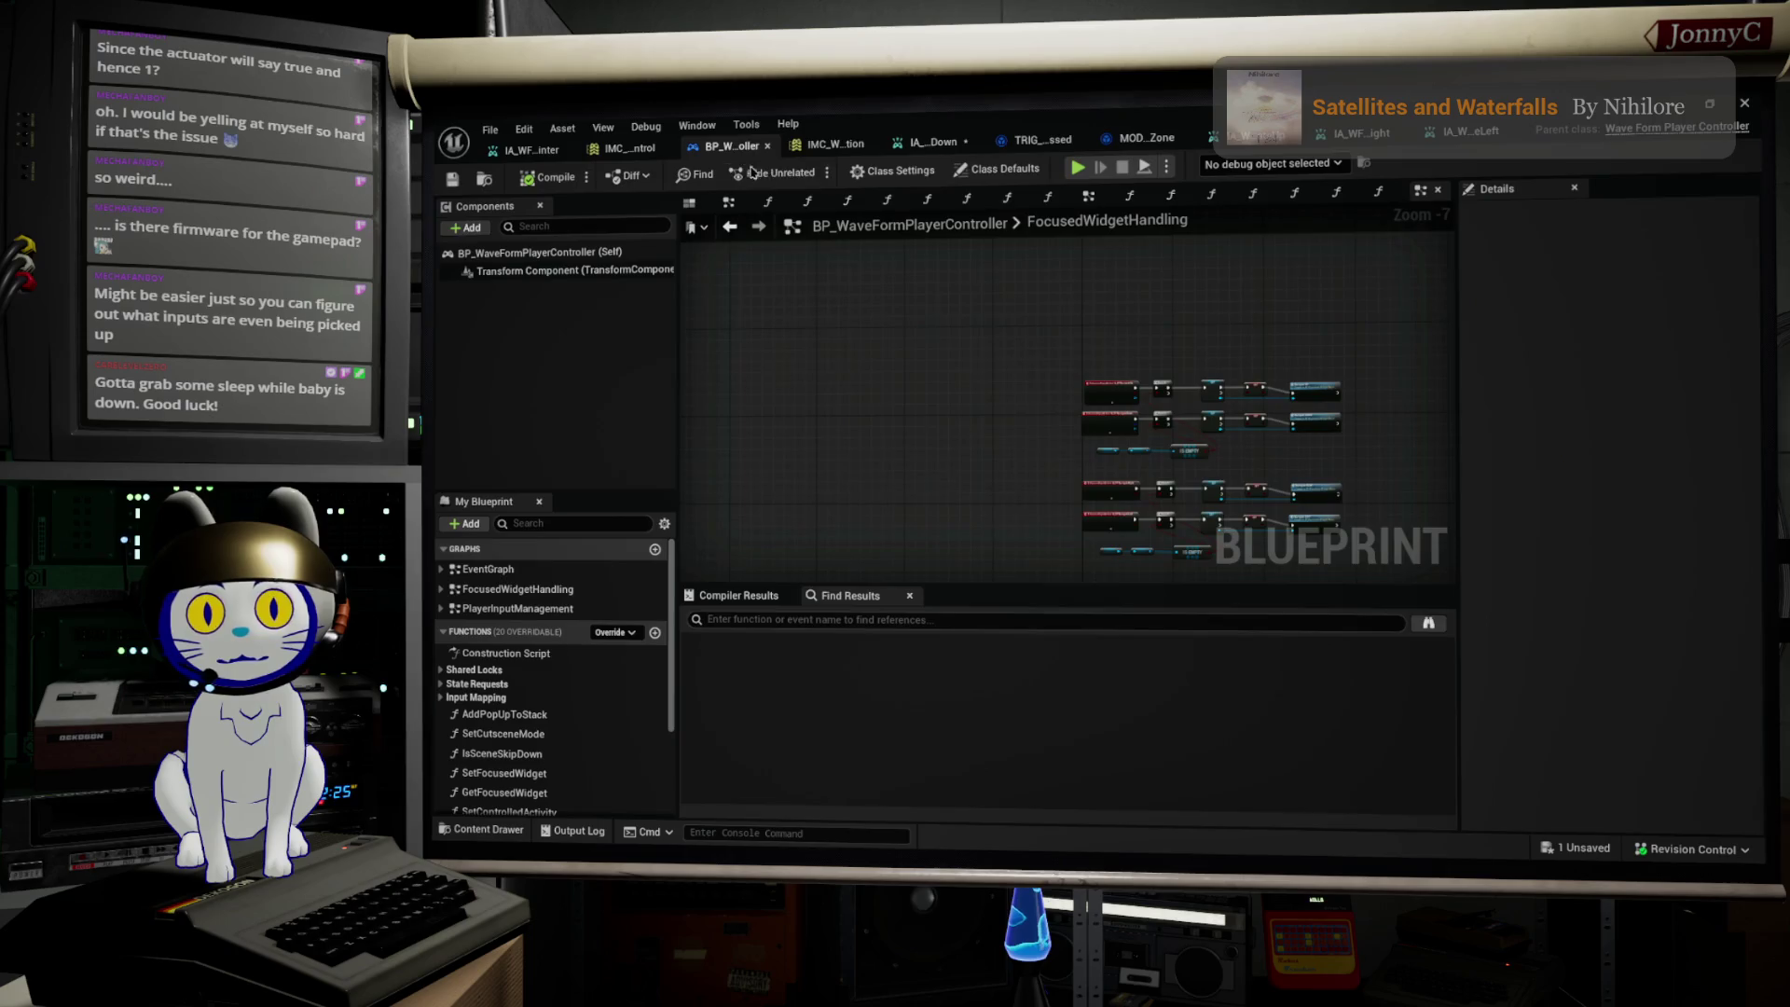
Step: Add a Set Timer by Event node wired from Navigate Up's execution output
scroll(1084, 426, up, 4)
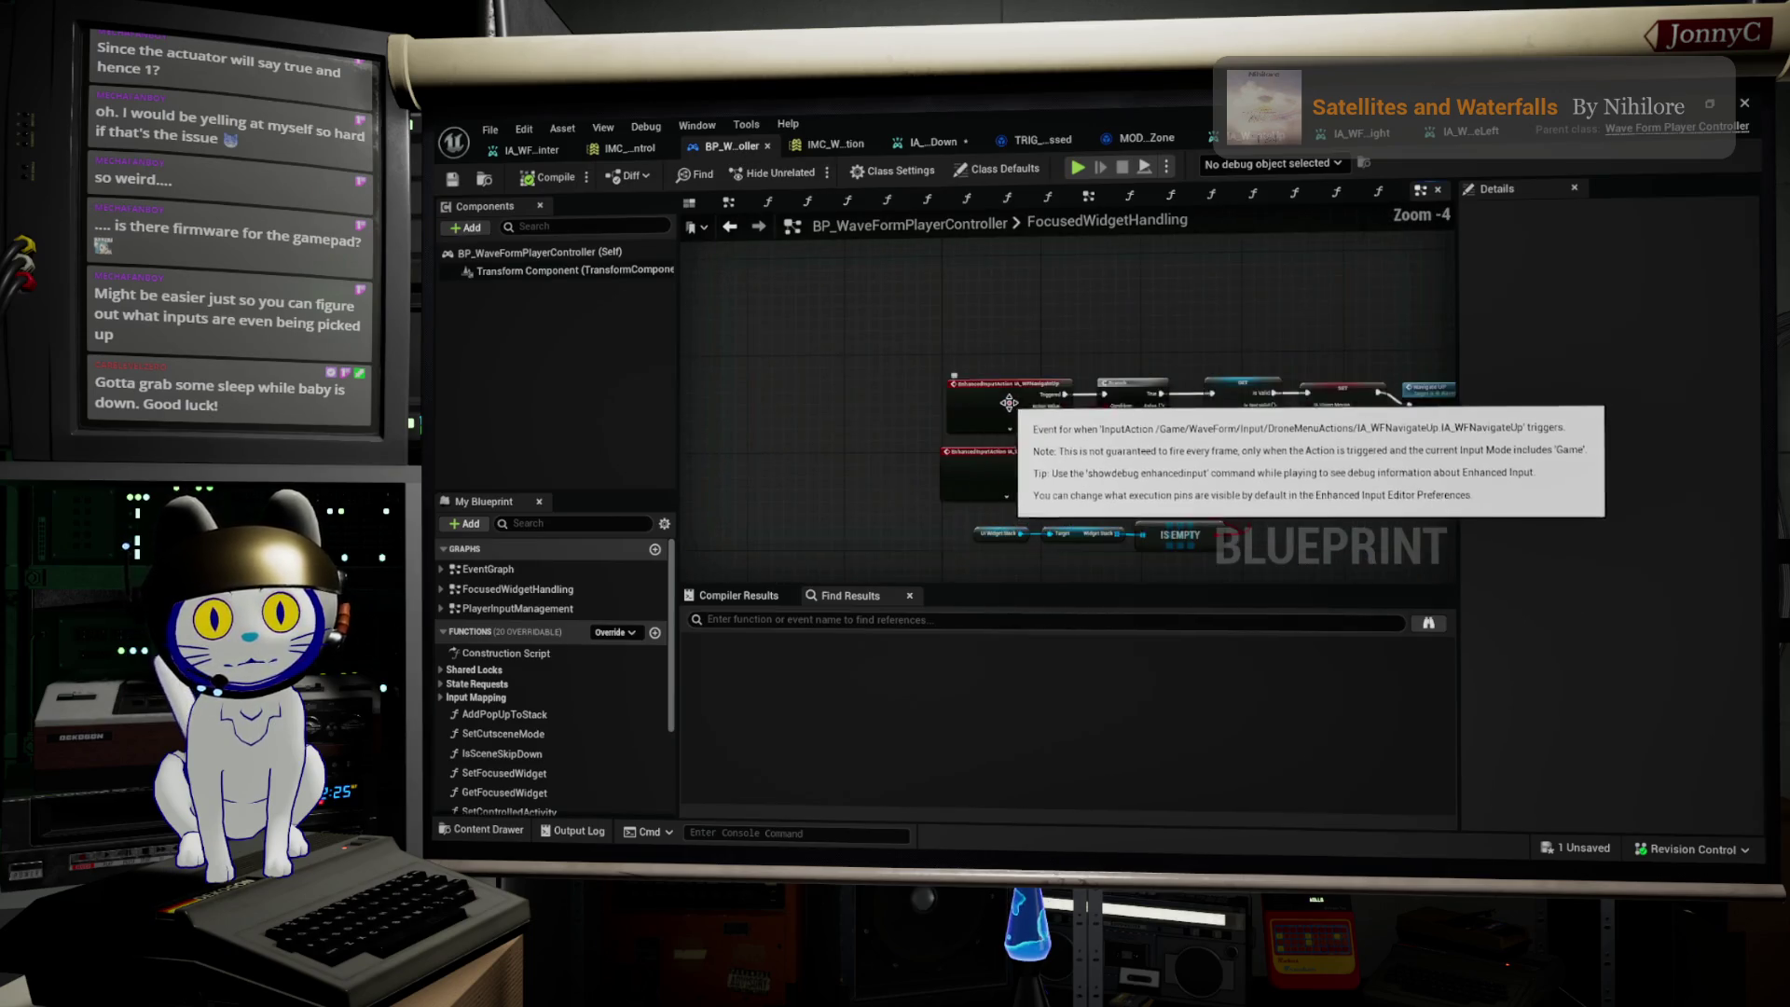
scroll(1146, 392, up, 1)
scroll(1147, 392, down, 1)
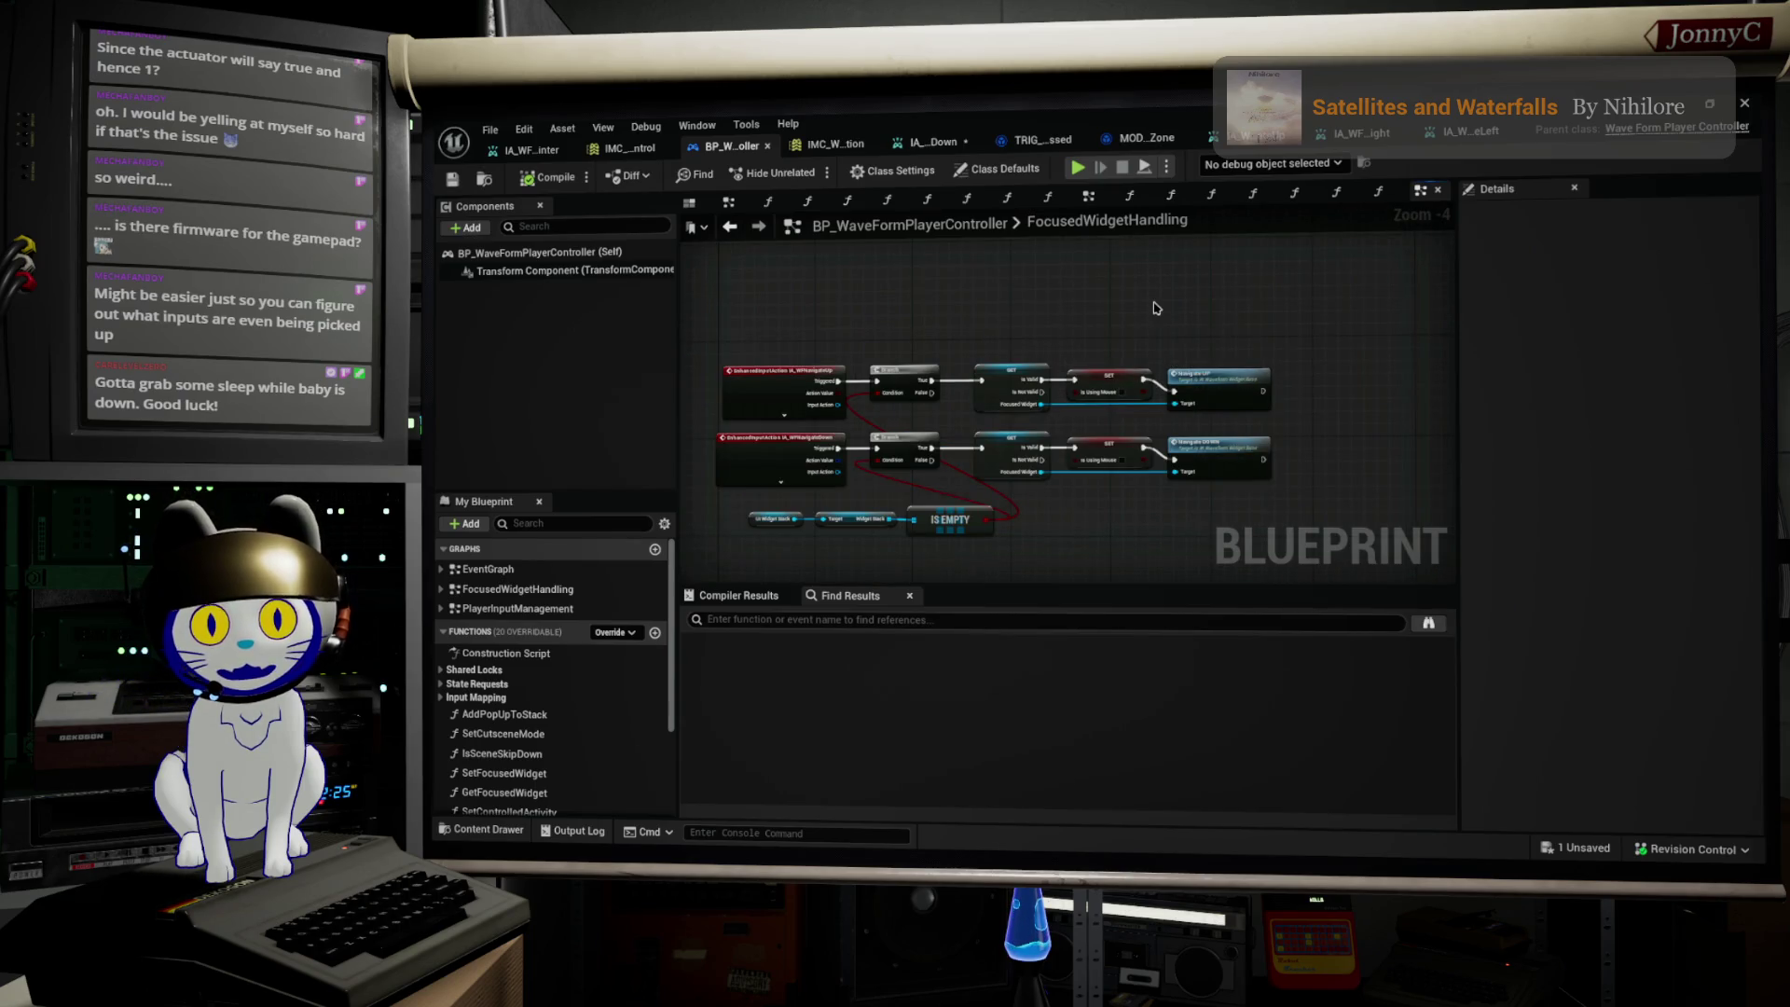
mouse_move(1263, 391)
mouse_down()
mouse_move(1300, 431)
mouse_move(1330, 365)
mouse_up()
text(timer)
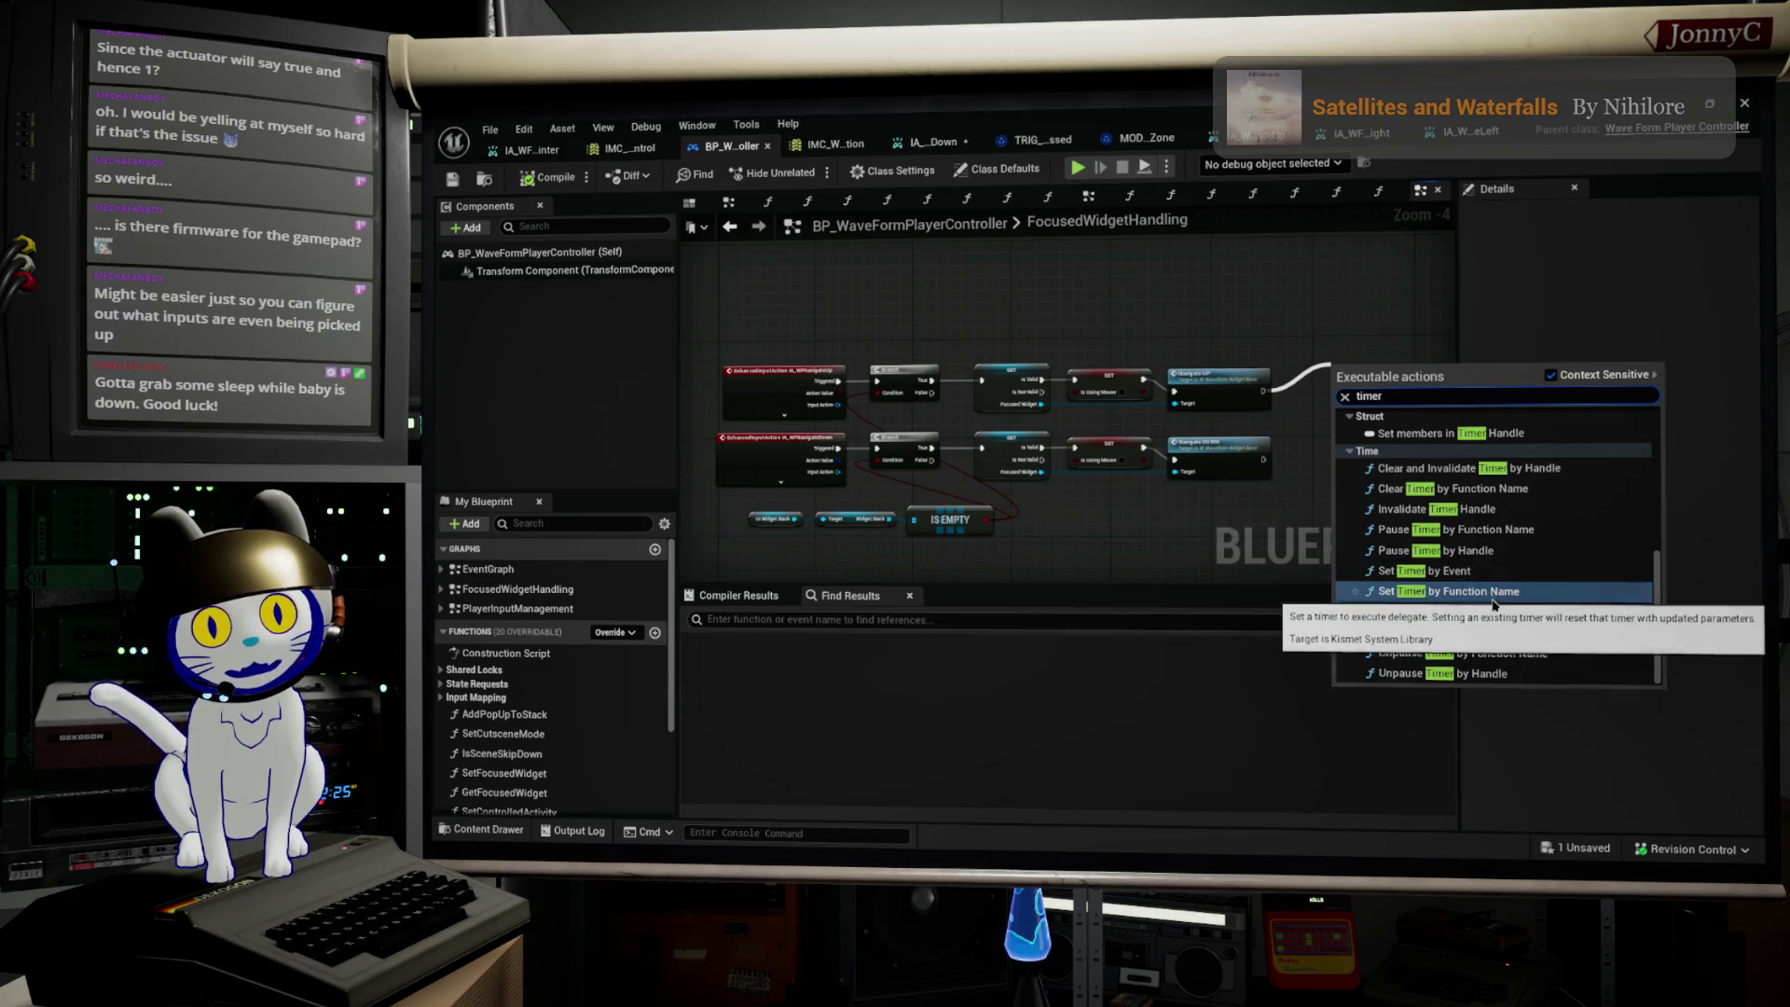
scroll(1531, 639, up, 2)
scroll(1529, 642, down, 2)
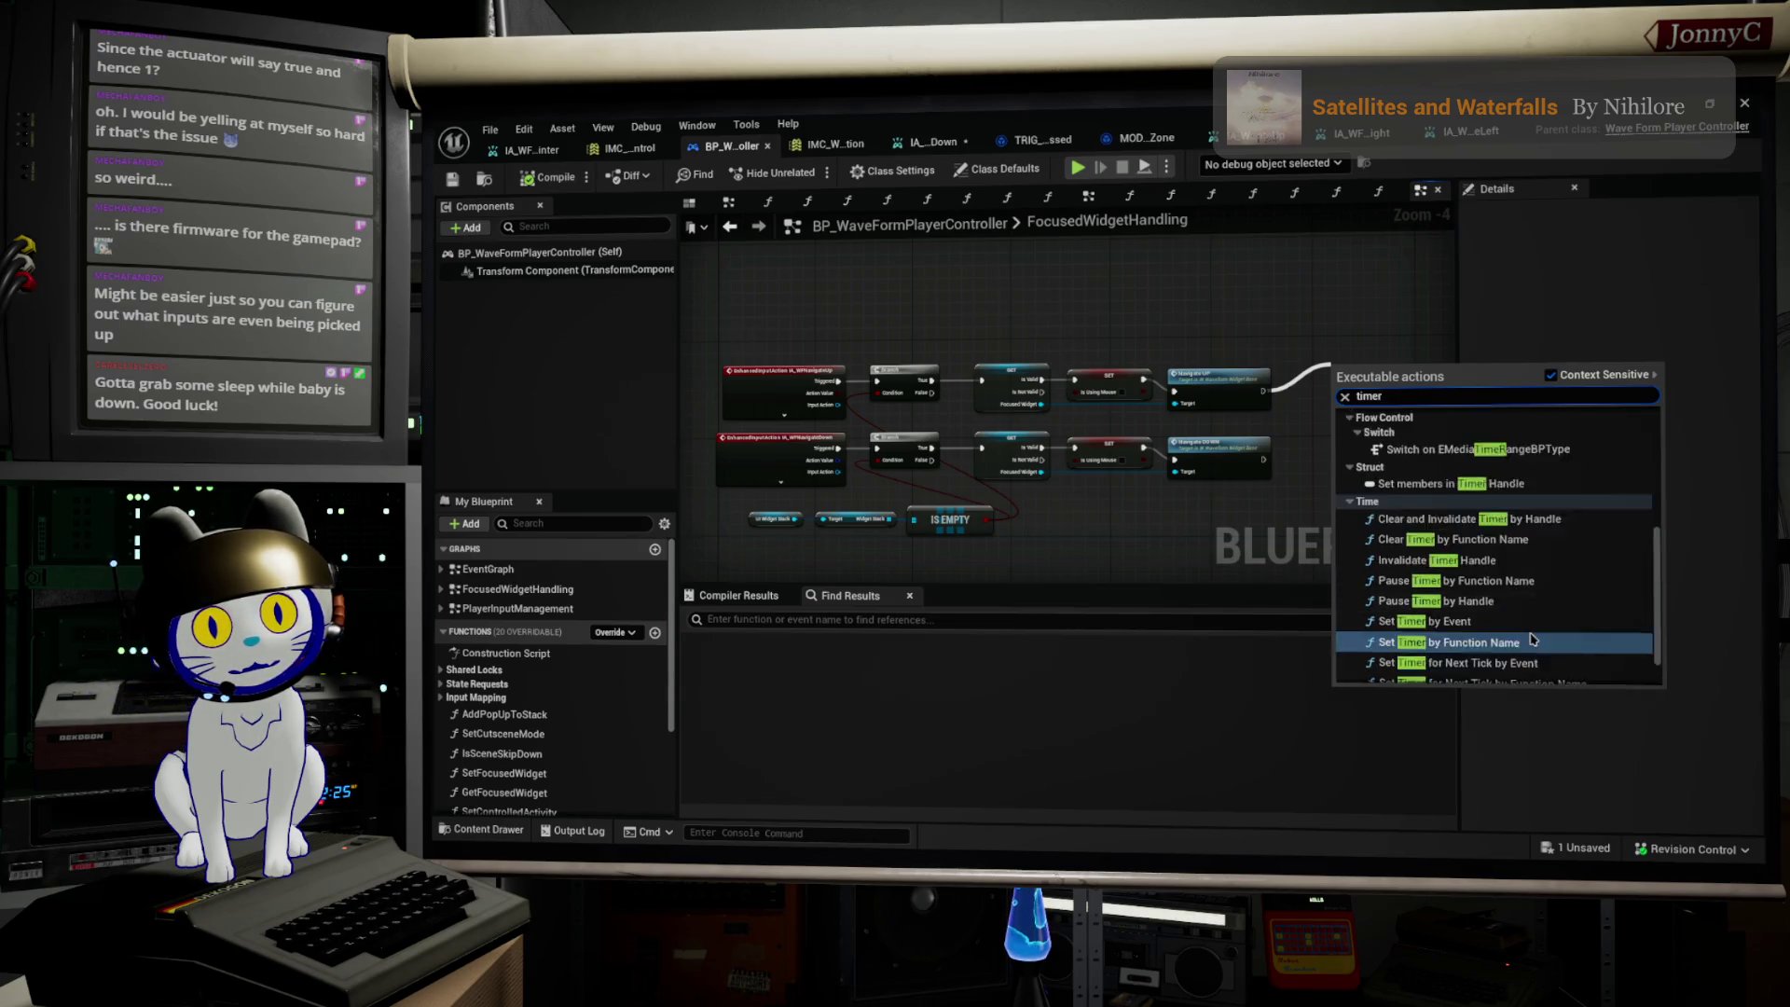
scroll(1515, 634, up, 1)
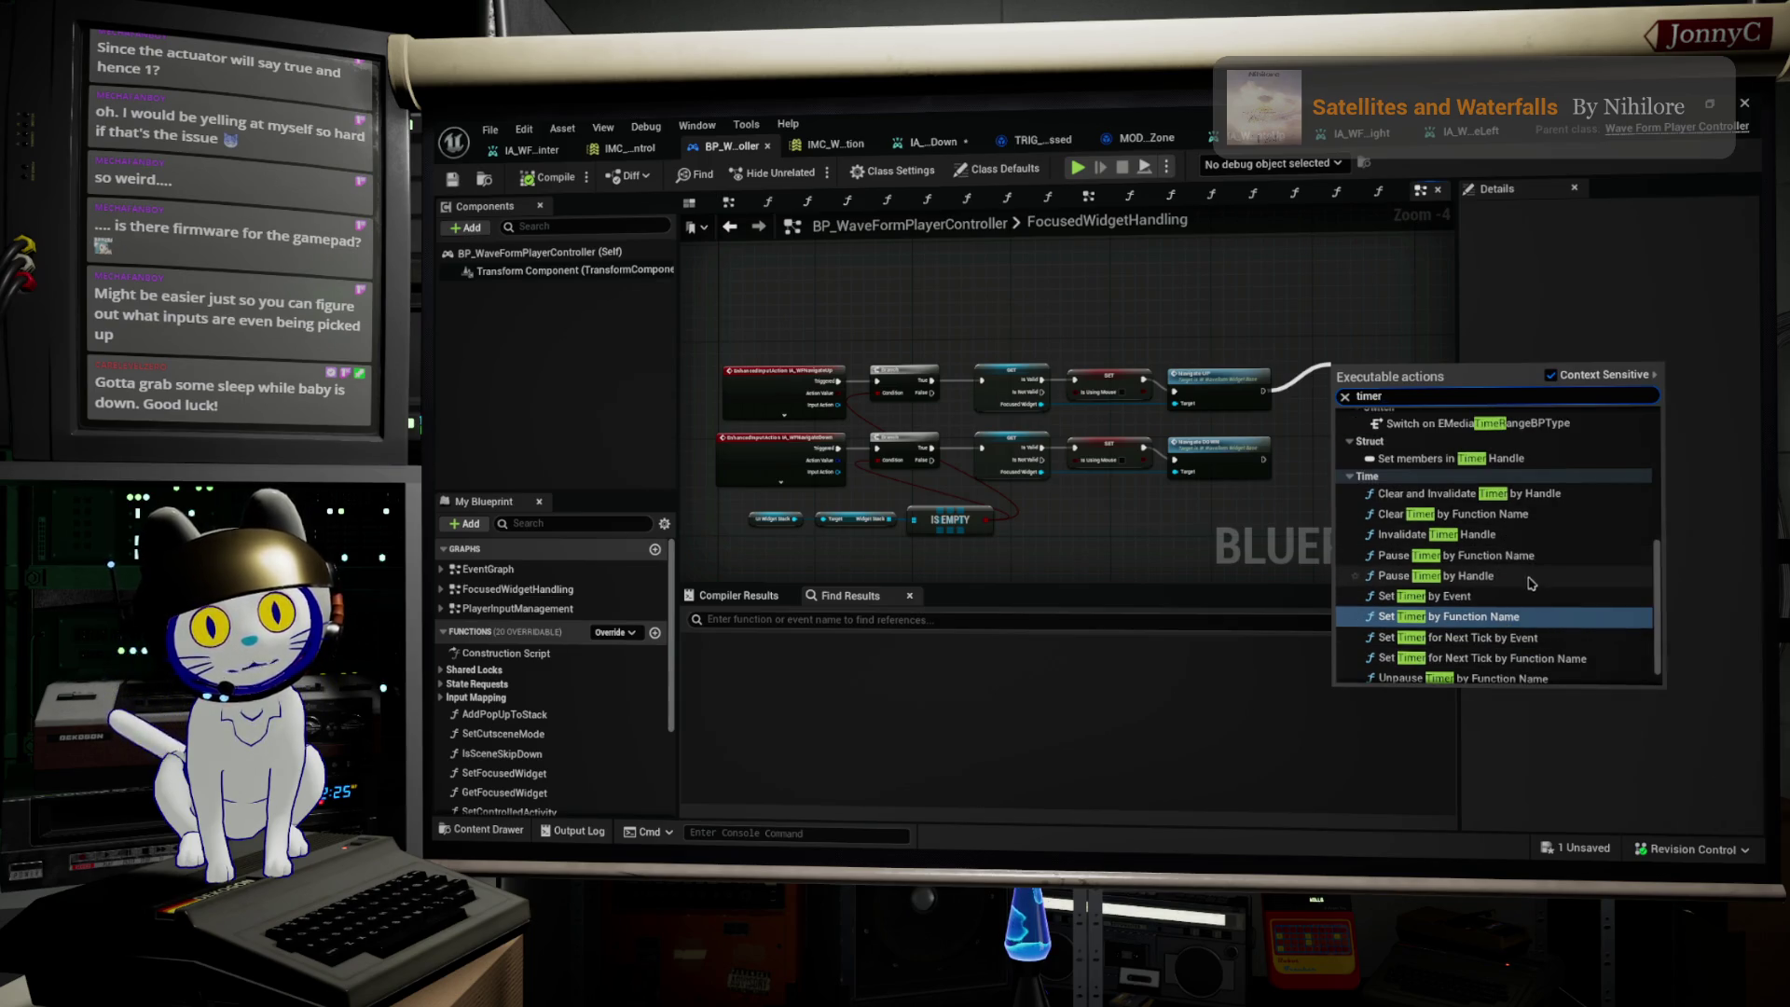
click(1520, 596)
Step: Feed a Create Event node into the timer's Event pin and create a matching custom event
mouse_move(1390, 471)
mouse_down()
mouse_move(1211, 432)
mouse_move(1136, 386)
mouse_up()
mouse_move(1160, 282)
mouse_down()
mouse_move(1250, 310)
mouse_move(1217, 311)
mouse_up()
scroll(1242, 316, up, 3)
drag(1156, 334, 1088, 371)
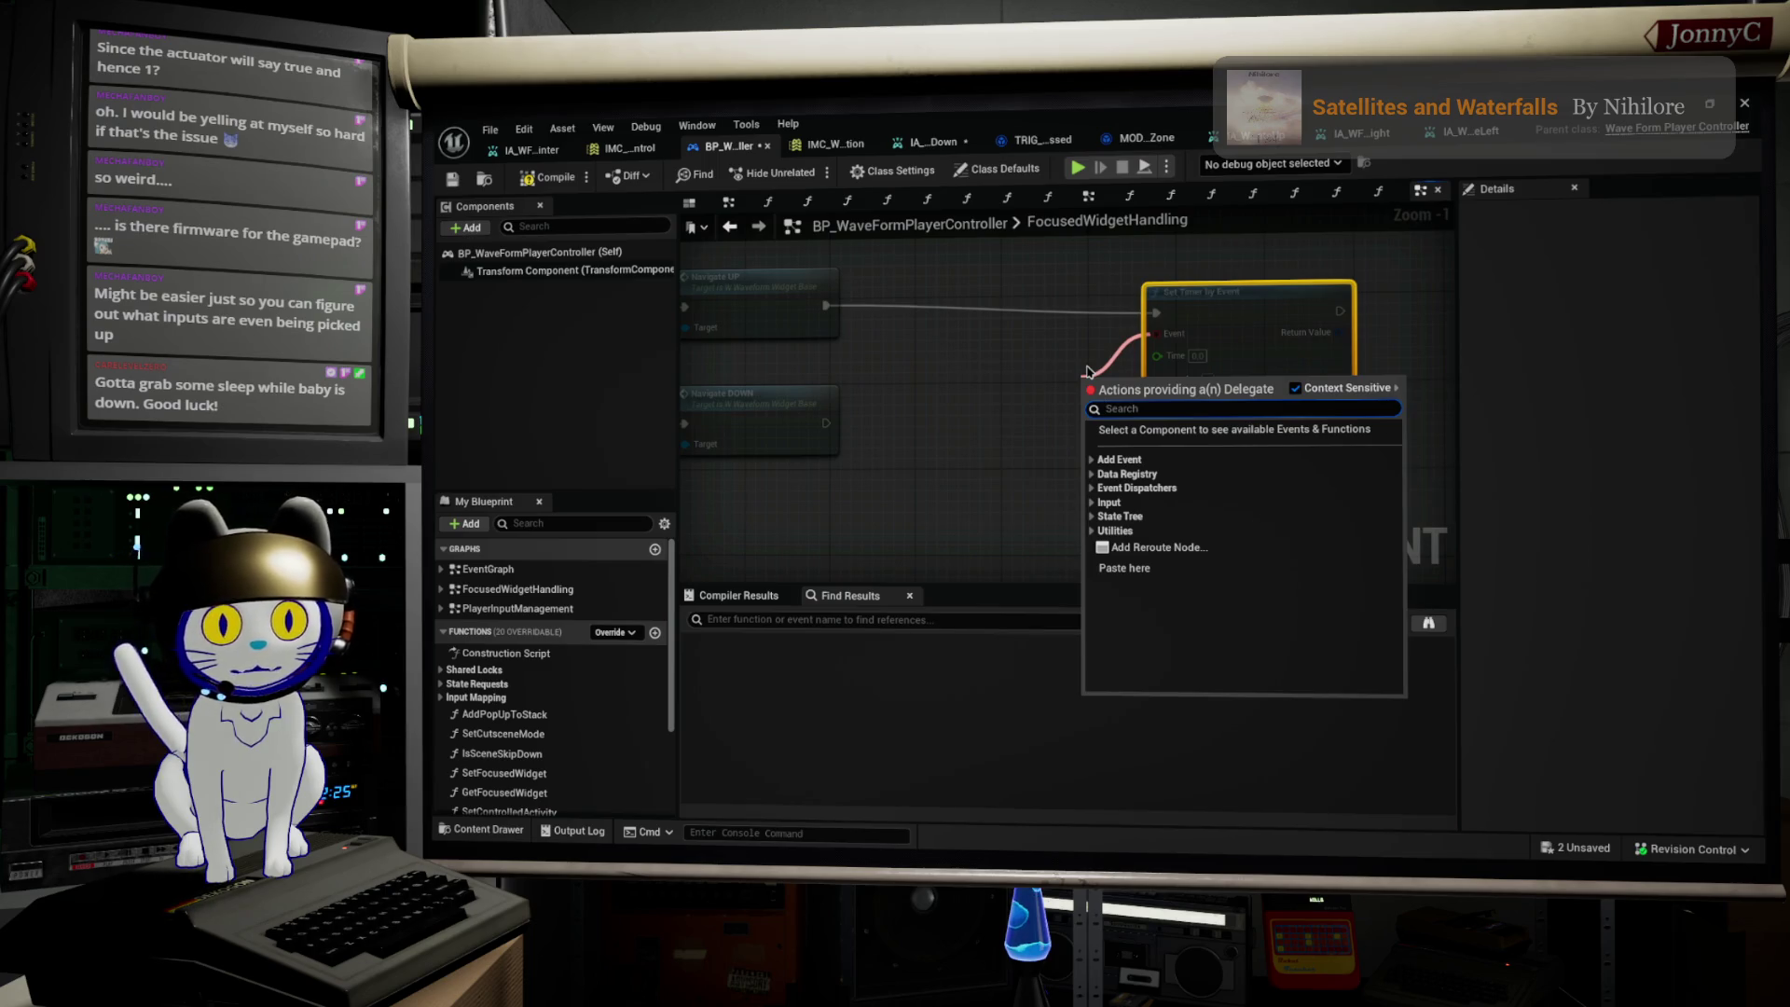
text(create)
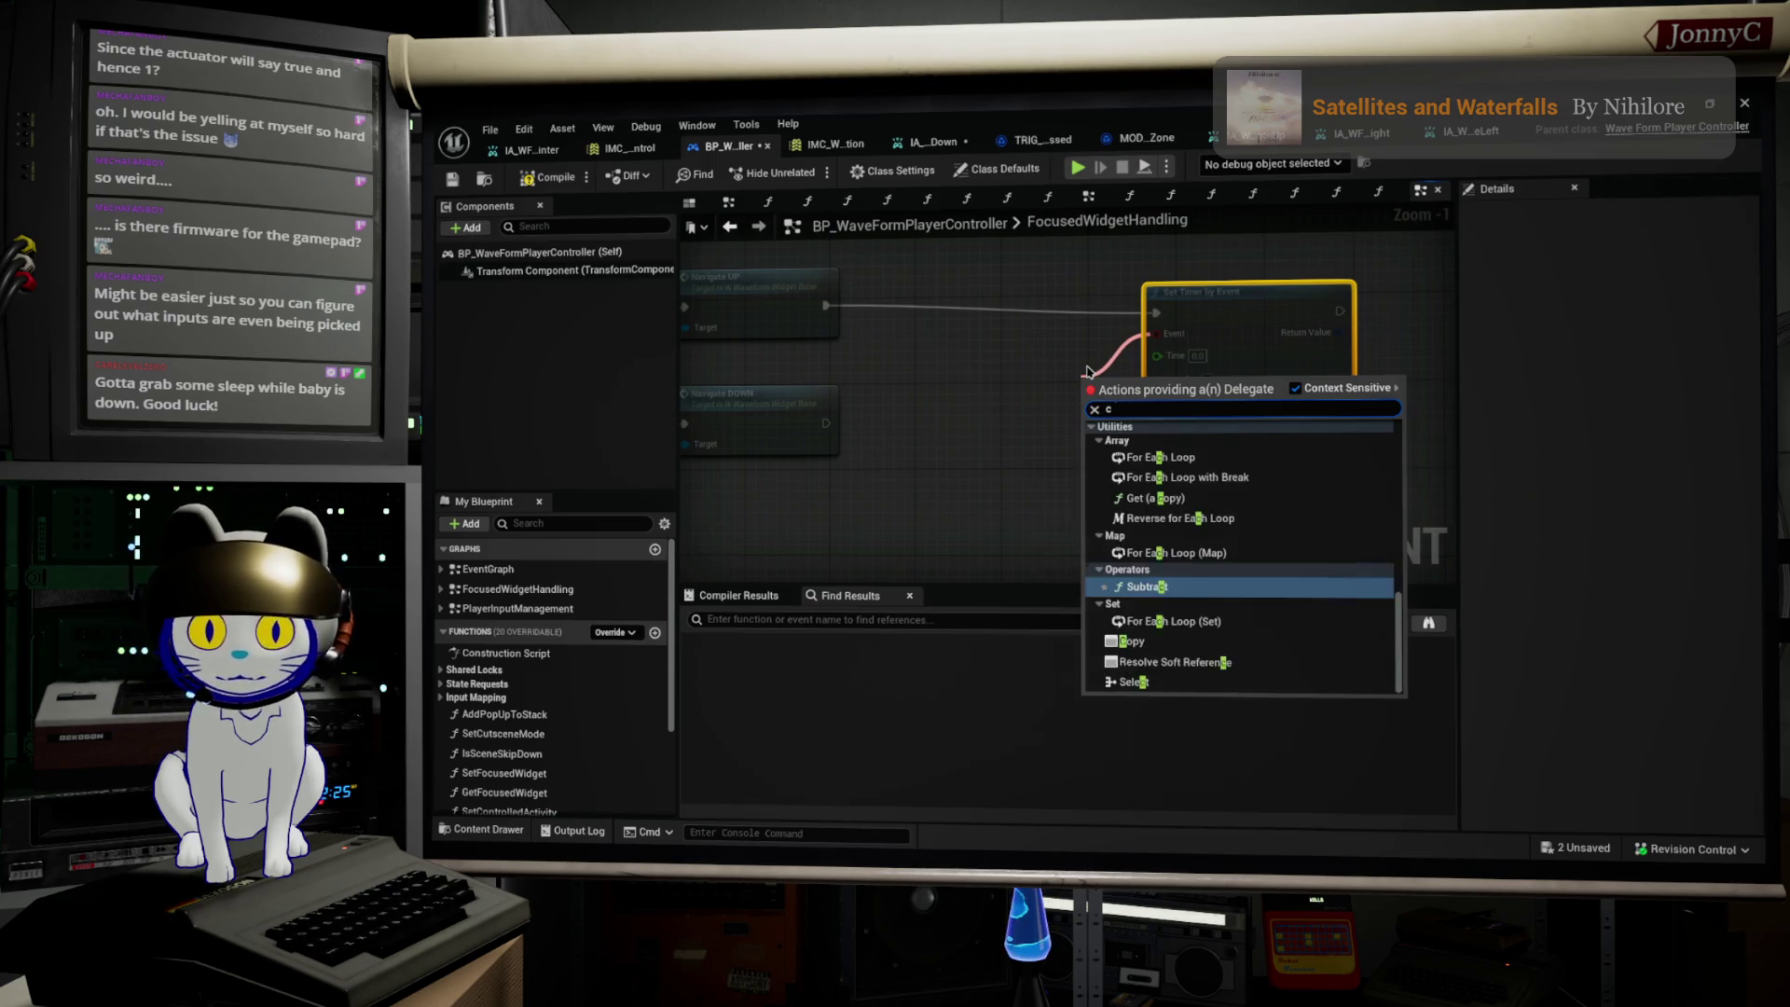
key(Return)
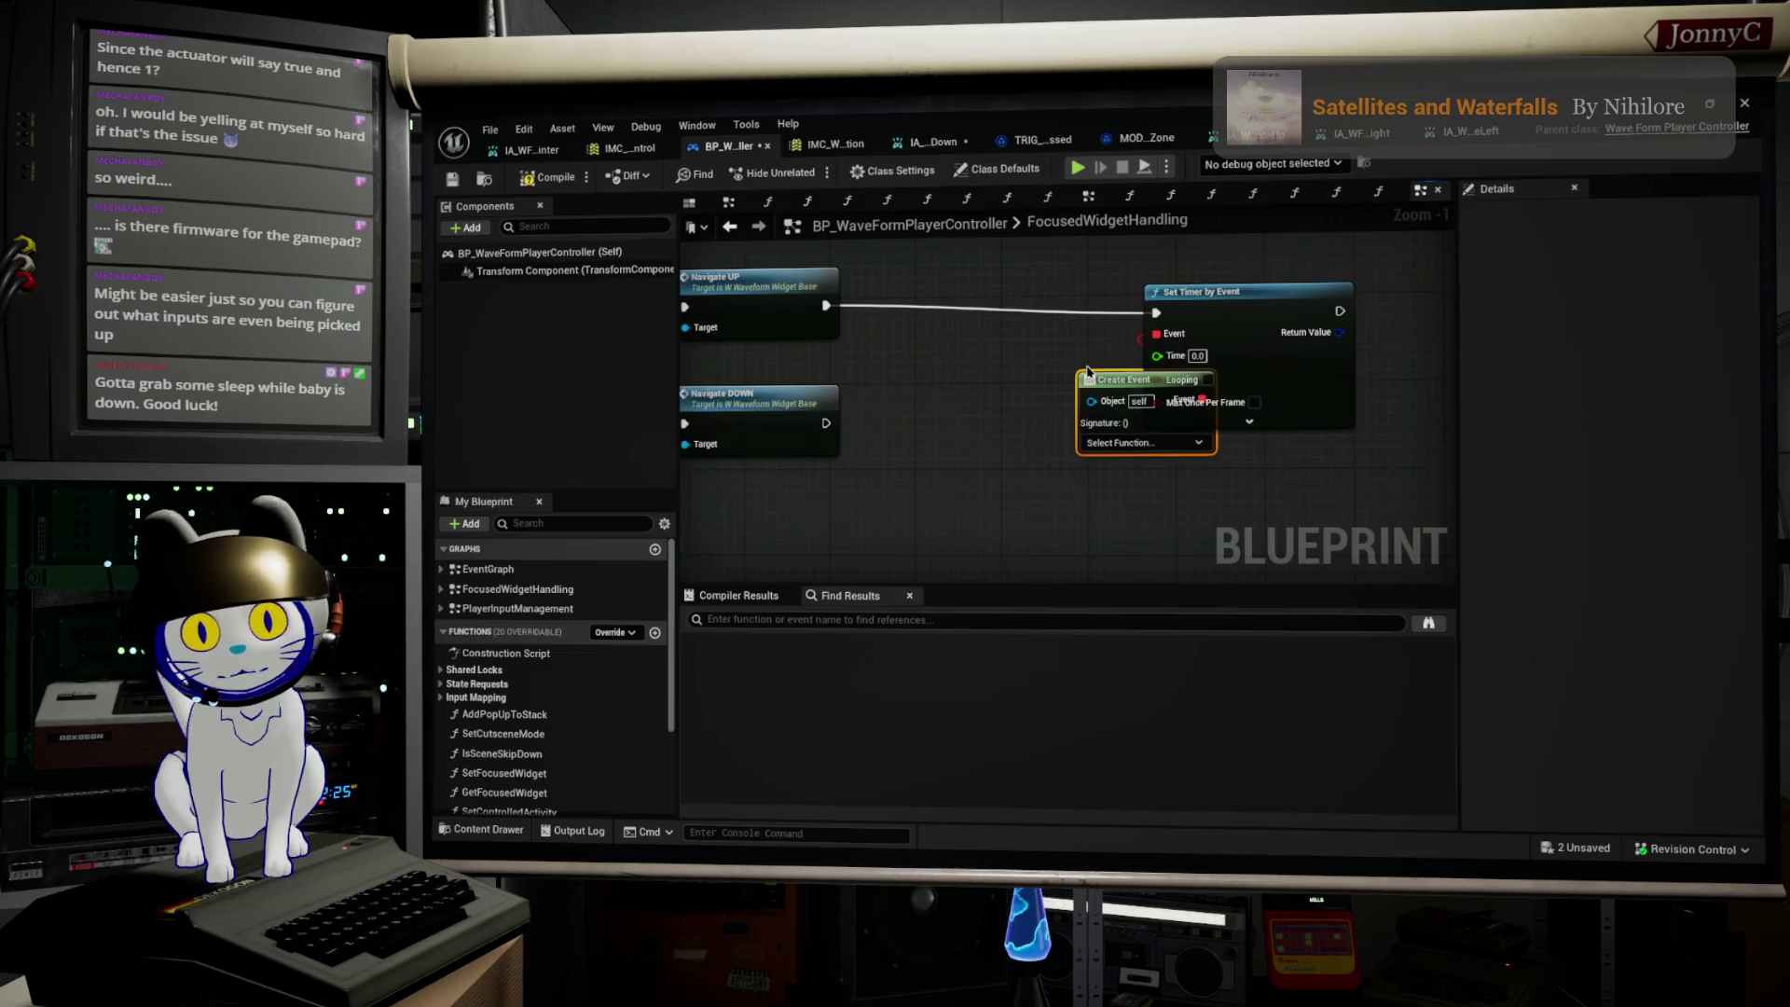
drag(1128, 380, 1064, 369)
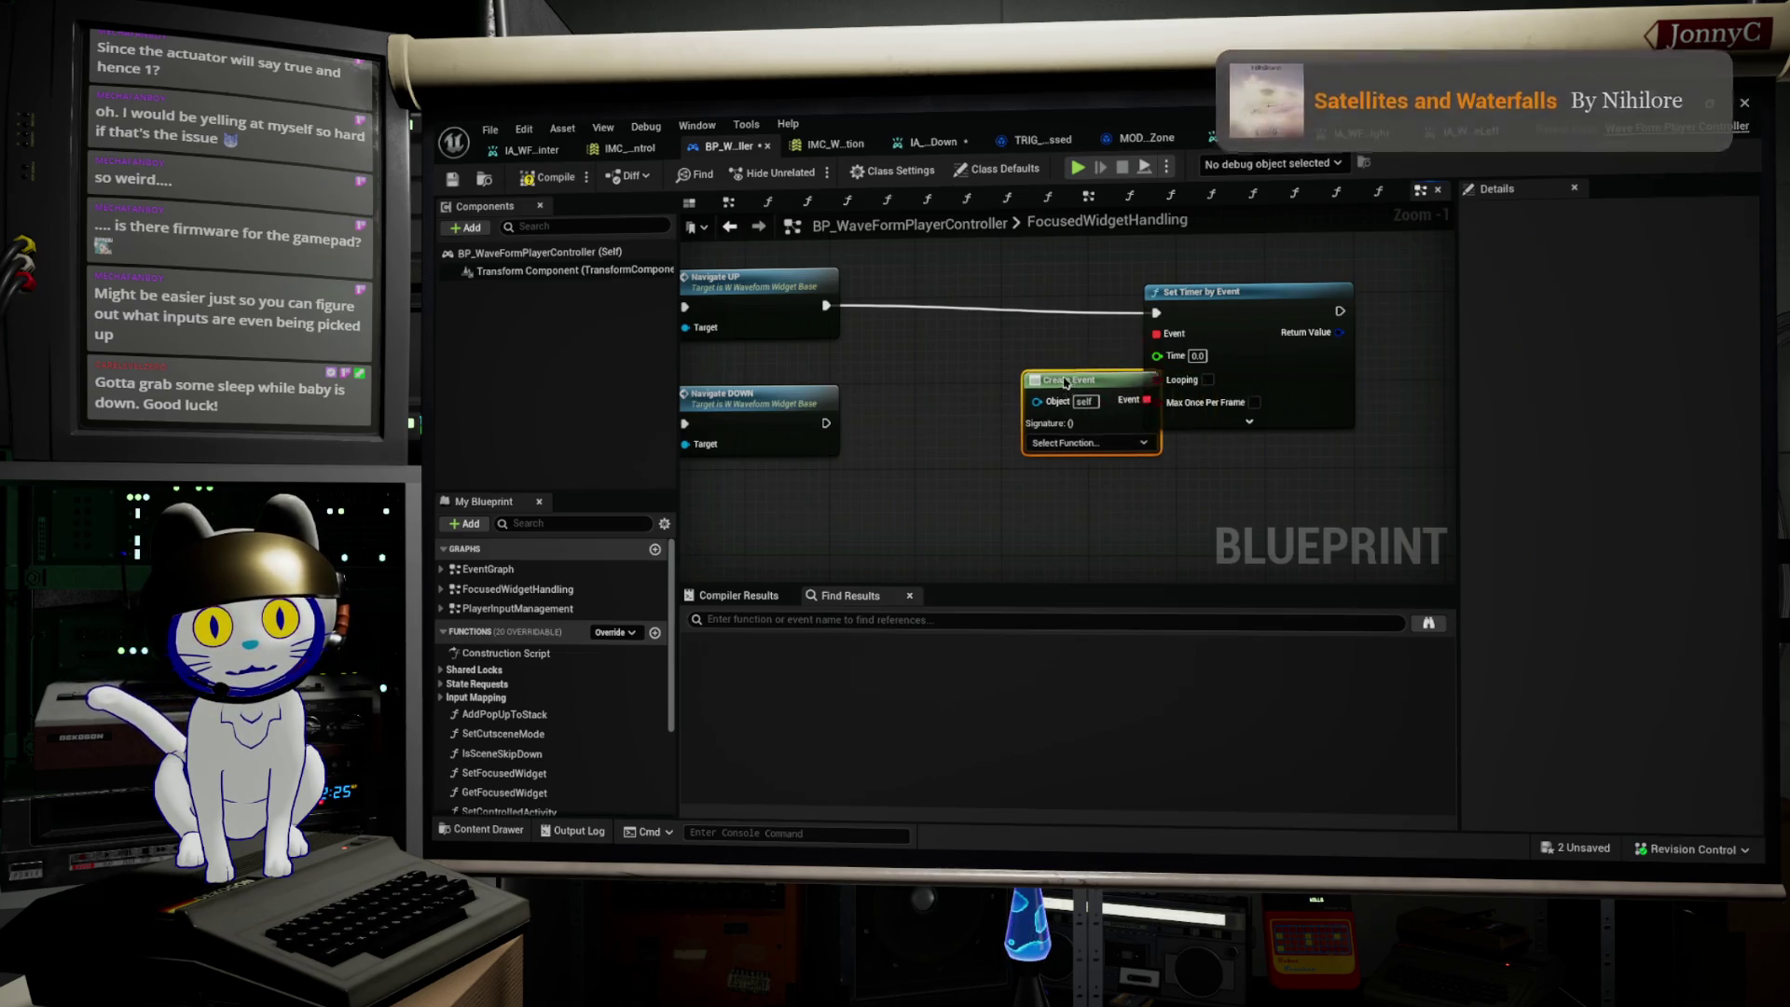
click(1064, 434)
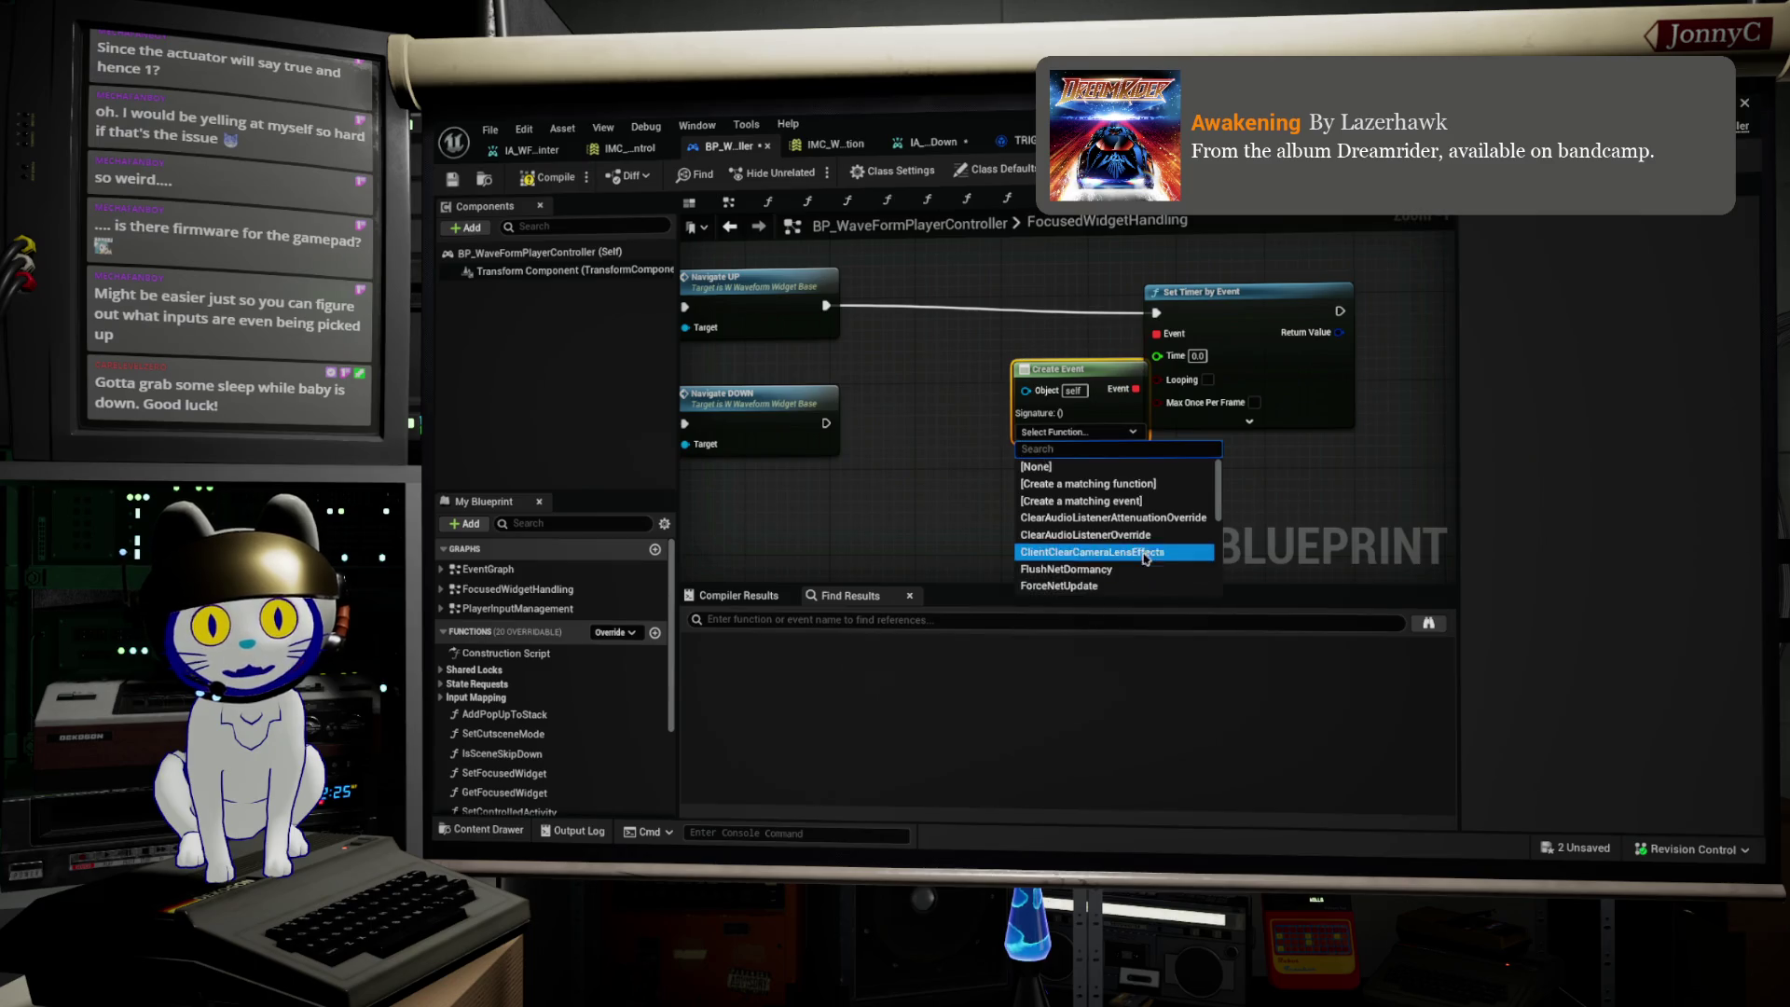
click(1153, 503)
text(ResetTimer)
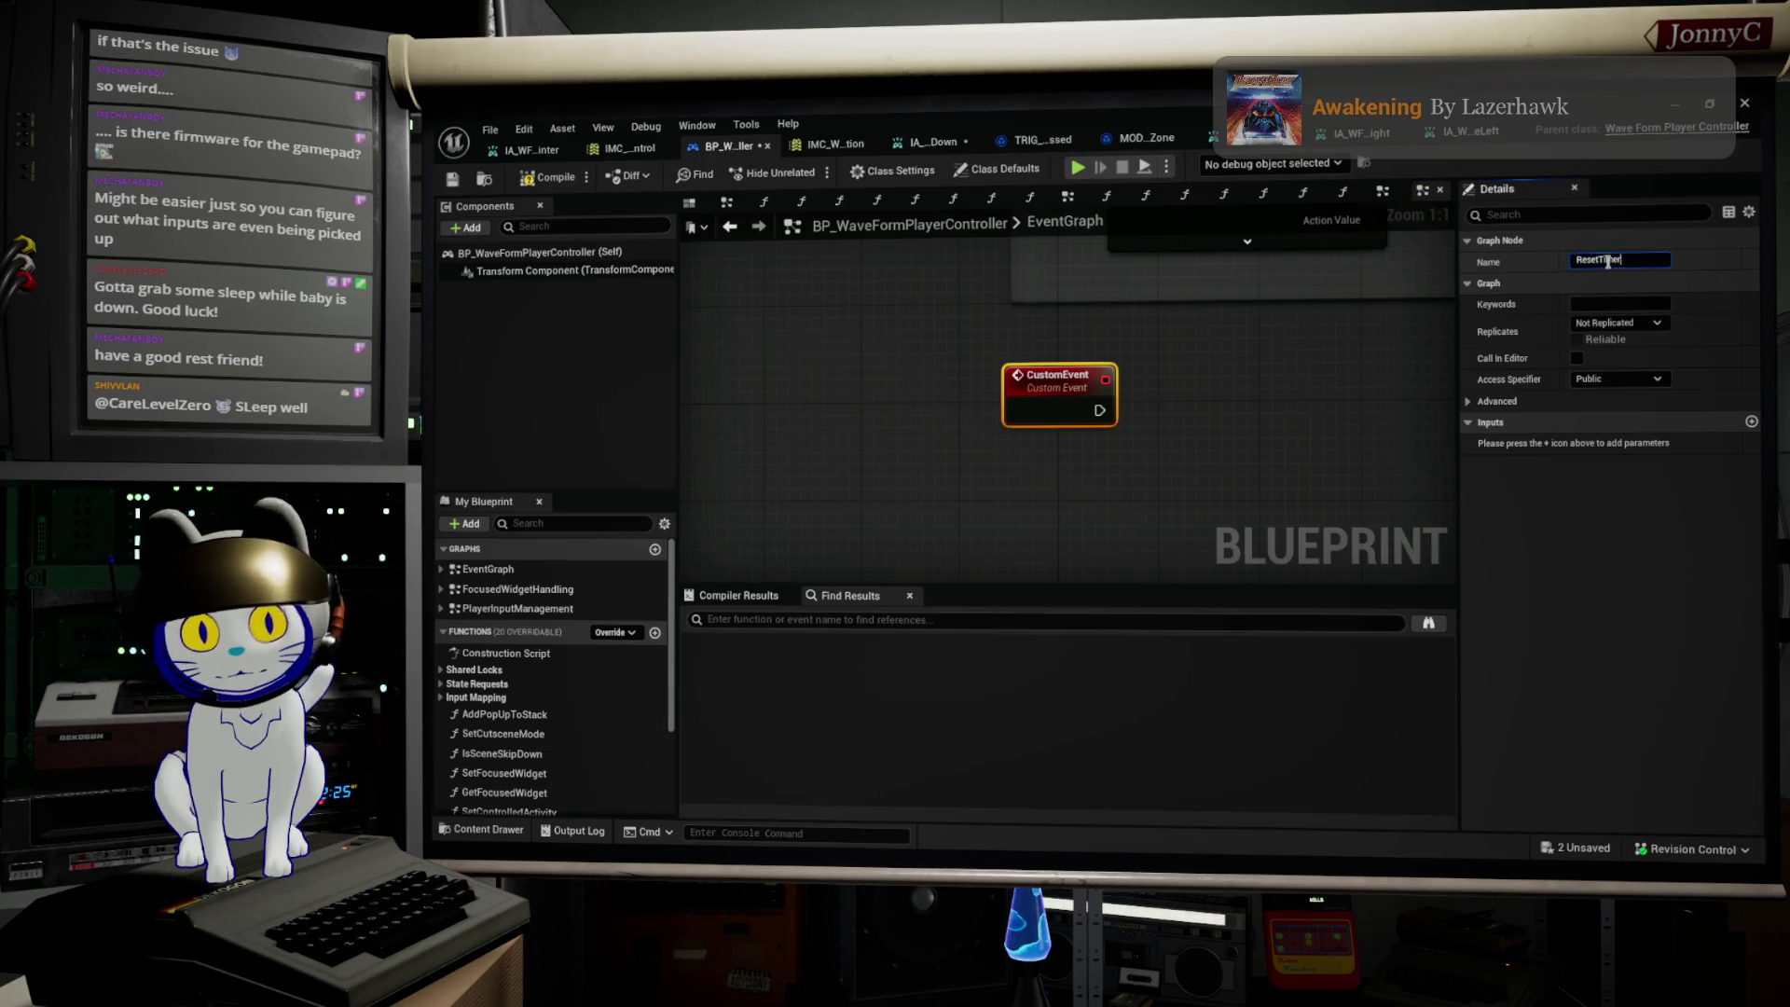
Step: Name the custom event ResetTimer, delete it from the EventGraph, and reopen FocusedWidgetHandling
key(Return)
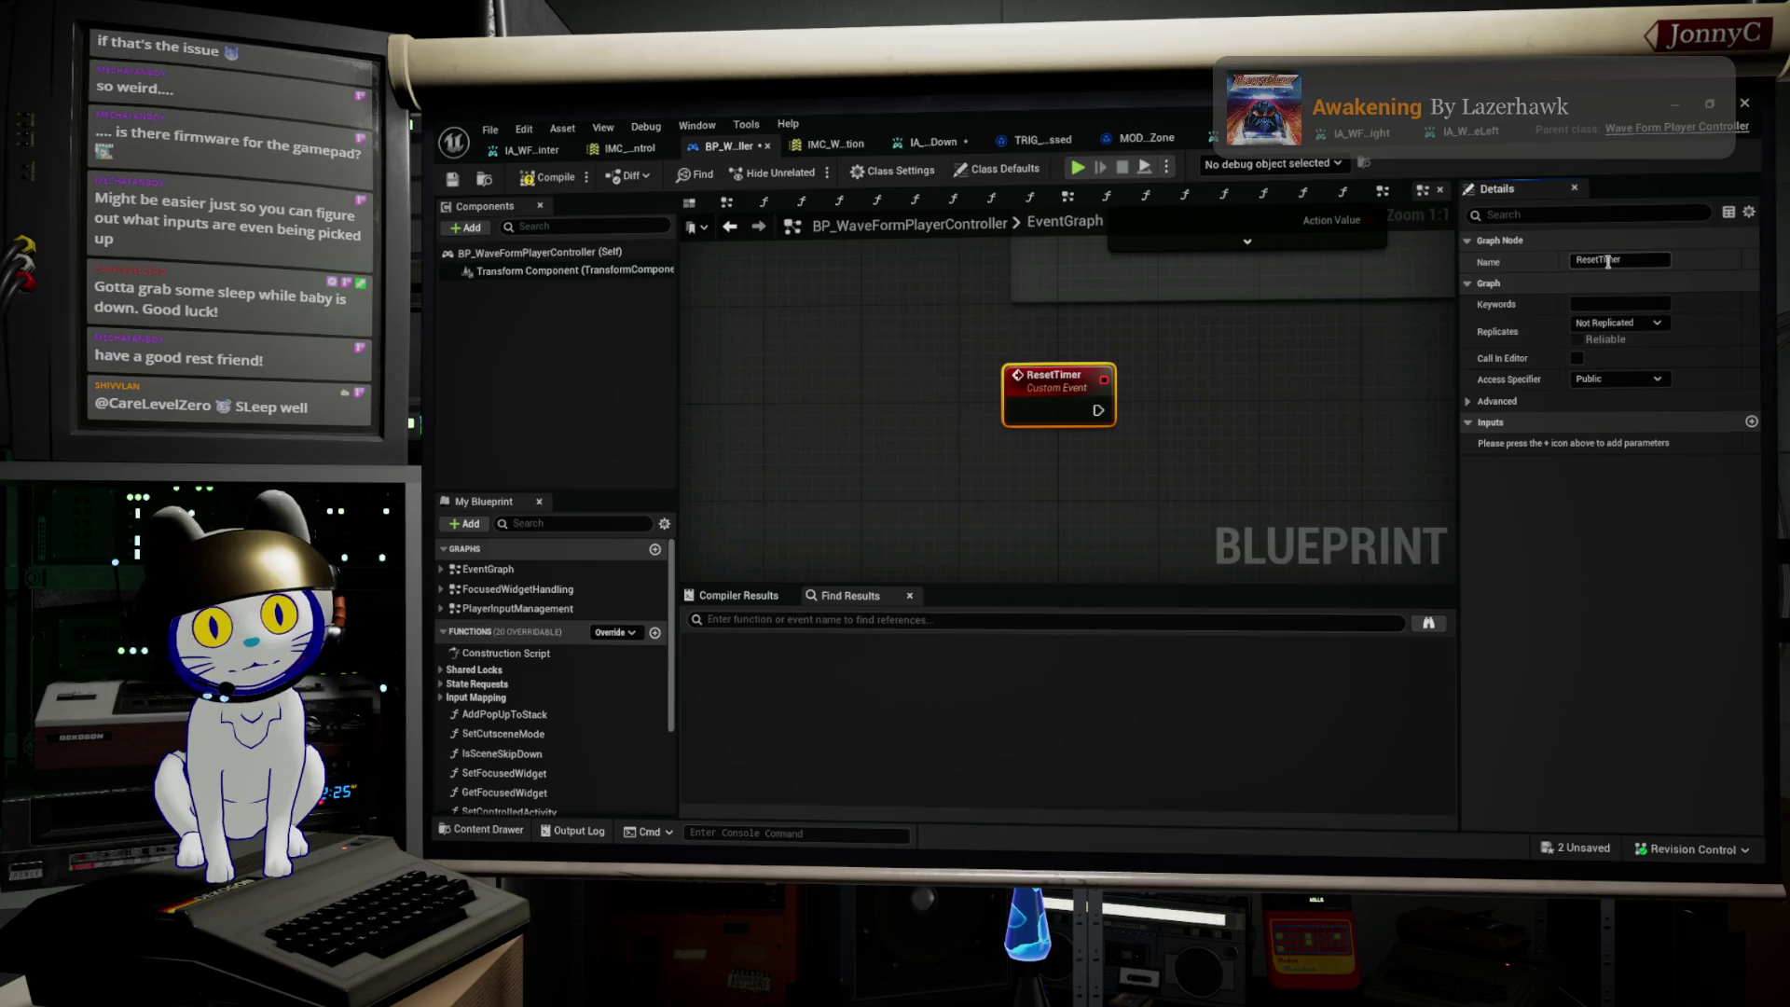
scroll(965, 522, down, 12)
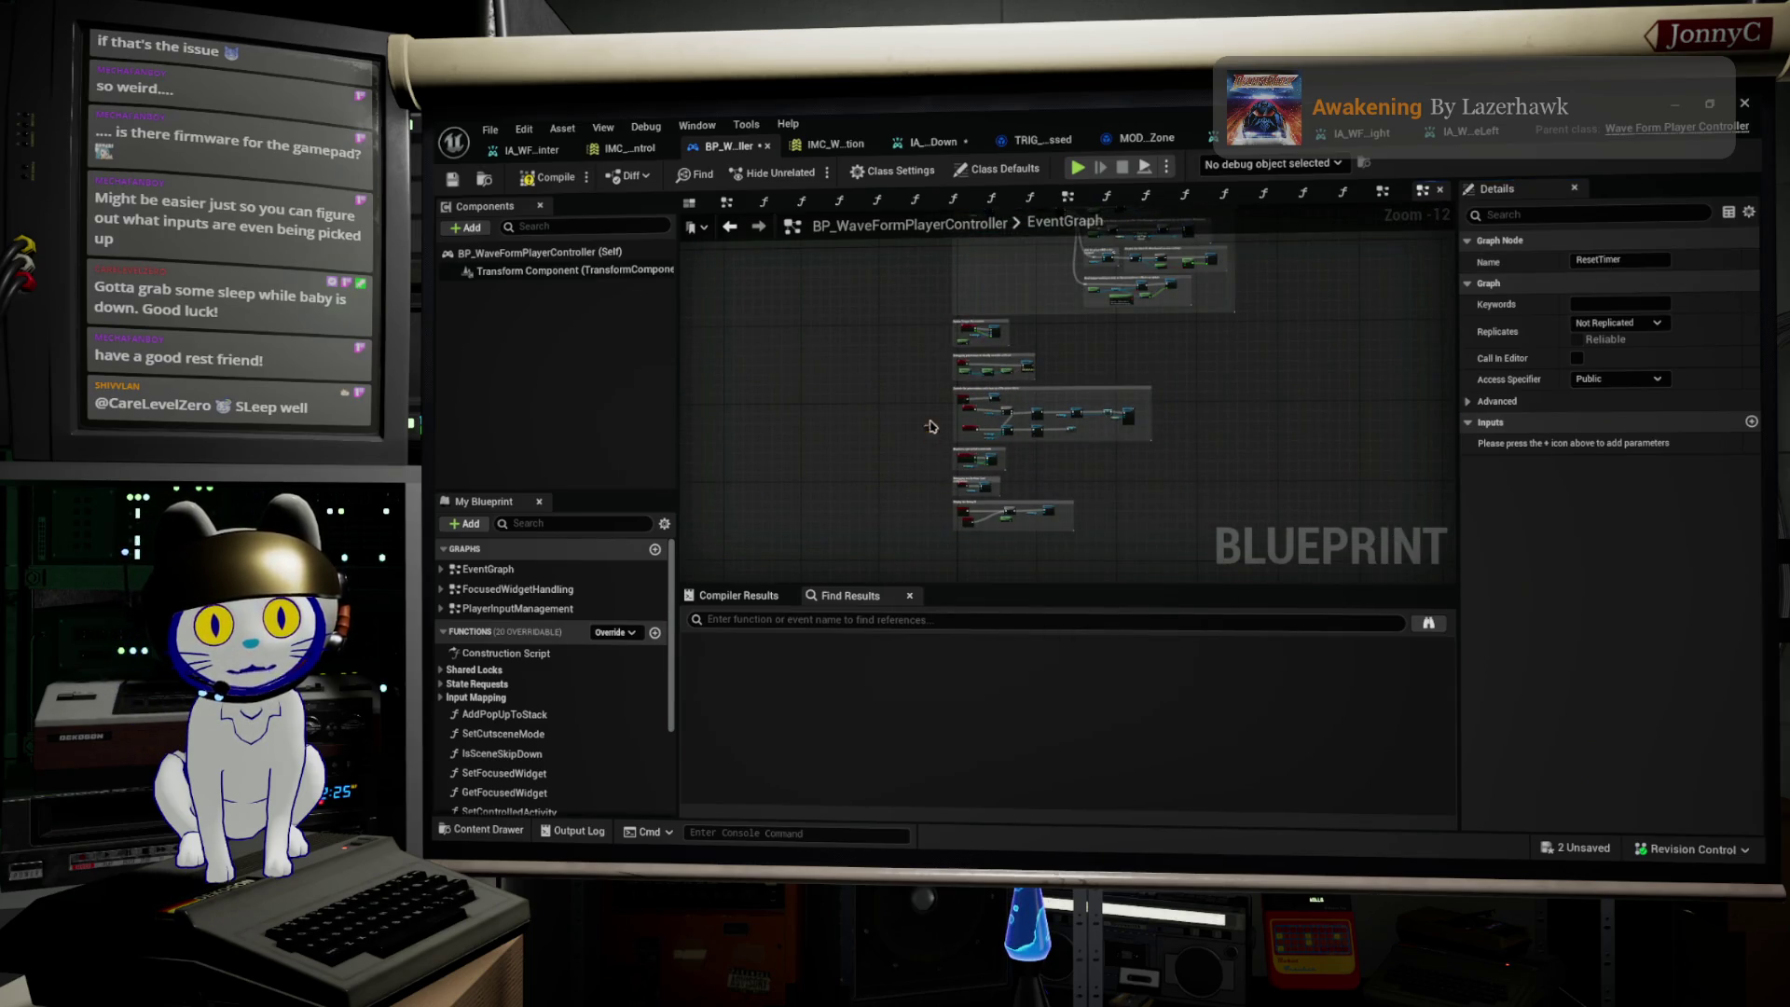
drag(899, 254, 874, 556)
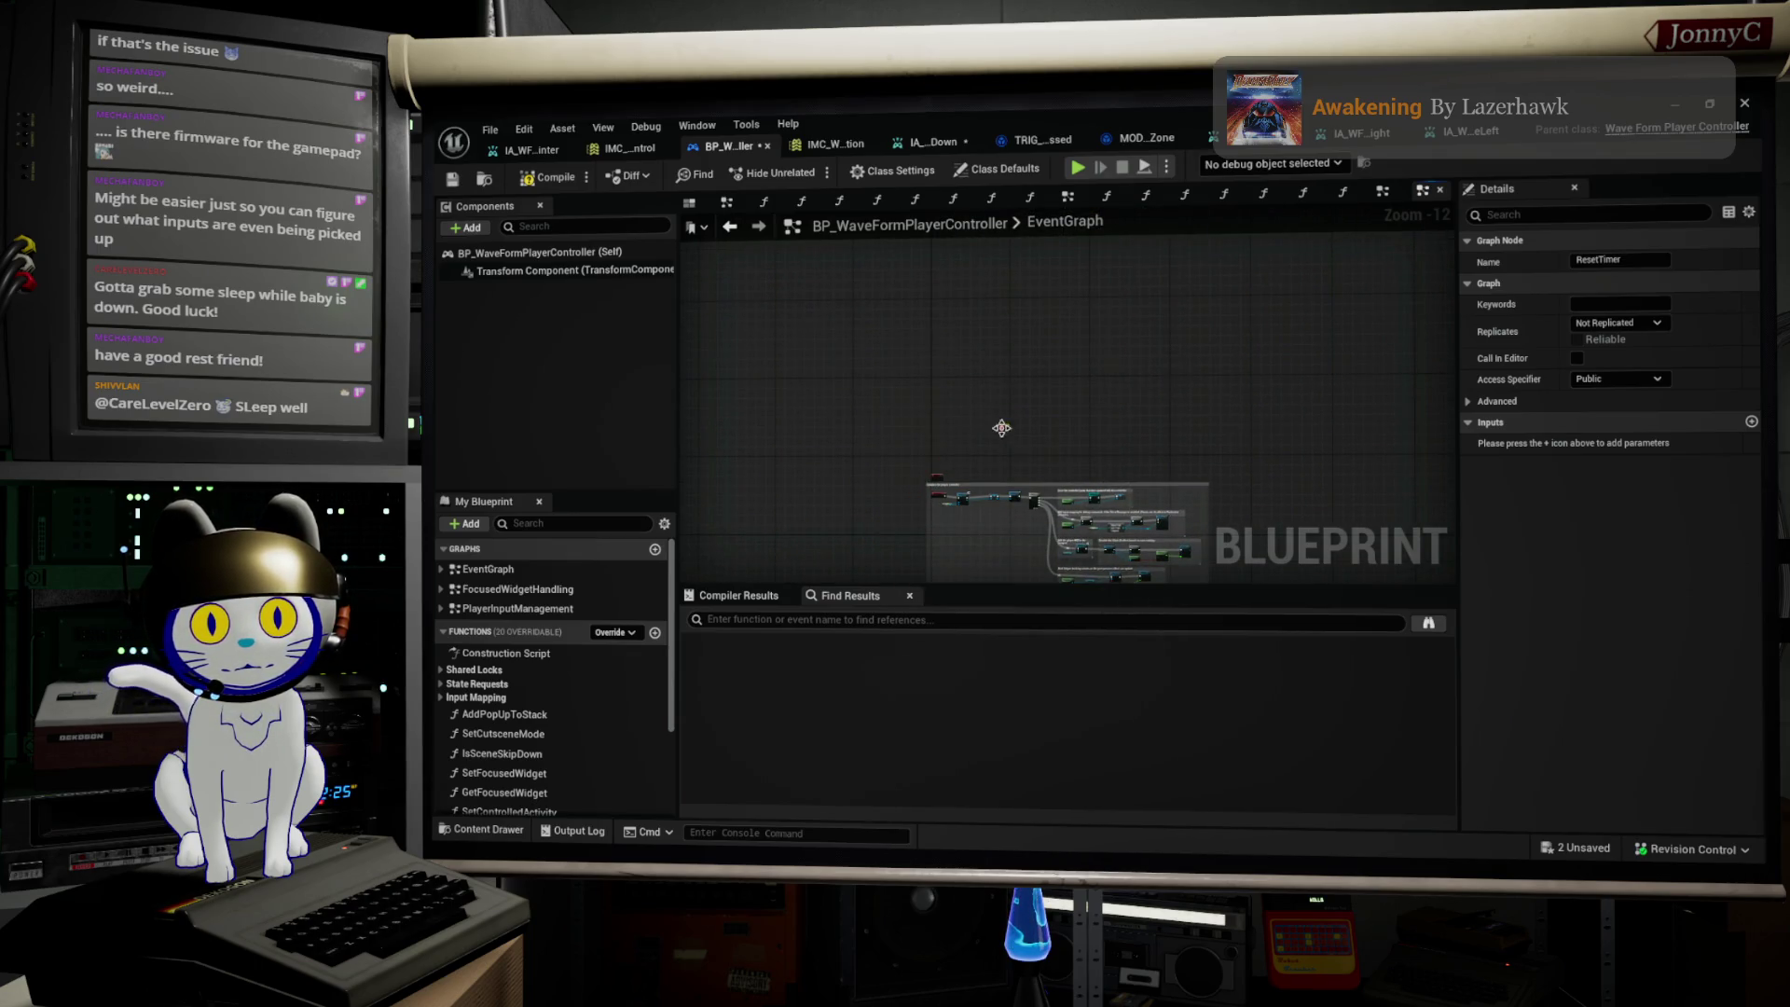
scroll(1001, 427, up, 7)
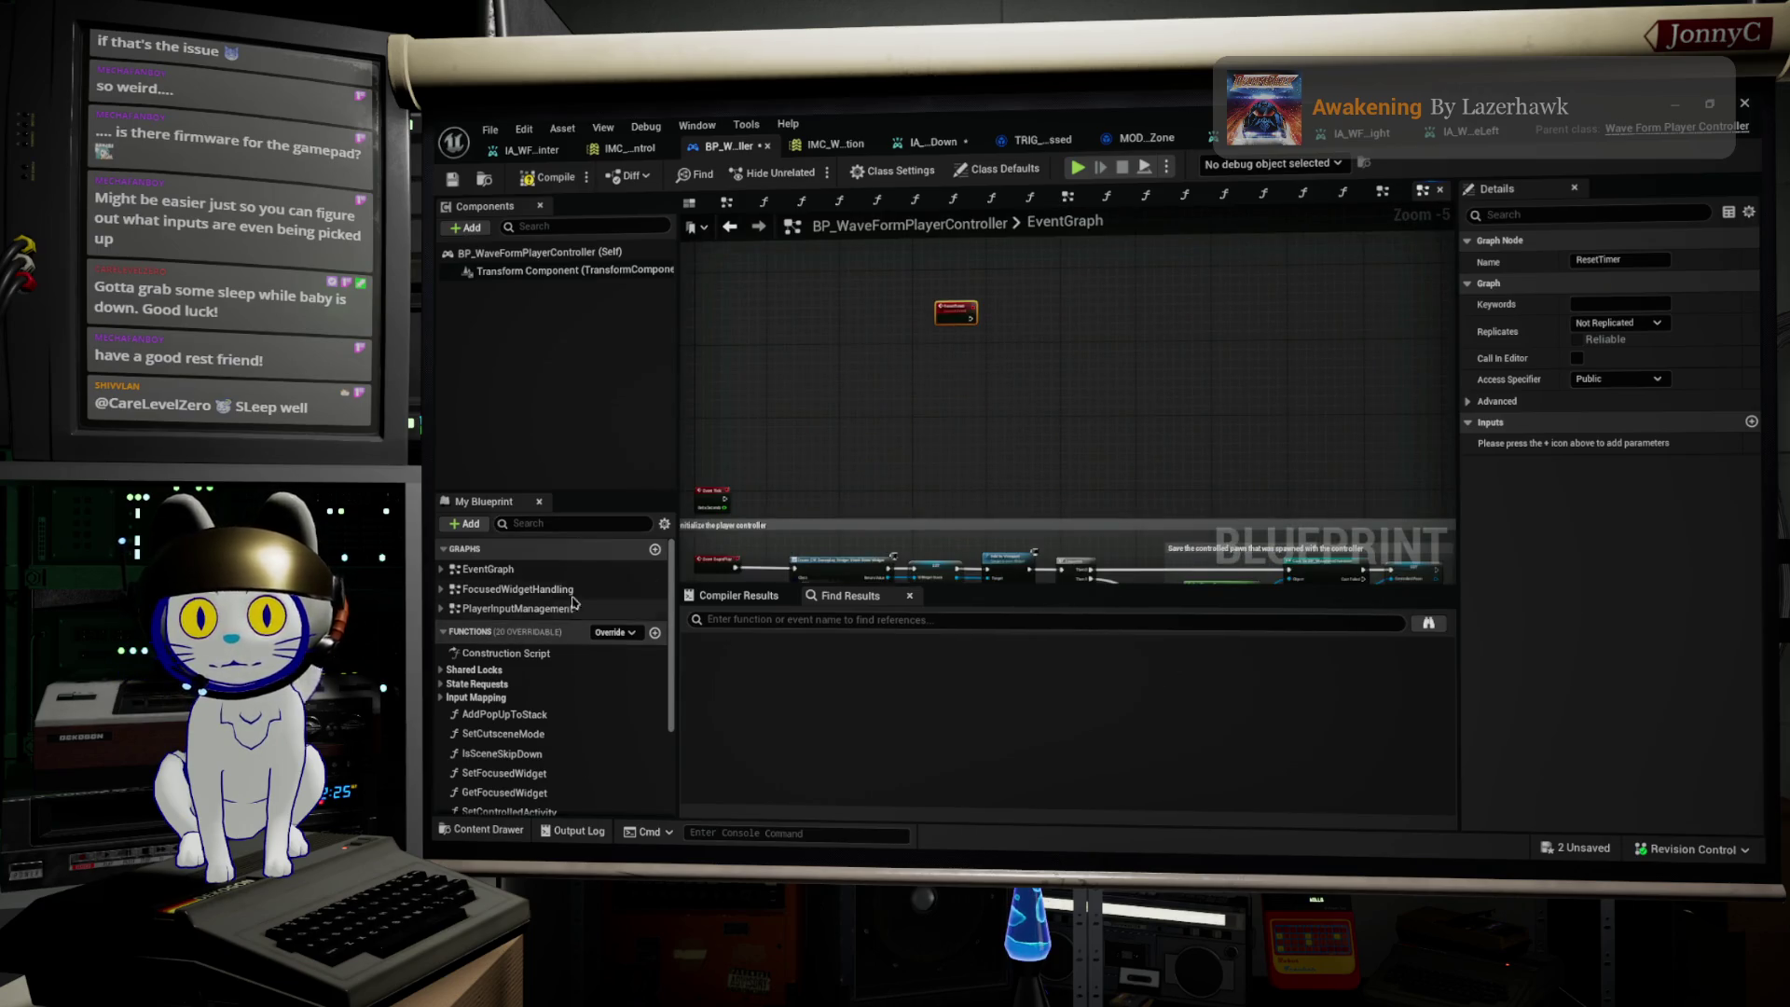
key(Delete)
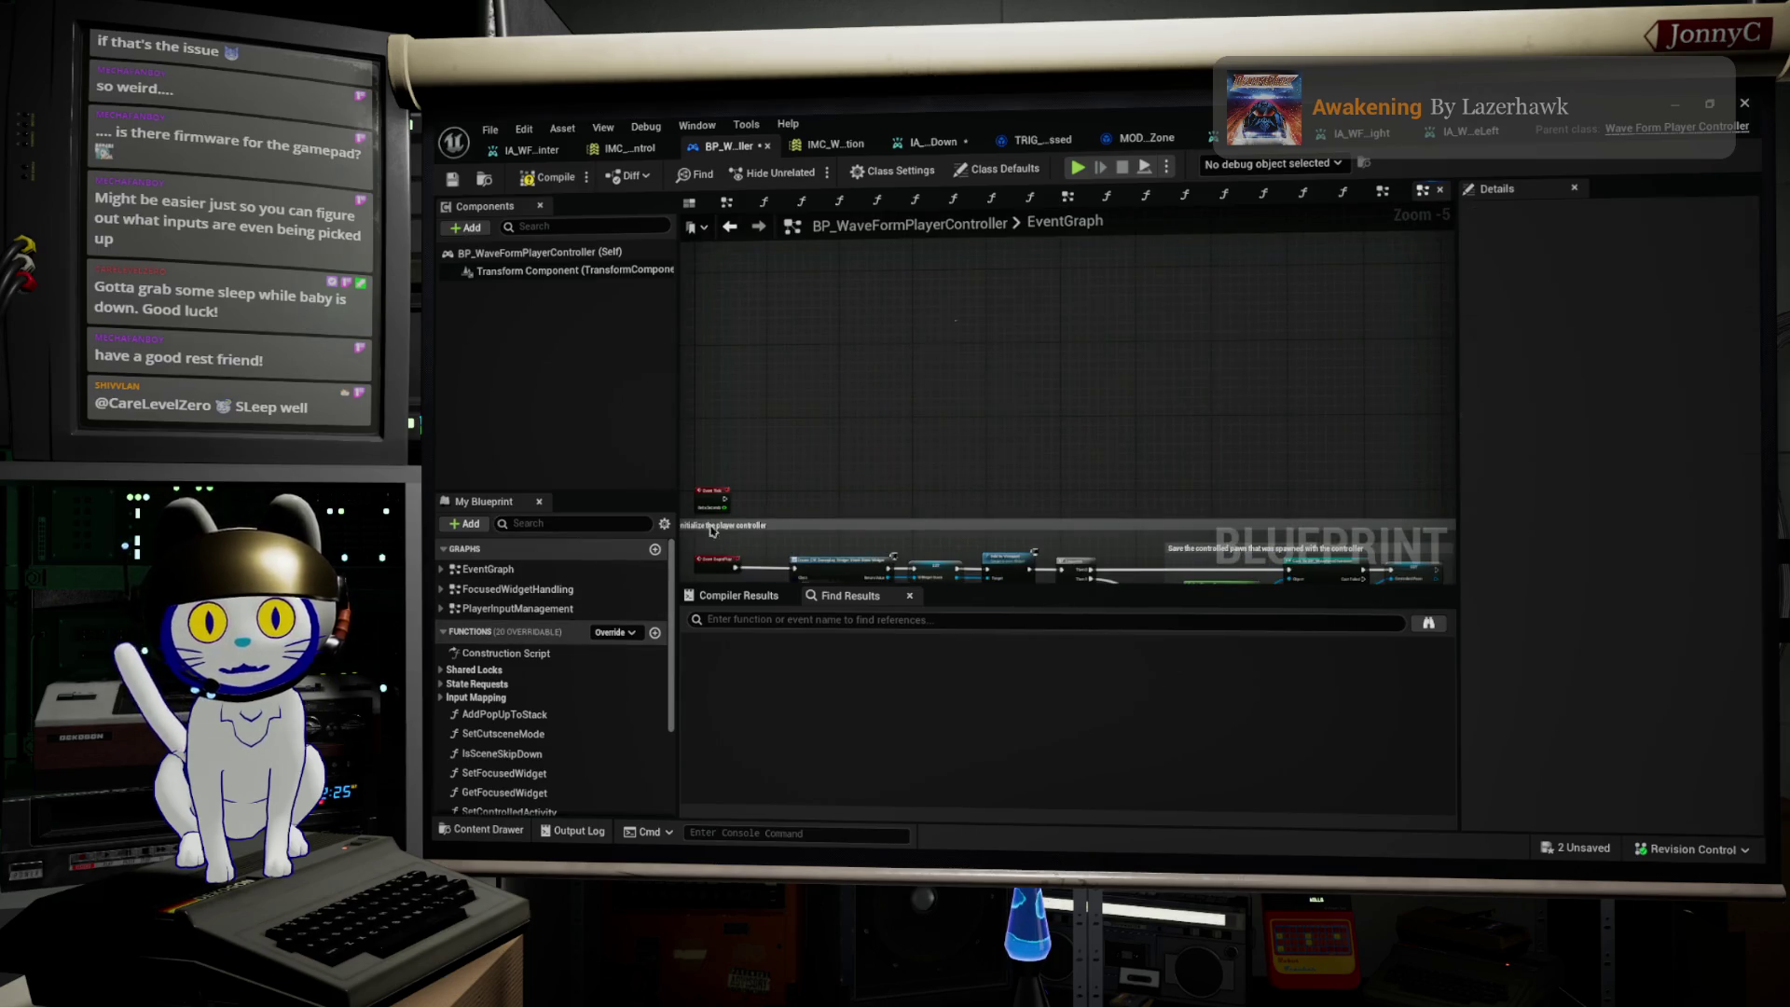
click(514, 591)
double_click(514, 597)
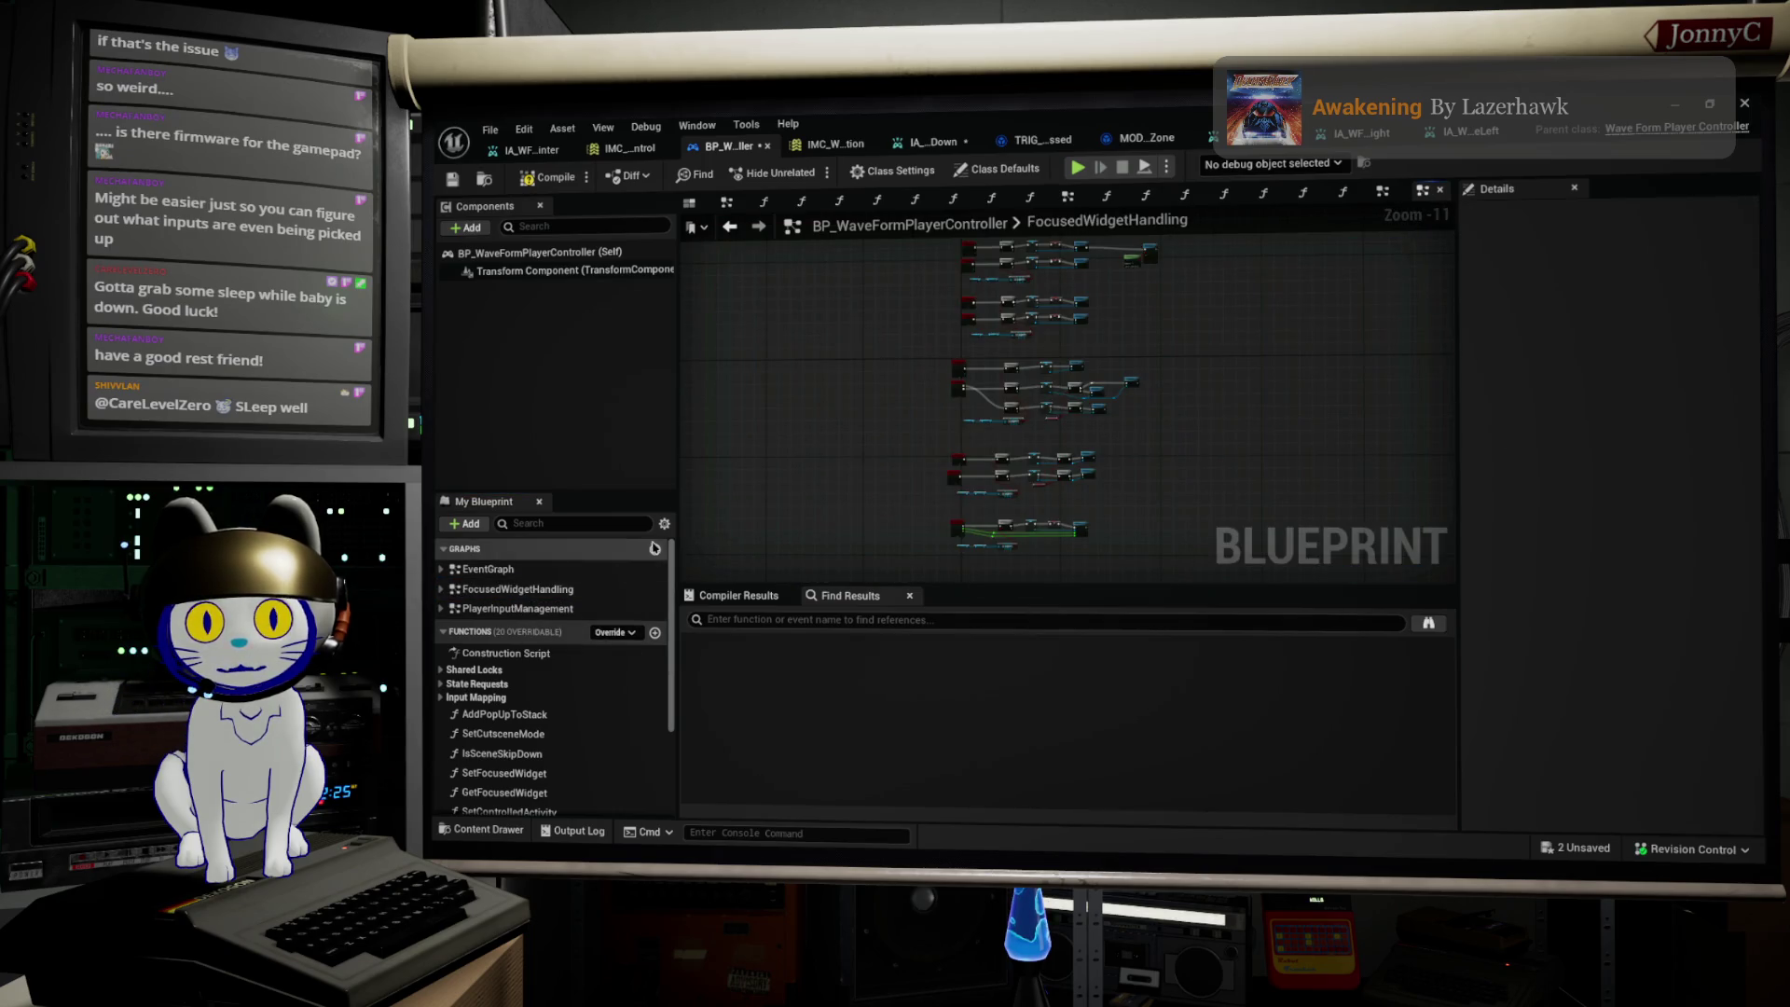
scroll(967, 434, up, 8)
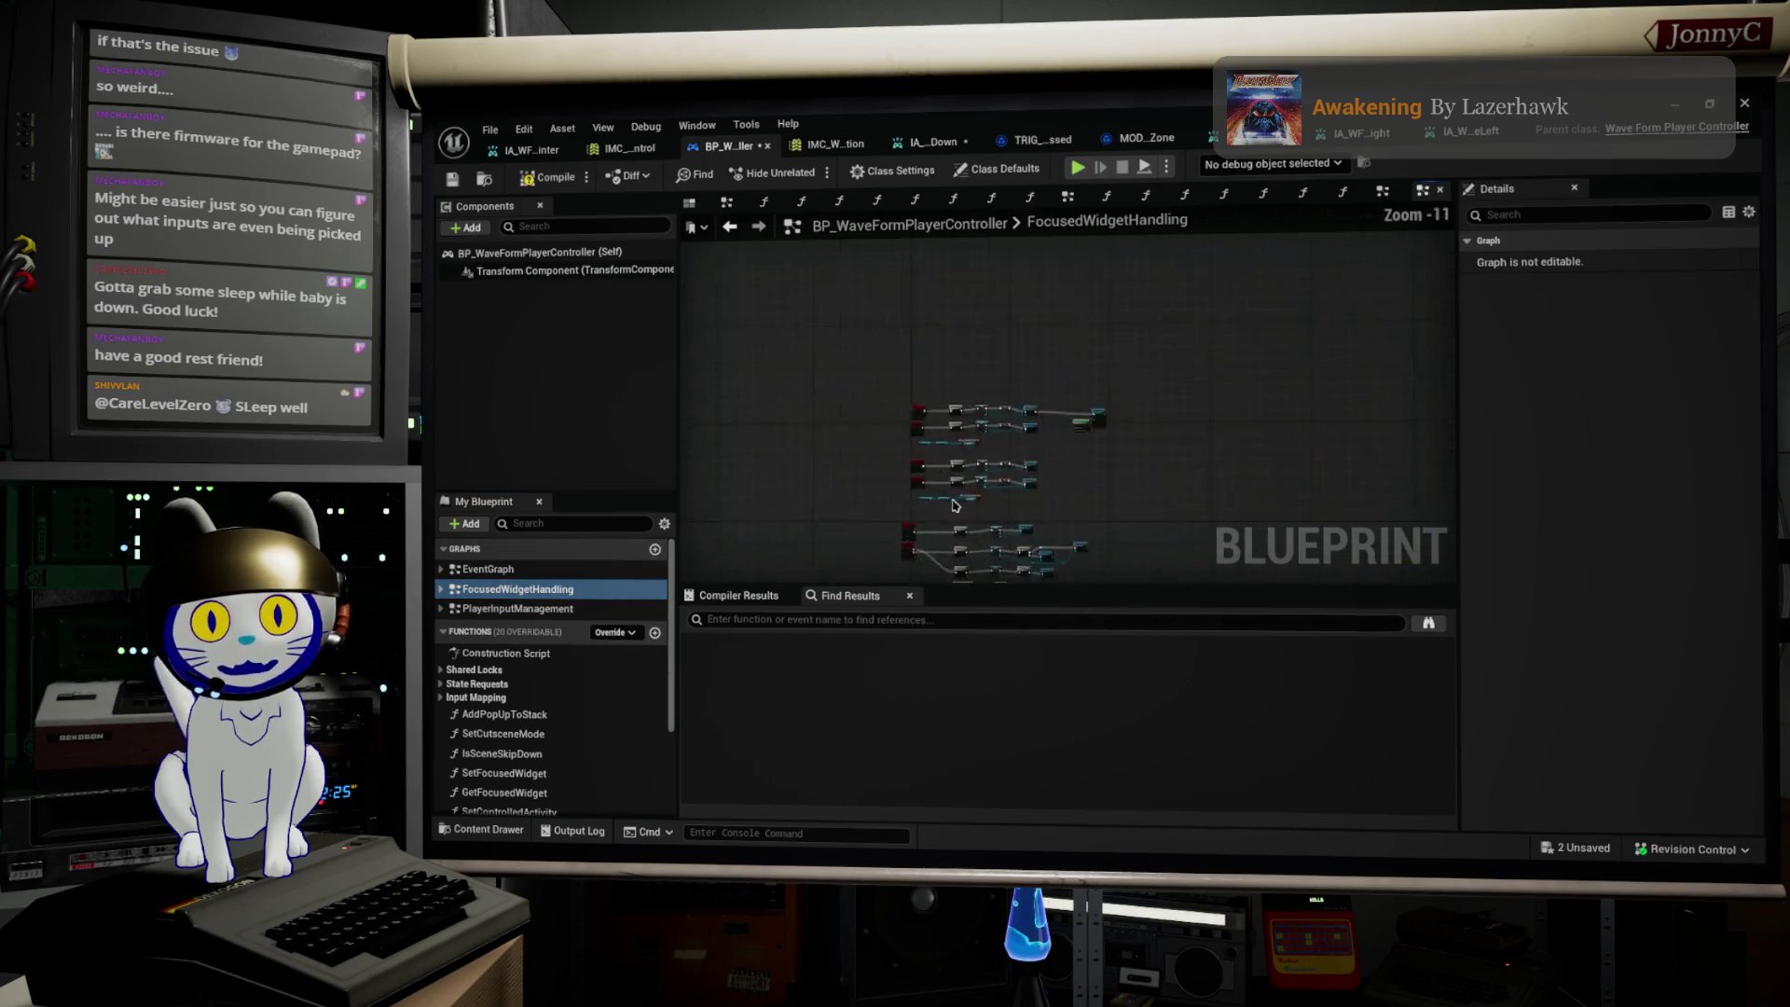
click(929, 279)
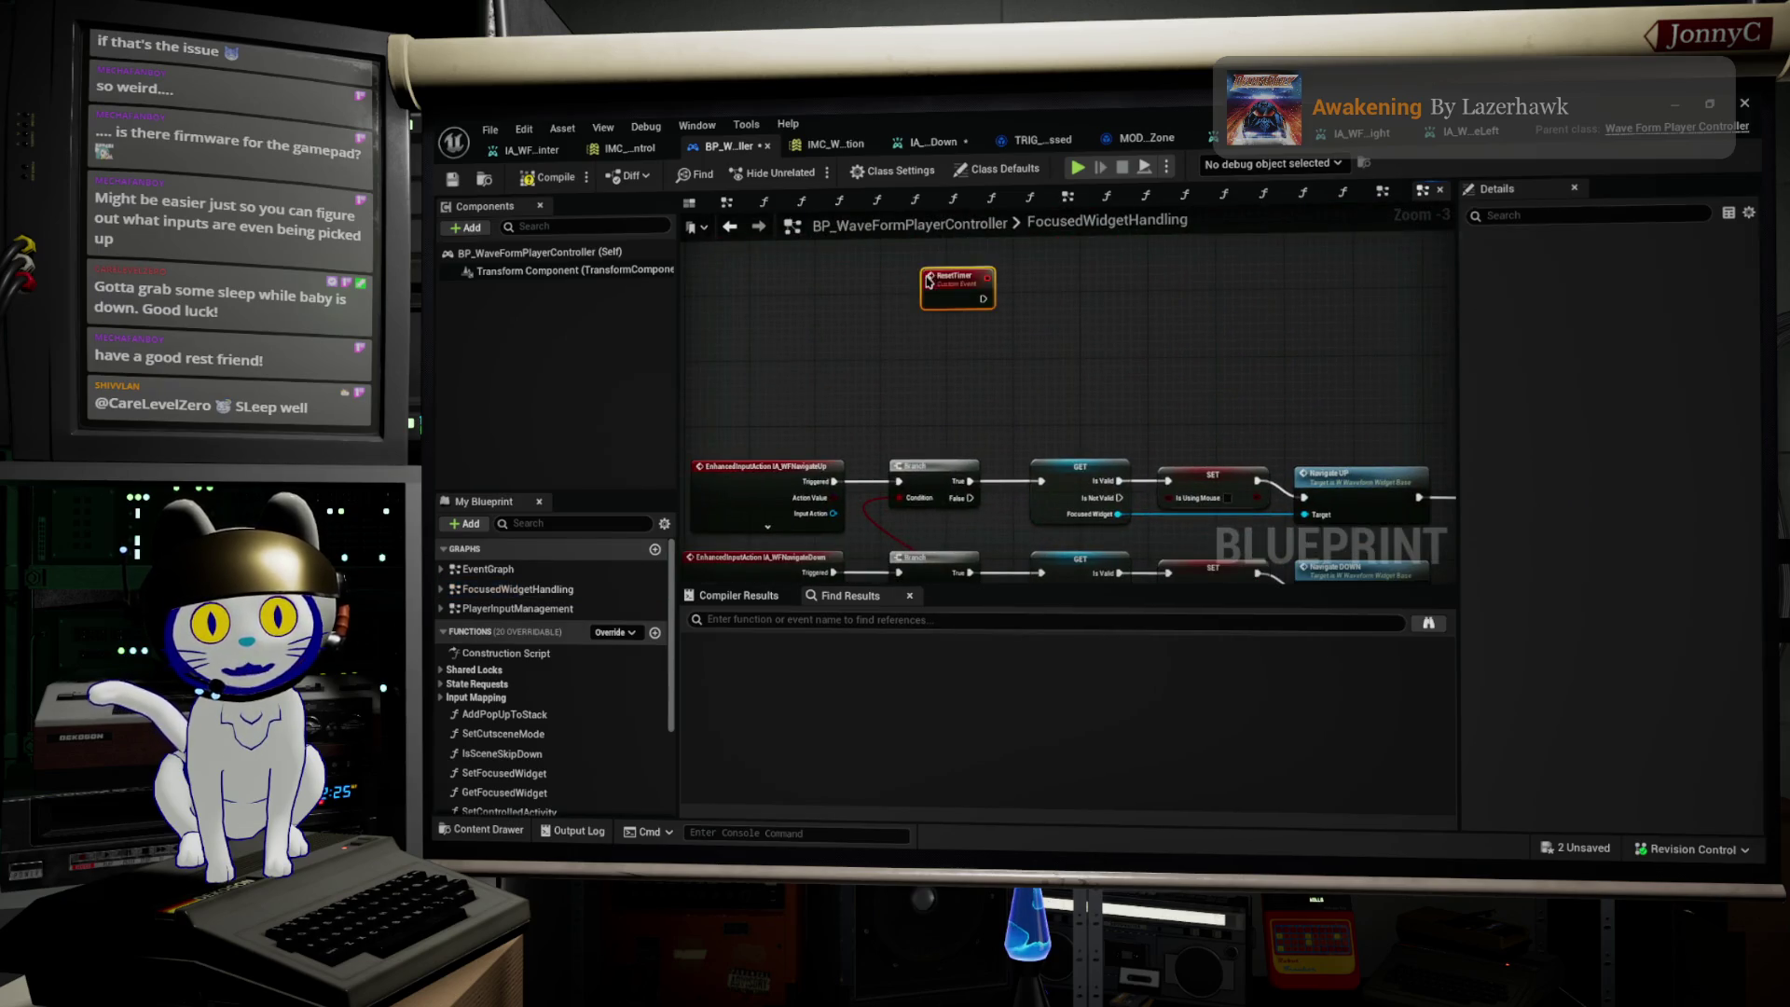
scroll(932, 288, up, 1)
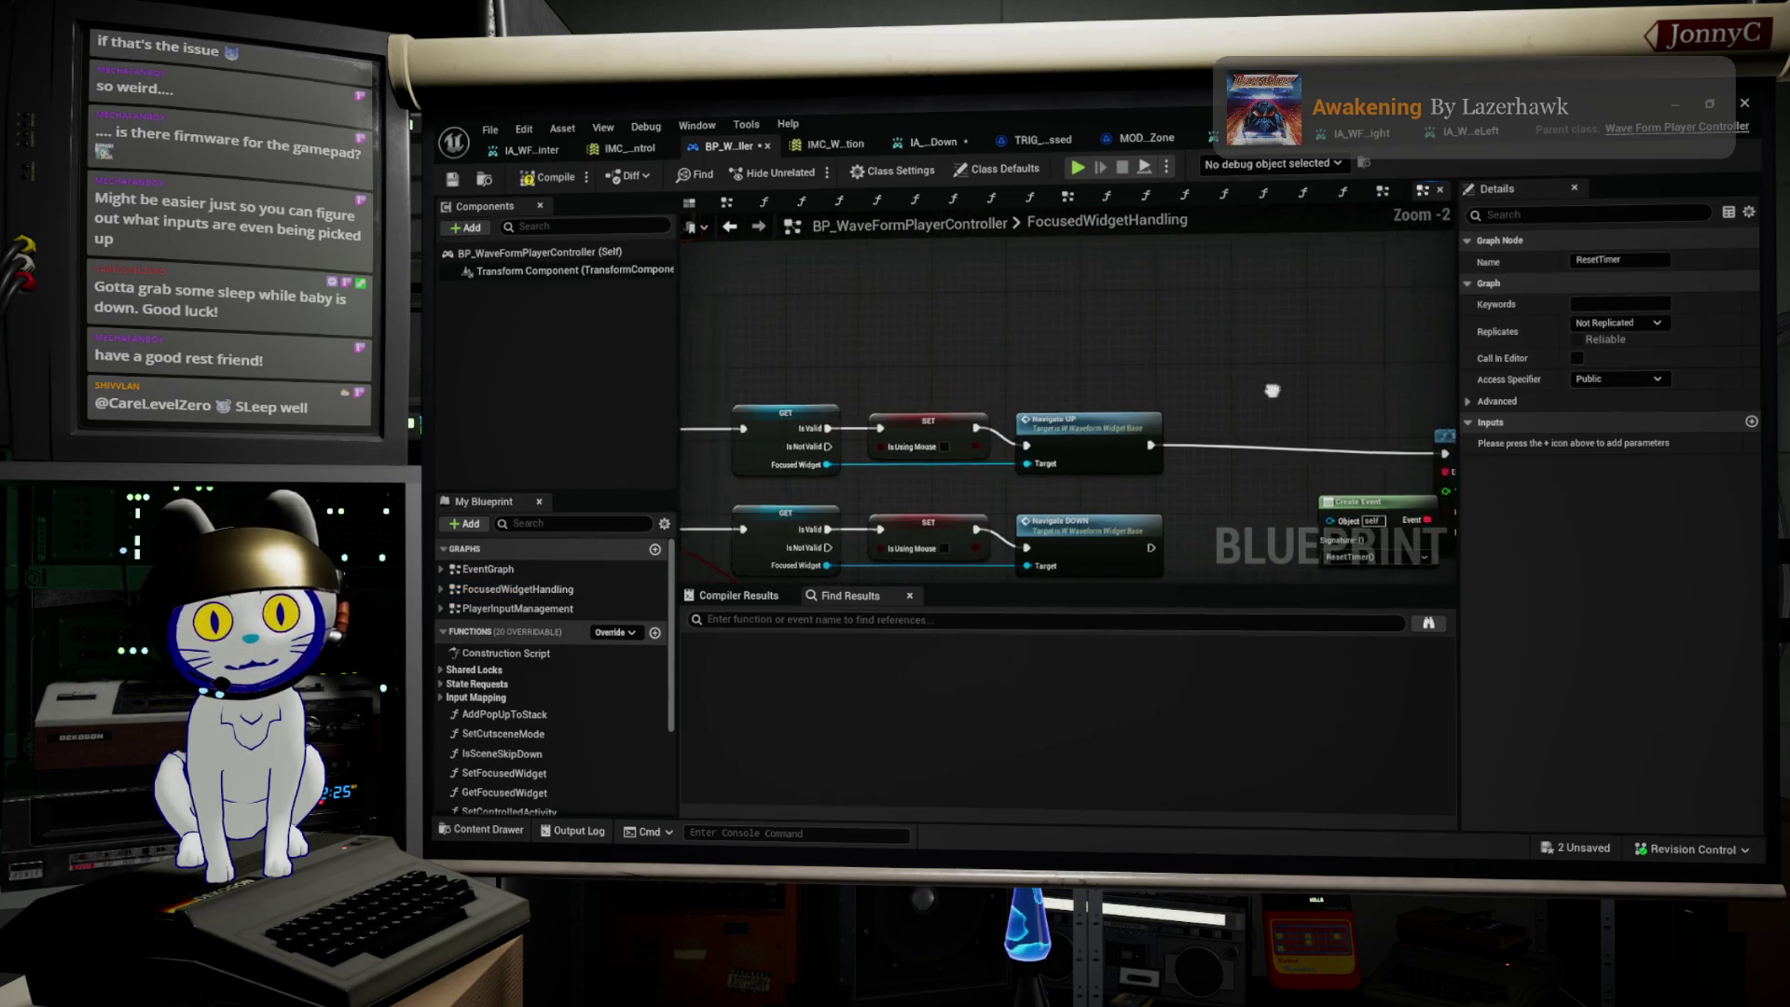
drag(1286, 393, 1335, 393)
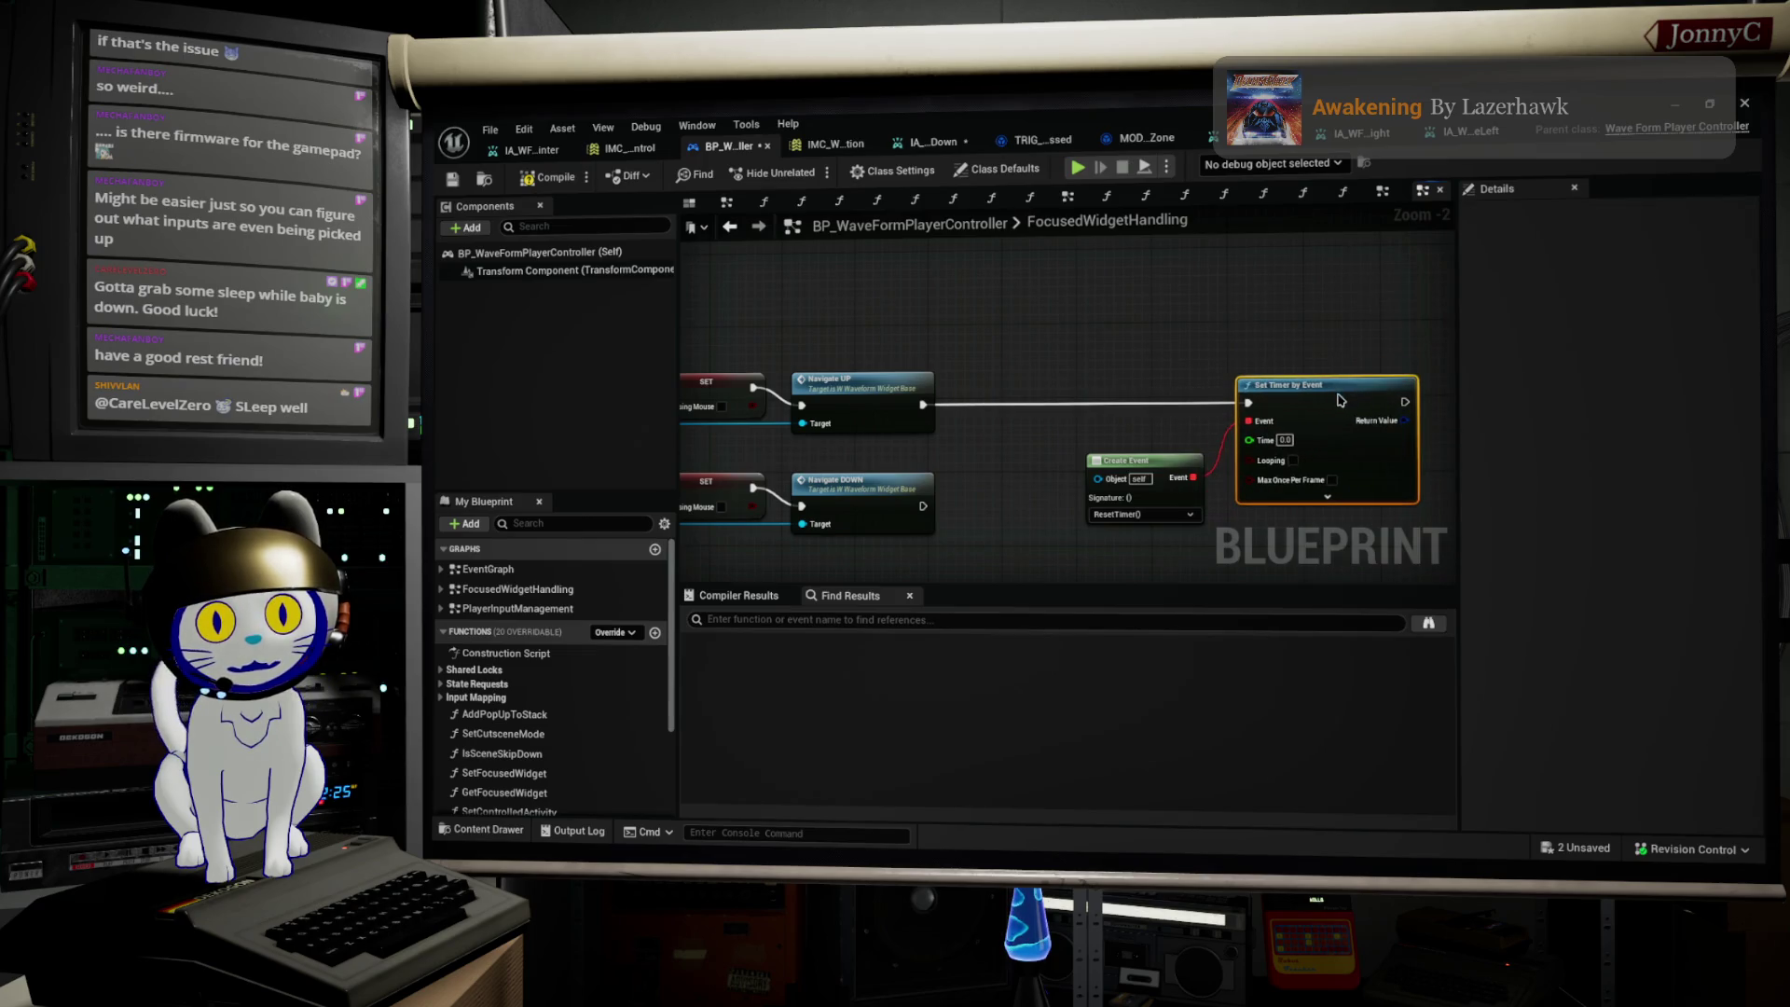
scroll(1340, 400, up, 1)
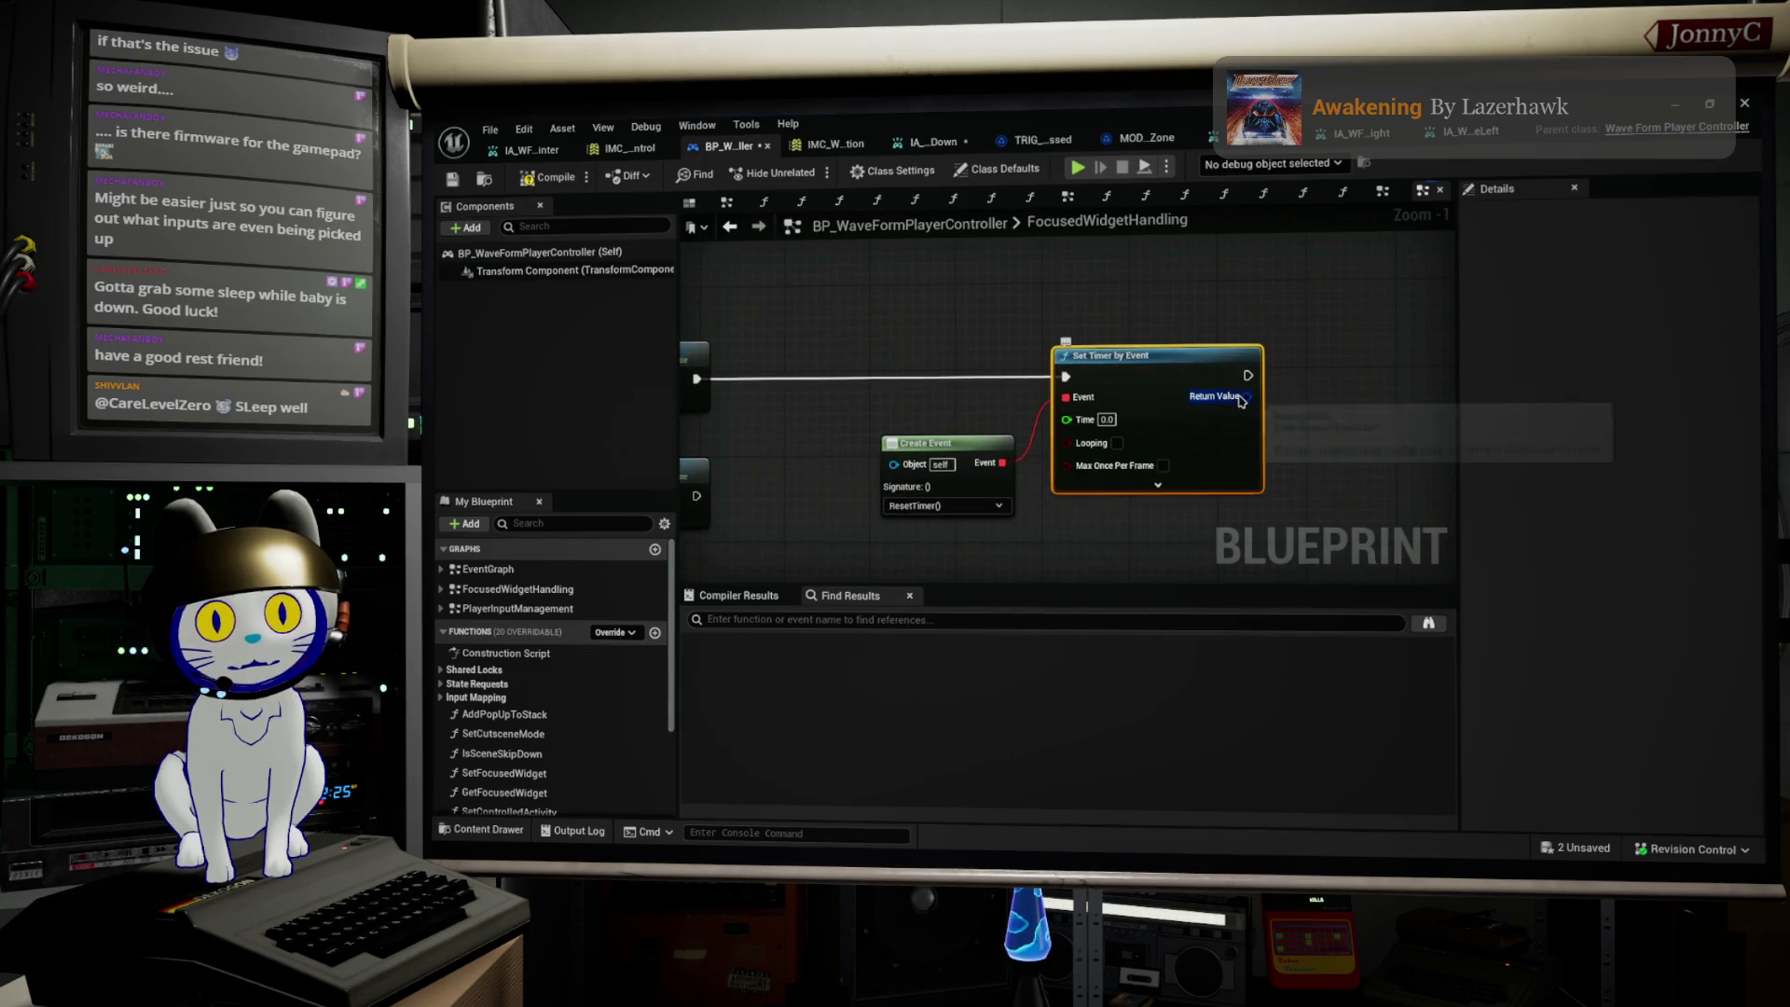
click(1161, 486)
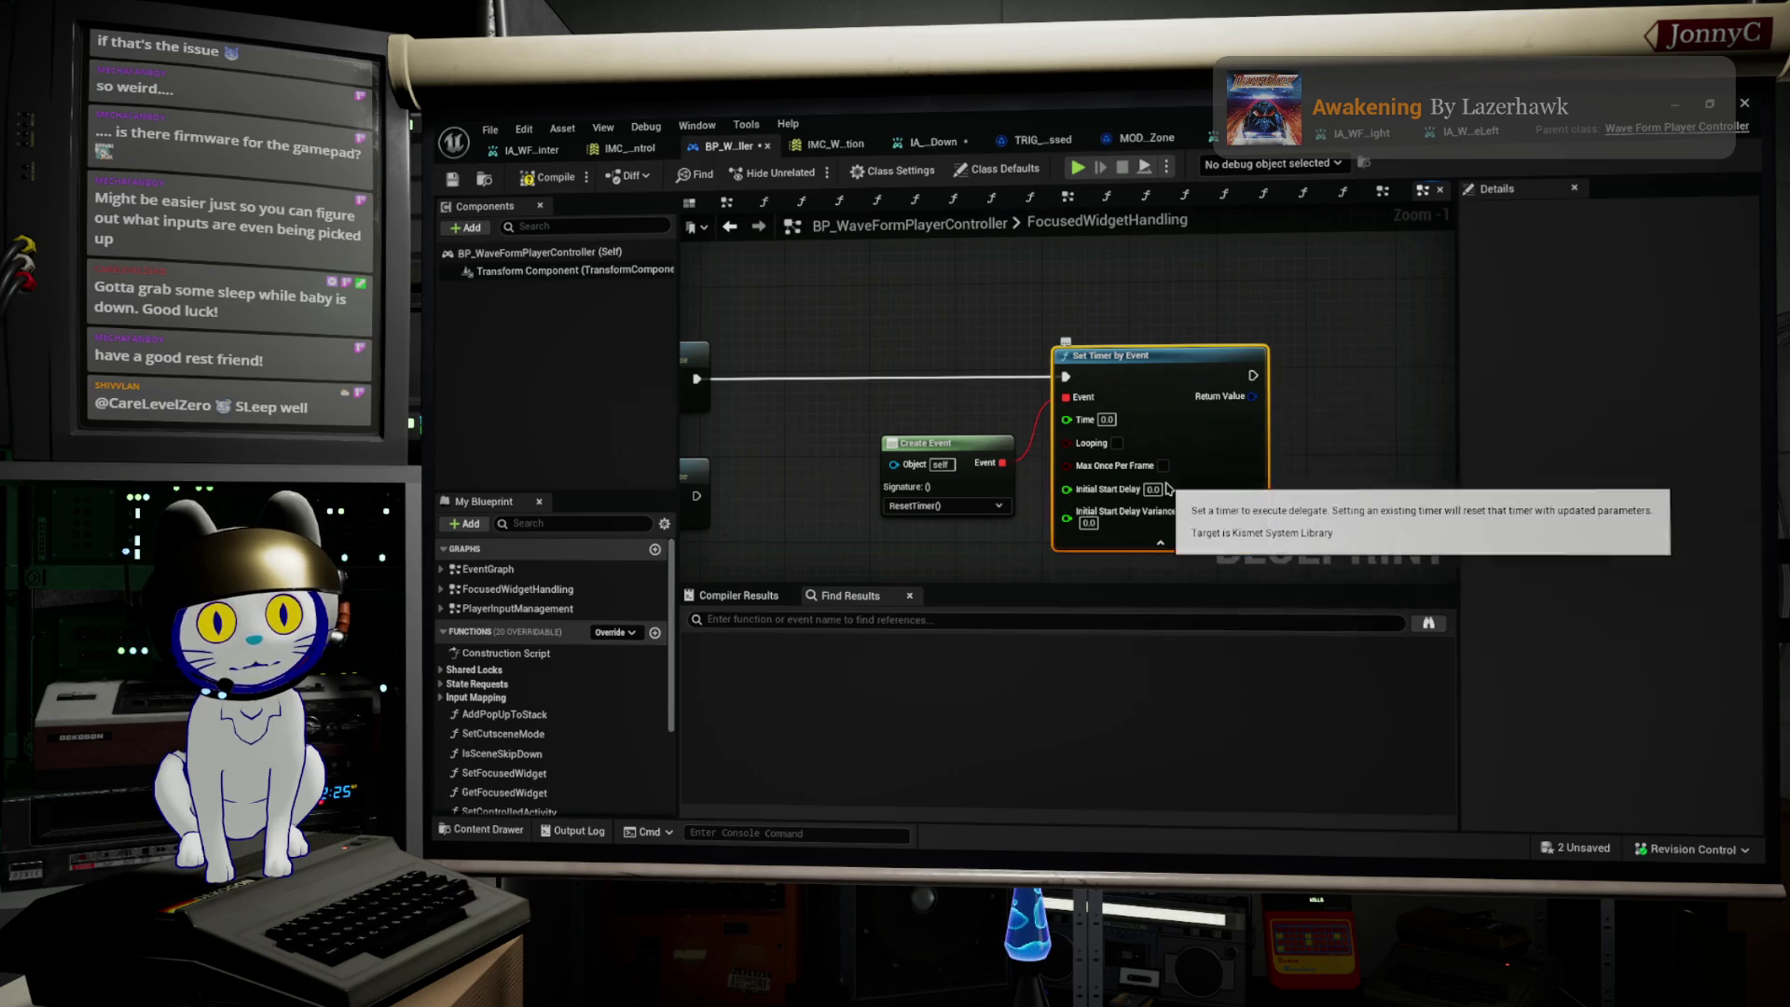
click(1164, 465)
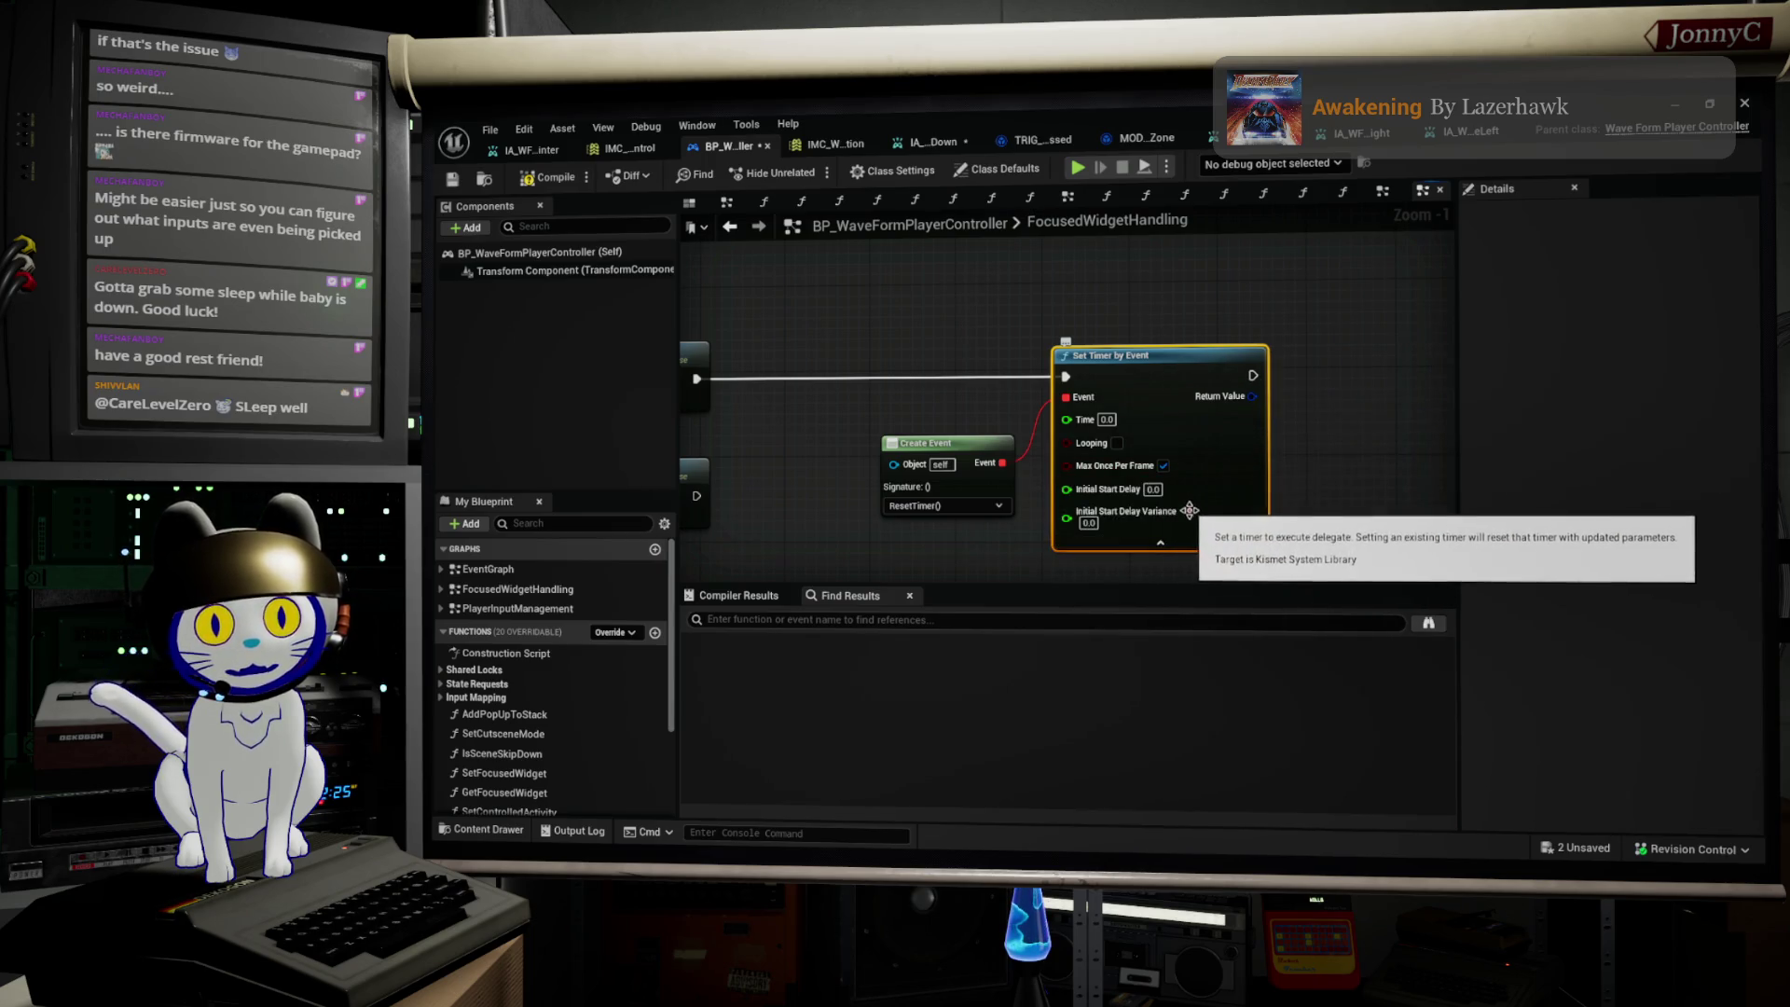
scroll(1191, 499, down, 1)
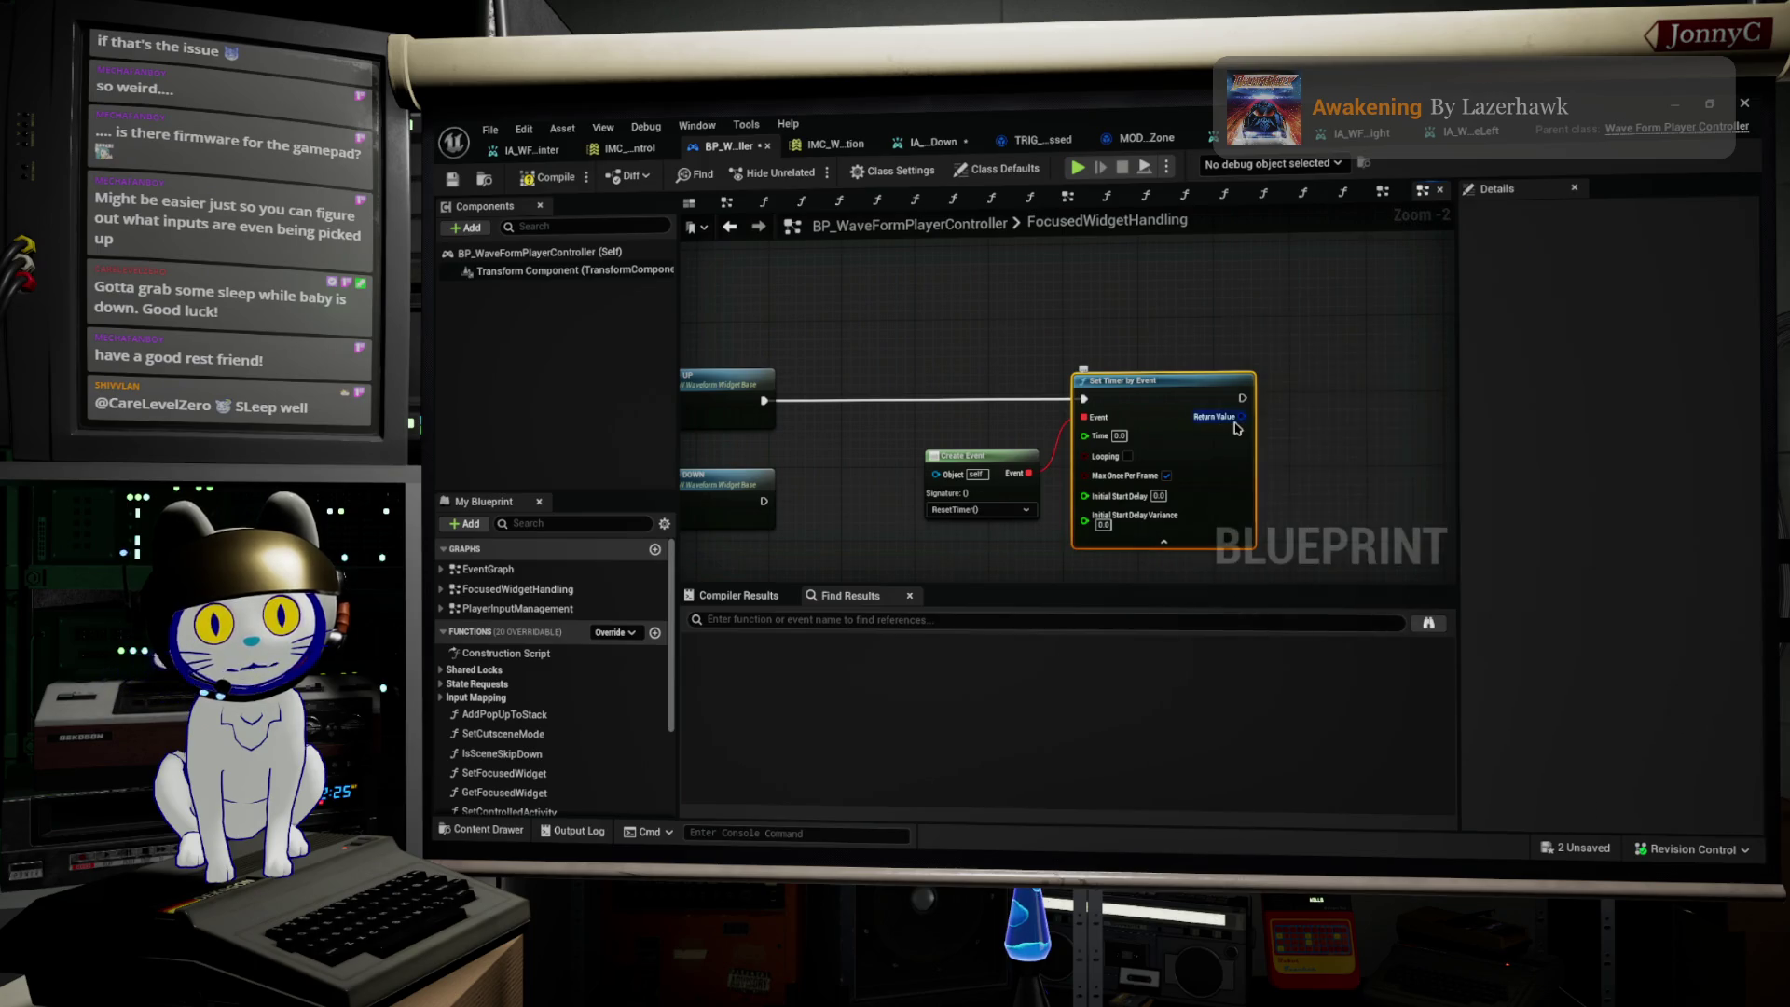
scroll(1230, 452, up, 1)
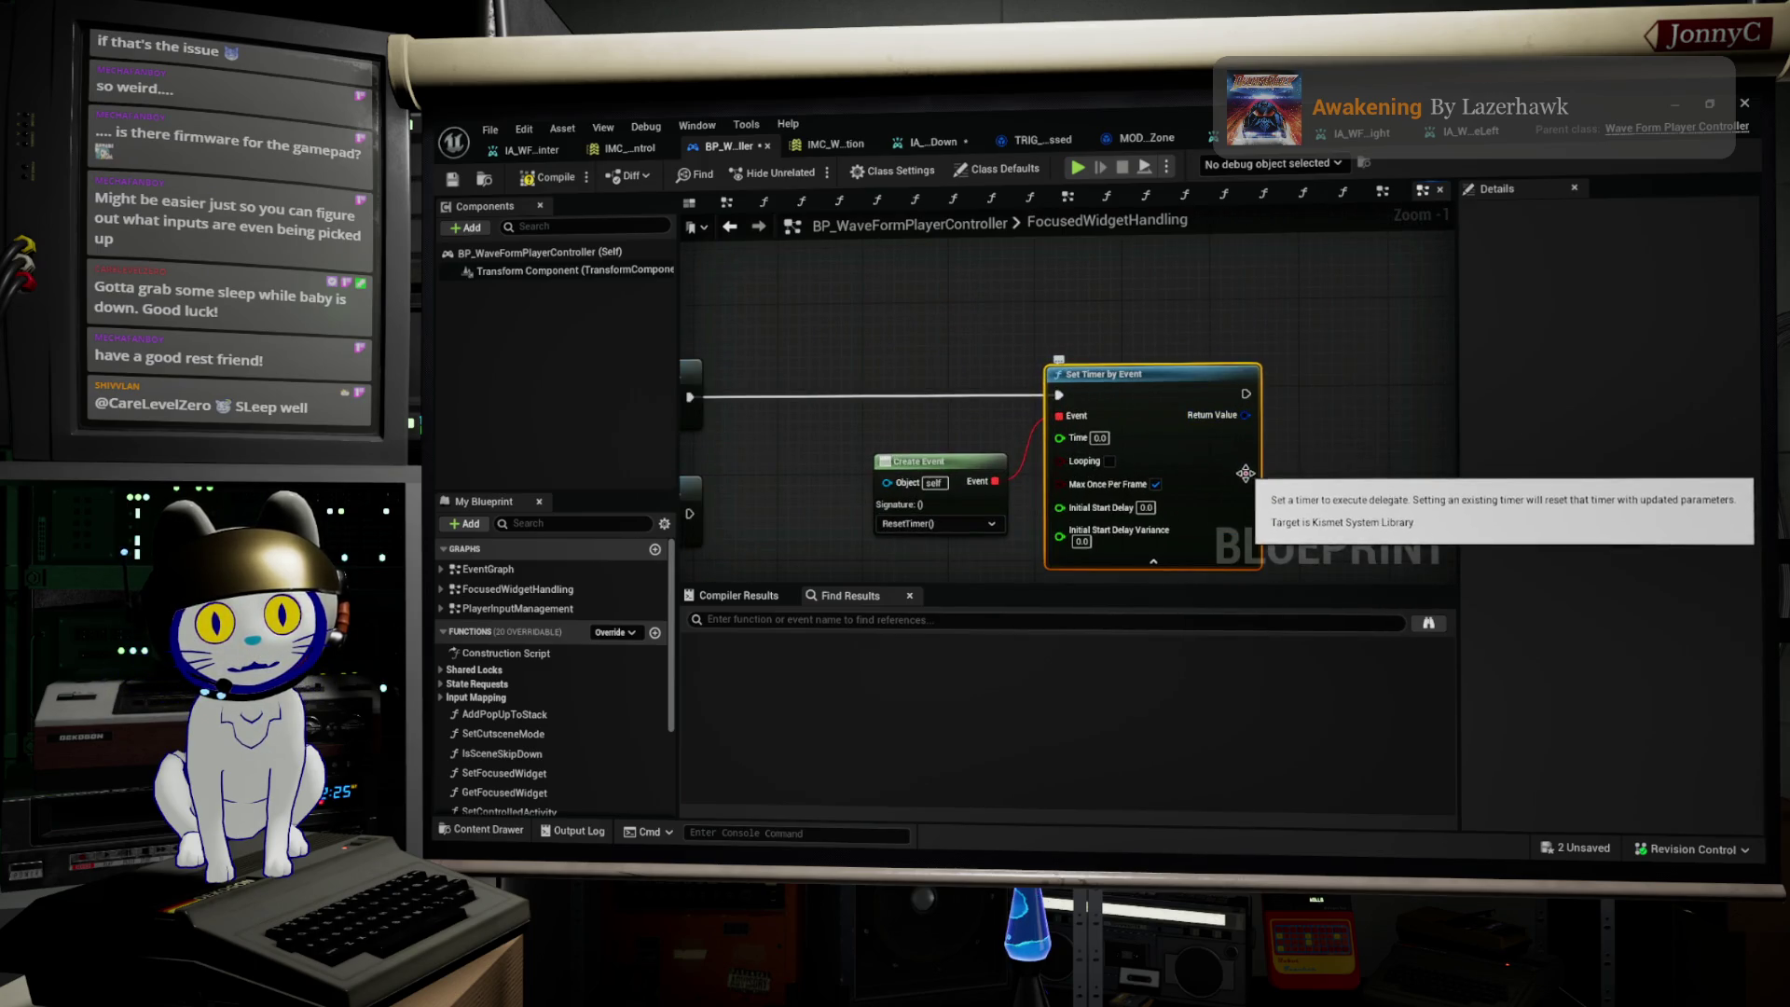
drag(1301, 486, 1310, 457)
scroll(1313, 462, down, 2)
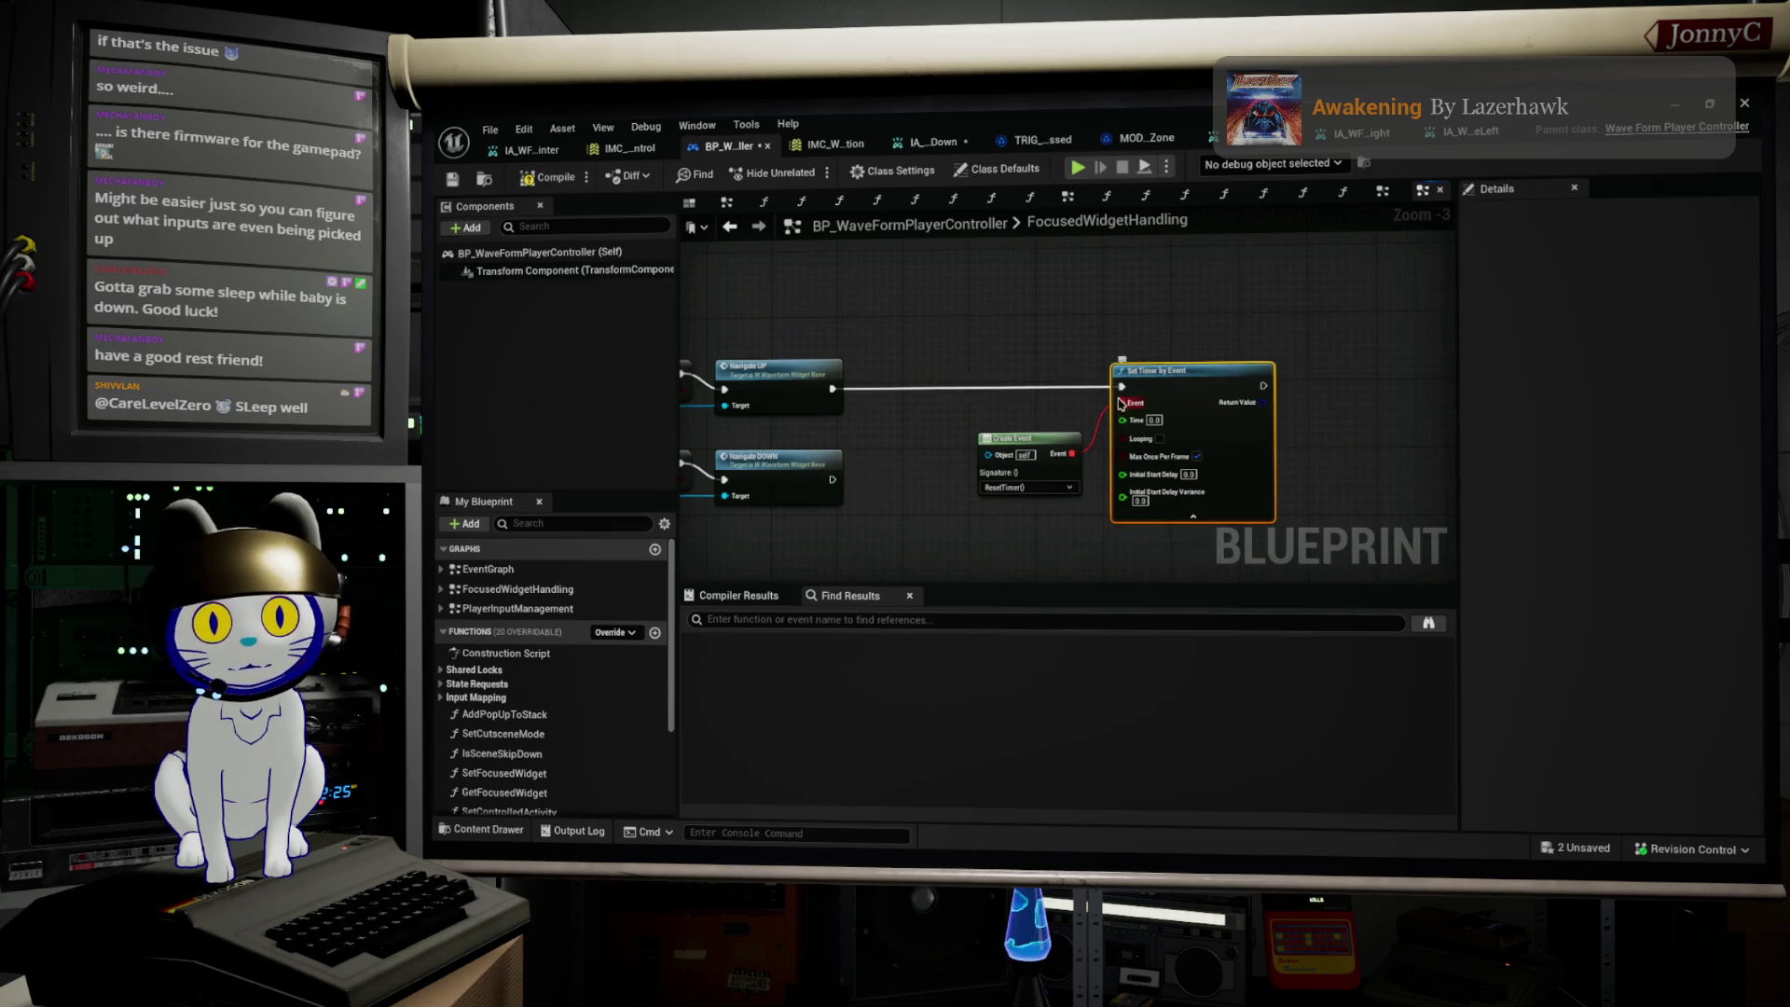
scroll(1223, 403, up, 2)
Step: Search the timer Return Value's action list for handle and set actions, then dismiss it
drag(1274, 401, 1311, 399)
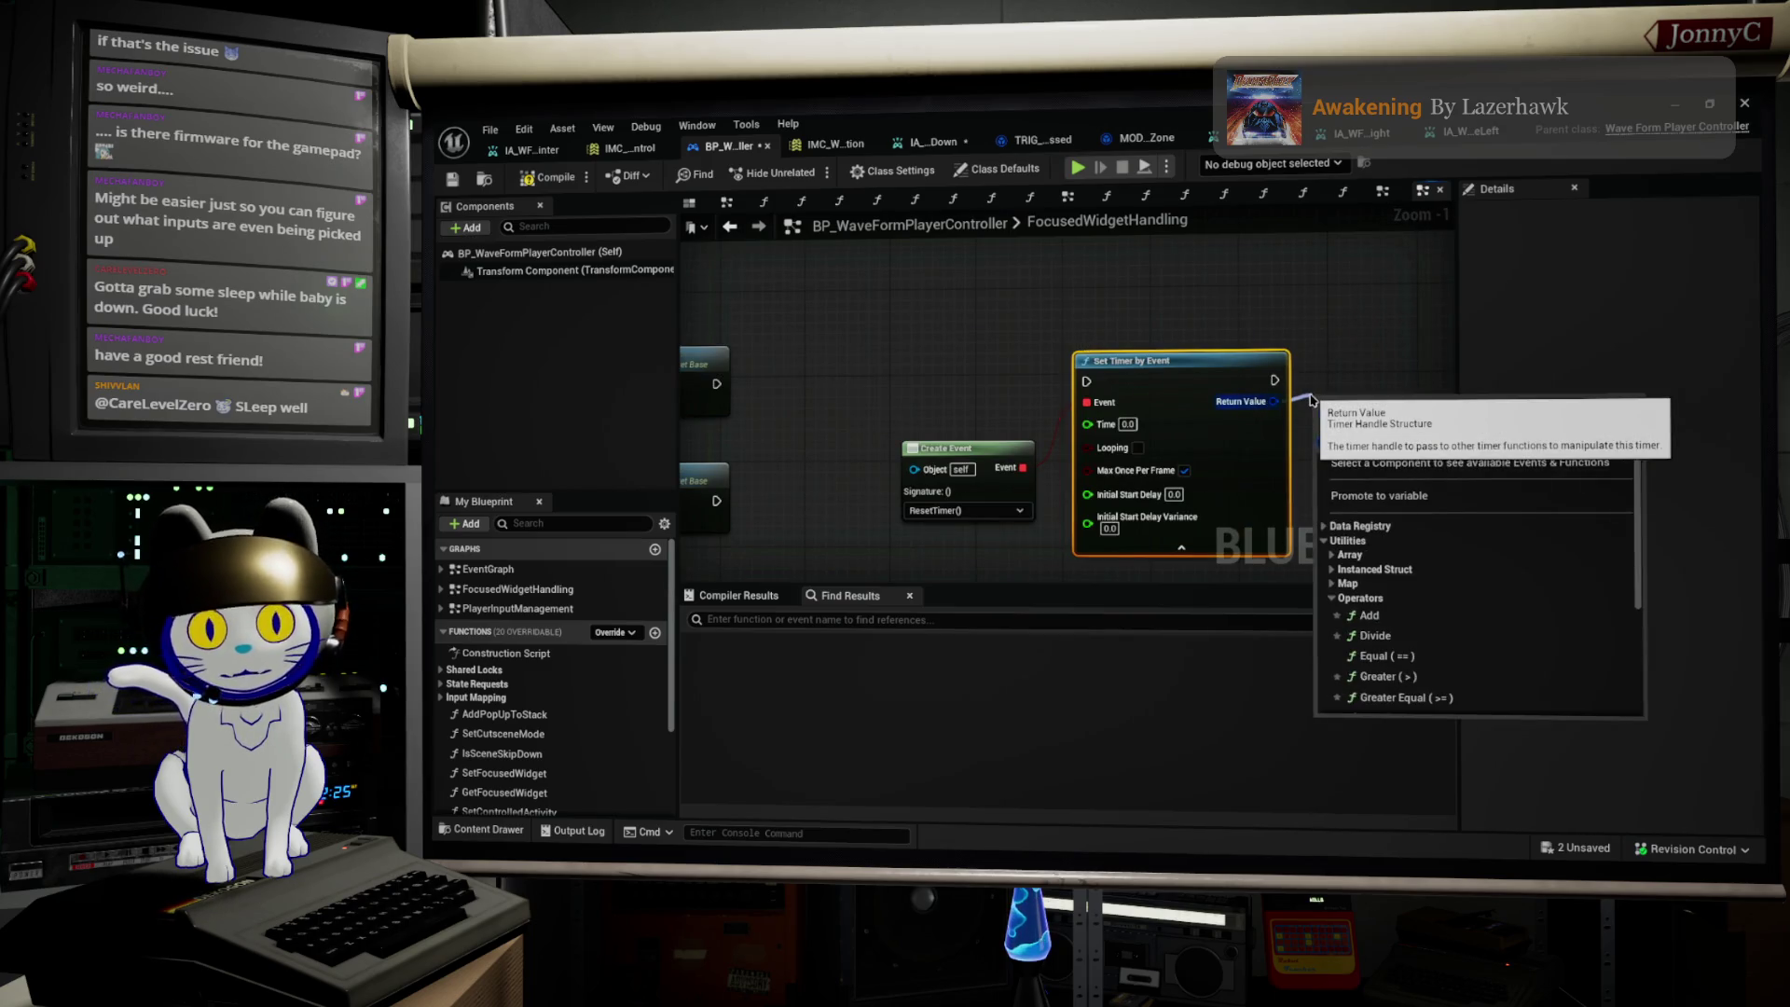
text(ha)
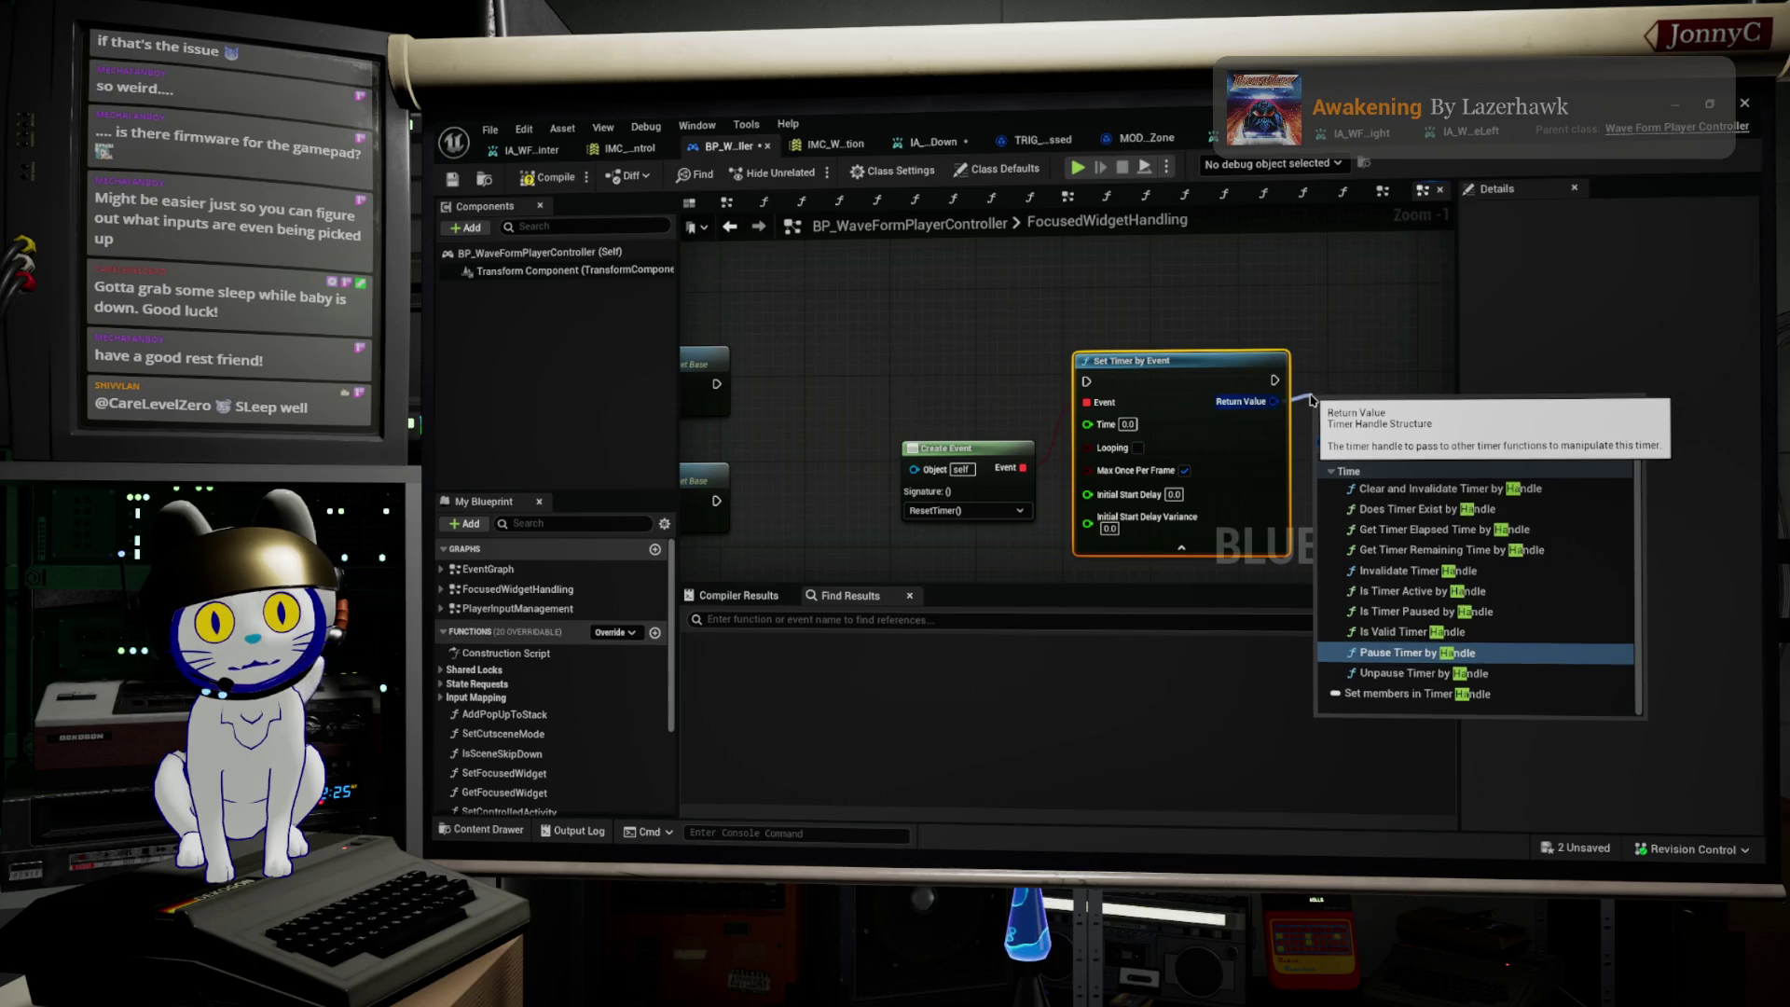
key(BackSpace)
key(BackSpace)
text(set)
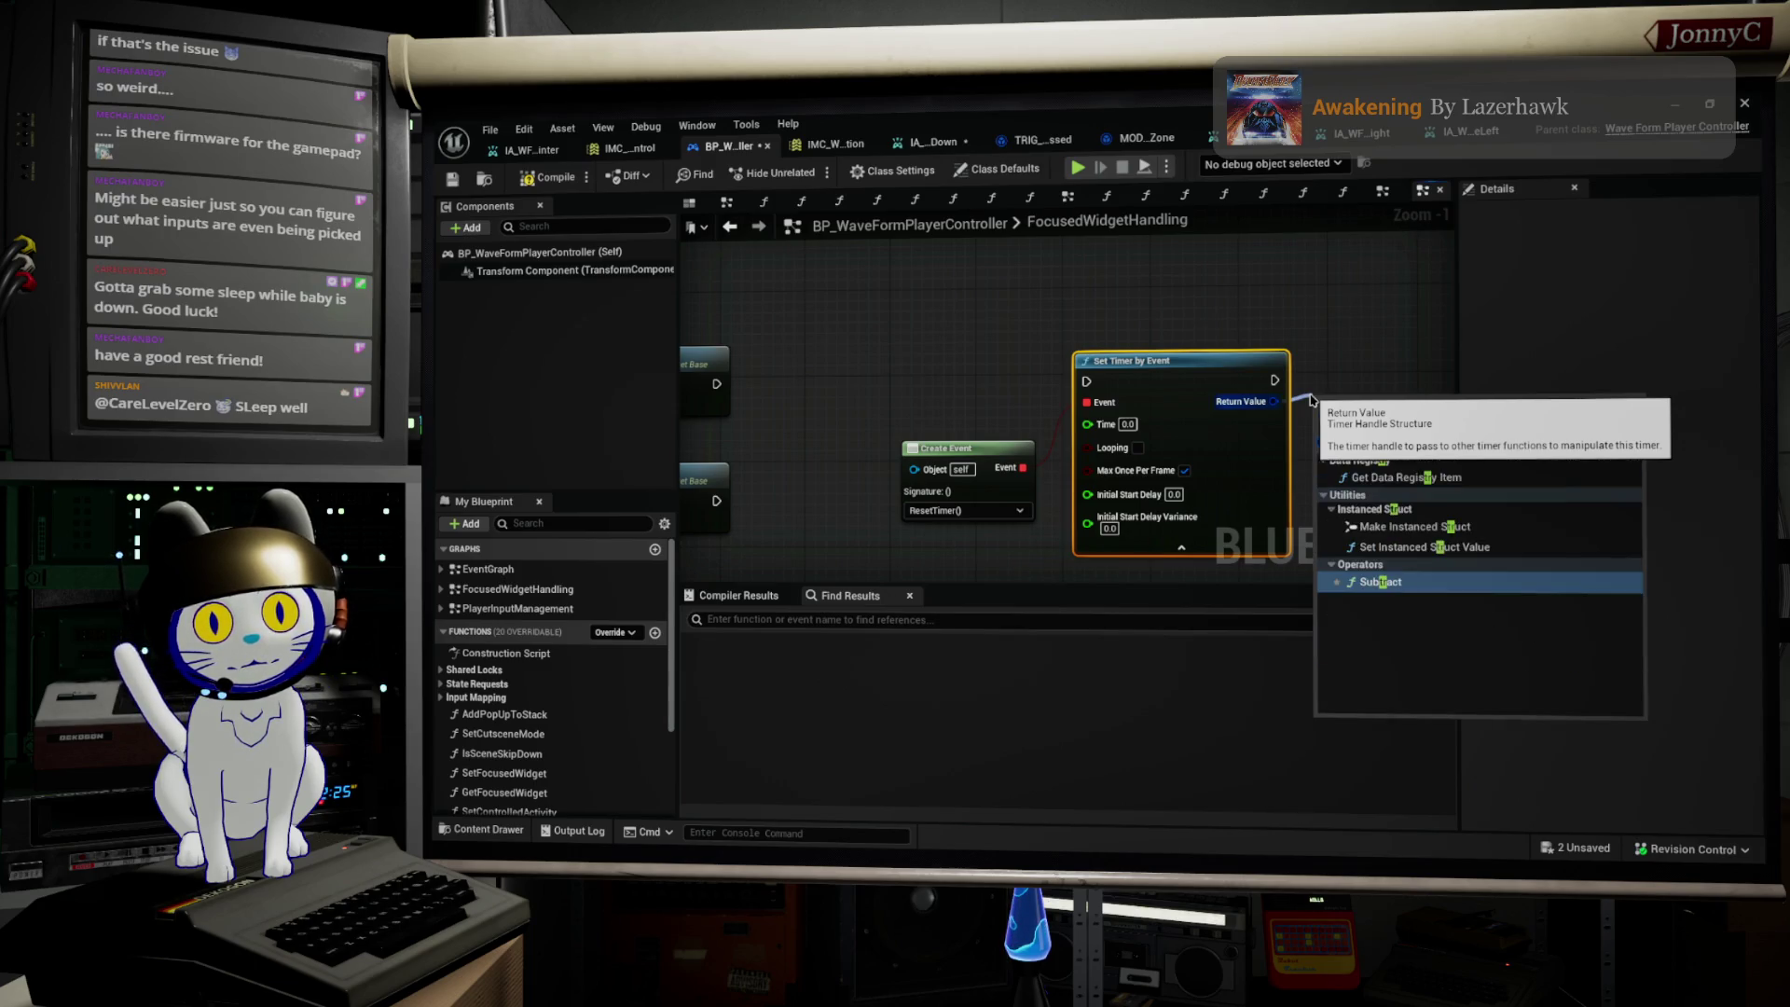
text(t)
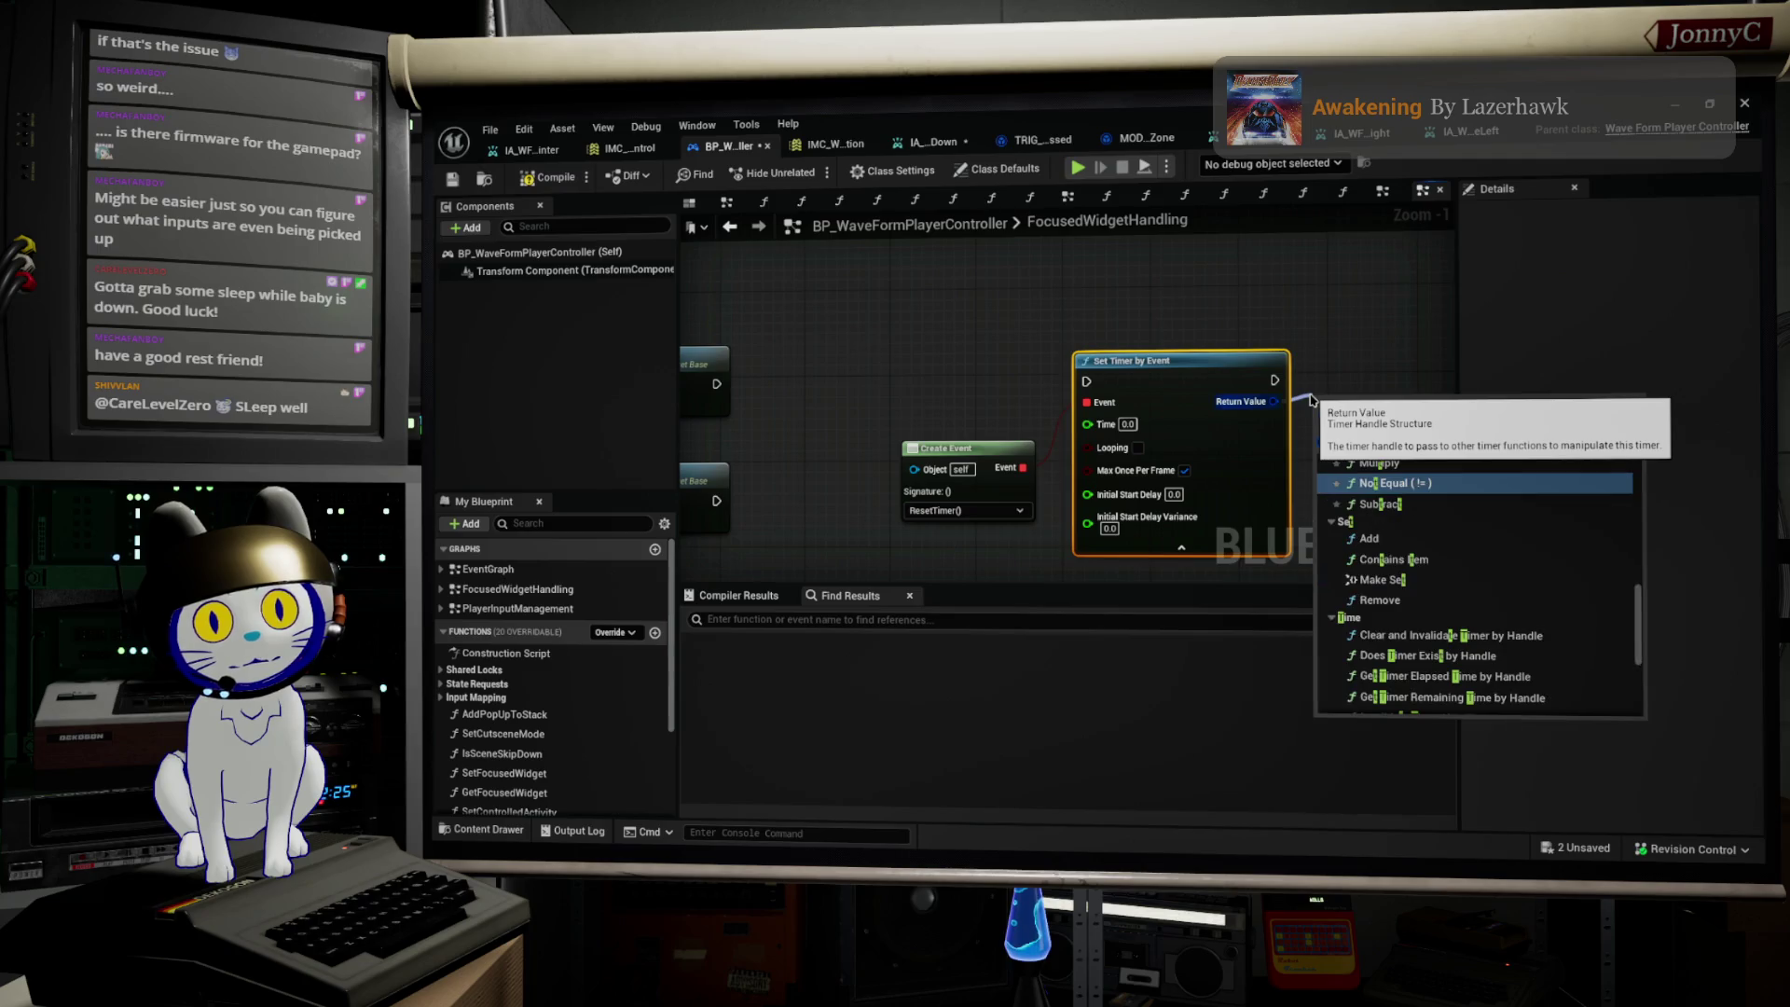
key(Escape)
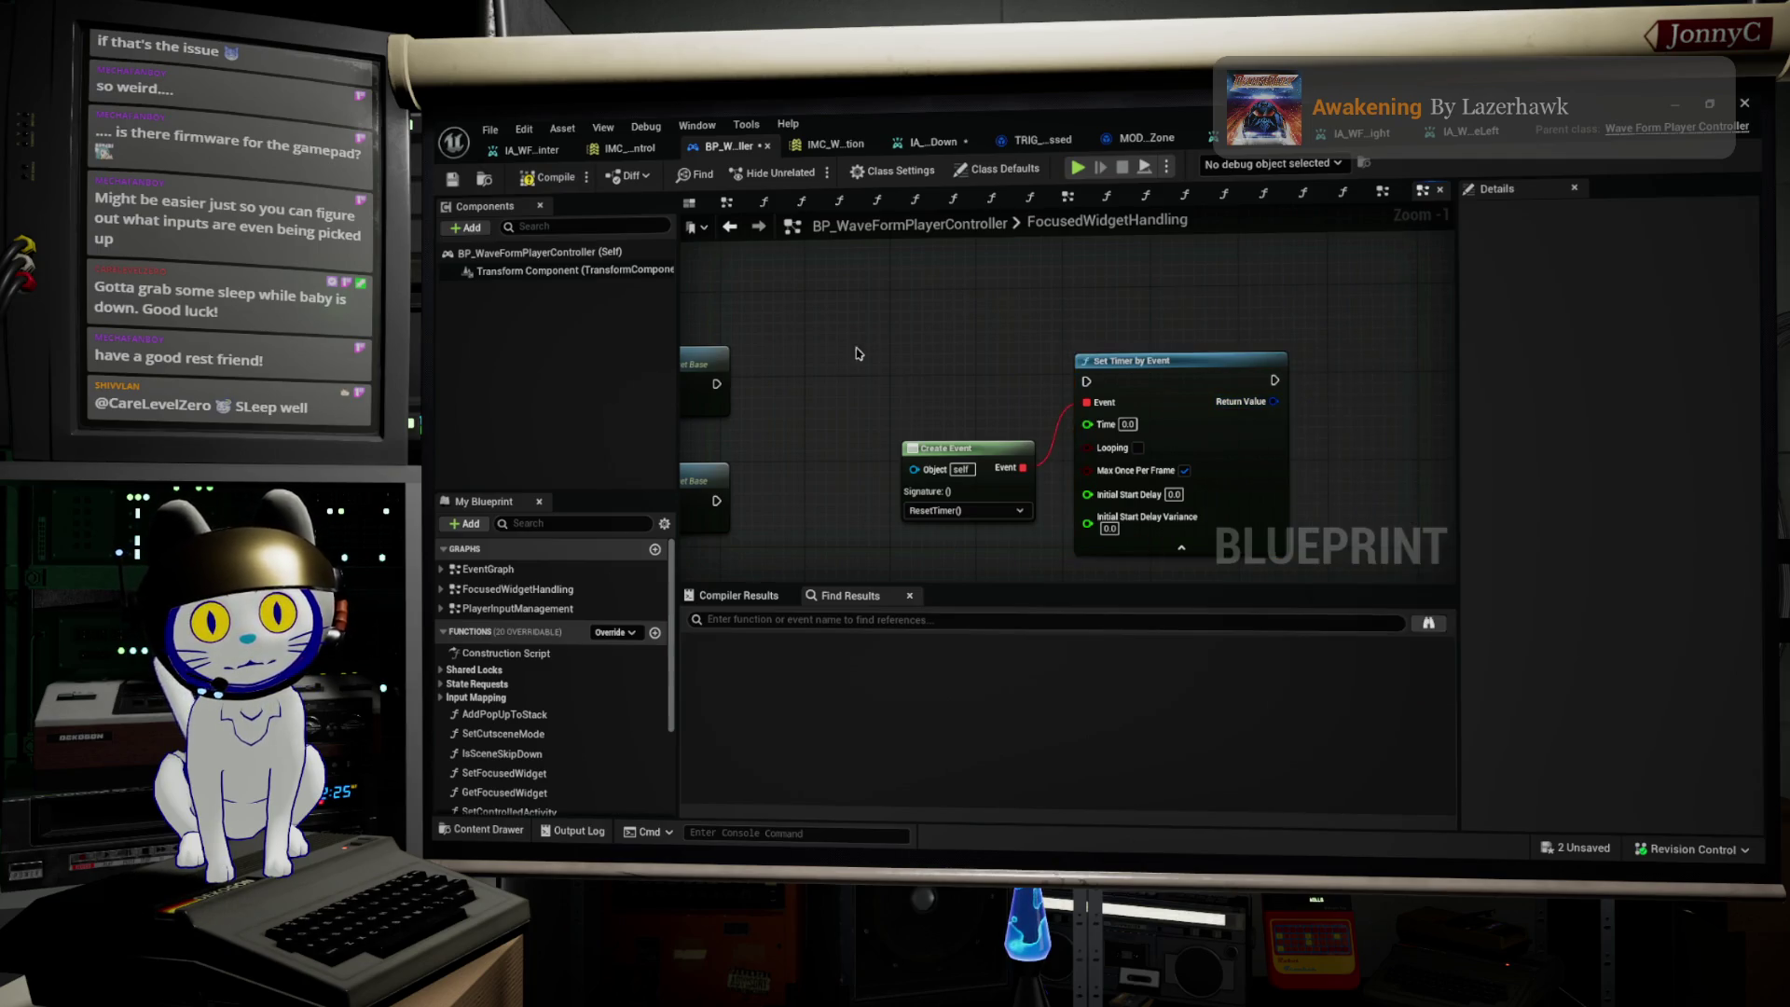
Step: Bring ResetTimer and the Navigate UP/DOWN nodes into view and cancel a node search from Navigate UP
scroll(859, 352, down, 3)
drag(1173, 295, 1106, 431)
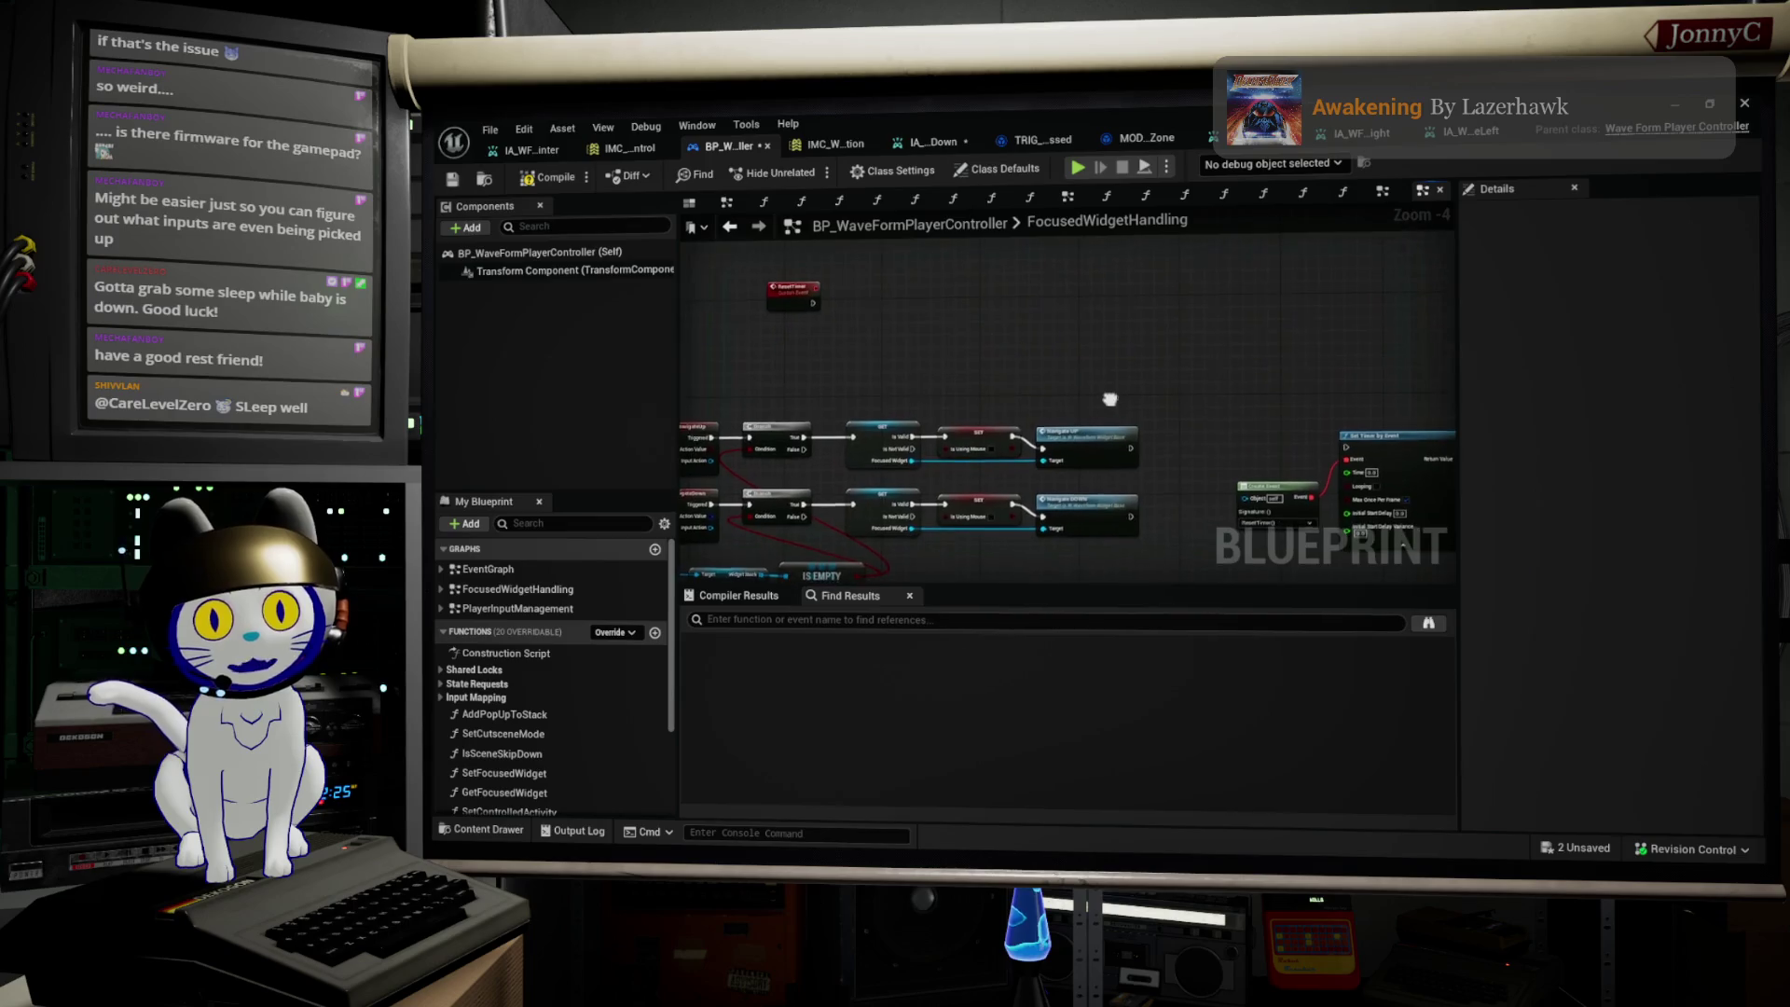
scroll(1199, 433, up, 3)
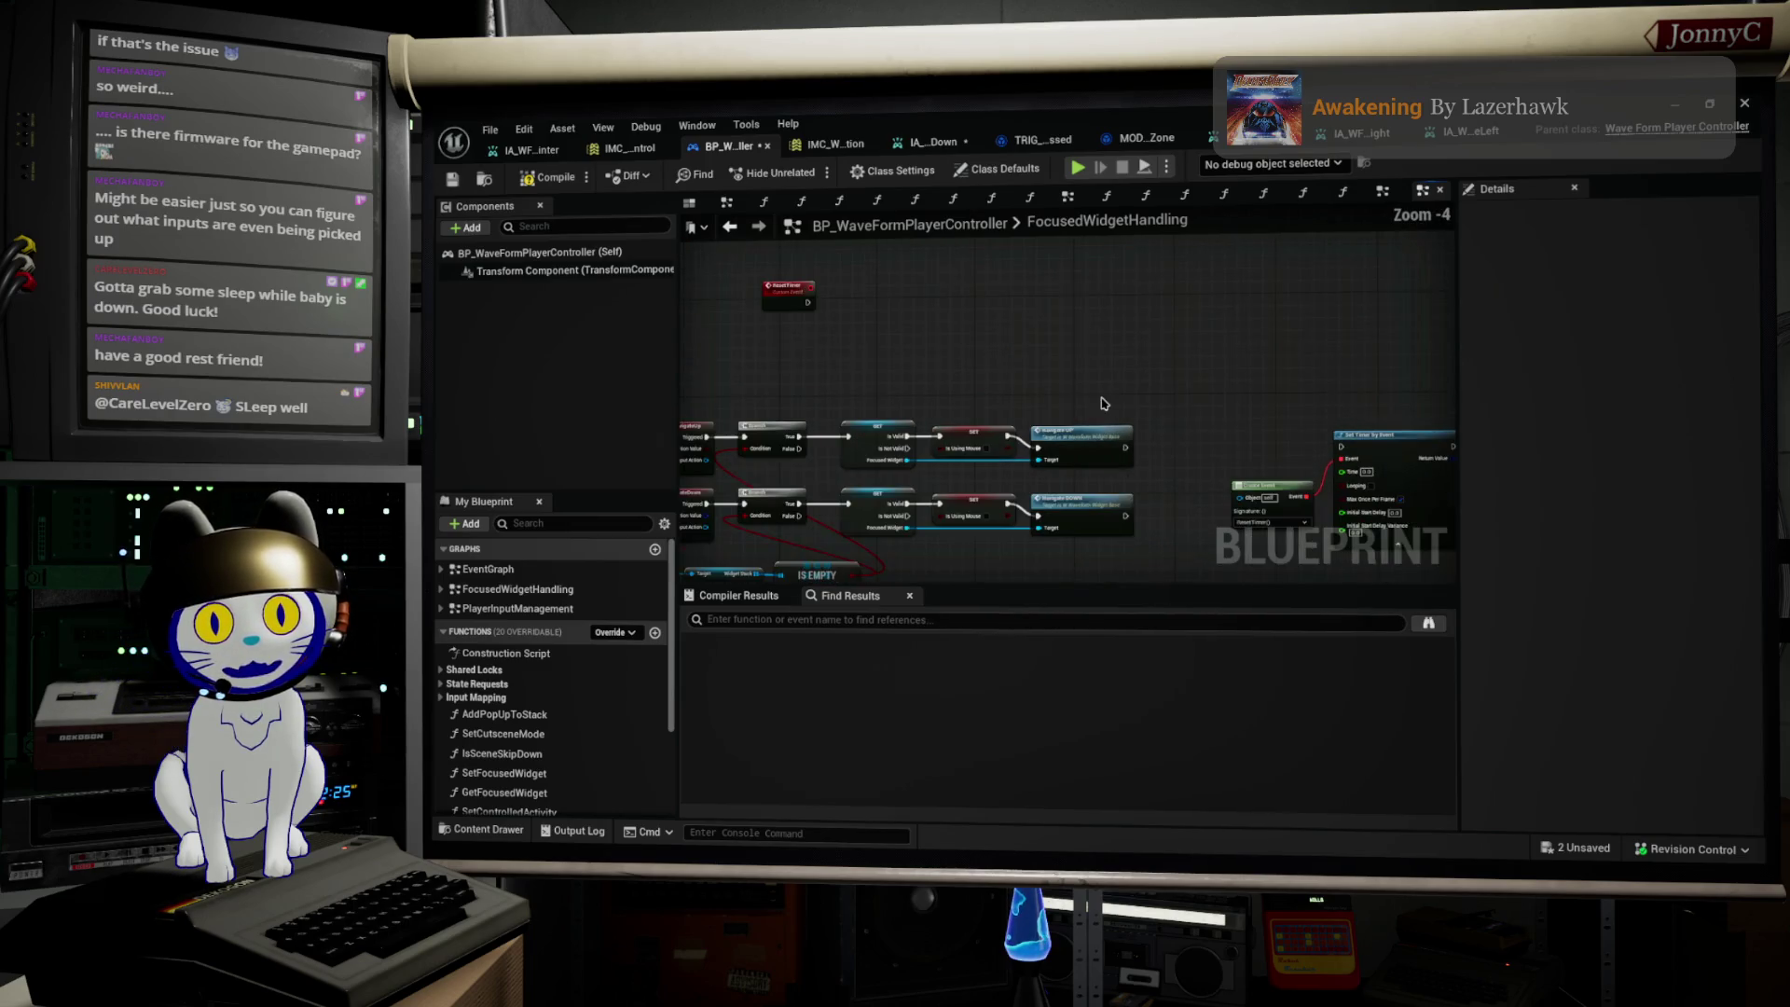
drag(1181, 403, 1092, 296)
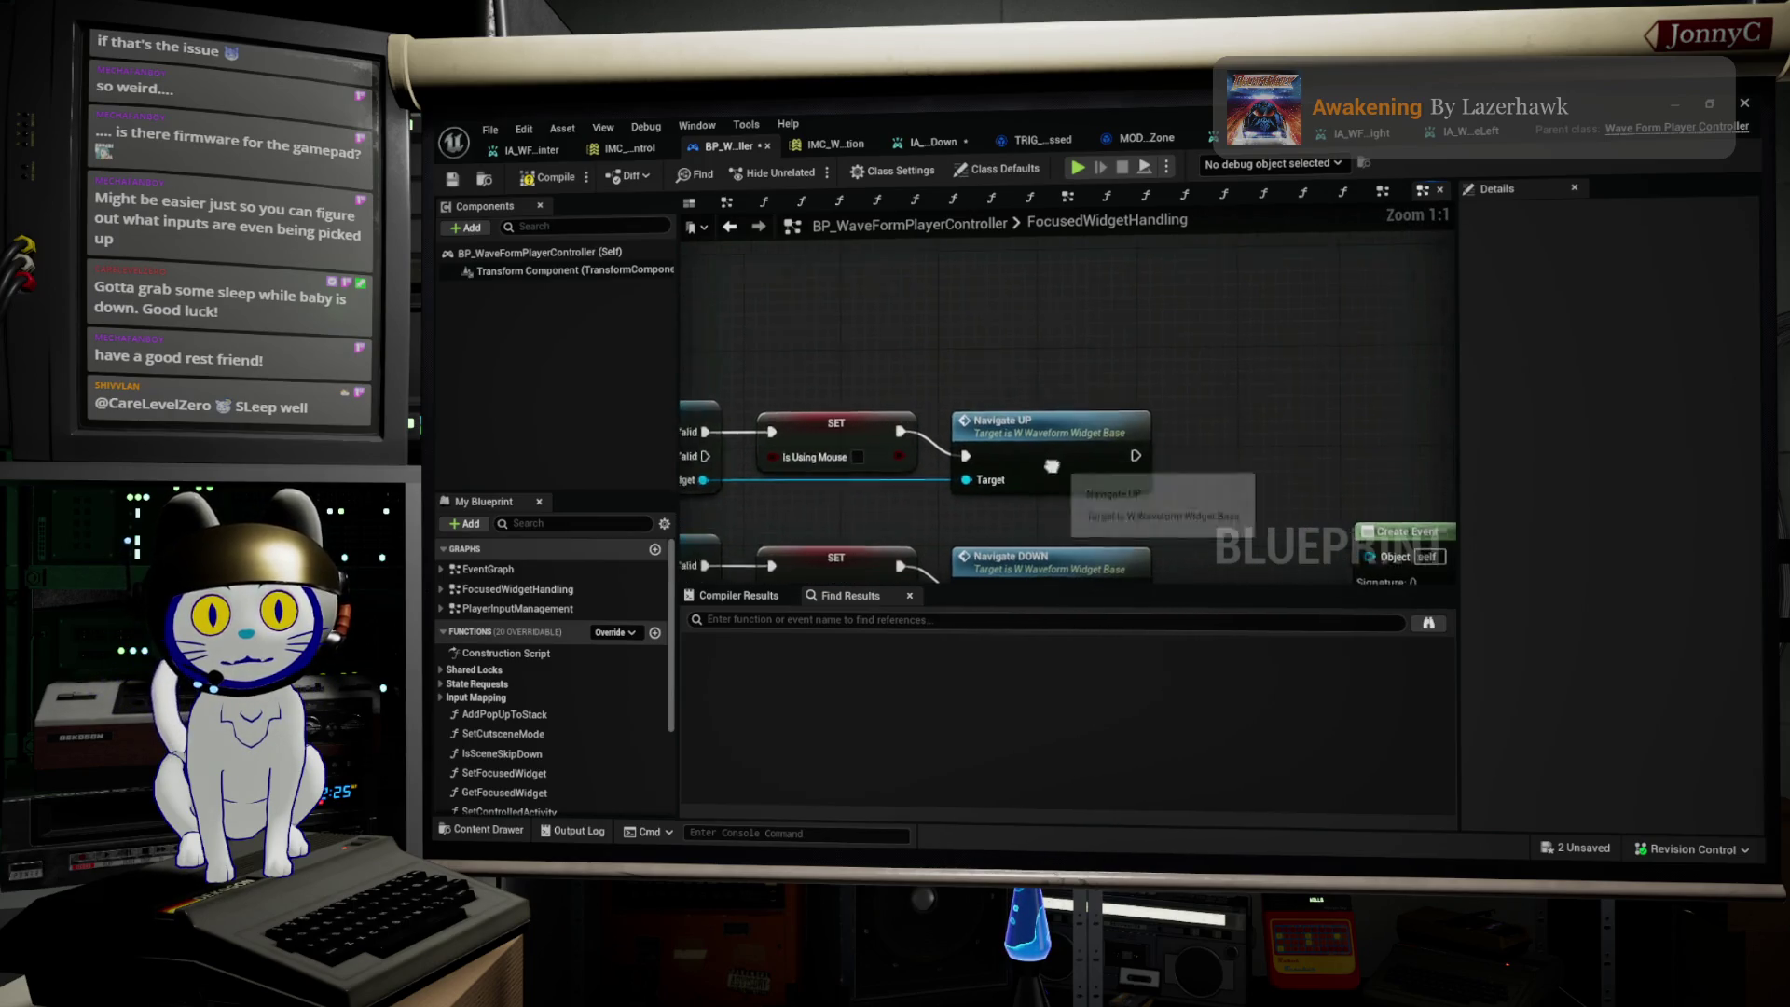
scroll(871, 395, up, 1)
drag(1091, 347, 1150, 345)
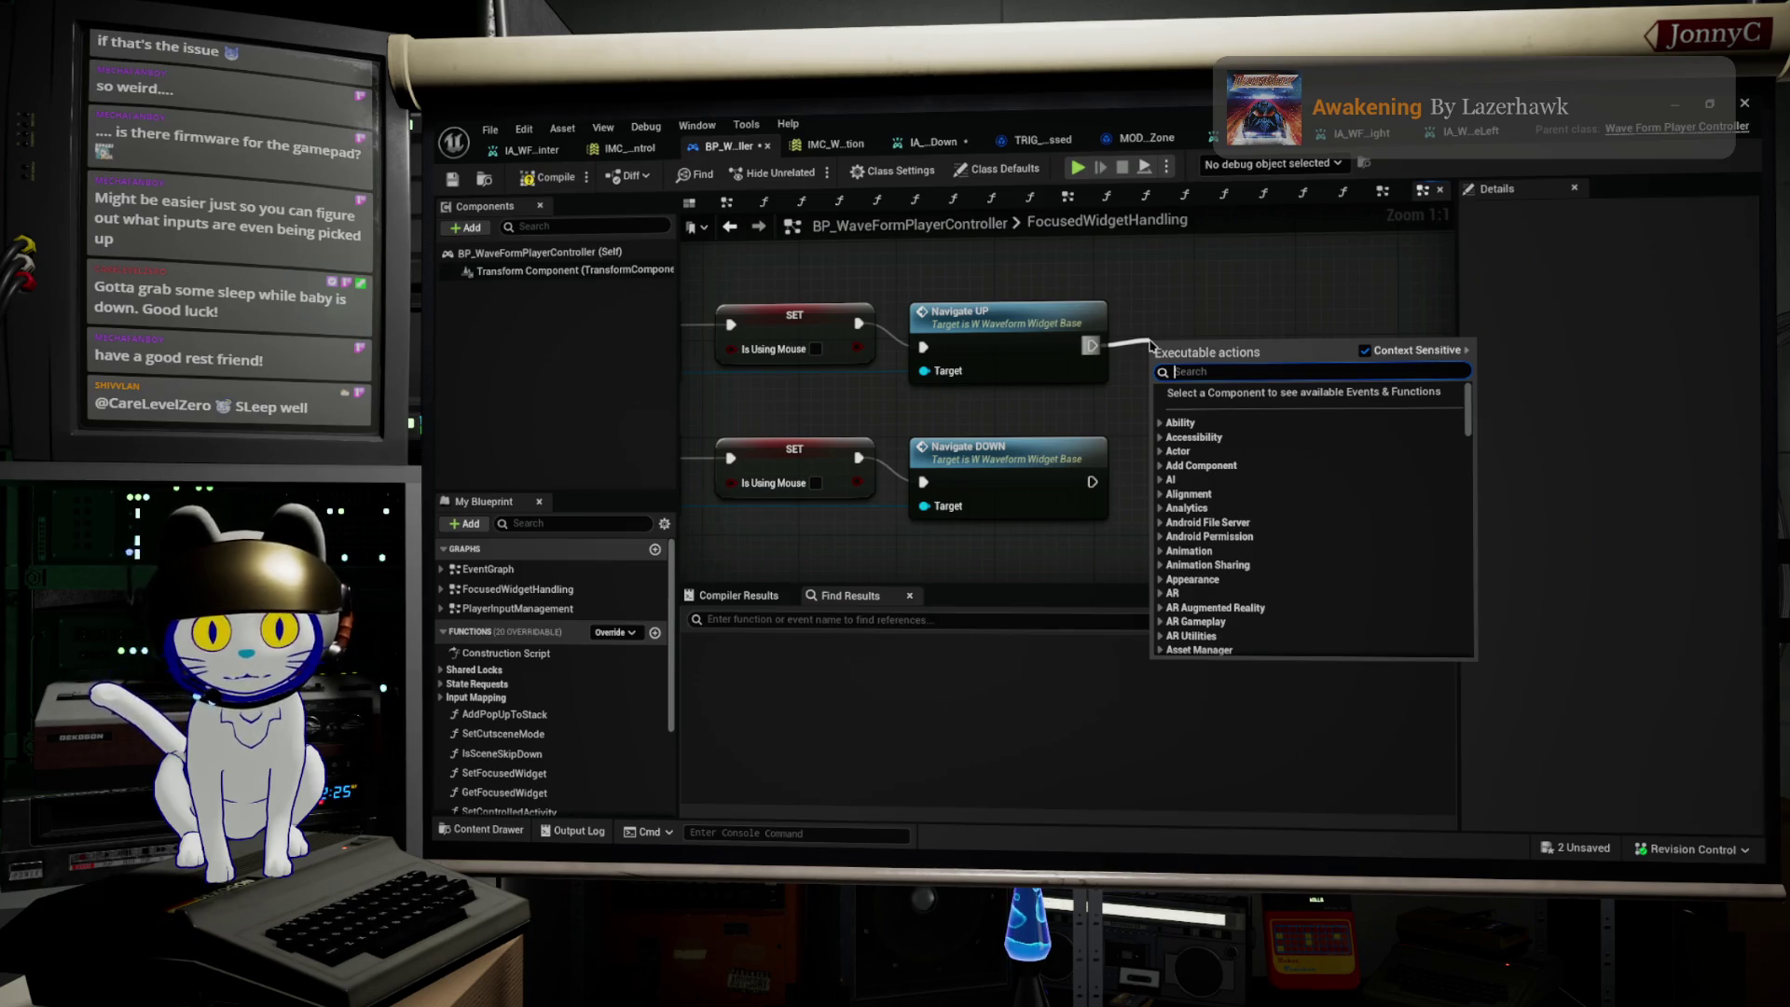
key(Escape)
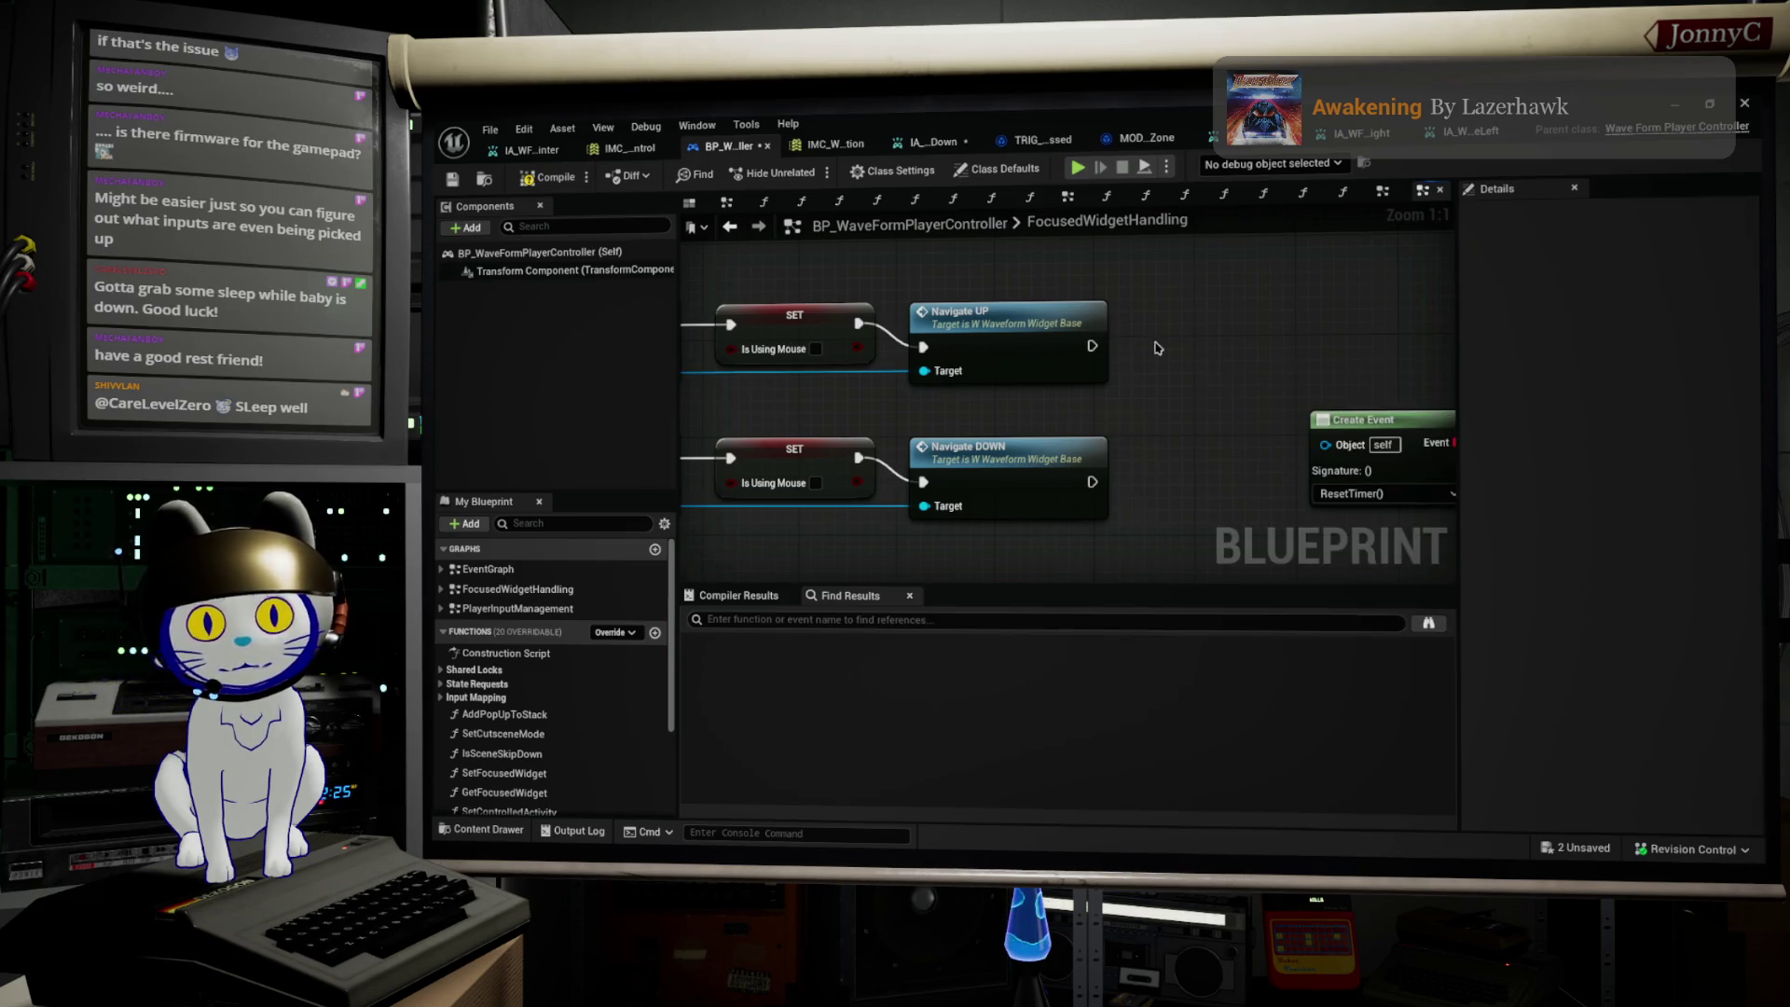
Step: Create a new Boolean variable, NewVar, from the Variables list in My Blueprint
scroll(588, 699, down, 3)
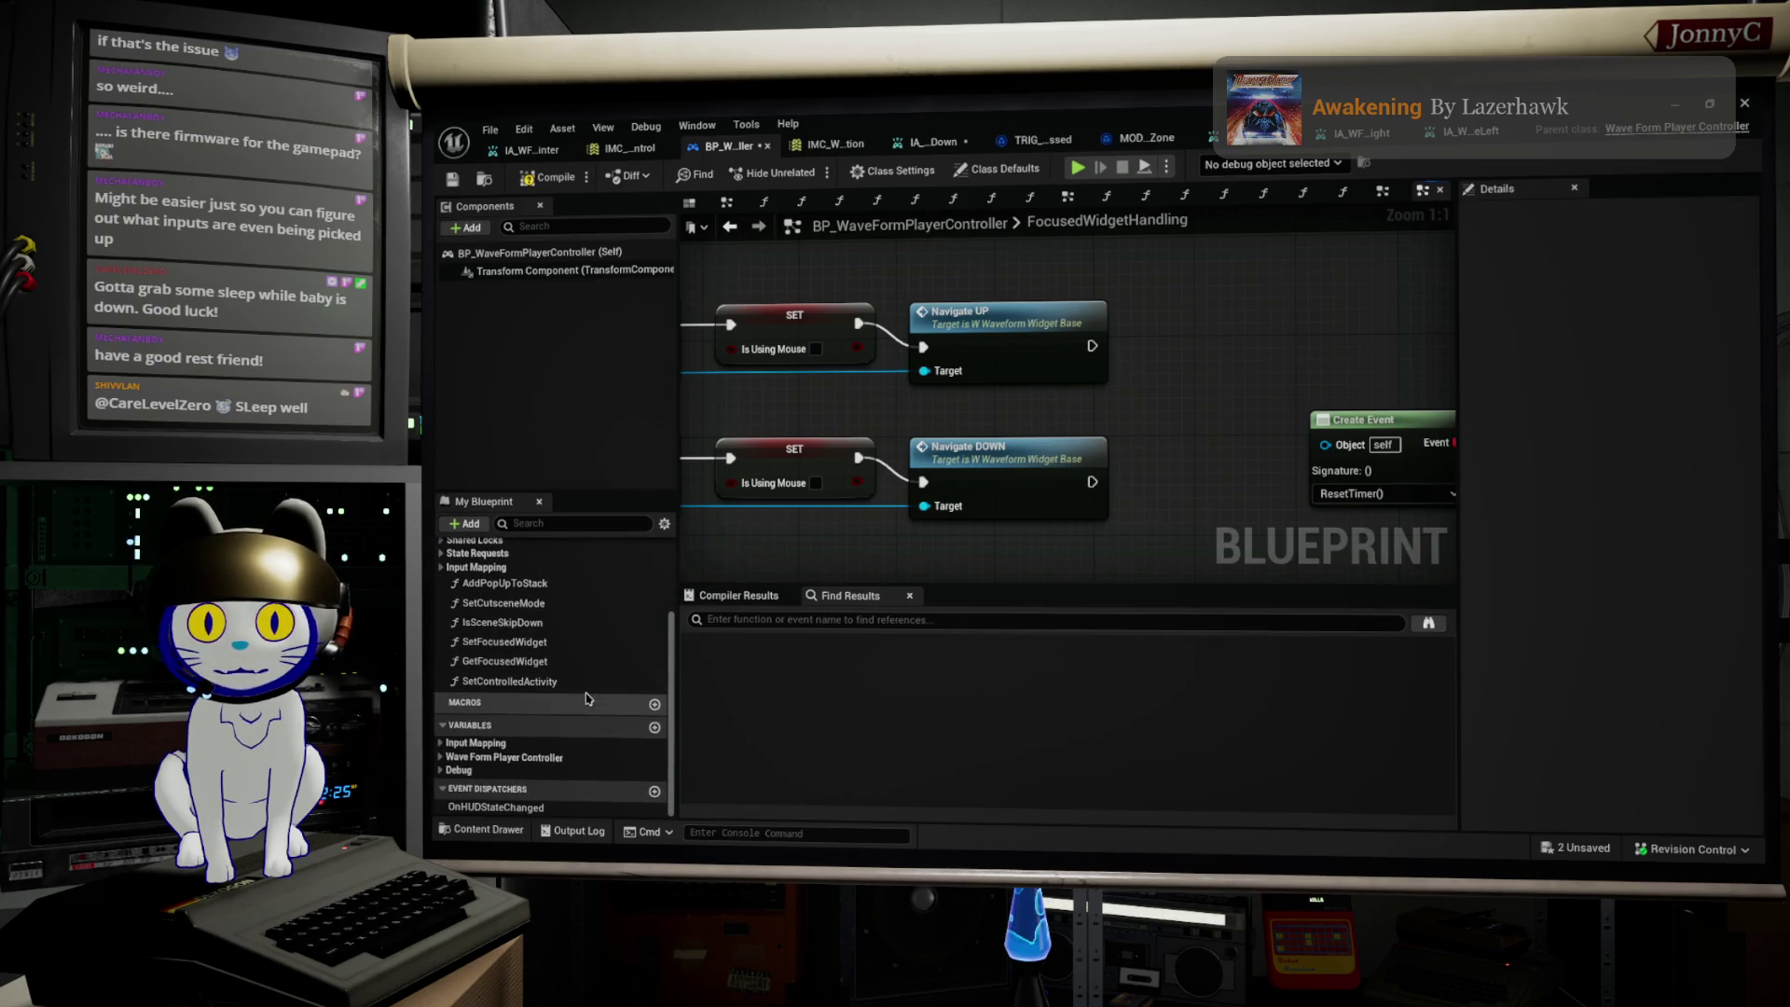
scroll(587, 699, up, 3)
scroll(587, 699, up, 1)
scroll(587, 699, down, 3)
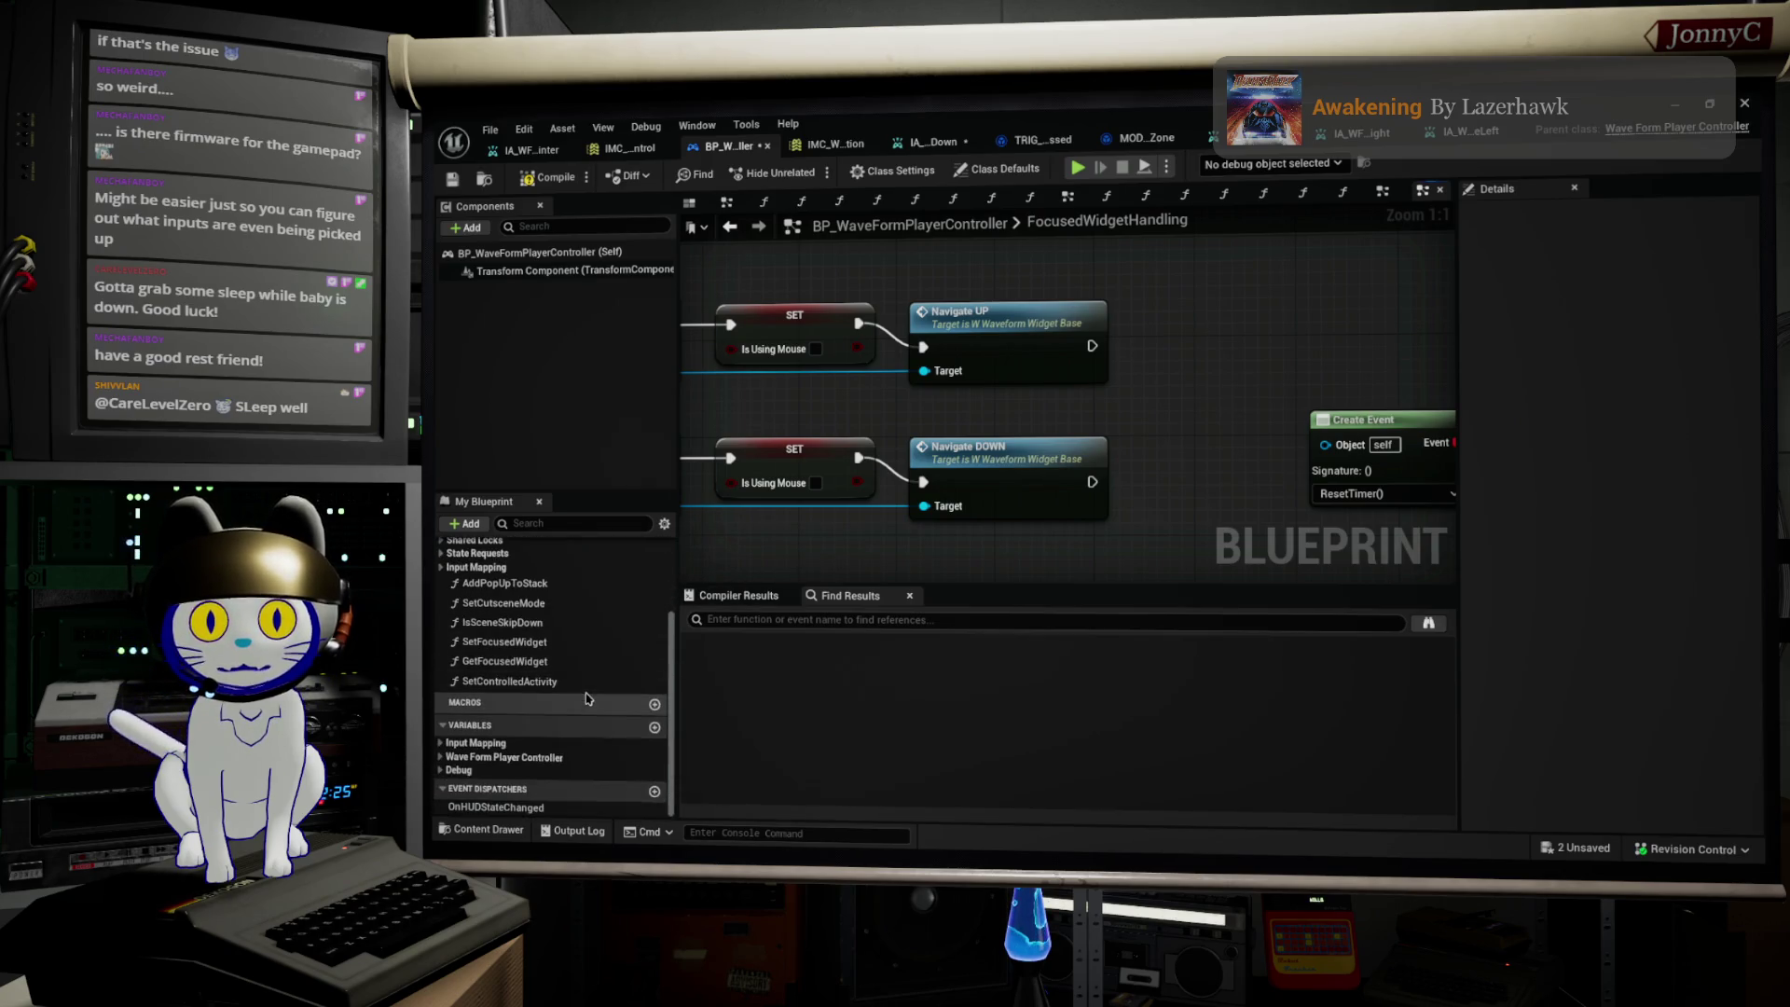
click(655, 729)
text(IsNavigating)
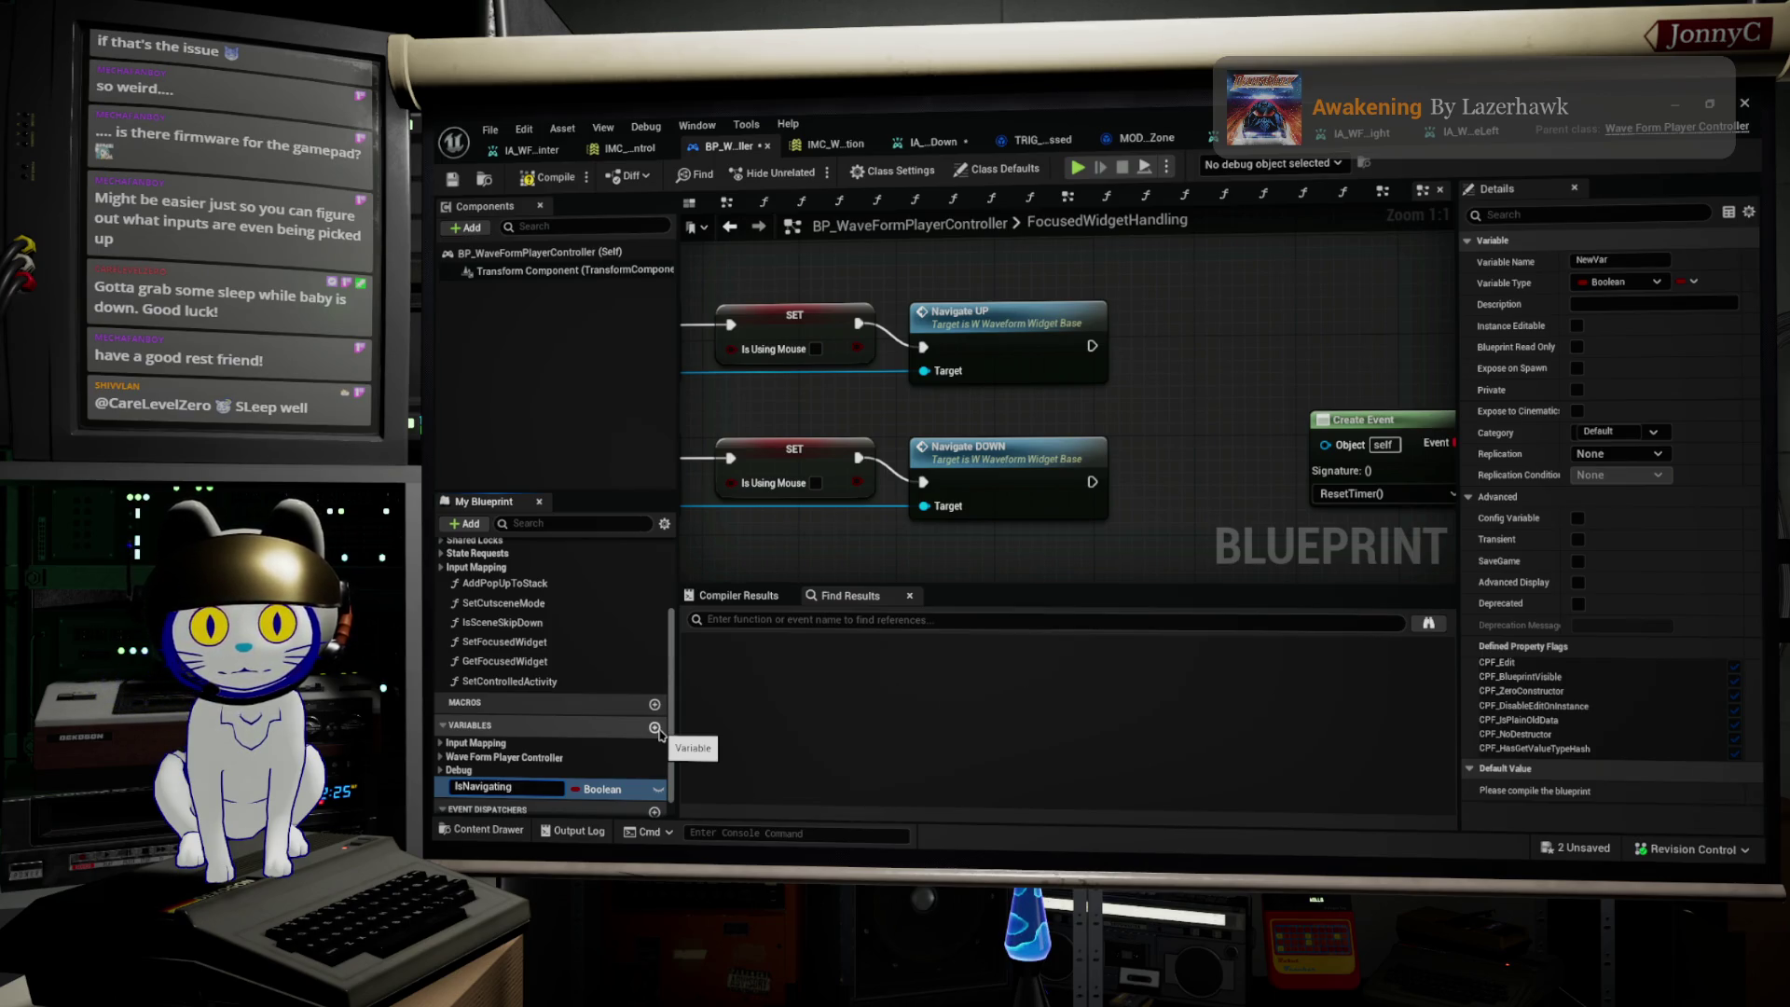
Step: Rename the variable IsNavigating and add a SET IsNavigating = true after Navigate UP
key(Return)
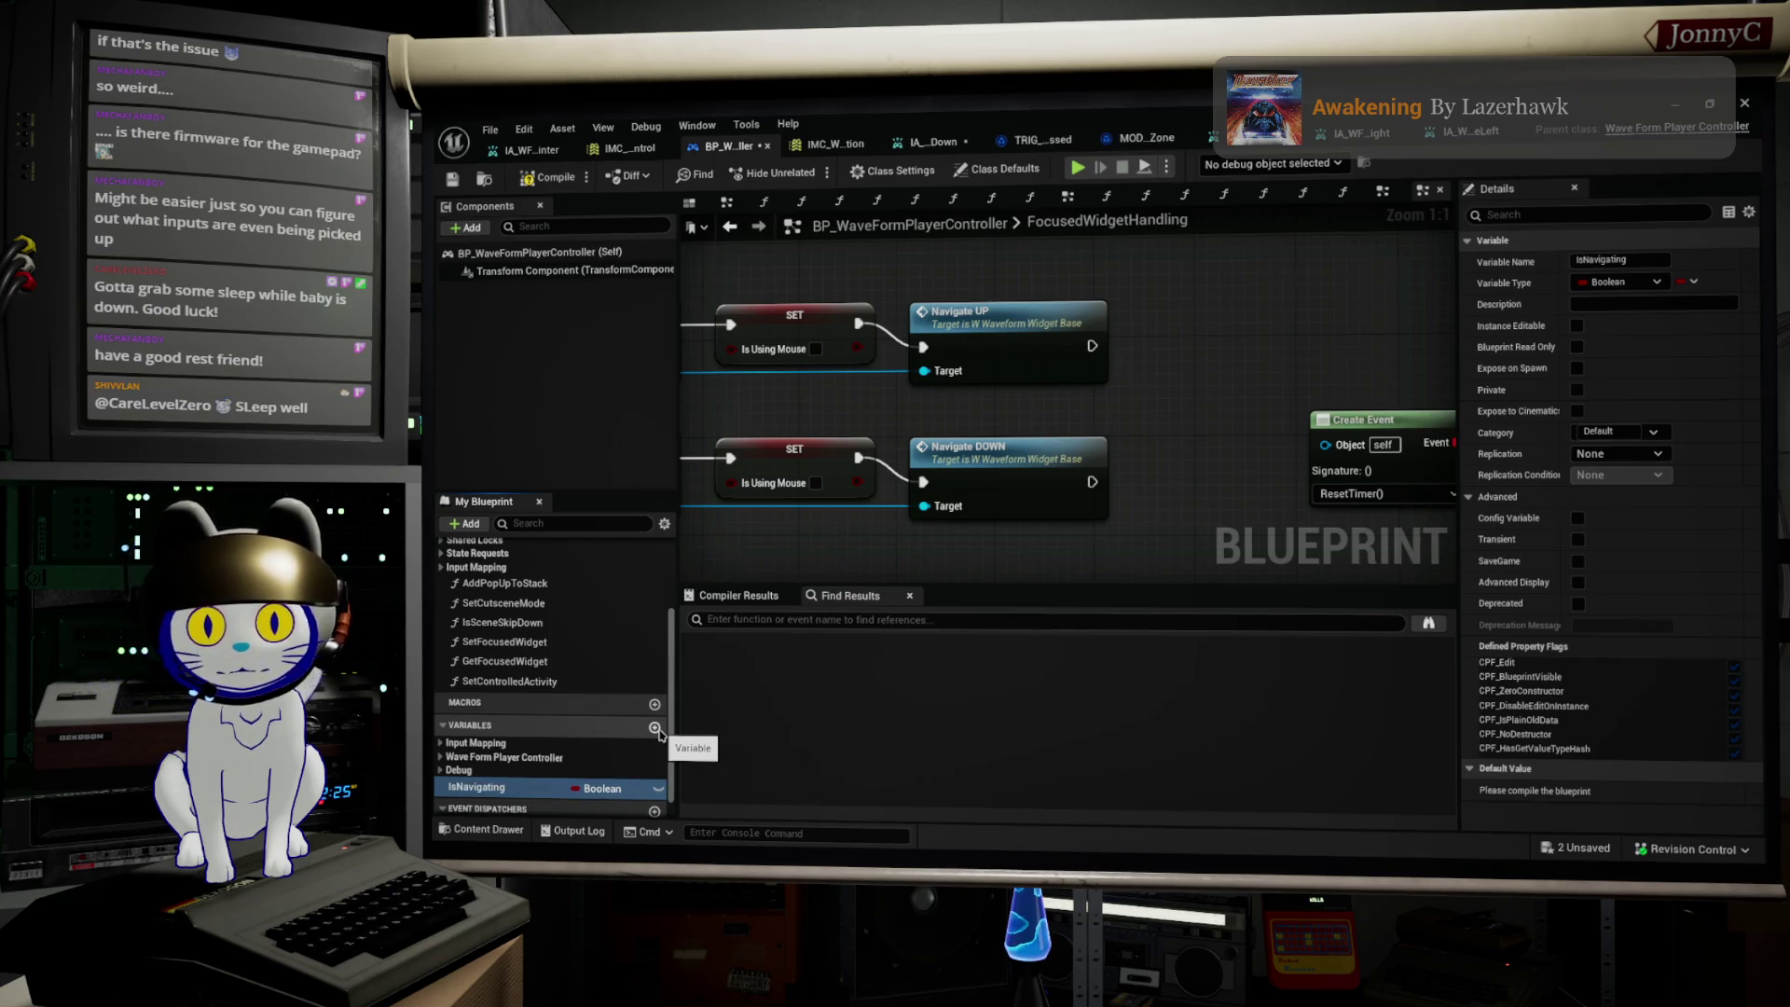
click(478, 788)
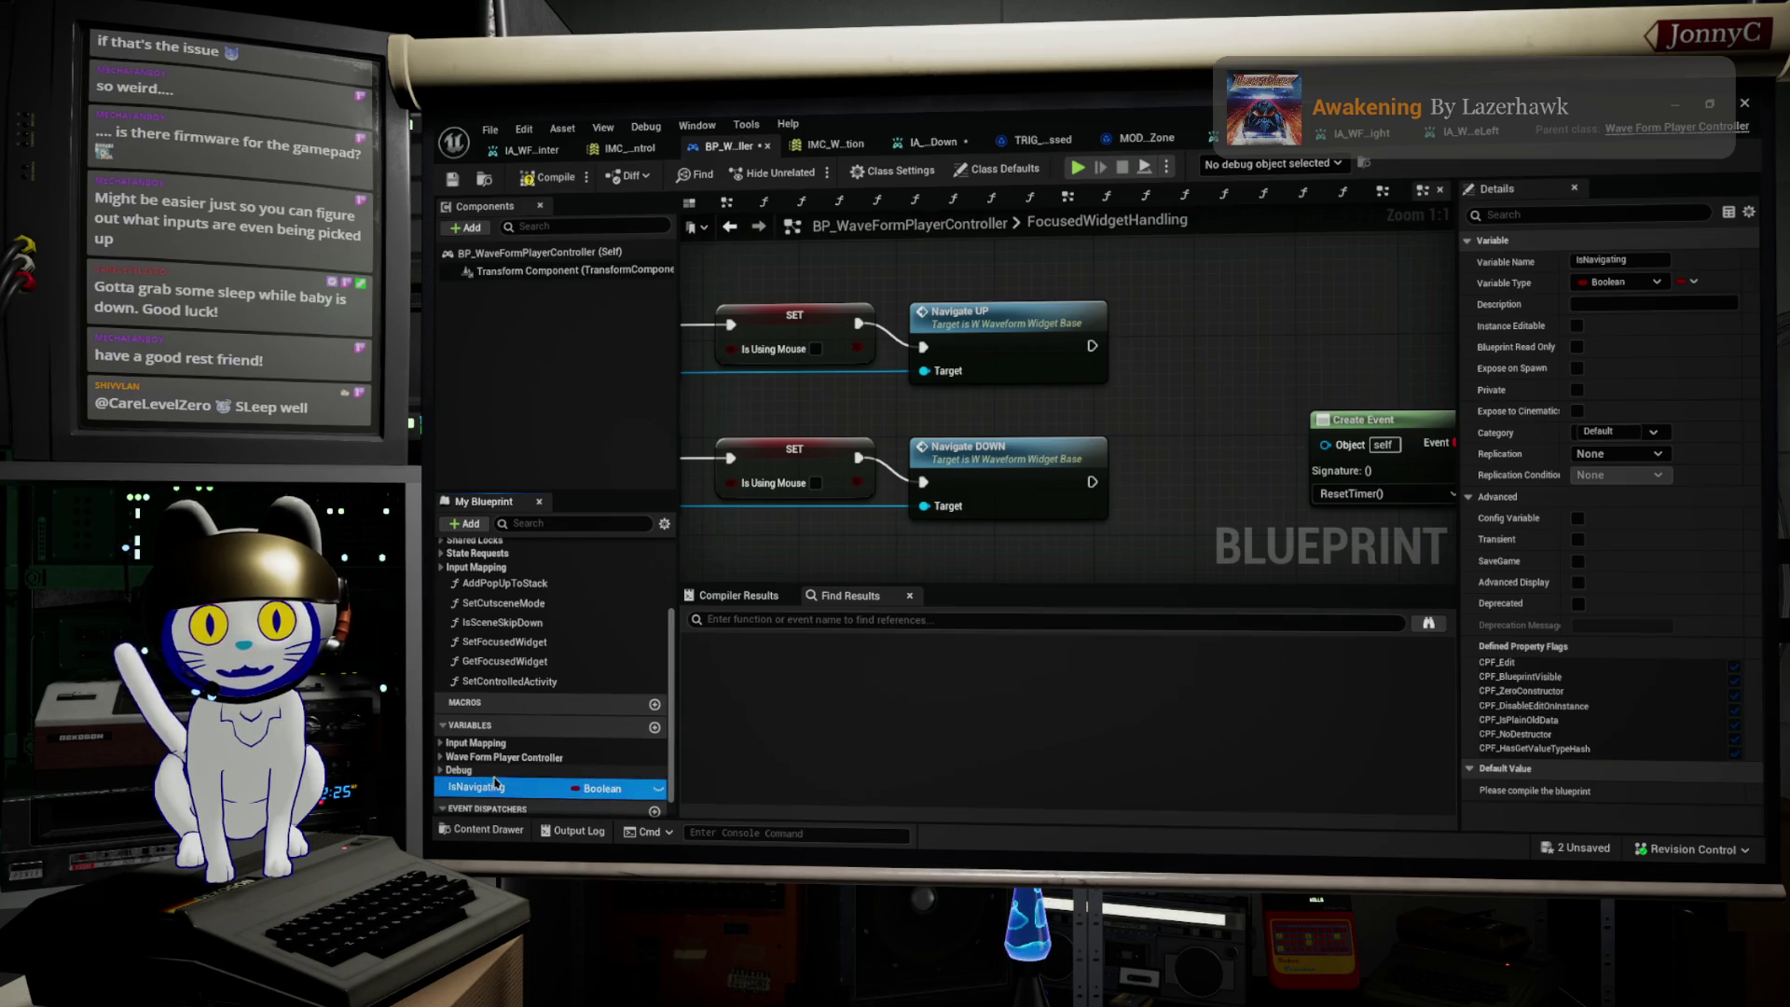
drag(1154, 349, 1149, 333)
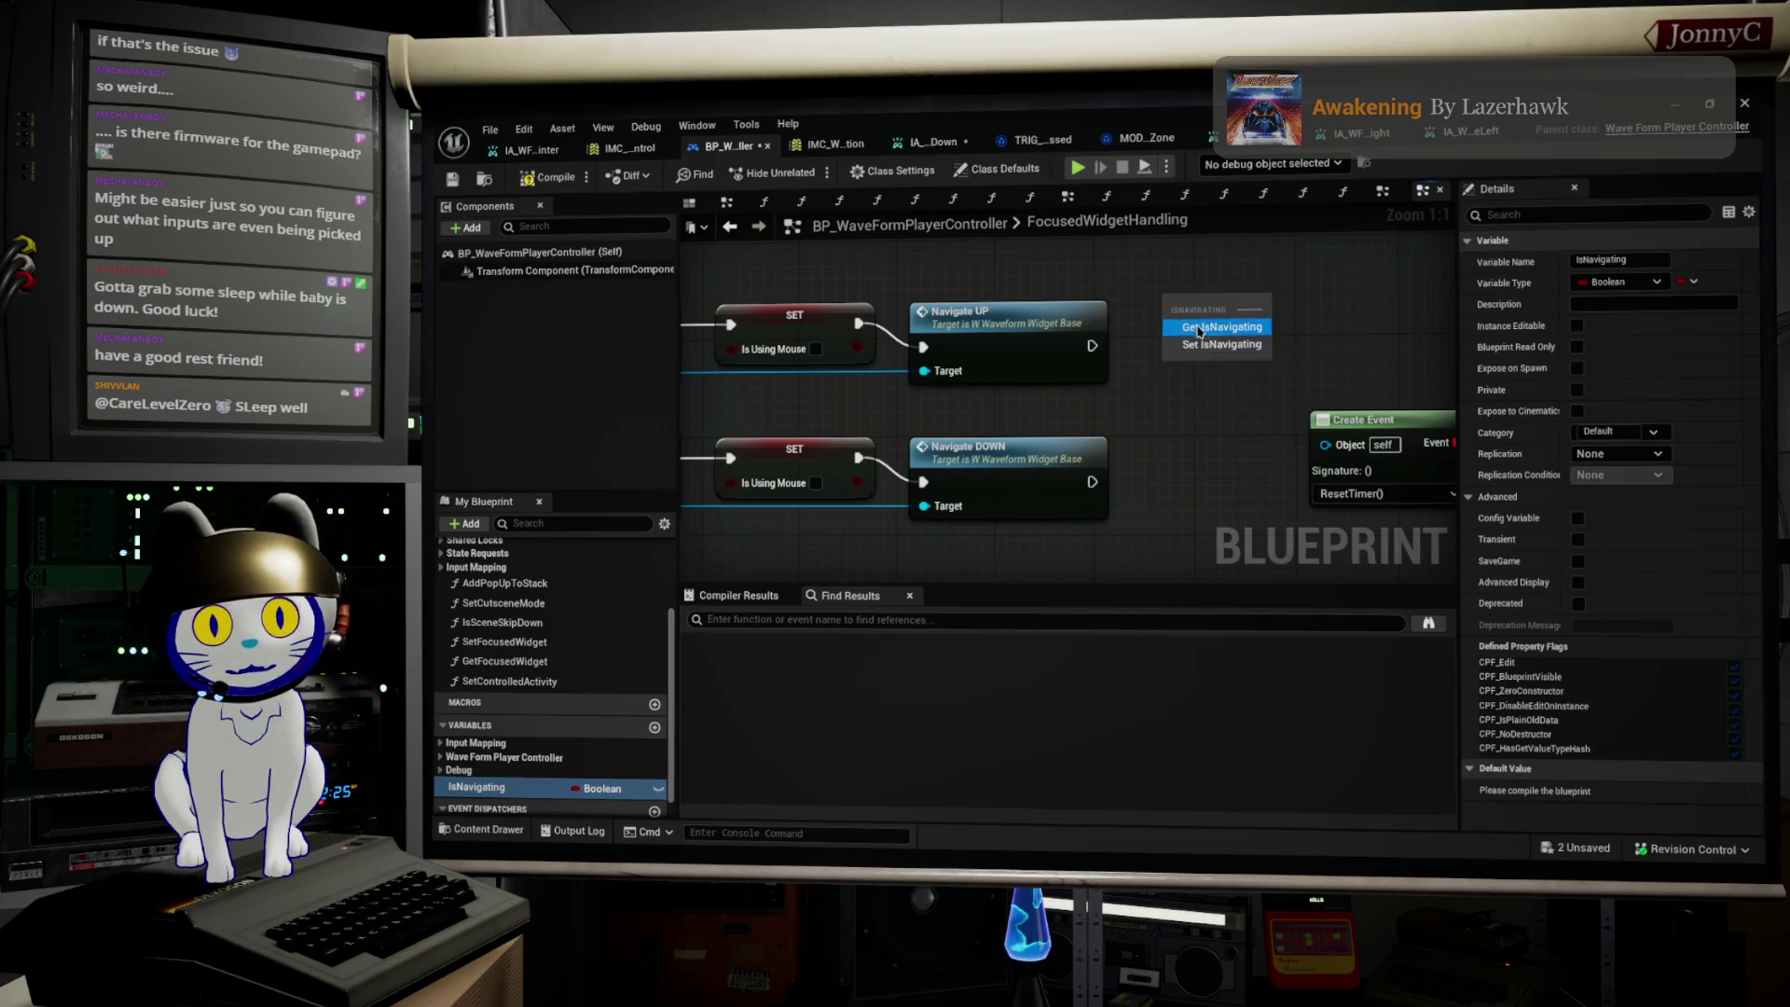
click(1222, 346)
drag(1092, 346, 1182, 314)
drag(1214, 308, 1215, 344)
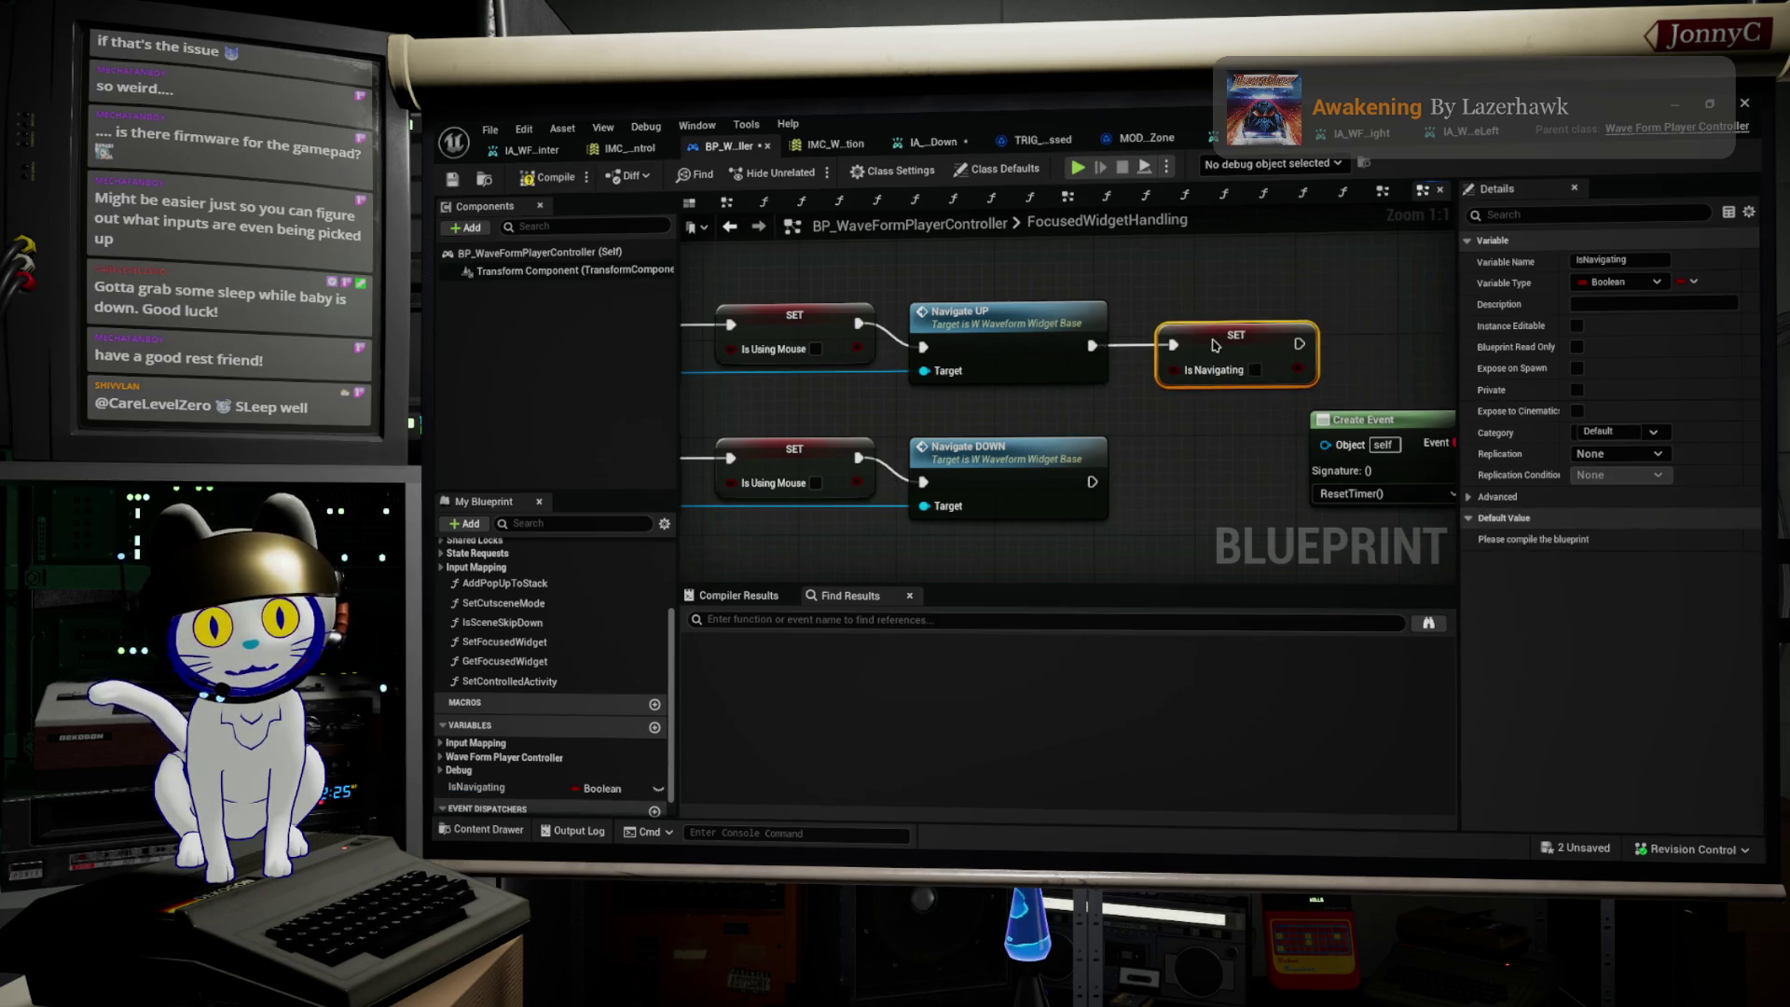
click(1255, 370)
Step: Duplicate the SET IsNavigating node after Navigate DOWN and shift the right-hand nodes further right
key(ctrl+w)
drag(1314, 438, 1191, 481)
scroll(1203, 466, down, 4)
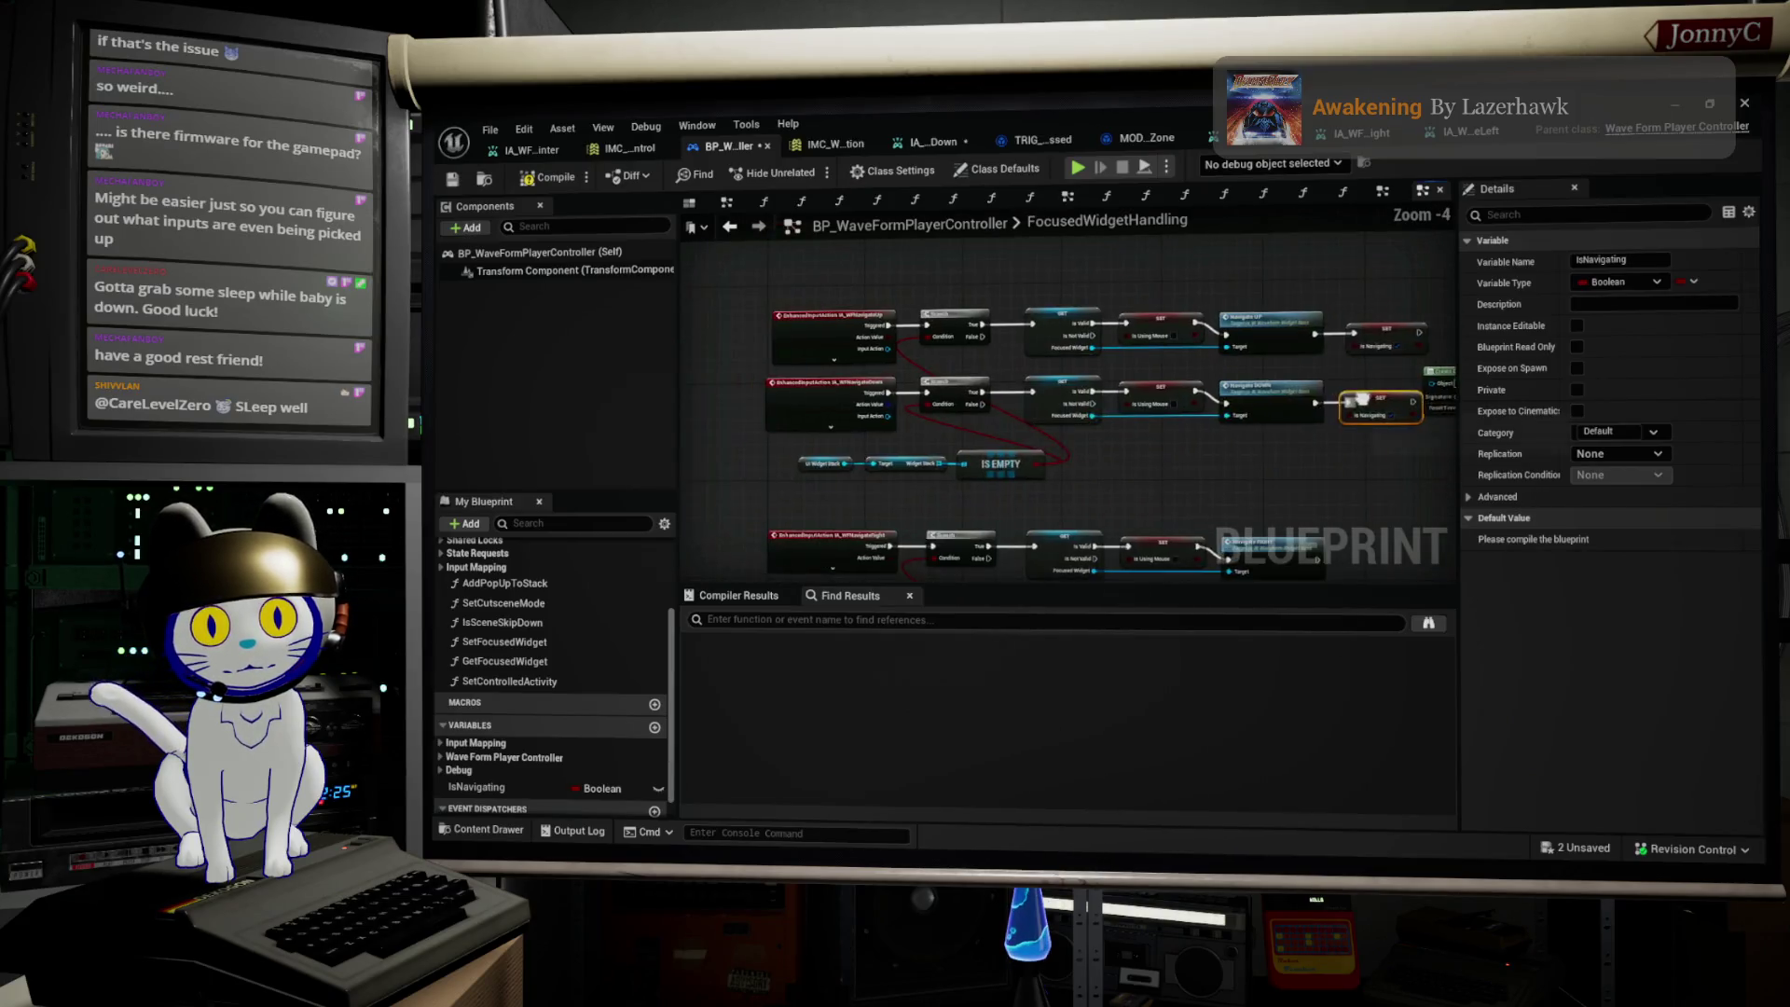
scroll(820, 402, up, 3)
scroll(946, 382, down, 1)
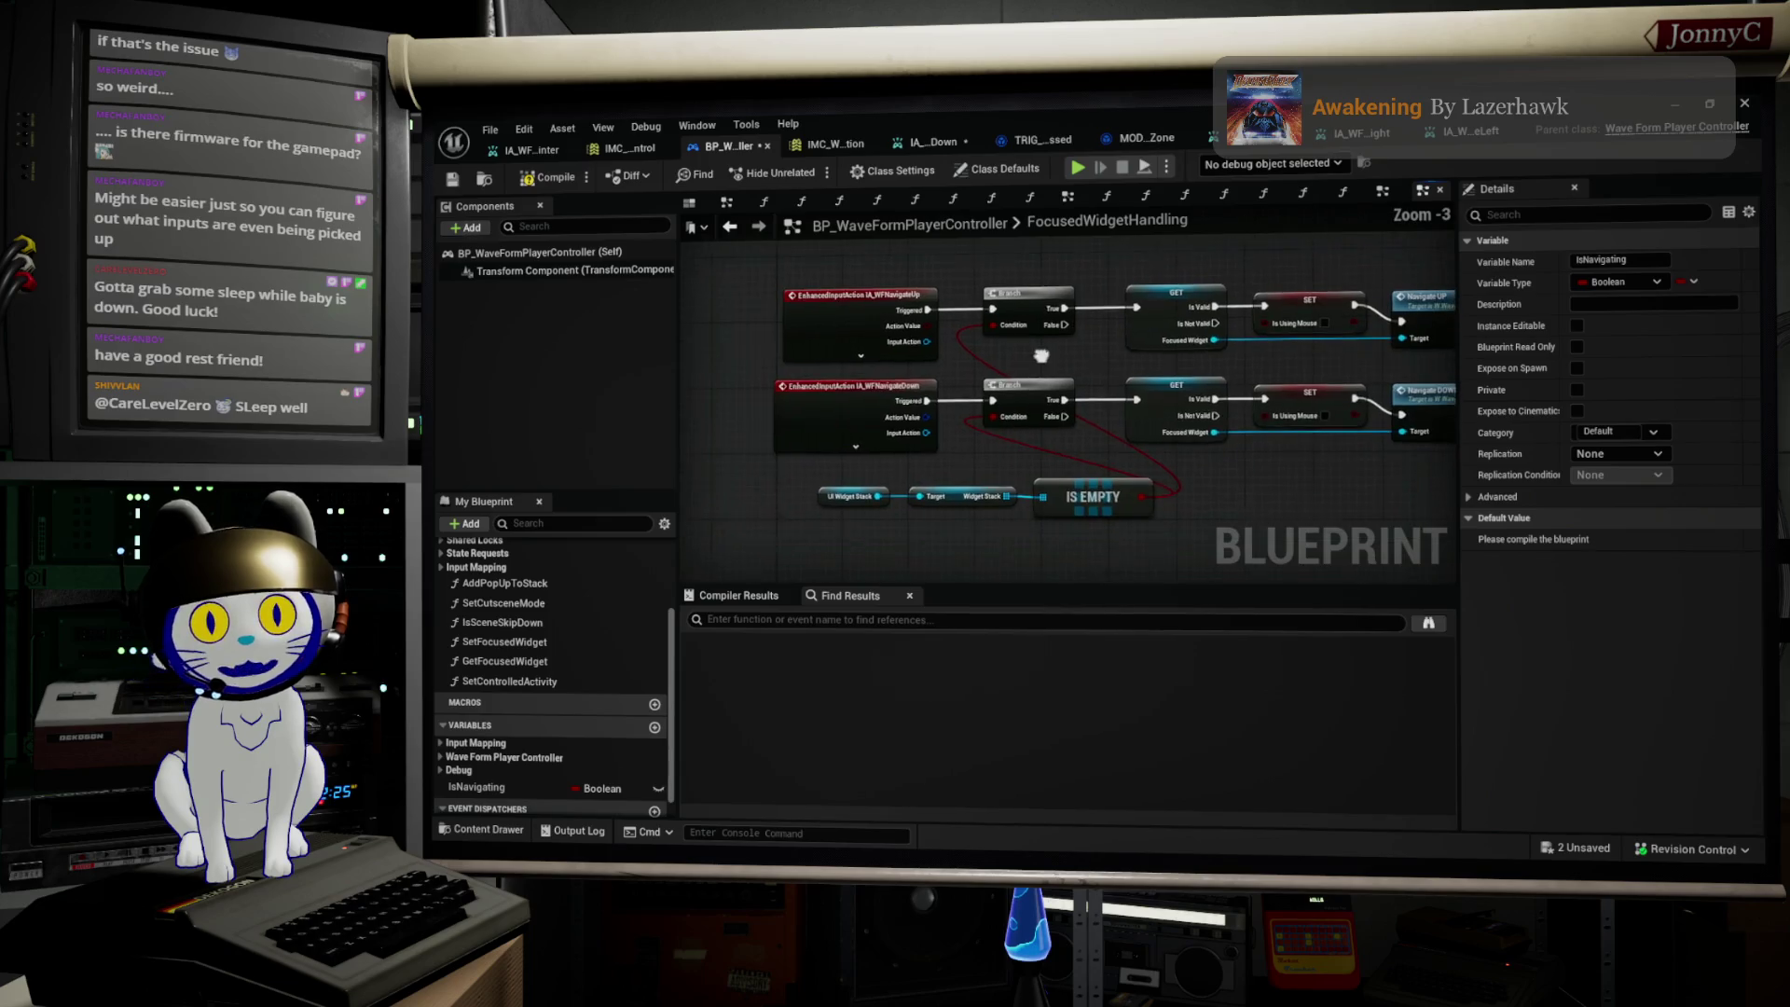
scroll(1103, 445, up, 1)
drag(1076, 424, 1056, 427)
scroll(1056, 434, down, 1)
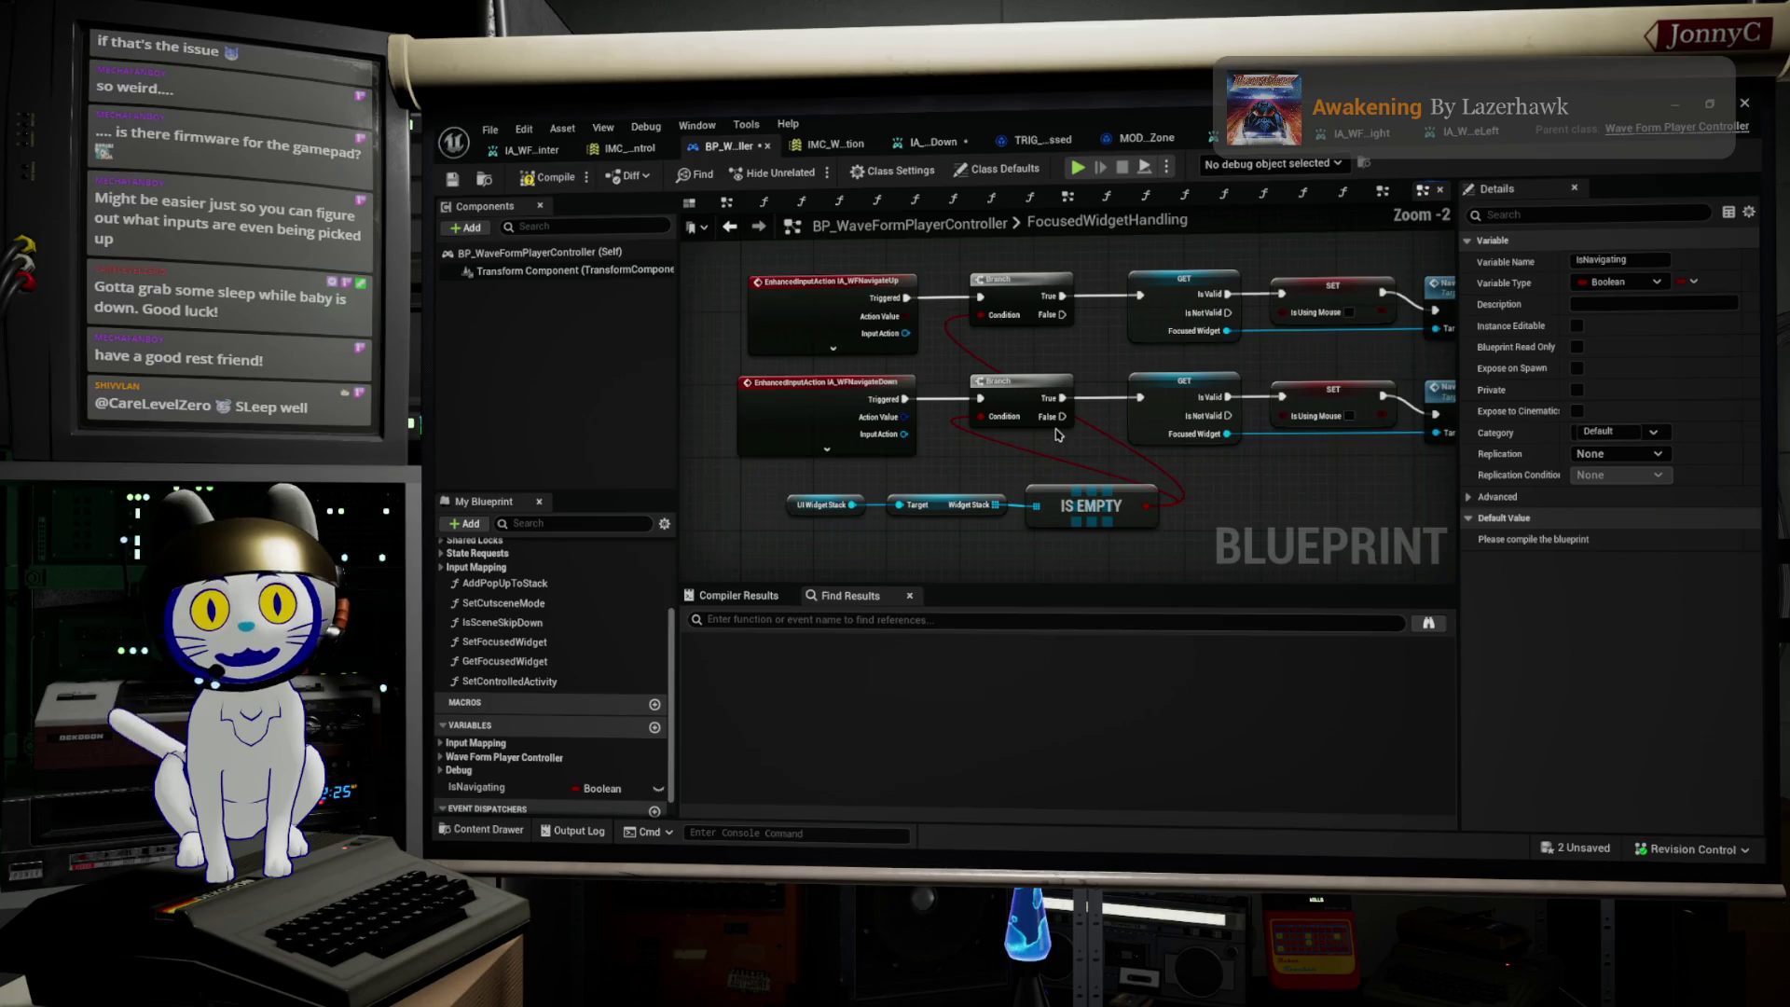
scroll(1219, 511, down, 3)
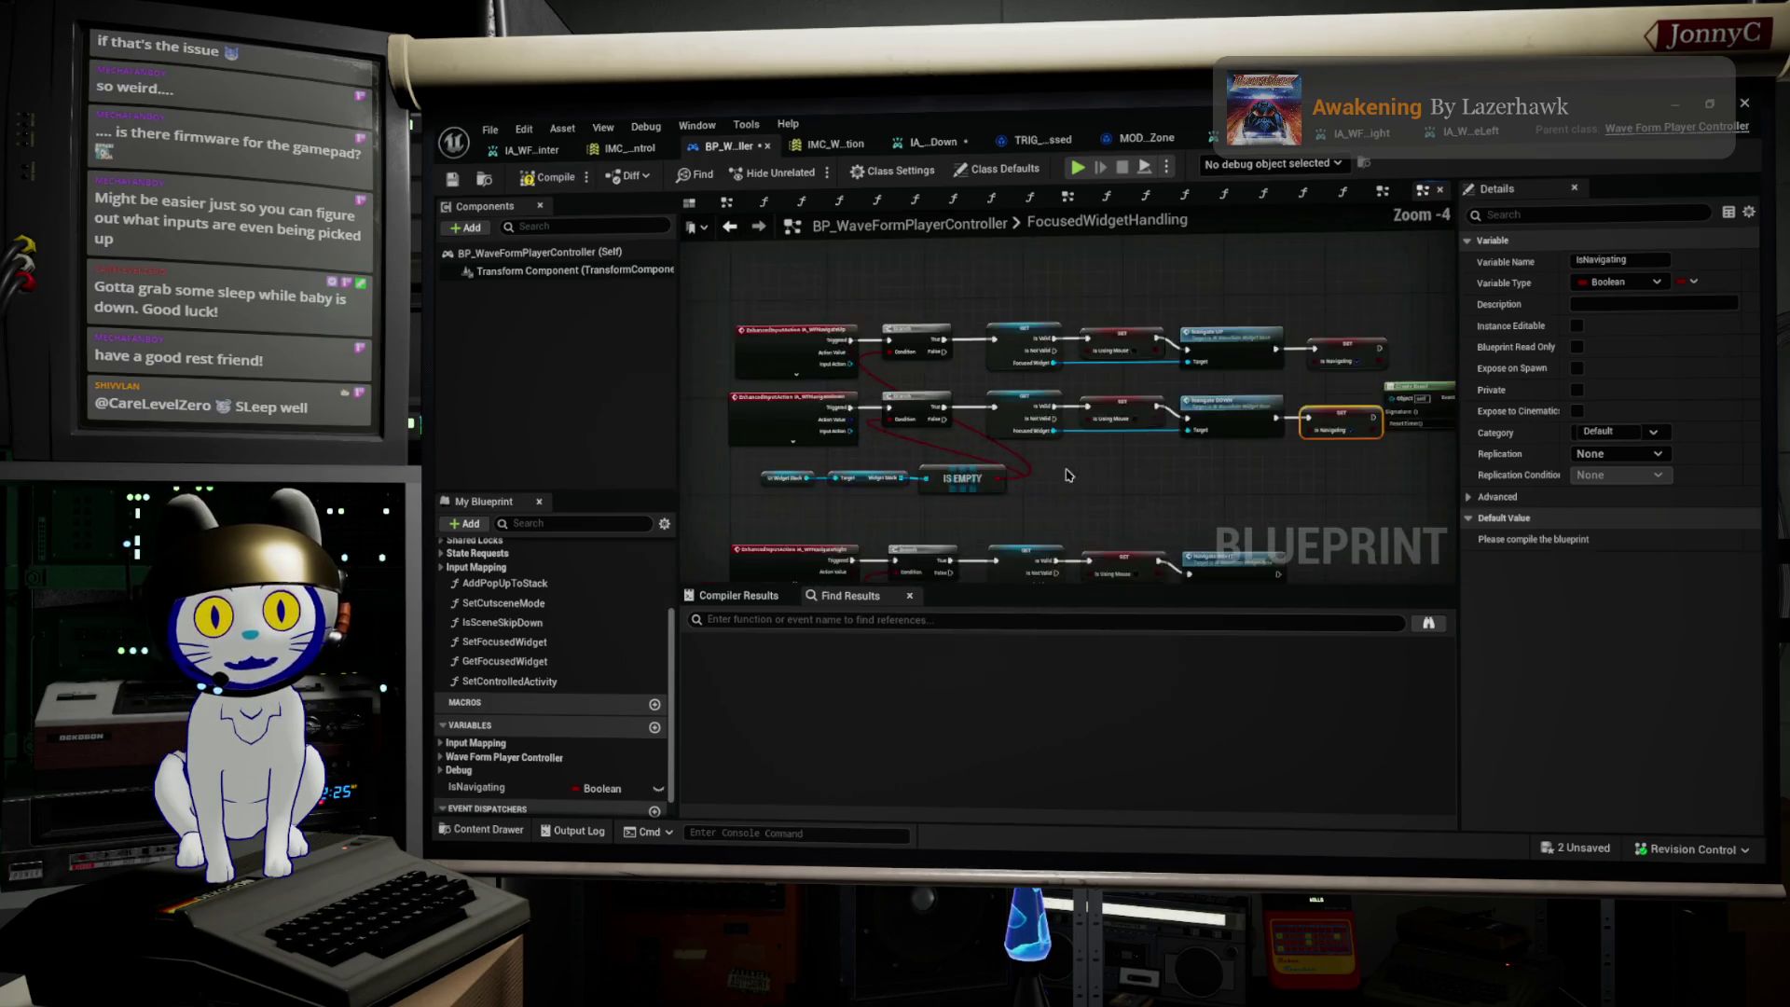
mouse_move(1333, 483)
mouse_down()
mouse_move(872, 336)
mouse_move(1006, 394)
mouse_up()
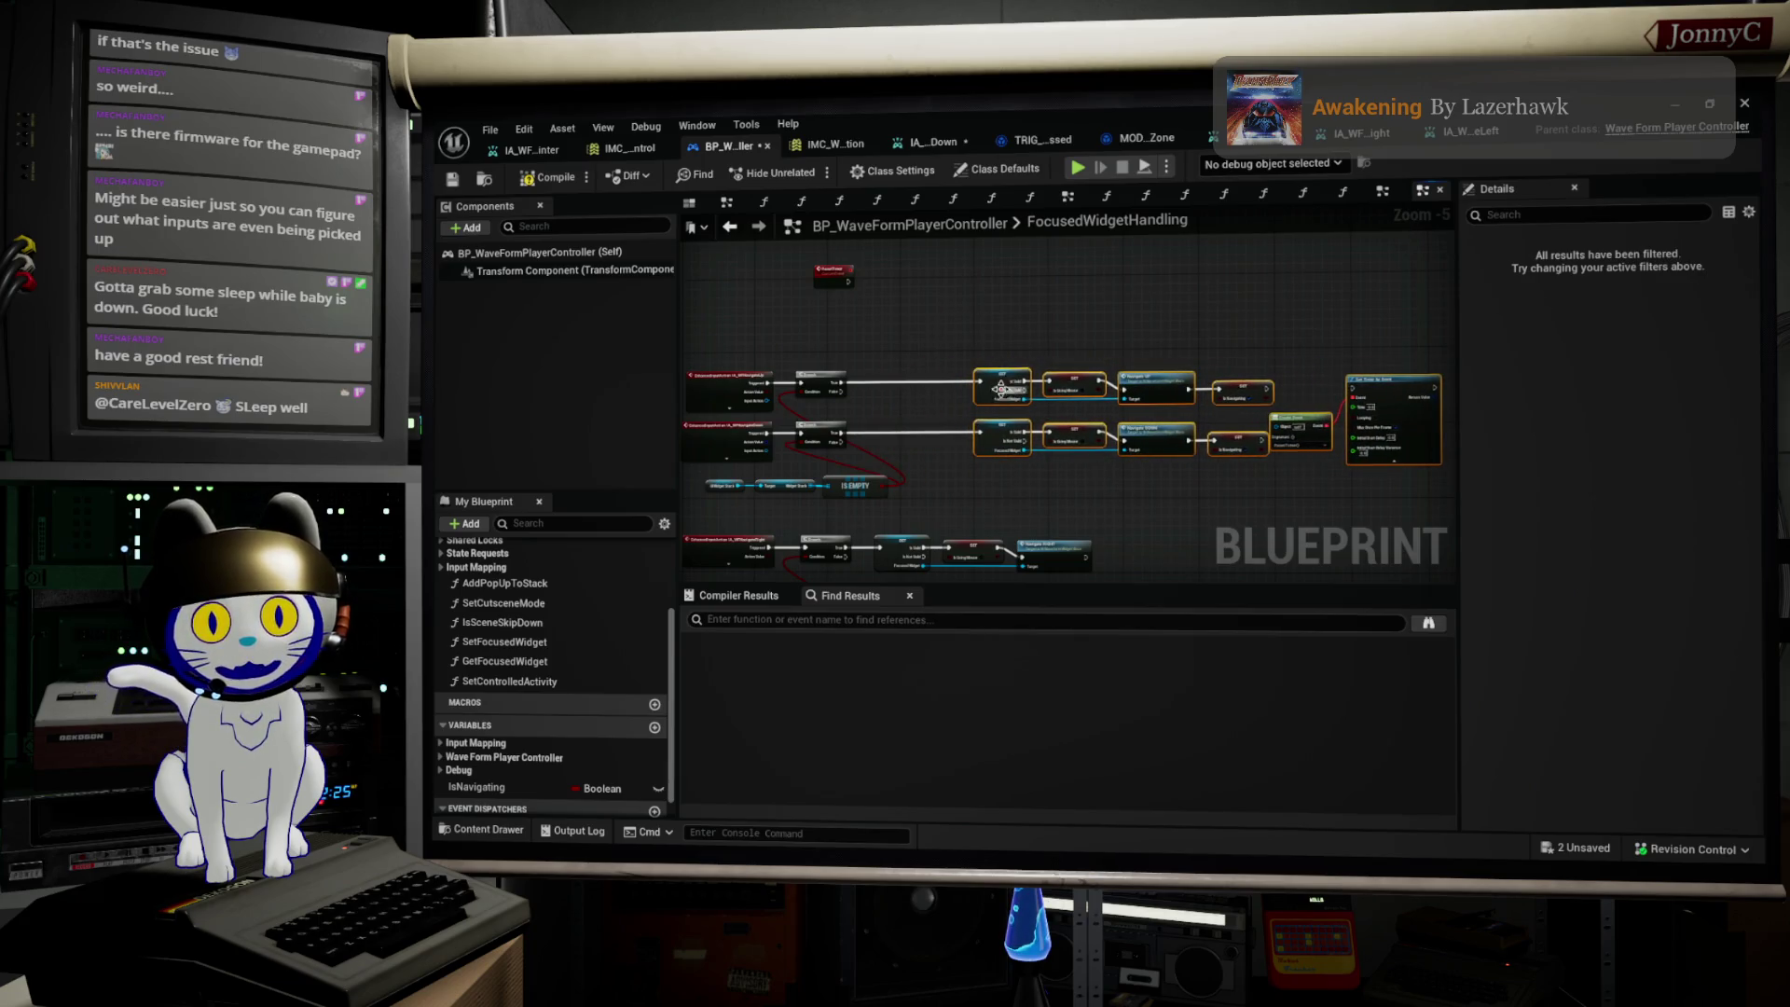
scroll(1166, 485, up, 2)
Step: Place a Get IsNavigating node and add a Branch using it as the condition
click(1166, 466)
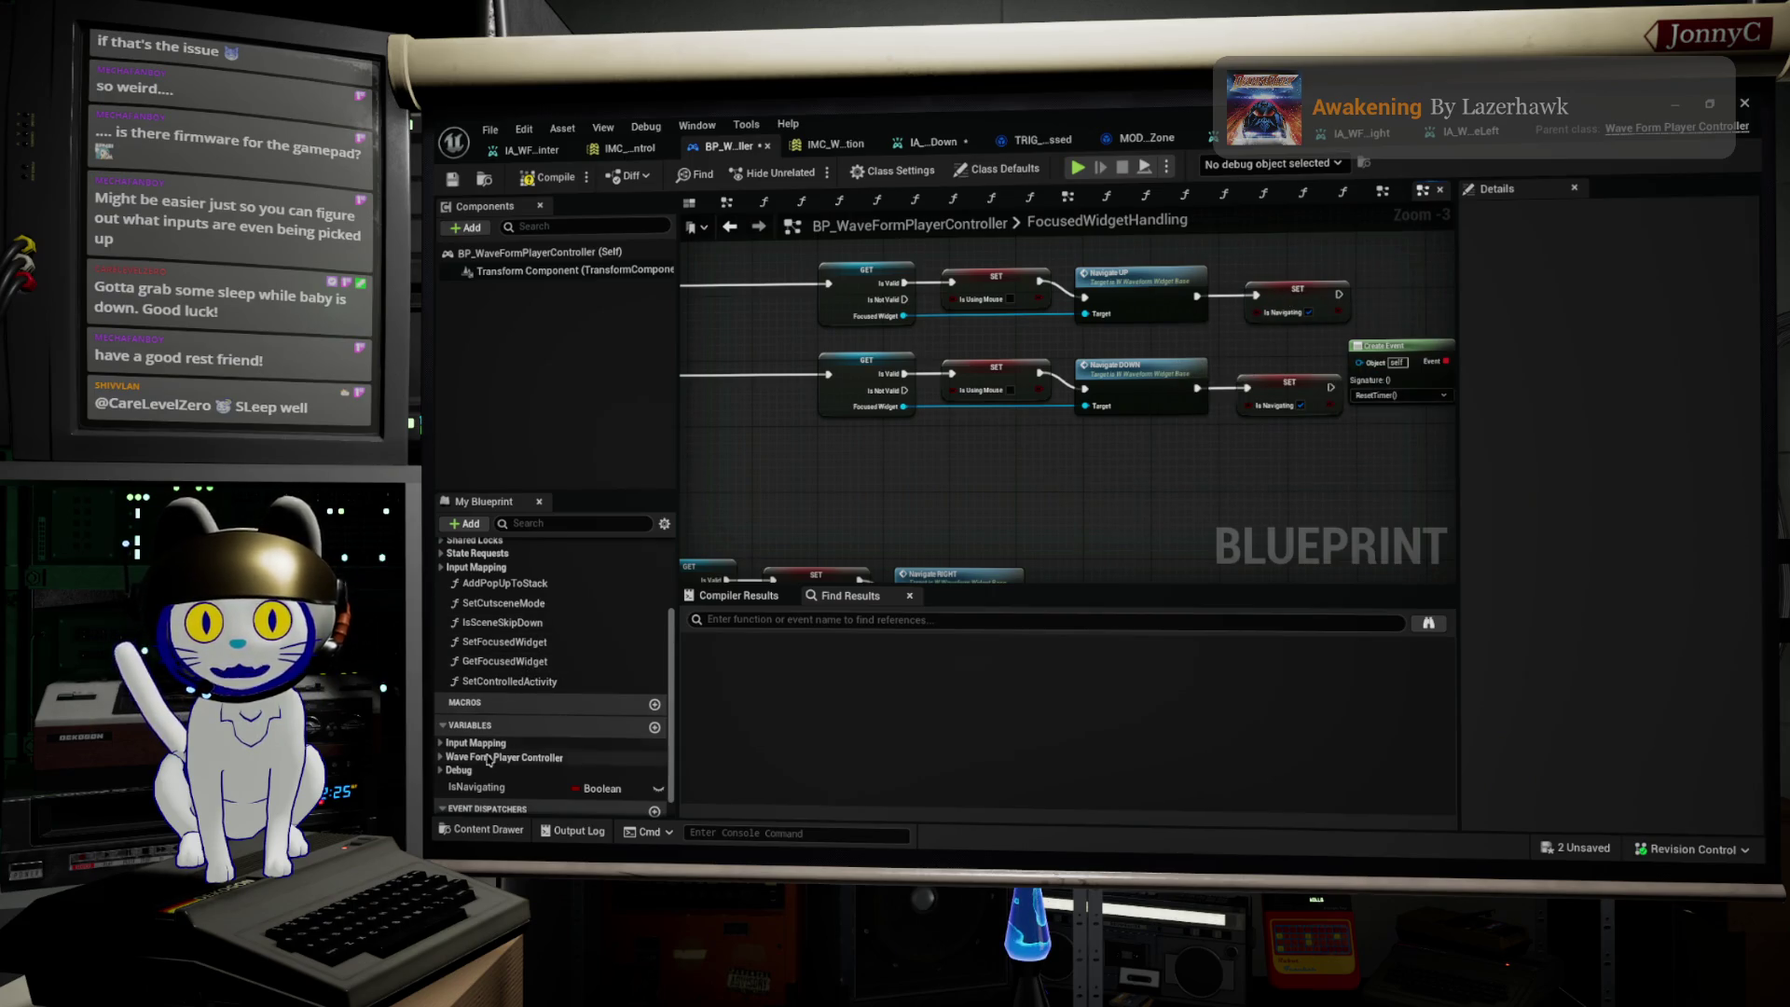
mouse_move(480, 788)
mouse_down()
mouse_move(626, 634)
mouse_move(727, 468)
mouse_move(825, 475)
mouse_up()
click(759, 492)
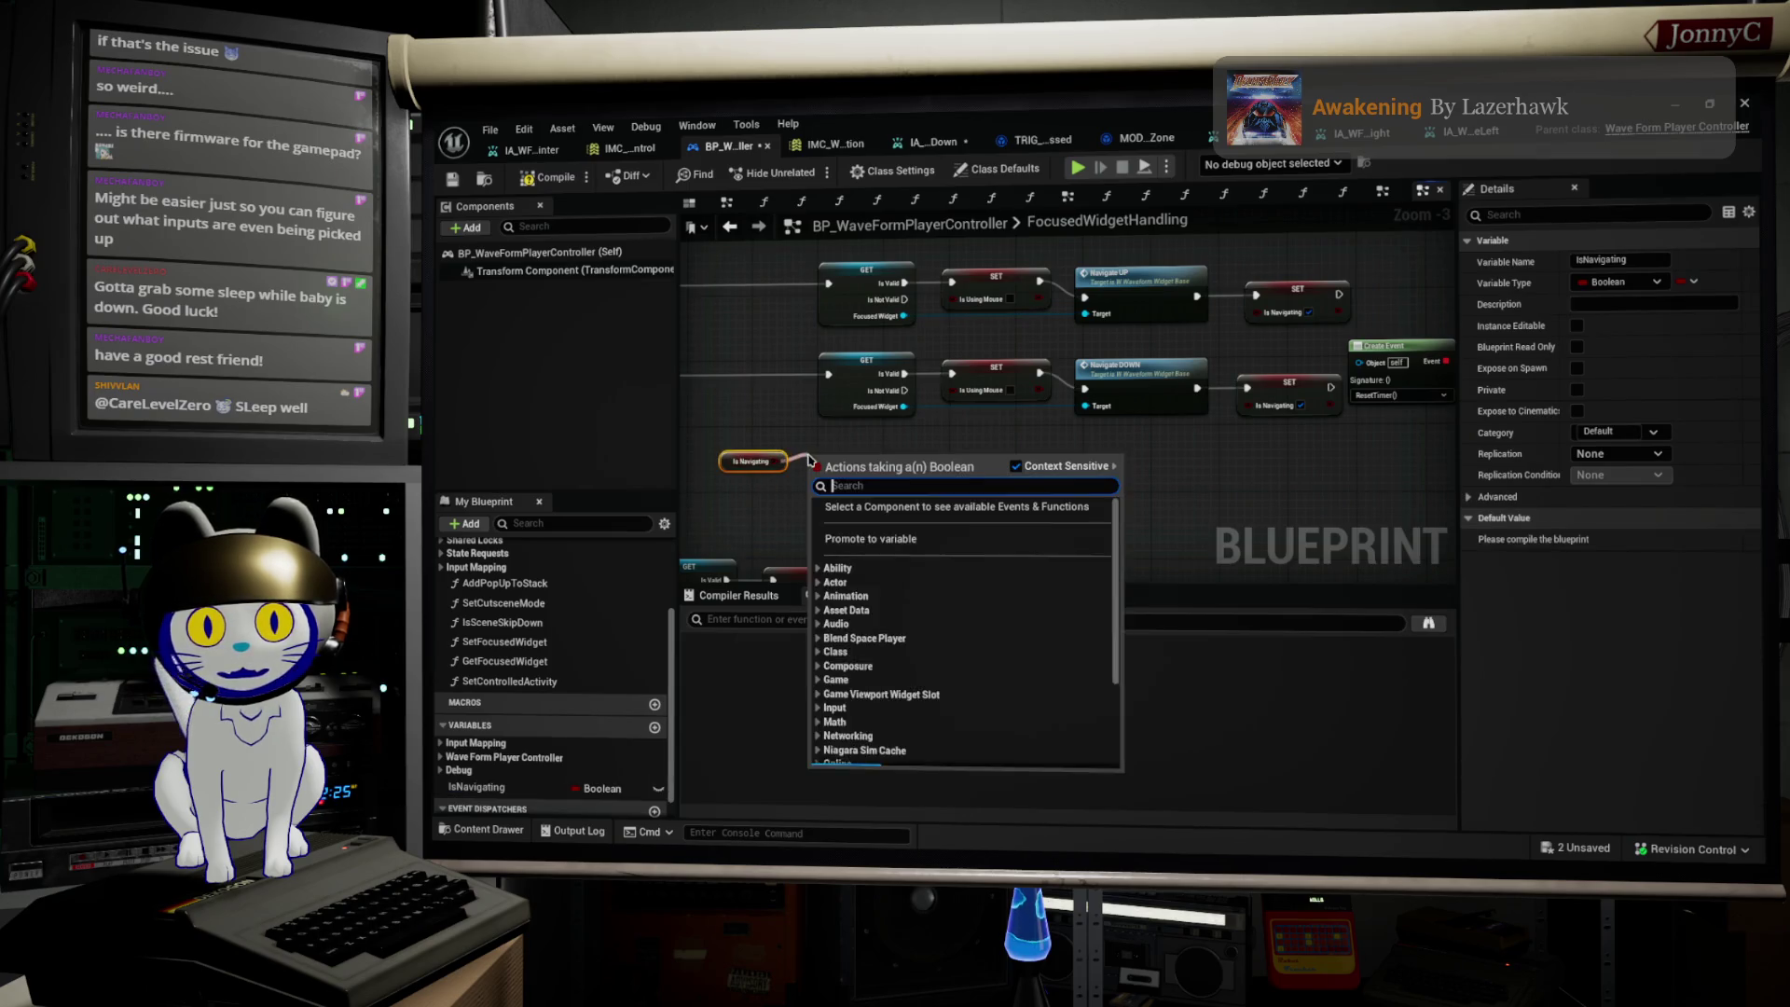
text(ra)
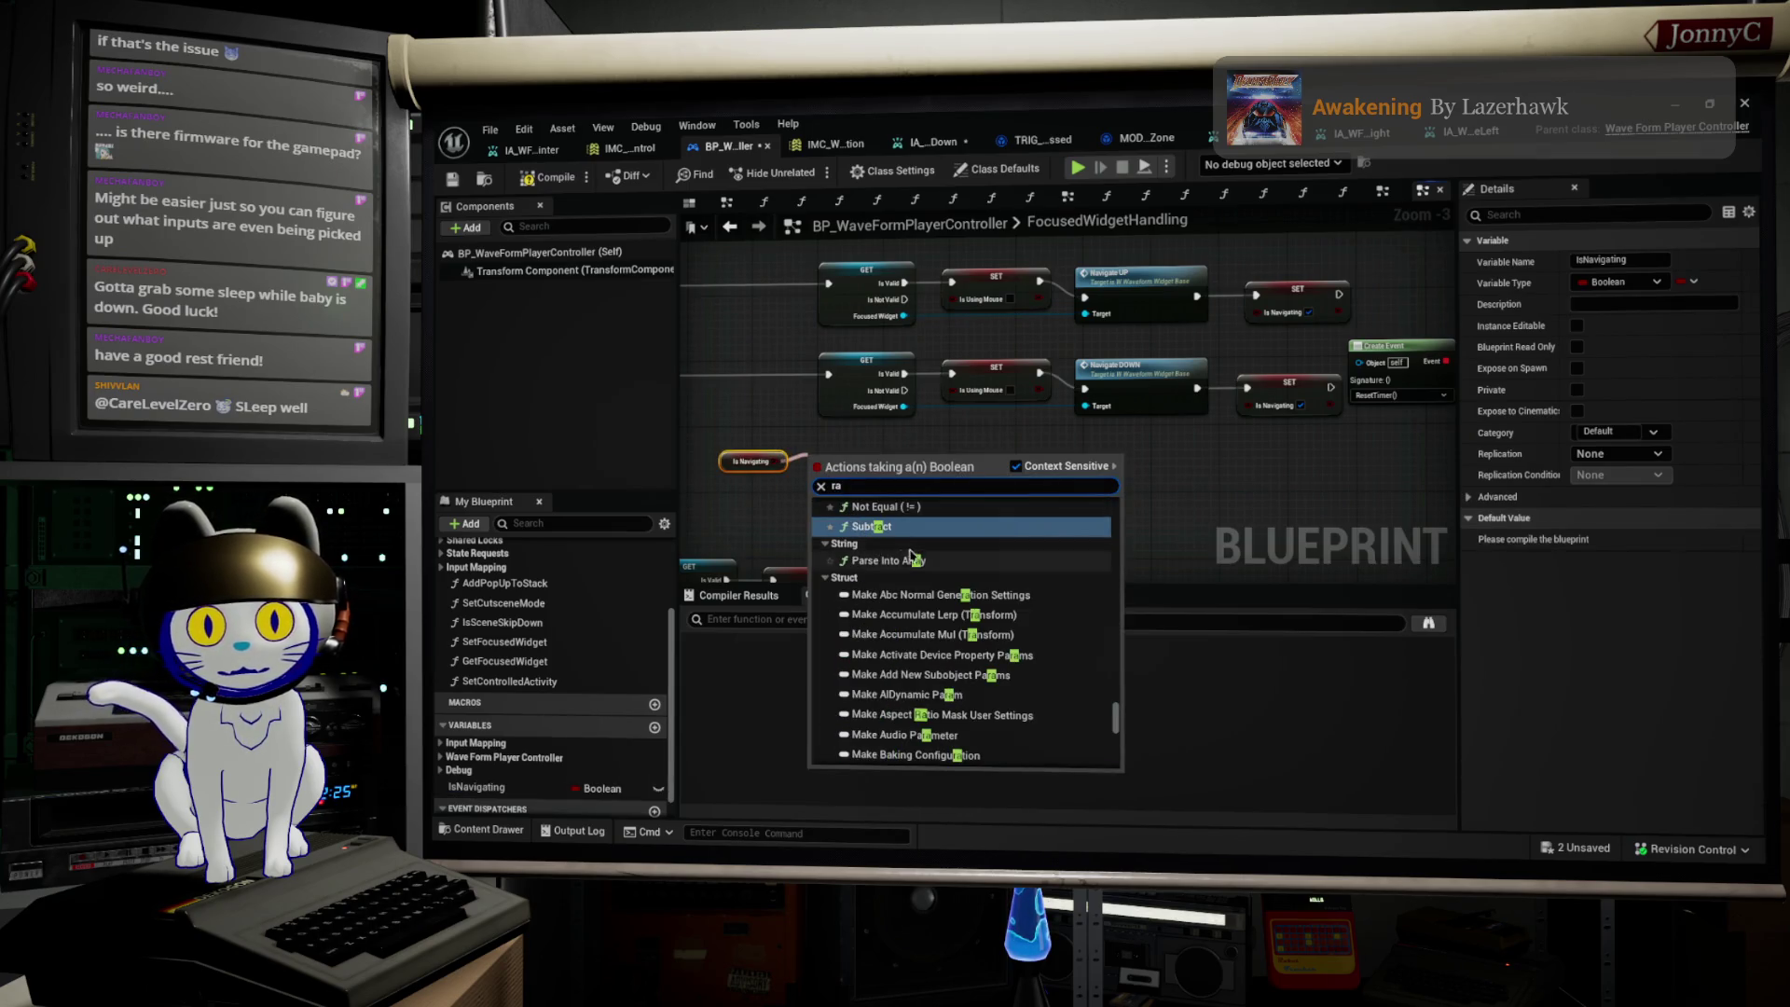
text(nch)
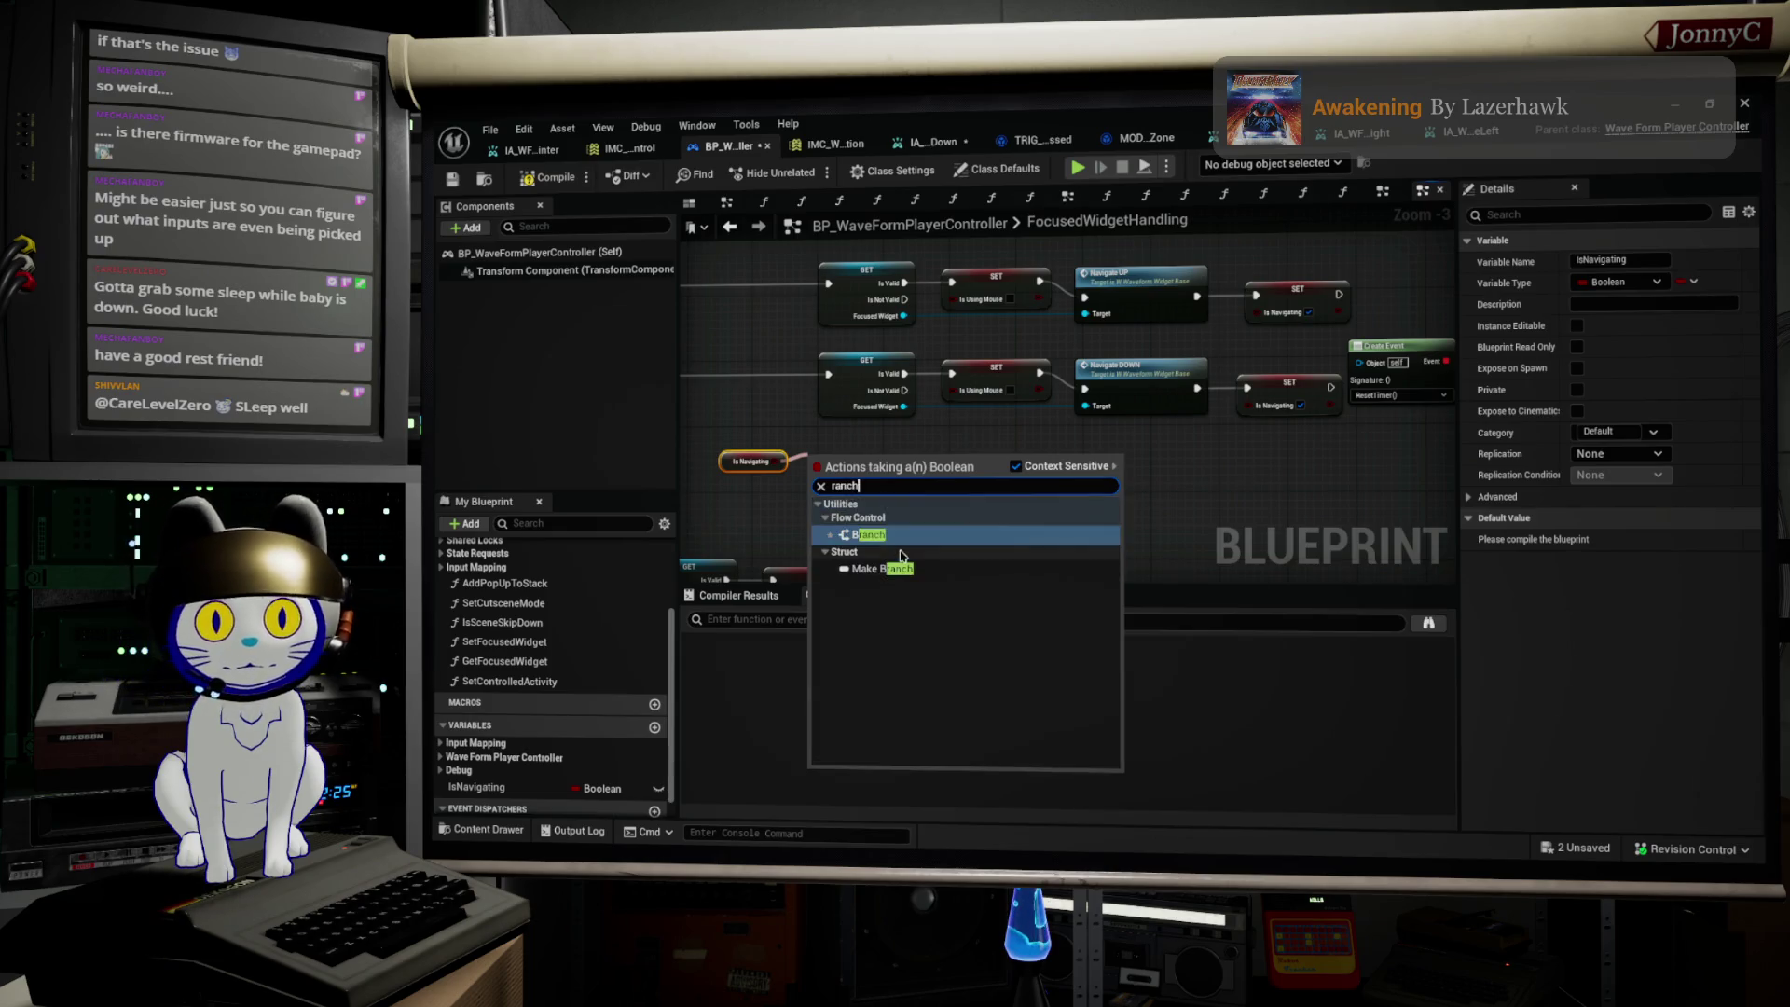
key(Return)
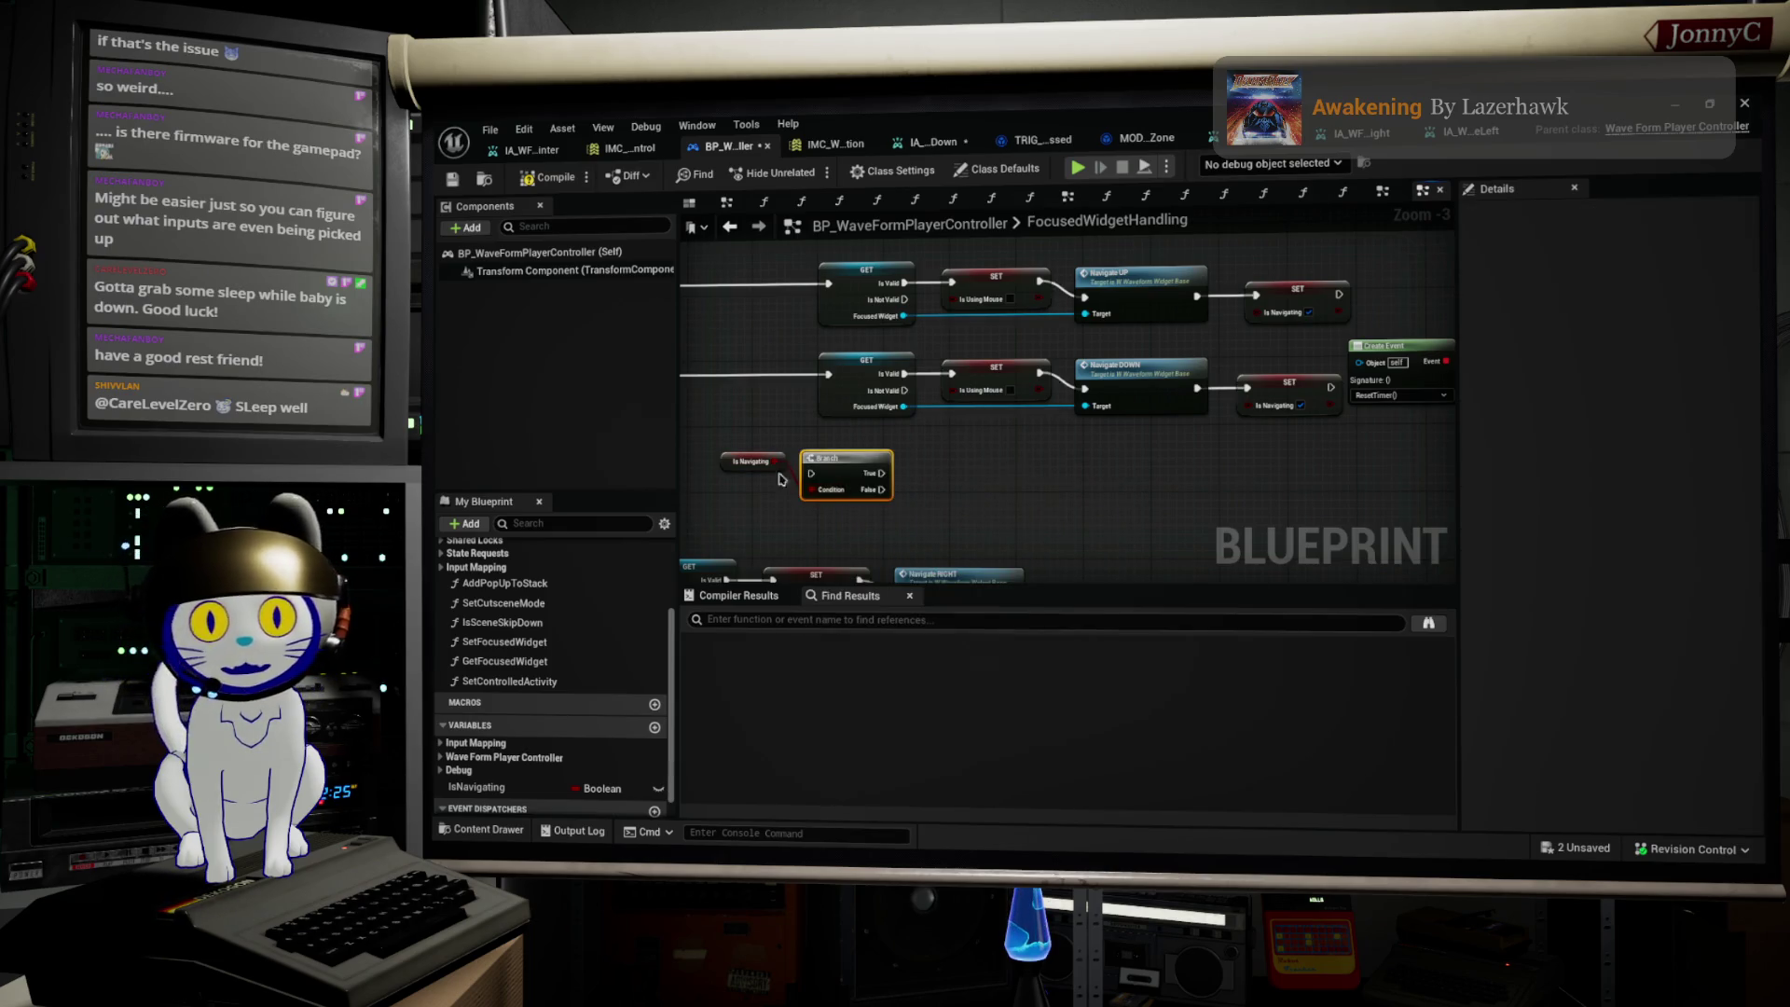
scroll(1148, 475, up, 1)
mouse_move(1148, 475)
mouse_down()
mouse_move(1057, 371)
mouse_move(1000, 368)
mouse_up()
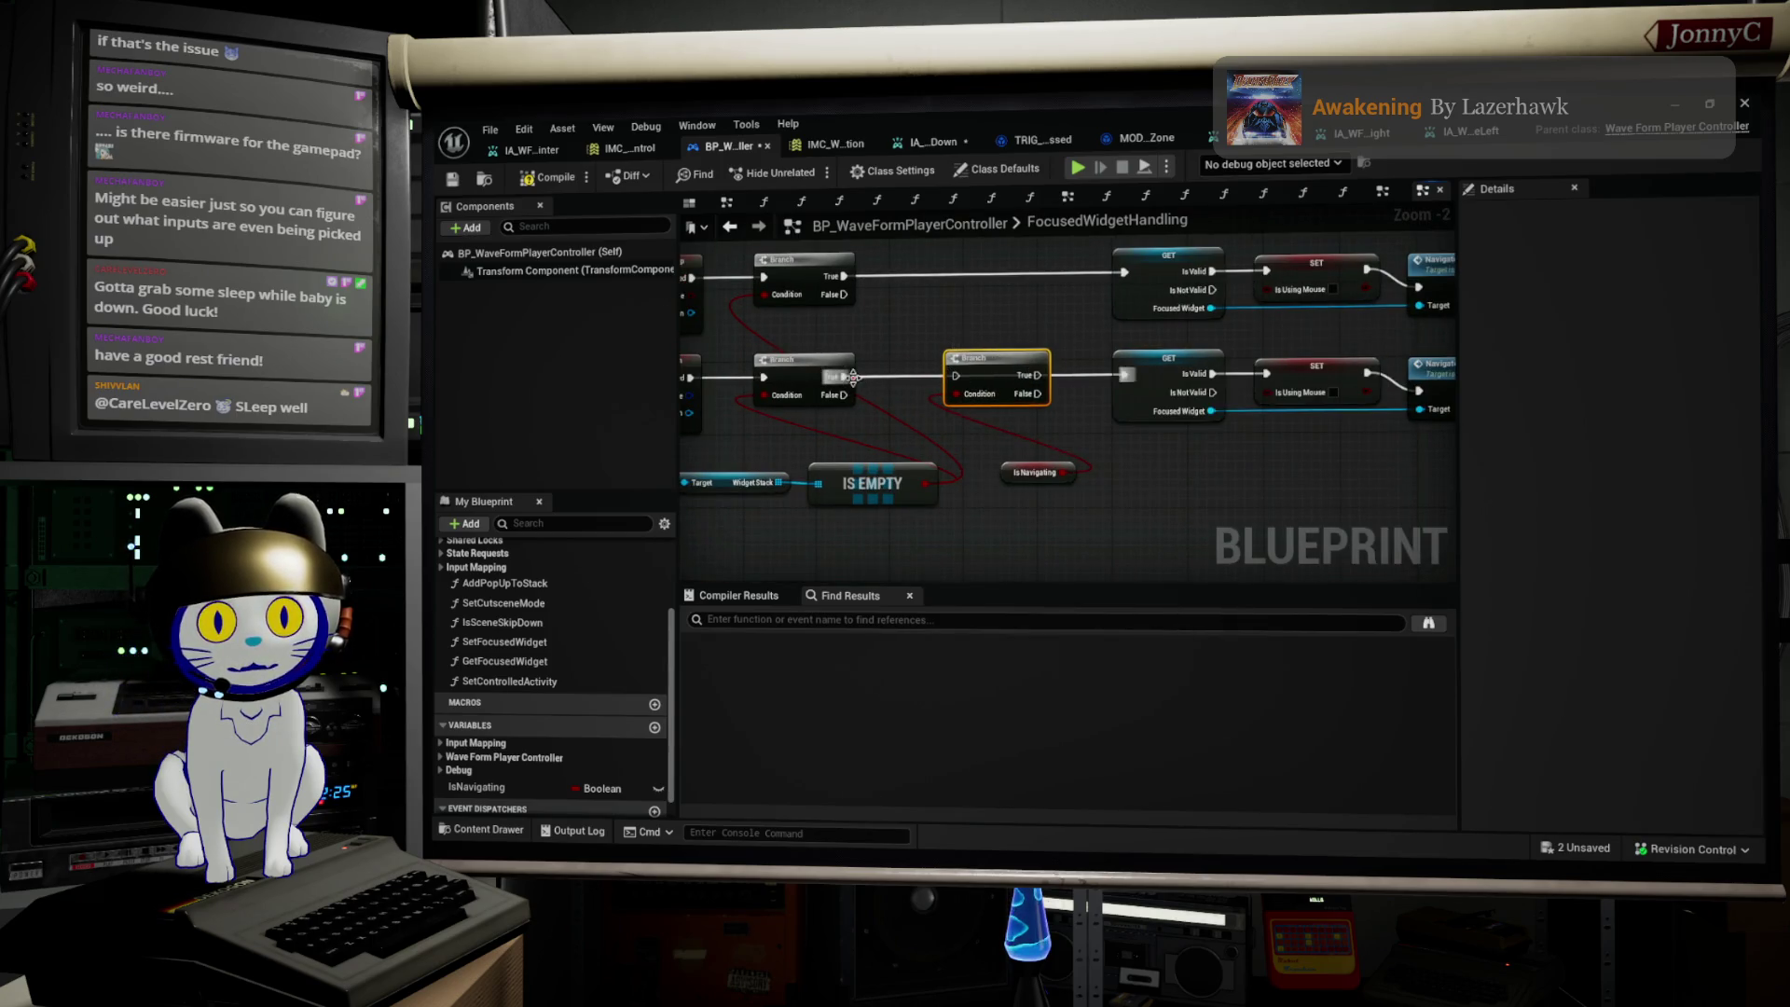
Step: Wire the first Branch's True into the new Branch, its False onward, and route the upper path in too
drag(842, 375, 957, 377)
drag(1037, 393, 1124, 376)
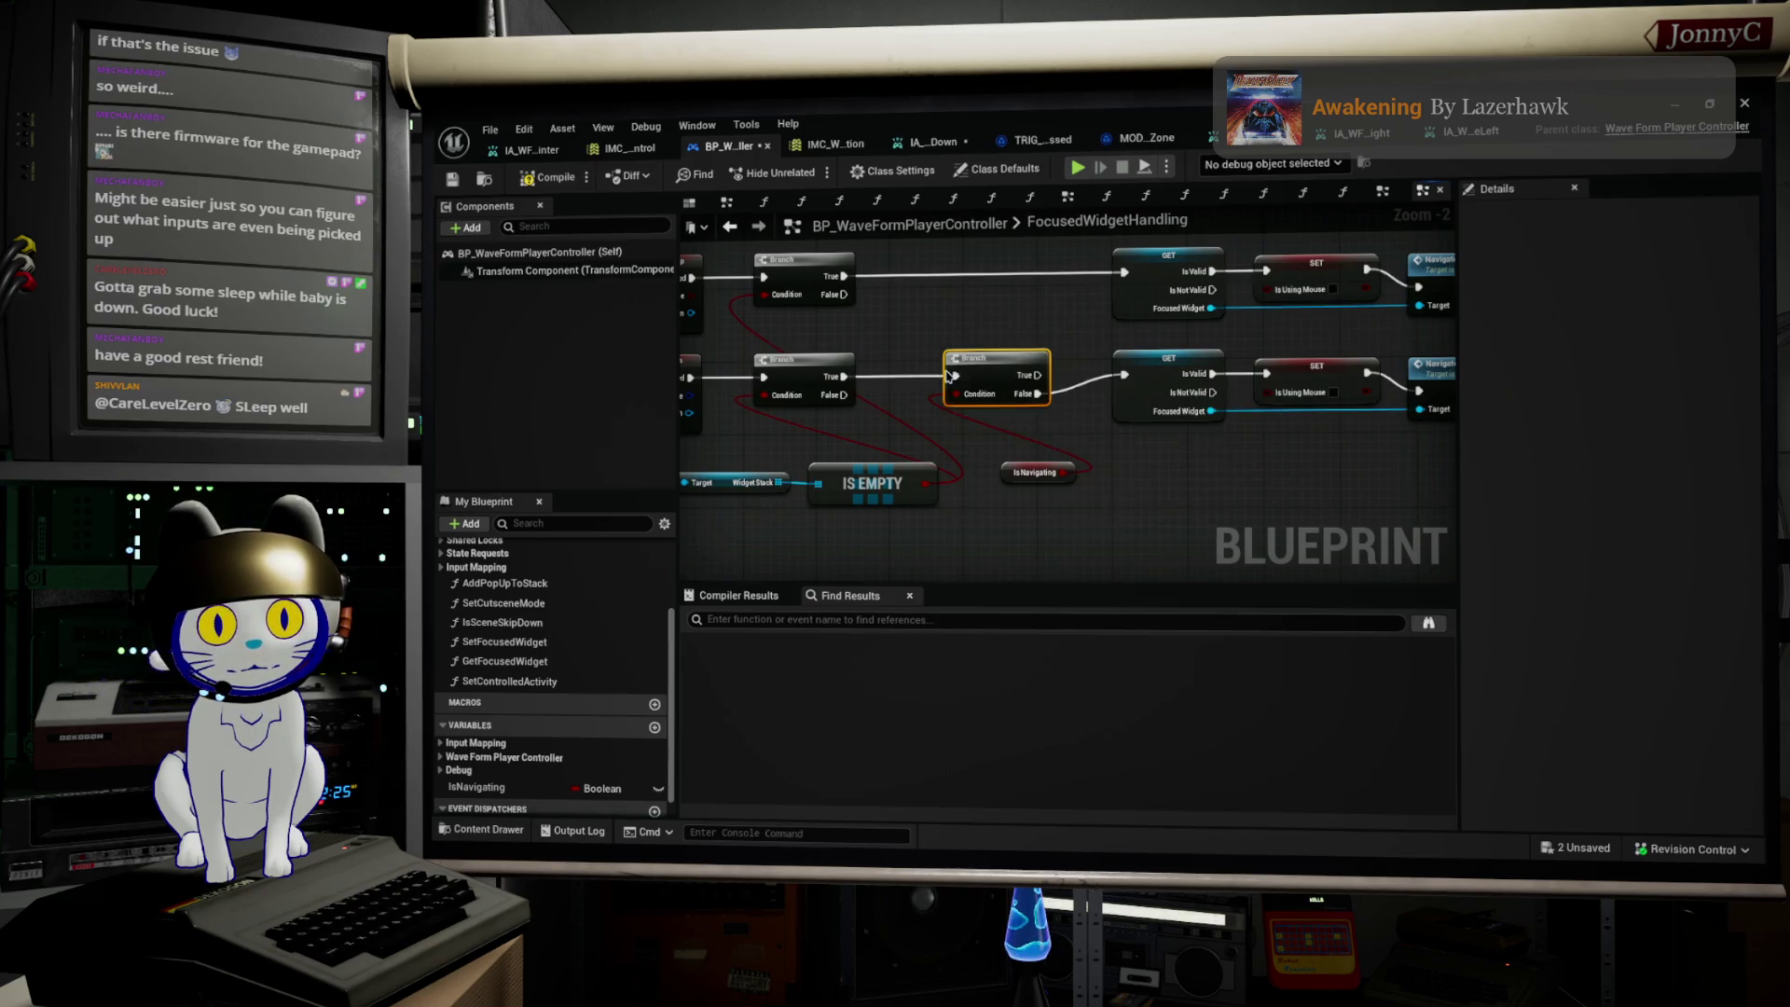
mouse_move(982, 370)
mouse_down()
mouse_move(995, 291)
mouse_move(960, 254)
mouse_up()
drag(831, 277, 1123, 273)
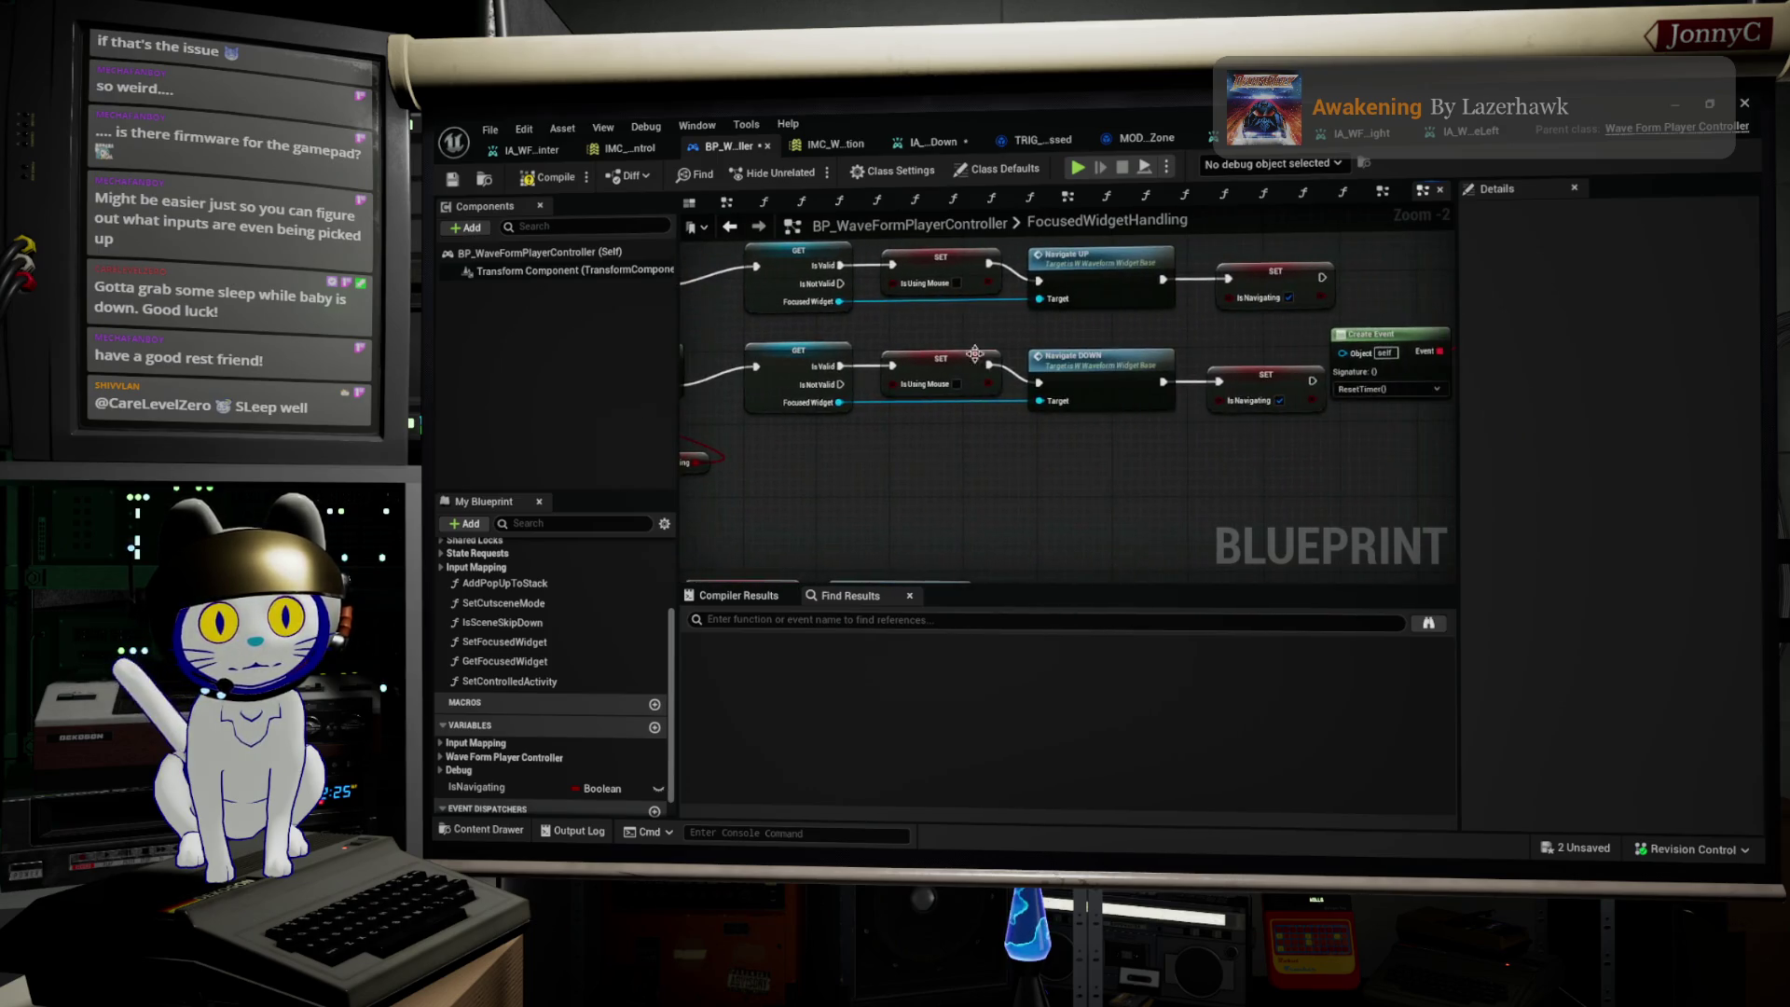
Step: Paste a SET IsNavigating node and run the ResetTimer event into it
scroll(965, 420, up, 1)
scroll(964, 420, up, 1)
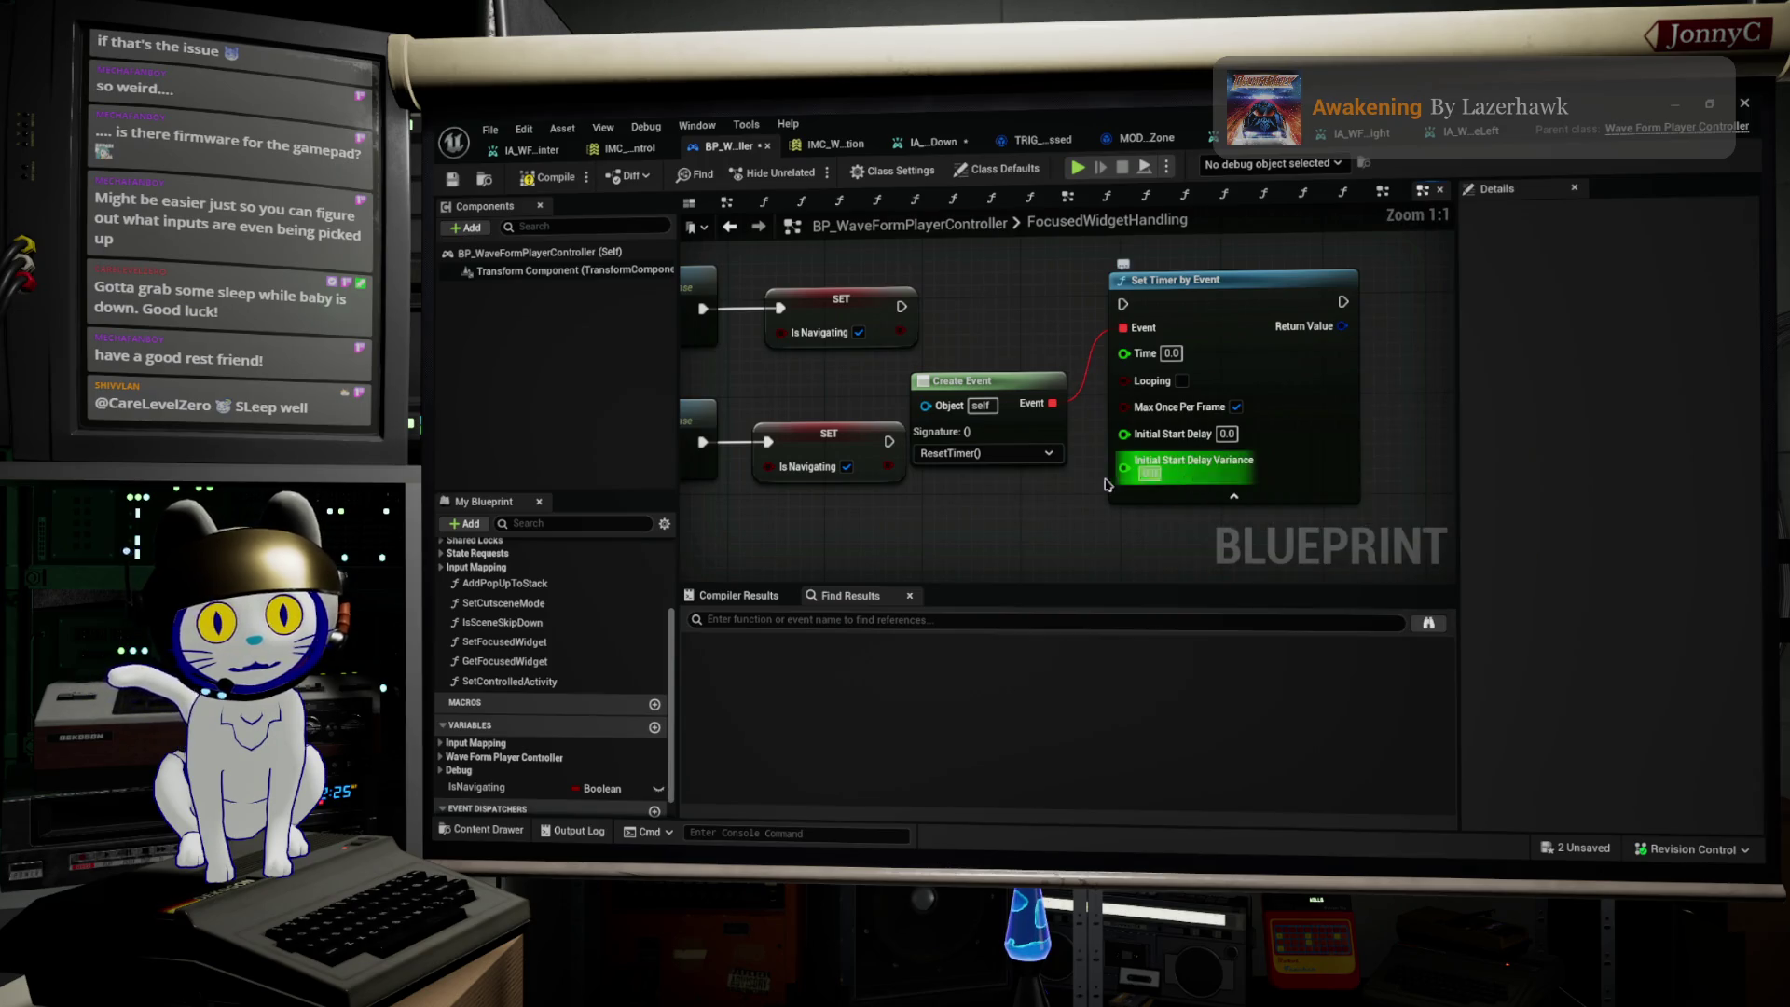
drag(999, 378, 1230, 383)
mouse_move(1074, 385)
mouse_down()
mouse_move(1056, 300)
mouse_move(1212, 391)
mouse_move(1373, 435)
mouse_move(1373, 503)
mouse_up()
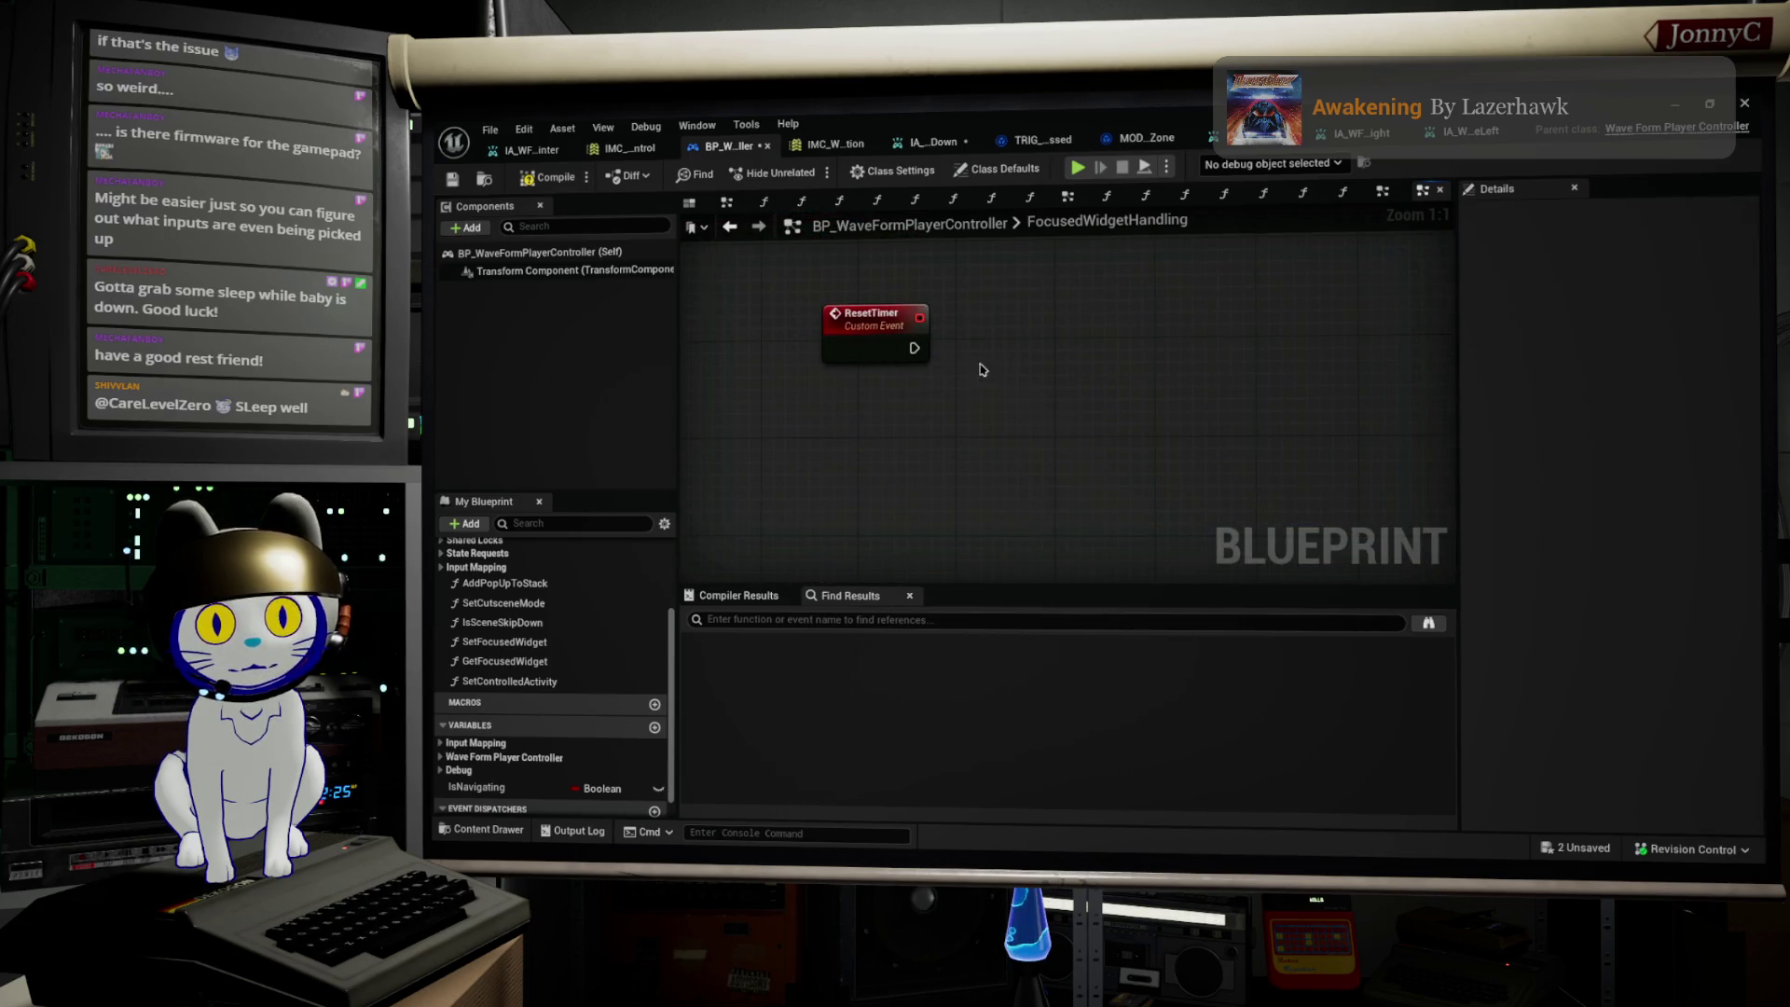
key(ctrl+v)
mouse_move(950, 363)
mouse_down()
mouse_move(1000, 382)
mouse_move(1062, 349)
mouse_move(835, 310)
mouse_move(916, 349)
mouse_up()
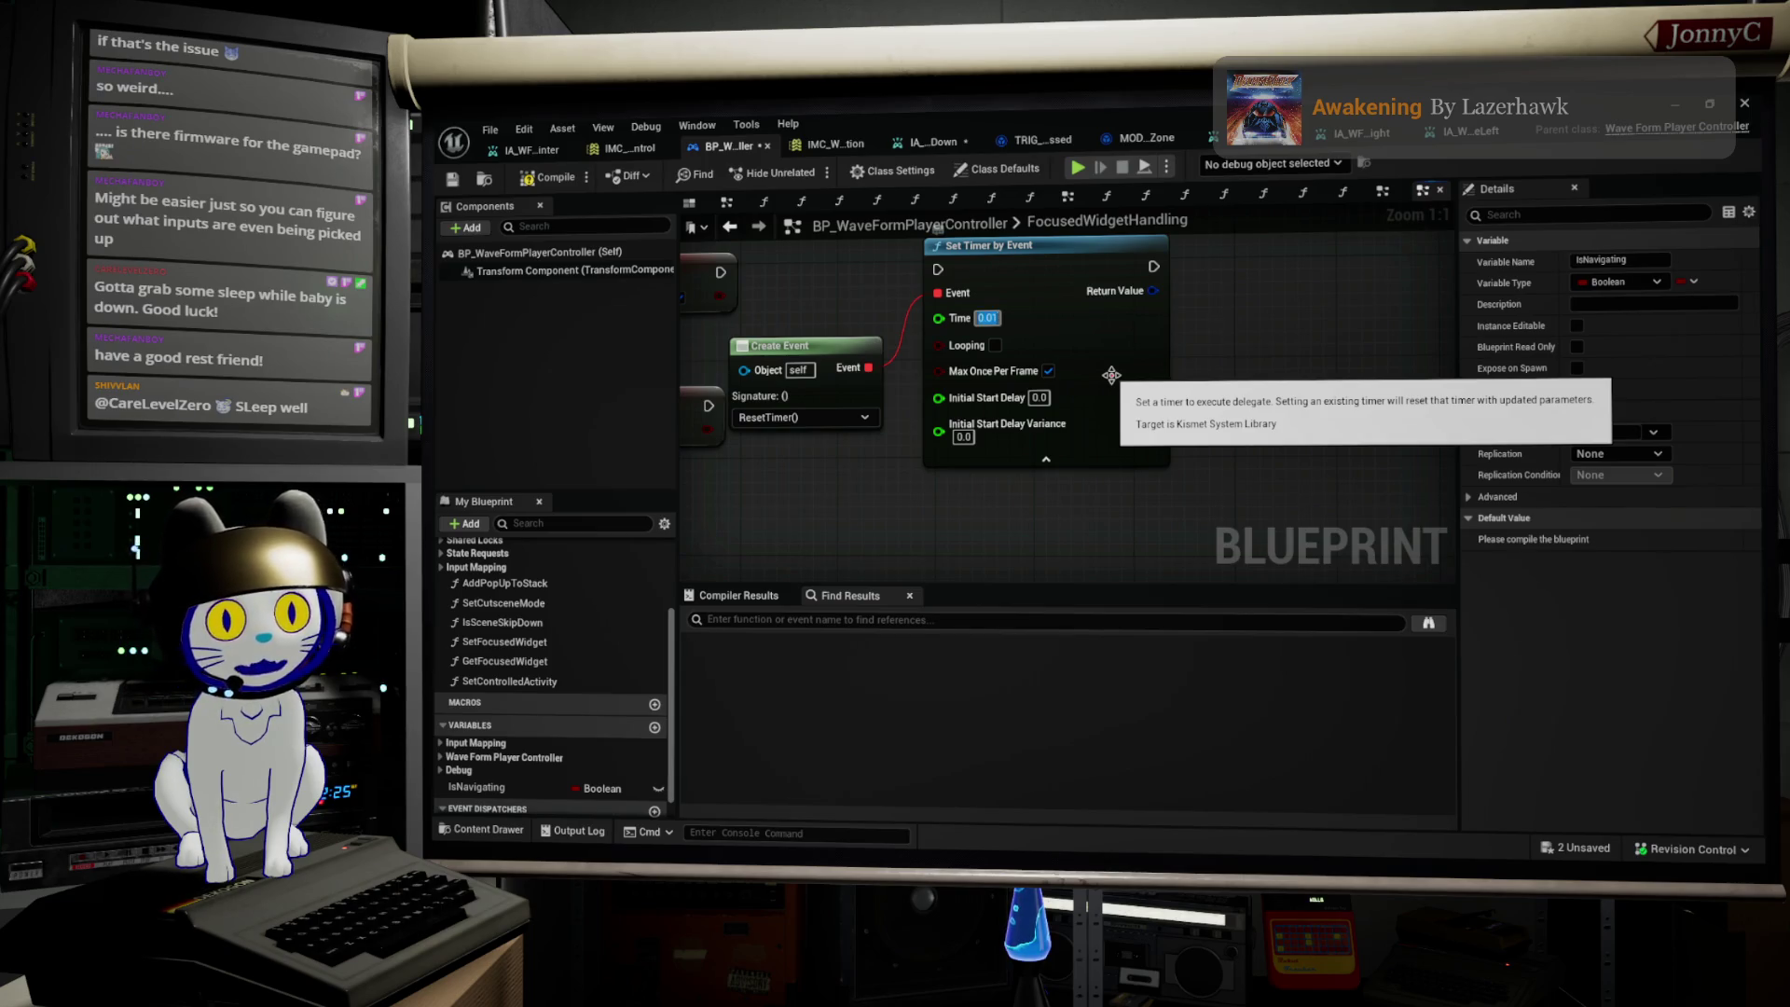
Step: Reposition Create Event and Set Timer, then wire both SET IsNavigating nodes into Set Timer by Event
scroll(1310, 485, down, 2)
drag(1309, 489, 970, 322)
click(1095, 303)
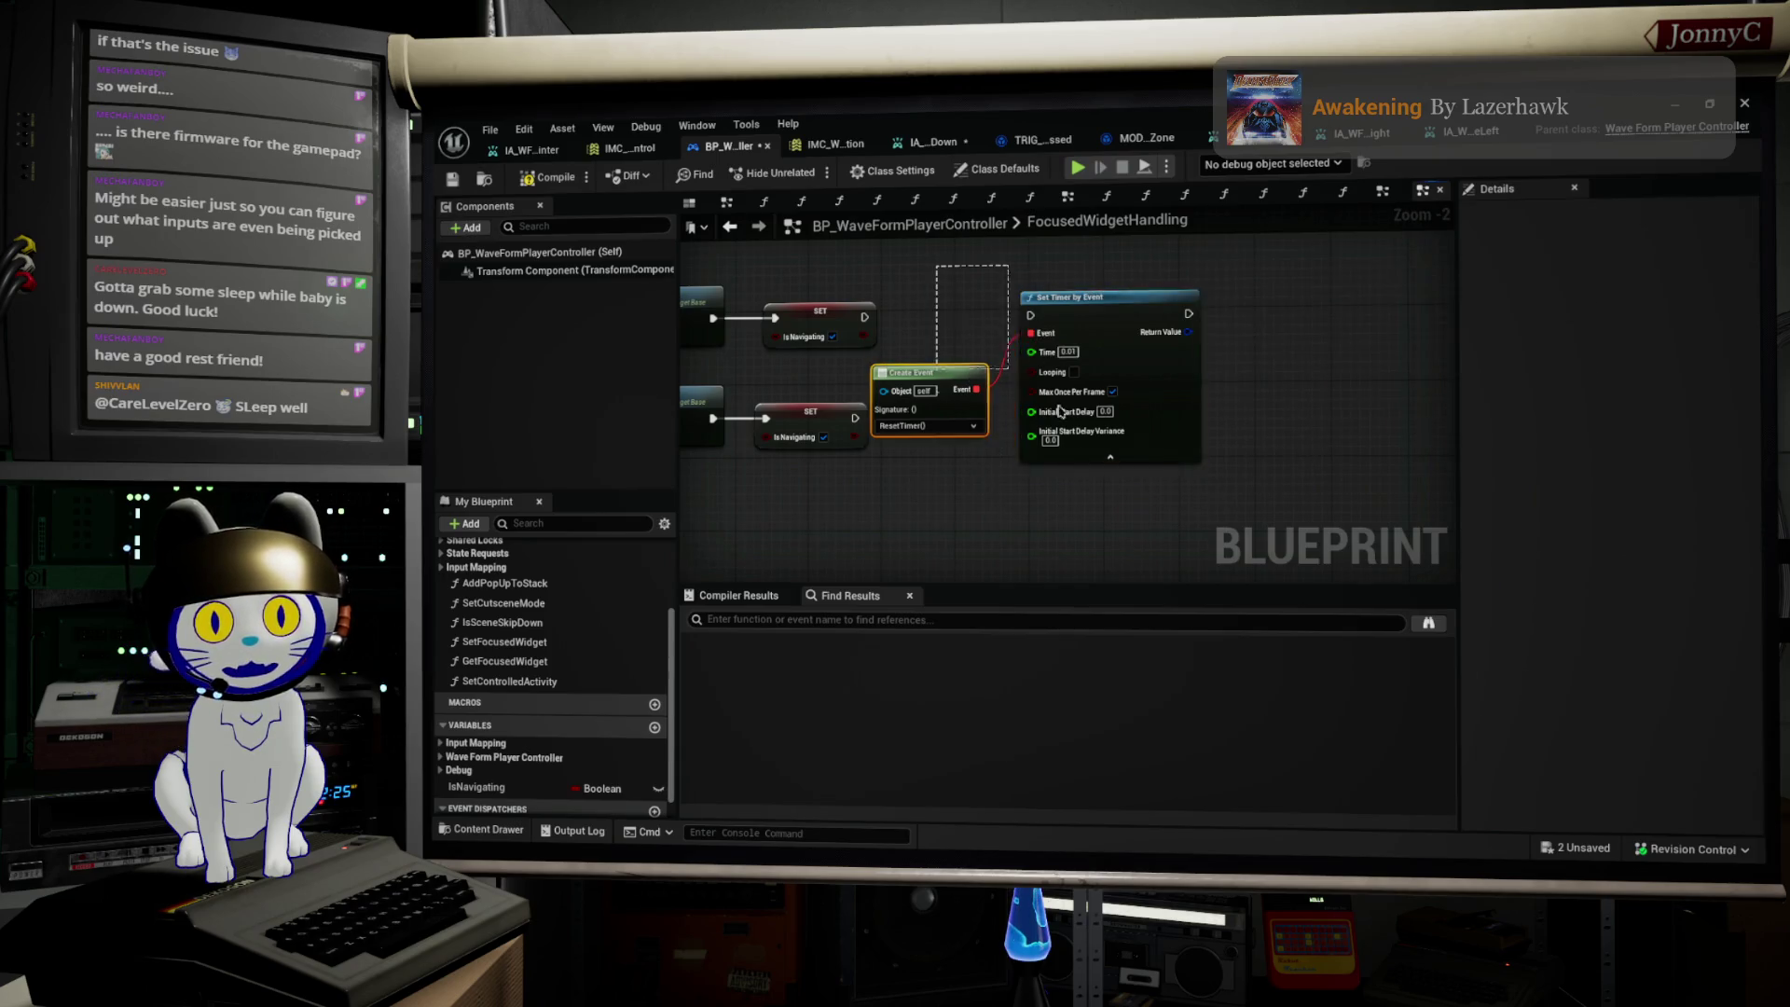
drag(1102, 278, 1145, 289)
mouse_move(923, 305)
mouse_down()
mouse_move(932, 391)
mouse_move(998, 437)
mouse_up()
mouse_move(865, 317)
mouse_down()
mouse_move(1112, 366)
mouse_move(865, 322)
mouse_up()
key(Escape)
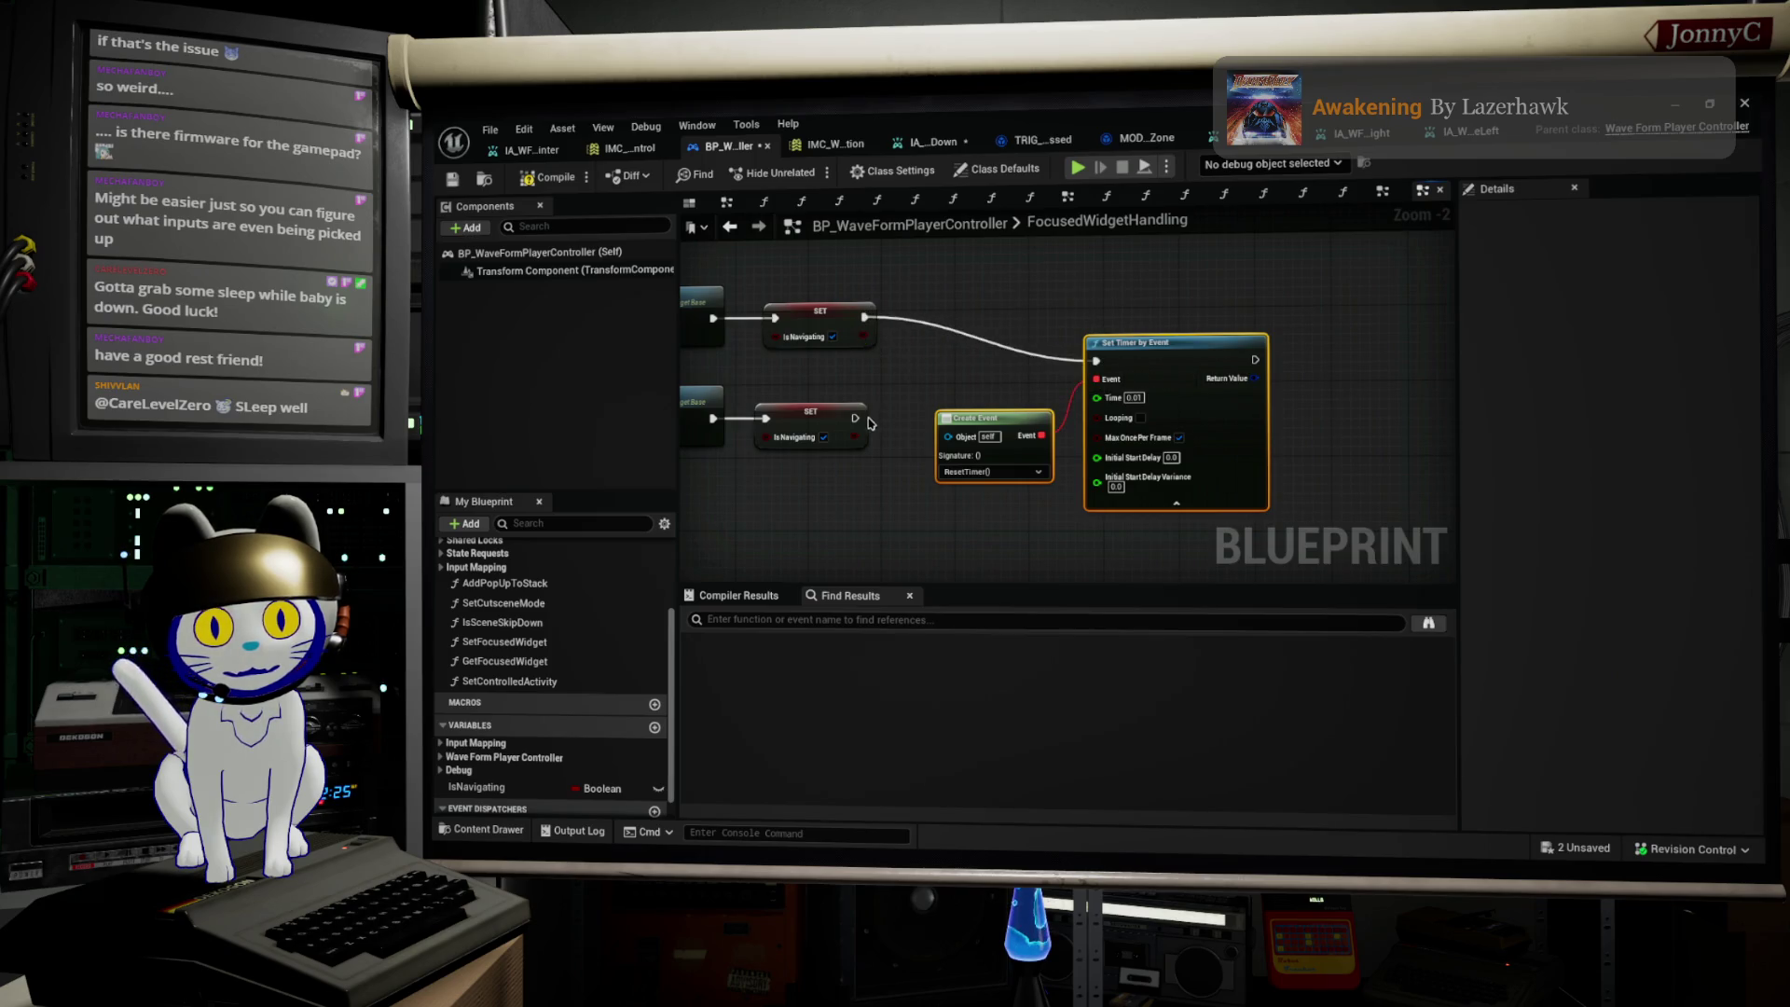
drag(854, 417, 1097, 364)
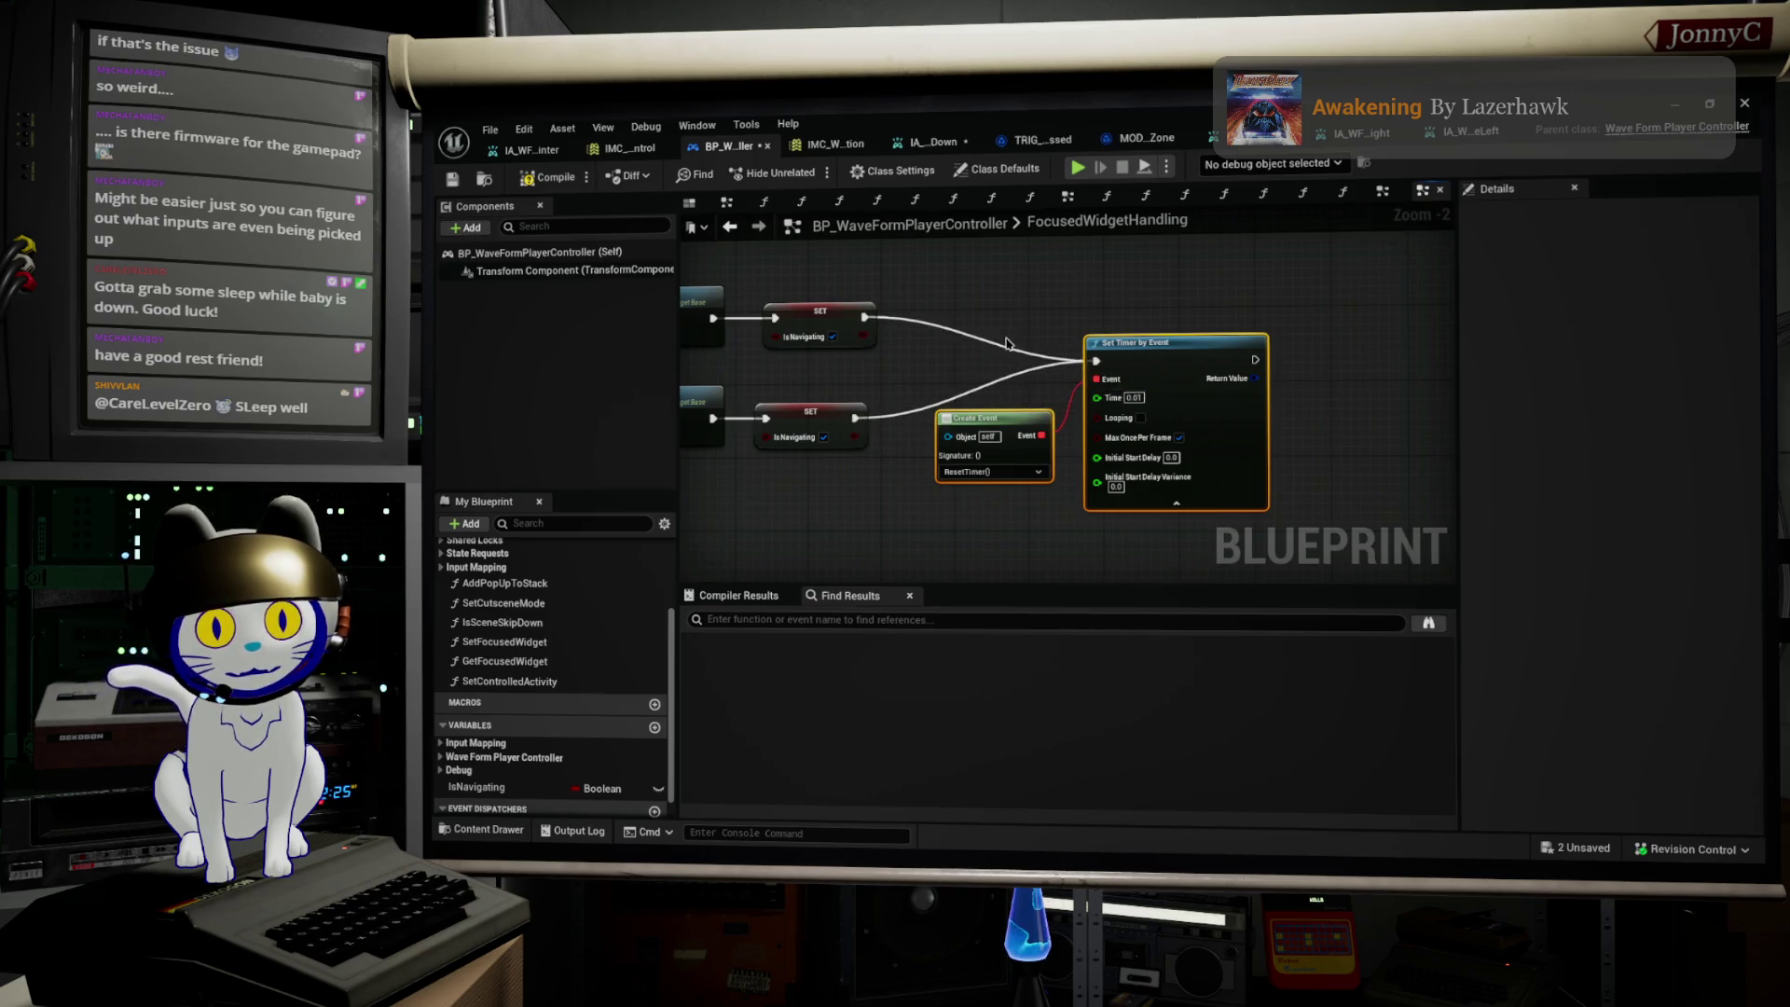
scroll(1098, 364, down, 1)
double_click(1086, 430)
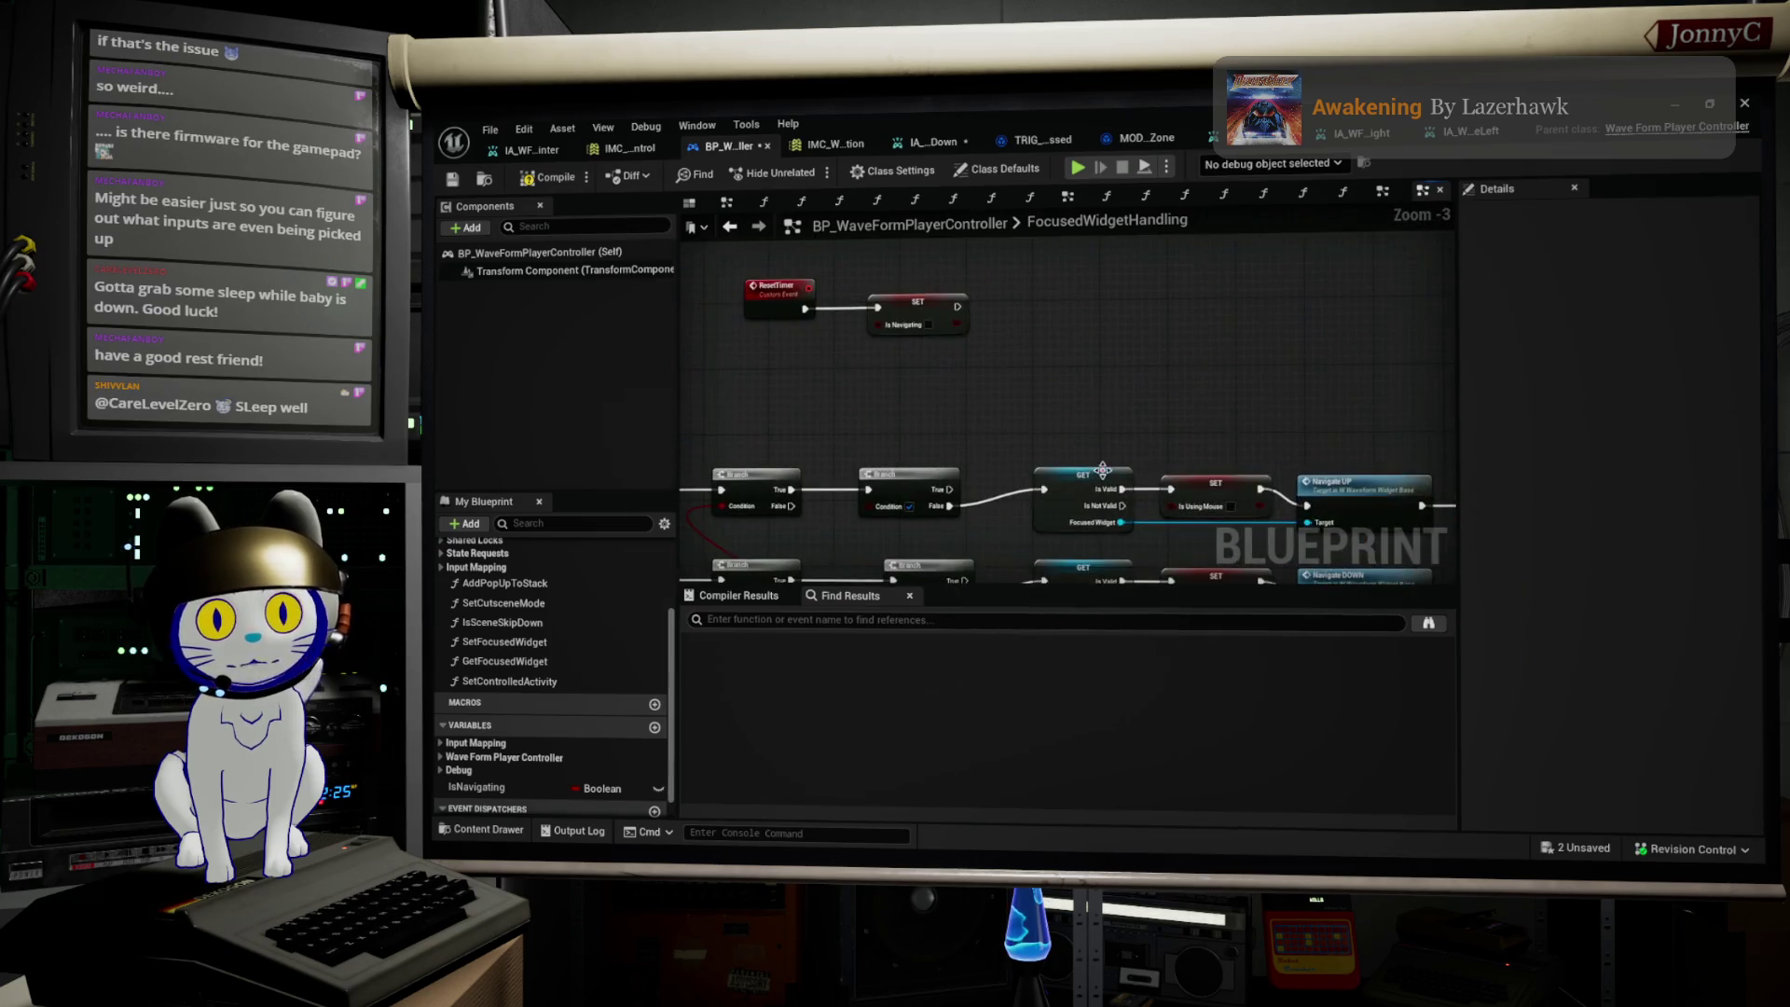
right_click(1041, 390)
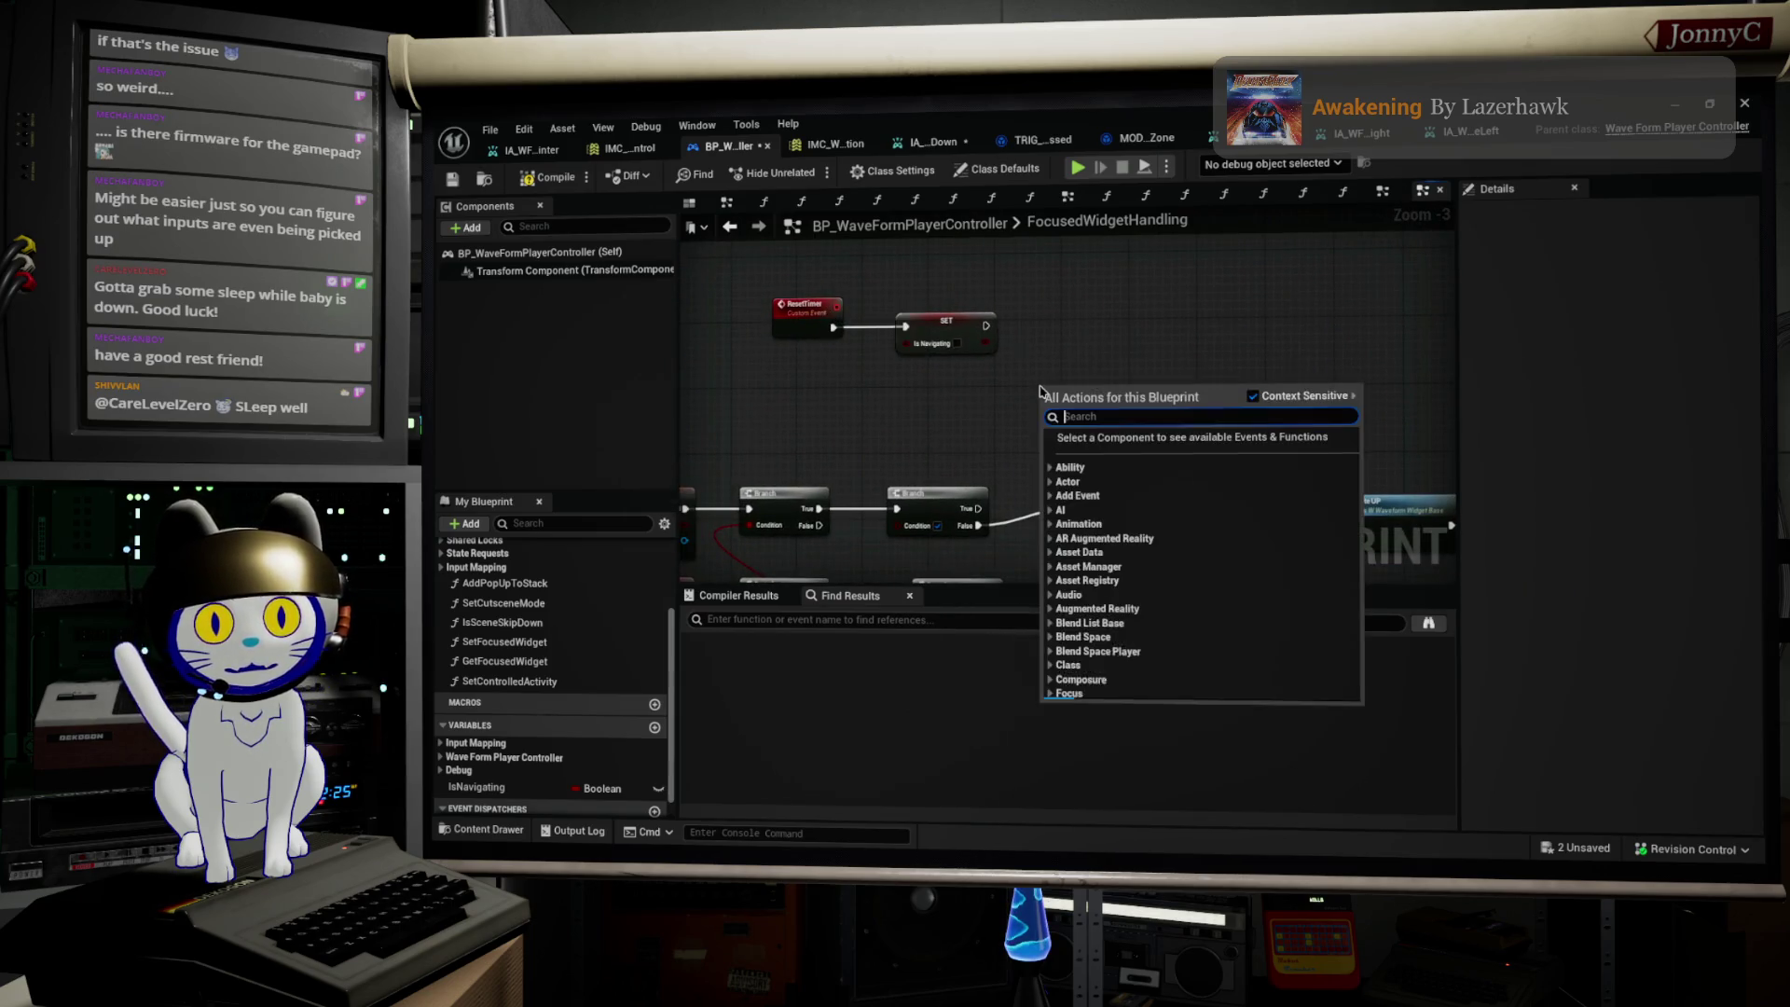
text(timer)
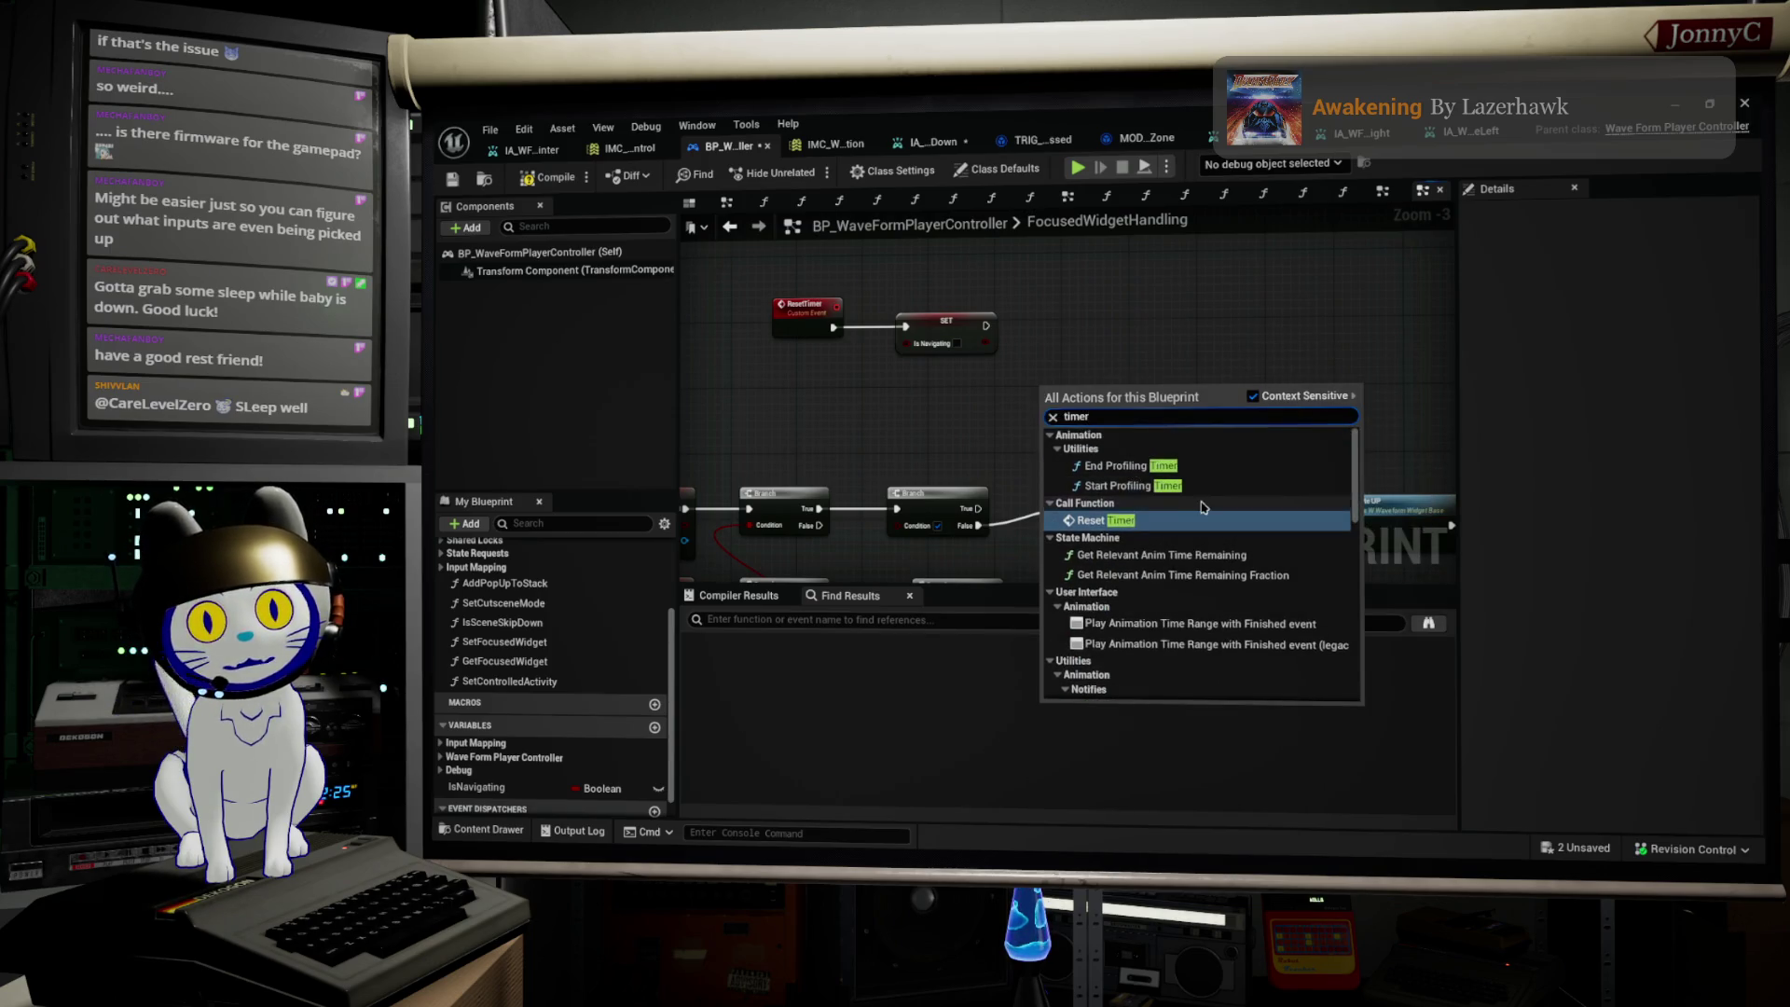
scroll(1202, 508, down, 5)
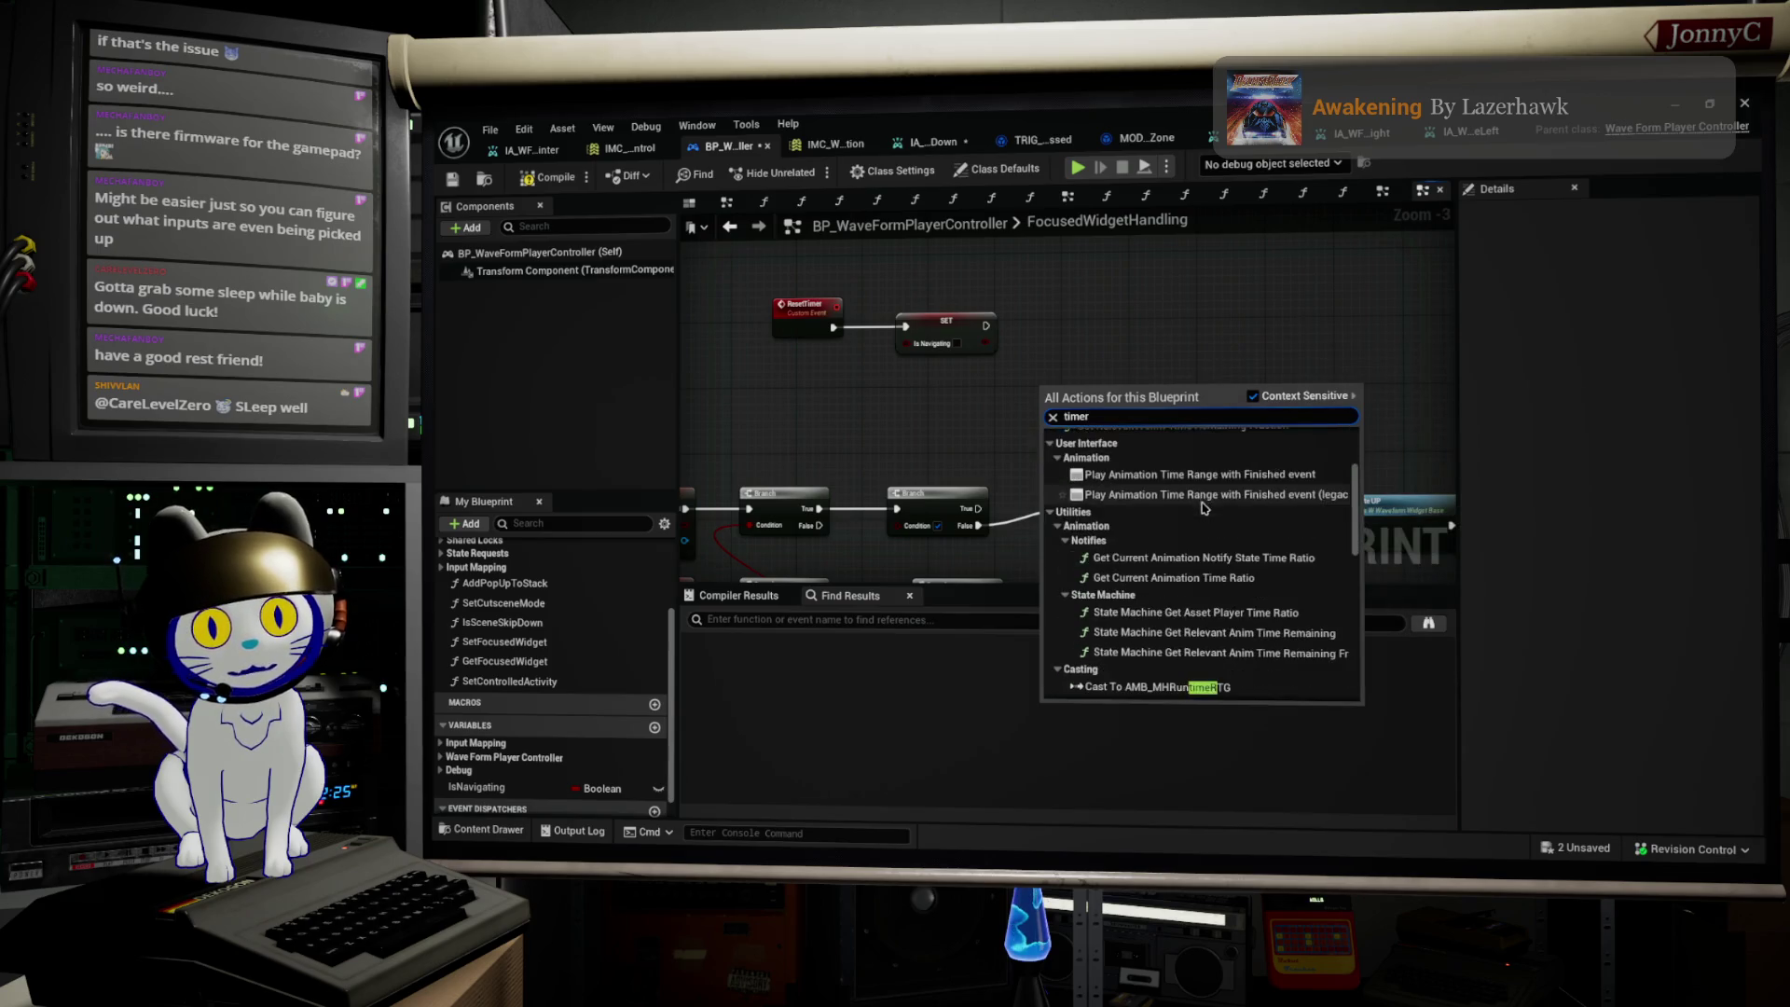
scroll(1202, 508, down, 6)
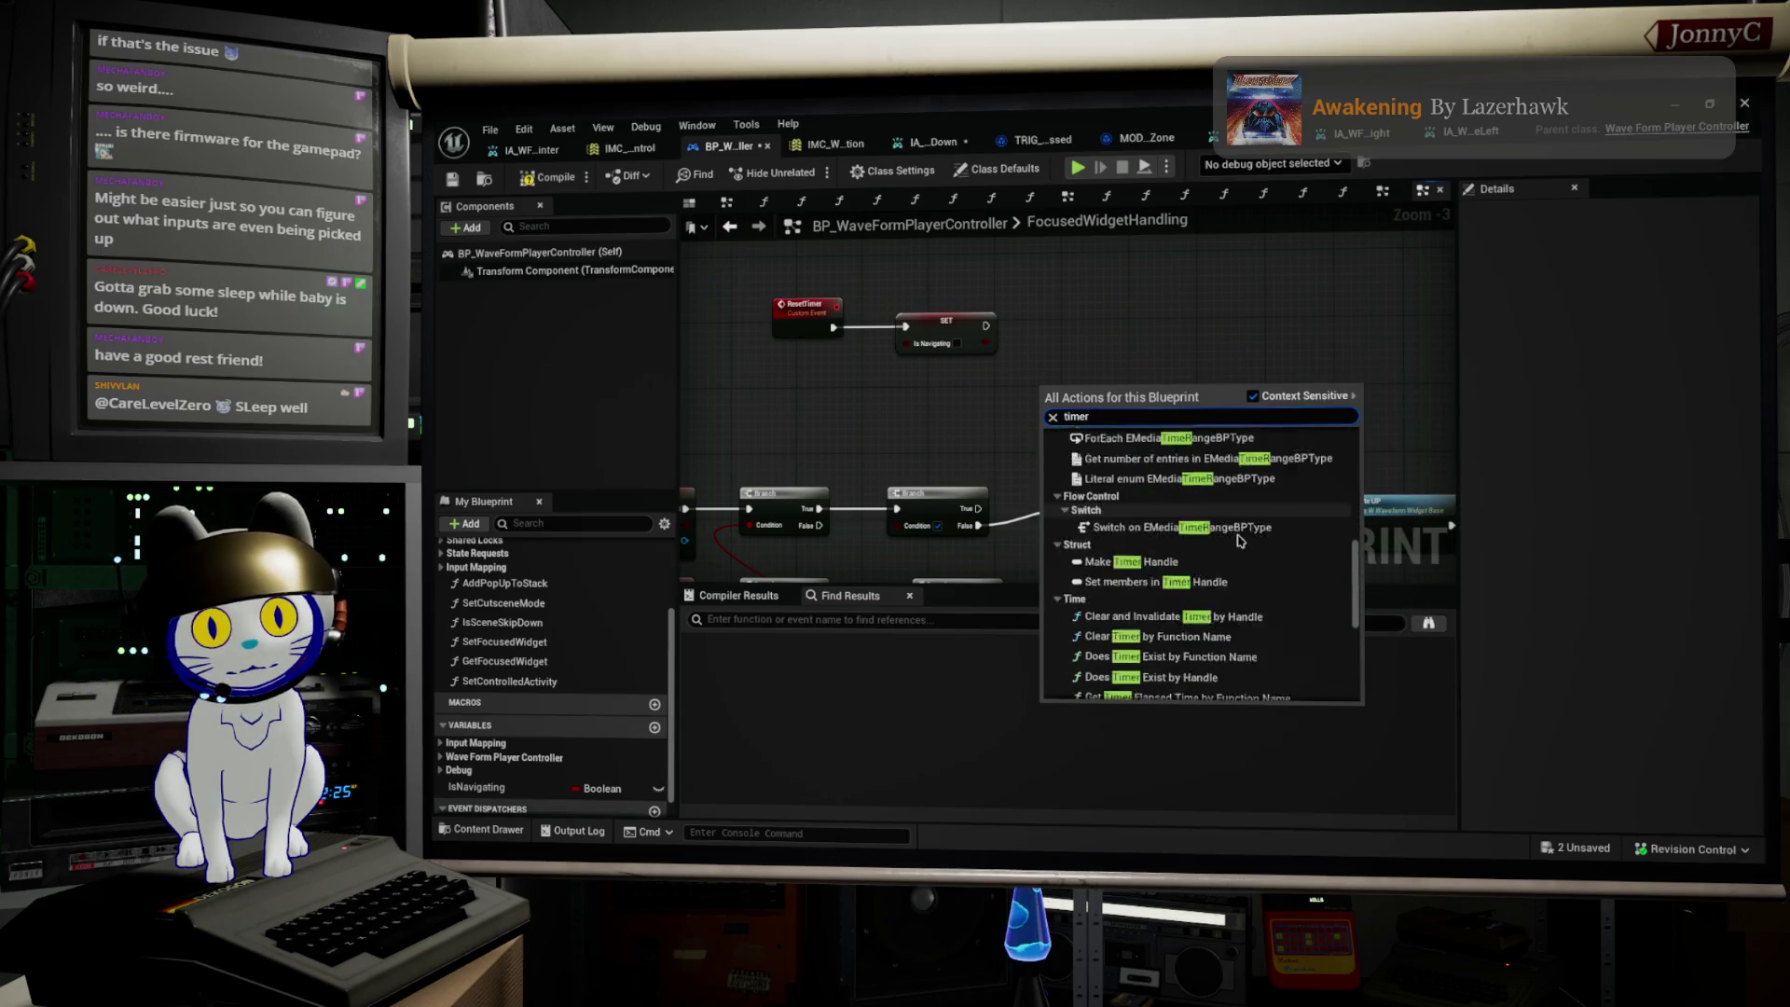
scroll(1240, 541, down, 2)
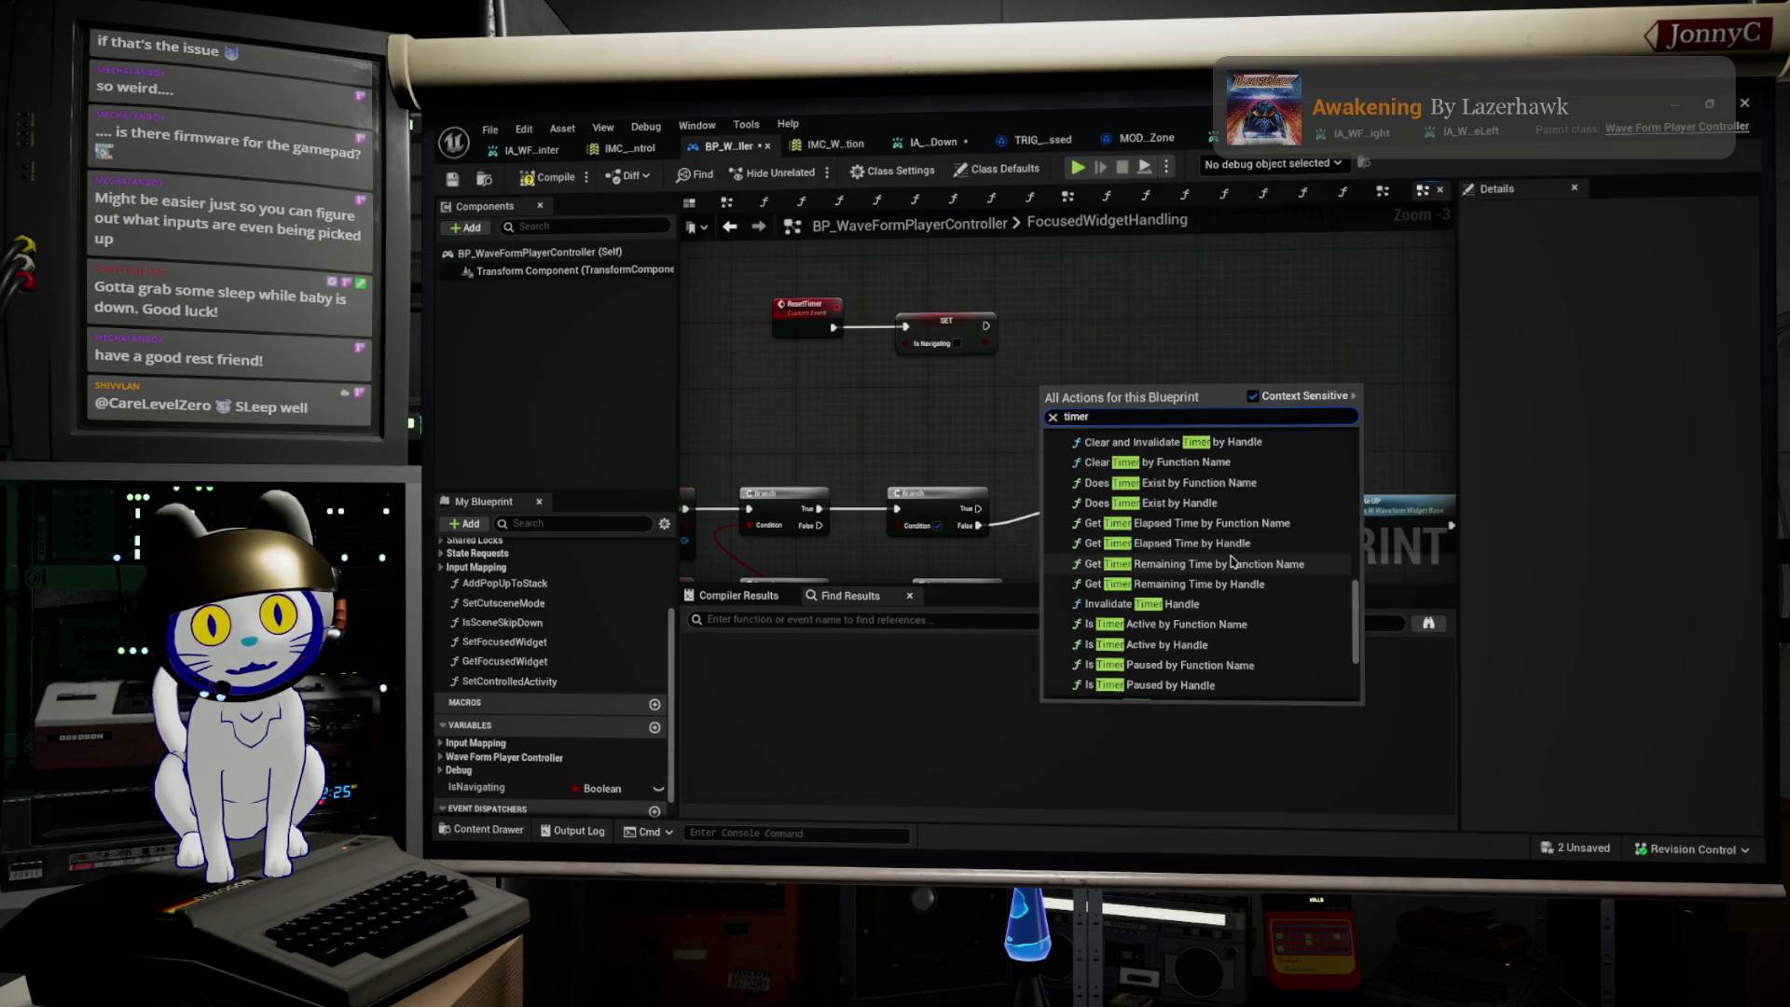
scroll(1231, 560, down, 1)
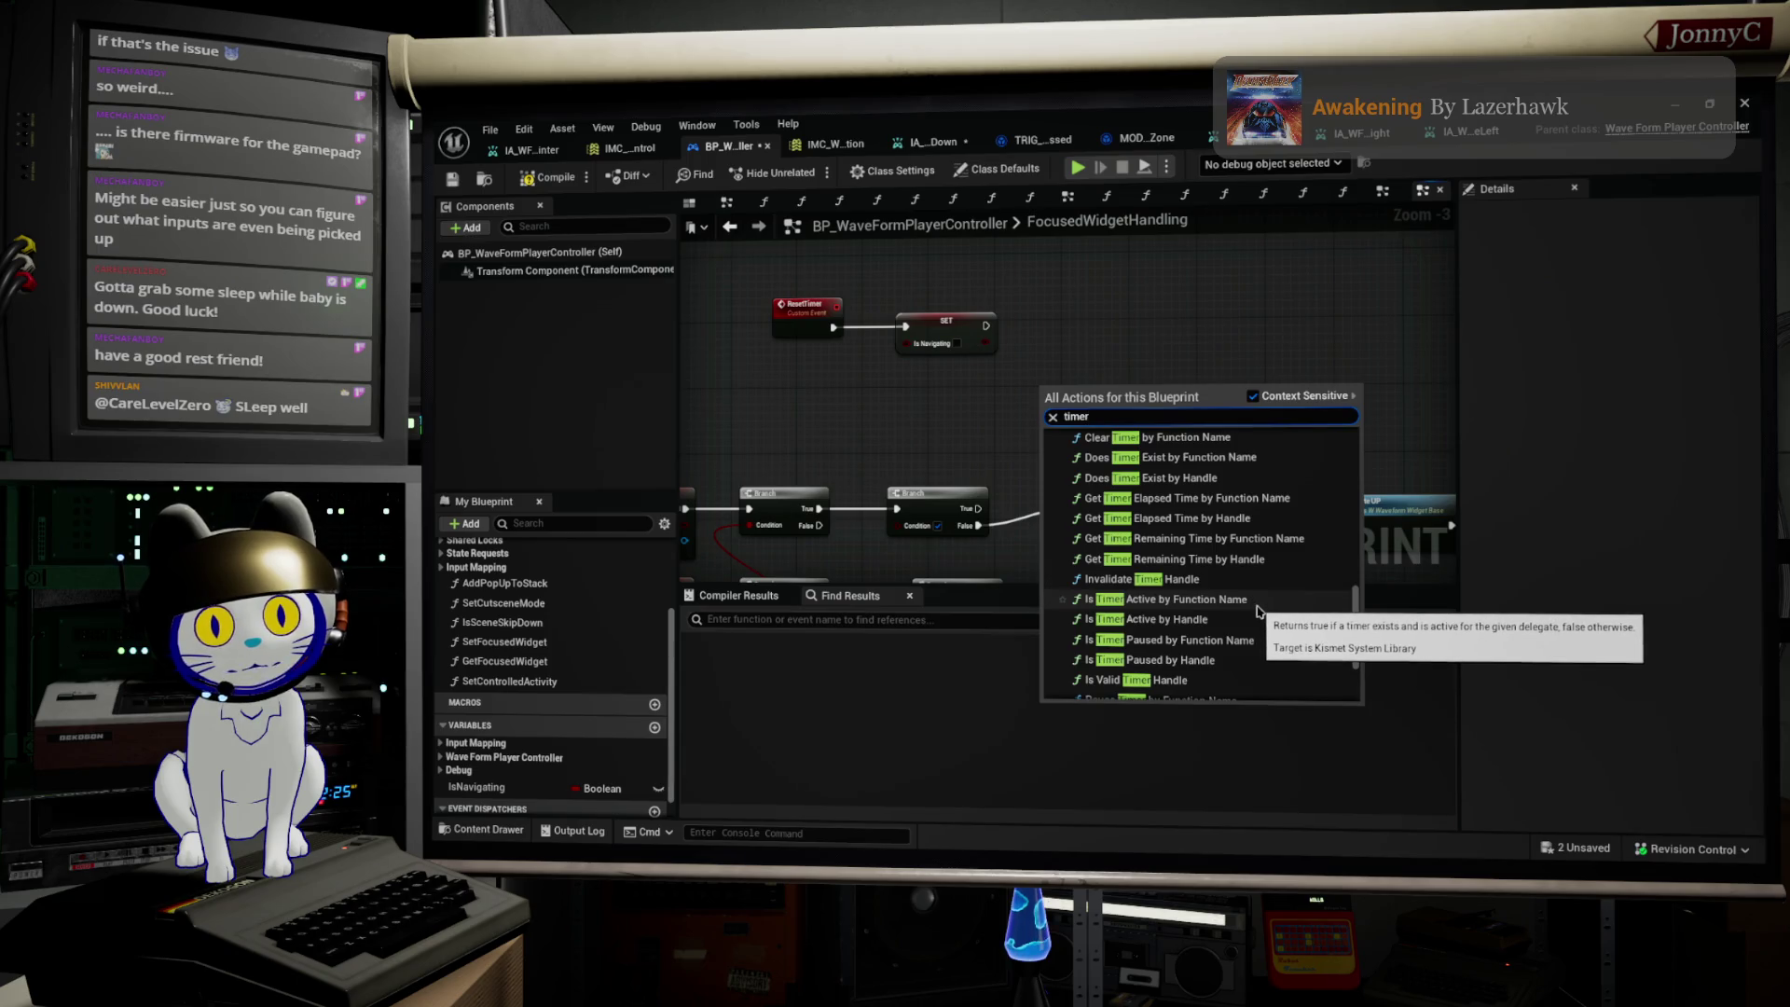
scroll(1232, 624, down, 1)
scroll(1232, 624, down, 2)
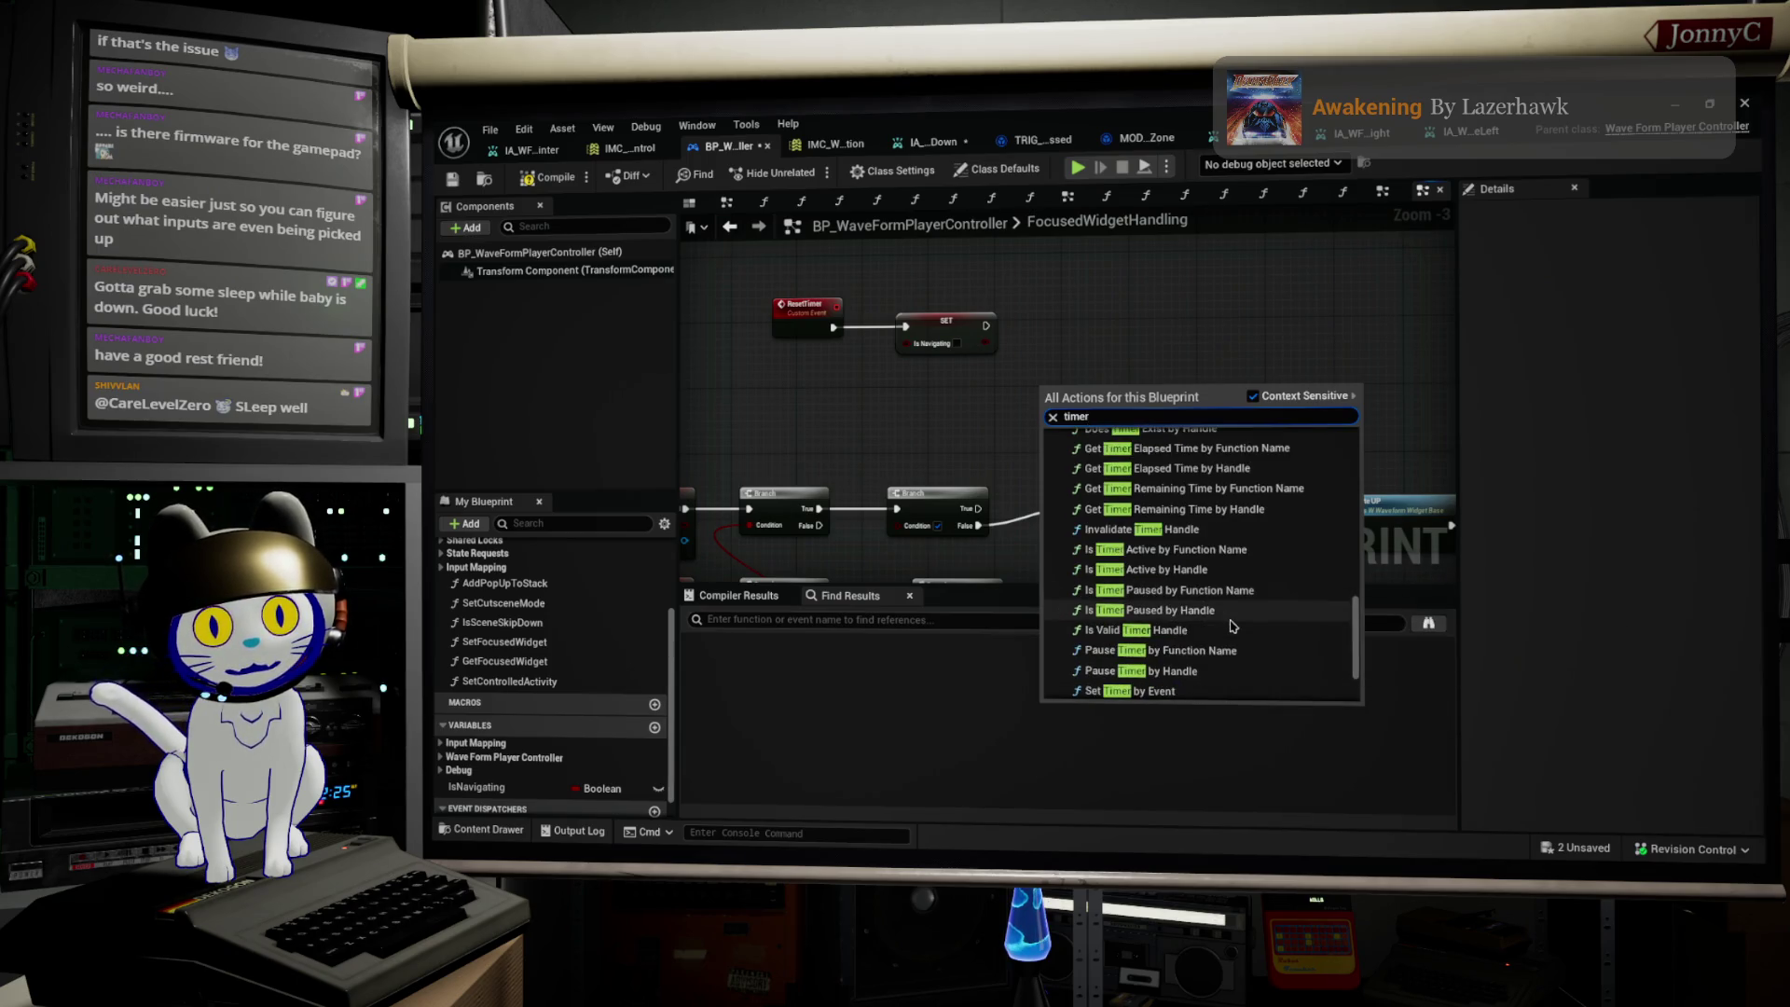
scroll(1178, 663, down, 3)
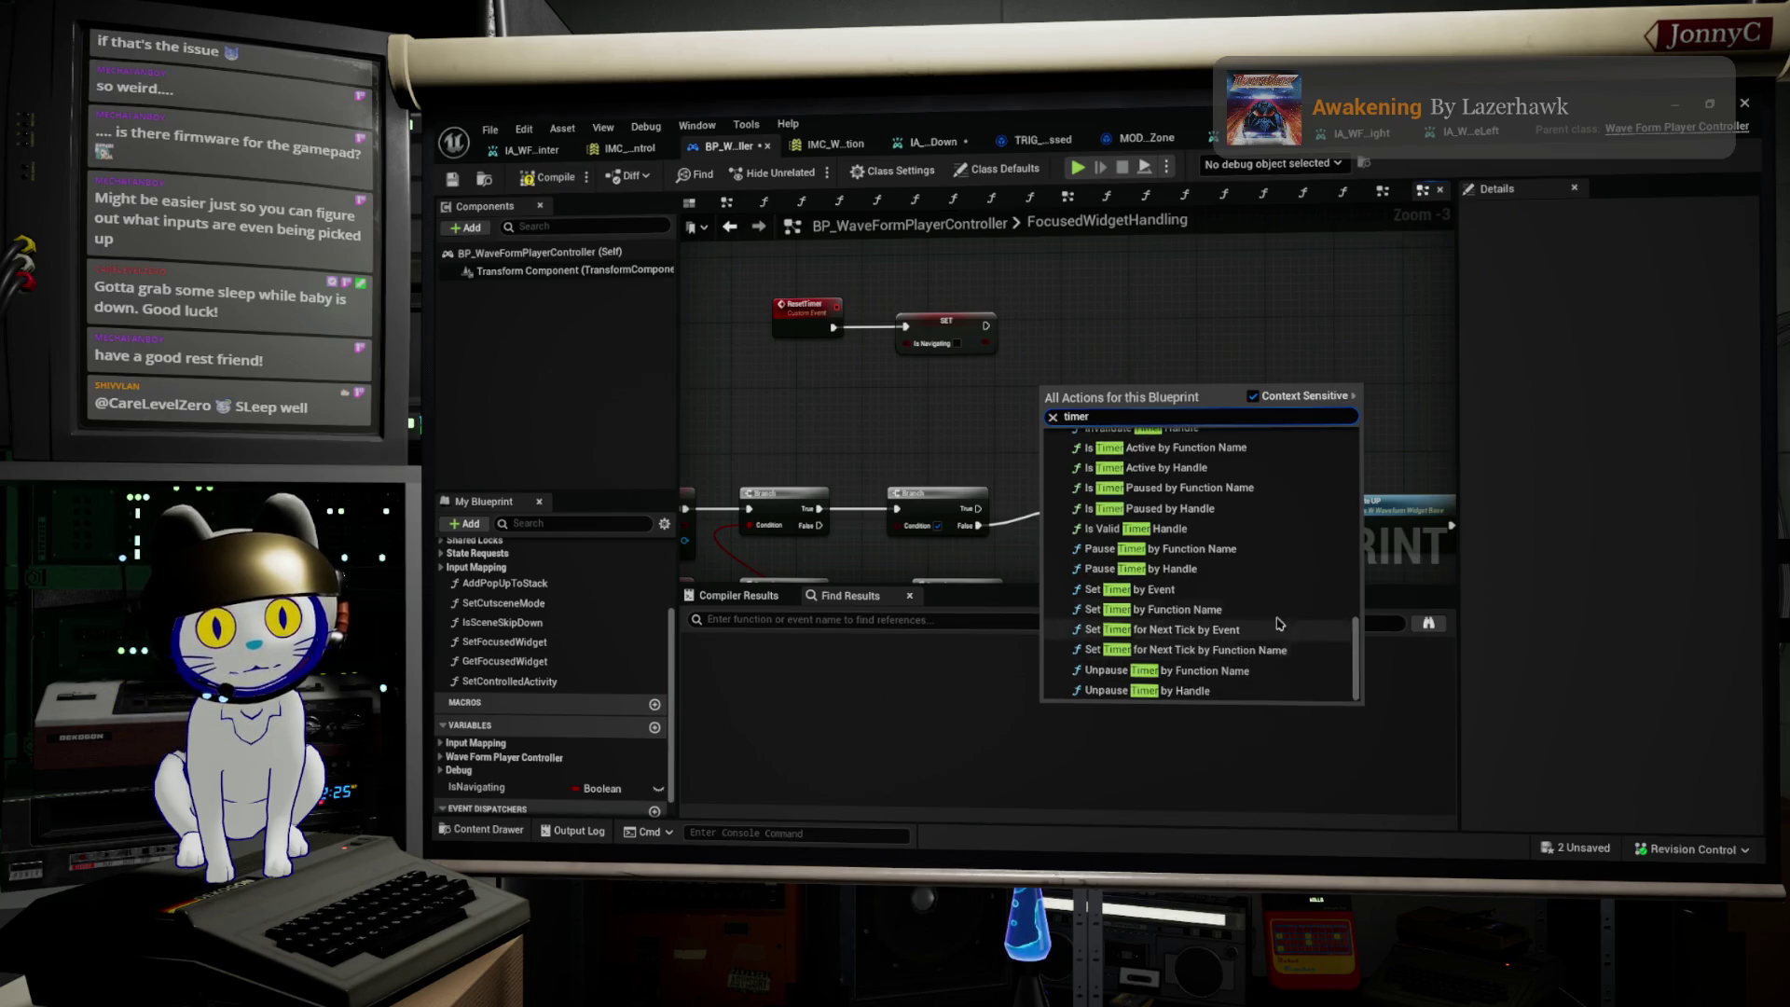
click(1336, 353)
scroll(1336, 352, up, 3)
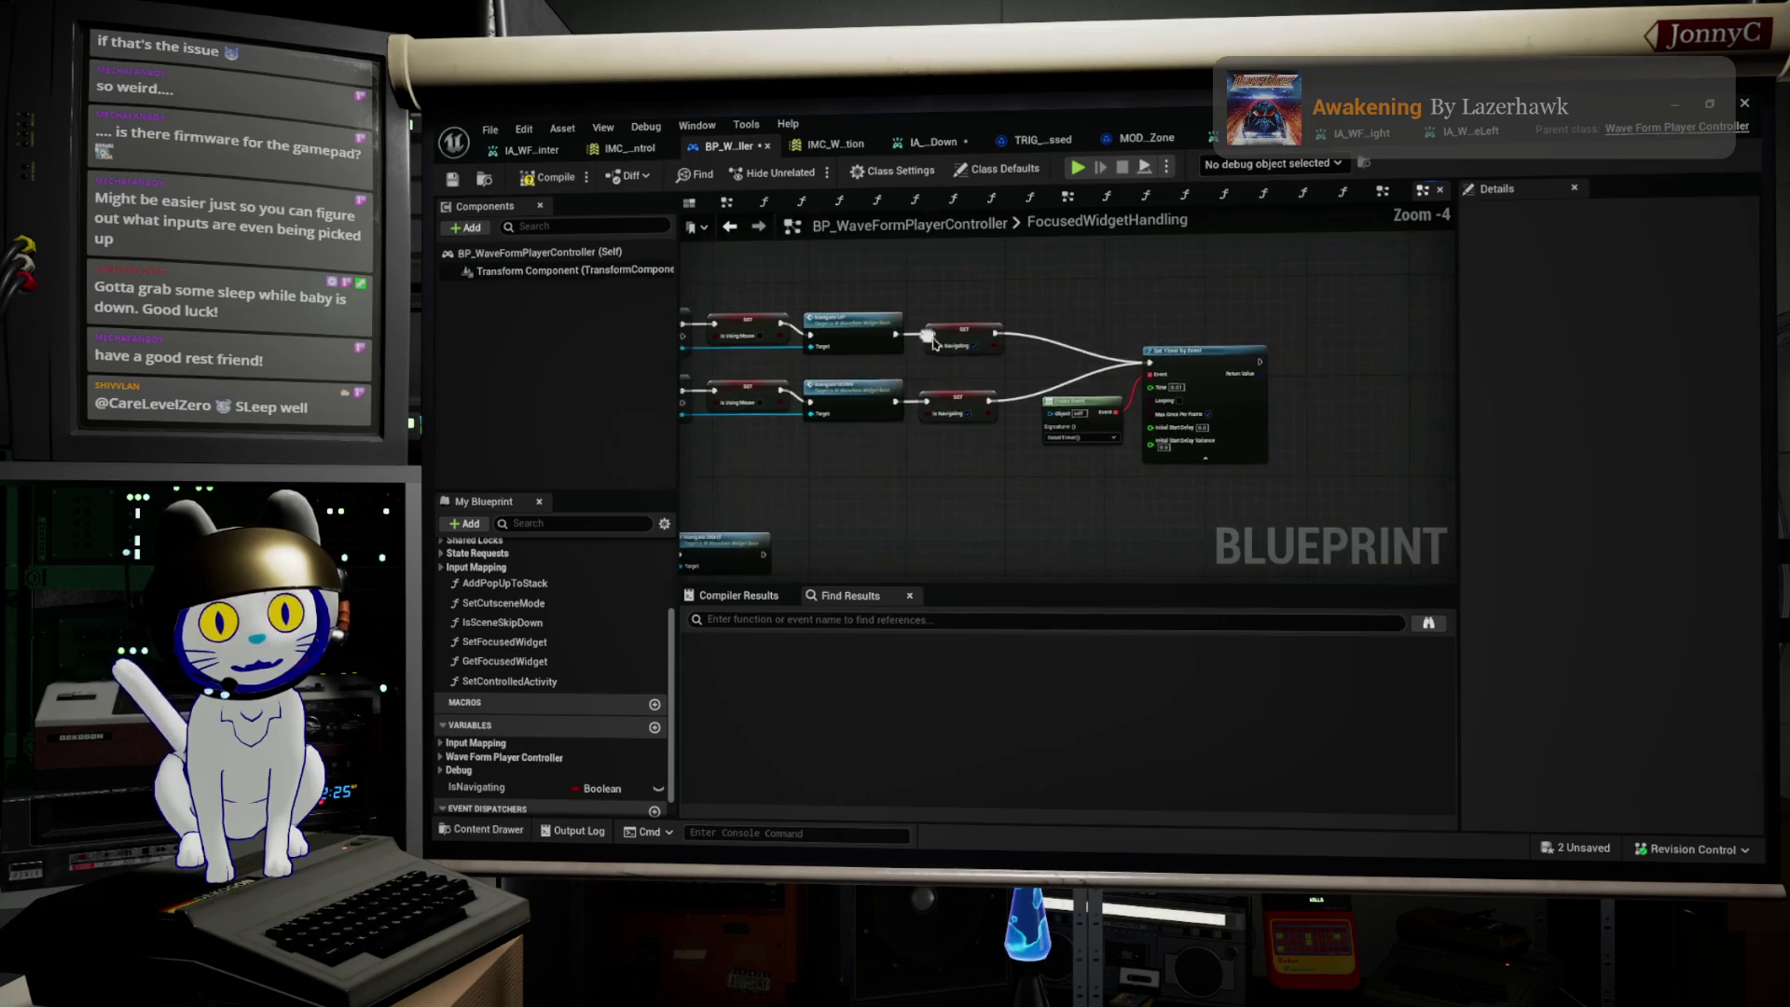
drag(1277, 443, 1082, 344)
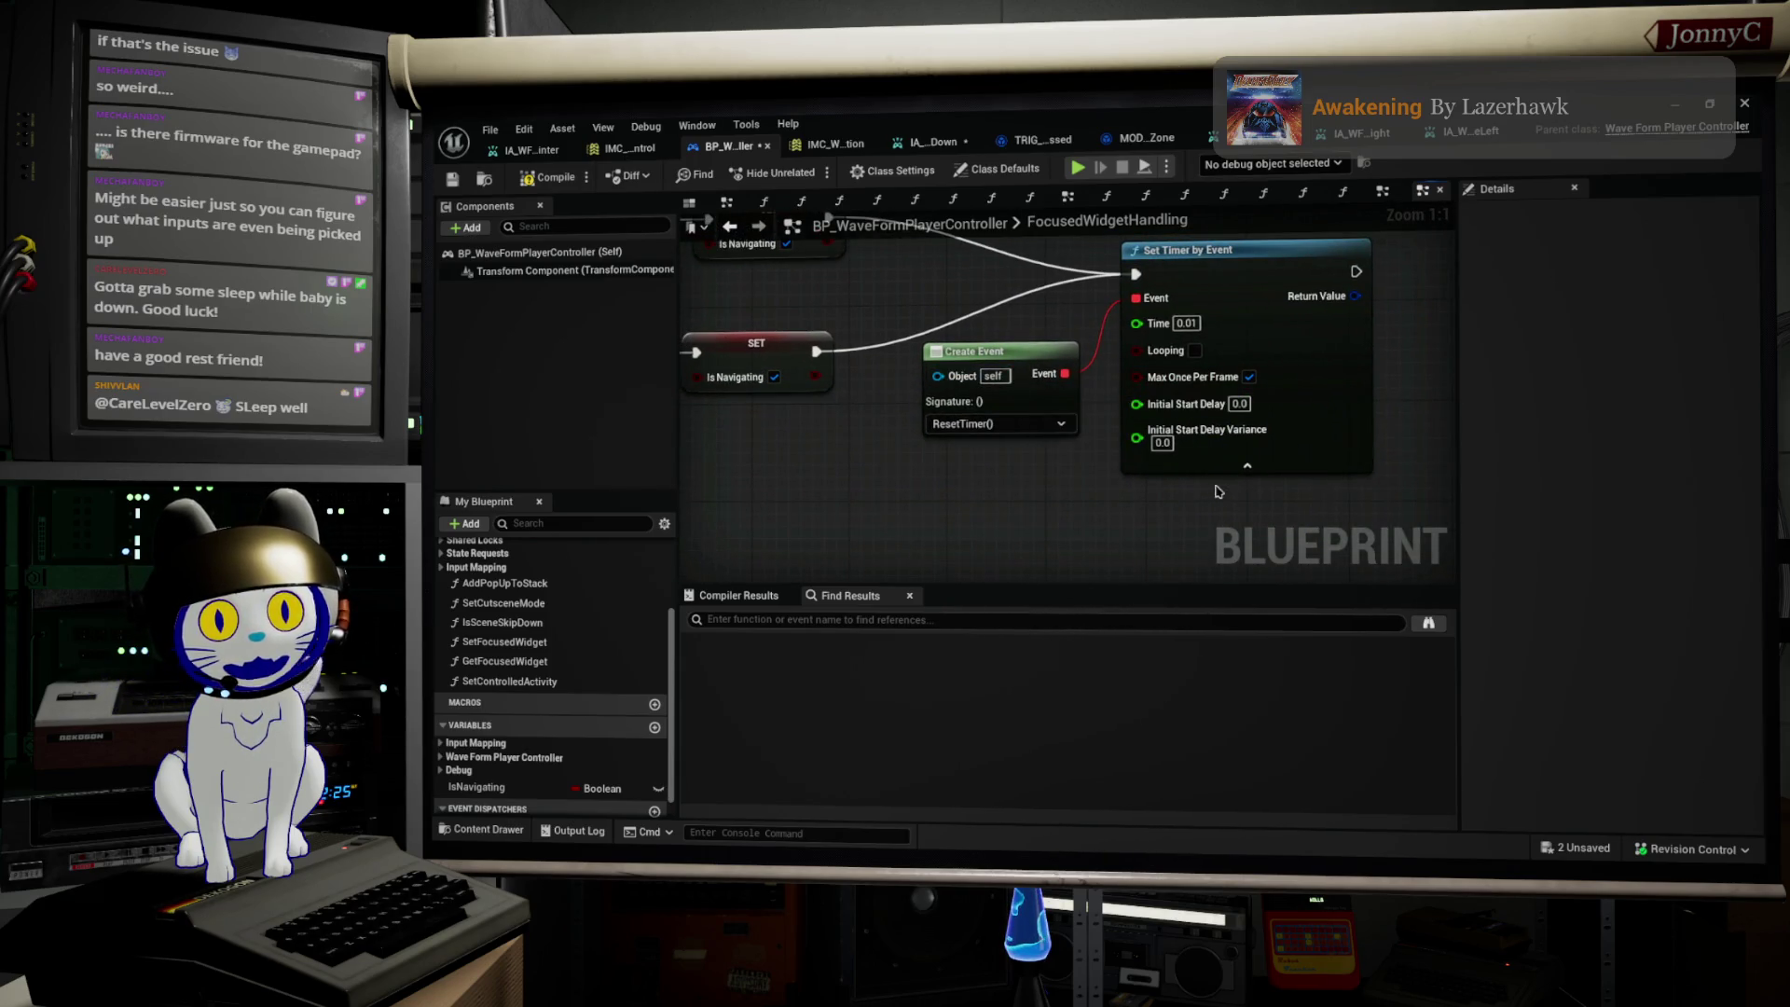
scroll(1249, 468, down, 2)
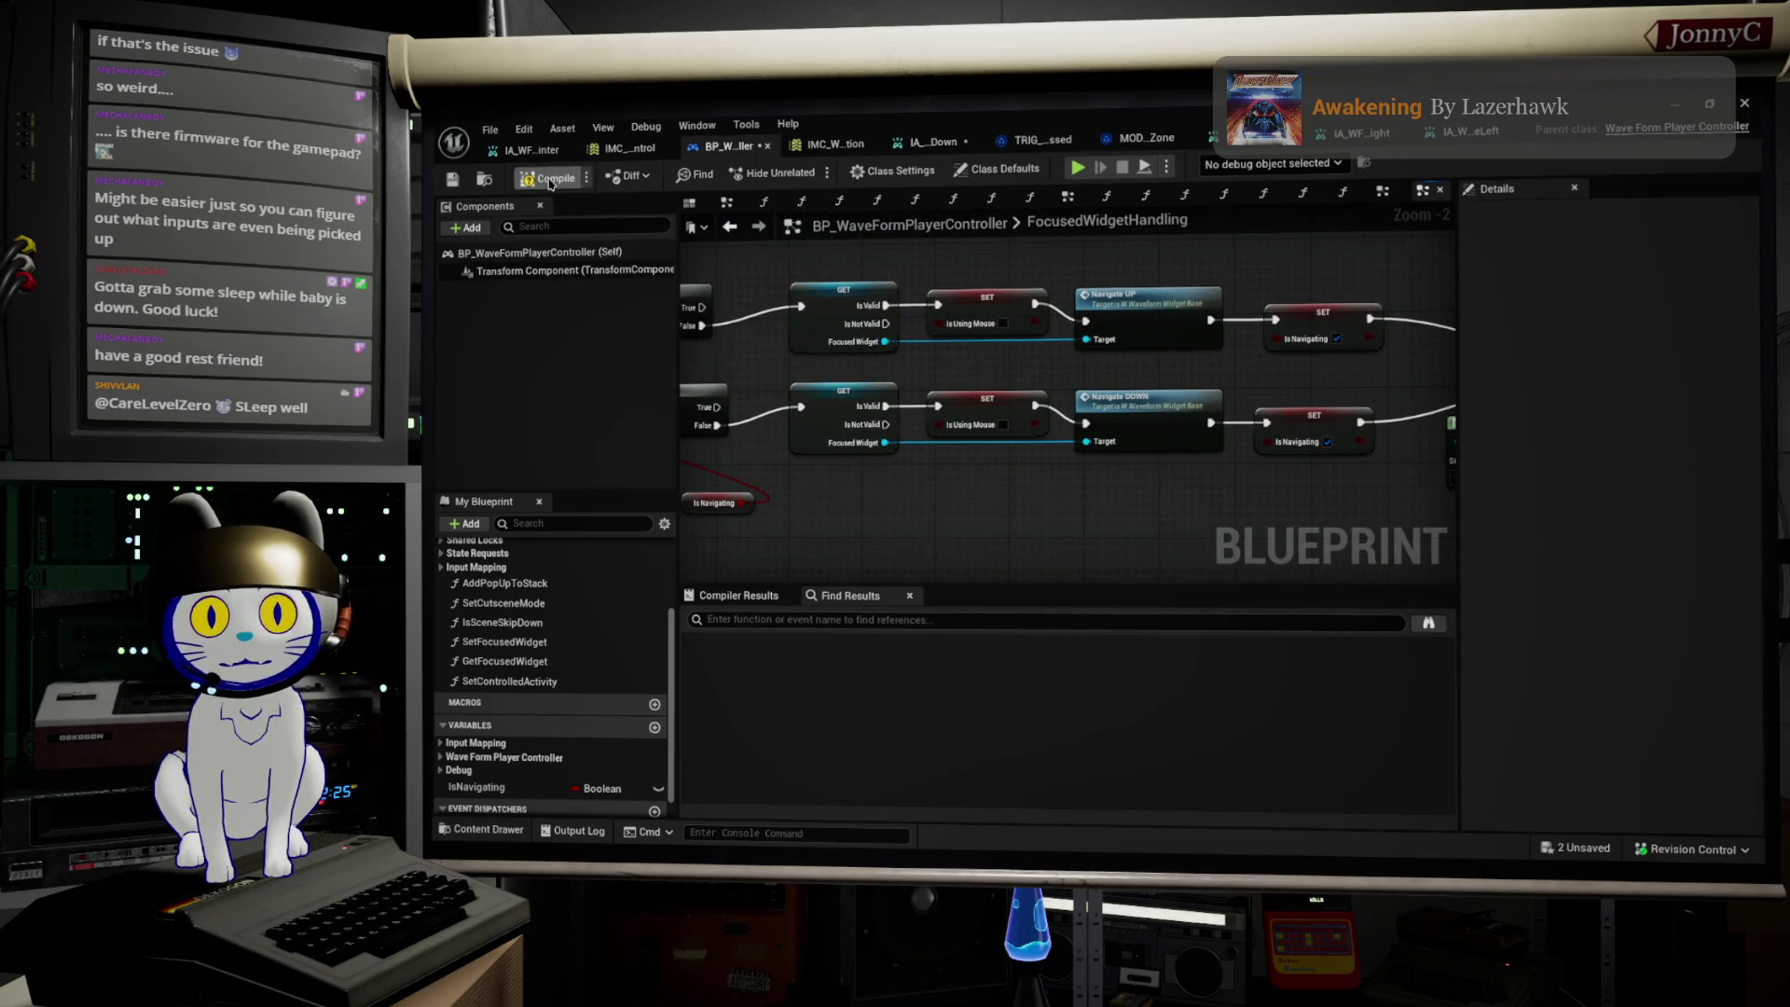
Step: Save the Blueprint, close its editor, and hide the navigation mesh display
key(ctrl+s)
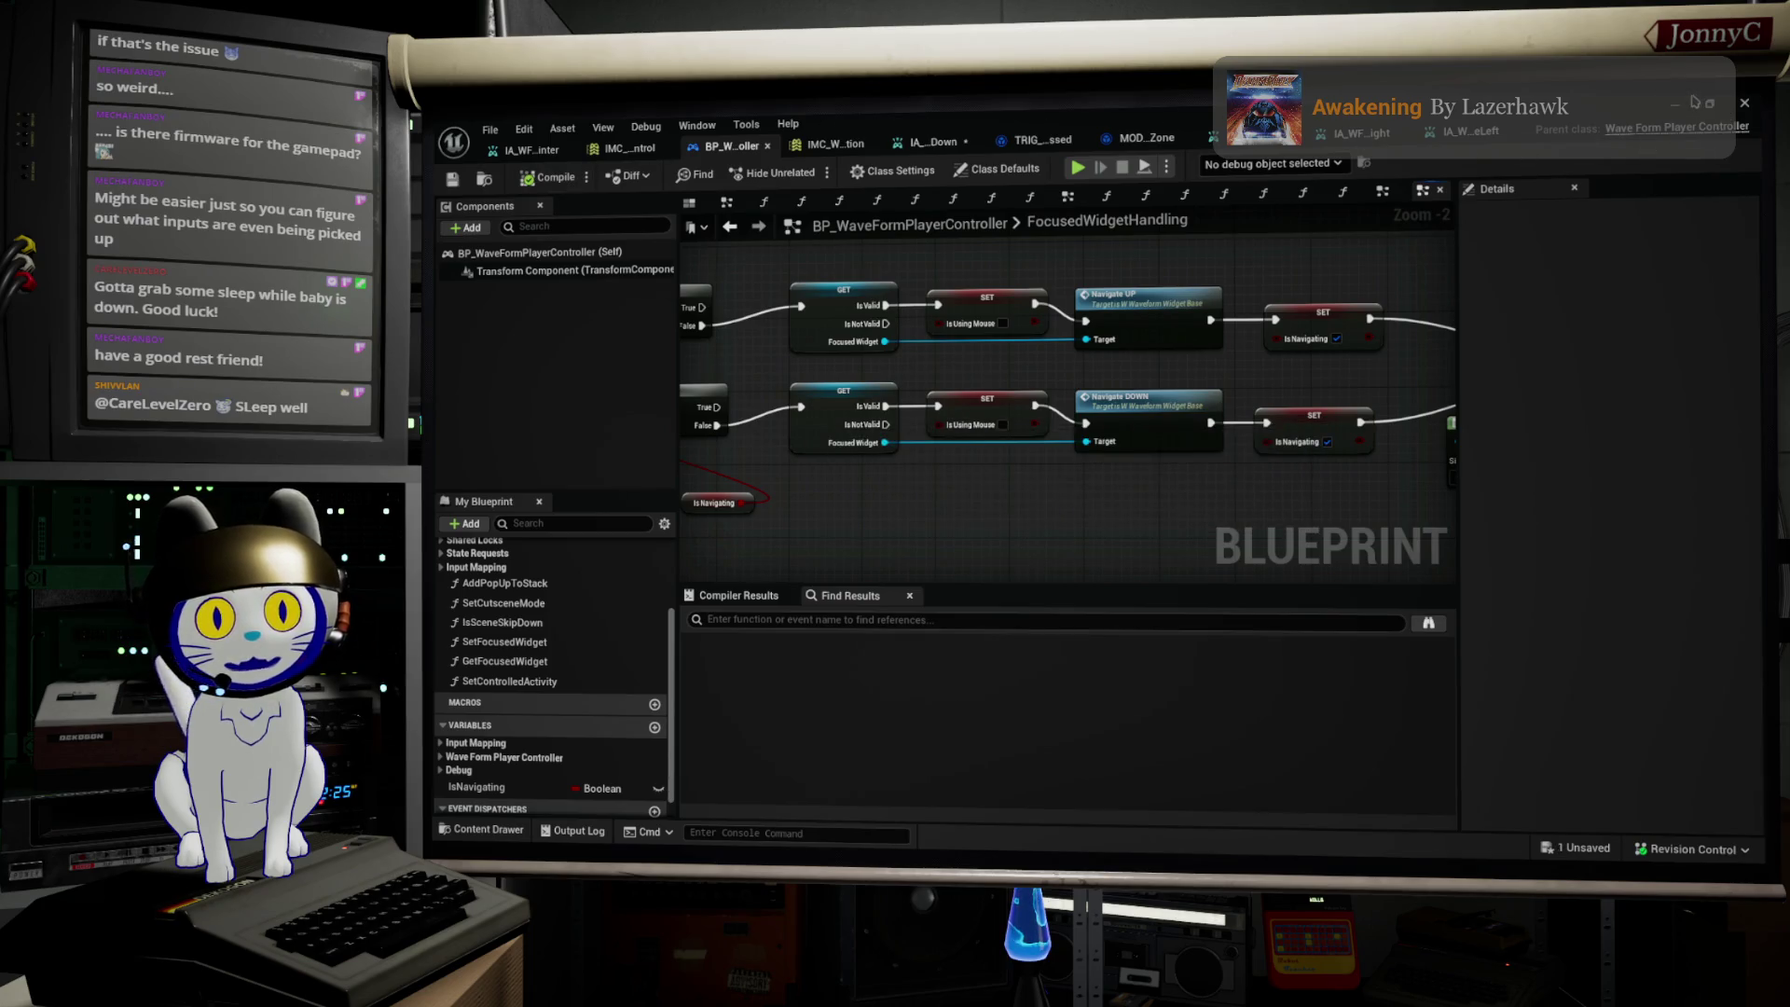
click(1691, 98)
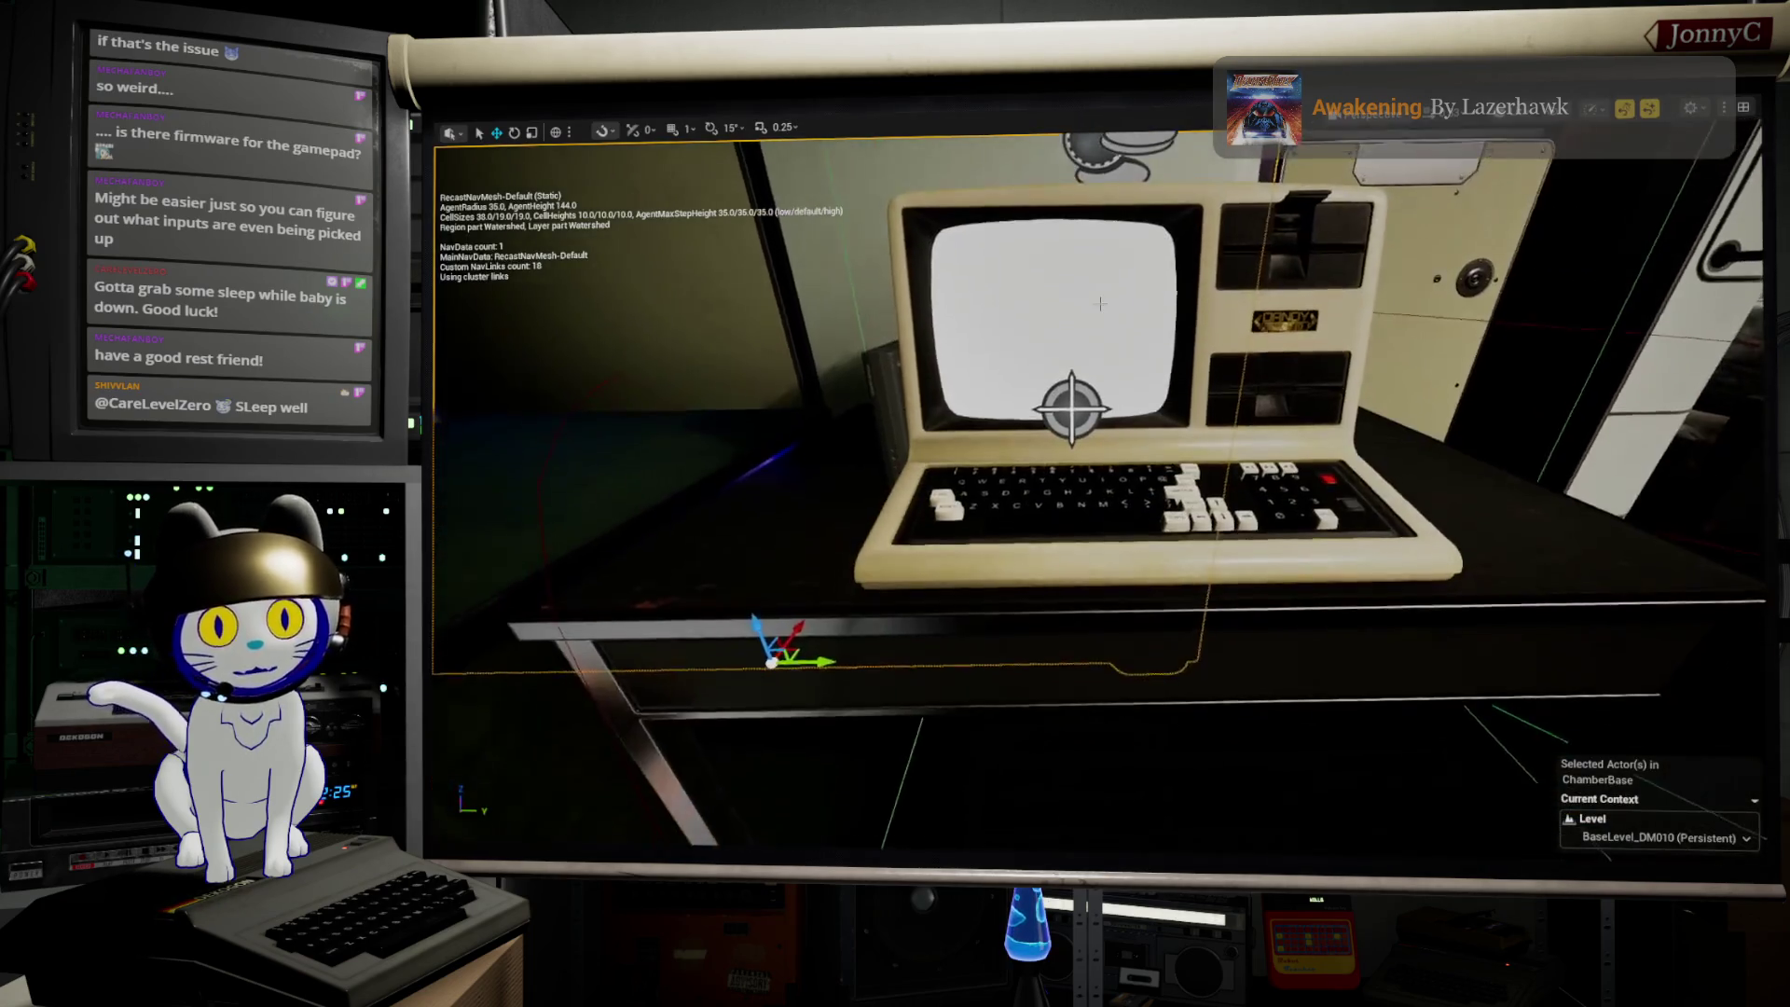
drag(1100, 303, 1383, 319)
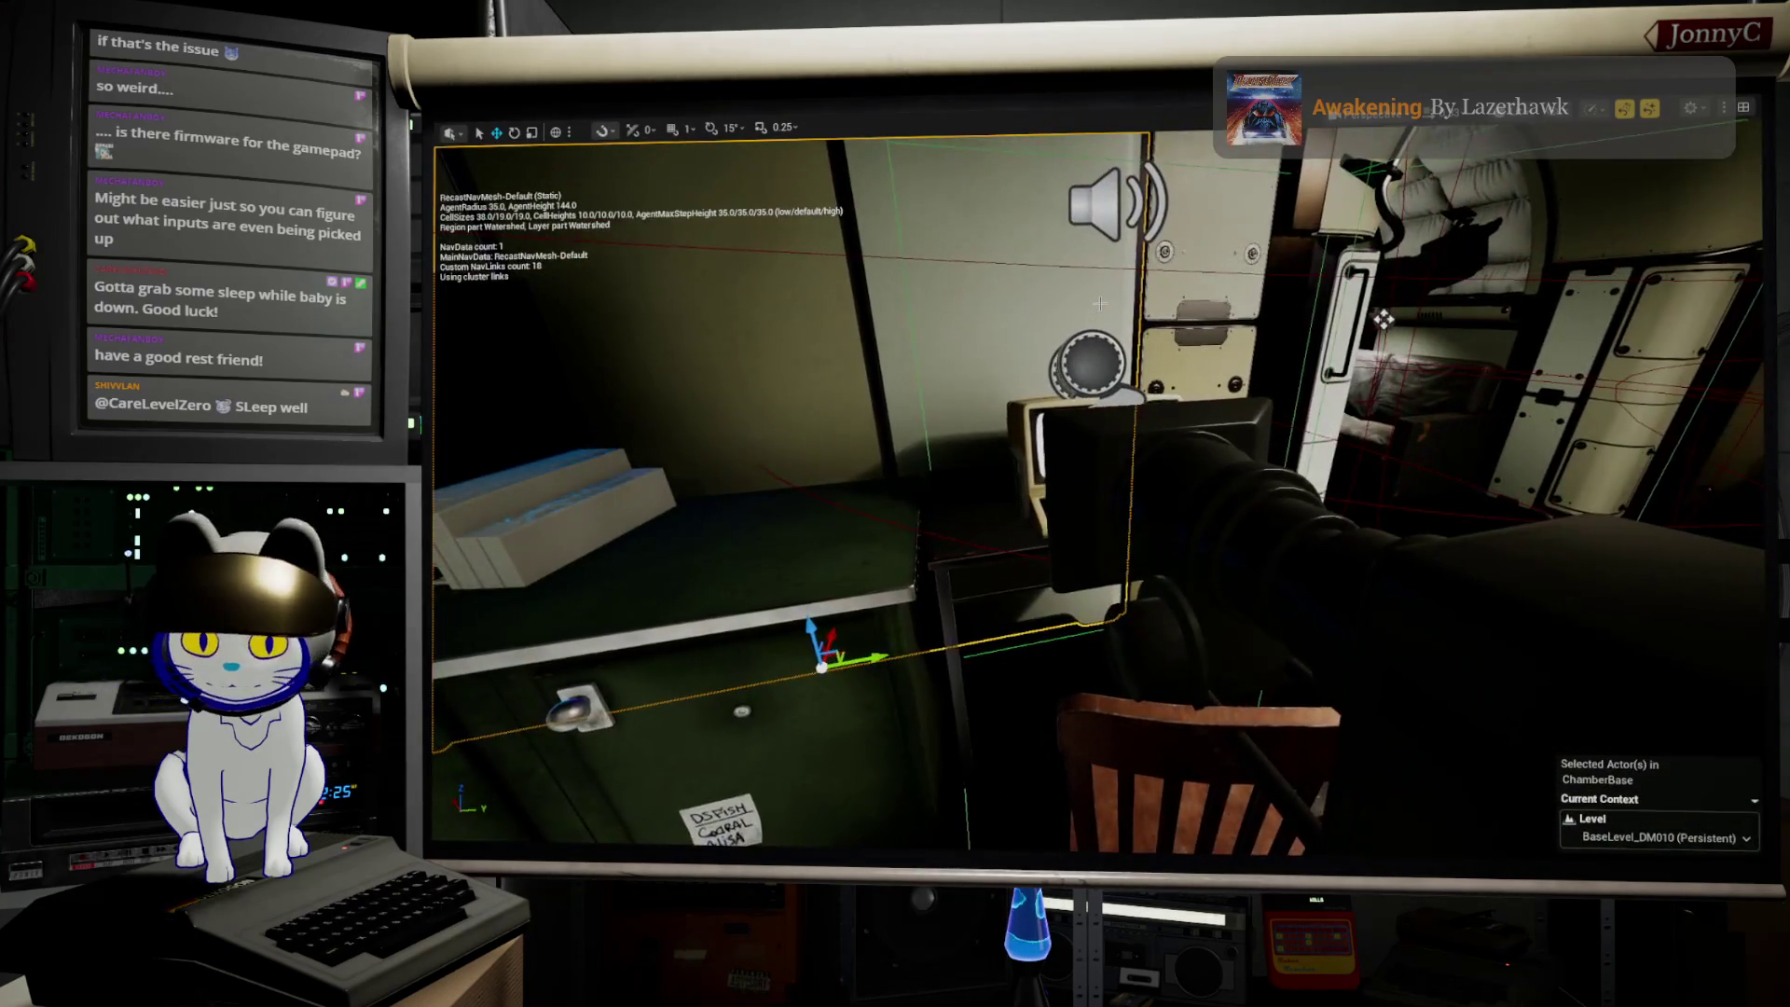
key(p)
Step: Play in editor, open the terminal, cycle its menu with Down, and choose Exit and Off Terminal
key(alt+p)
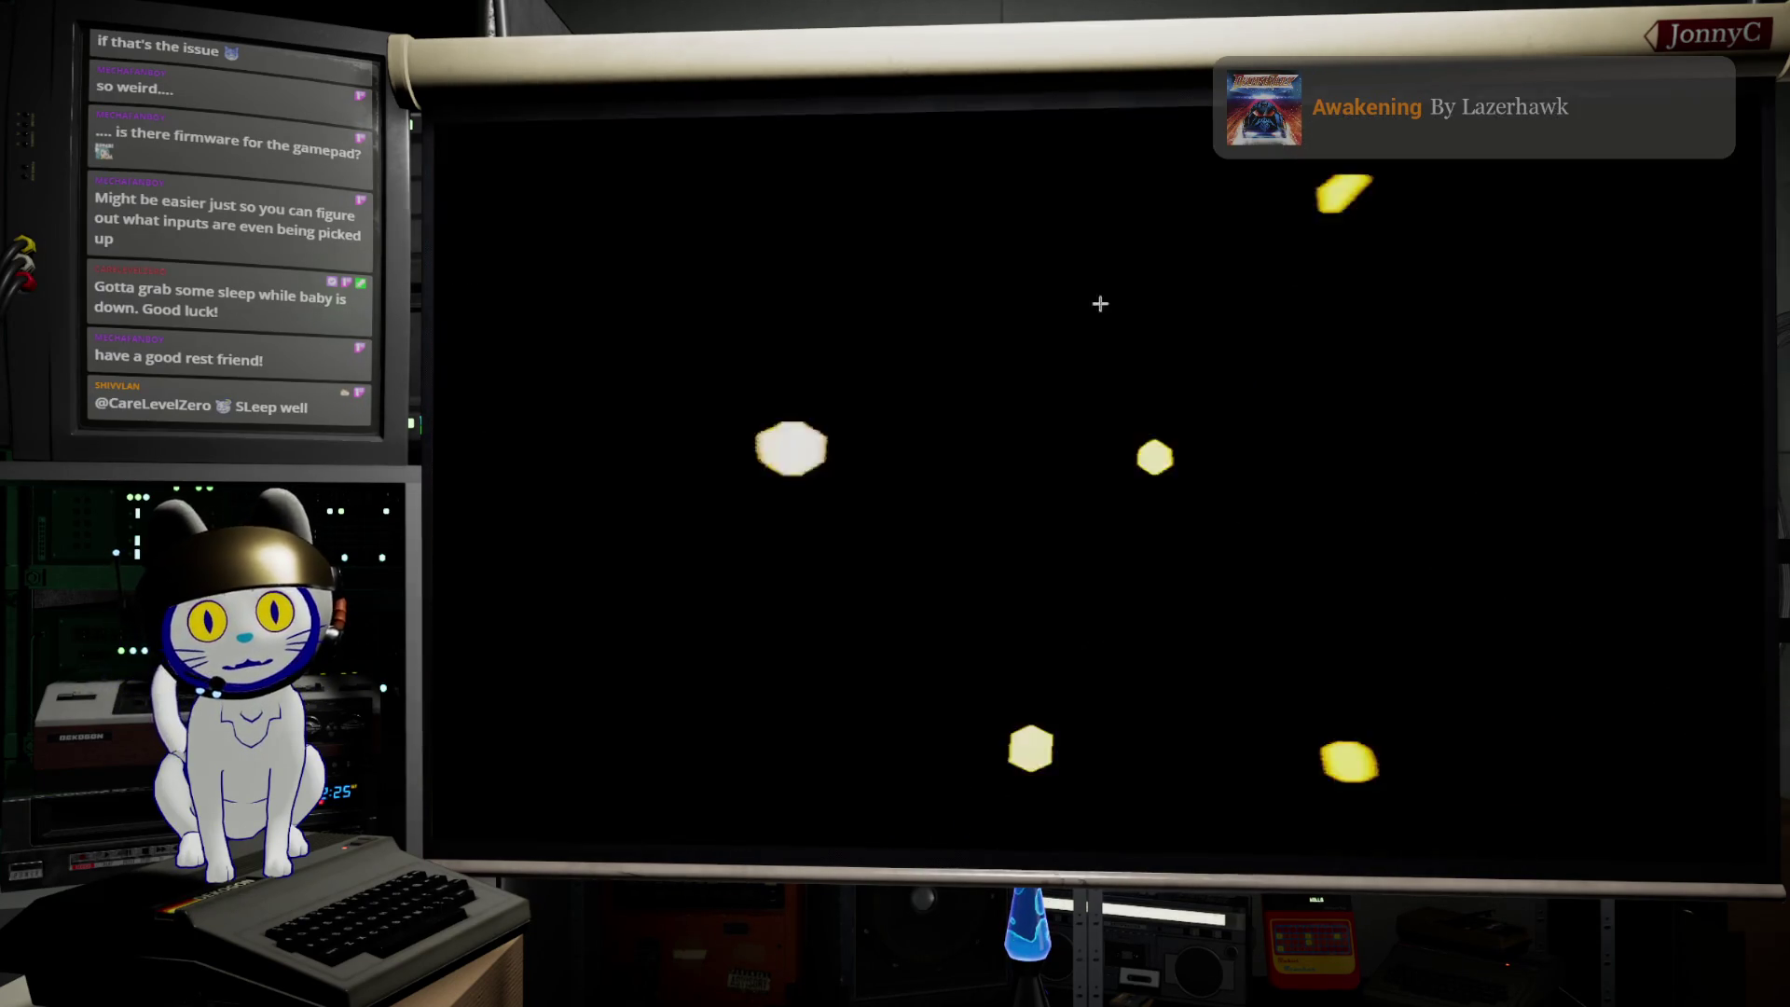
click(1101, 308)
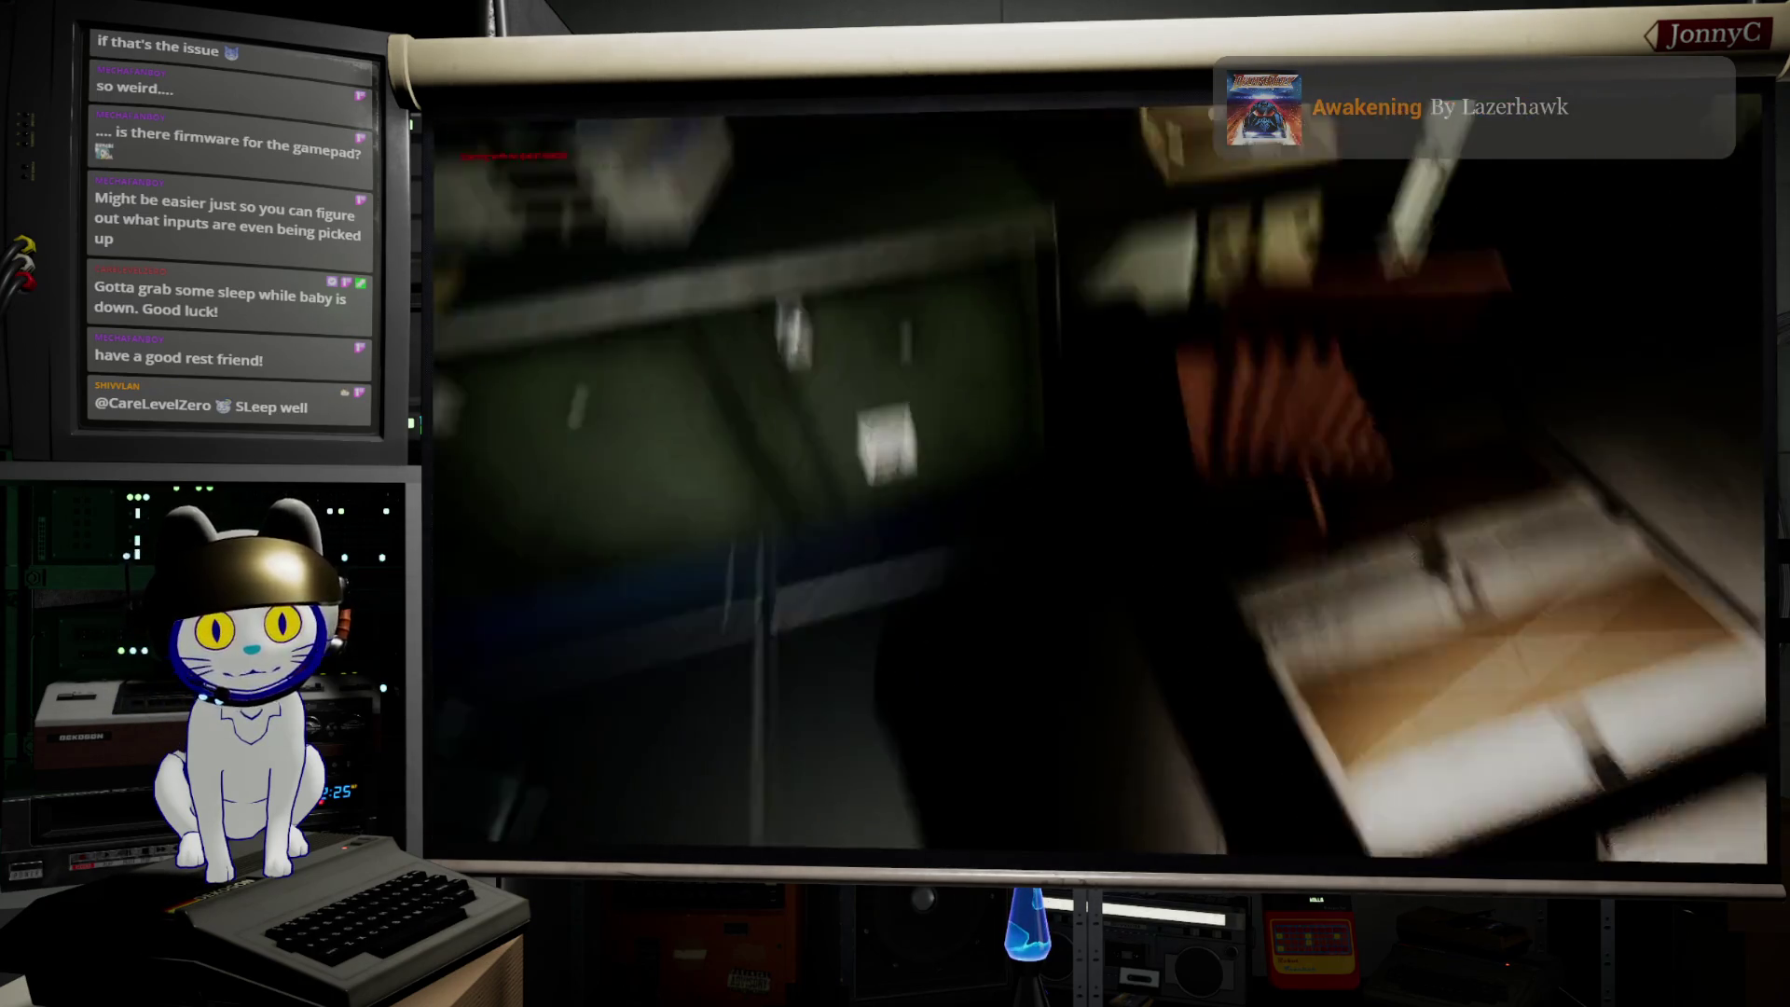
key(e)
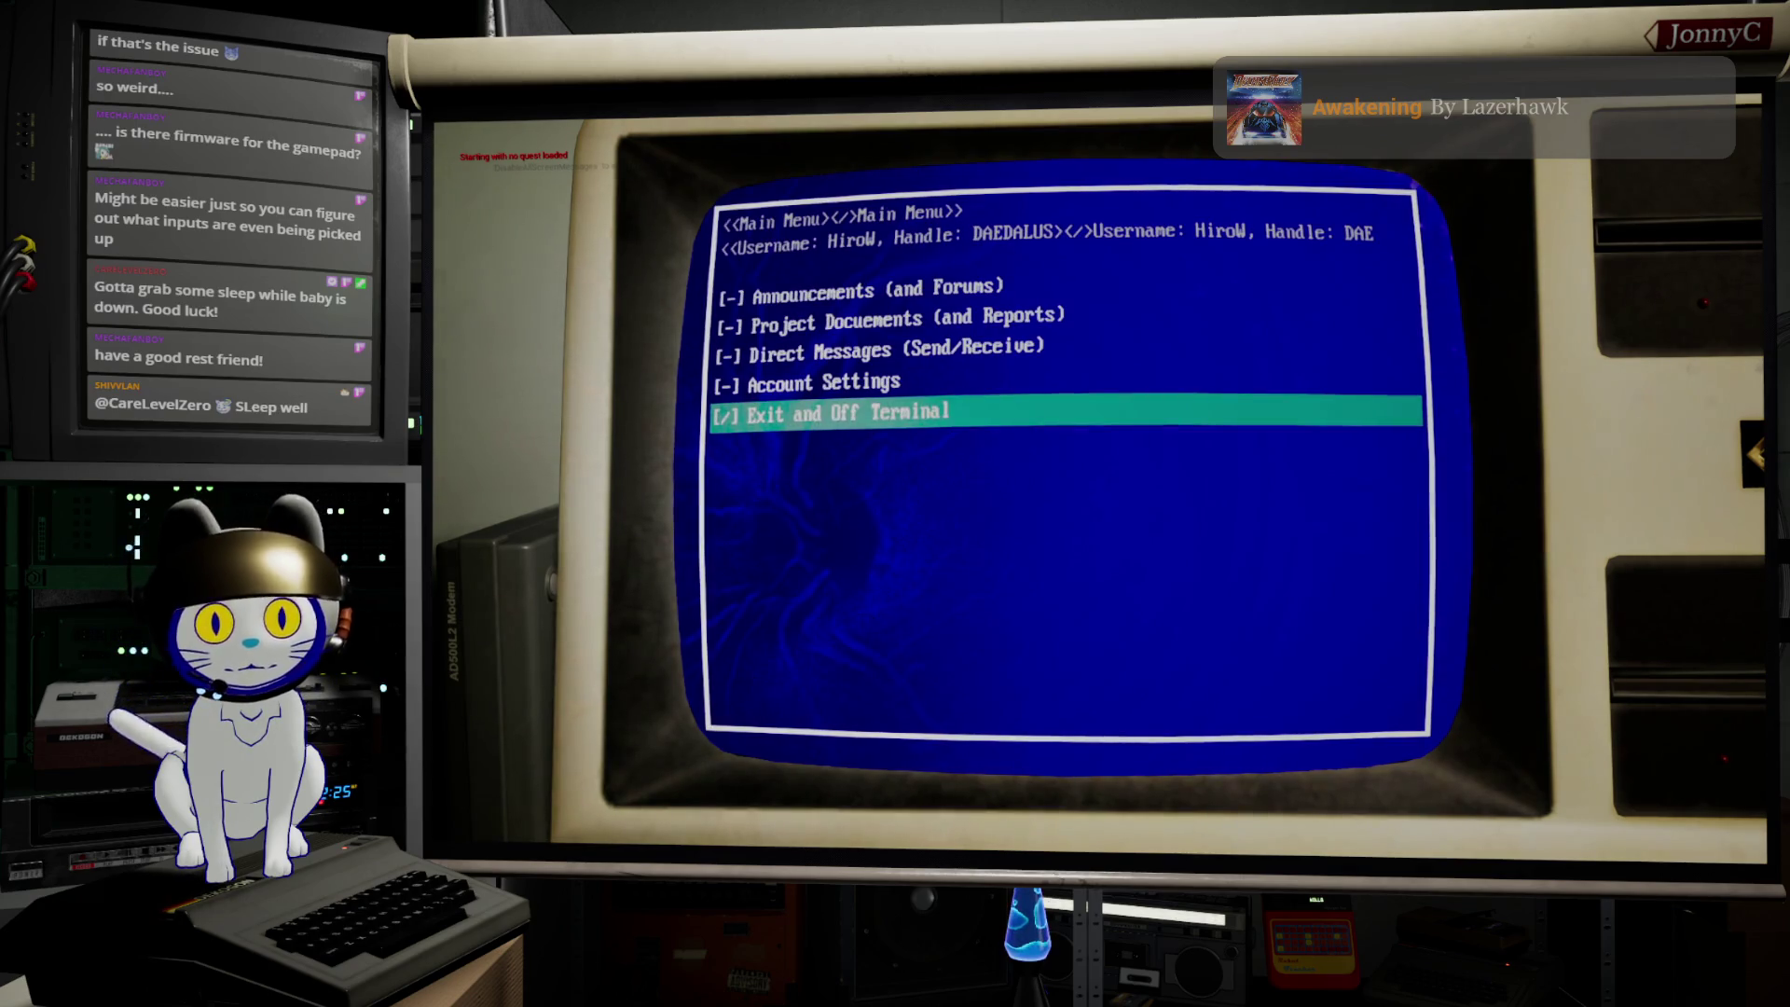
key(Down)
key(Down)
key(Down)
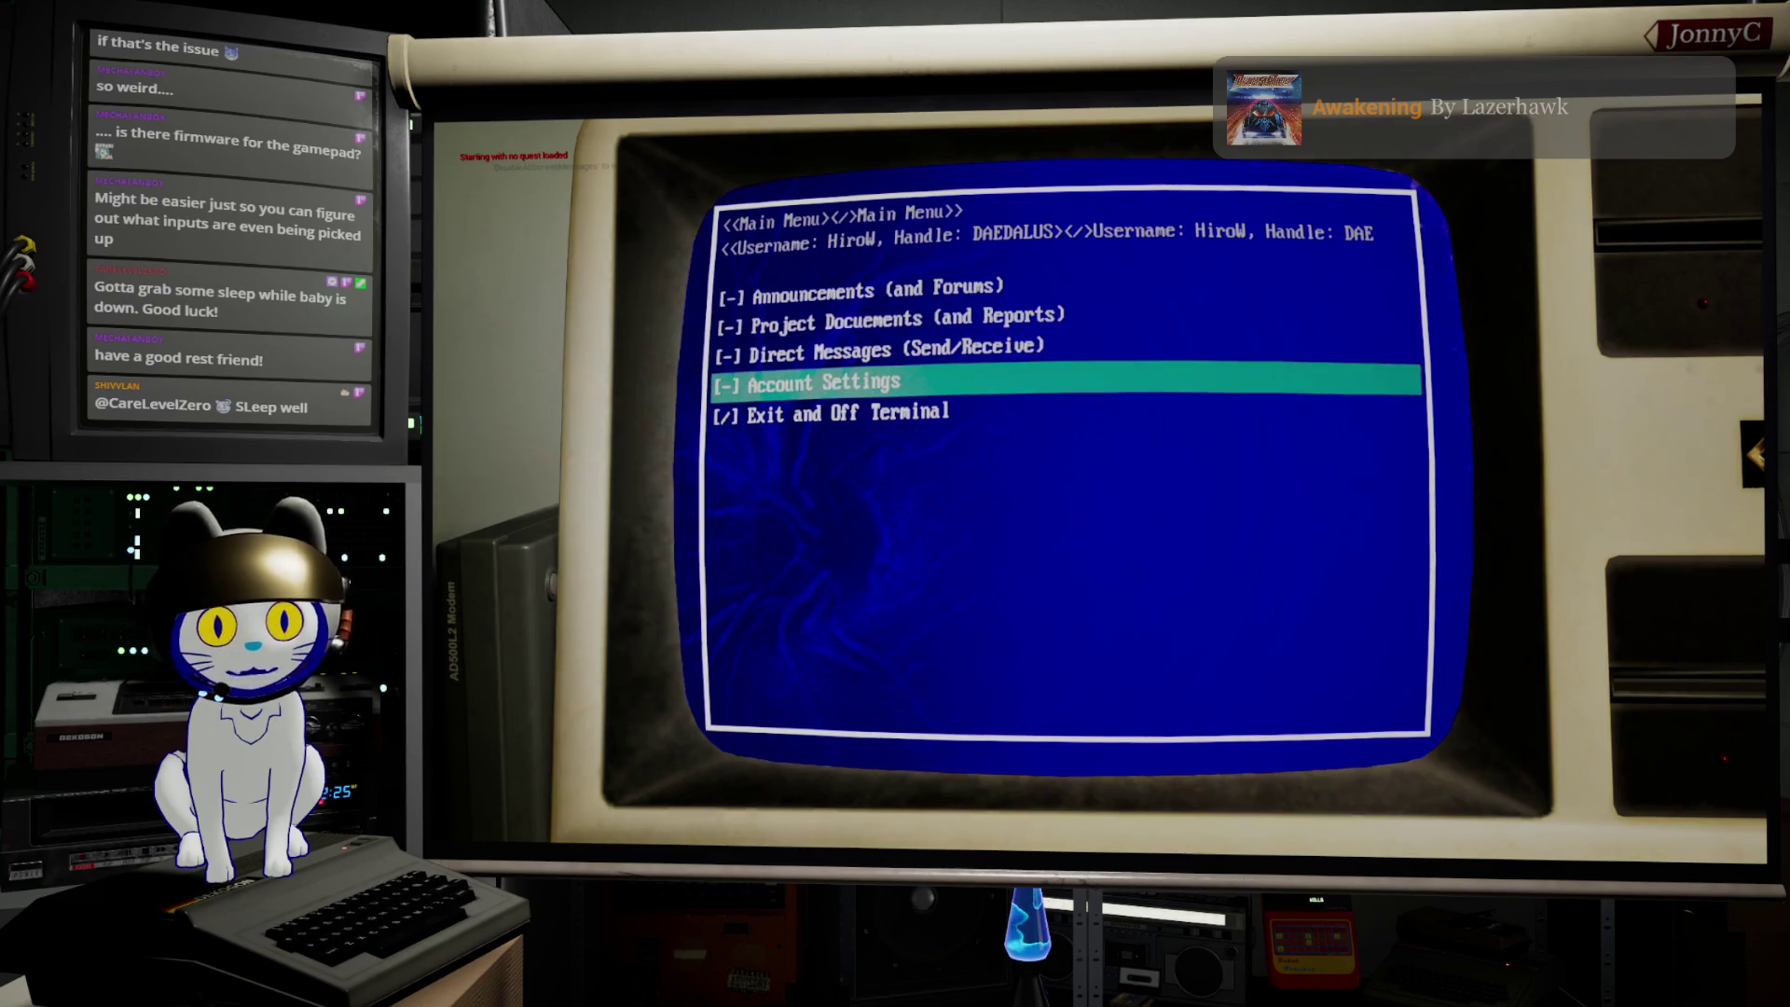
key(Down)
key(Down)
key(Down)
key(Down)
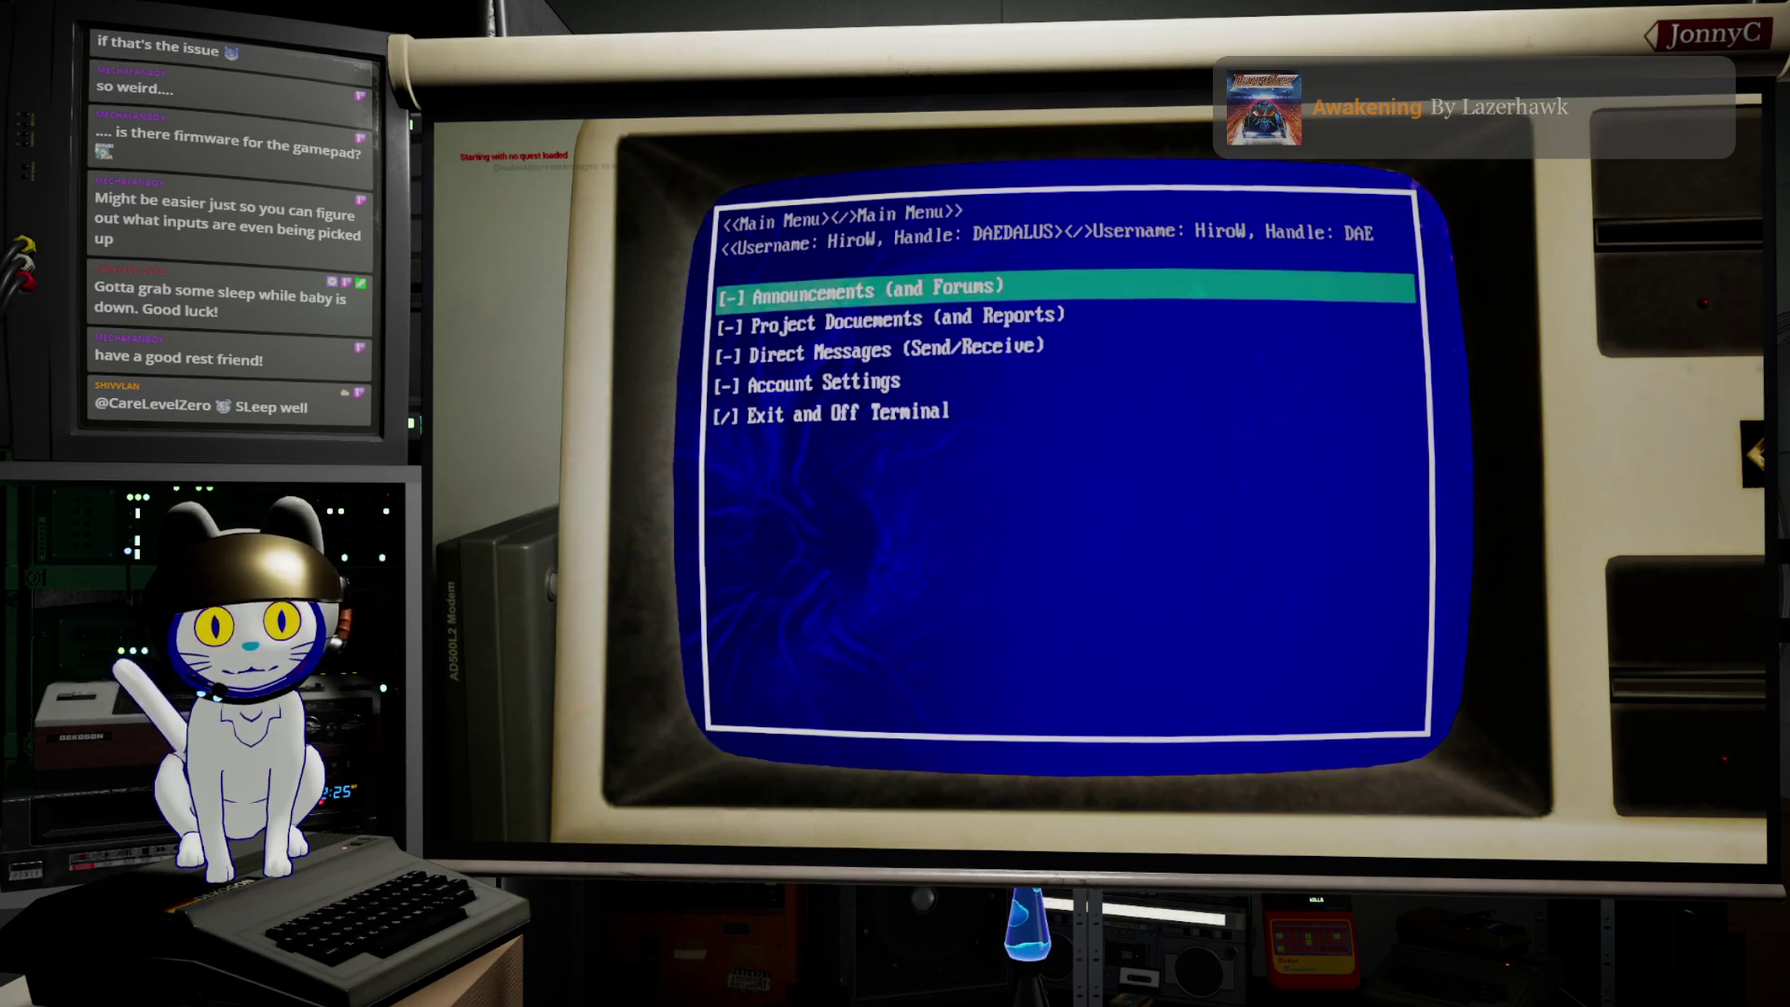
key(Down)
key(Down)
key(Down)
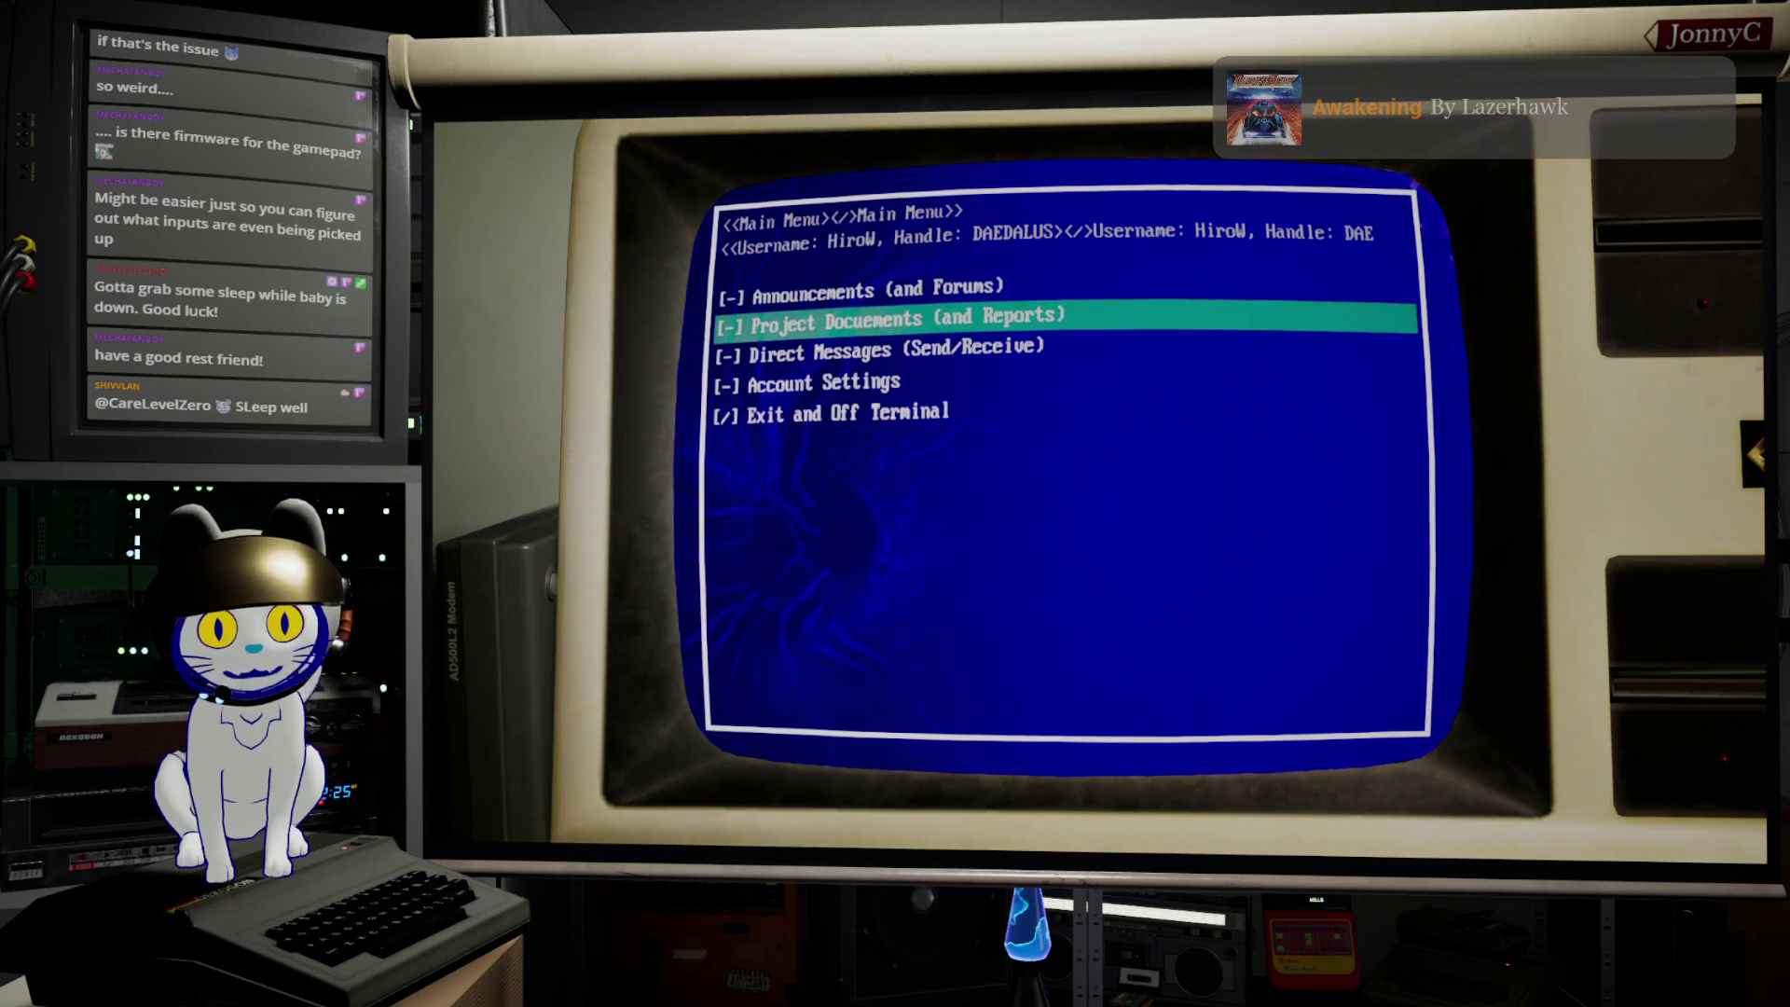
key(Down)
key(Down)
key(Down)
key(Down)
key(Down)
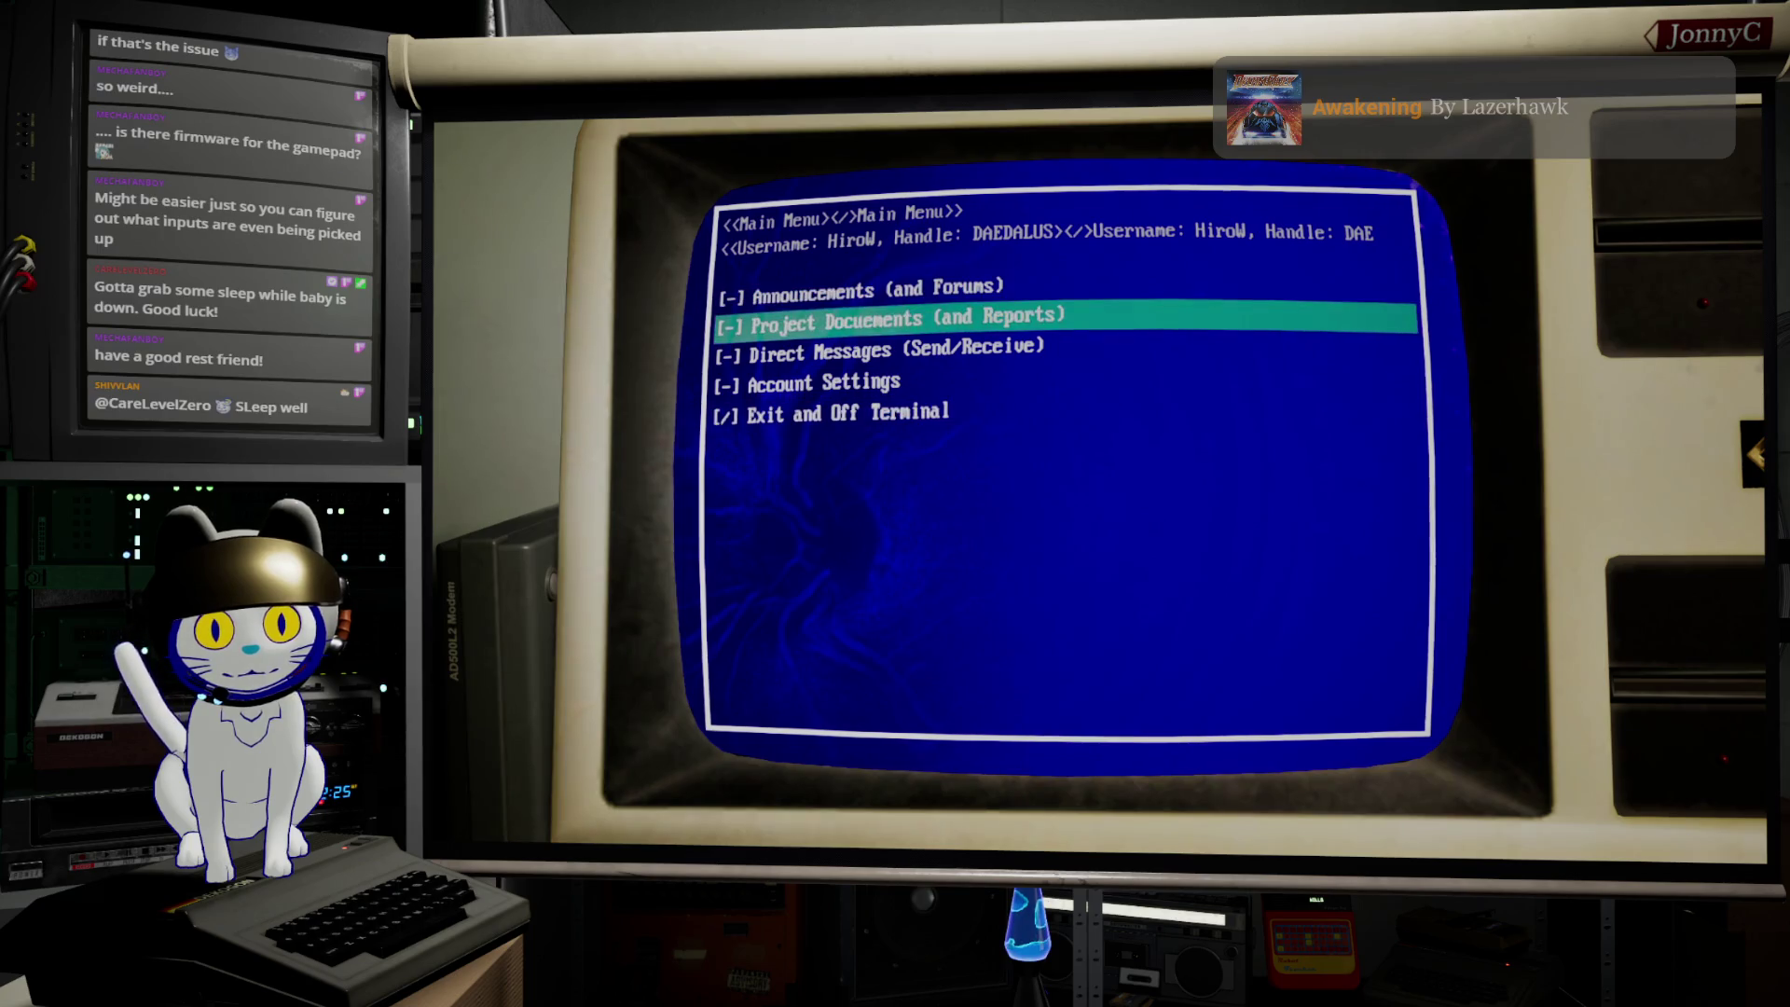
key(Down)
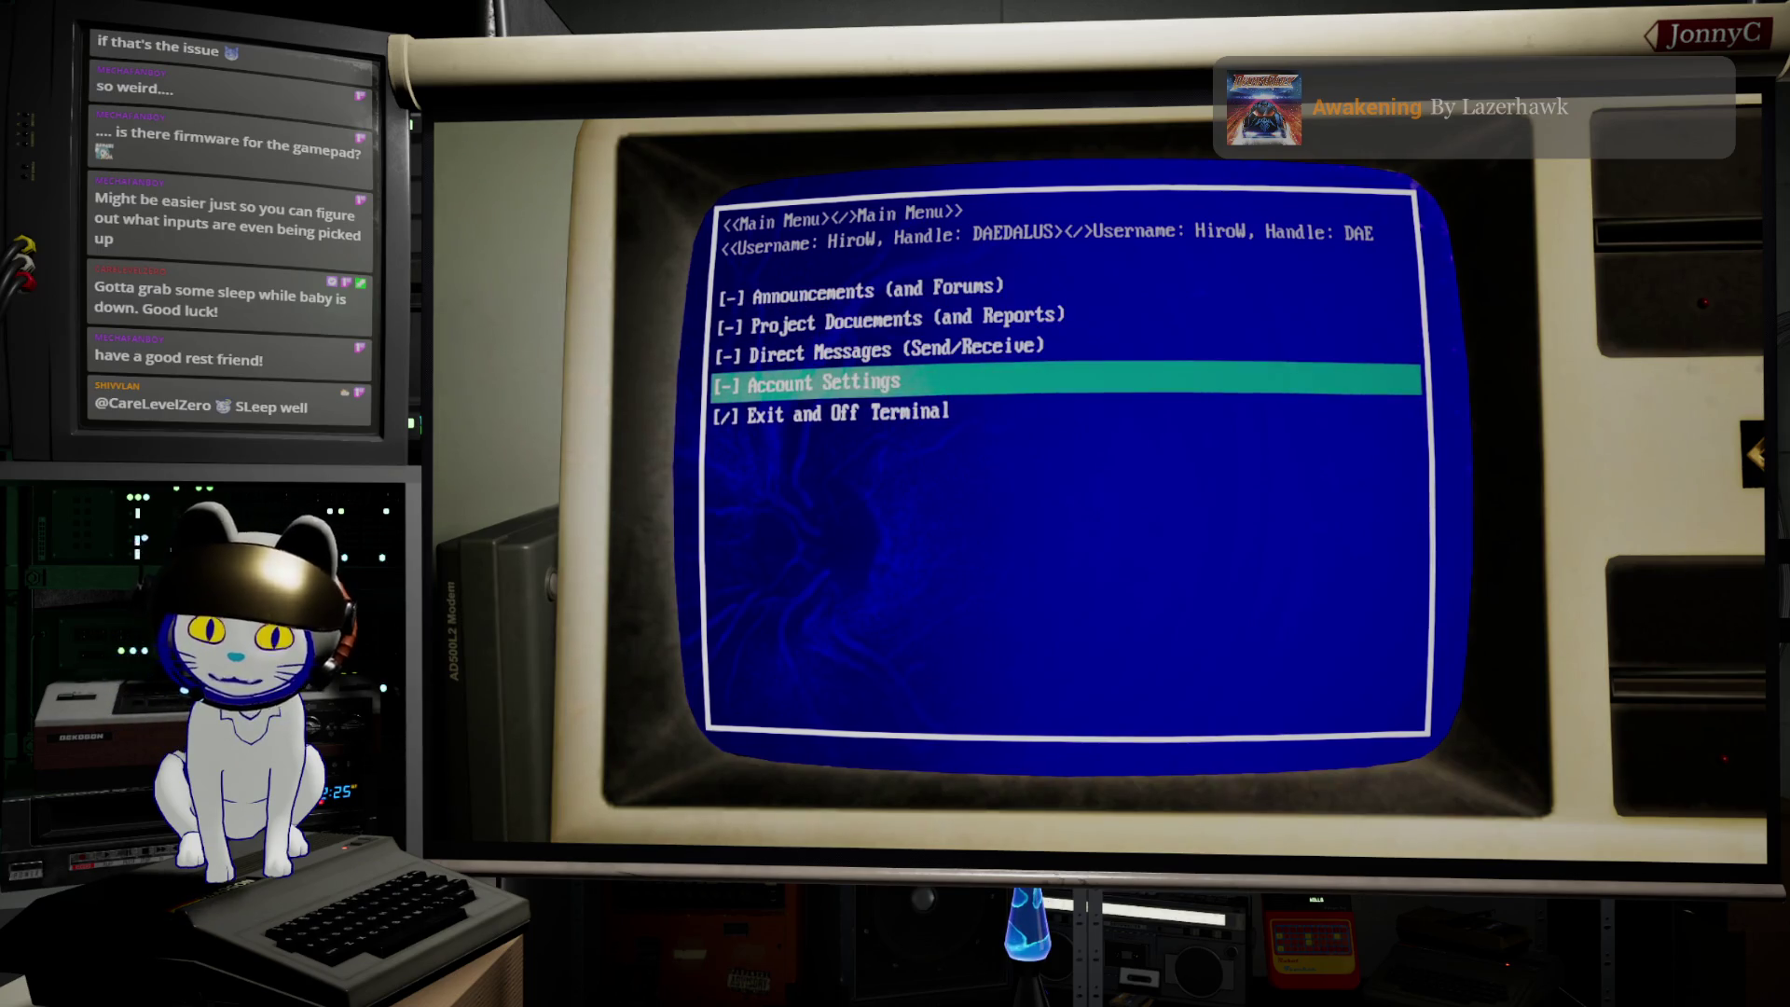
click(1021, 421)
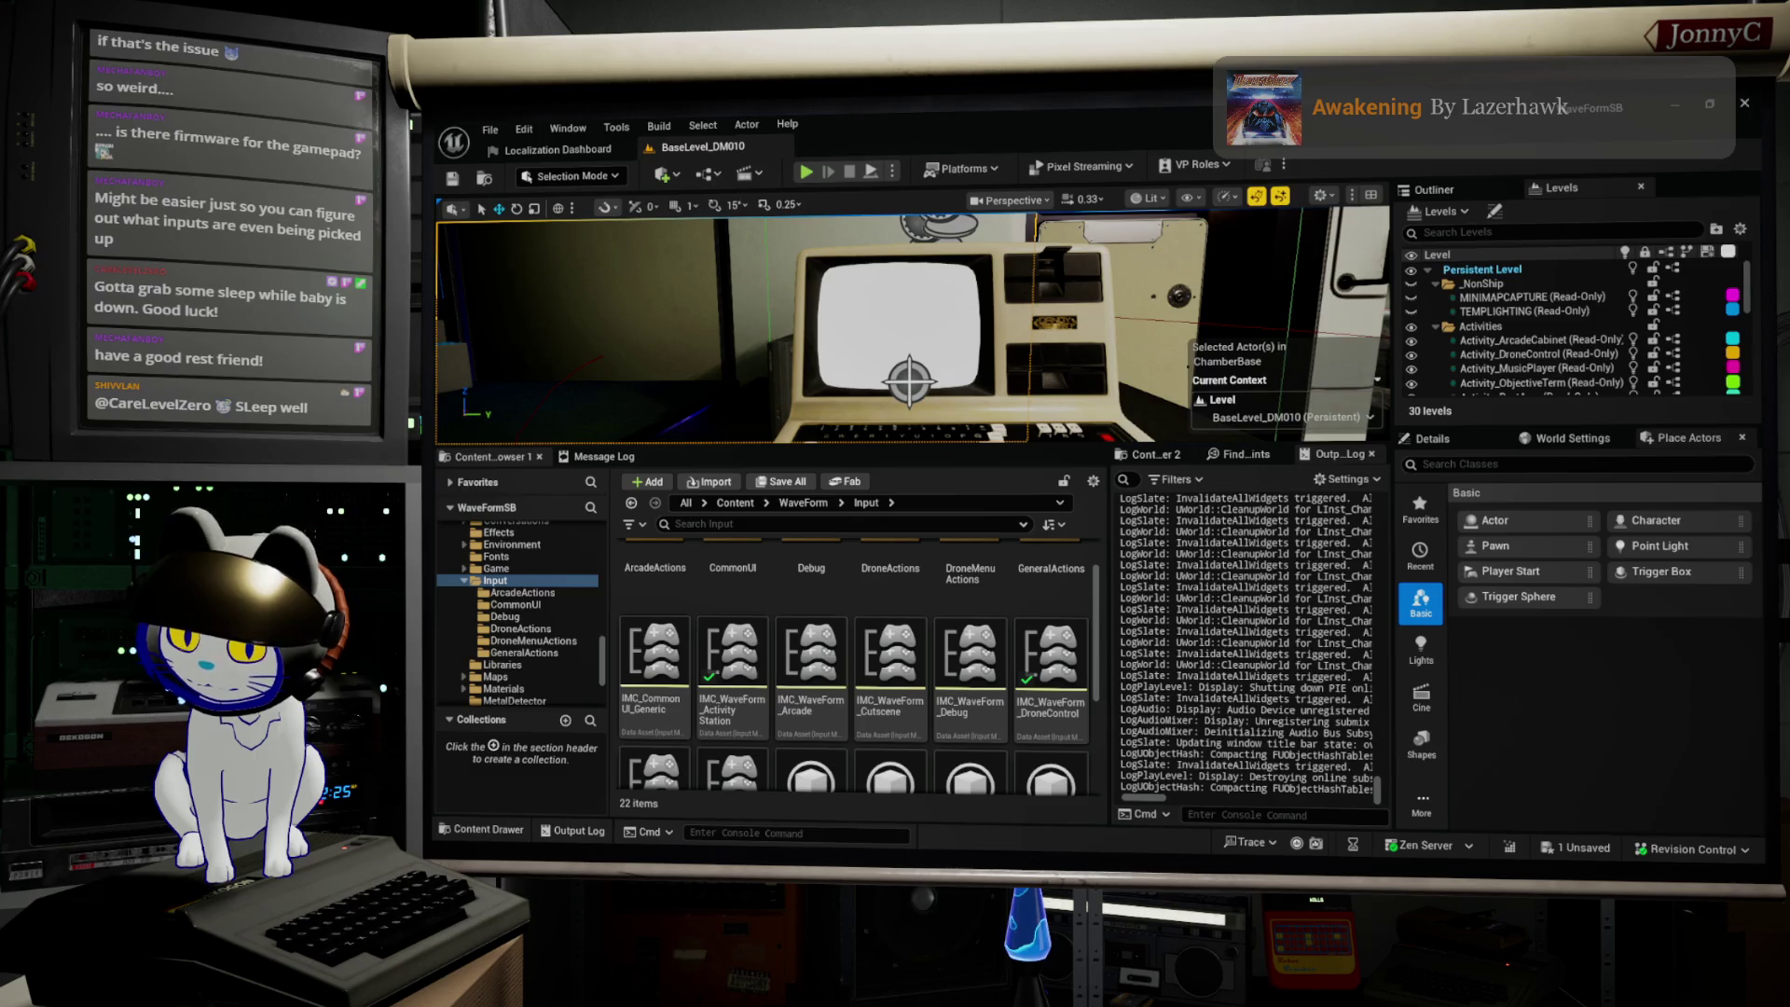
key(alt+Tab)
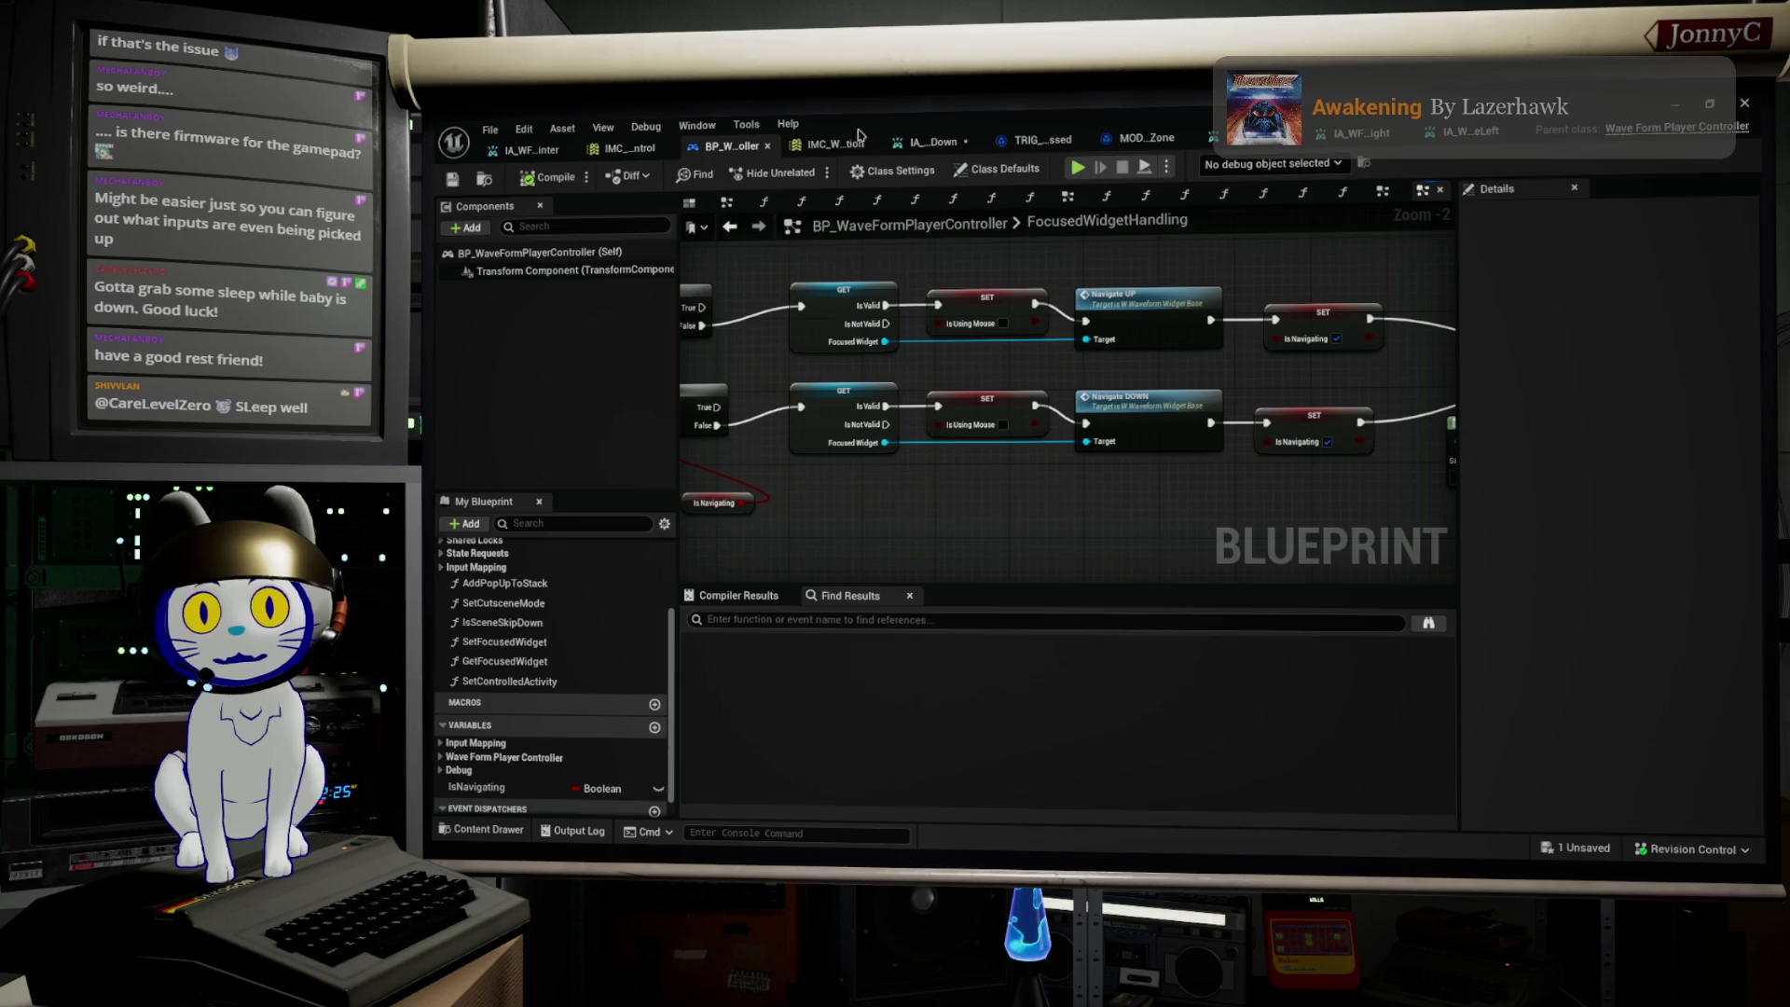
Step: Change IA navigate-down's Value Type from Axis2D to Digital (bool) and save the asset
click(932, 142)
click(1006, 350)
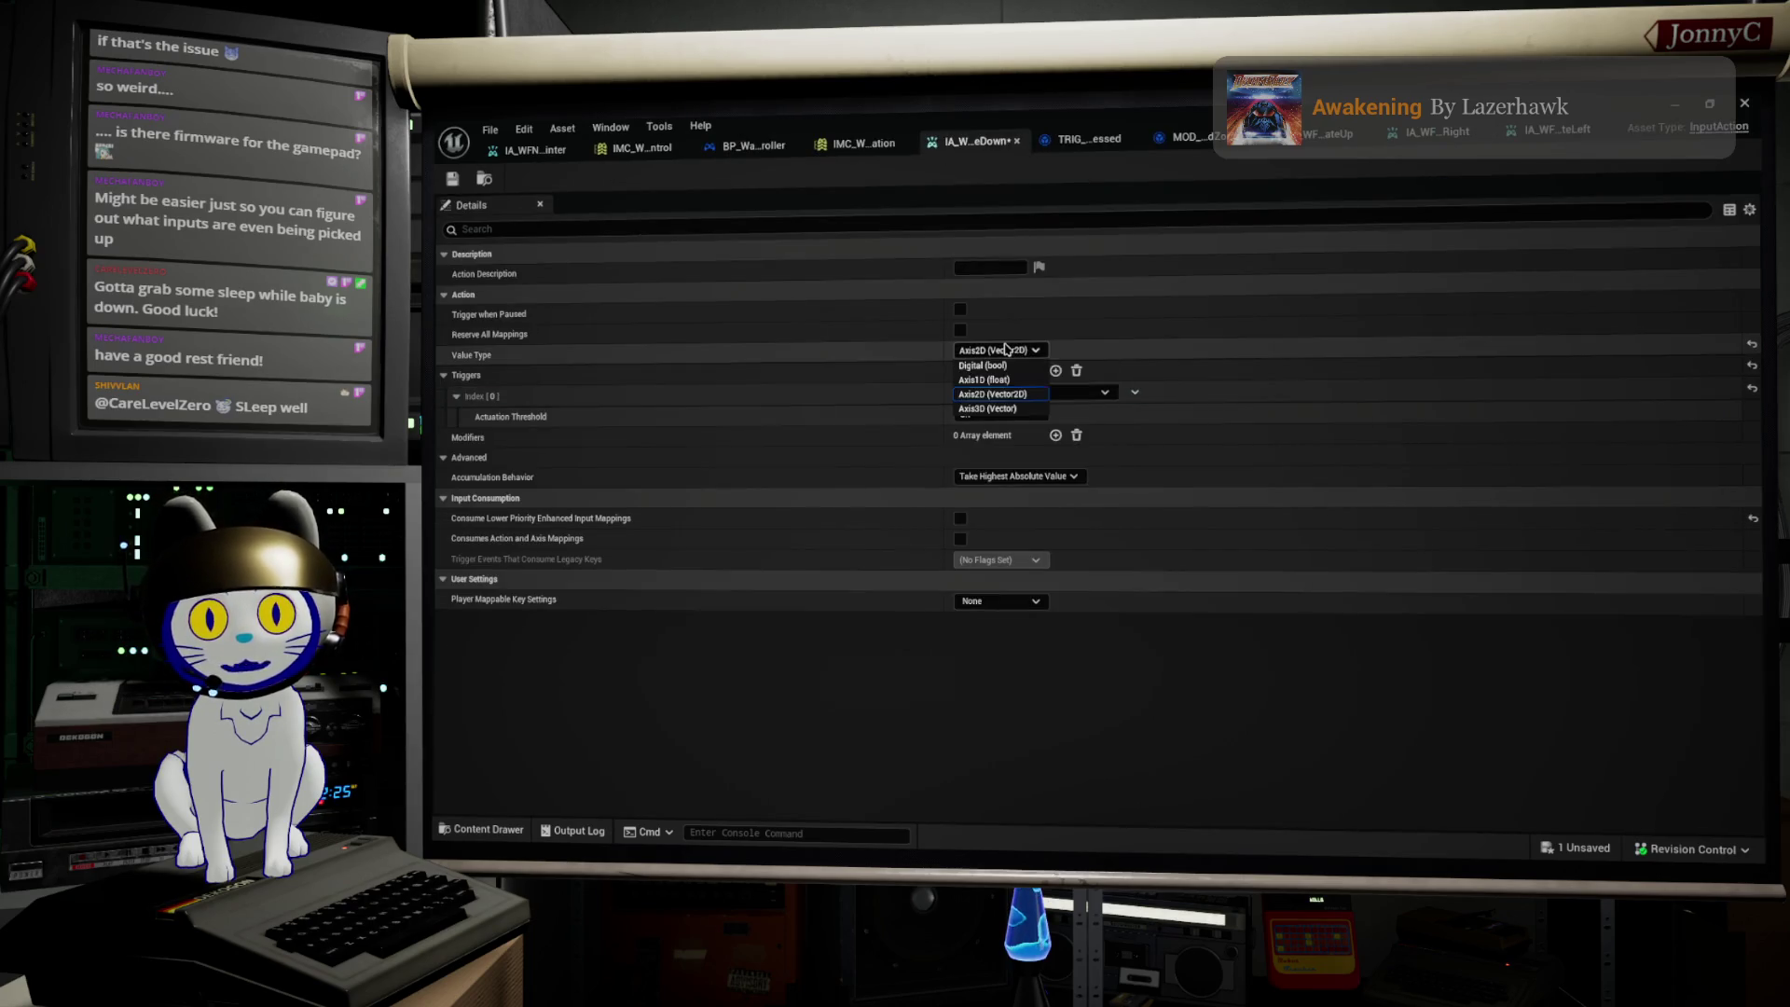
click(983, 365)
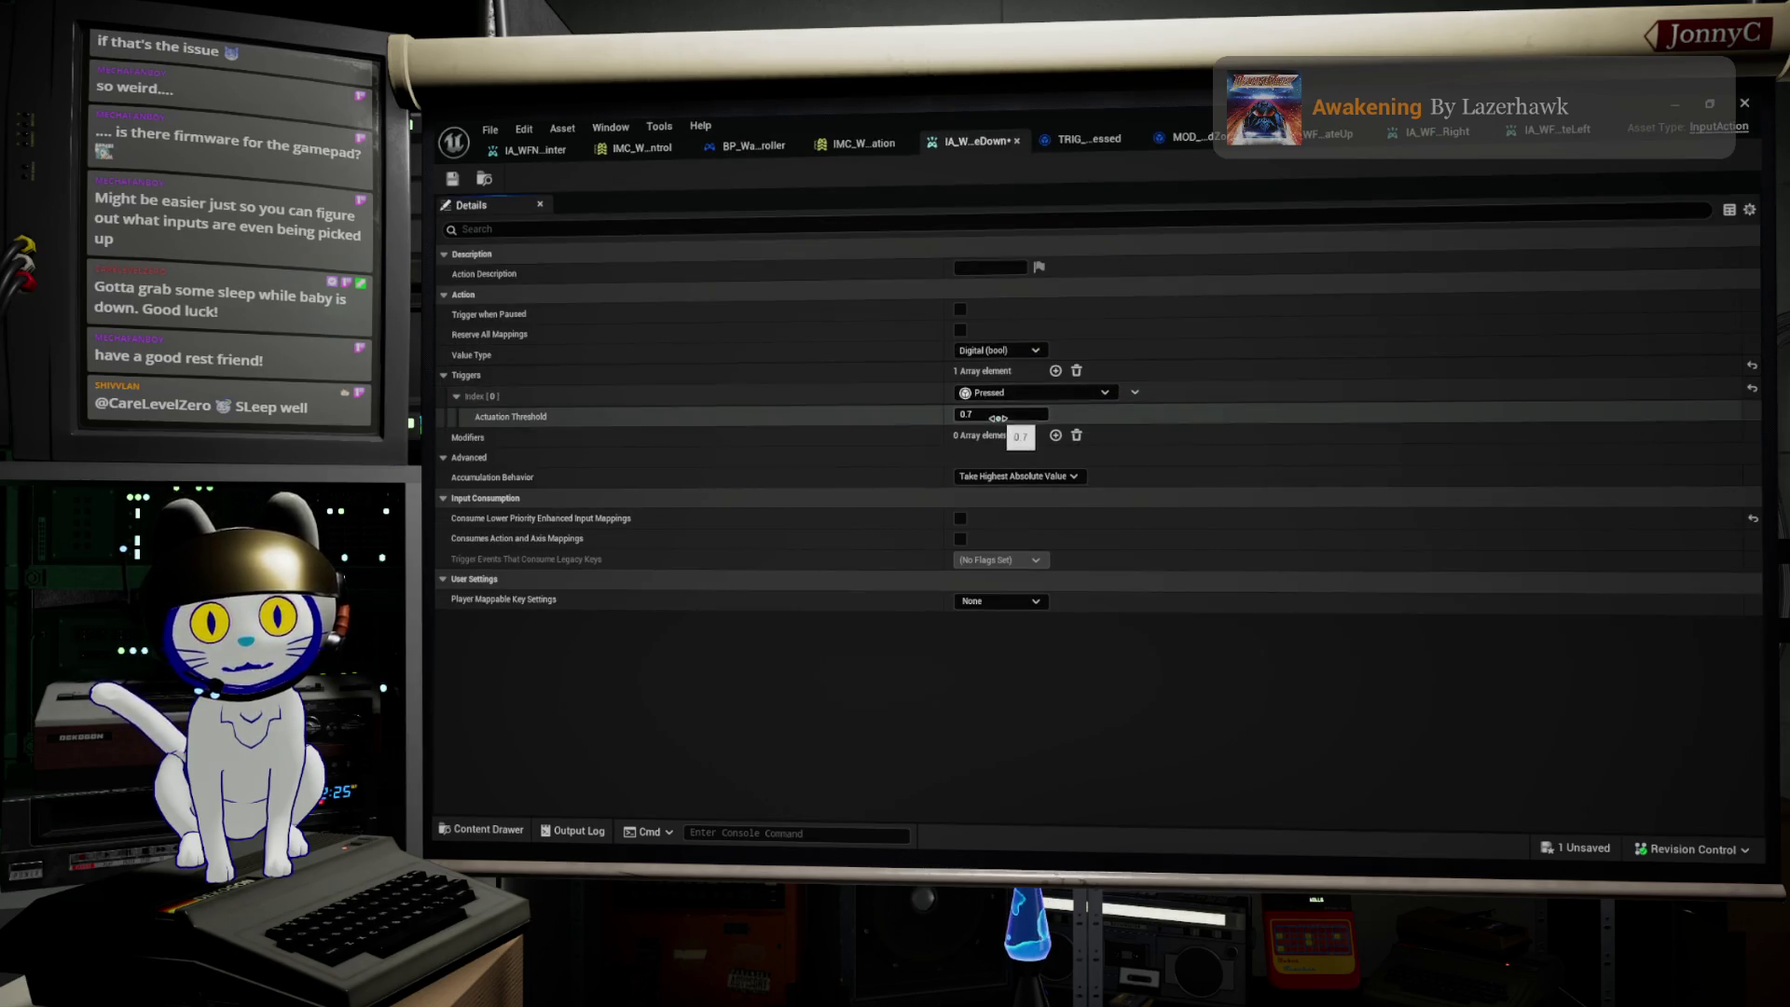
click(455, 181)
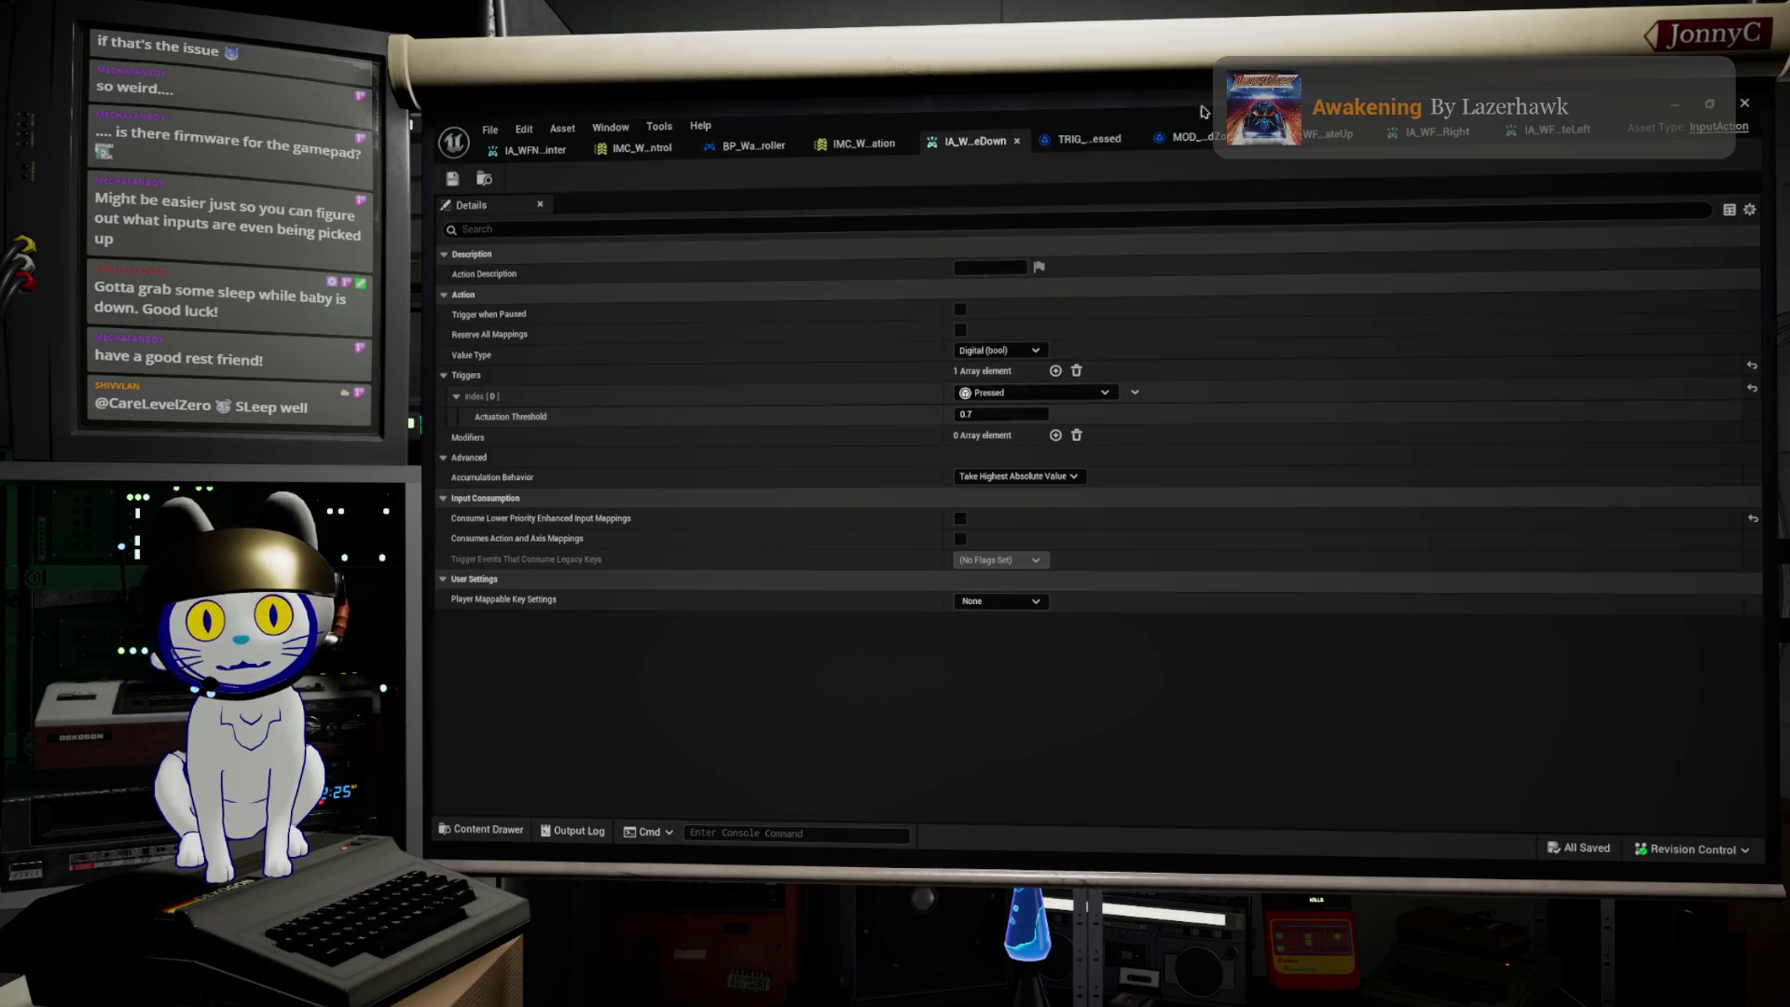
click(1666, 105)
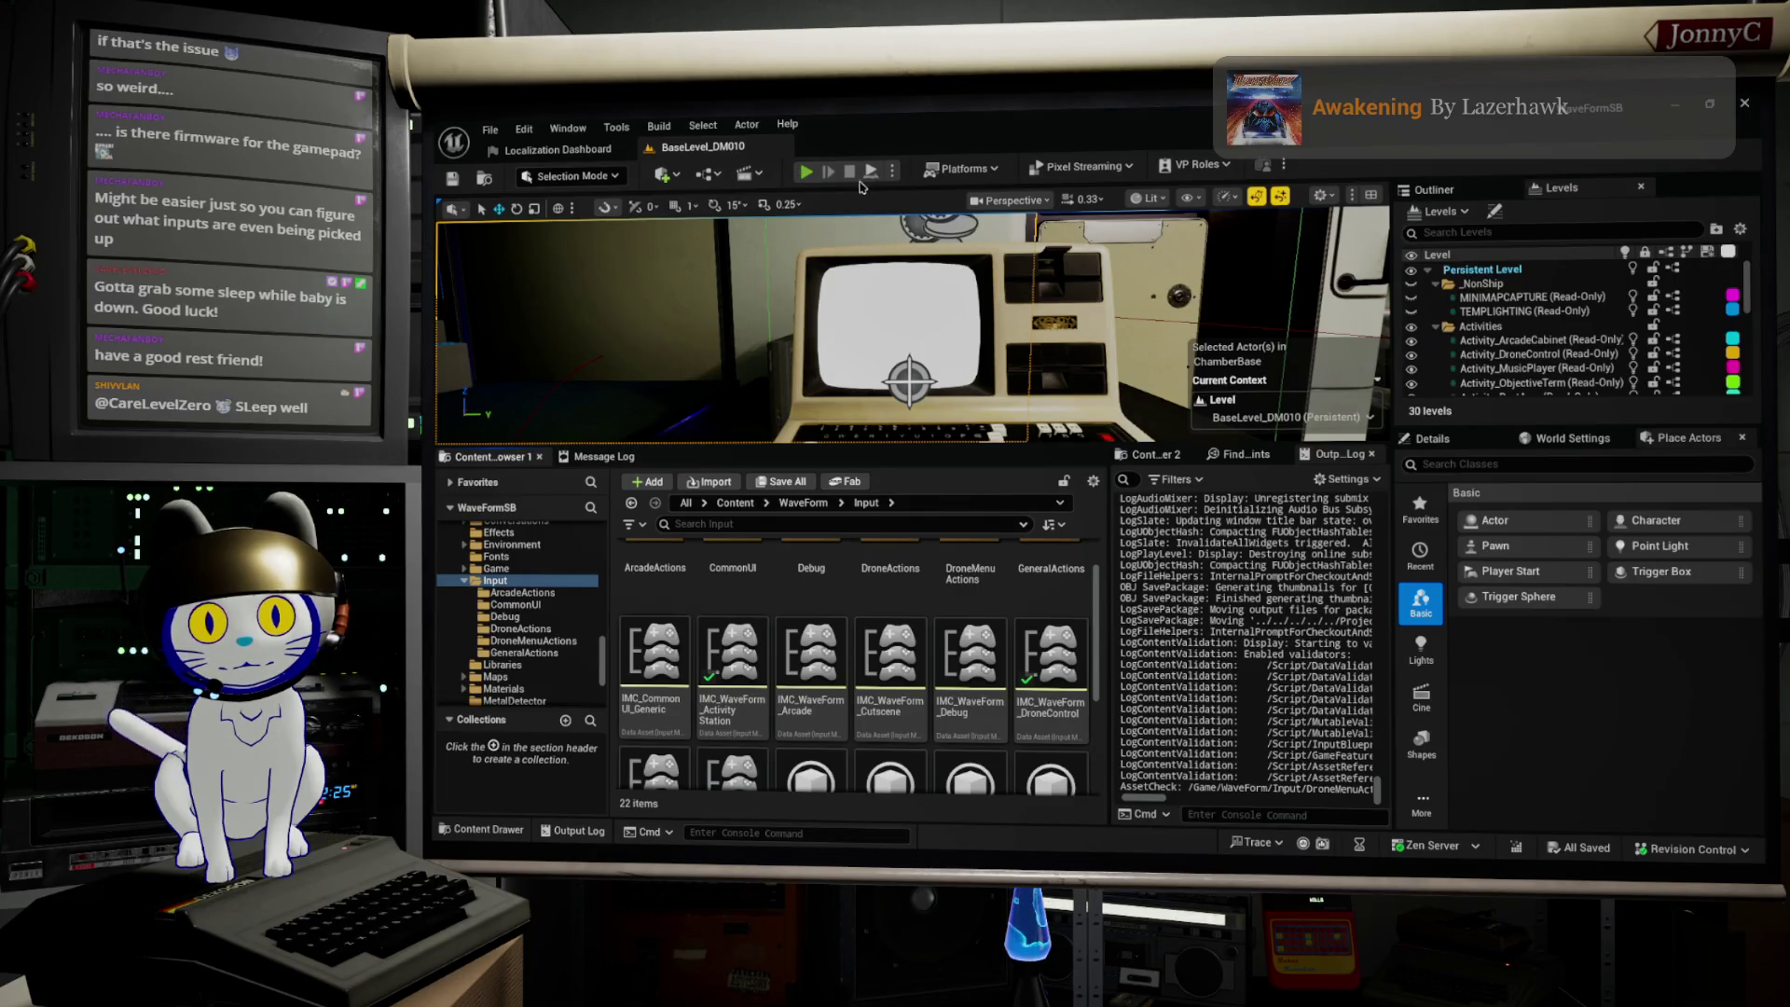
key(alt+p)
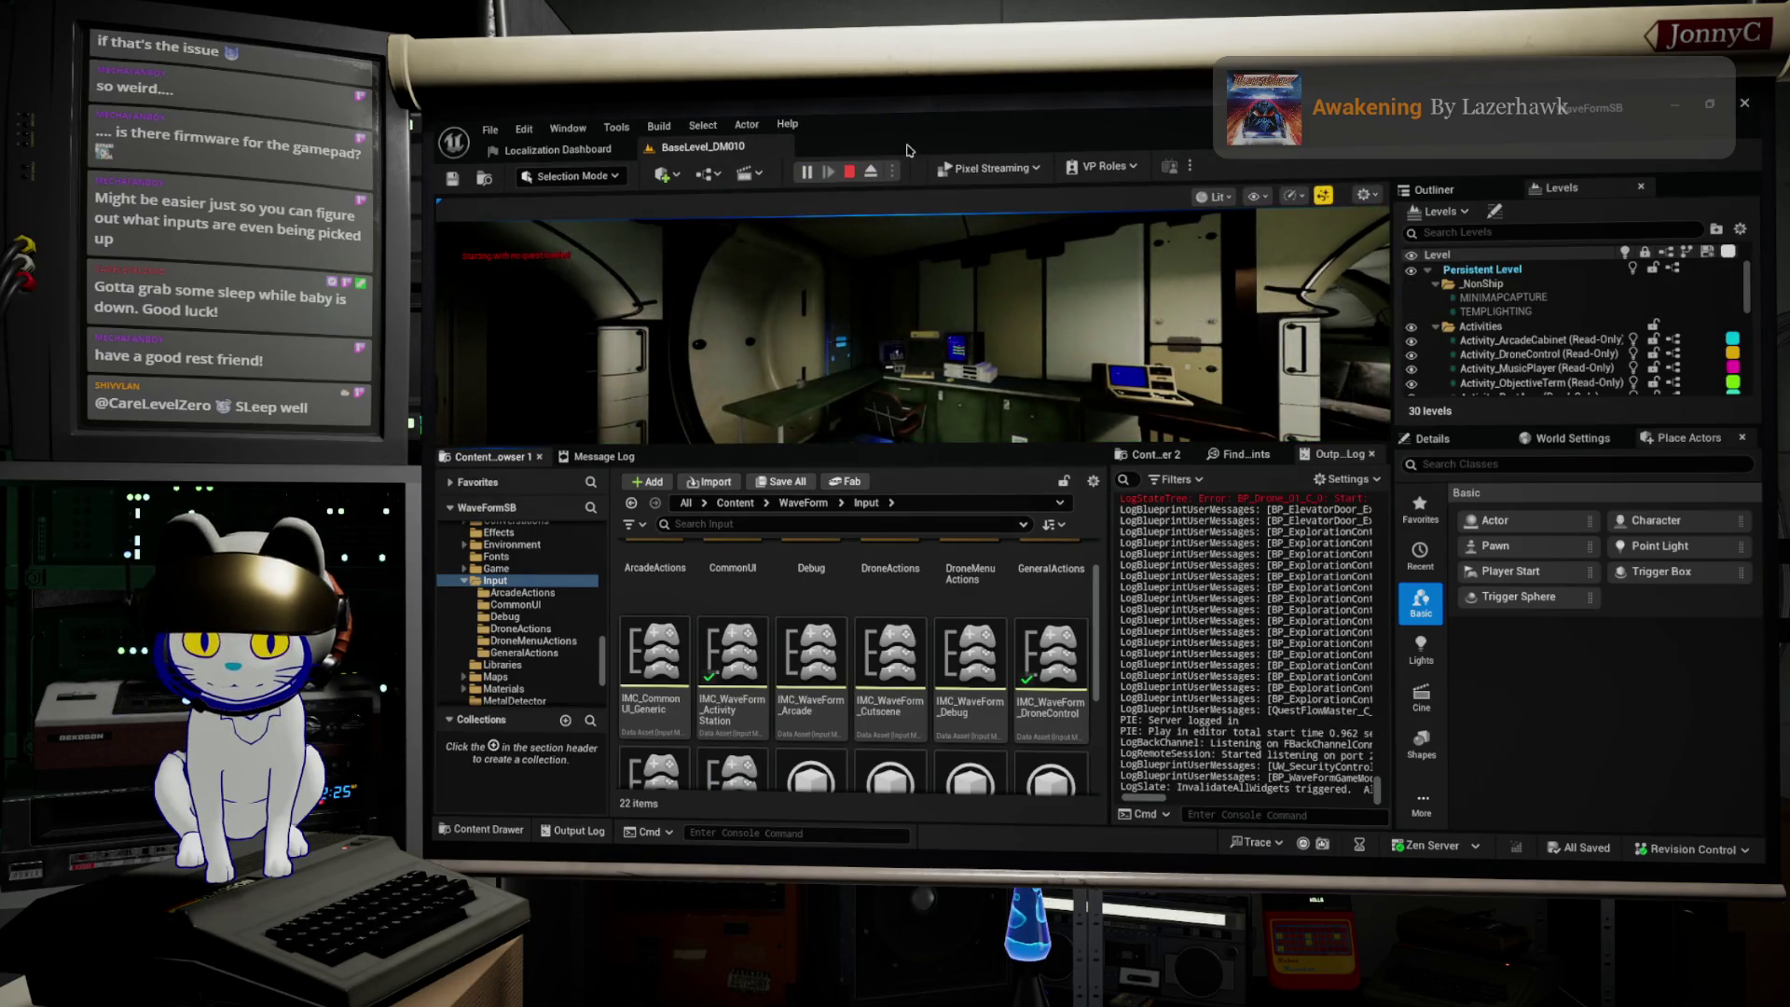
key(F11)
key(w)
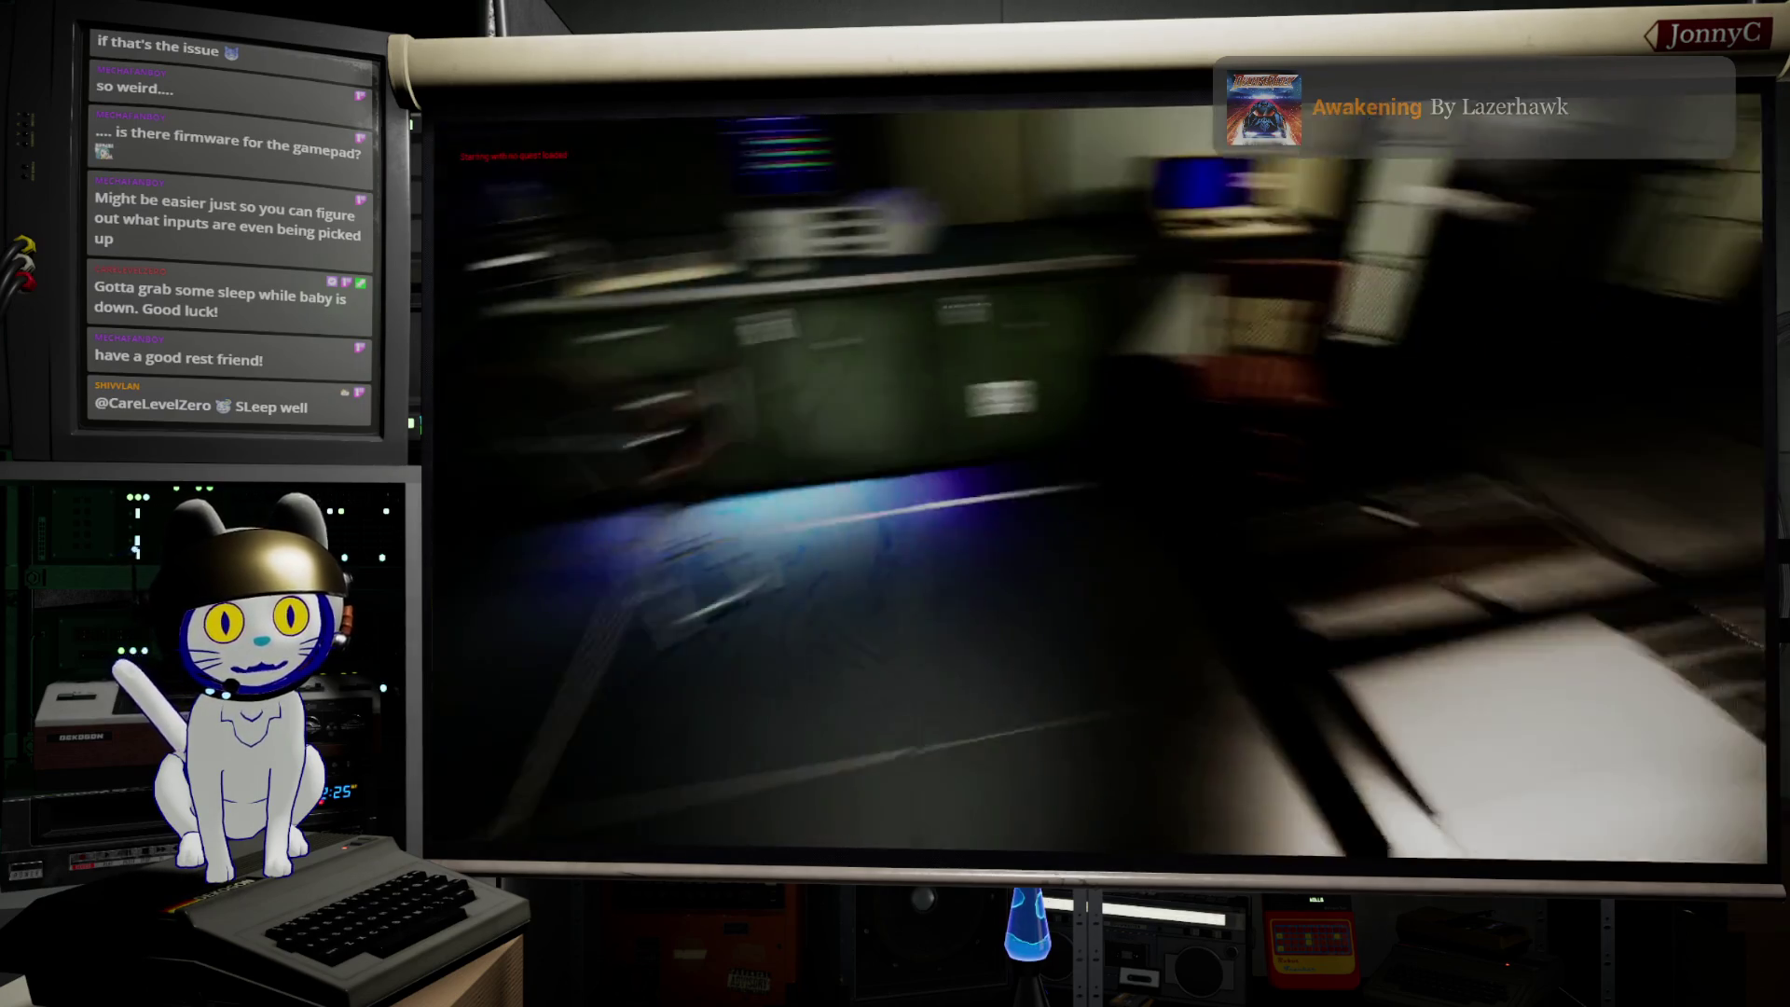
key(e)
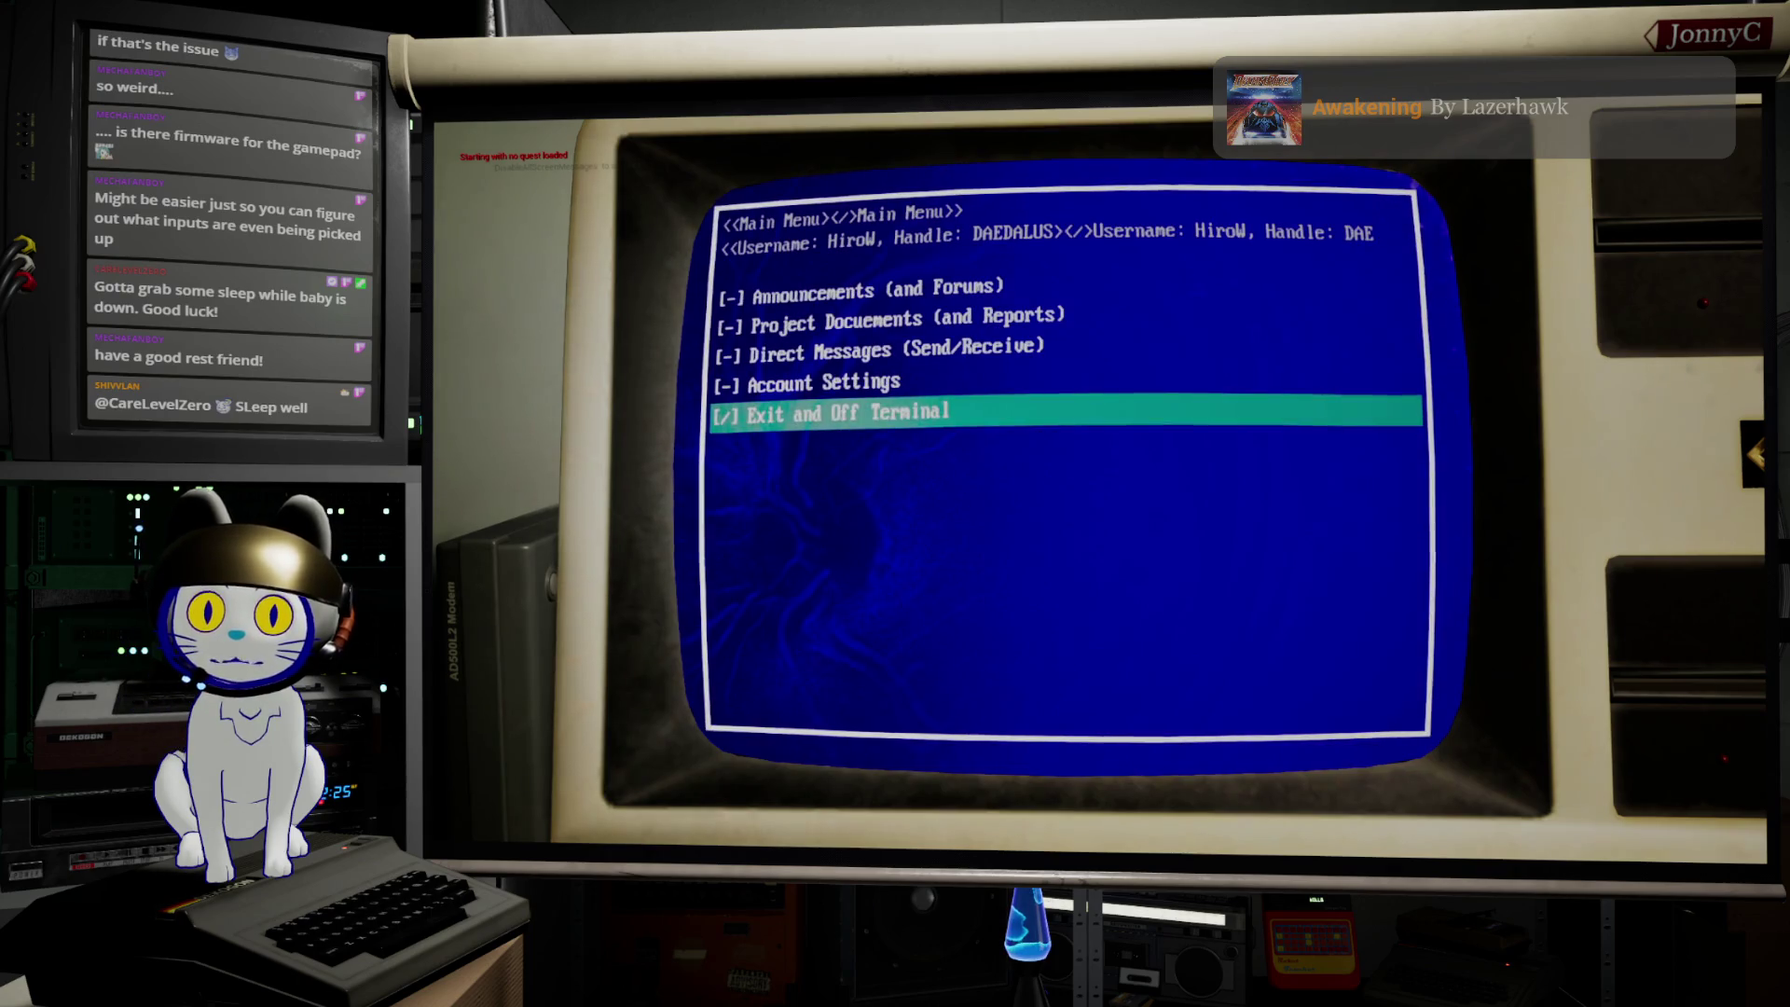
key(Down)
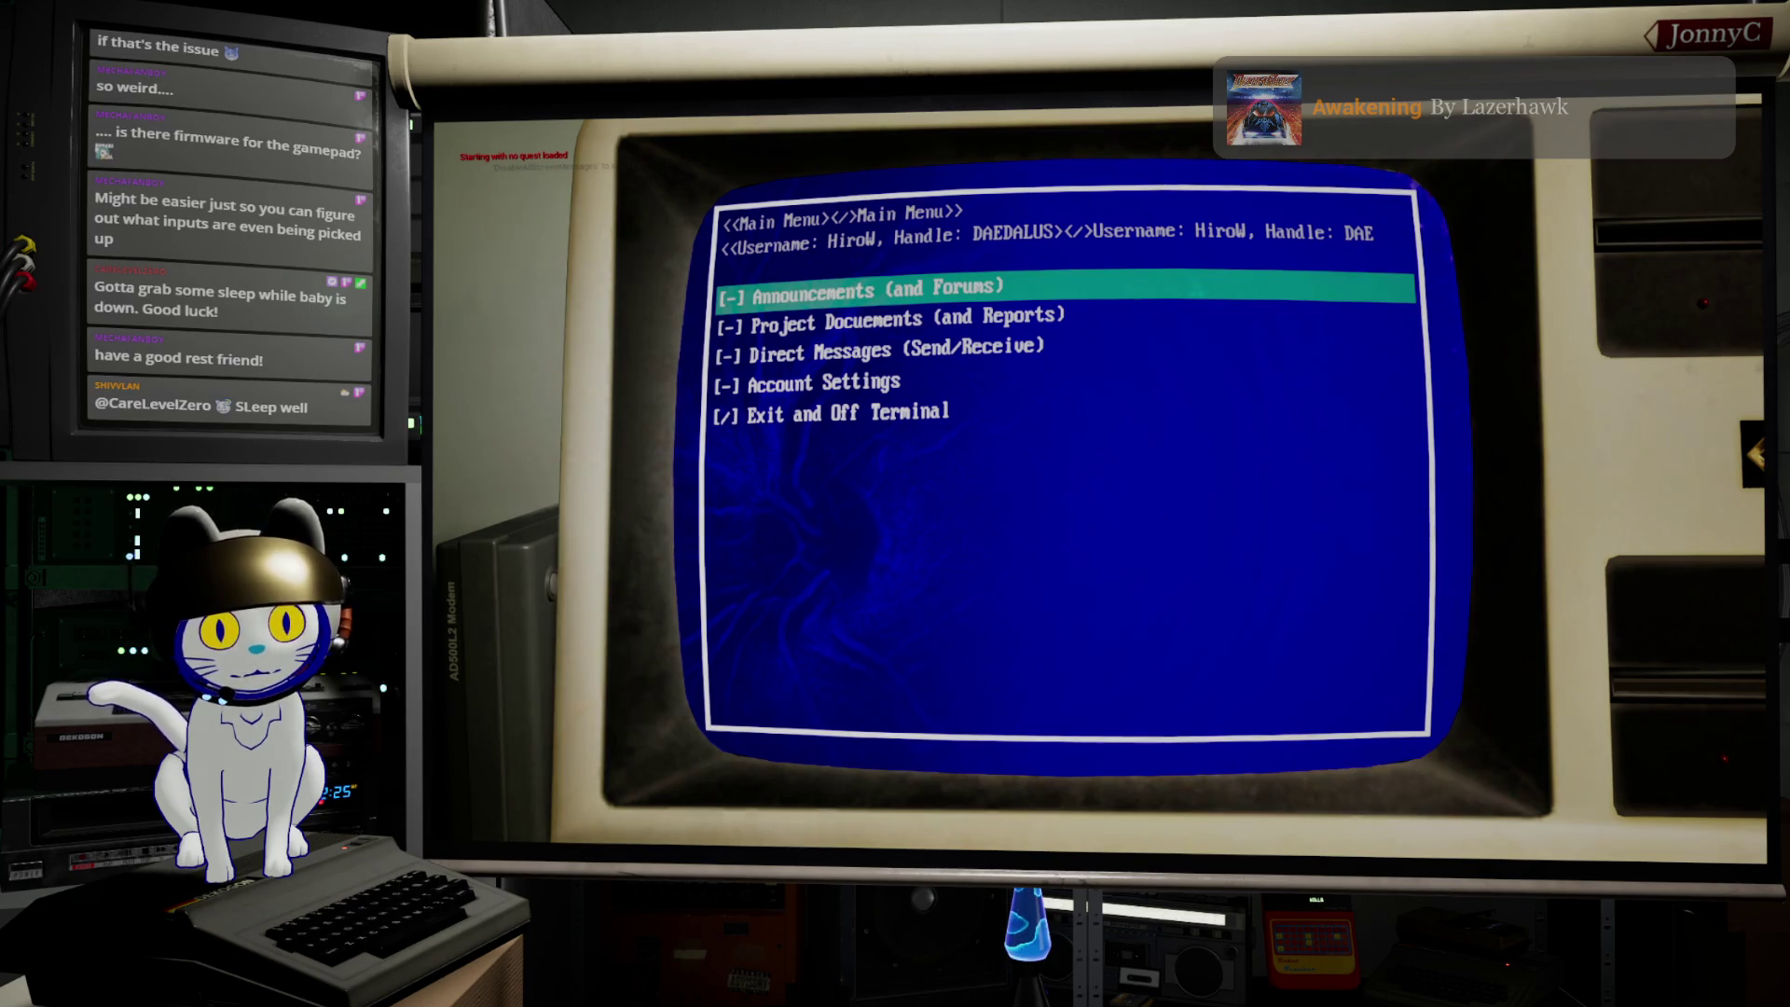
key(Down)
key(Down)
key(Down)
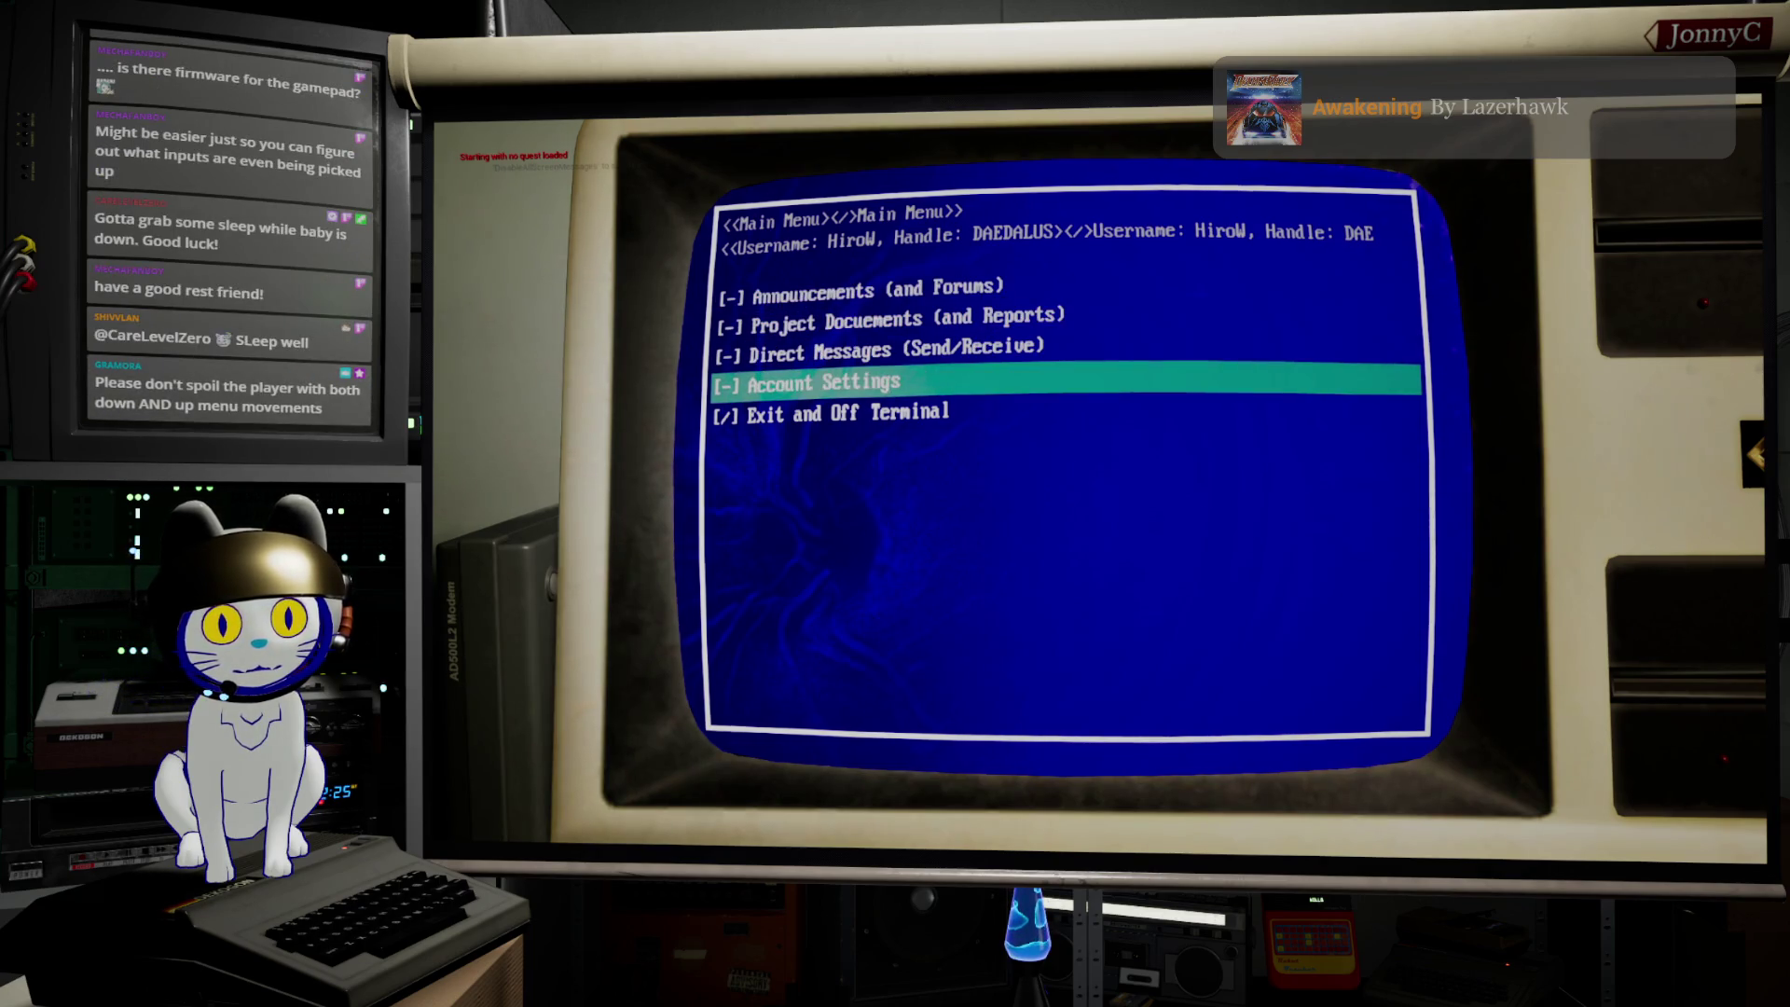
key(Down)
key(Down)
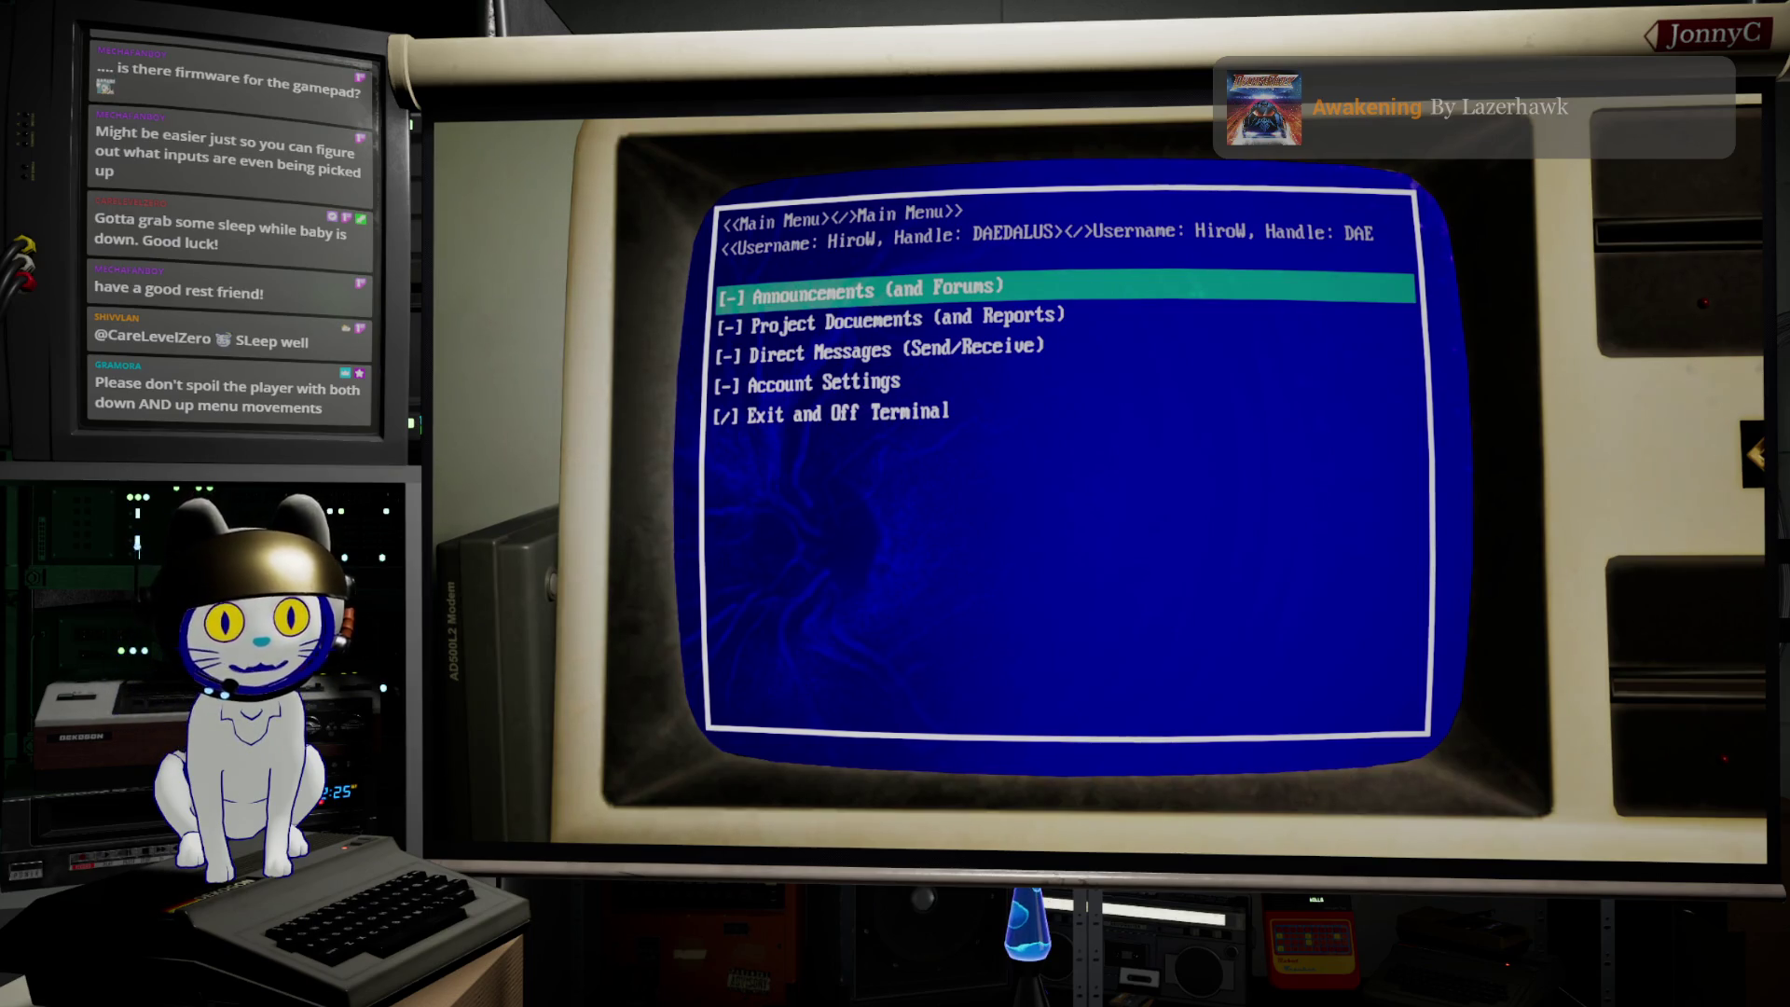
key(Down)
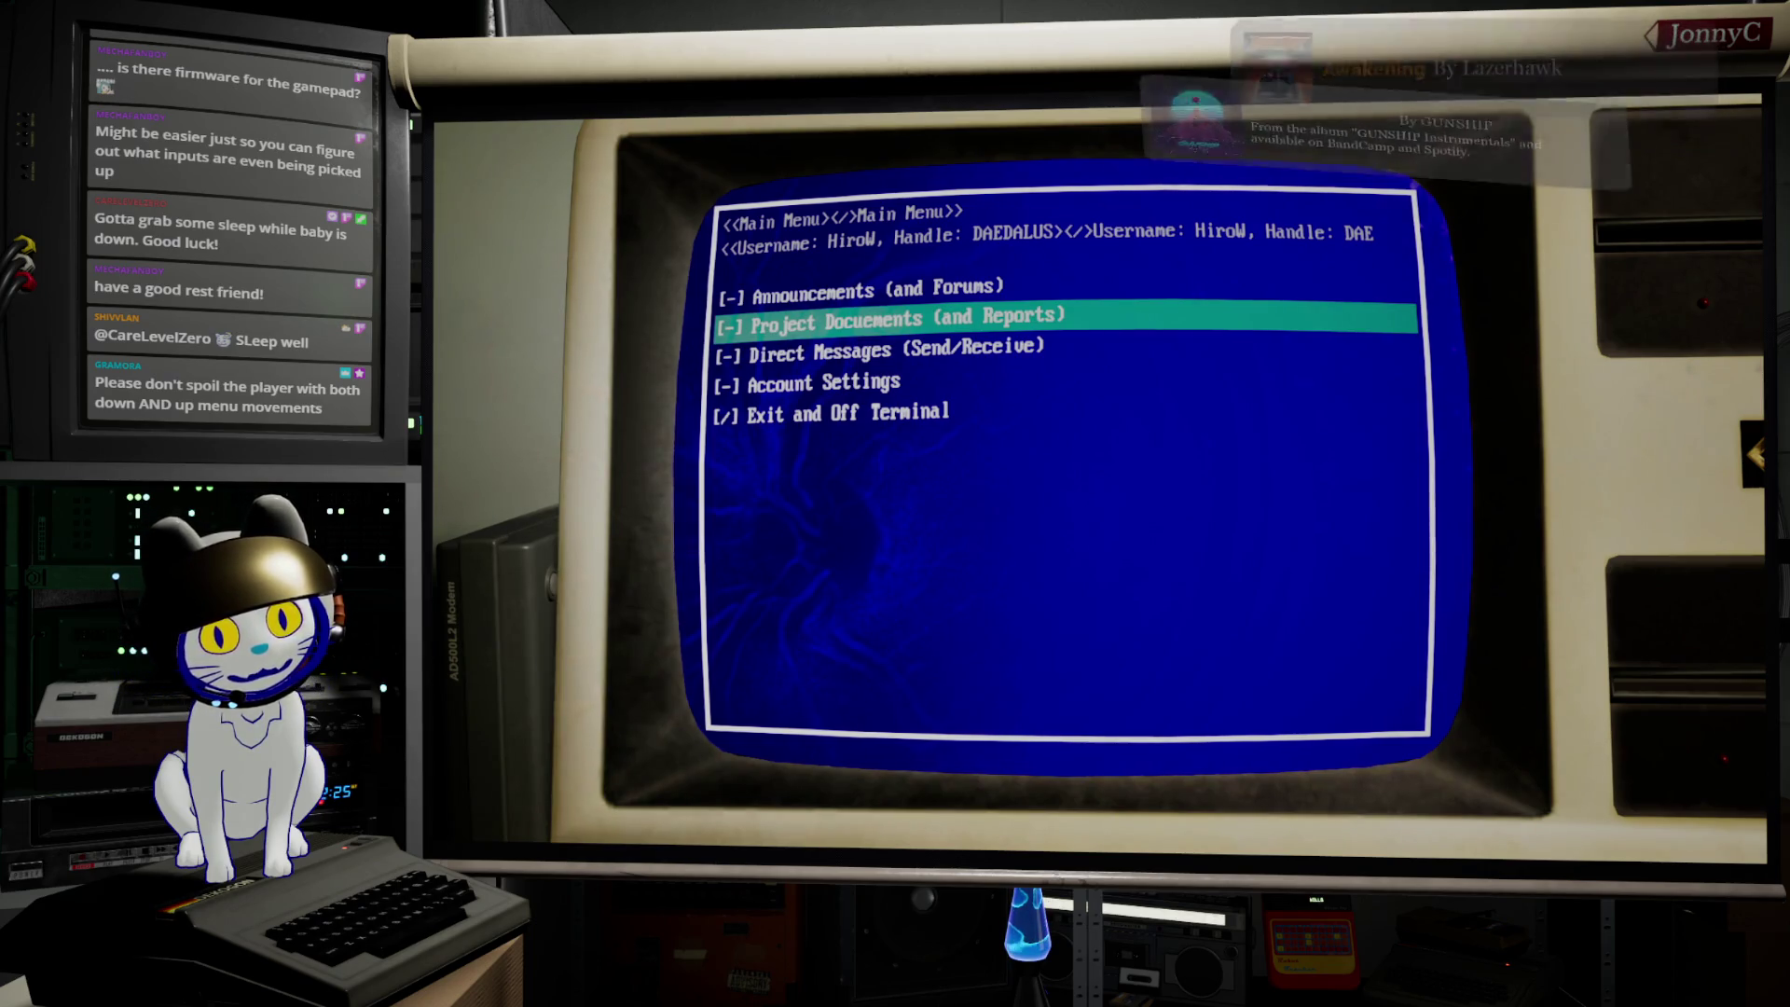
key(Down)
key(Down)
key(Down)
key(Down)
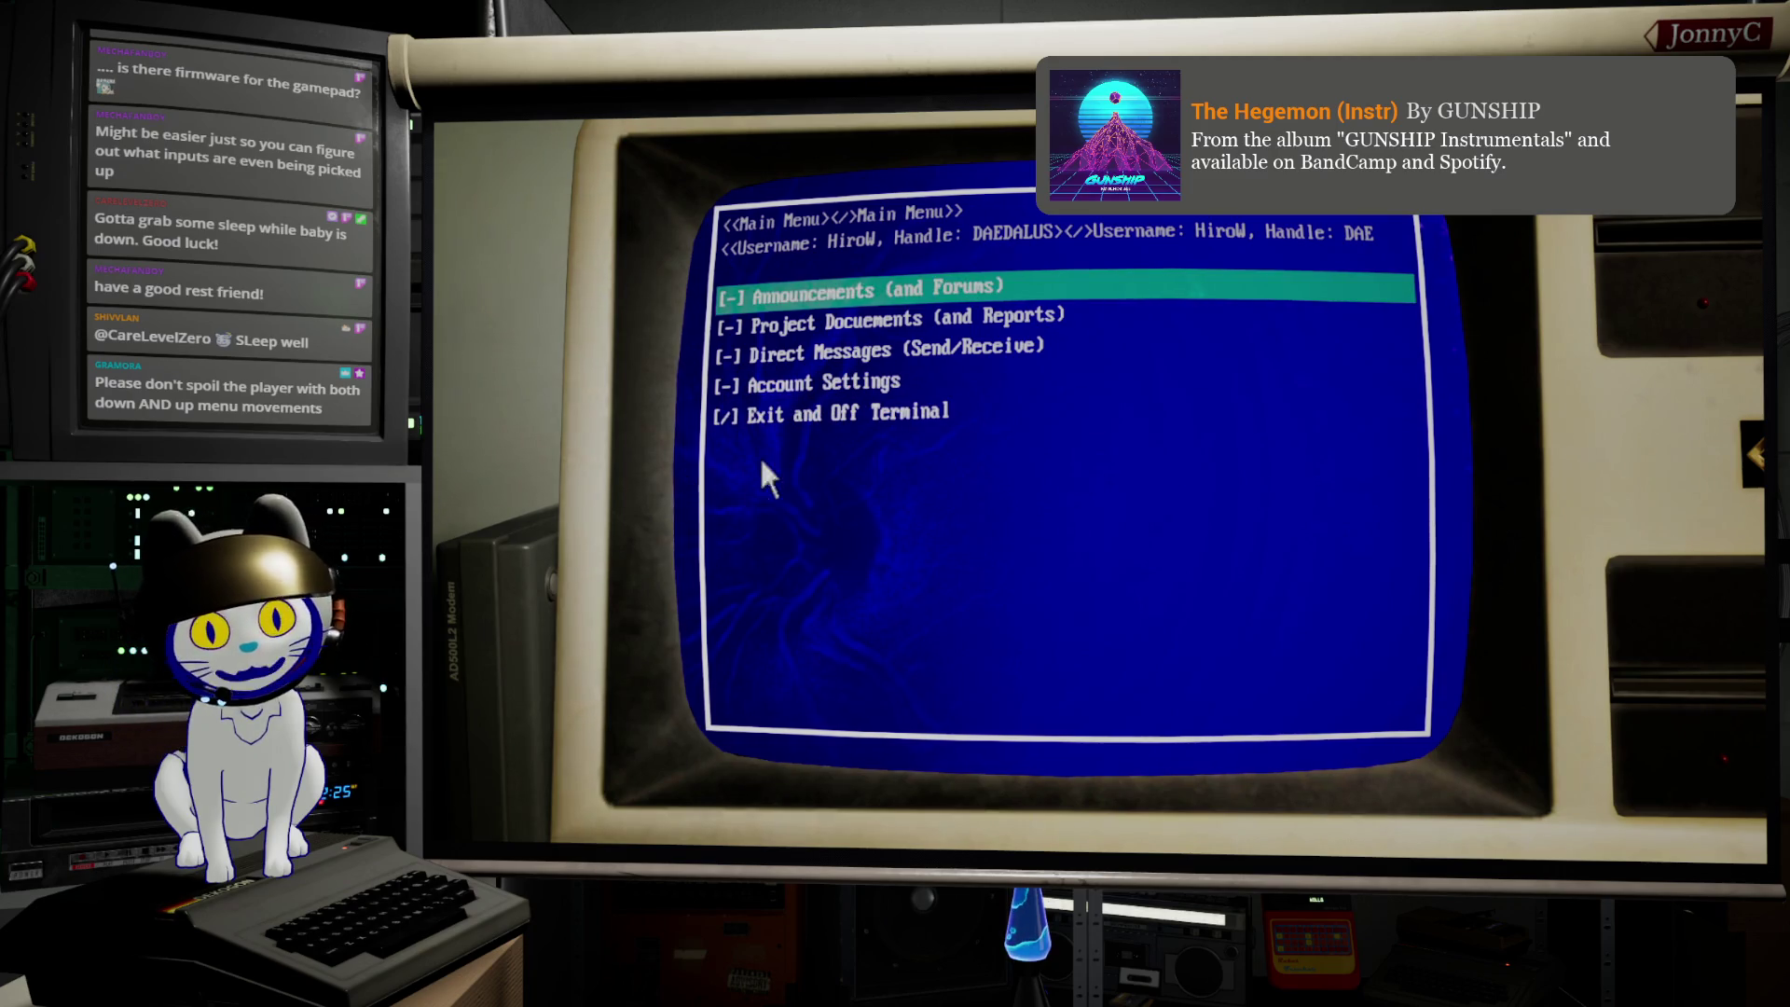
key(Up)
key(Down)
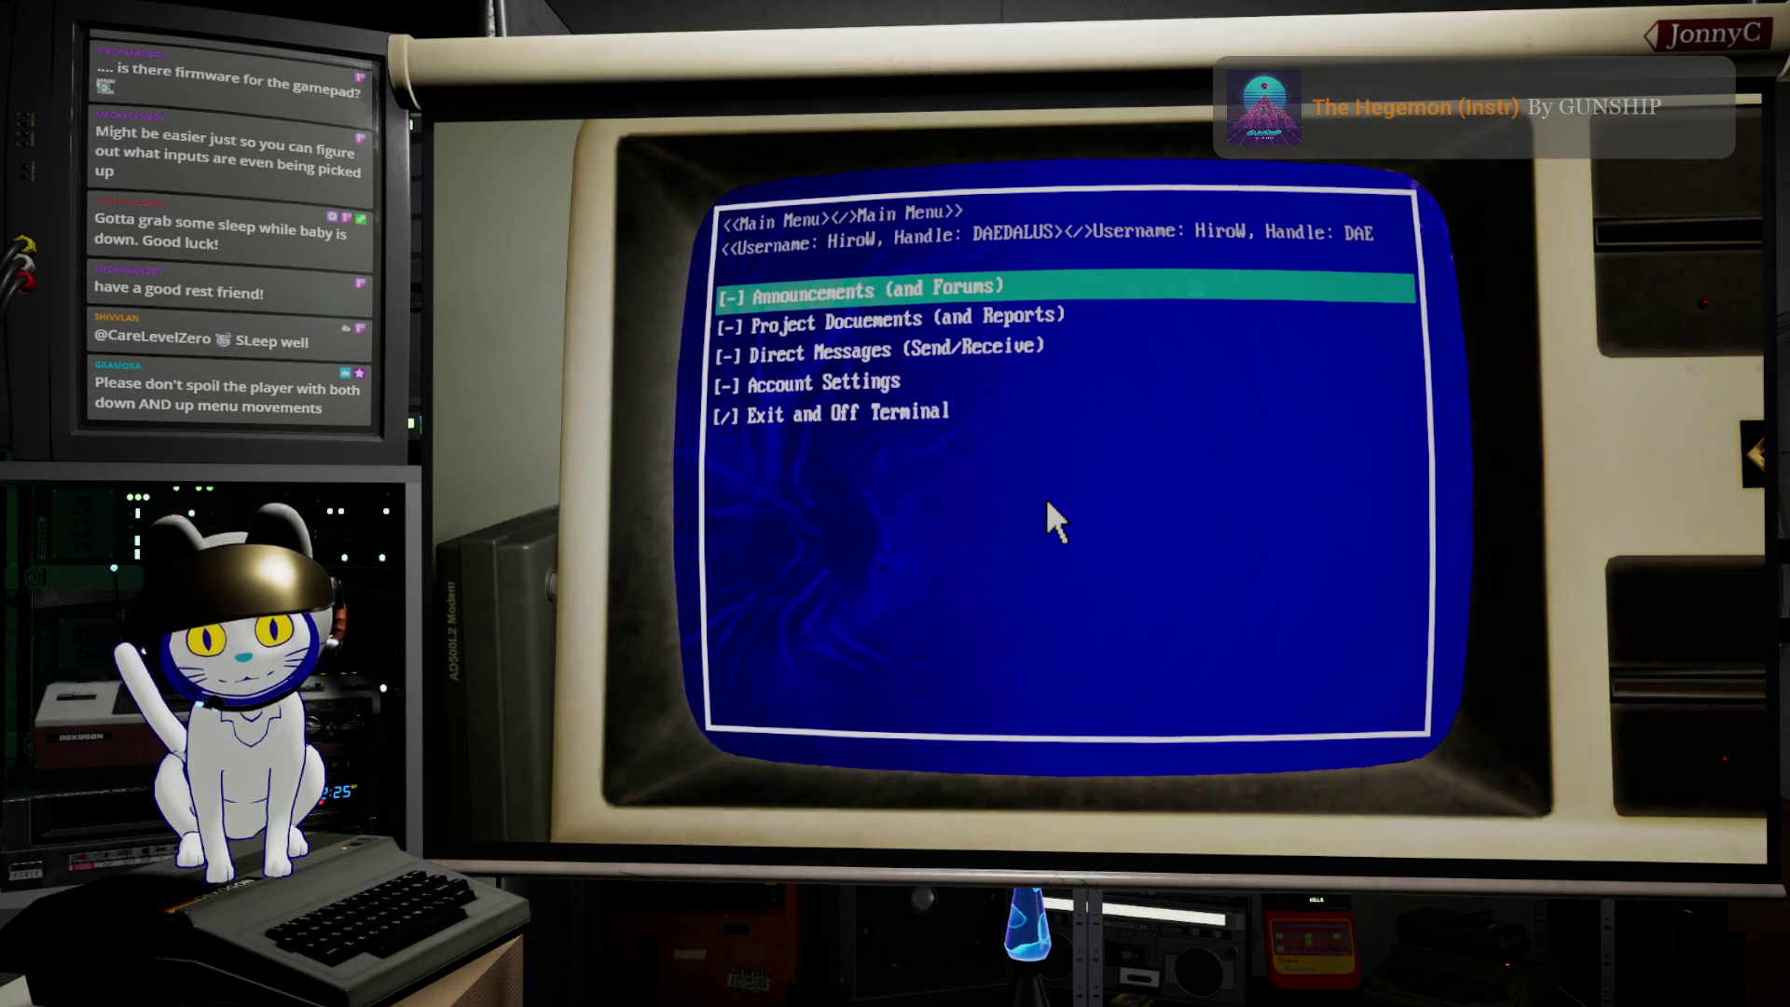
key(Down)
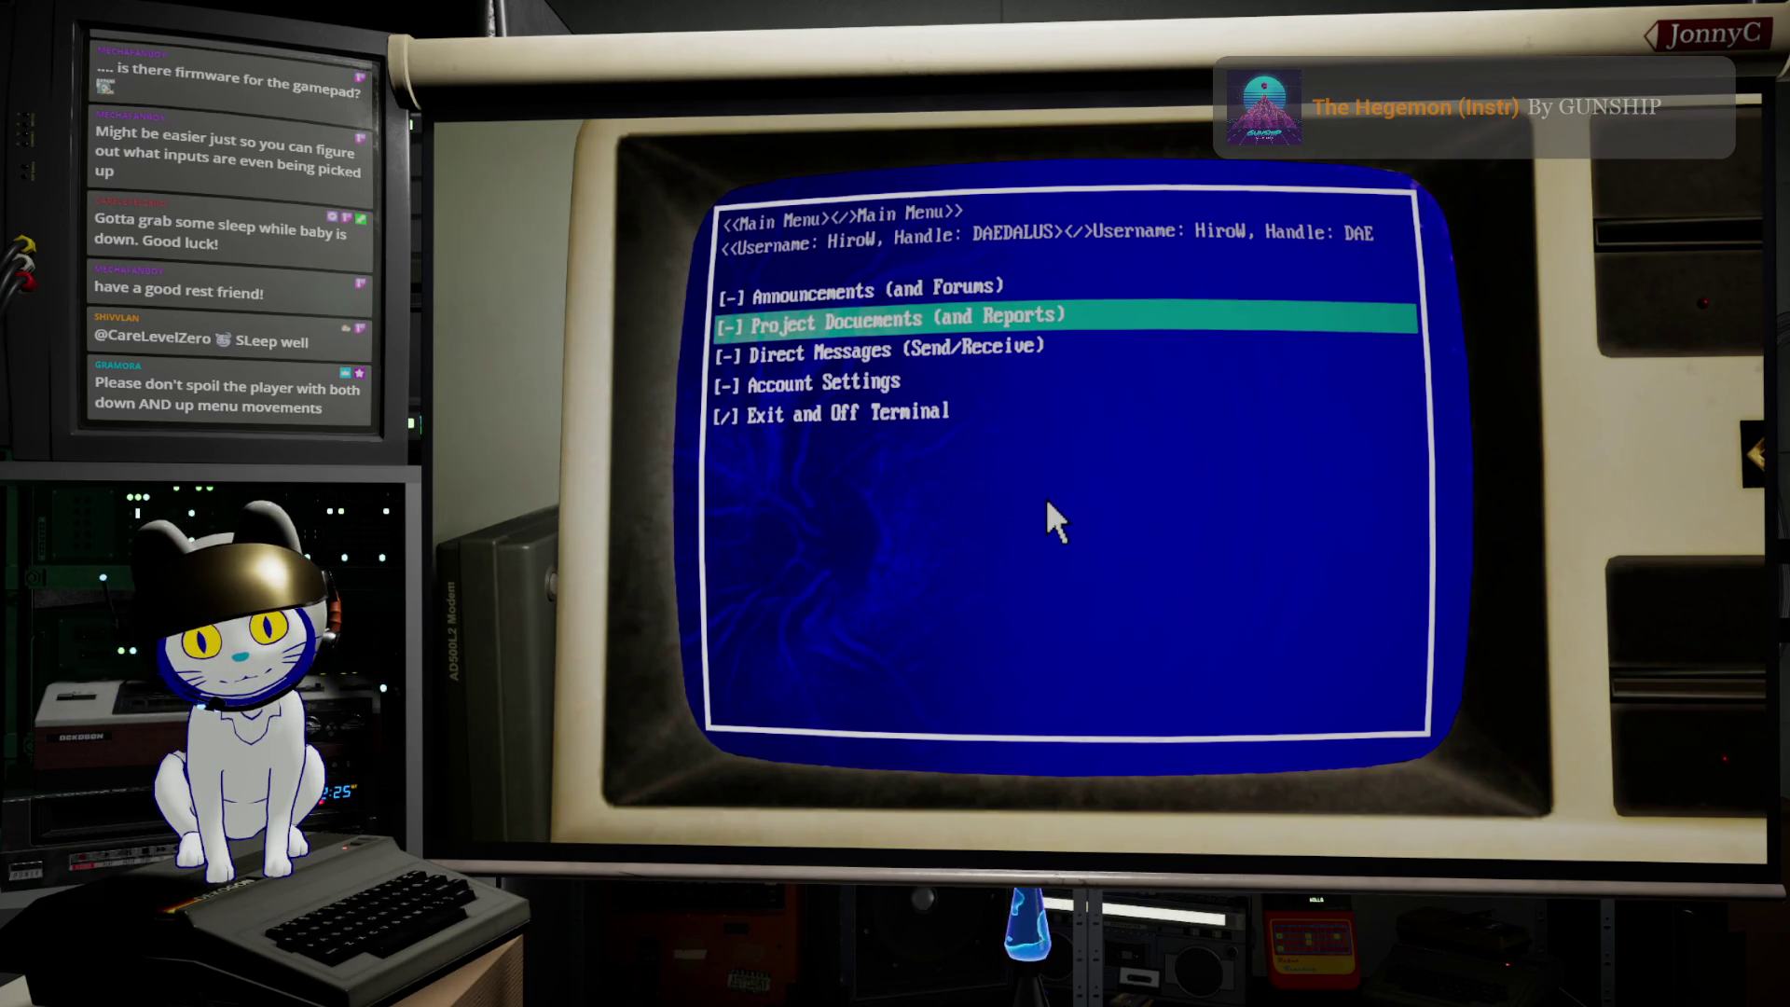
key(Down)
key(Down)
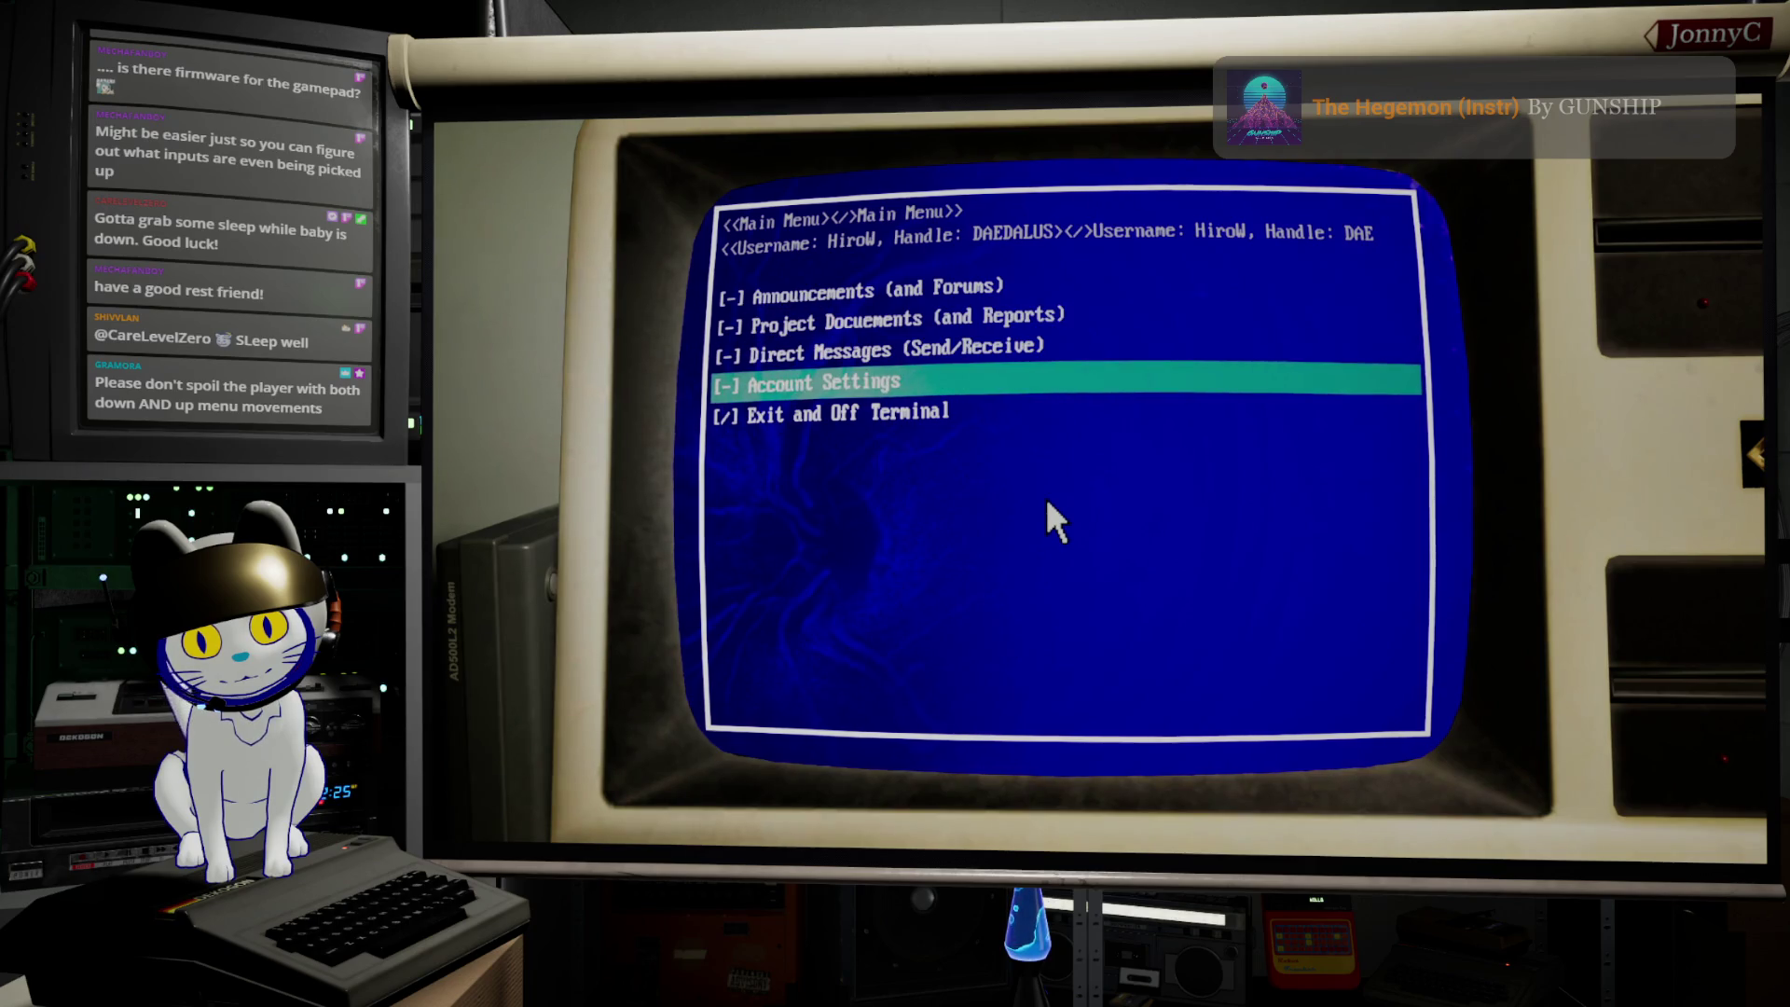
key(Down)
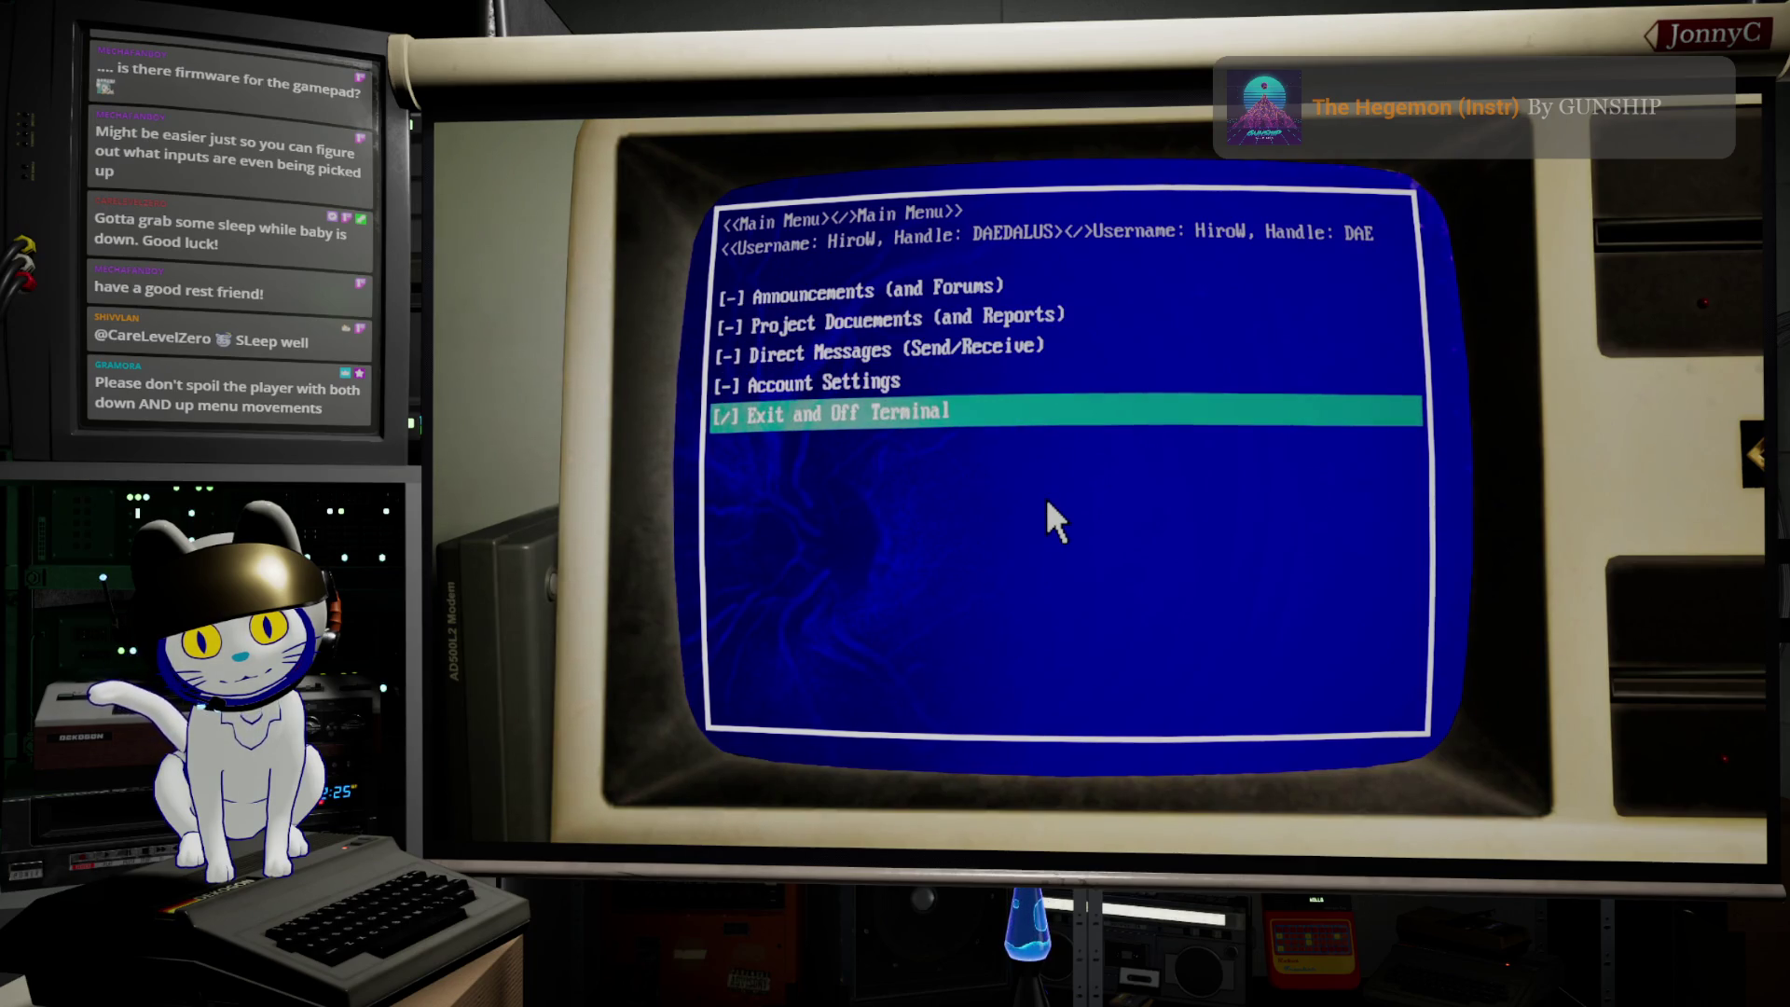
key(Down)
key(Down)
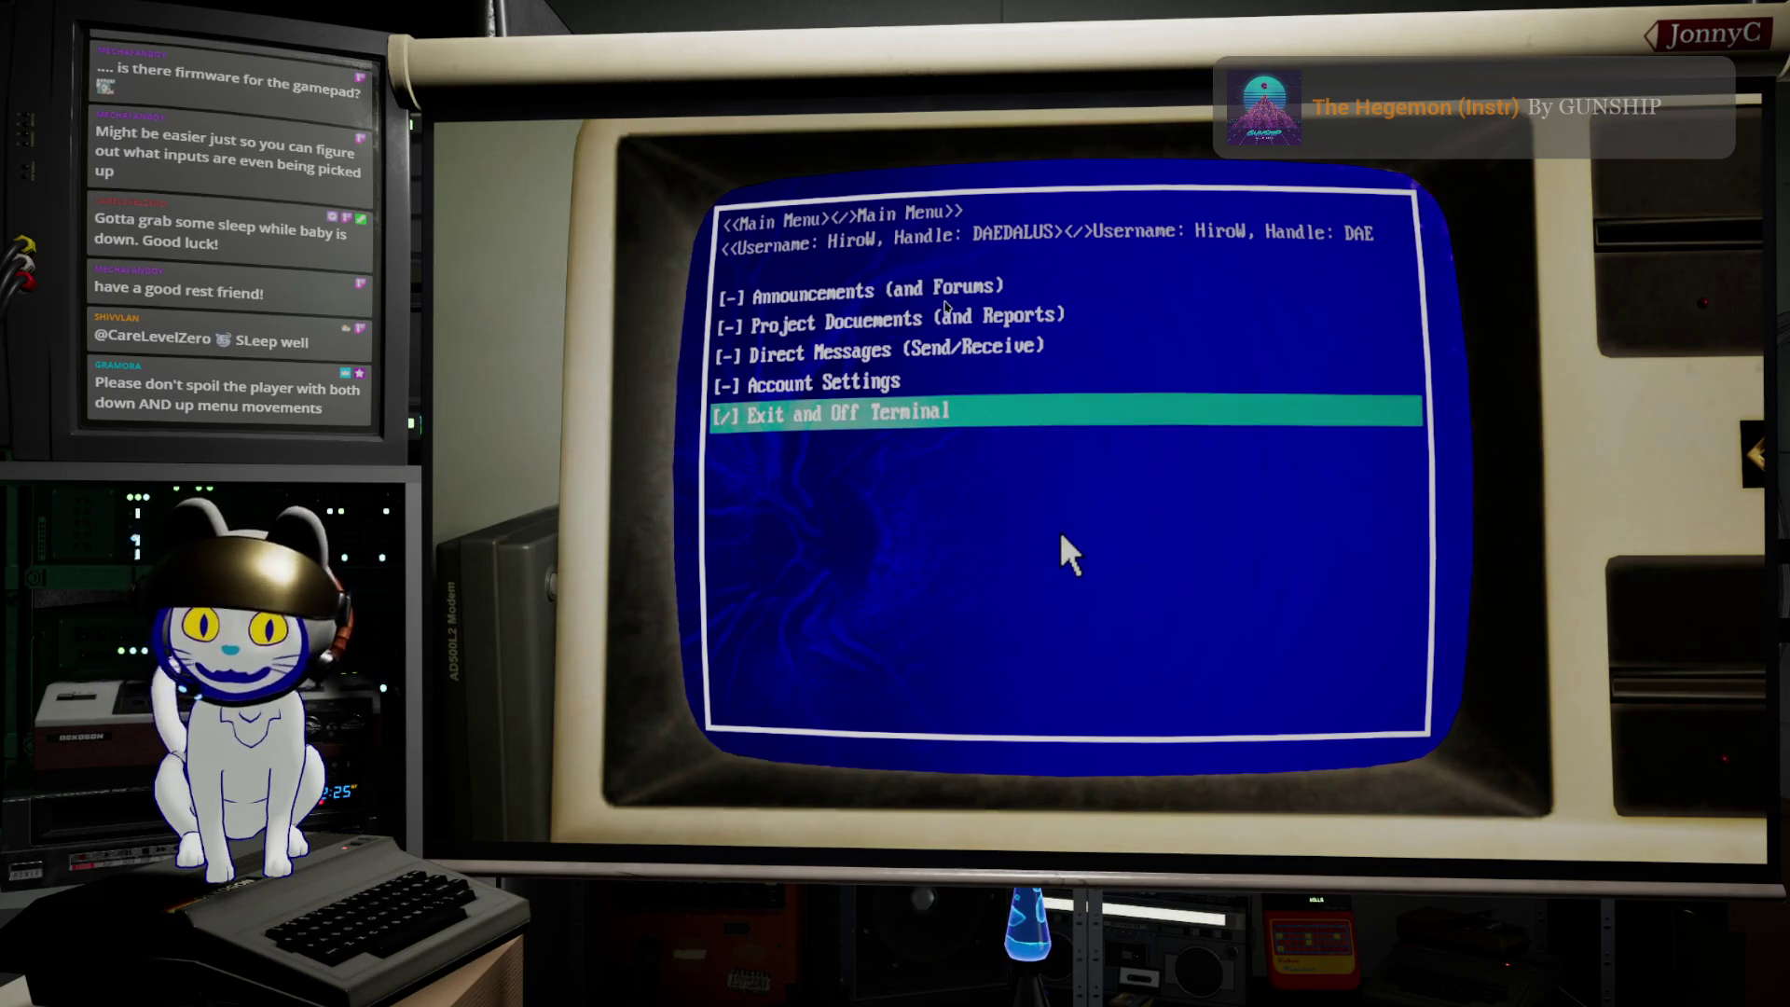
key(Escape)
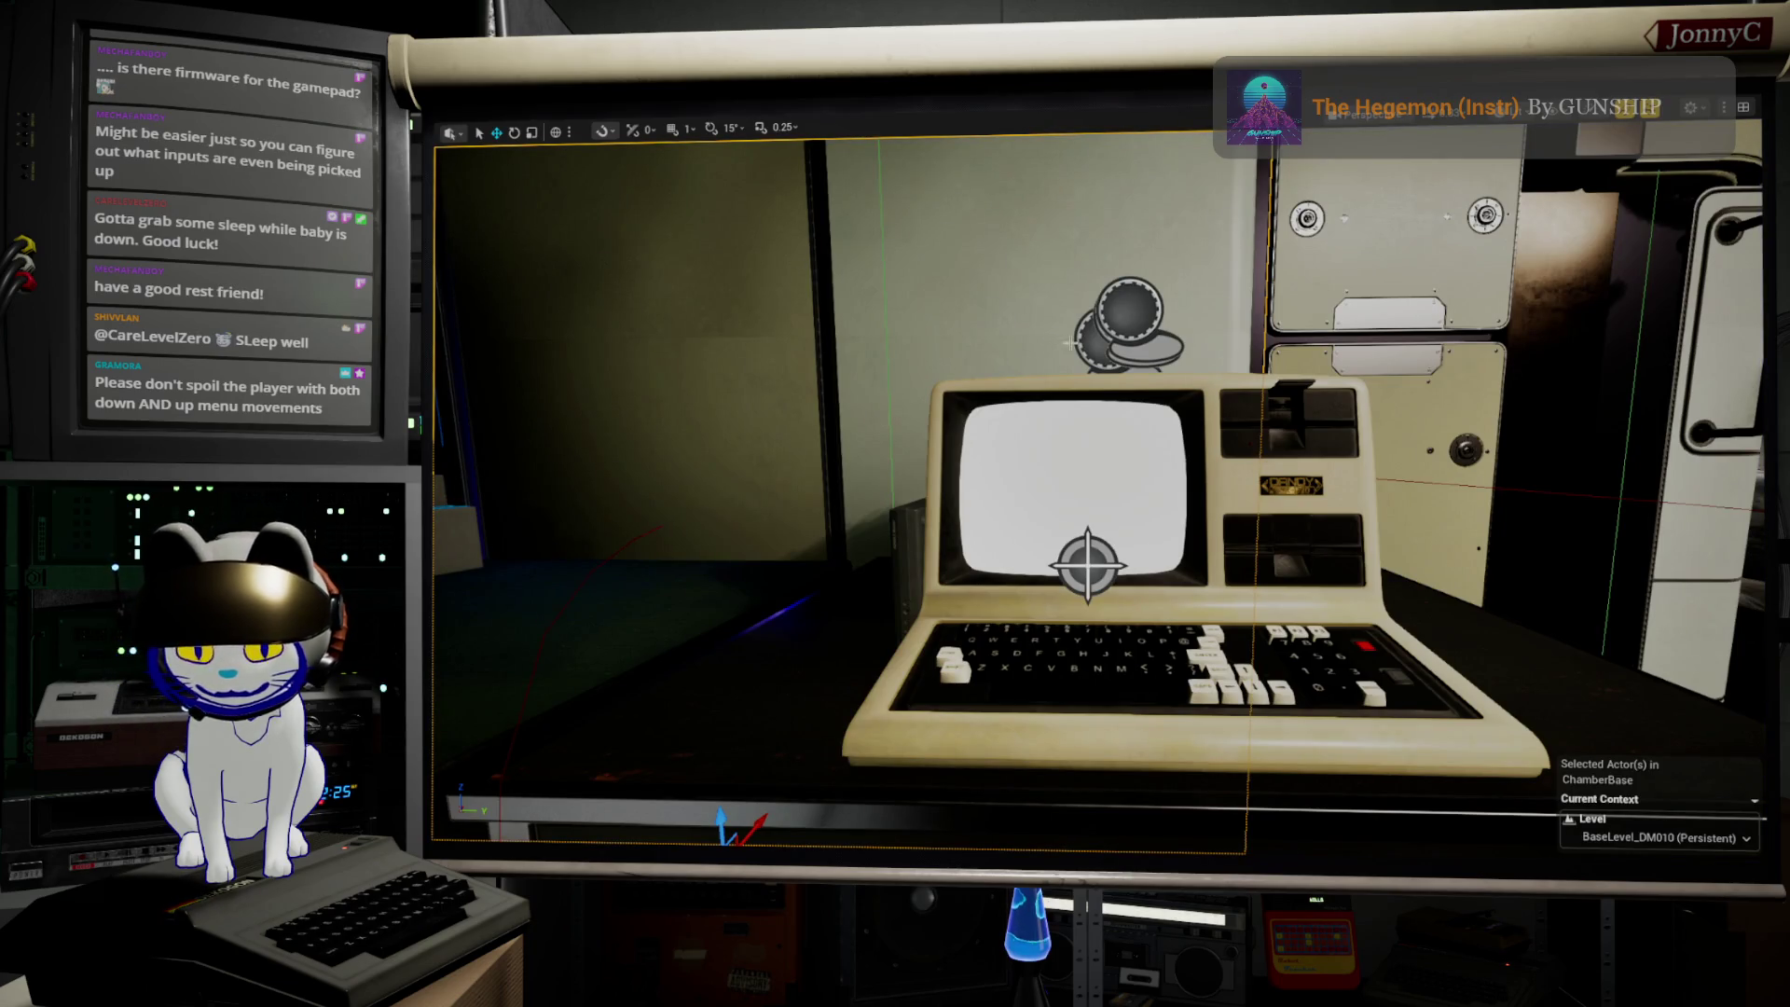
Step: In the mapping context, rebind navigate-down's stick key to Gamepad Left Thumbstick Down and save
scroll(1123, 396, up, 1)
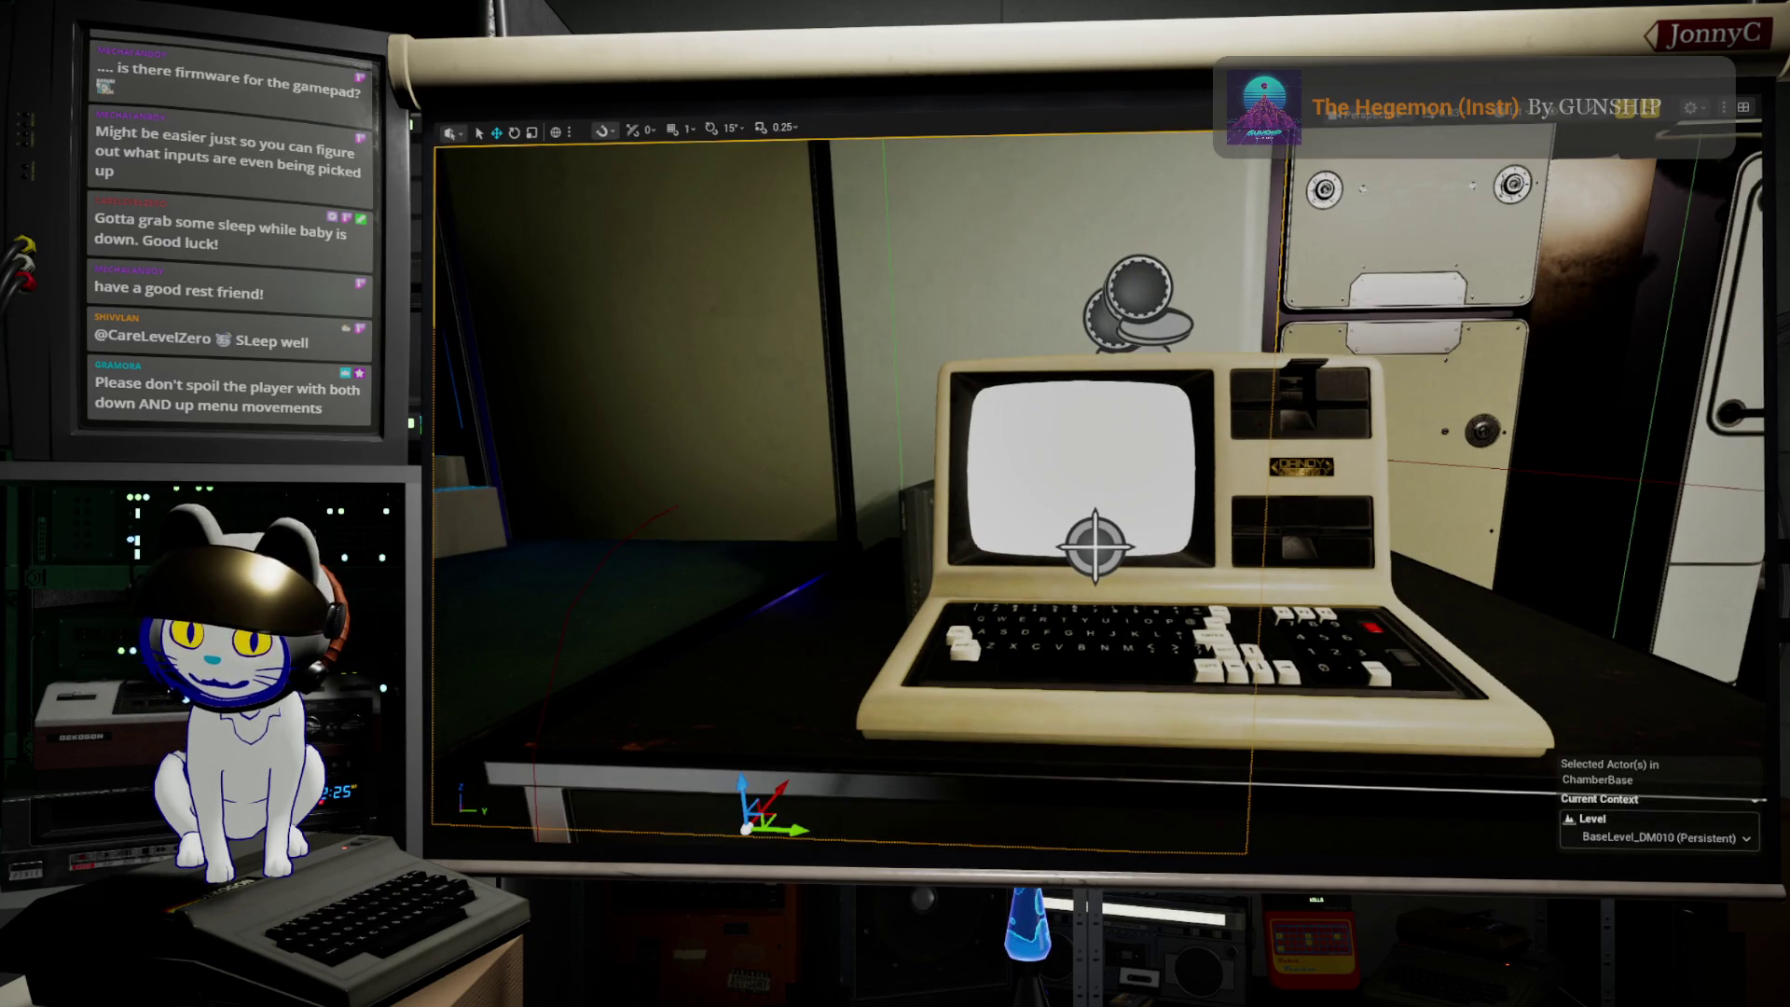
key(alt+Tab)
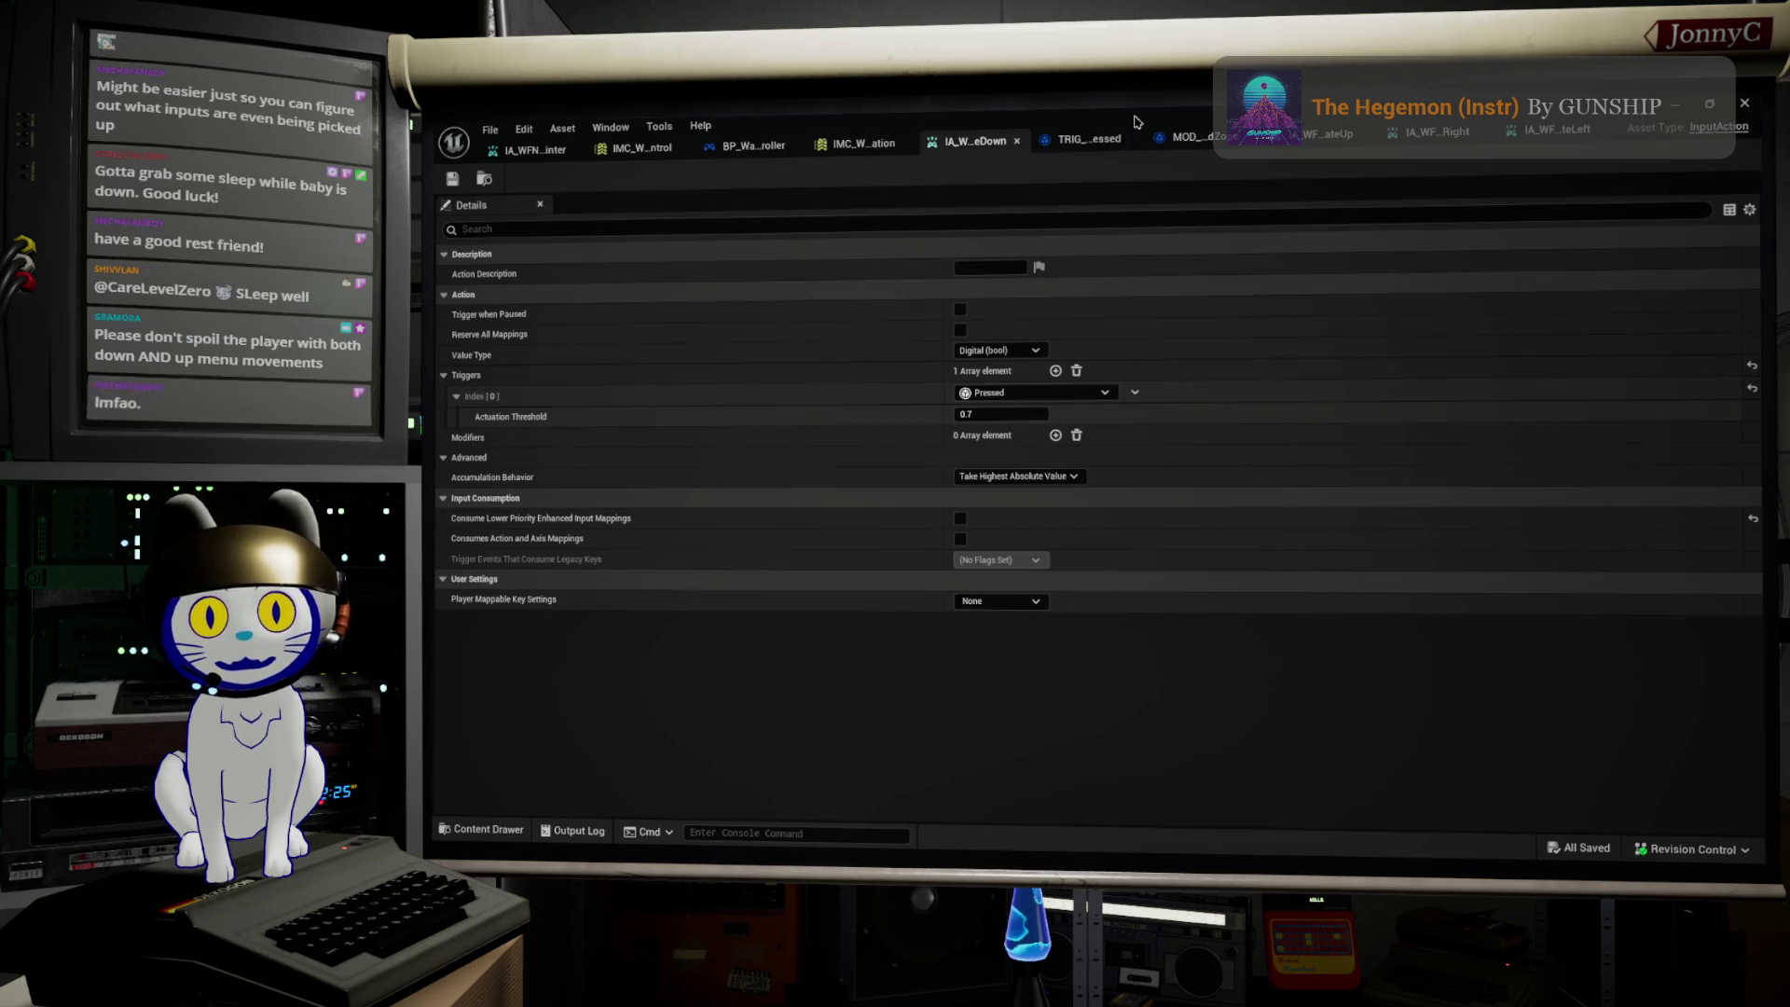
click(856, 144)
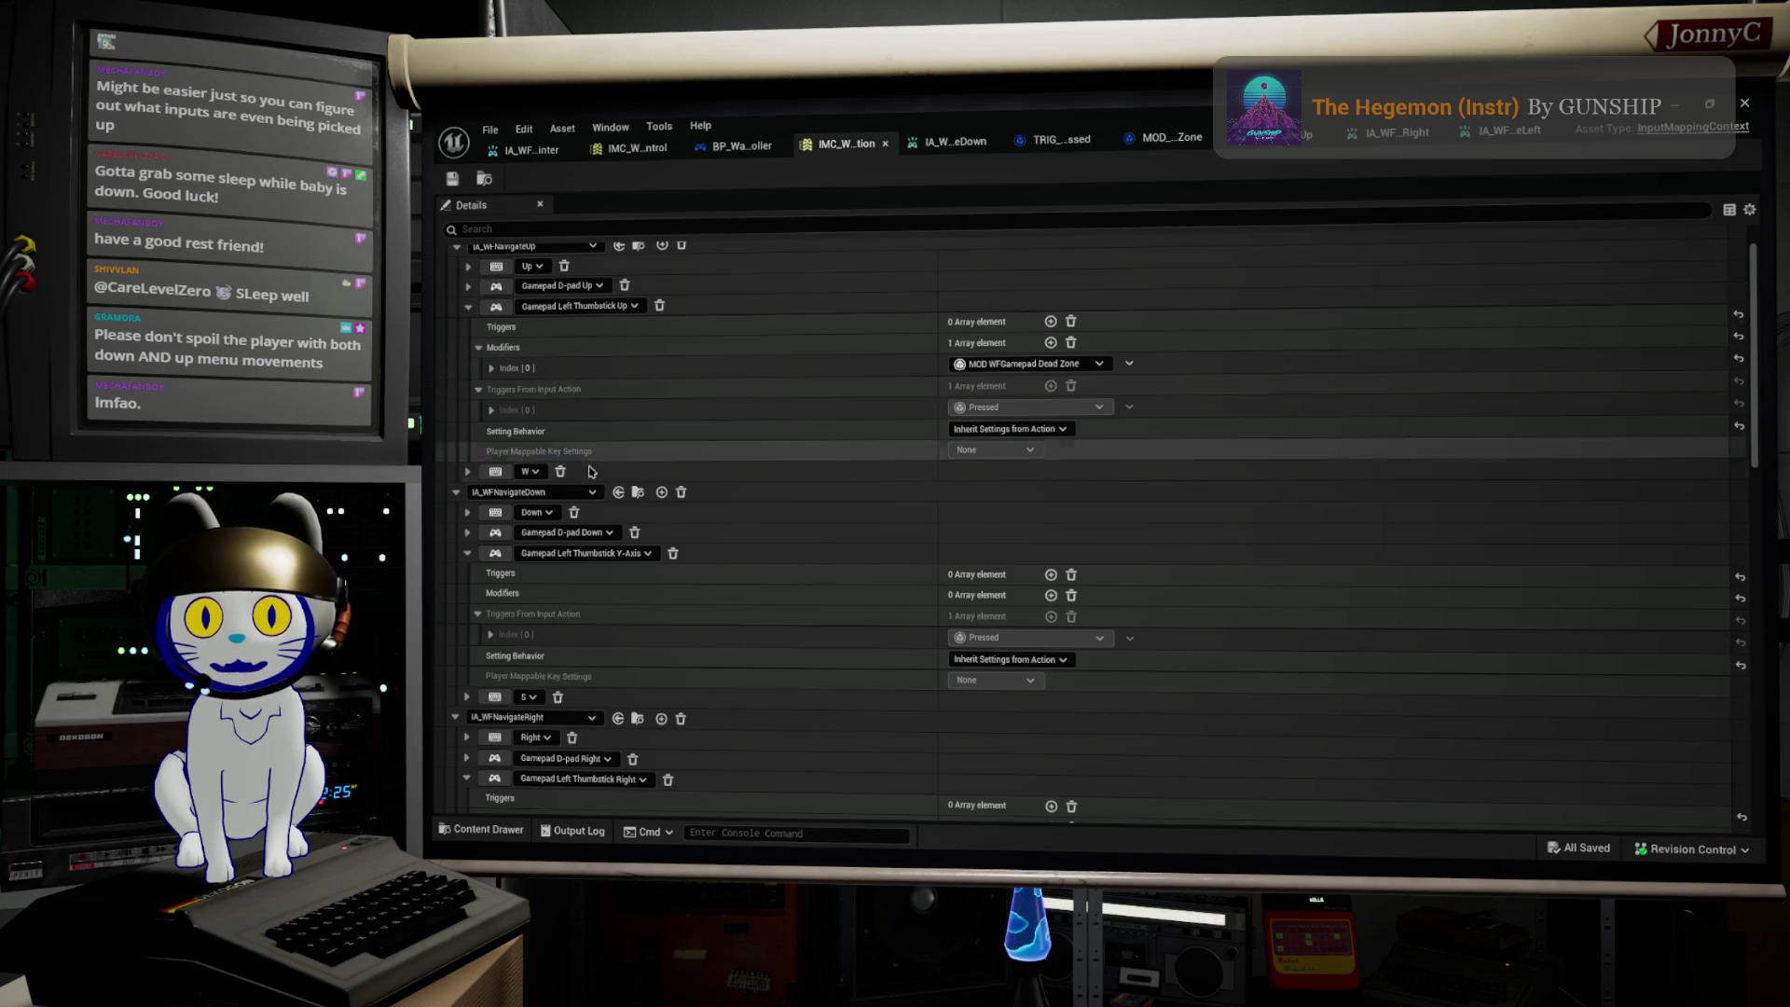
click(597, 533)
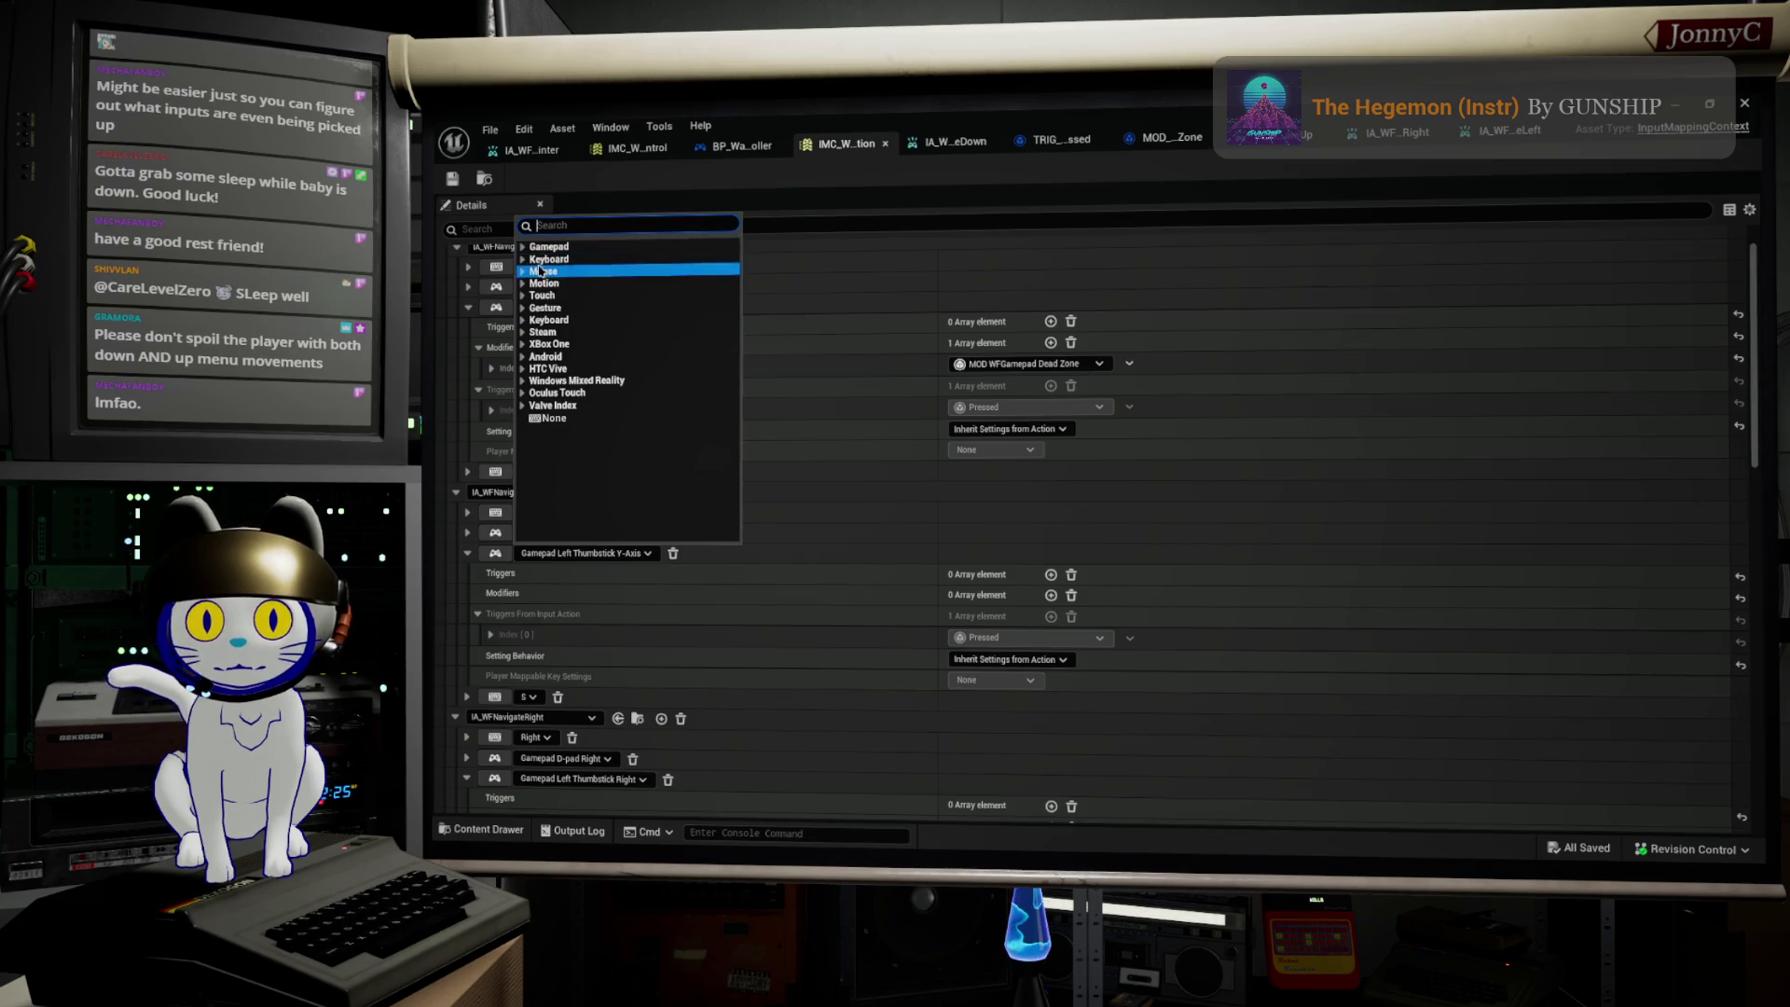
click(539, 247)
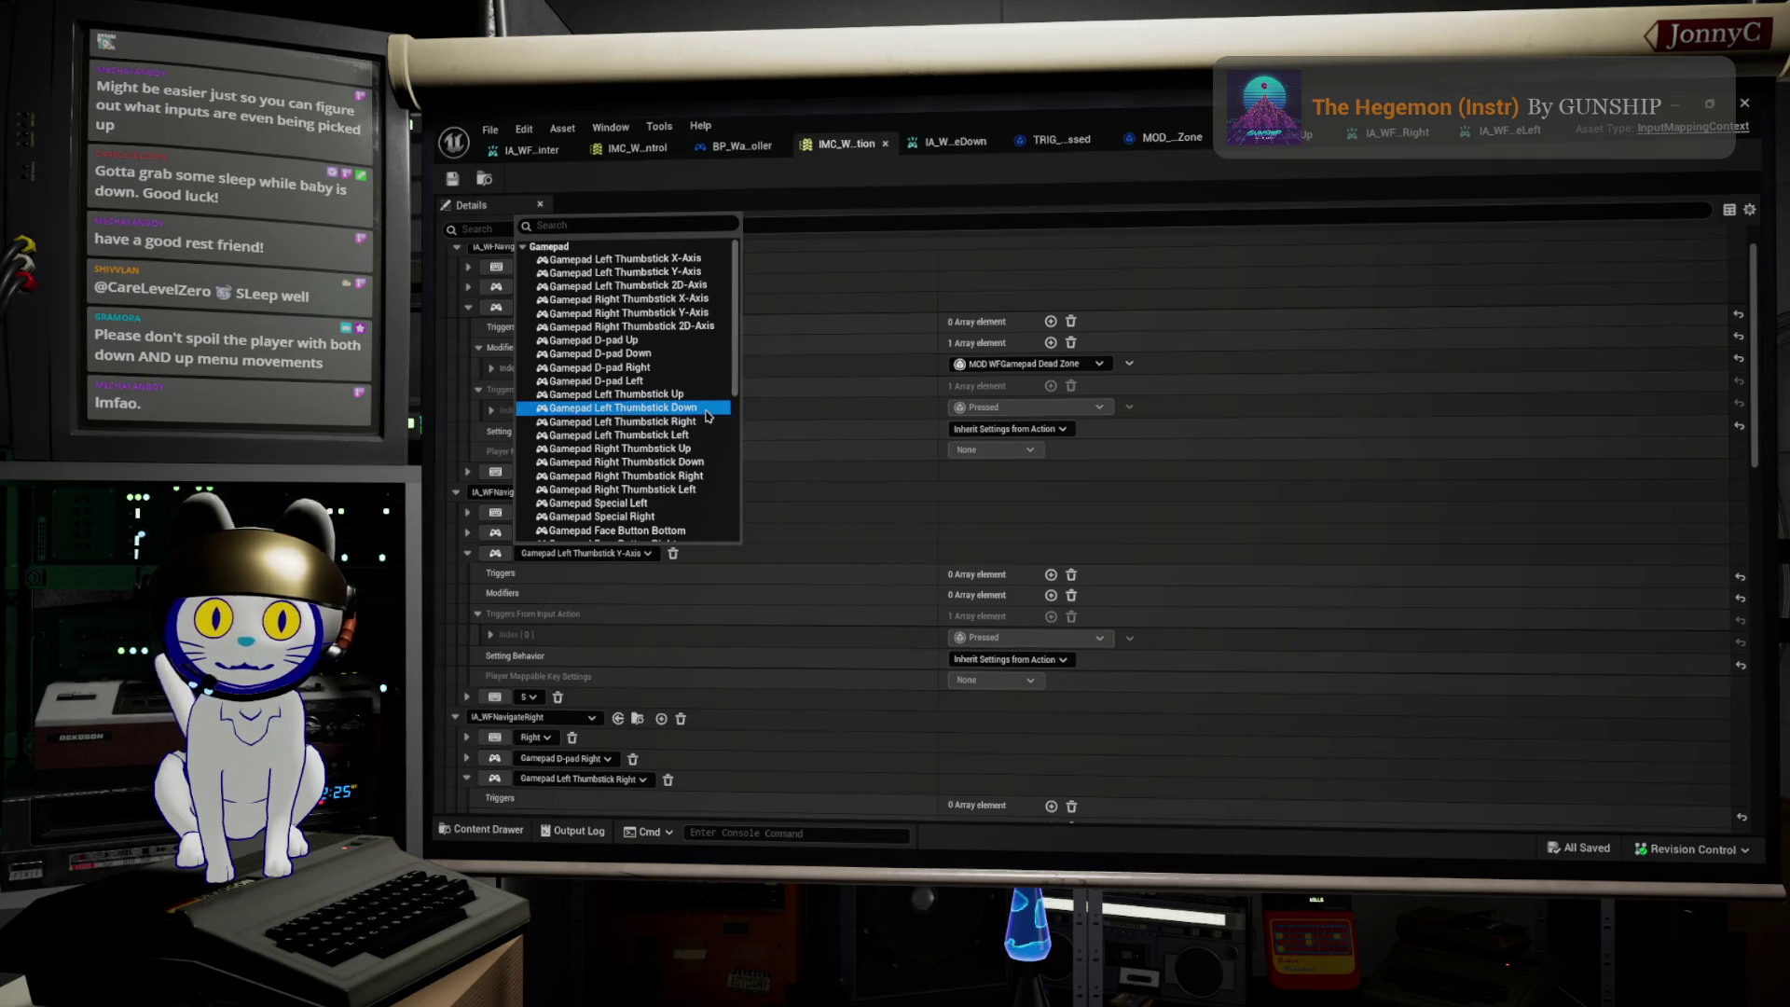
click(706, 416)
click(453, 179)
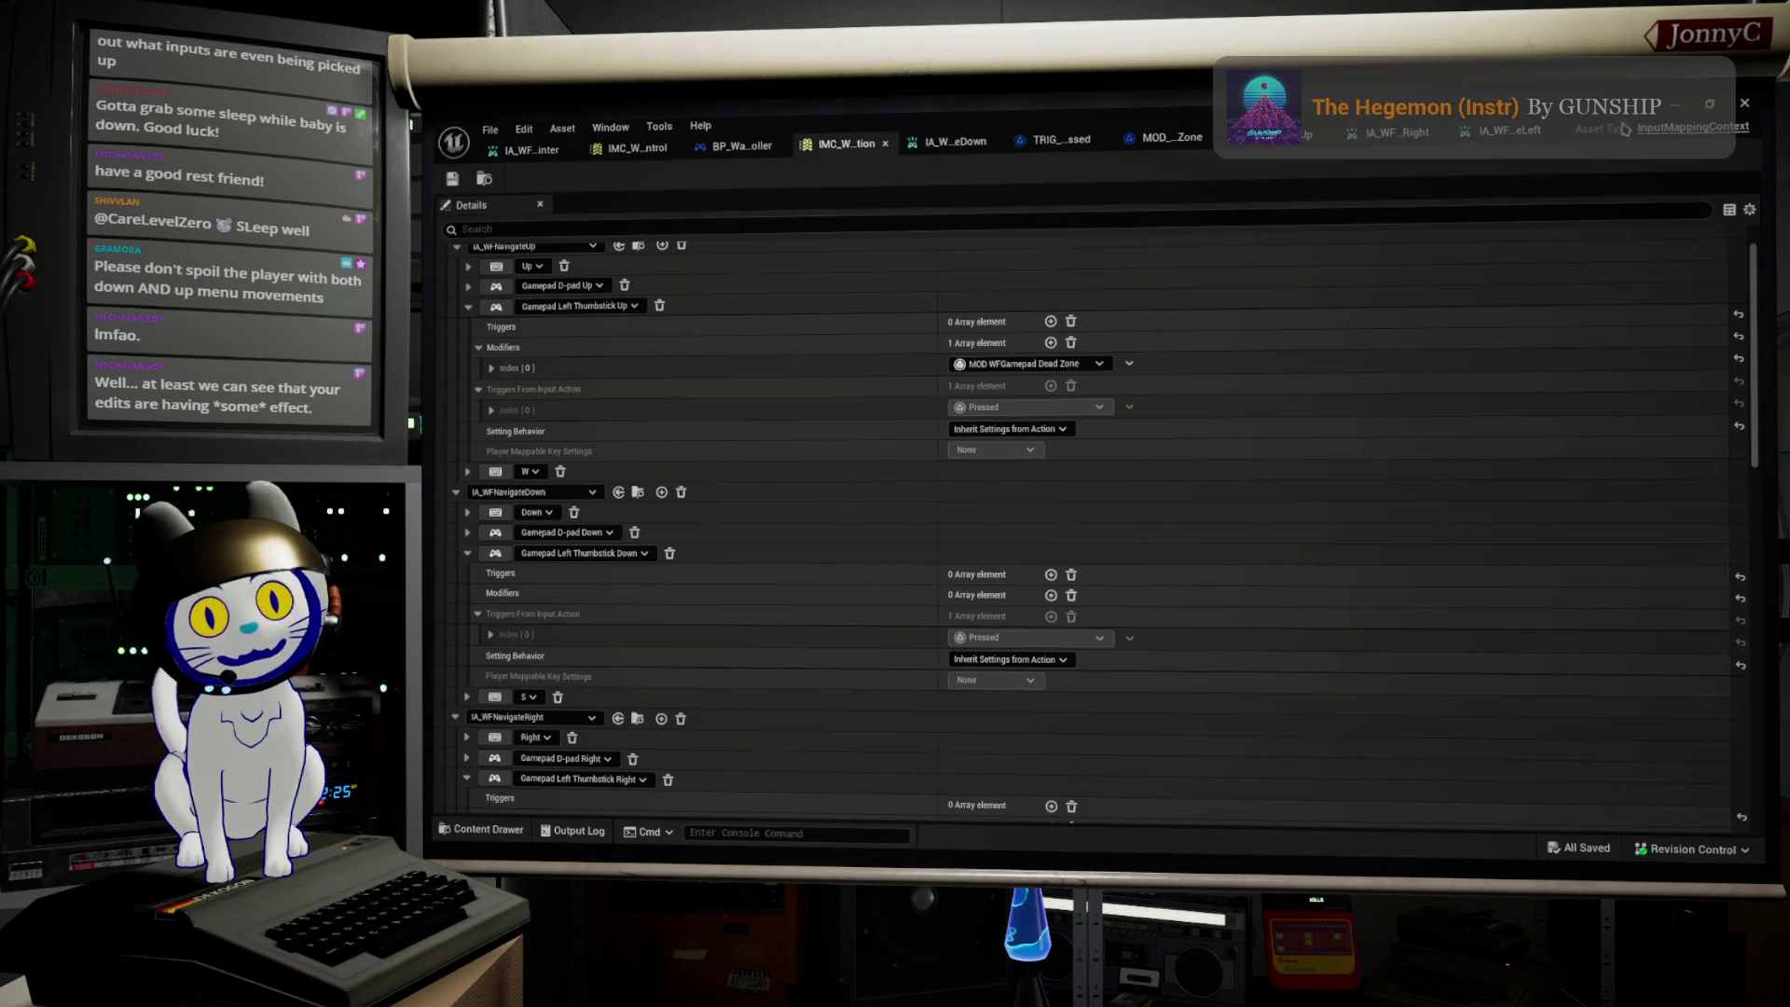
click(1678, 107)
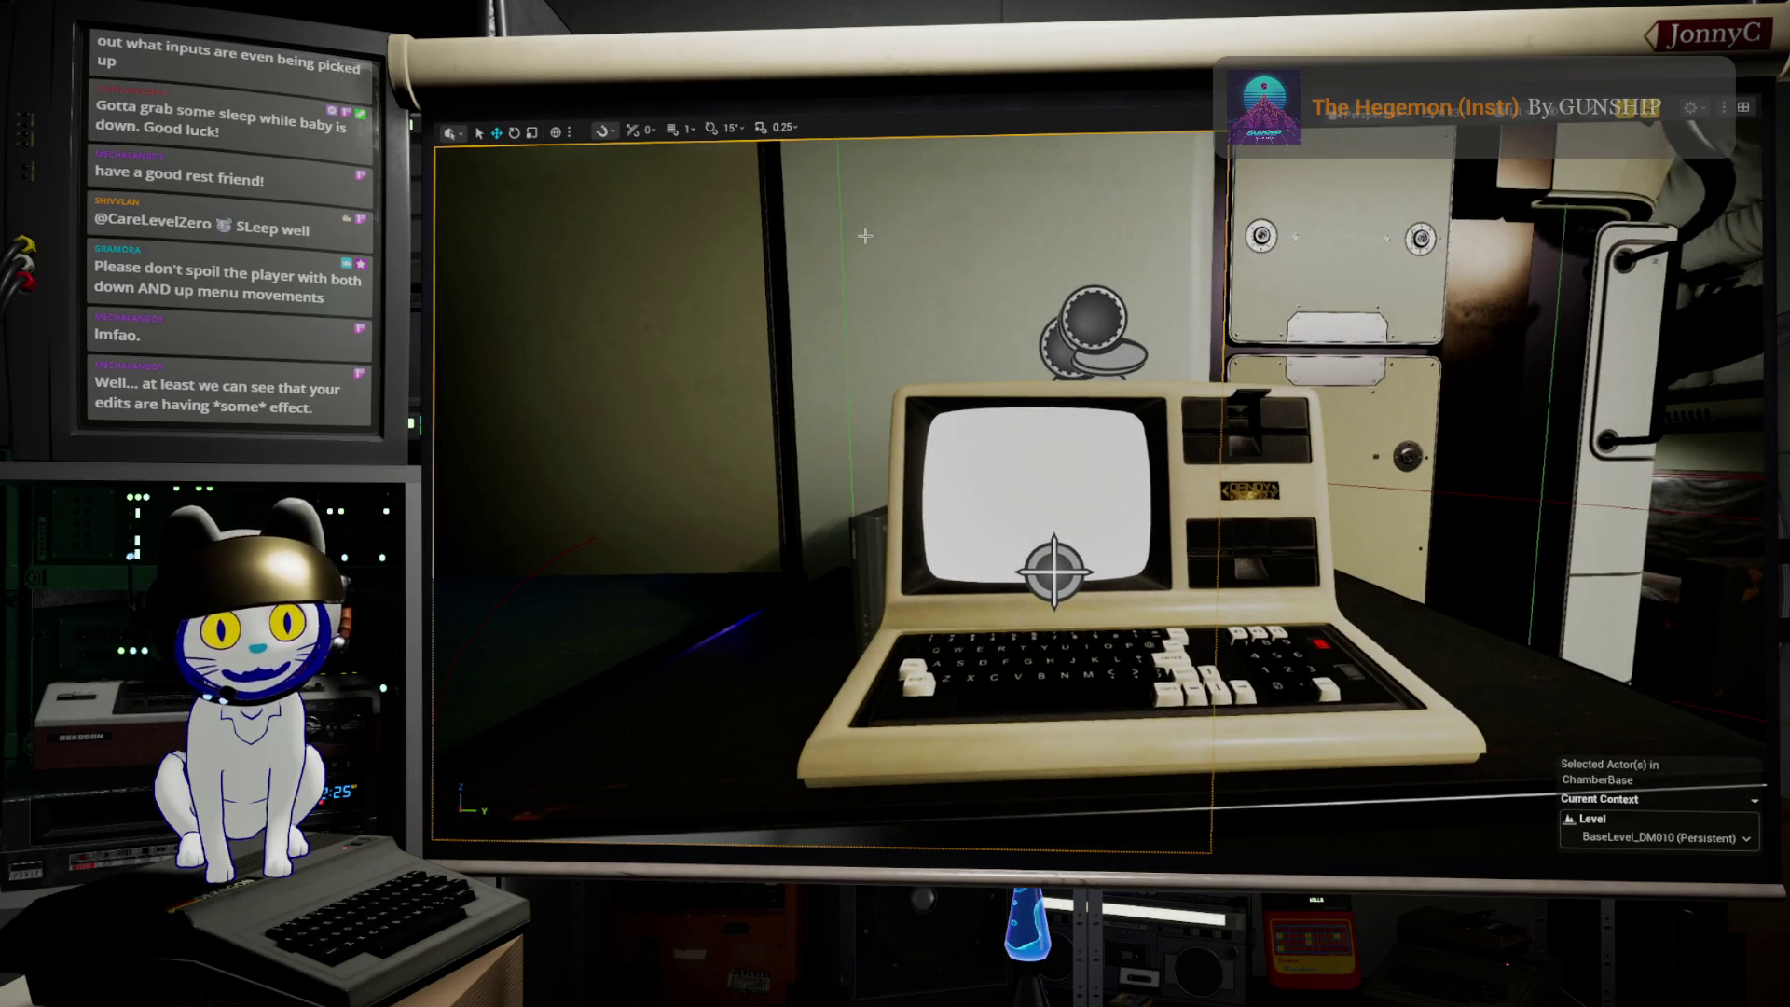
Step: Start Play-in-Editor, walk the character to the computer terminal and open its screen
key(alt+p)
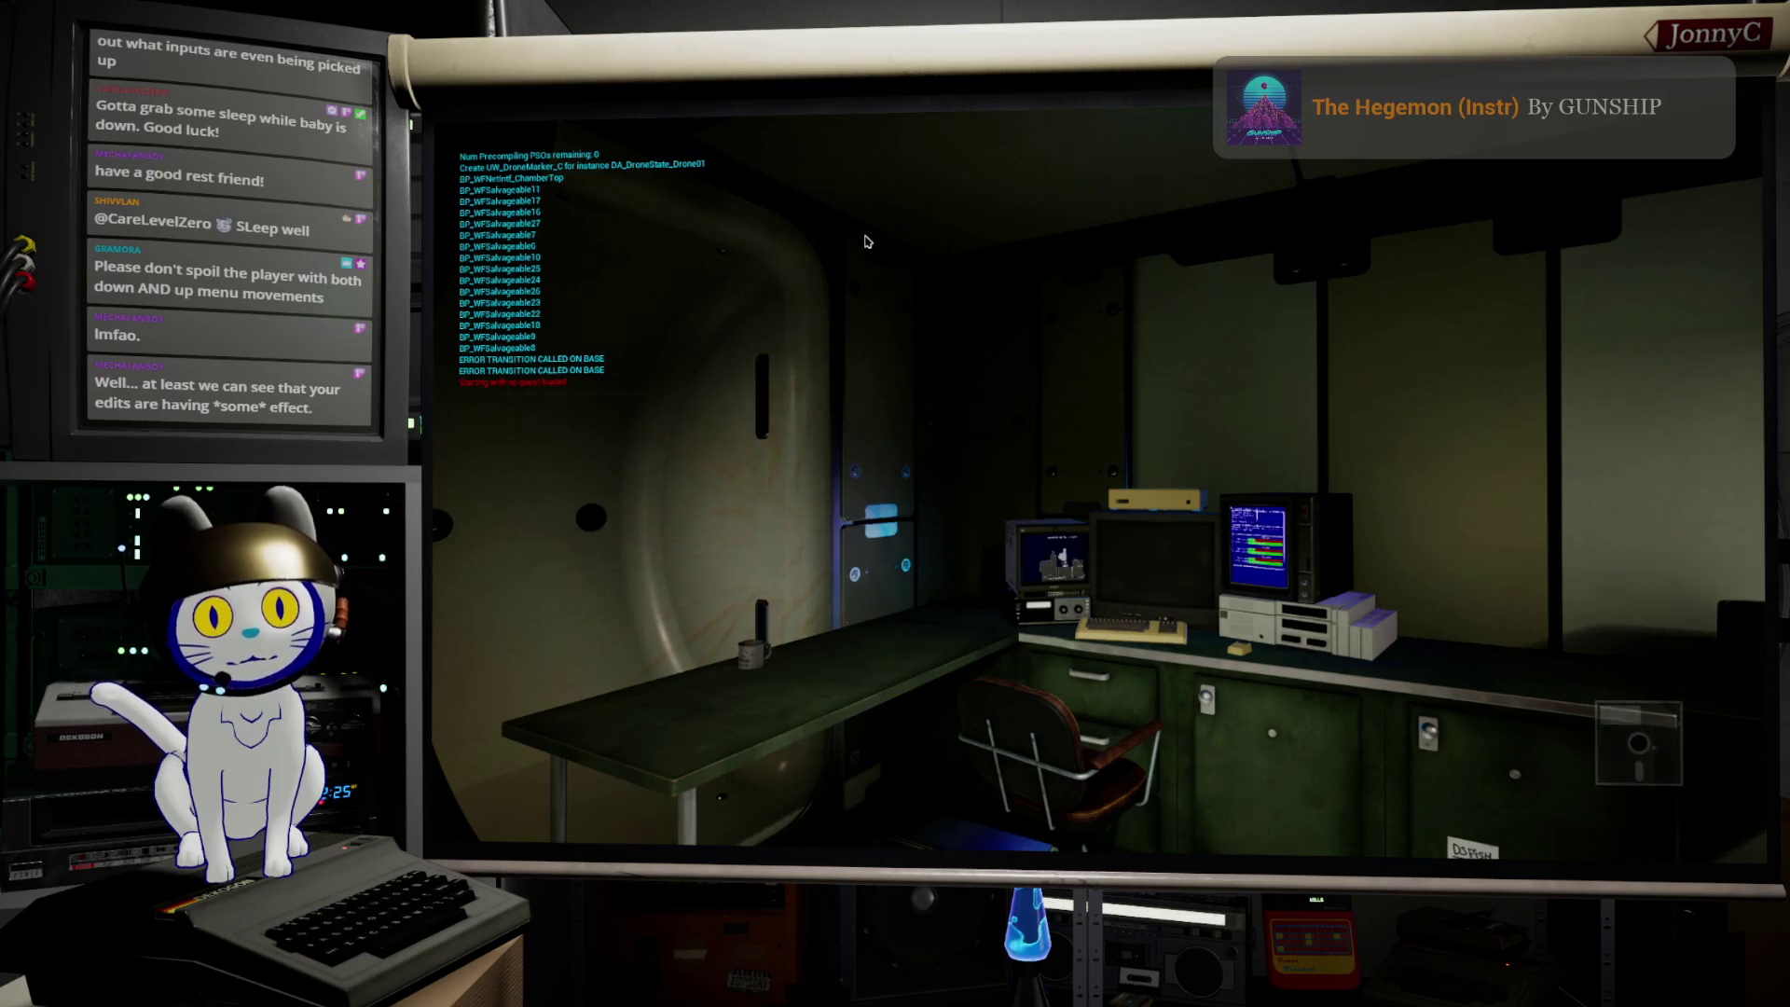
click(865, 241)
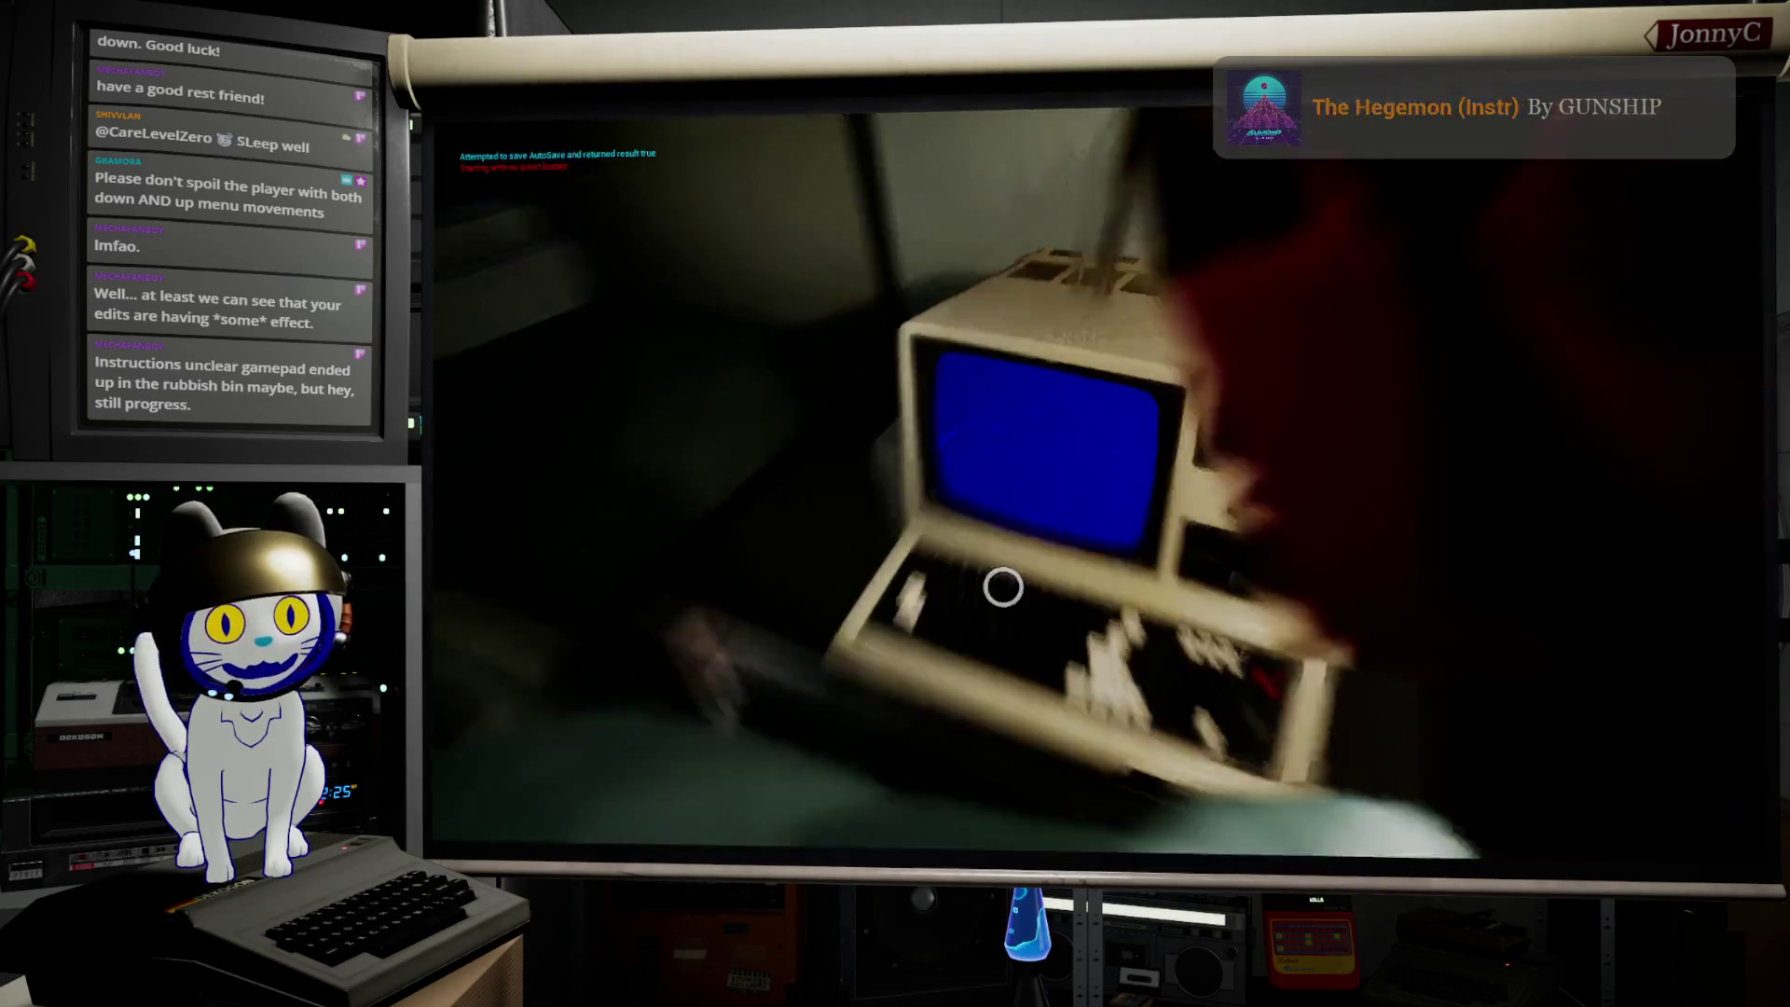
click(1002, 587)
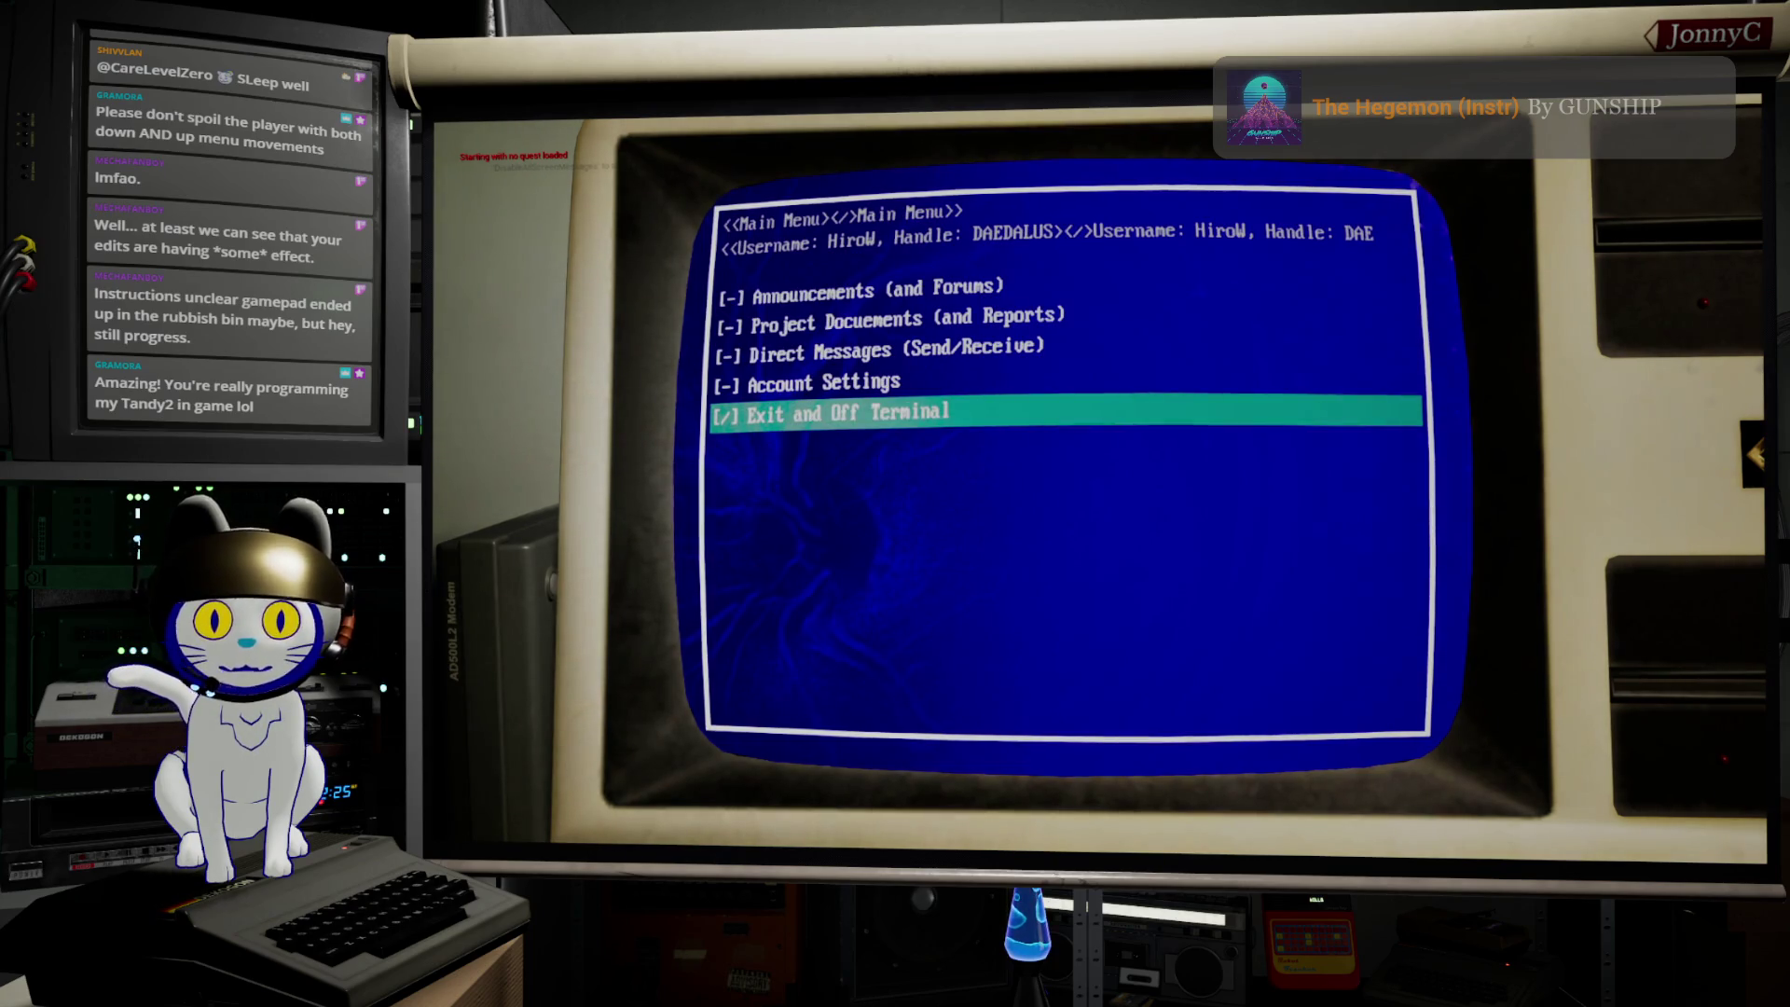
Step: Step down through the terminal menu eight times to check for skipped entries, then stop play
key(Down)
key(Down)
key(Down)
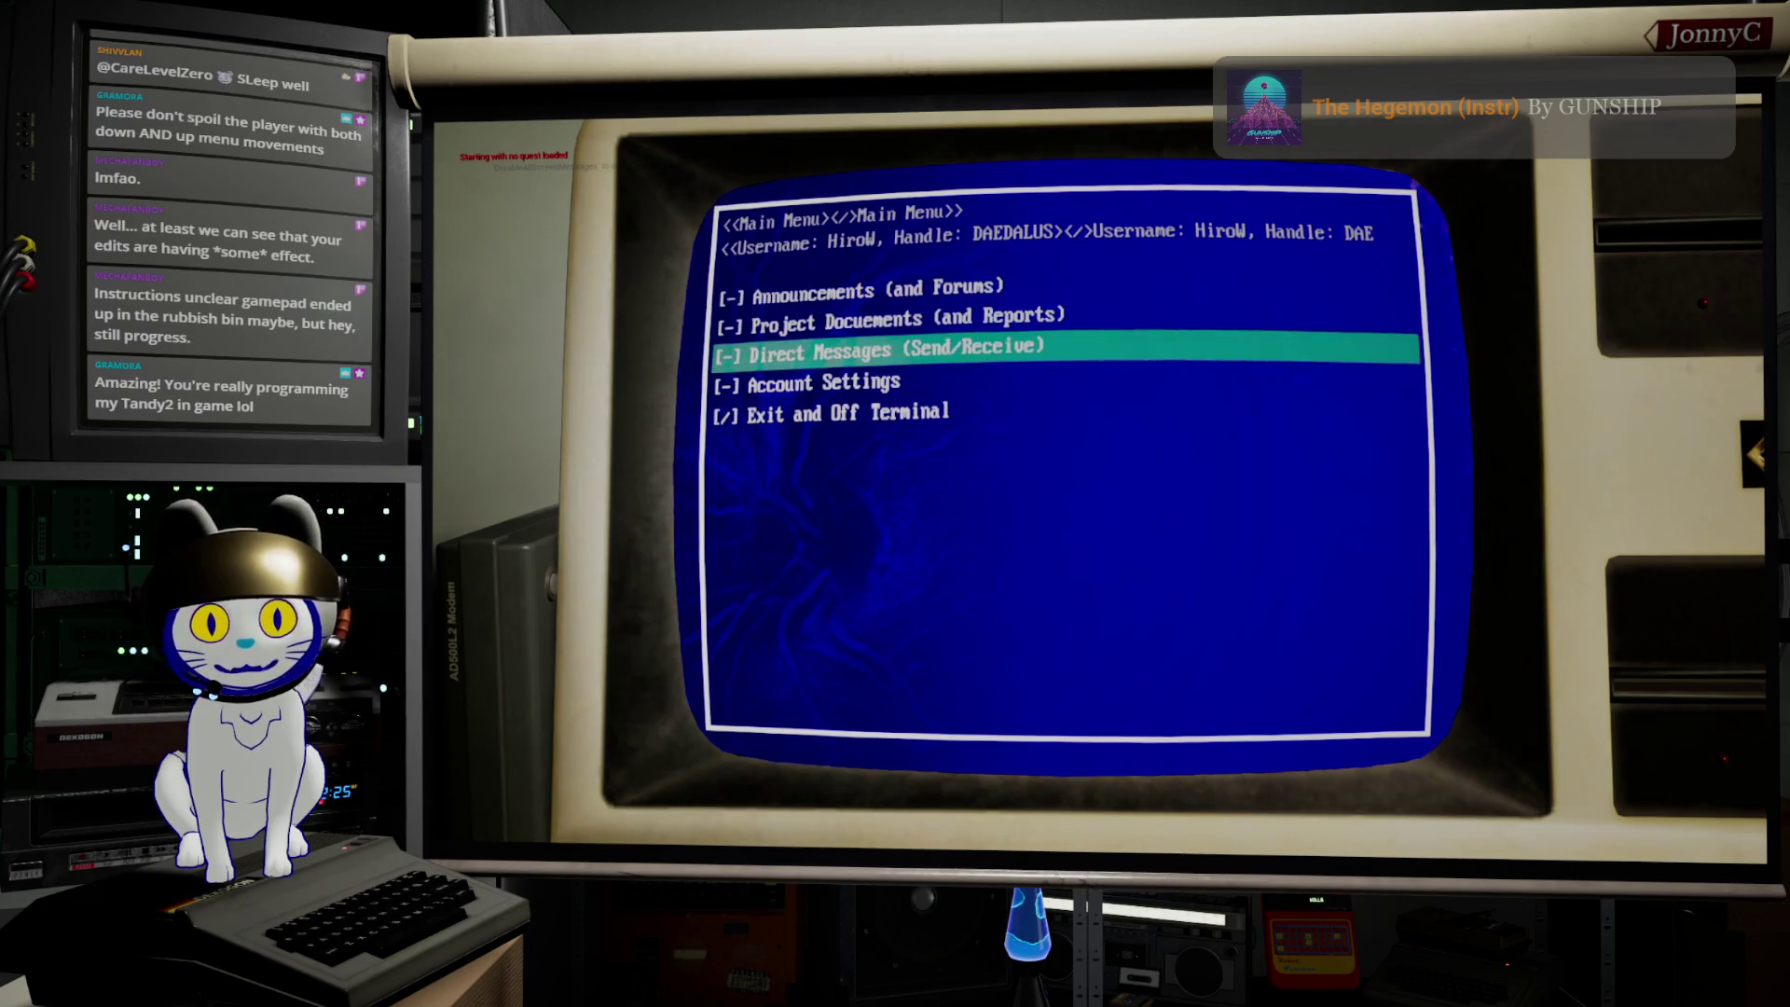
key(Down)
key(Down)
key(Down)
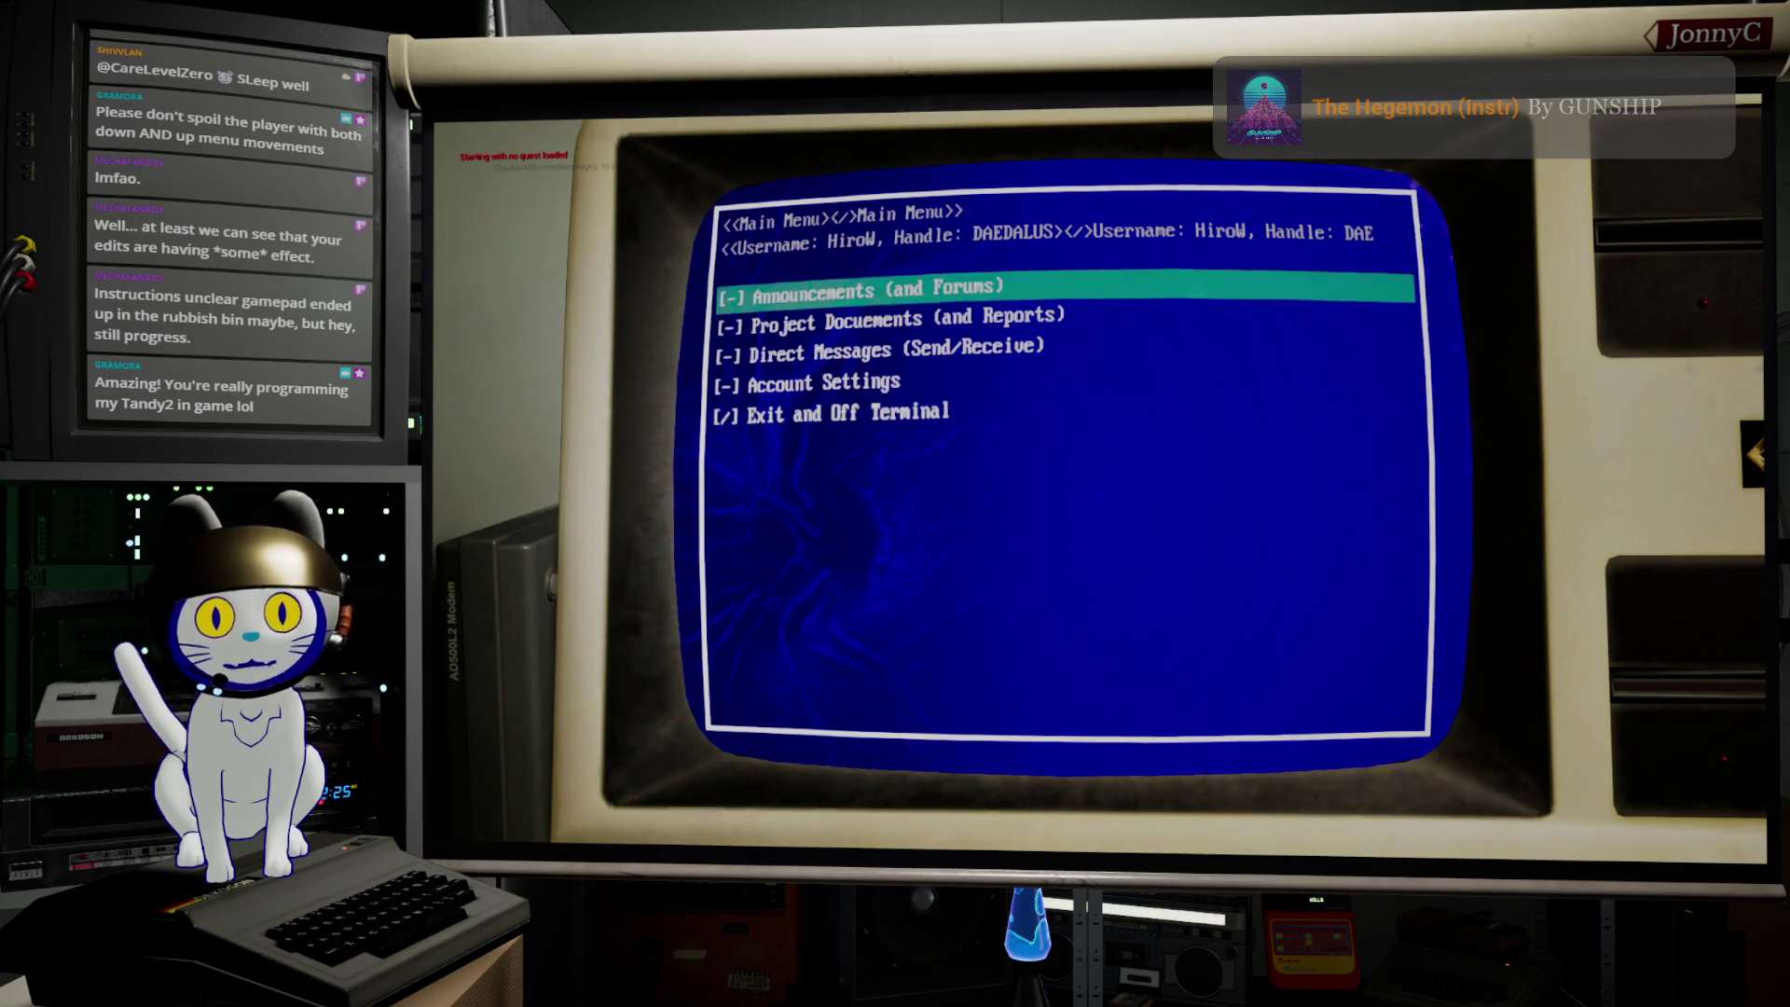
key(Down)
key(Down)
key(Down)
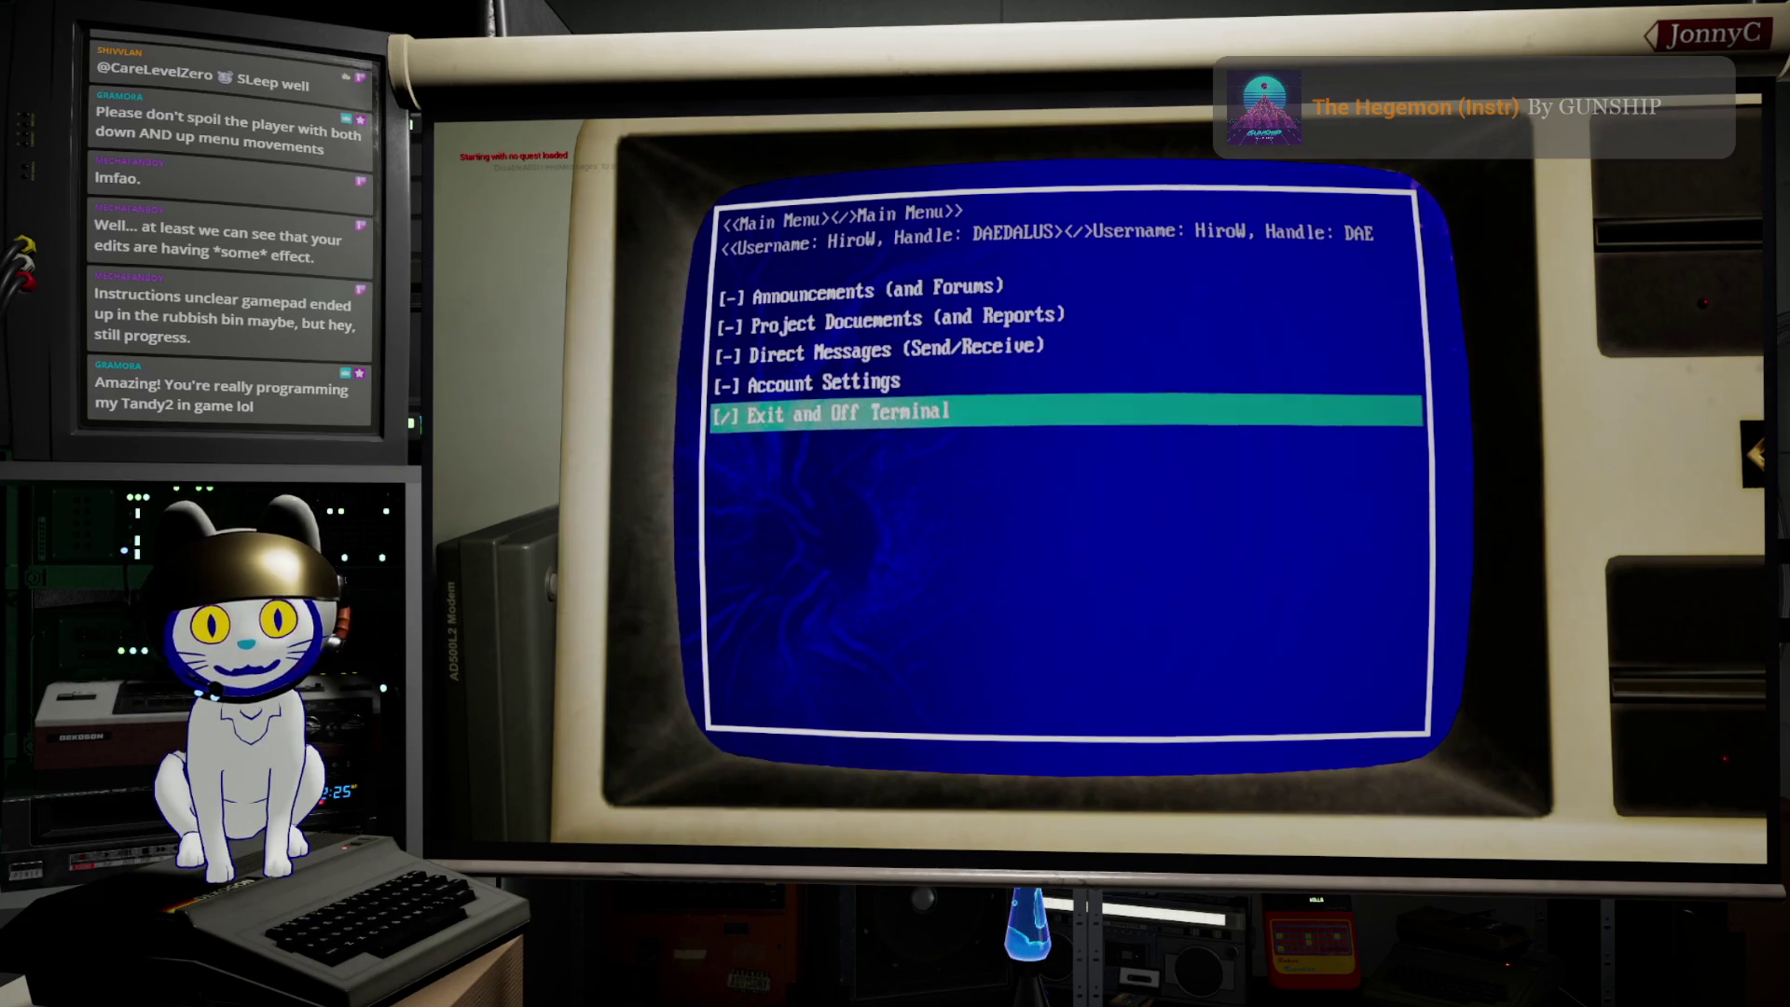
key(Down)
key(Down)
key(Down)
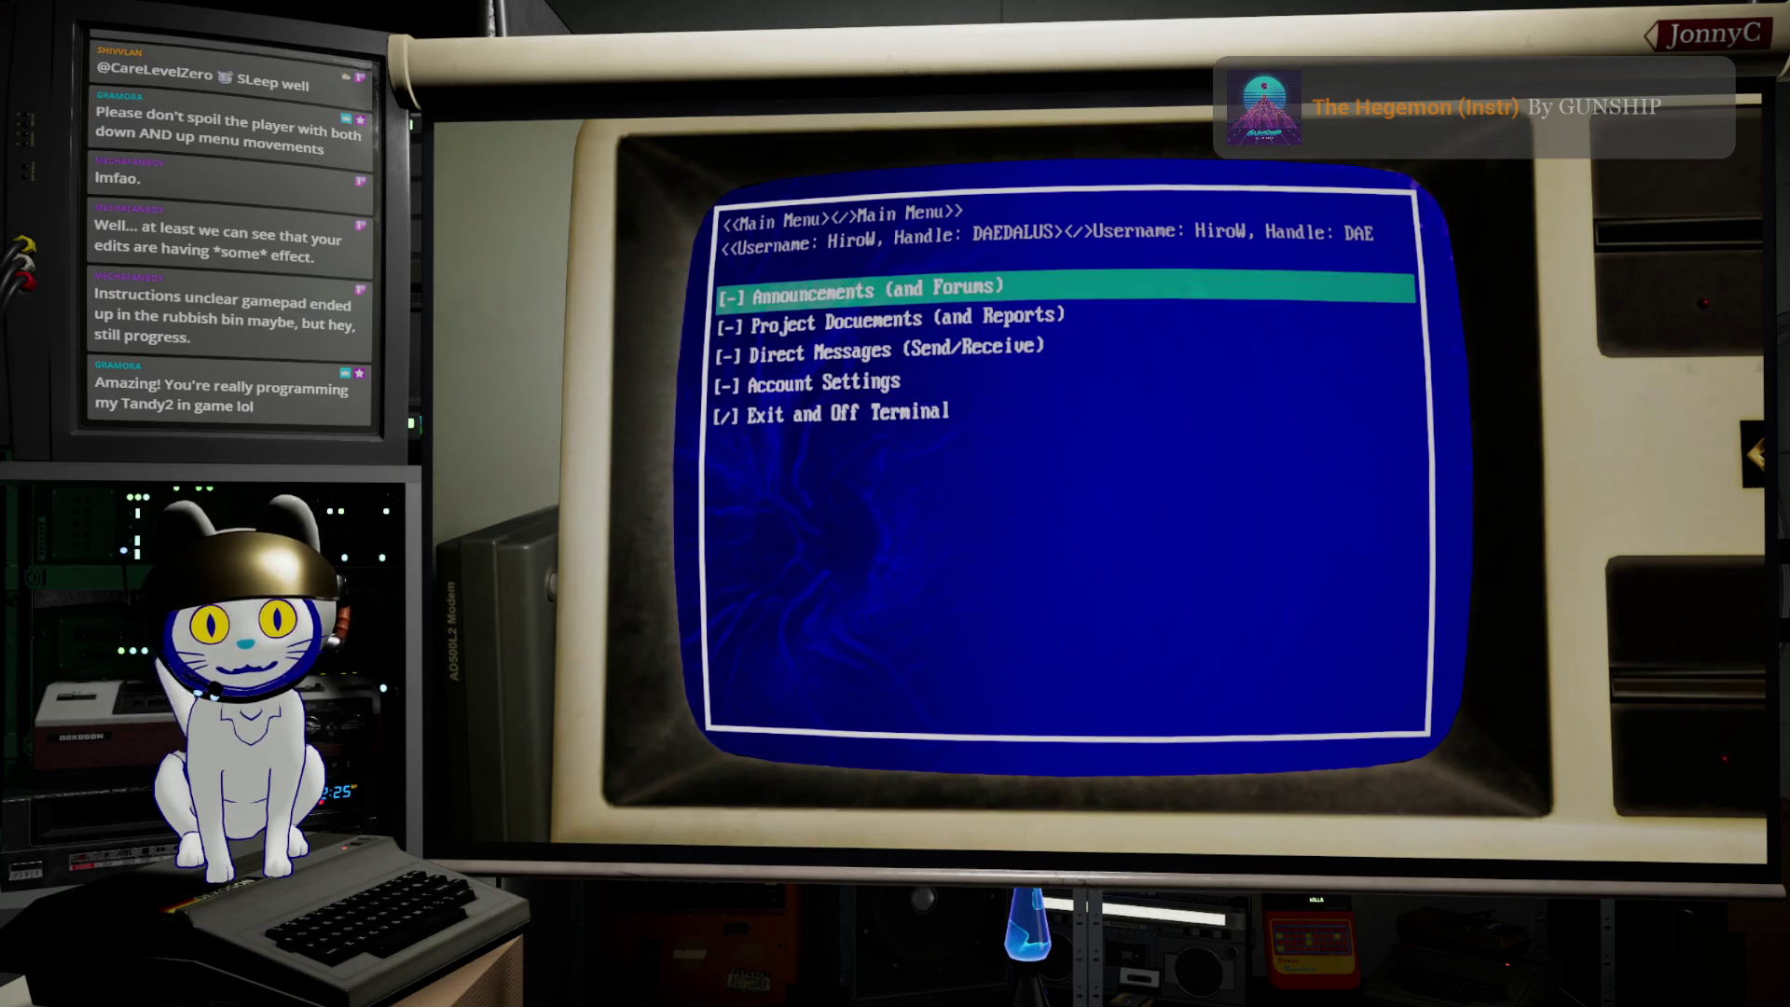
key(Down)
key(Down)
key(Down)
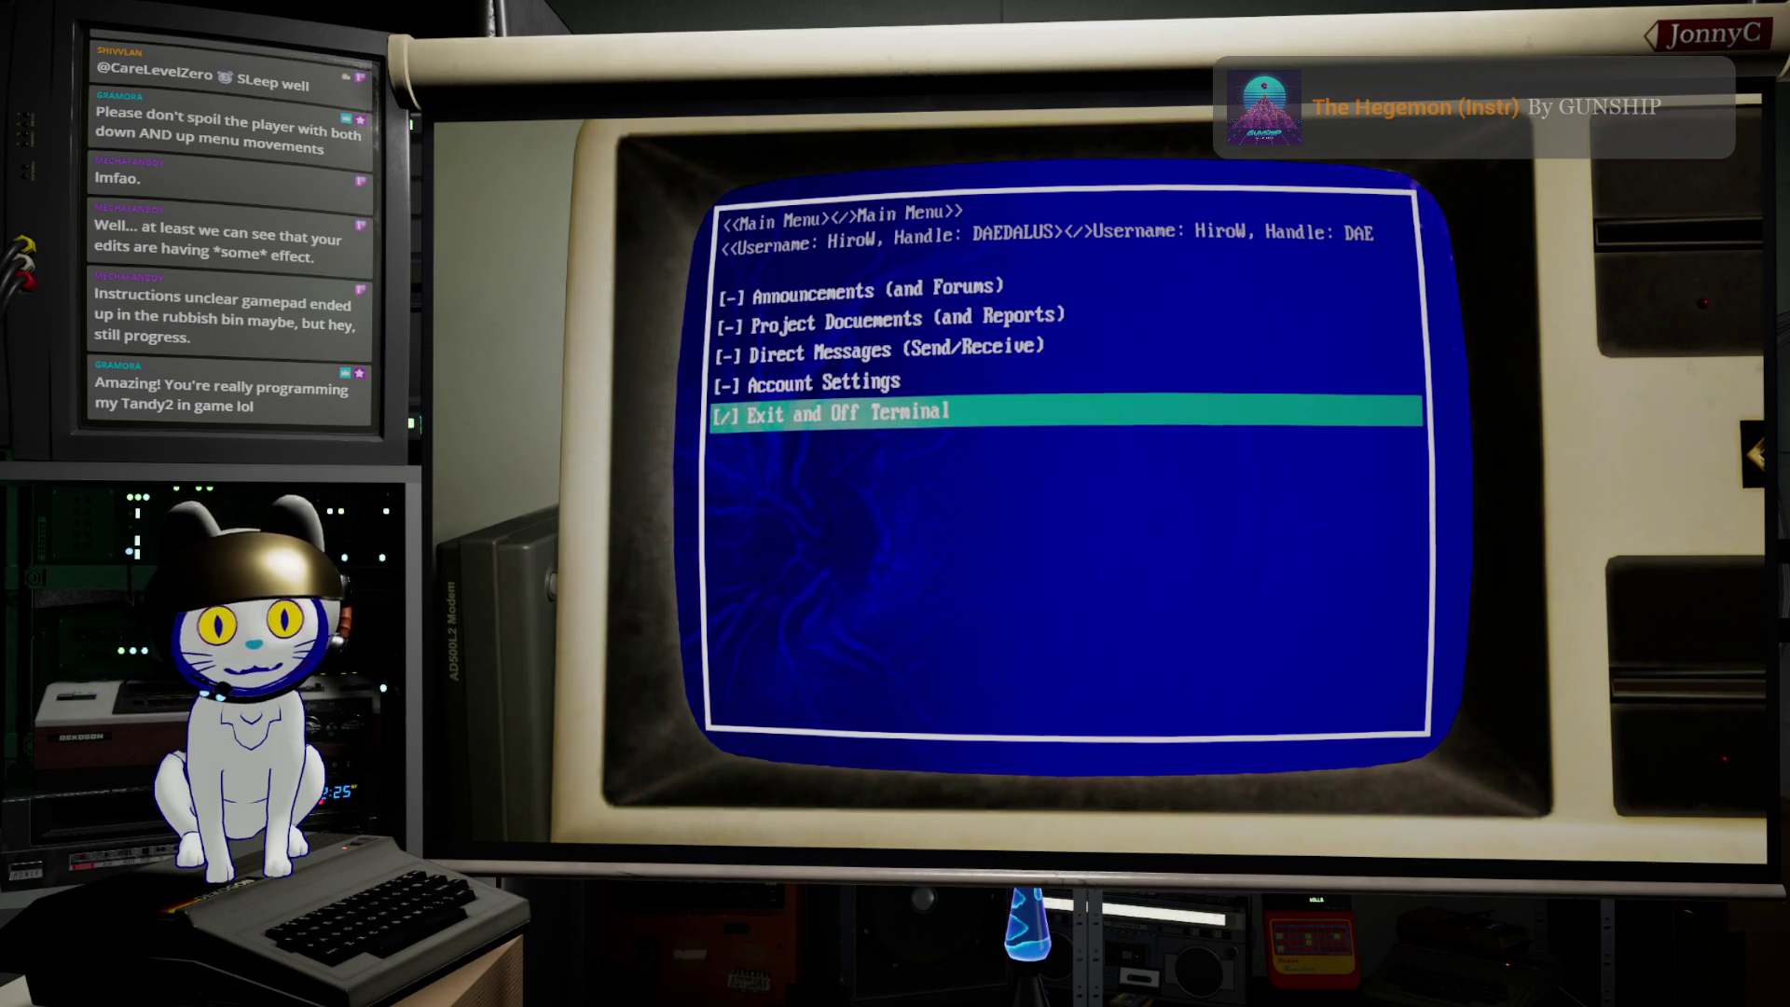
key(Down)
key(Down)
key(Down)
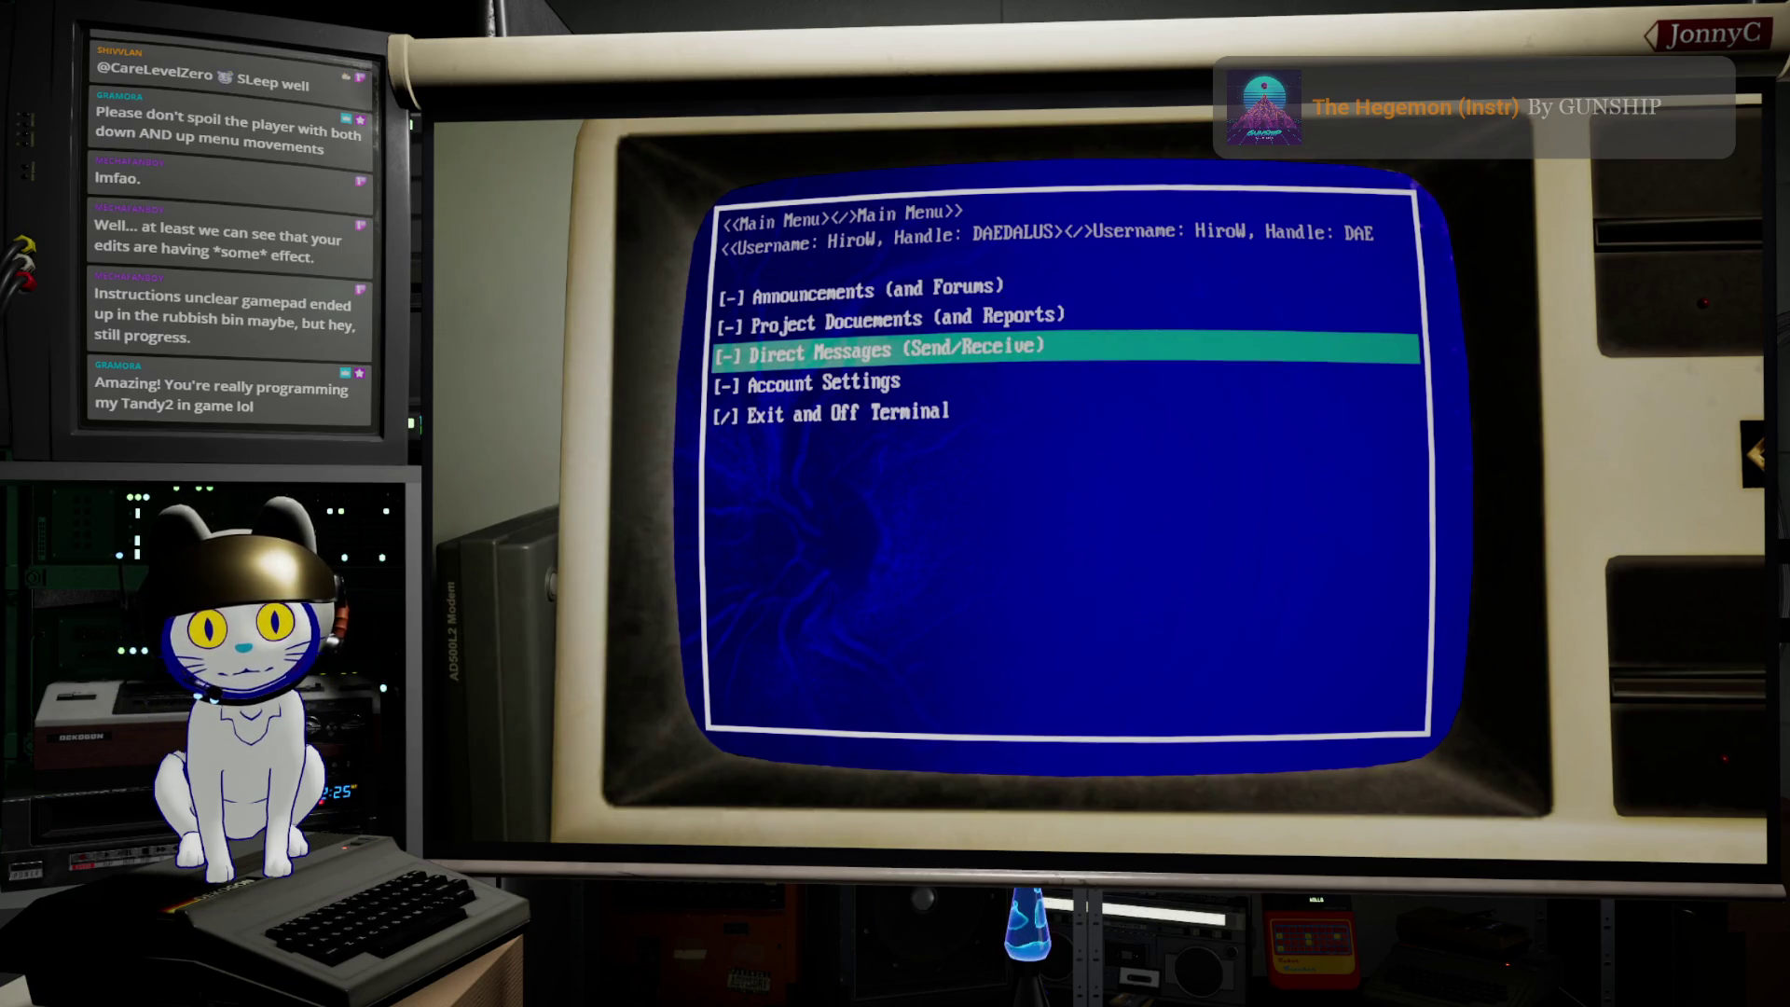
key(Down)
key(Down)
key(Down)
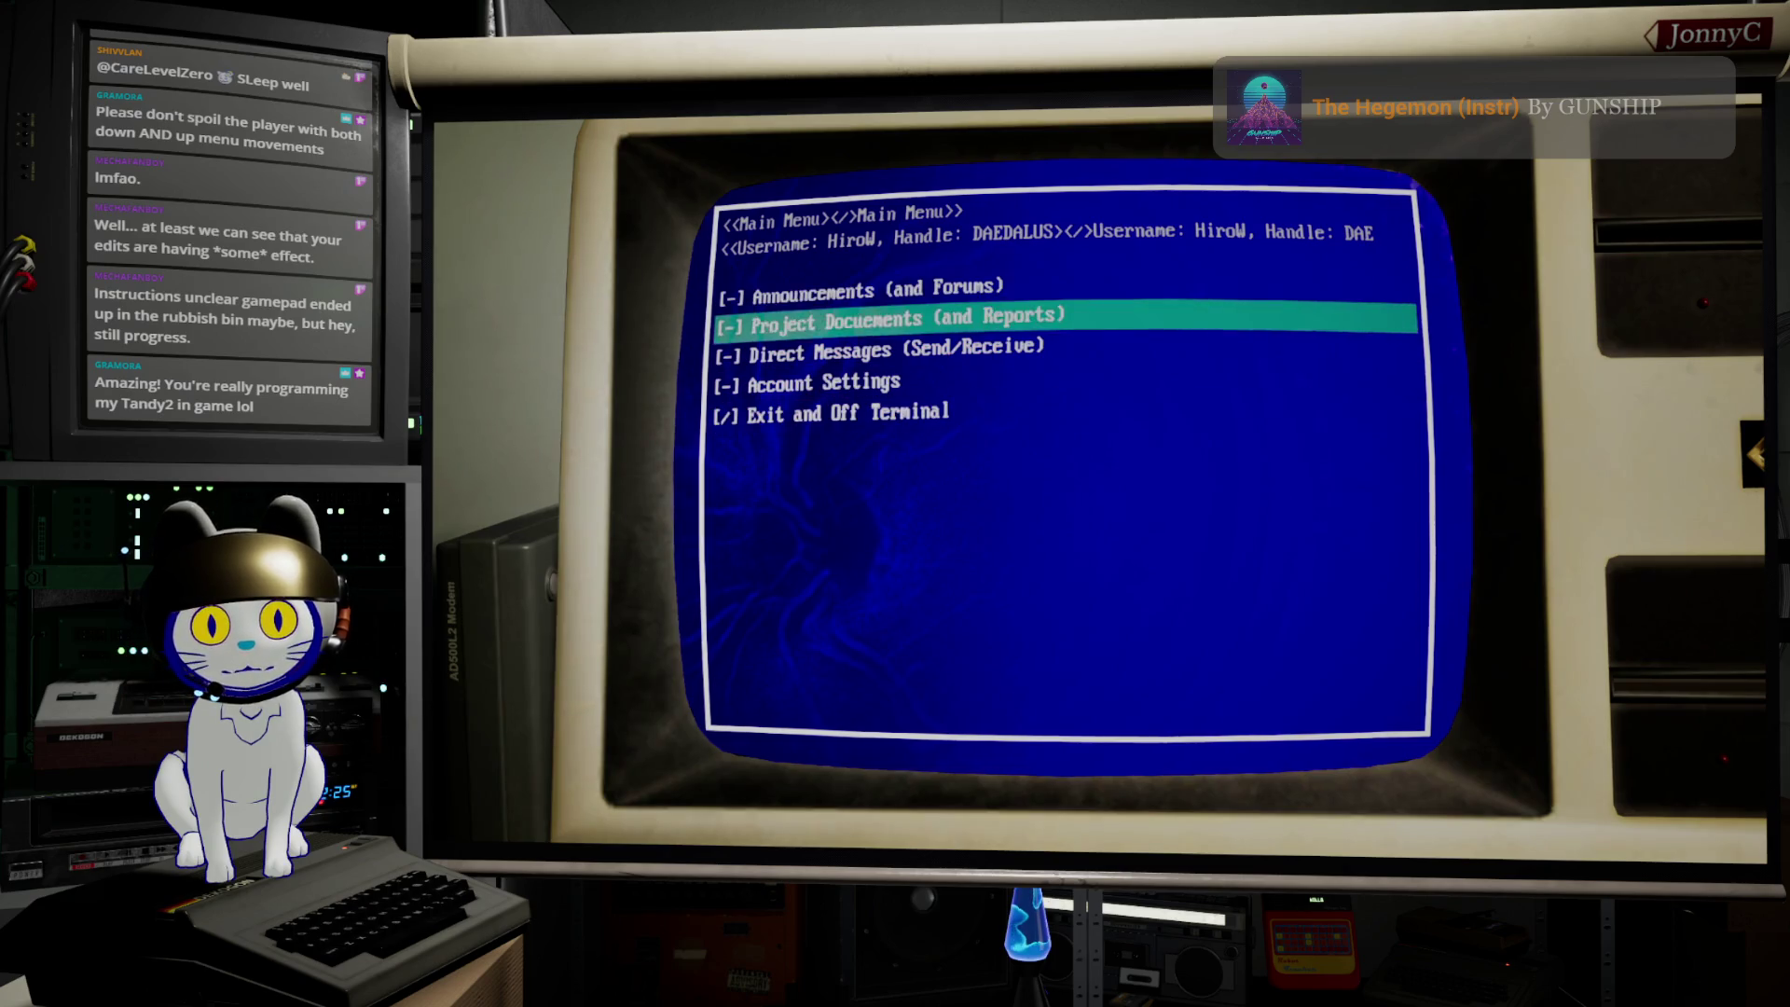
key(Down)
key(Down)
key(Down)
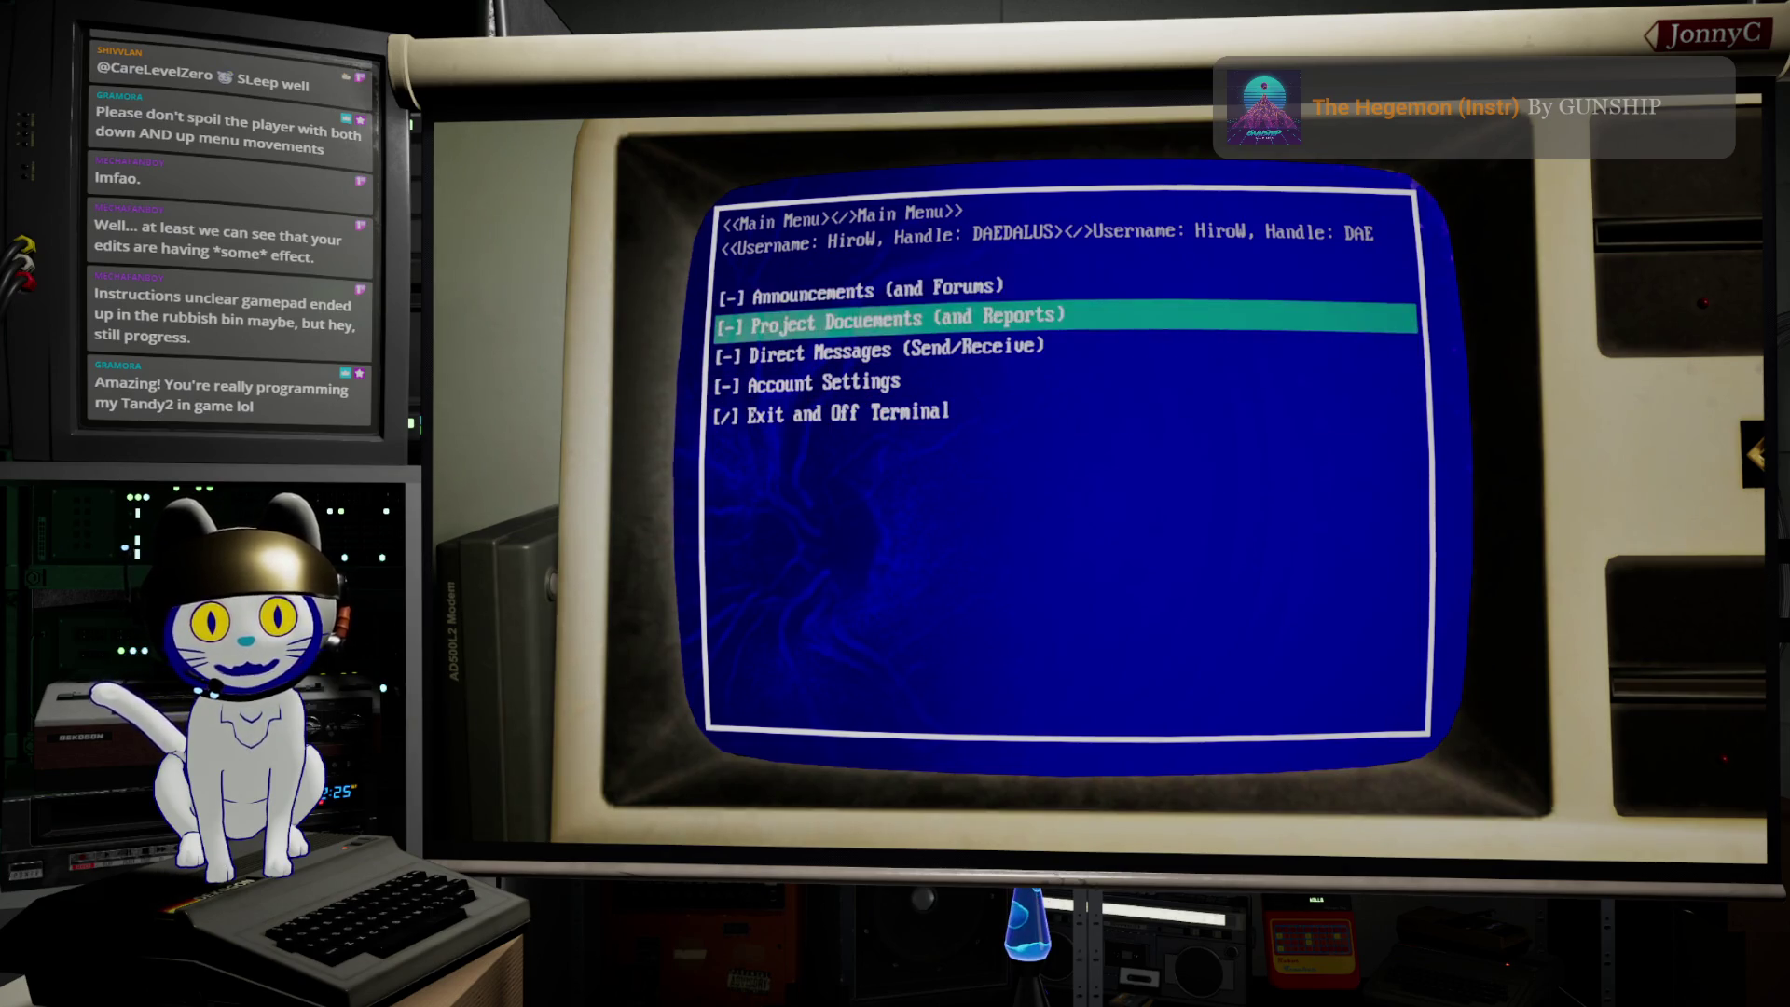
key(Escape)
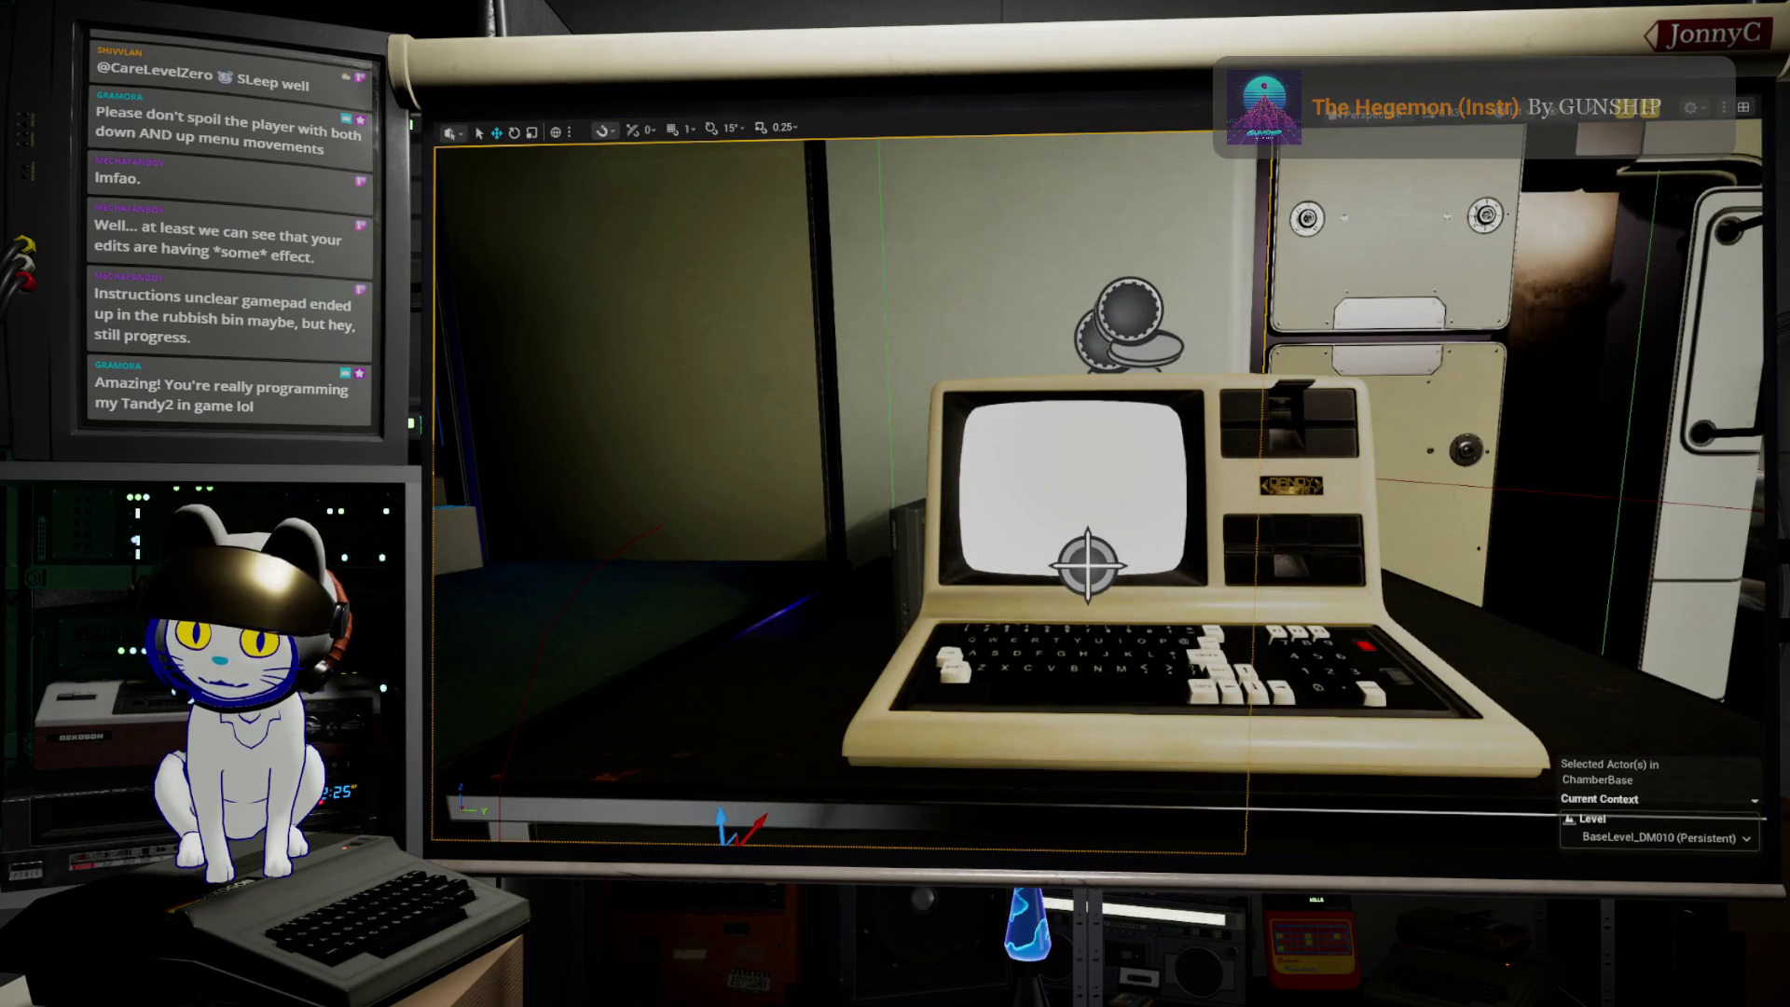
Step: Glance at WaveFormGameUserSettings.cpp in VS Code, then return to the Input Mapping Context editor
key(alt+Tab)
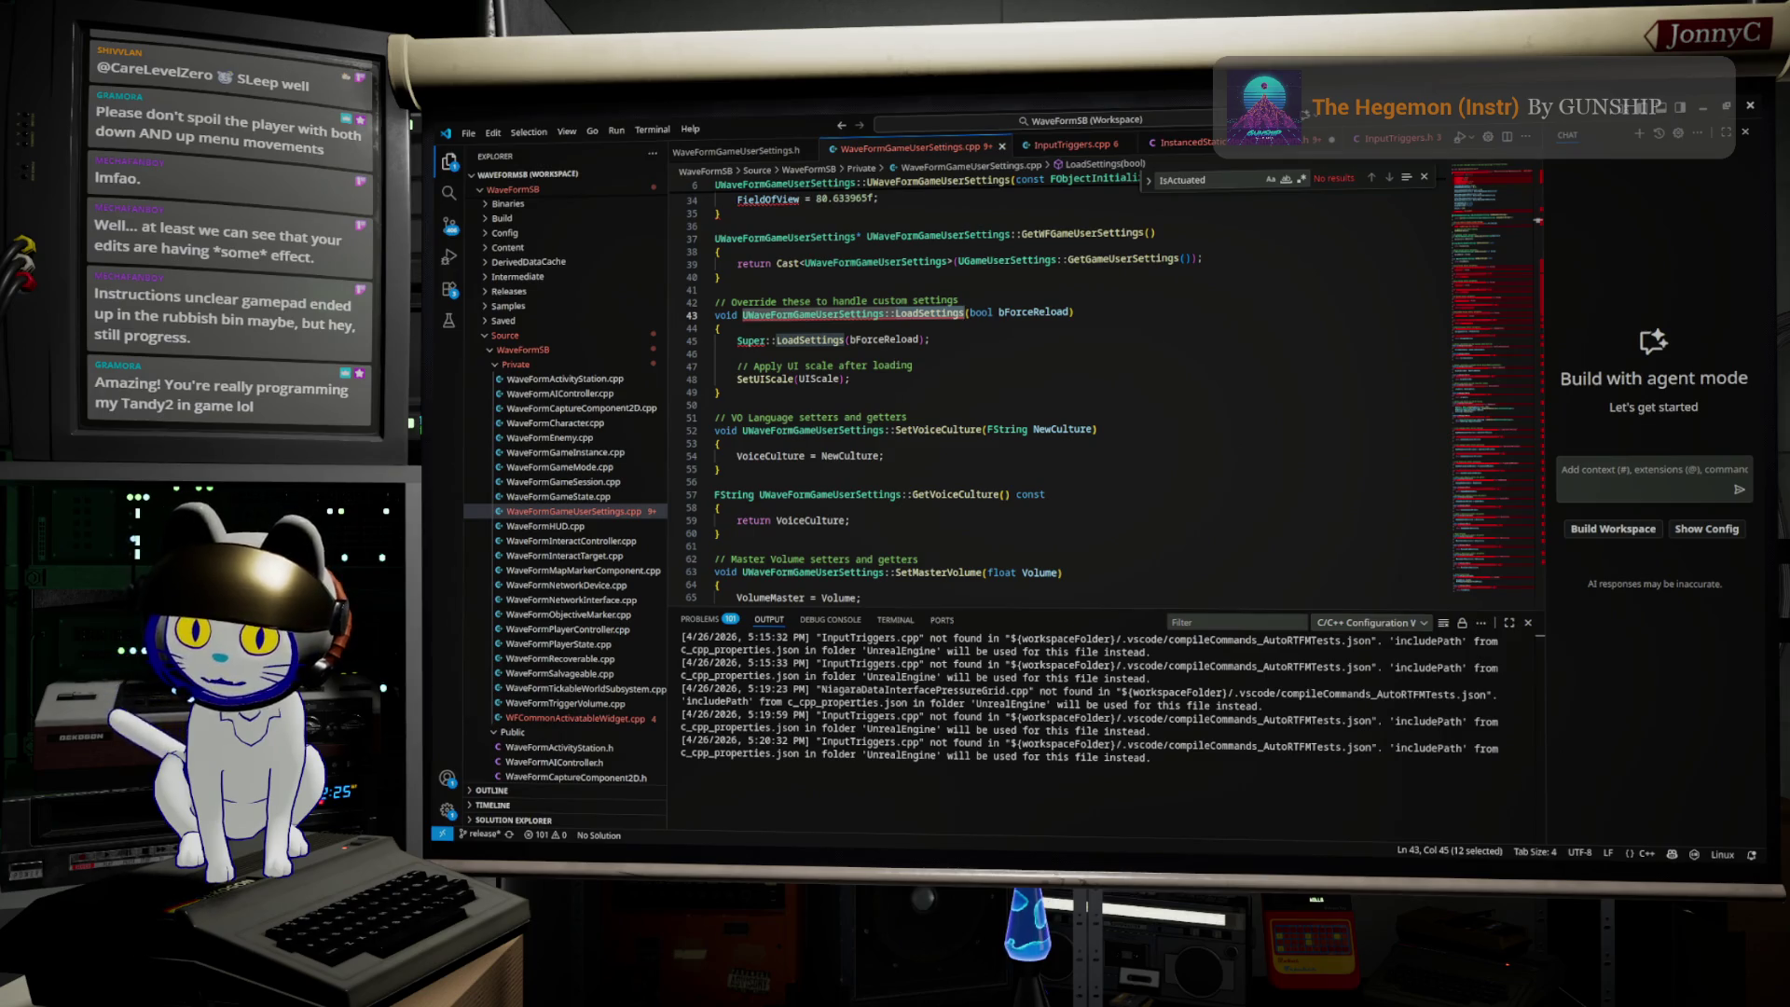
key(alt+Tab)
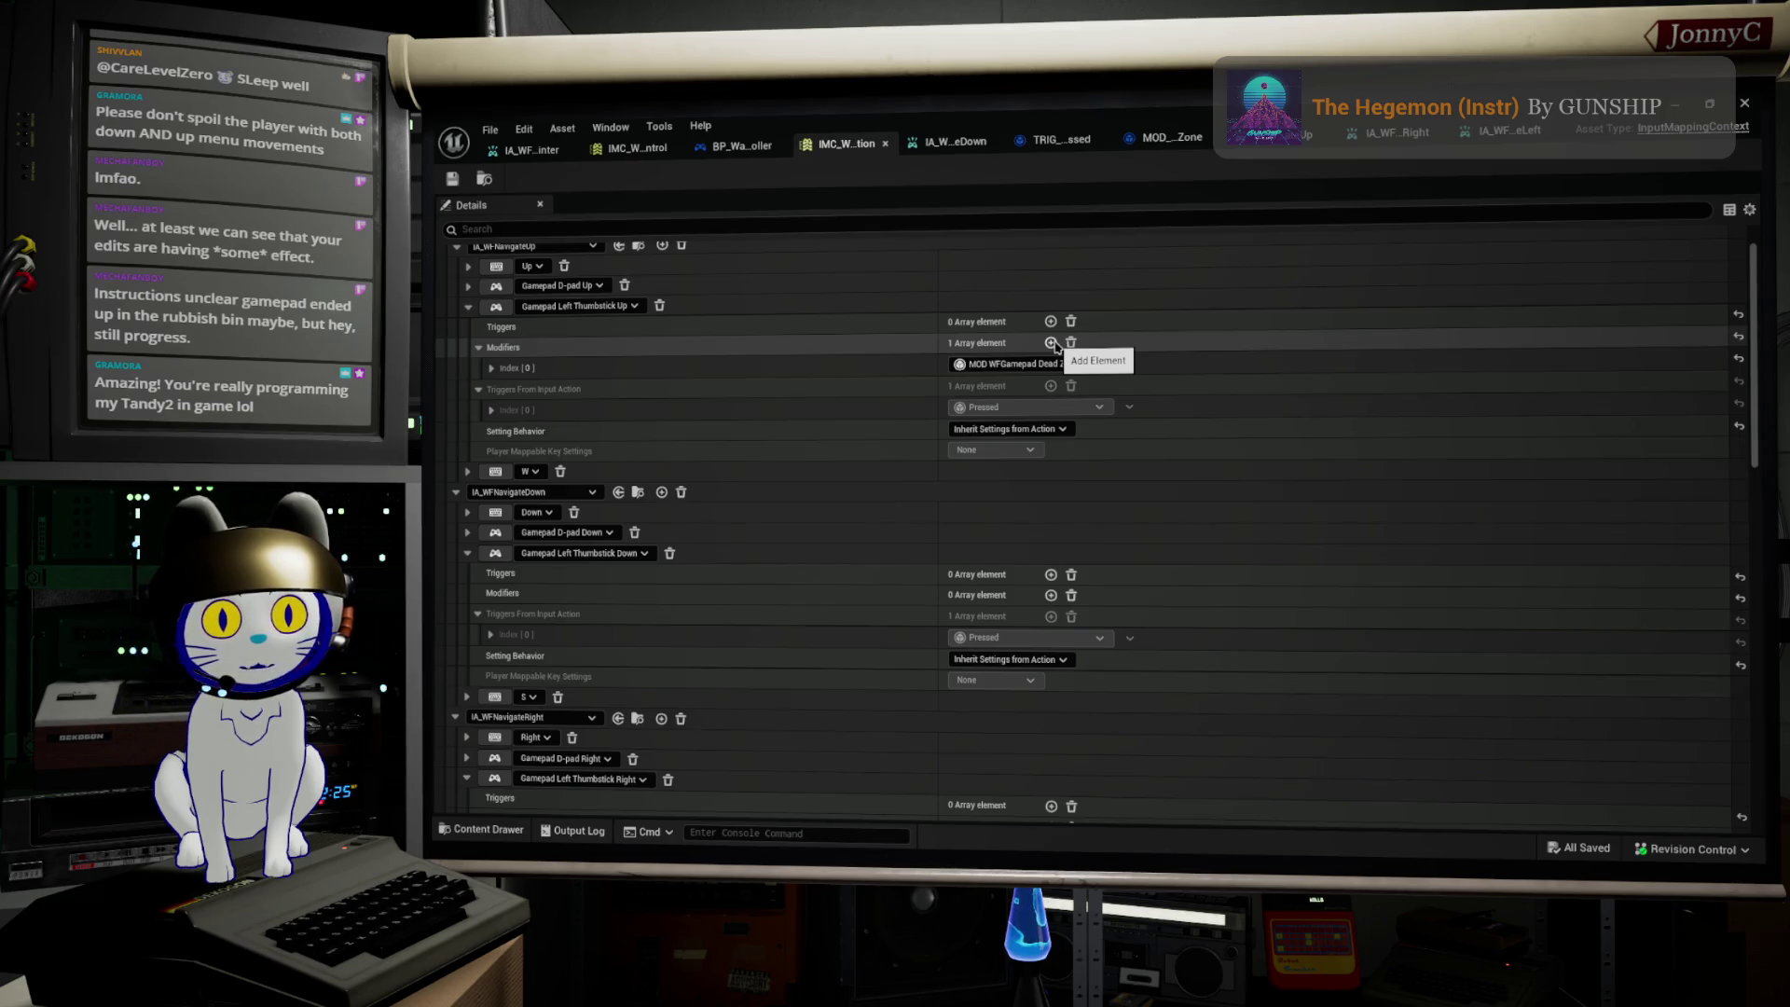
Step: Clear the Left Thumbstick Up mapping's modifiers to drop the dead zone, save, and minimize the window
click(1051, 343)
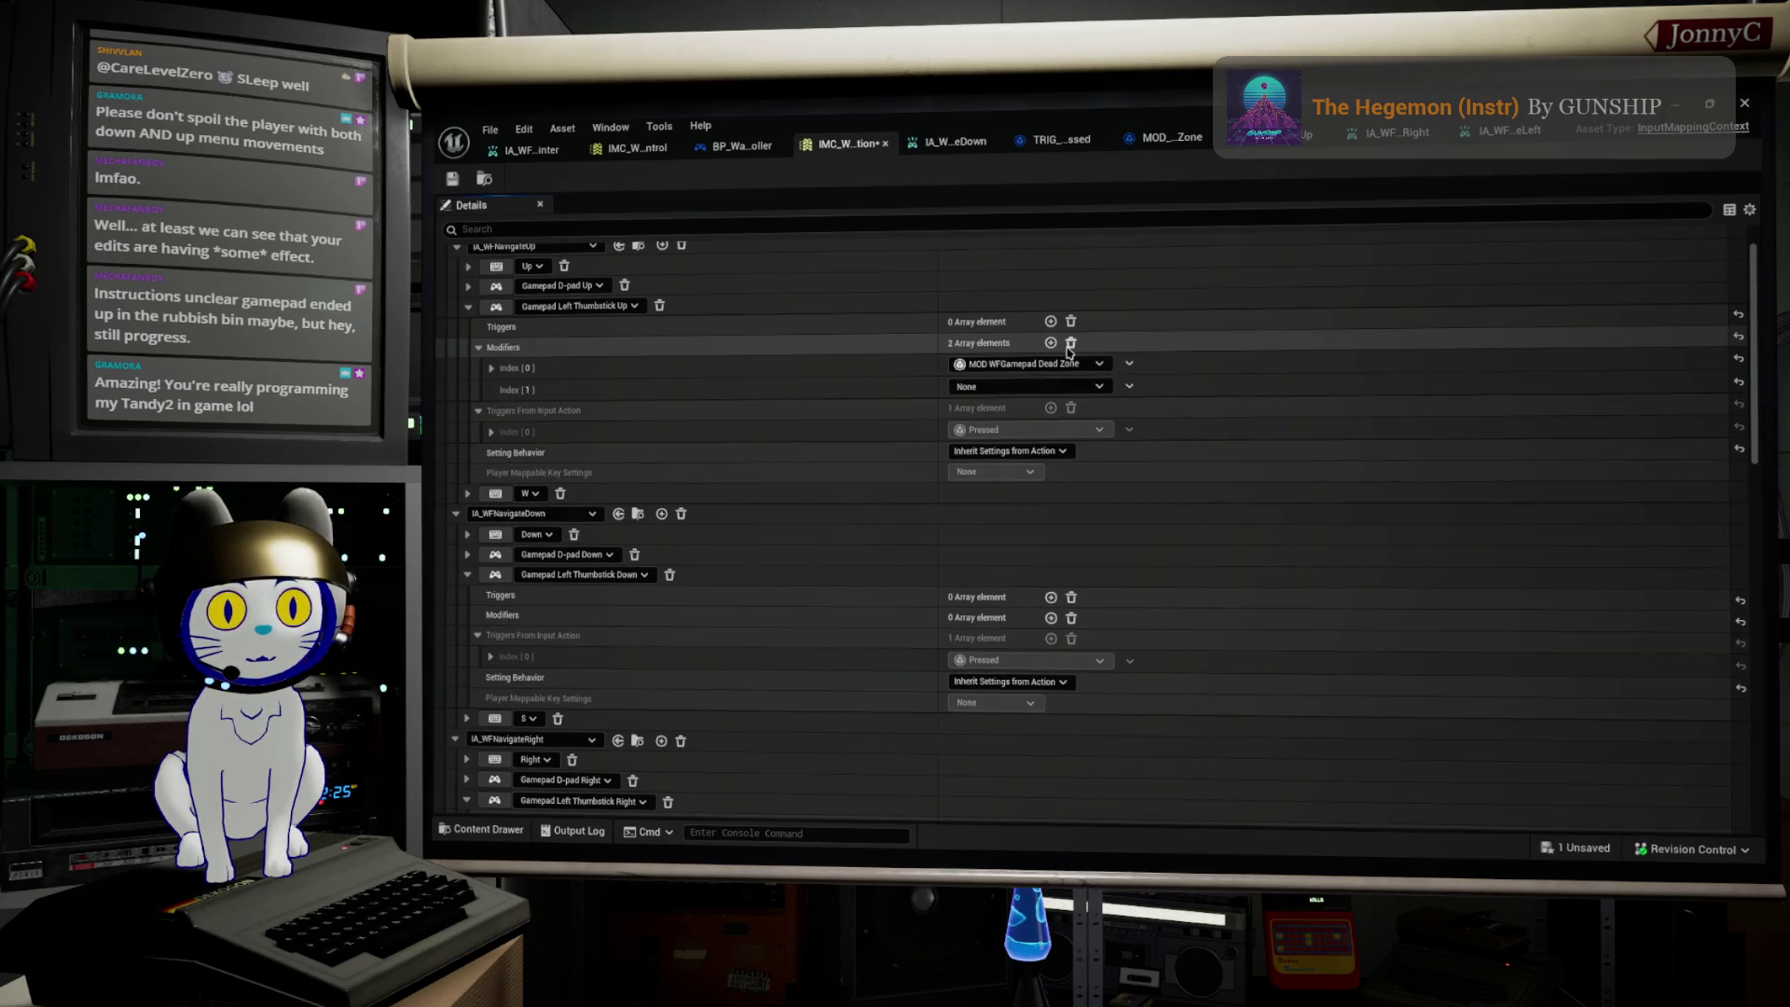
click(1070, 342)
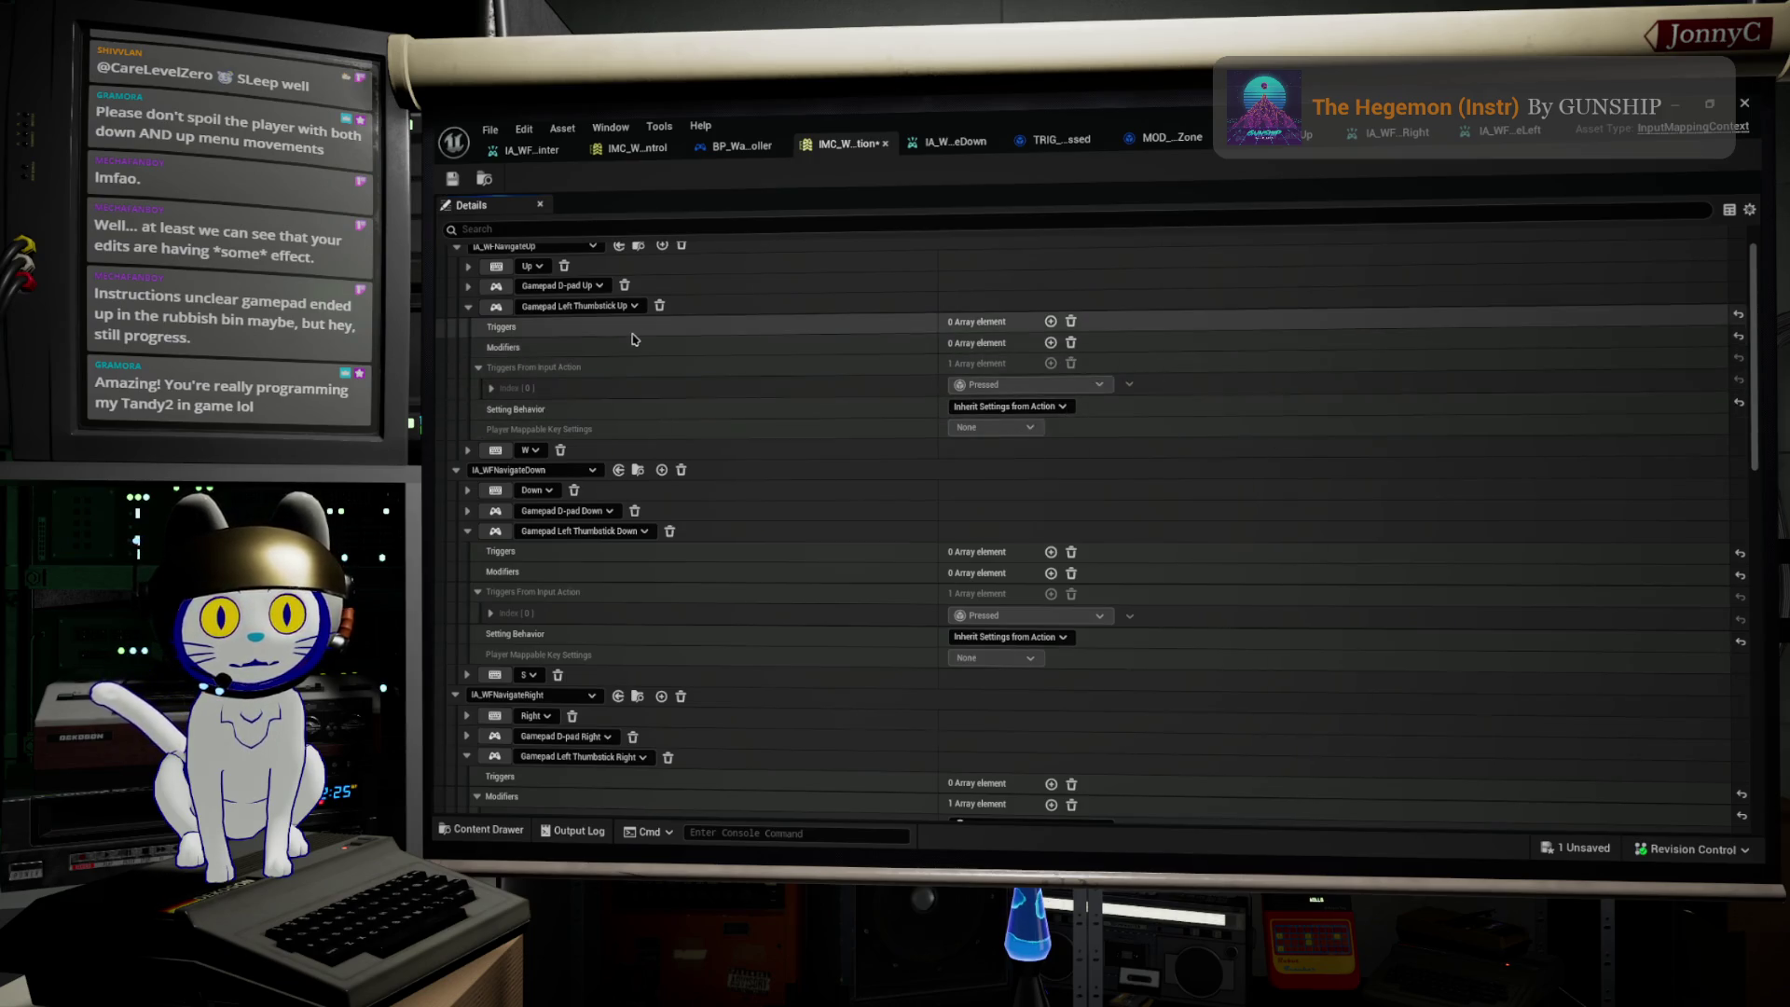
scroll(652, 355, up, 2)
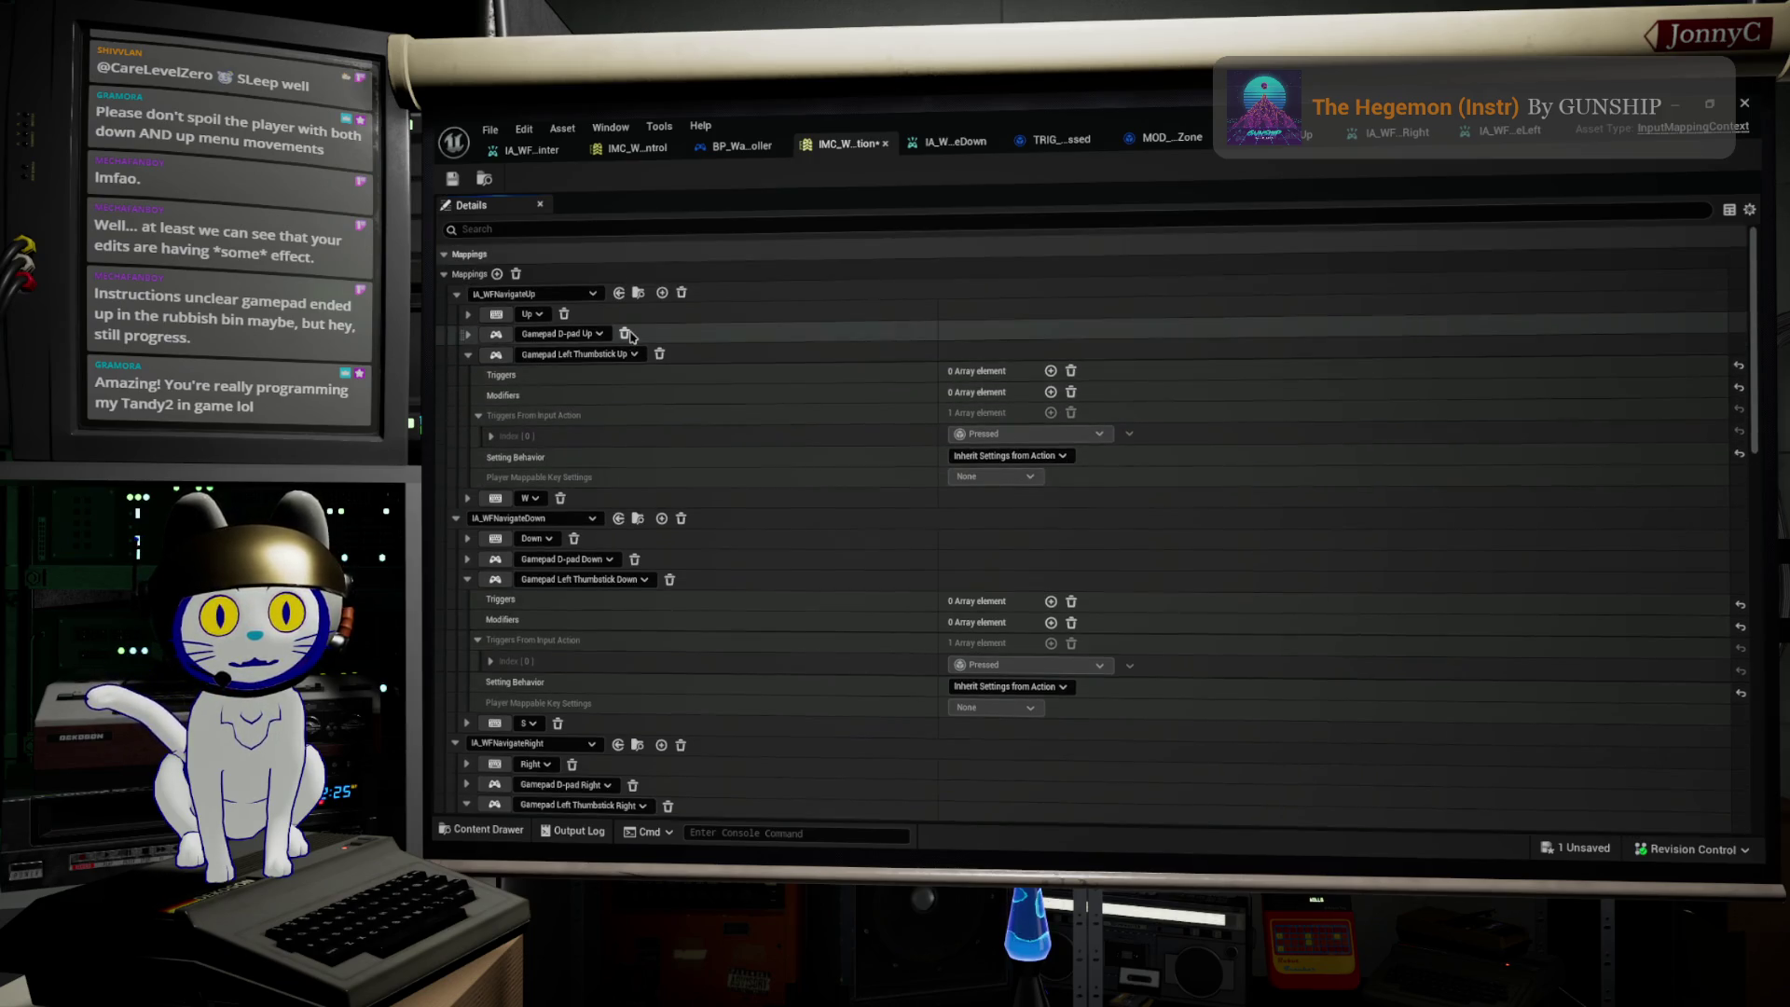
click(452, 178)
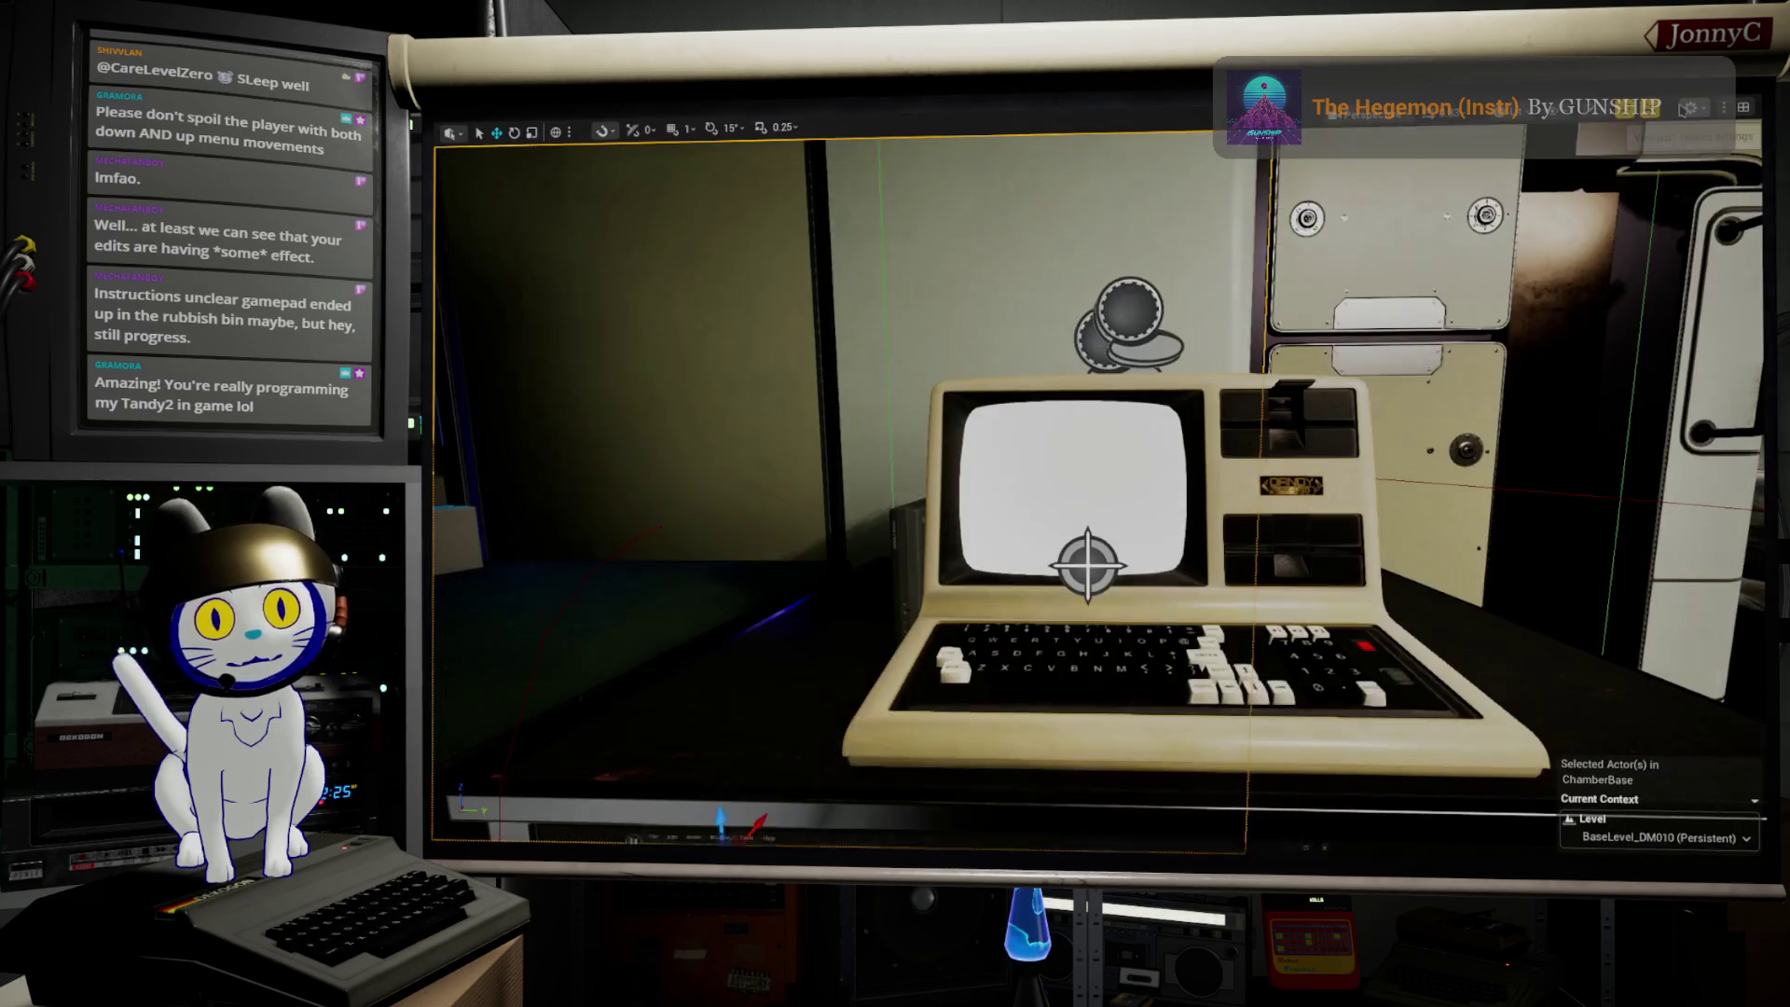
click(1676, 108)
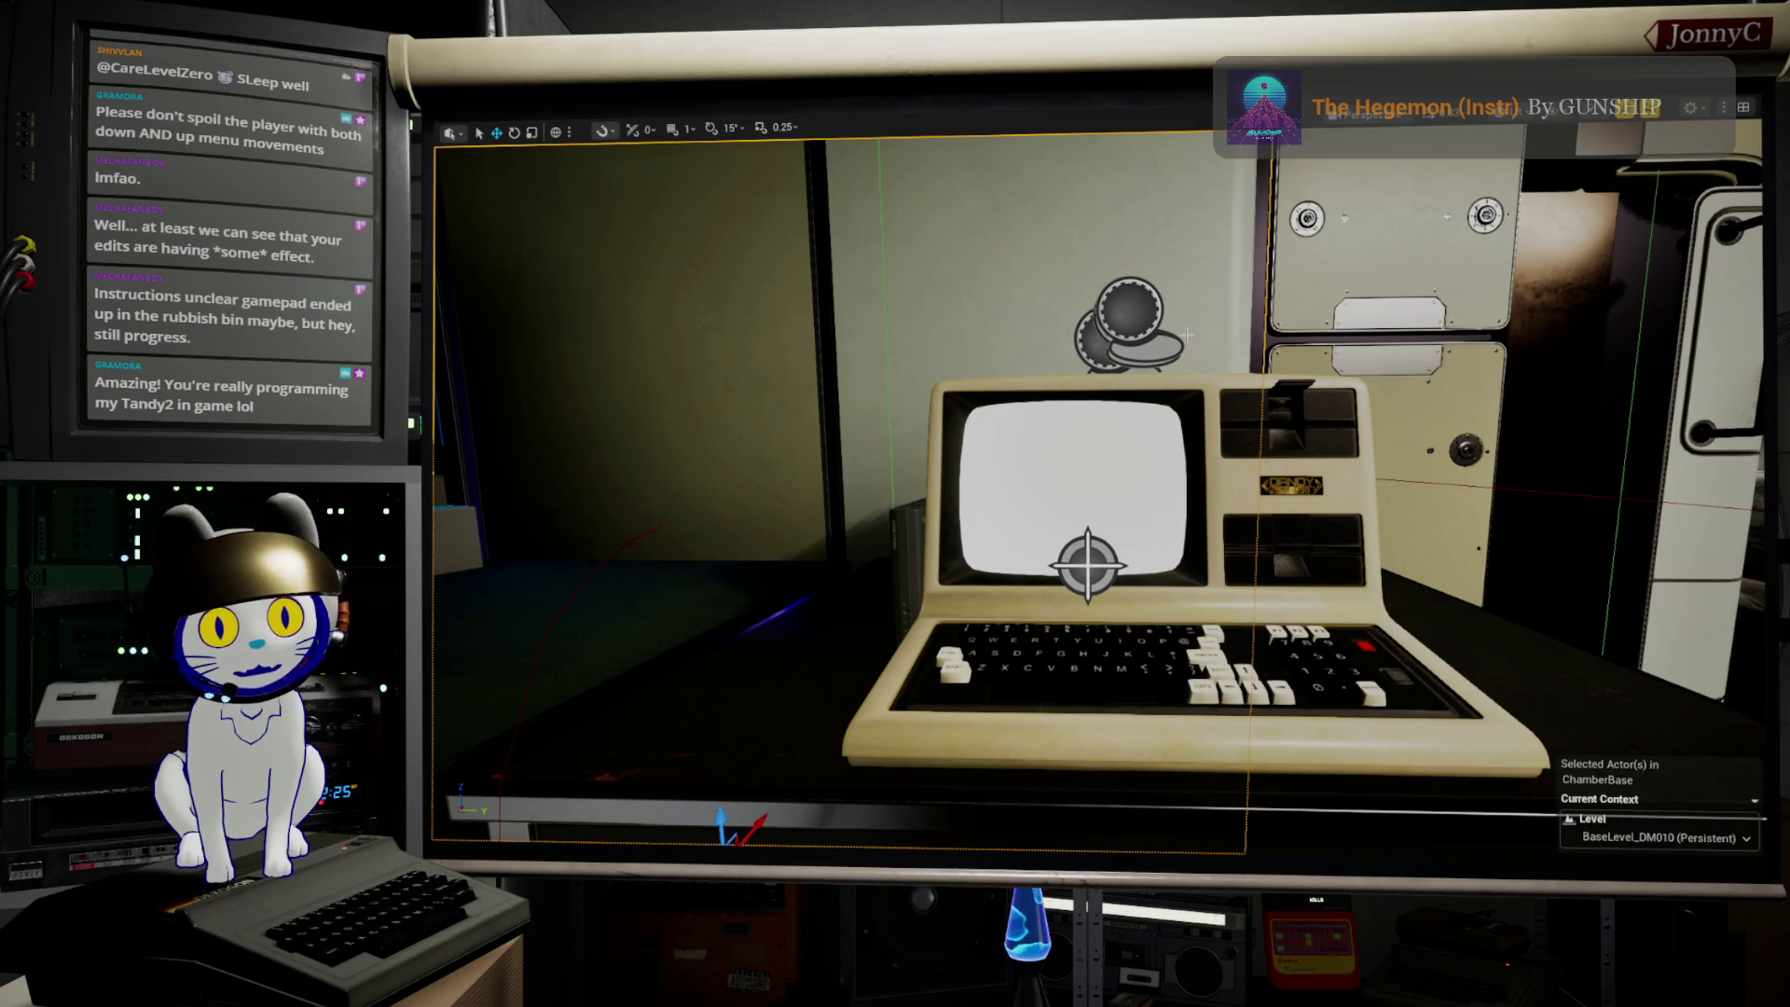
Step: Play the level and move the terminal menu selection down three entries to Exit and Off Terminal
key(alt+p)
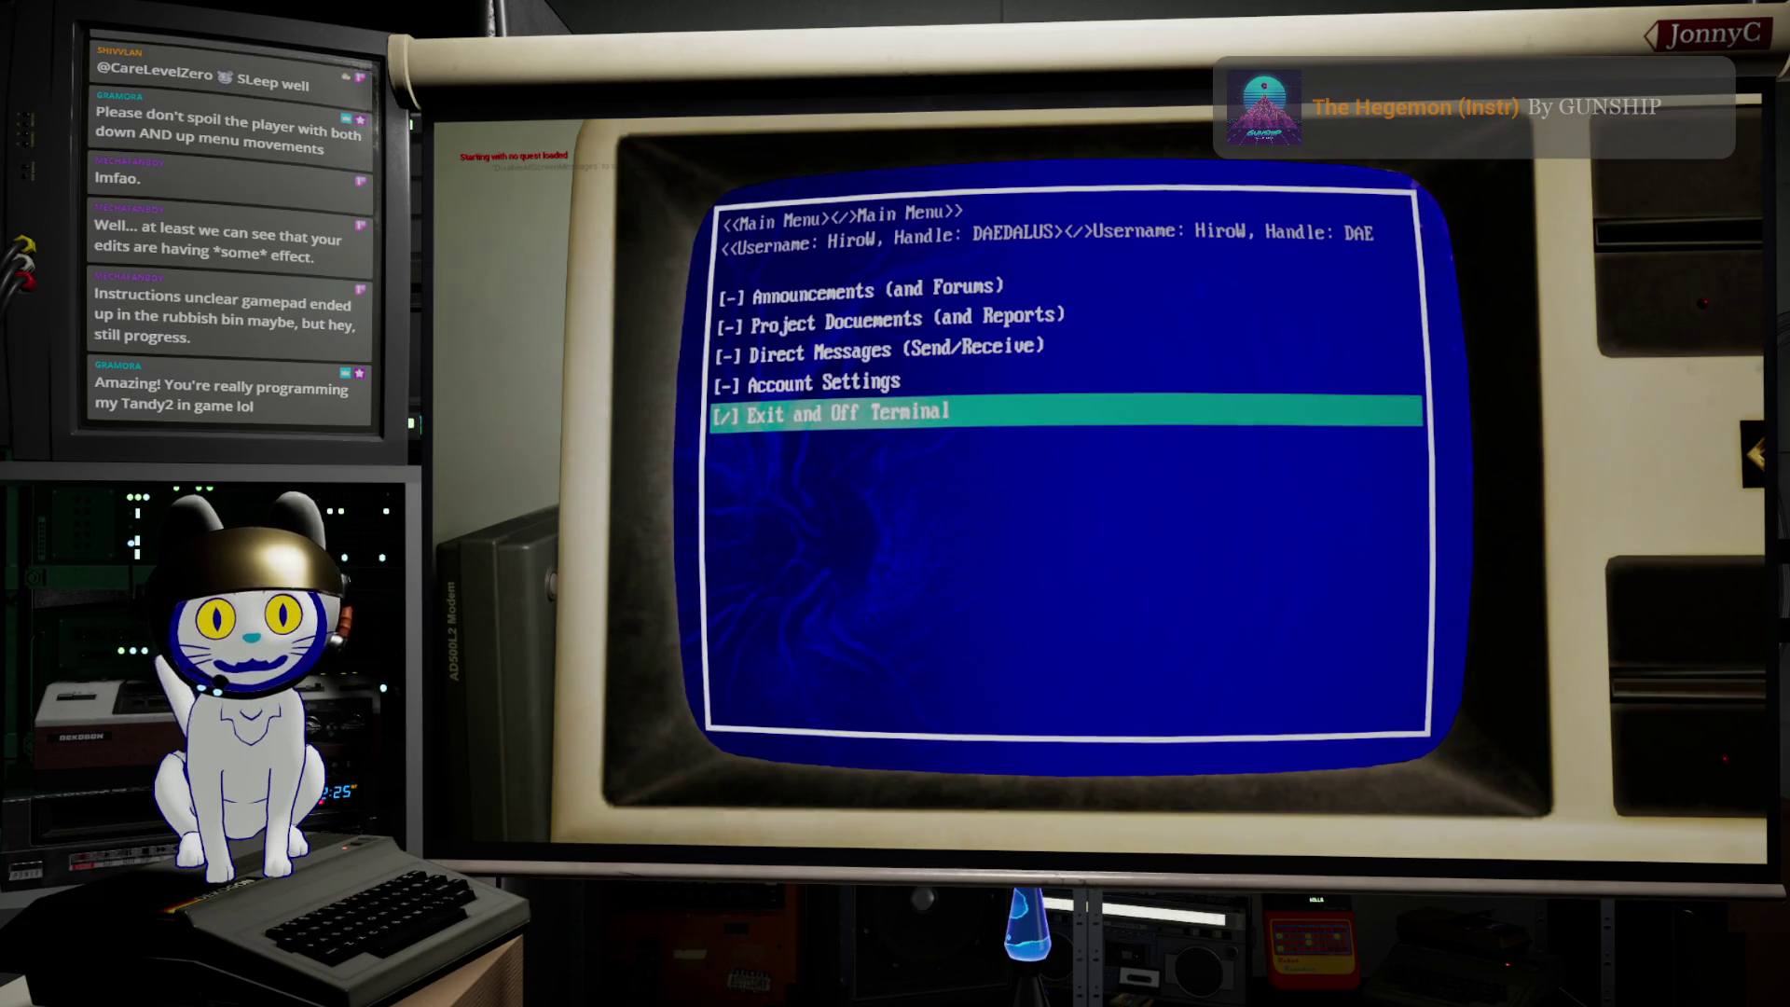
key(Down)
key(Down)
key(Down)
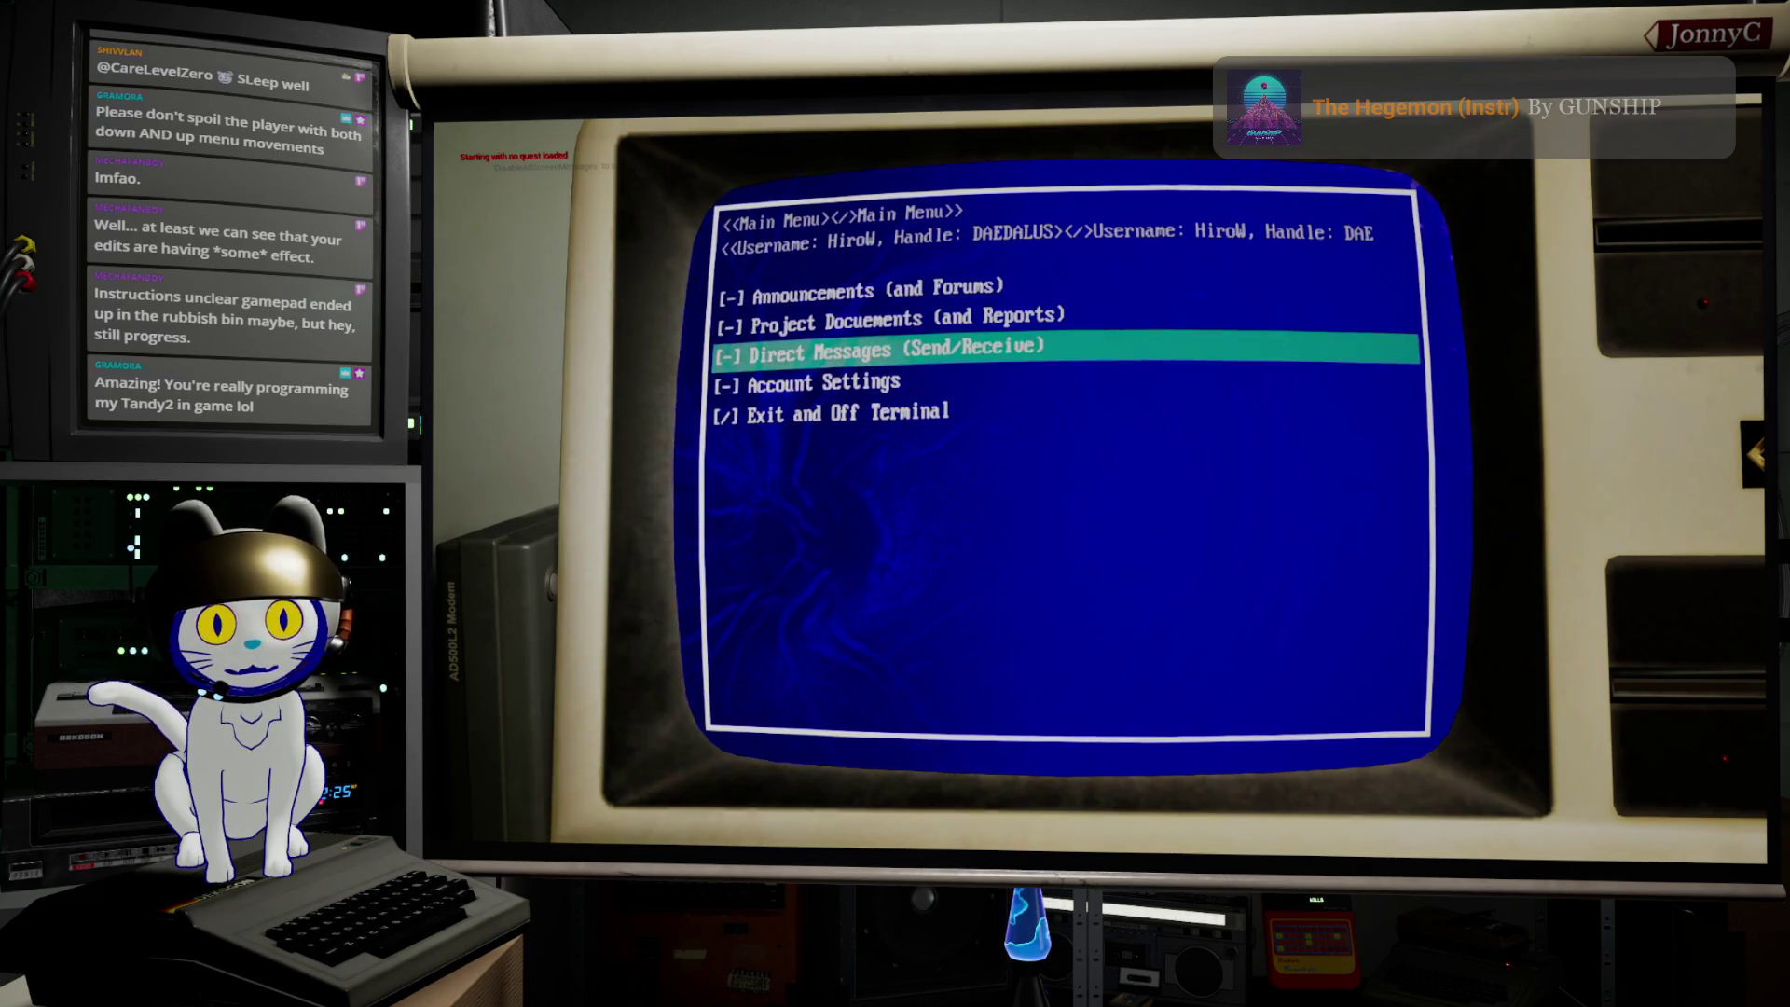
key(Down)
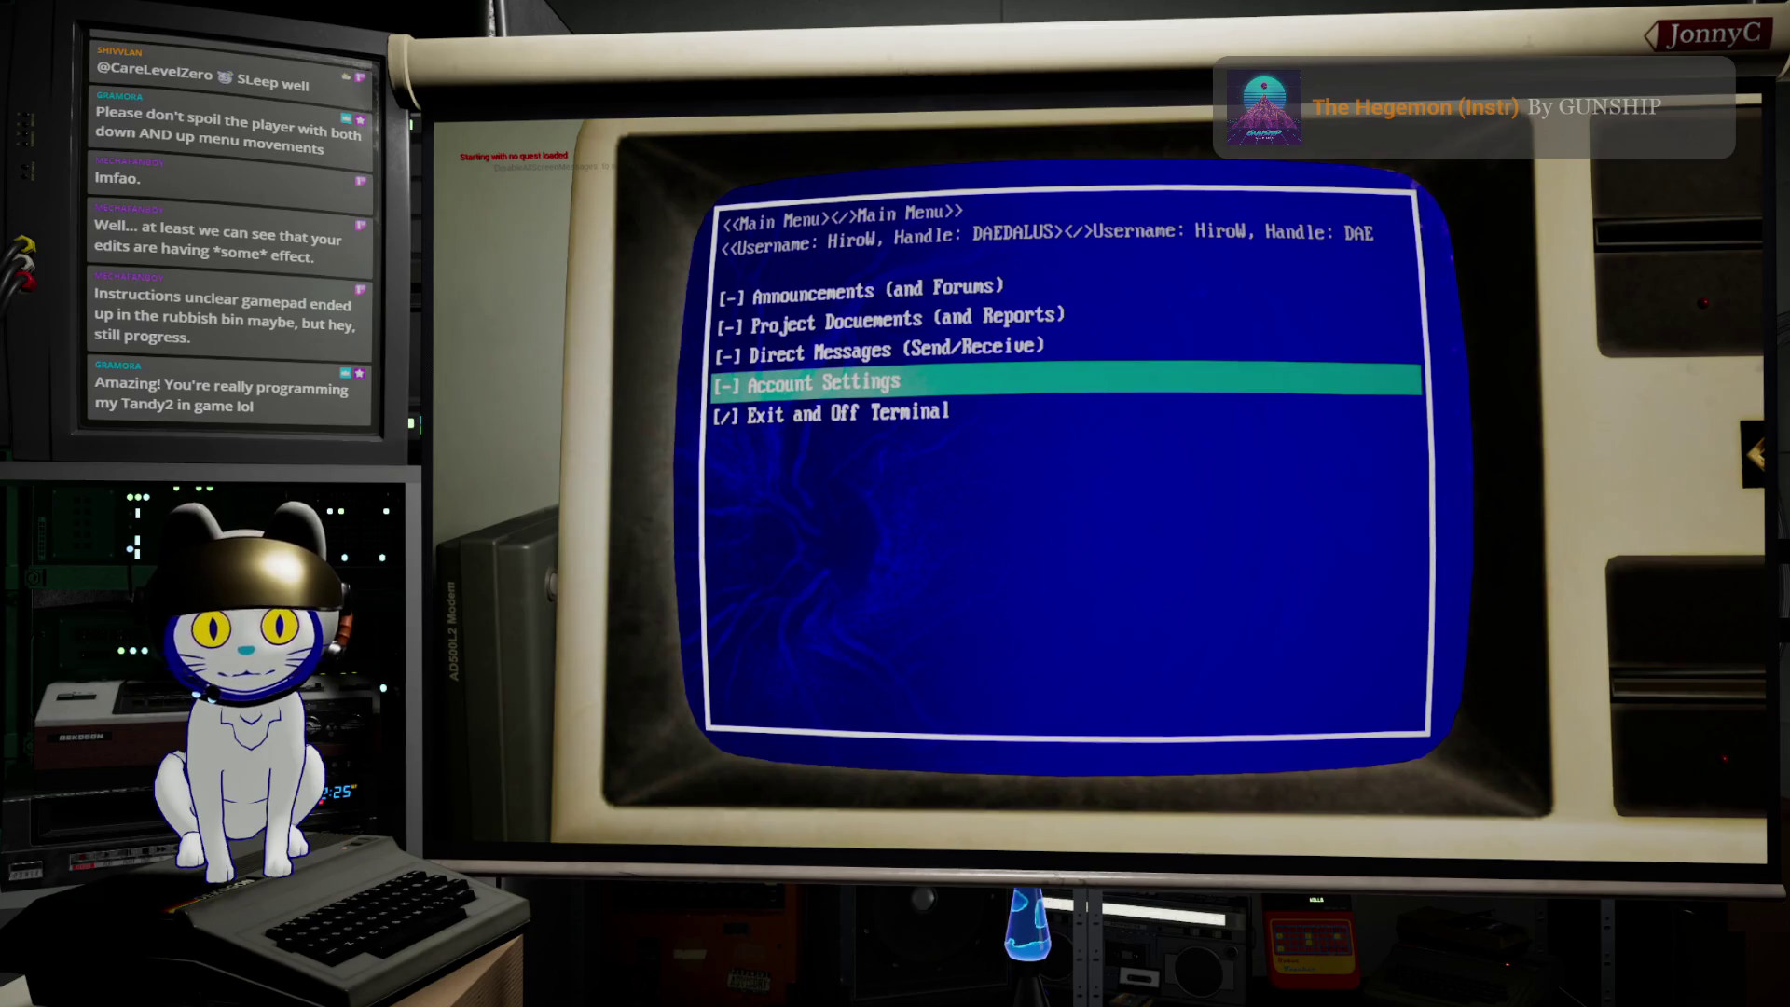
key(Down)
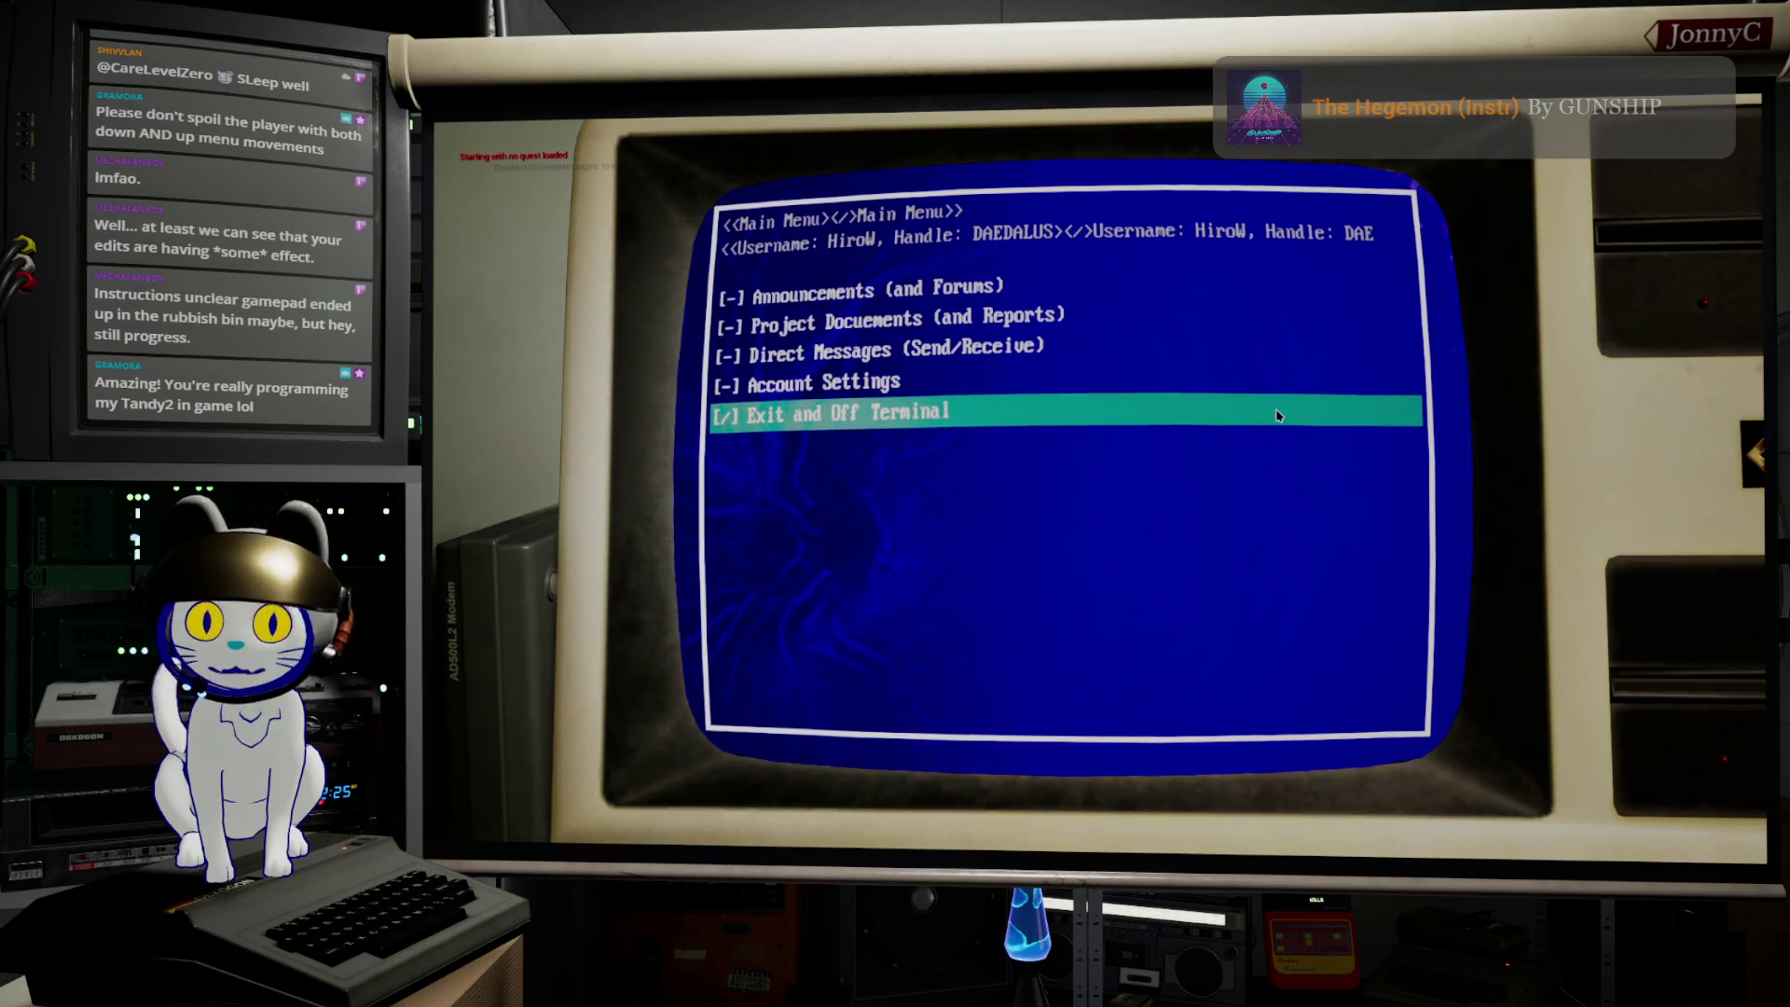
key(Return)
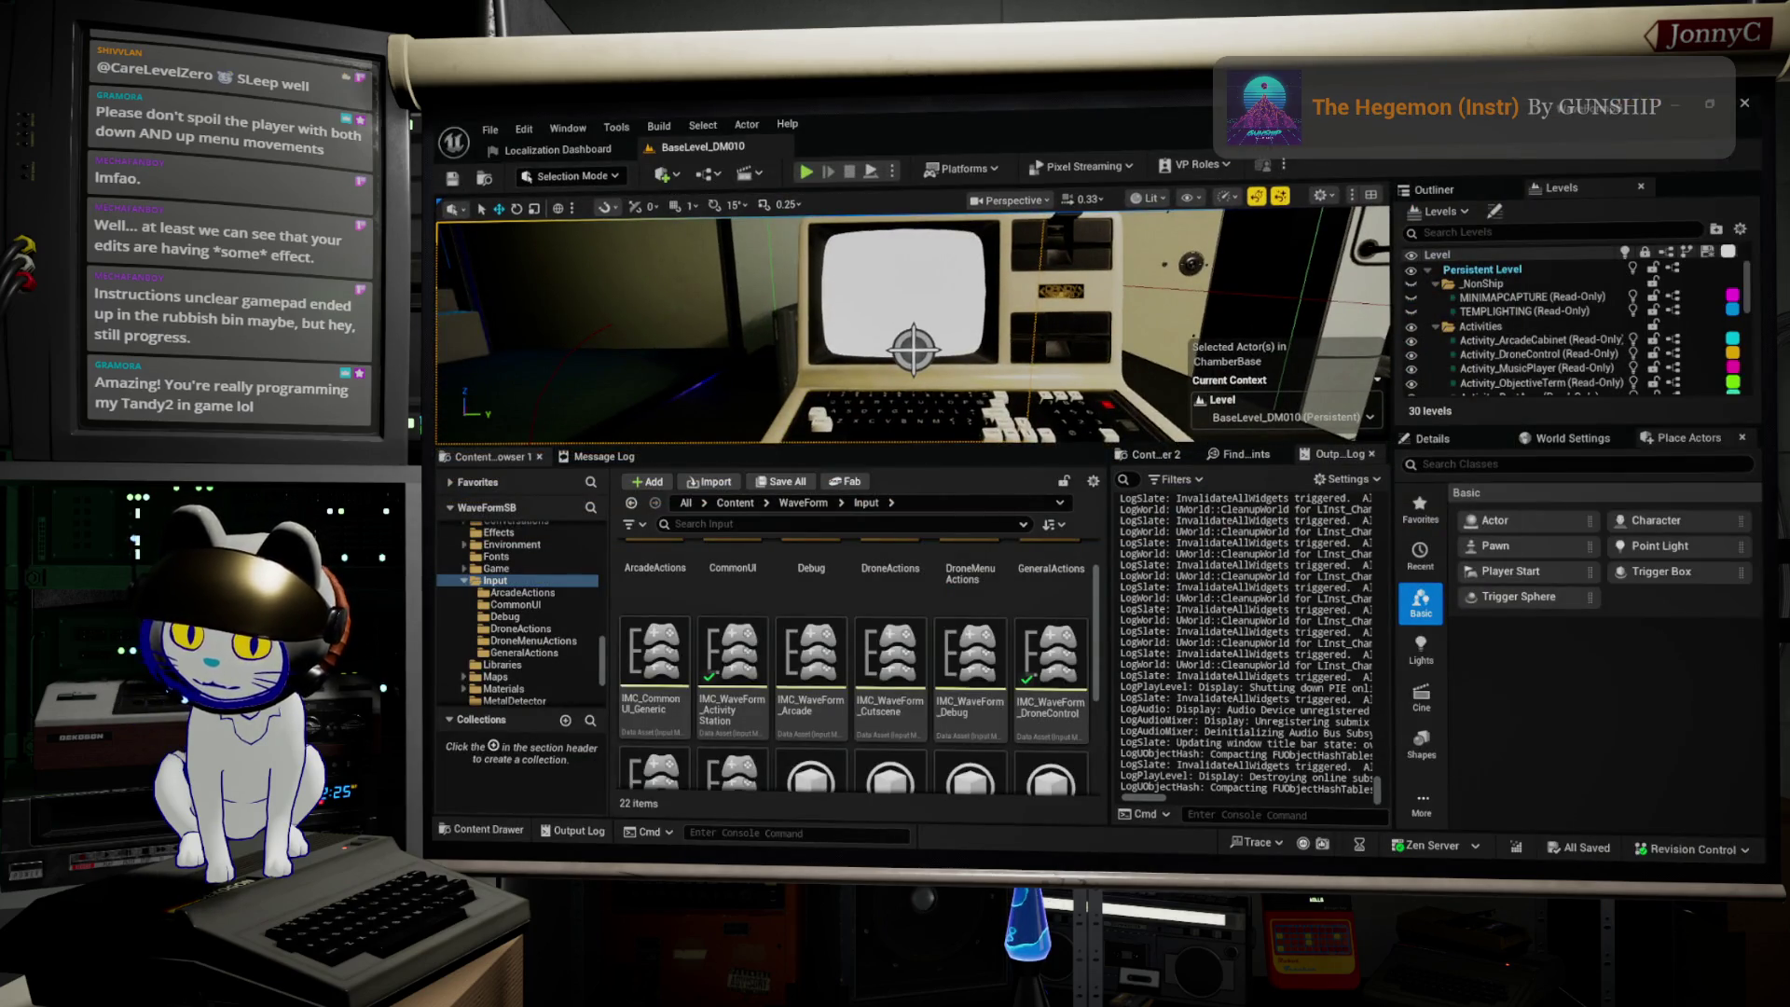
Step: Connect the upper Branch's Condition to IsNavigating in BP_WaveFormPlayerController, compile, and start Play
key(alt+Tab)
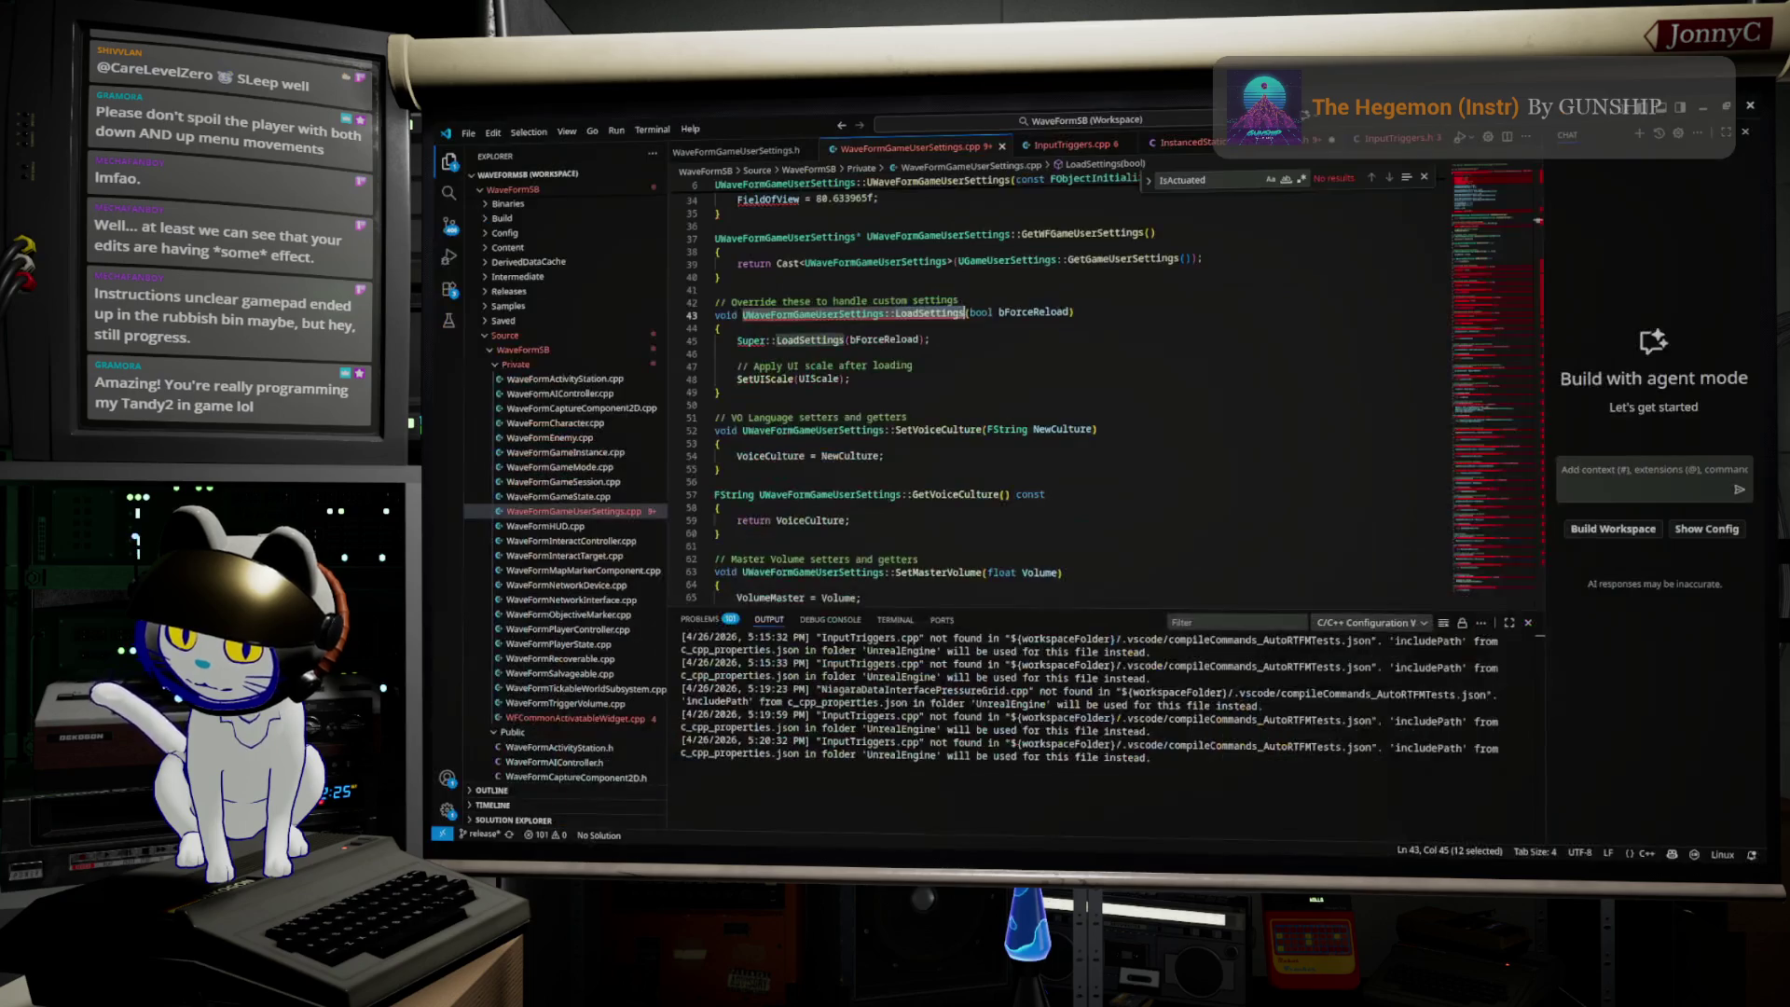
key(alt+Tab)
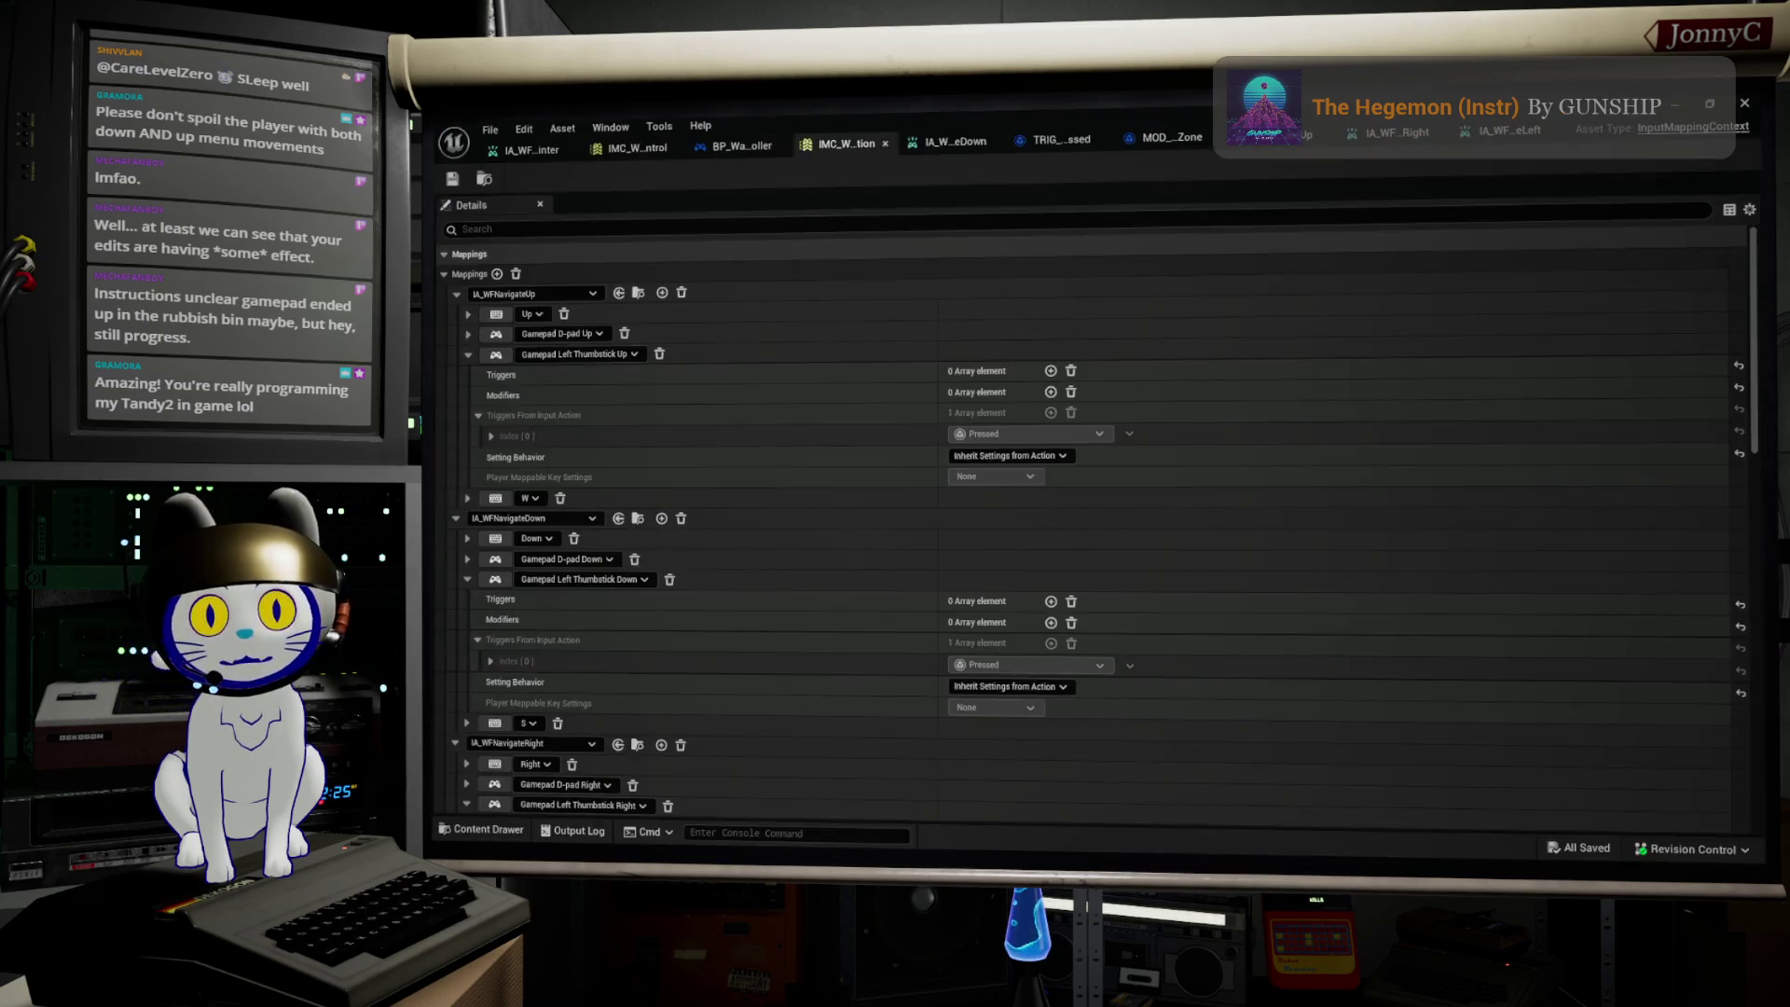
click(741, 147)
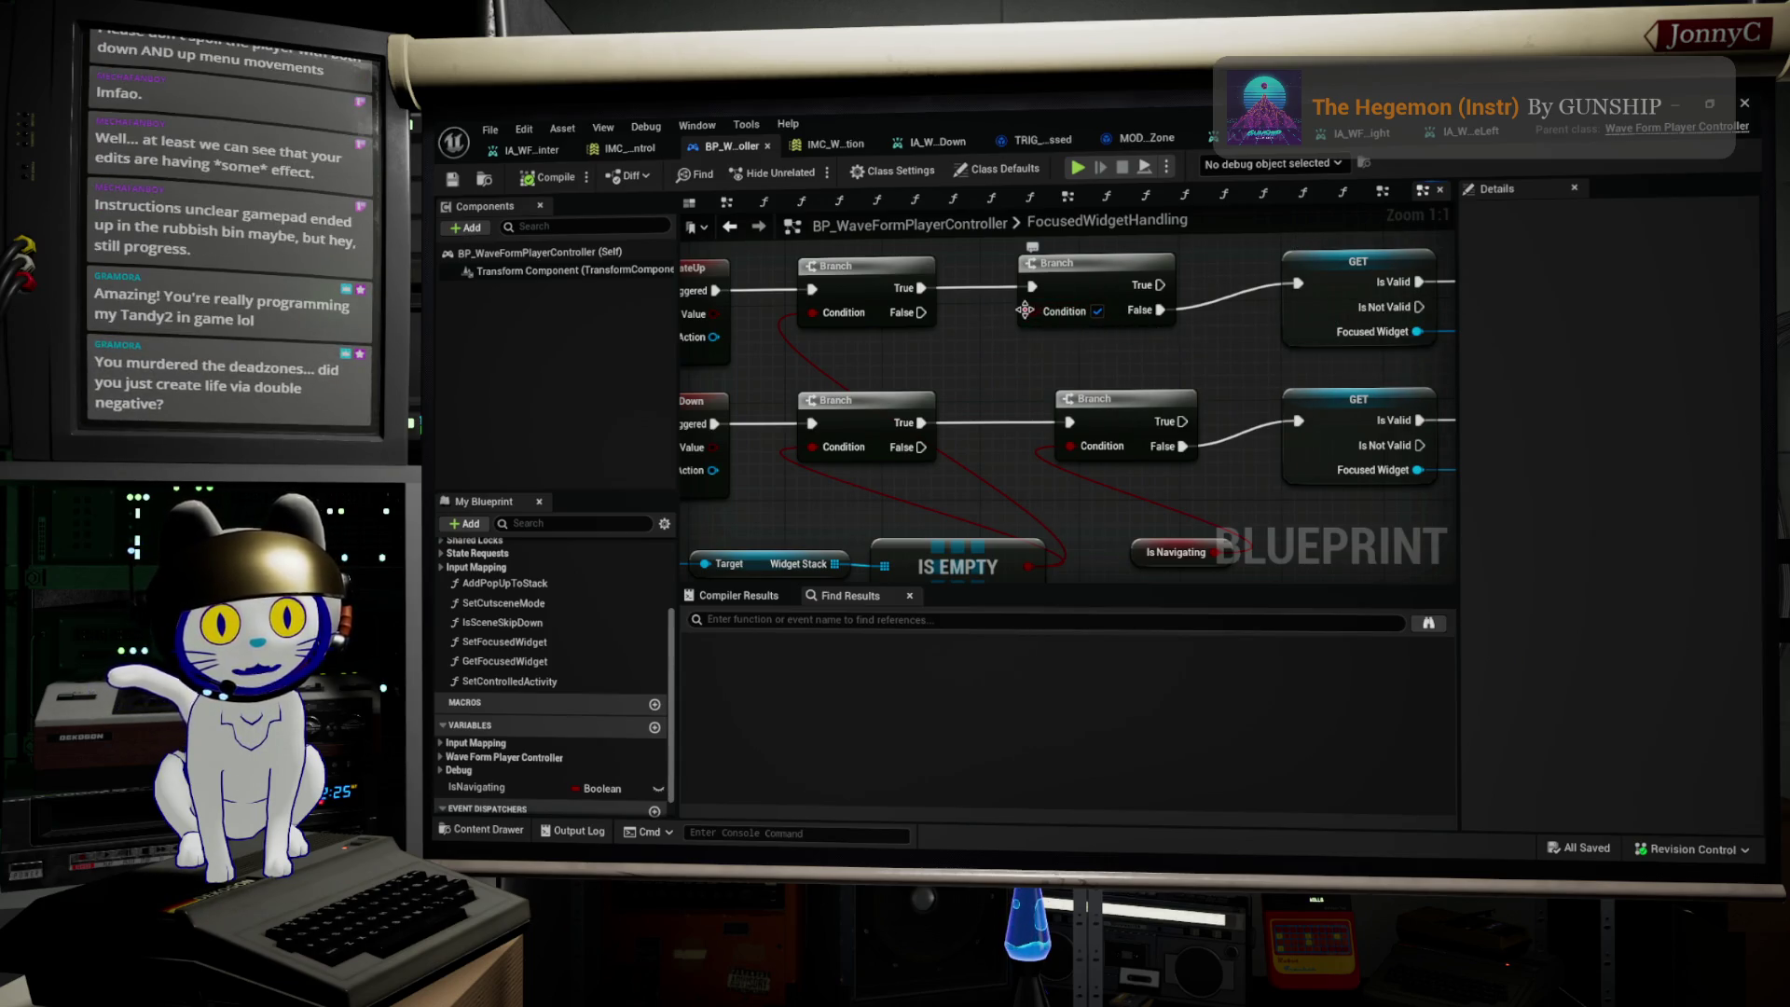
mouse_move(1032, 311)
mouse_down()
mouse_move(1267, 545)
mouse_move(1213, 551)
mouse_up()
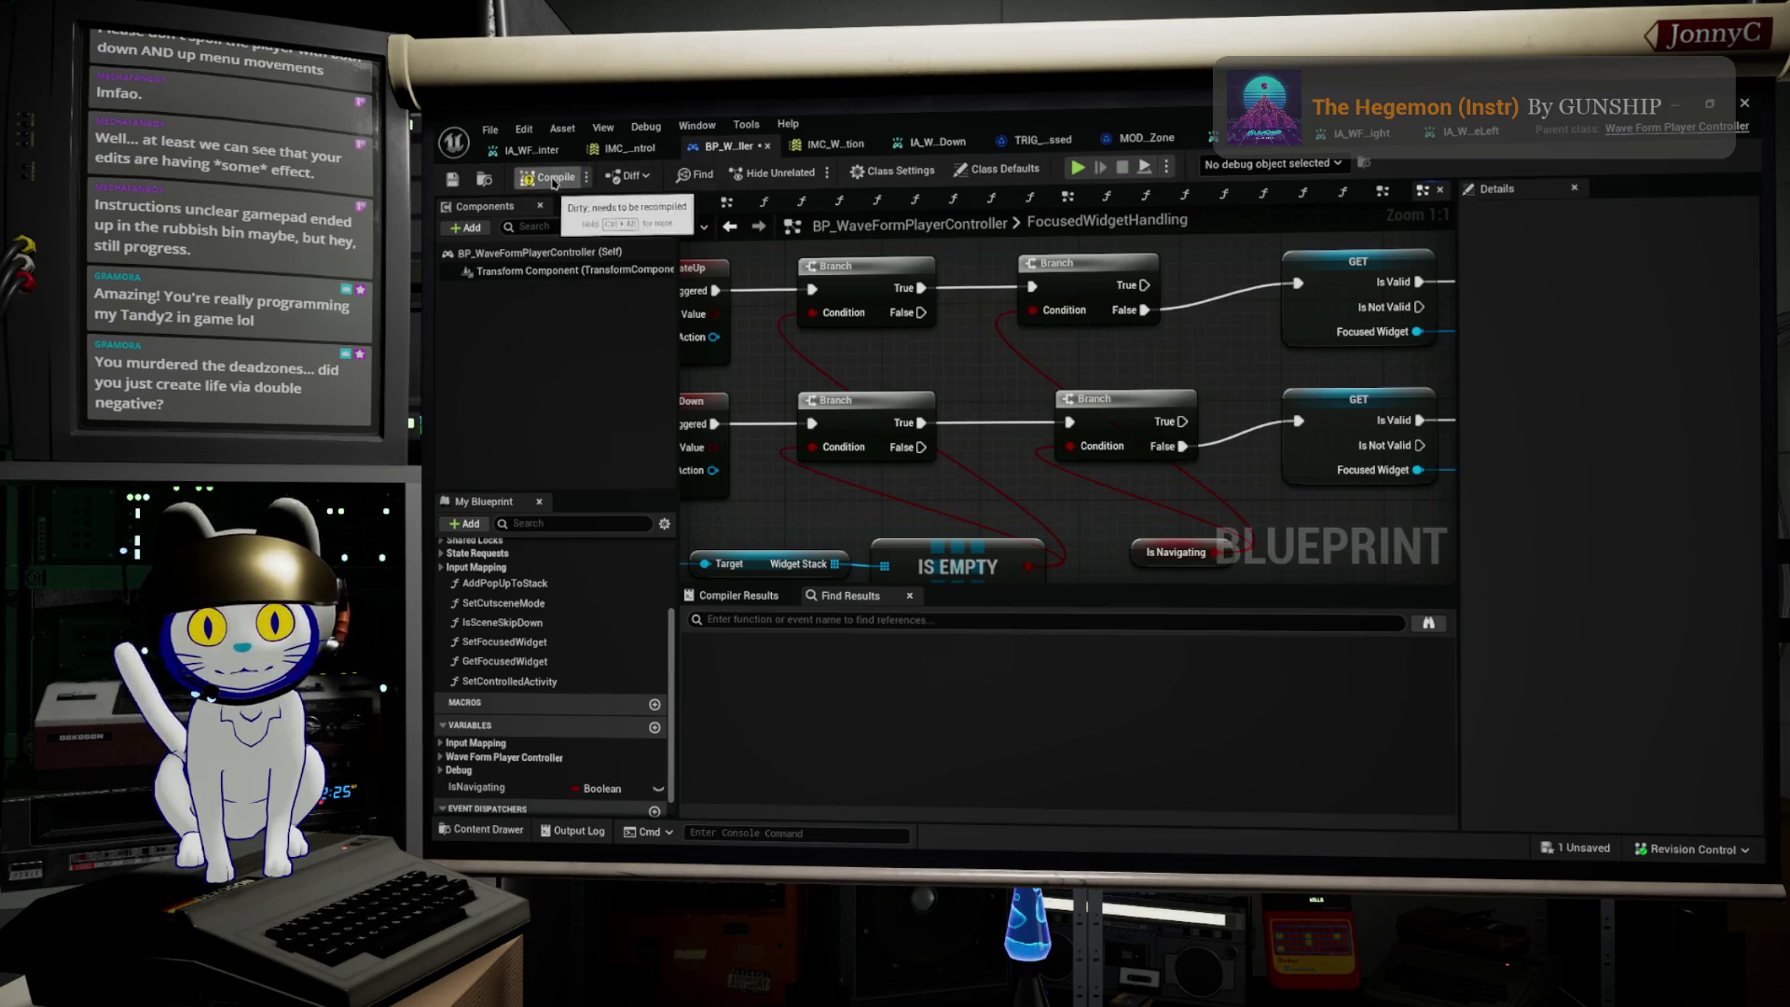
click(452, 178)
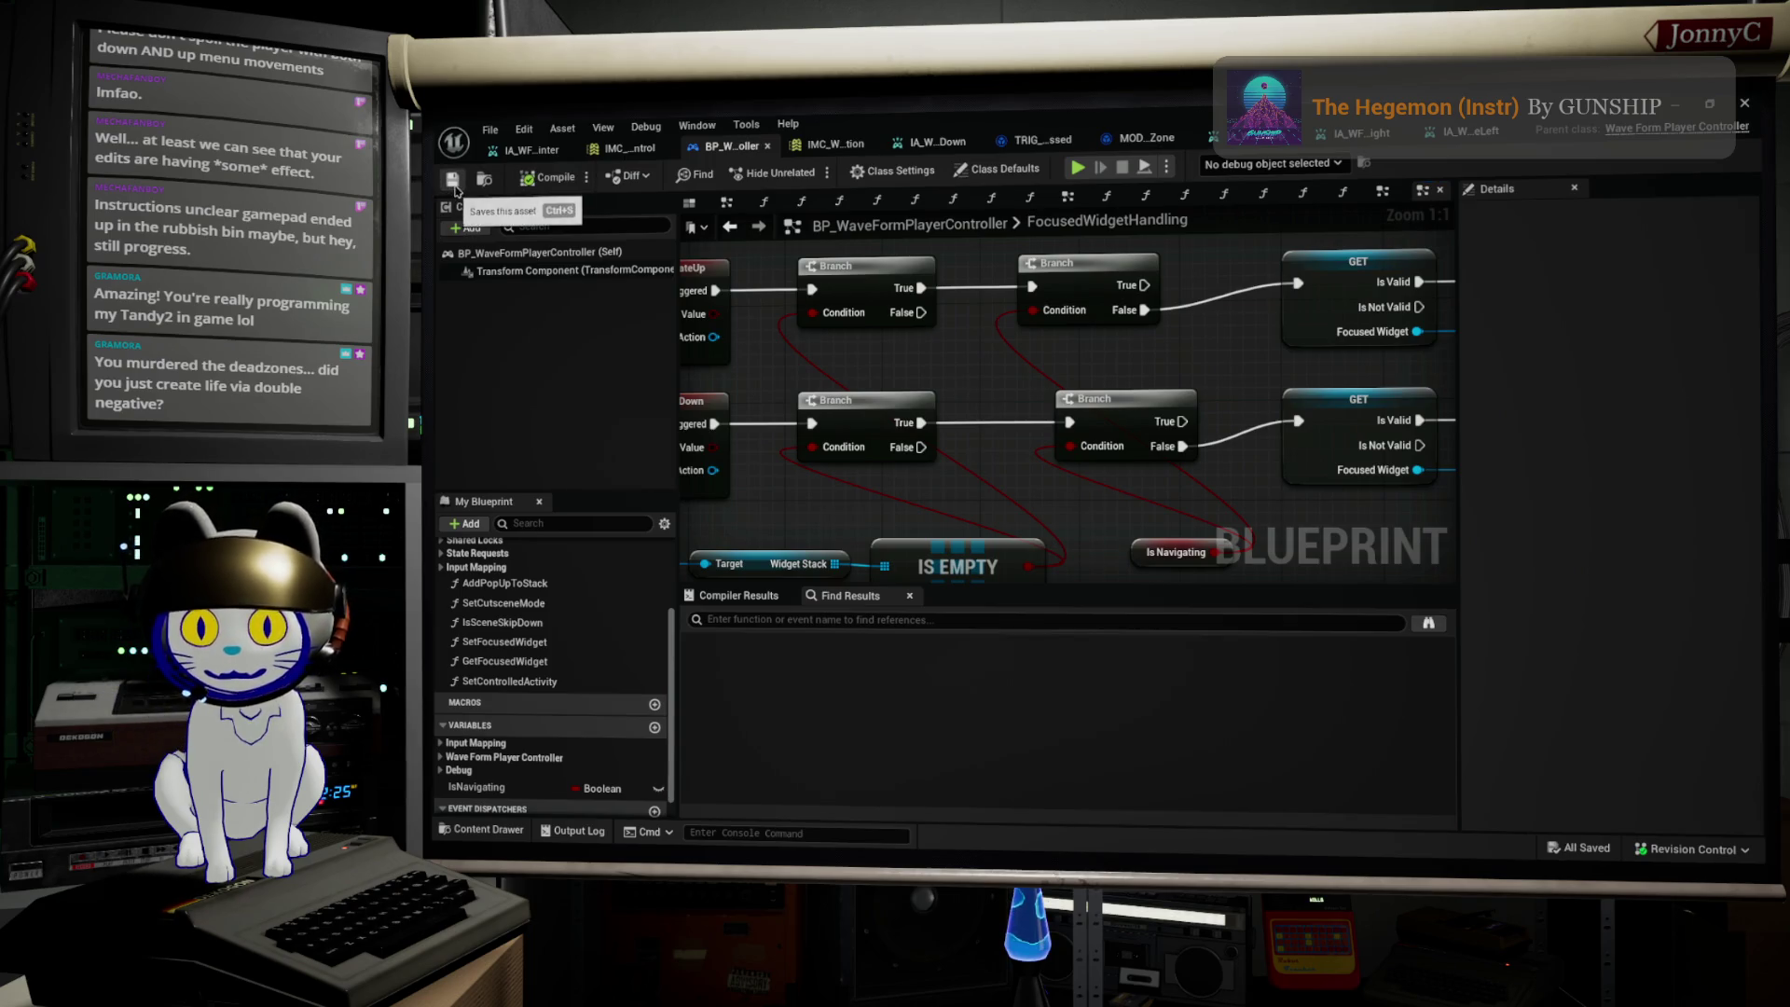
click(1675, 103)
click(805, 172)
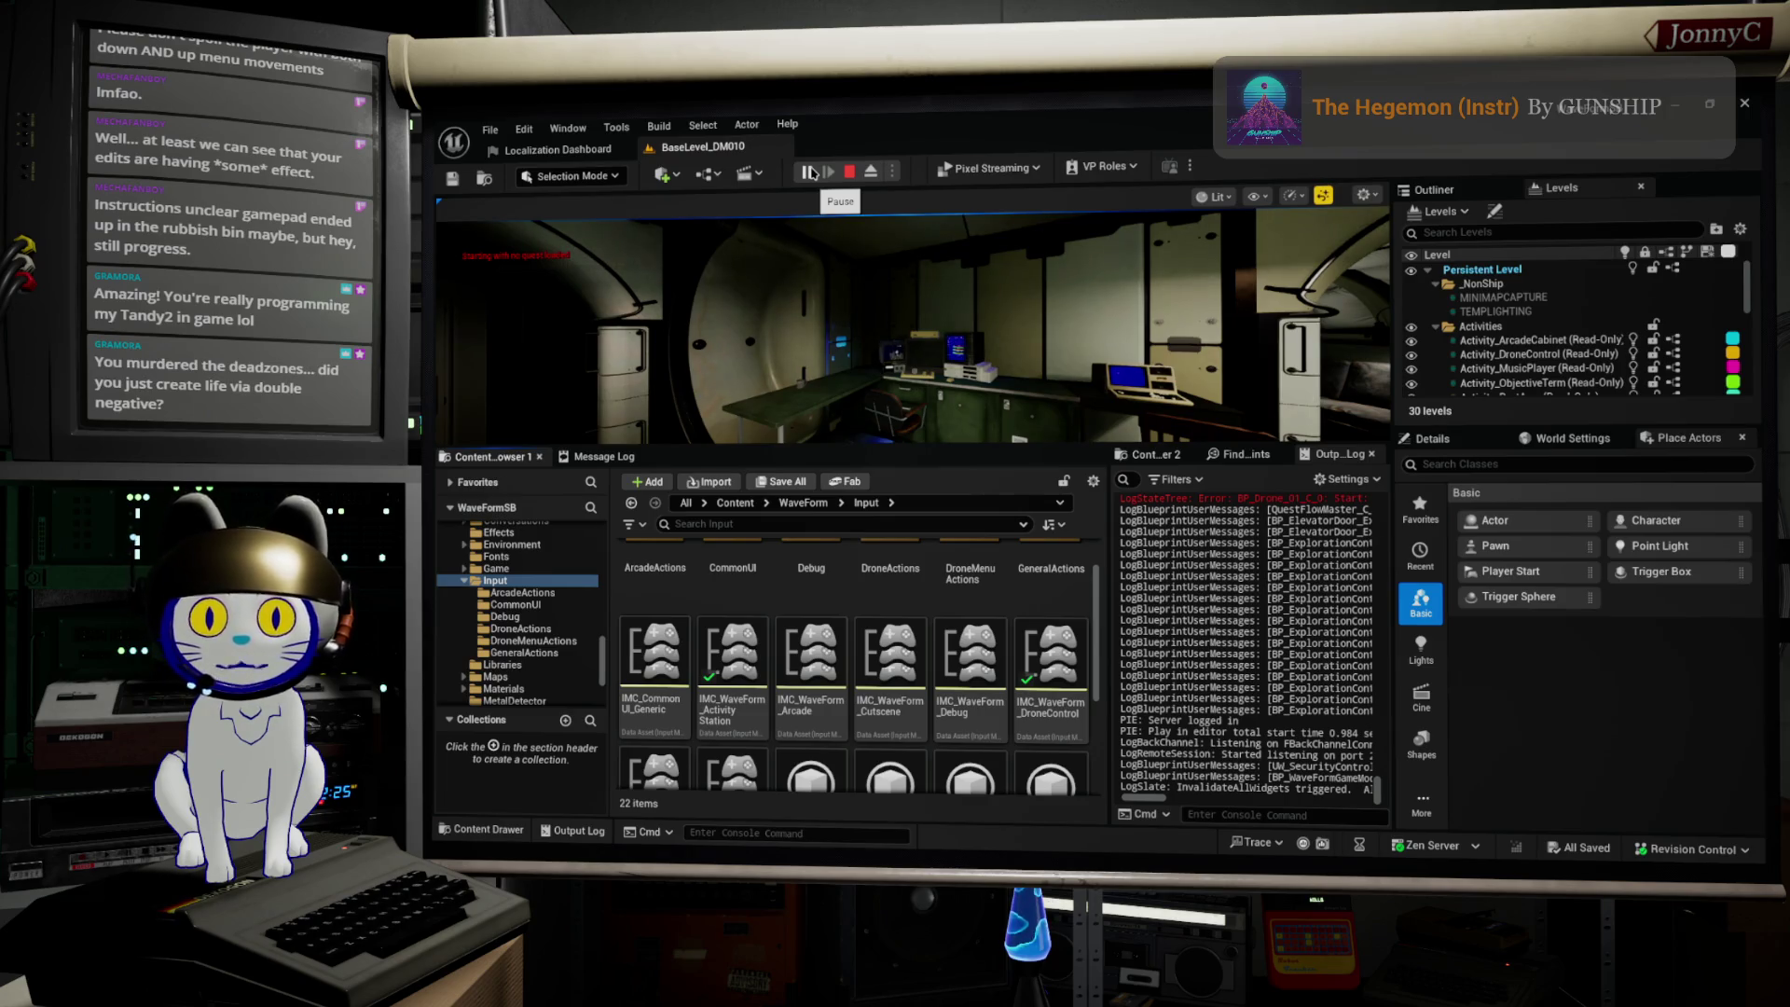
Step: Focus the running game, make it fullscreen with F11, and bring up the computer's terminal screen
click(820, 280)
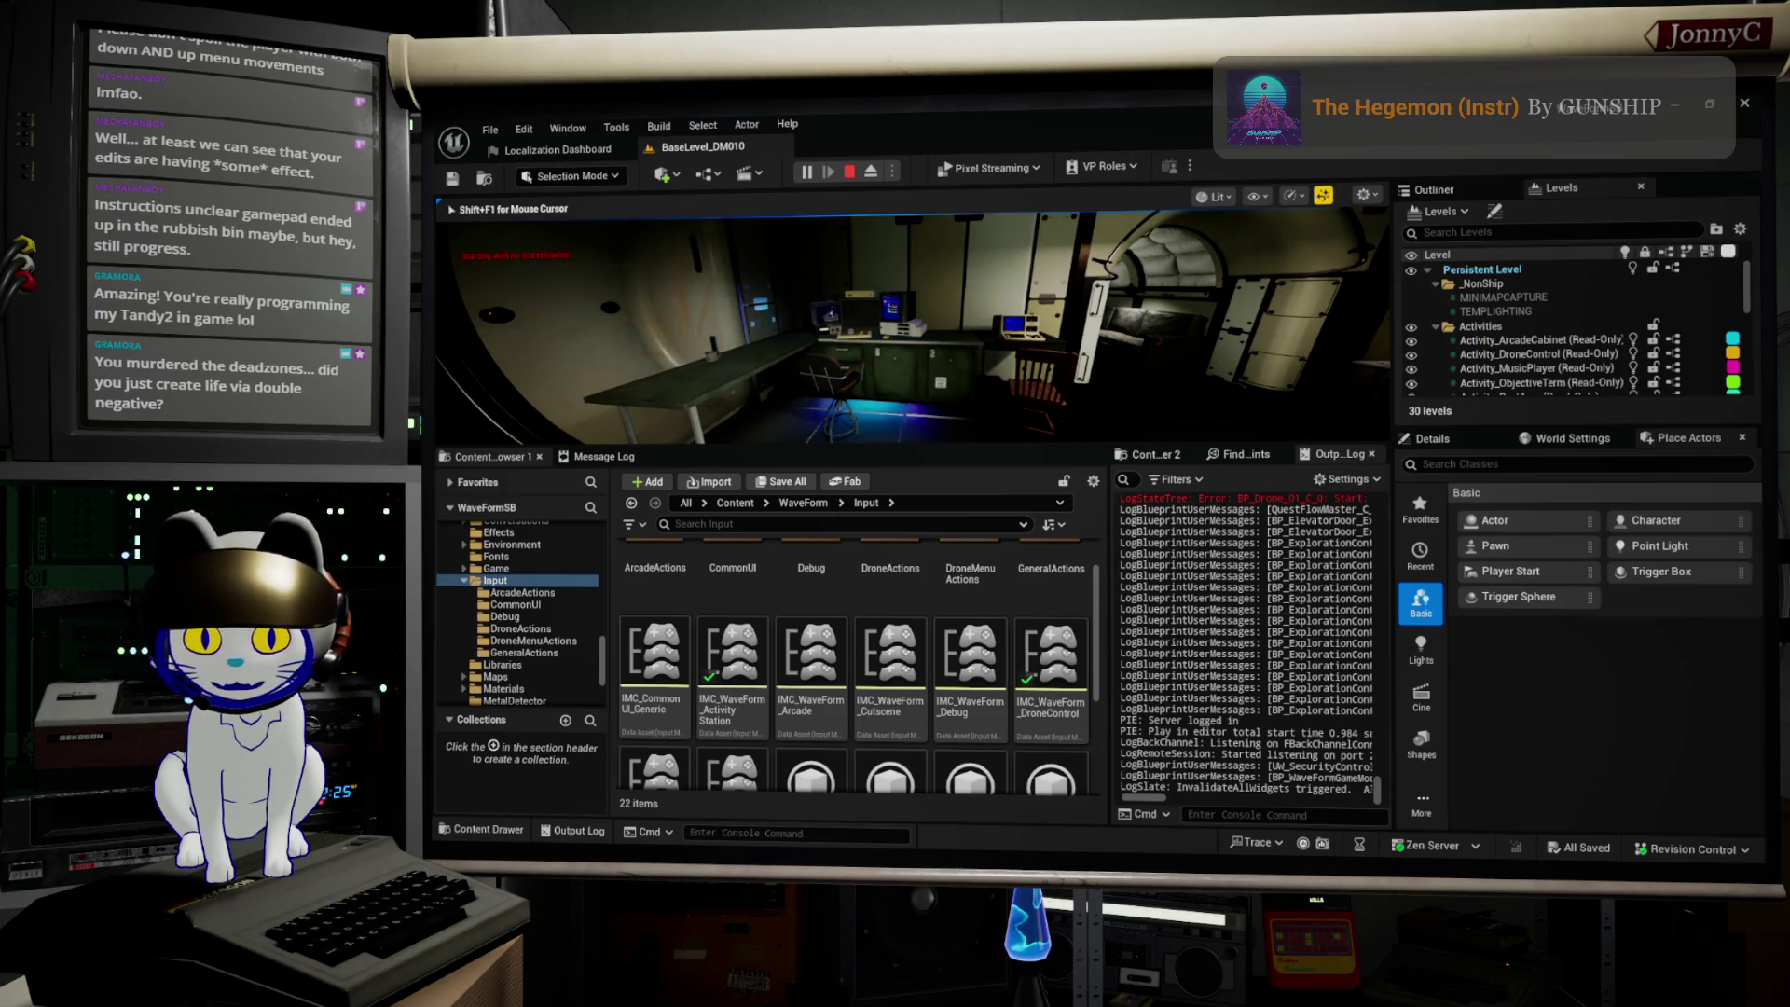
key(F11)
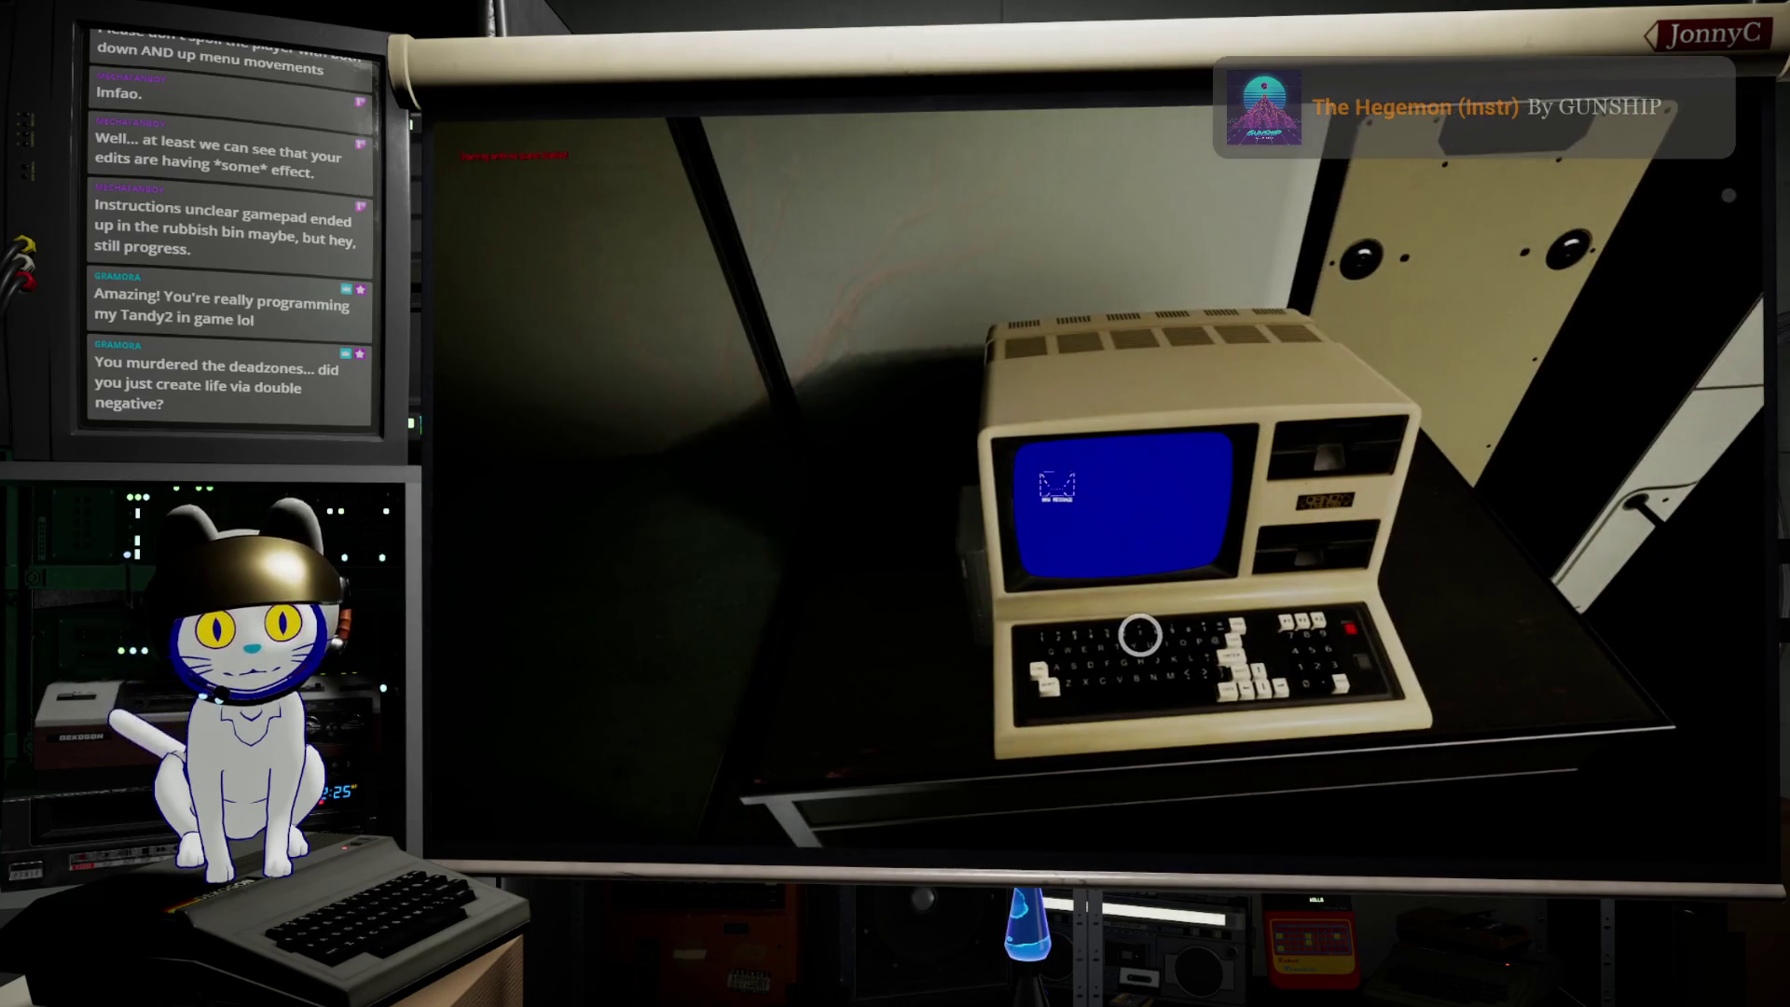
click(1139, 635)
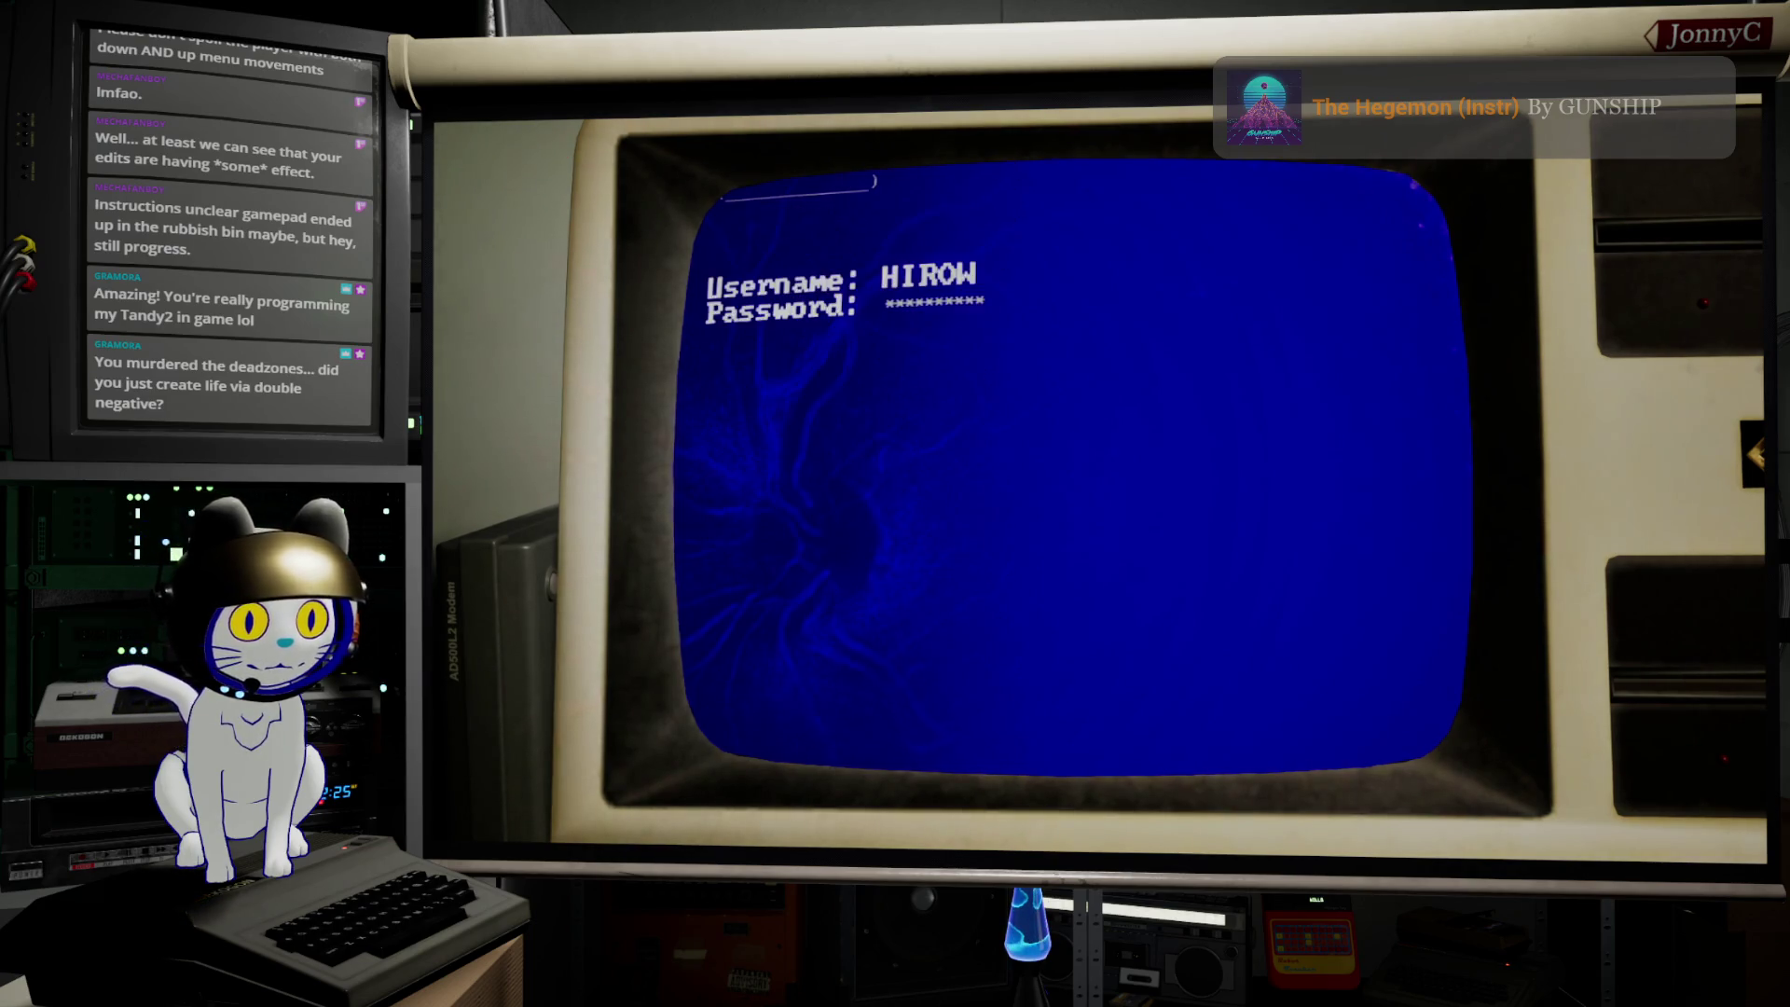
Step: Cycle the terminal menu up and down, wrapping past the top to Account Settings and Exit and Off Terminal
key(Up)
key(Up)
key(Up)
key(Down)
key(Down)
key(Down)
key(Down)
key(Down)
key(Up)
key(Down)
key(Up)
key(Down)
key(Down)
key(Down)
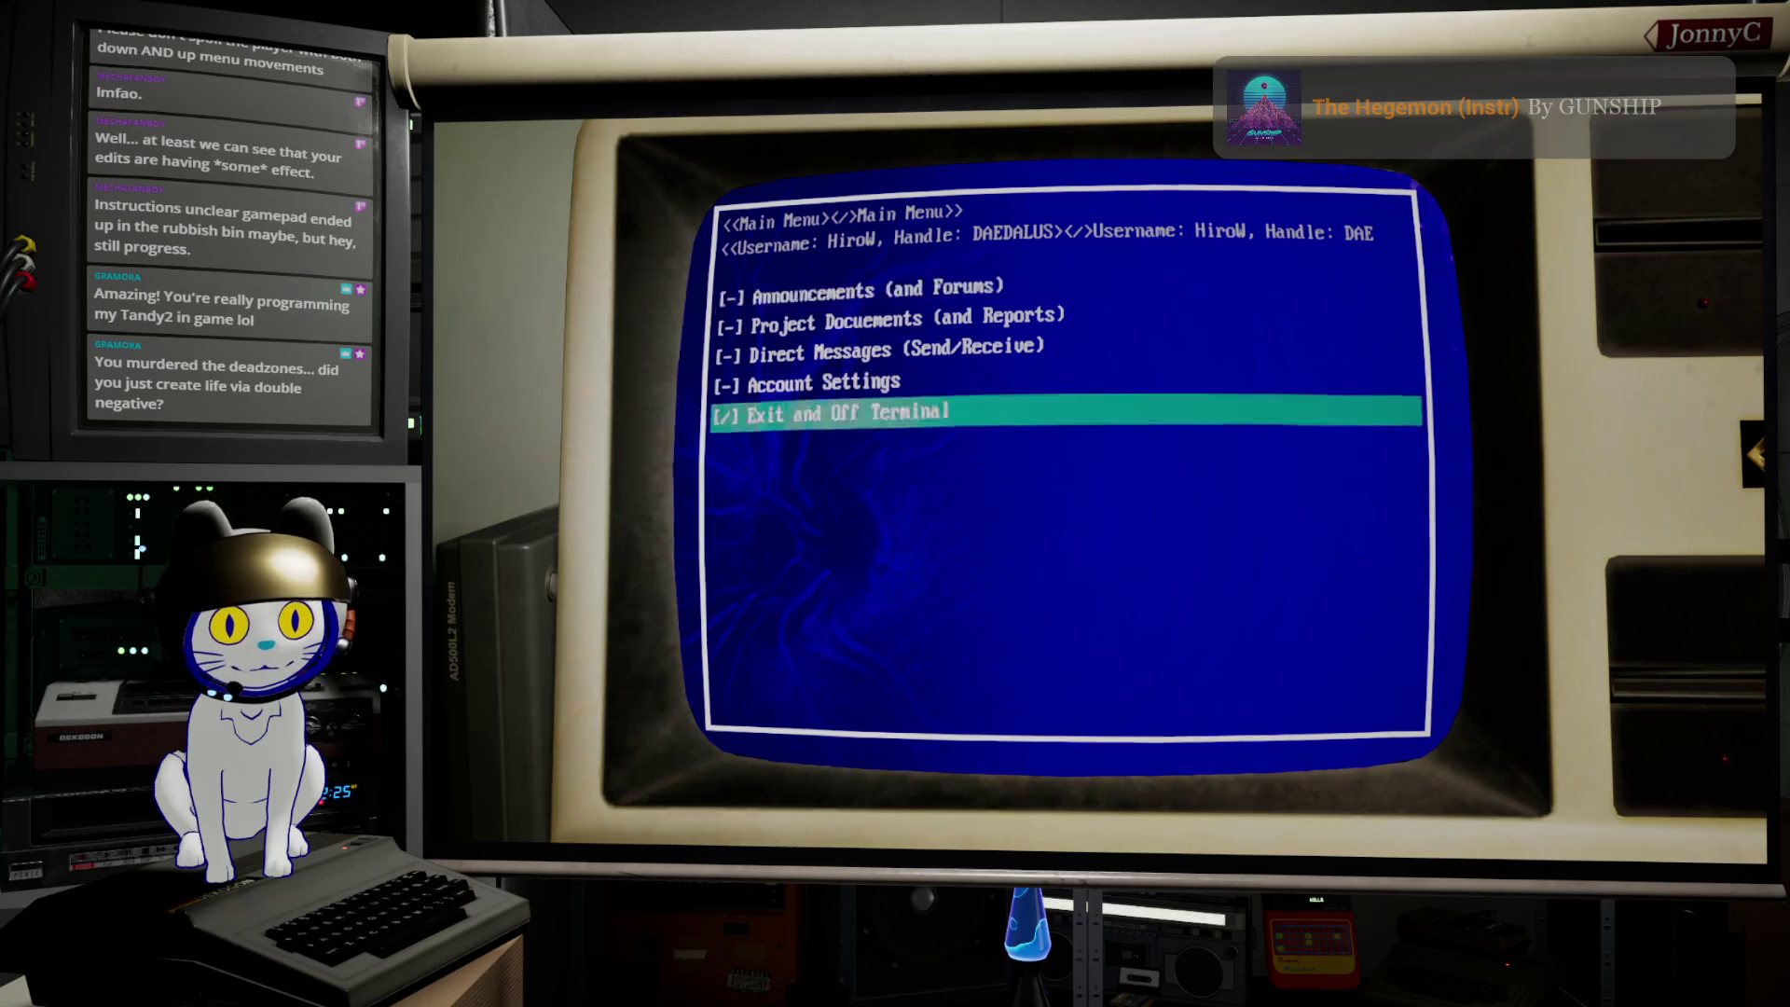
key(Down)
key(Down)
key(Down)
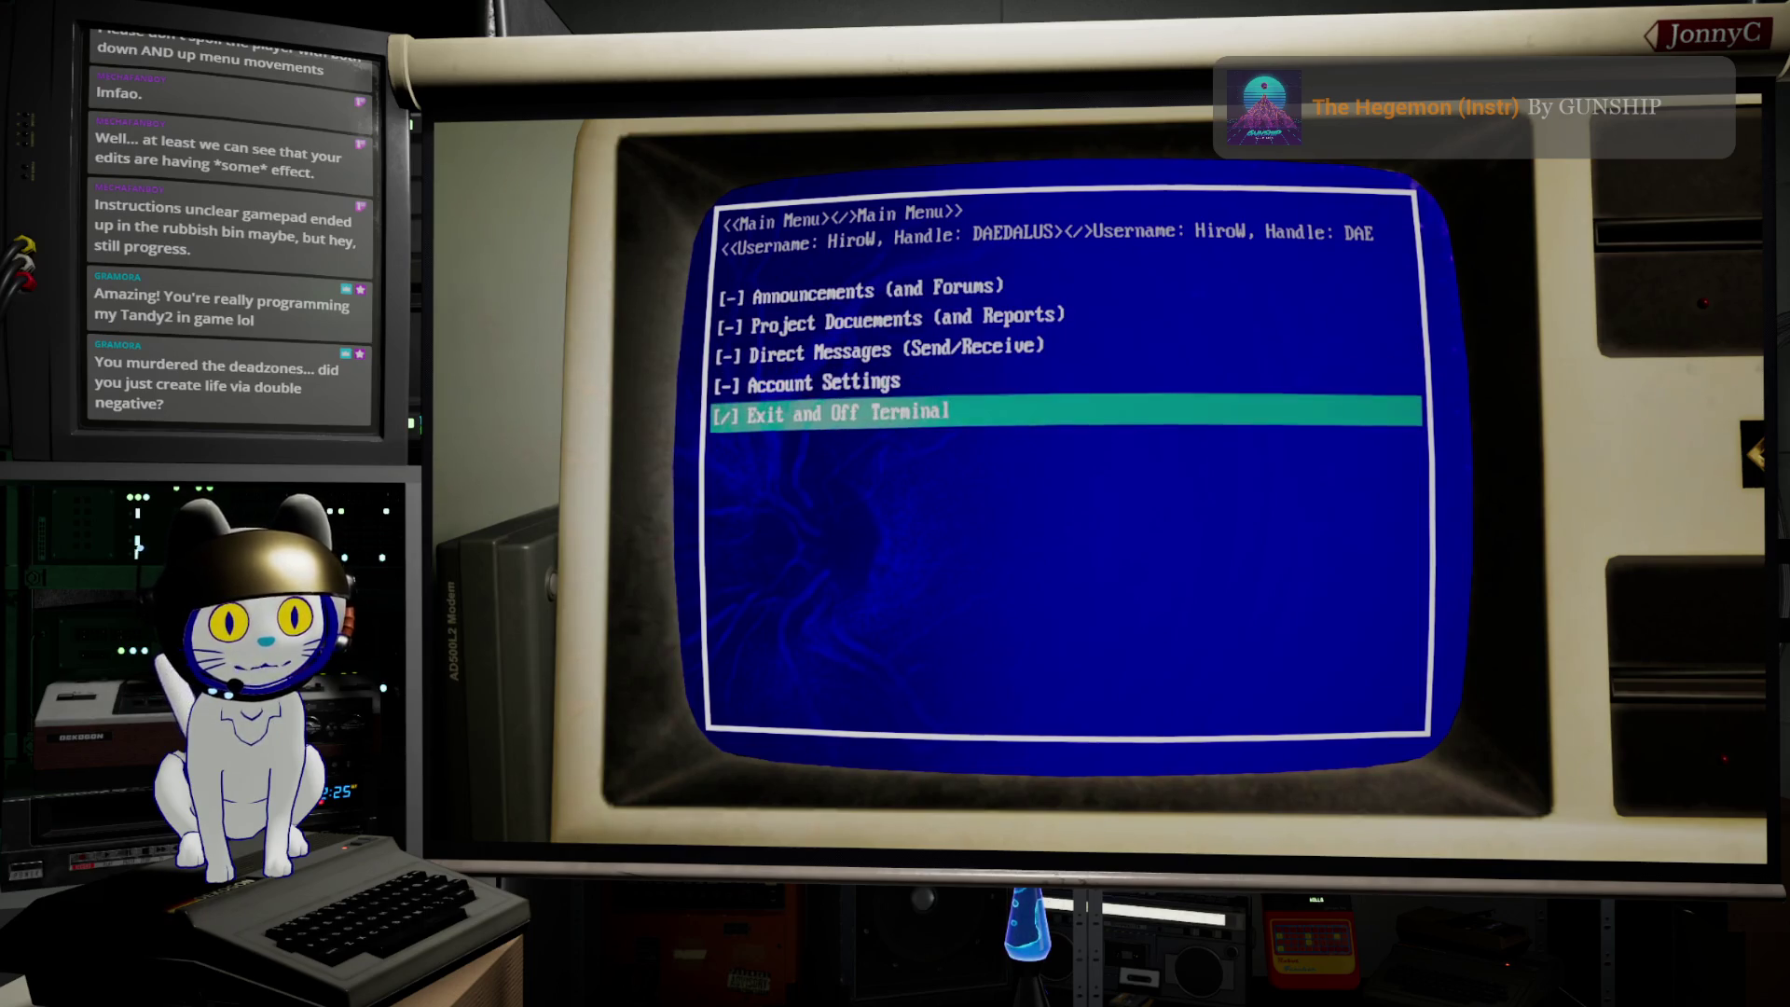
key(Up)
key(Up)
key(Up)
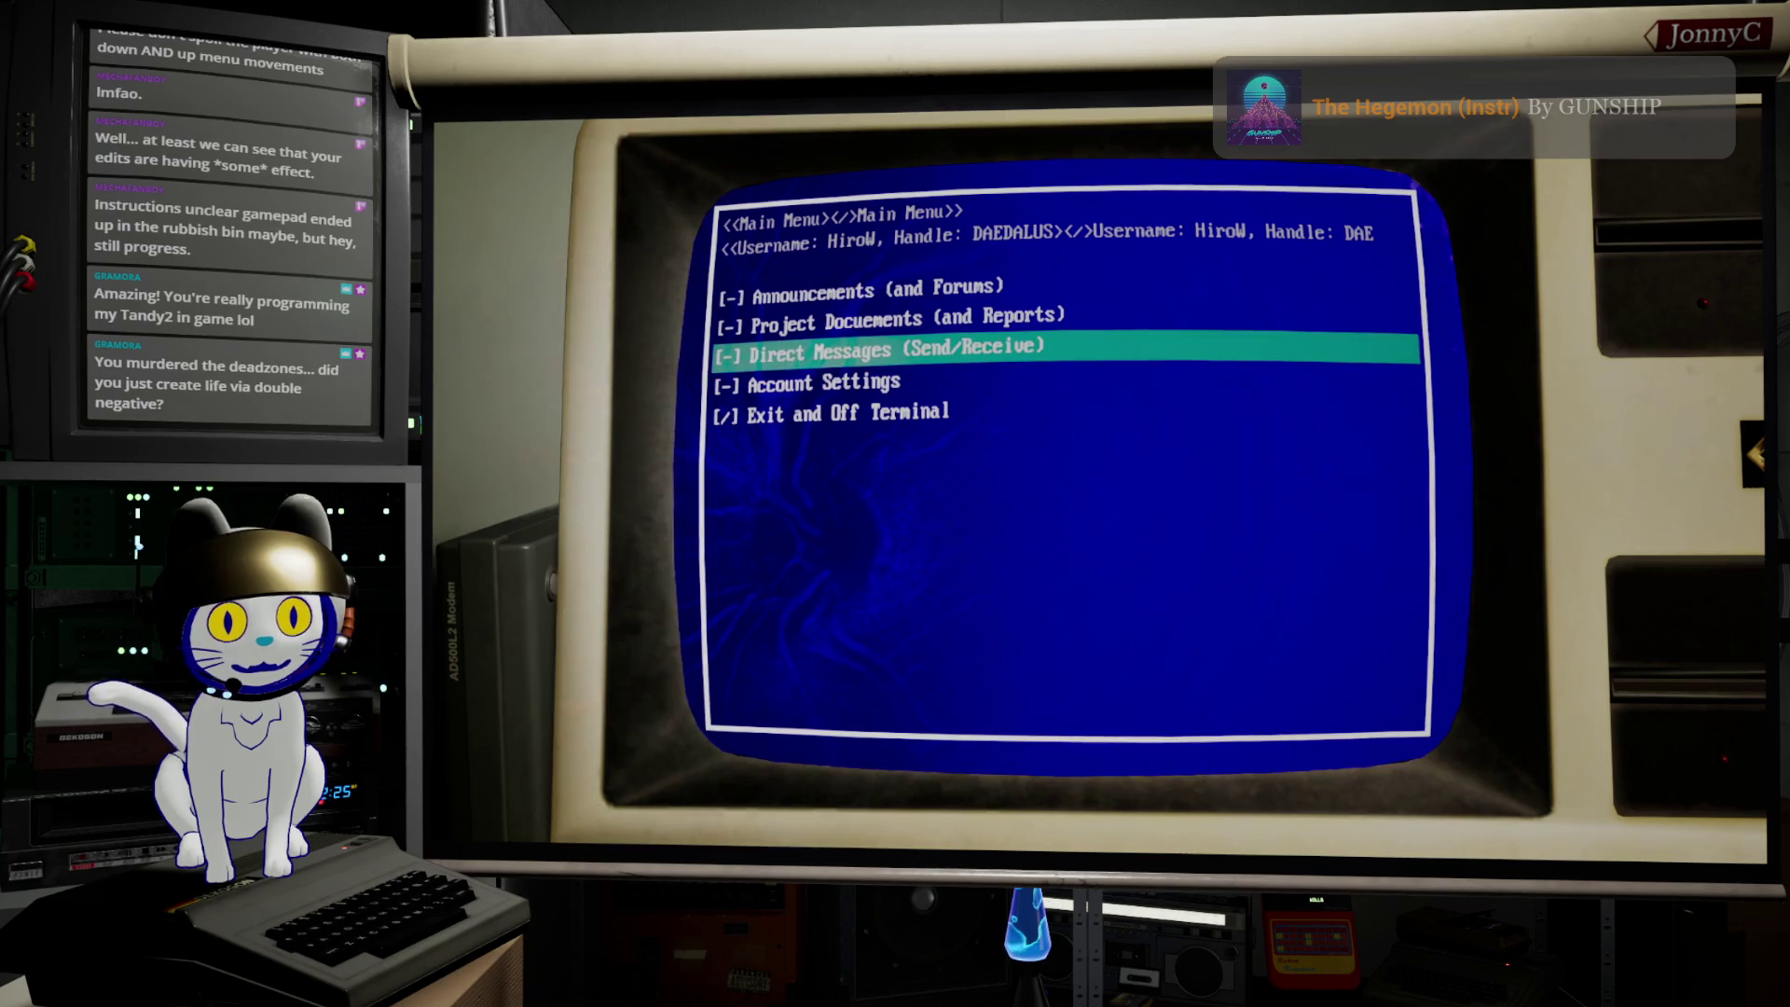
key(Down)
key(Down)
key(Down)
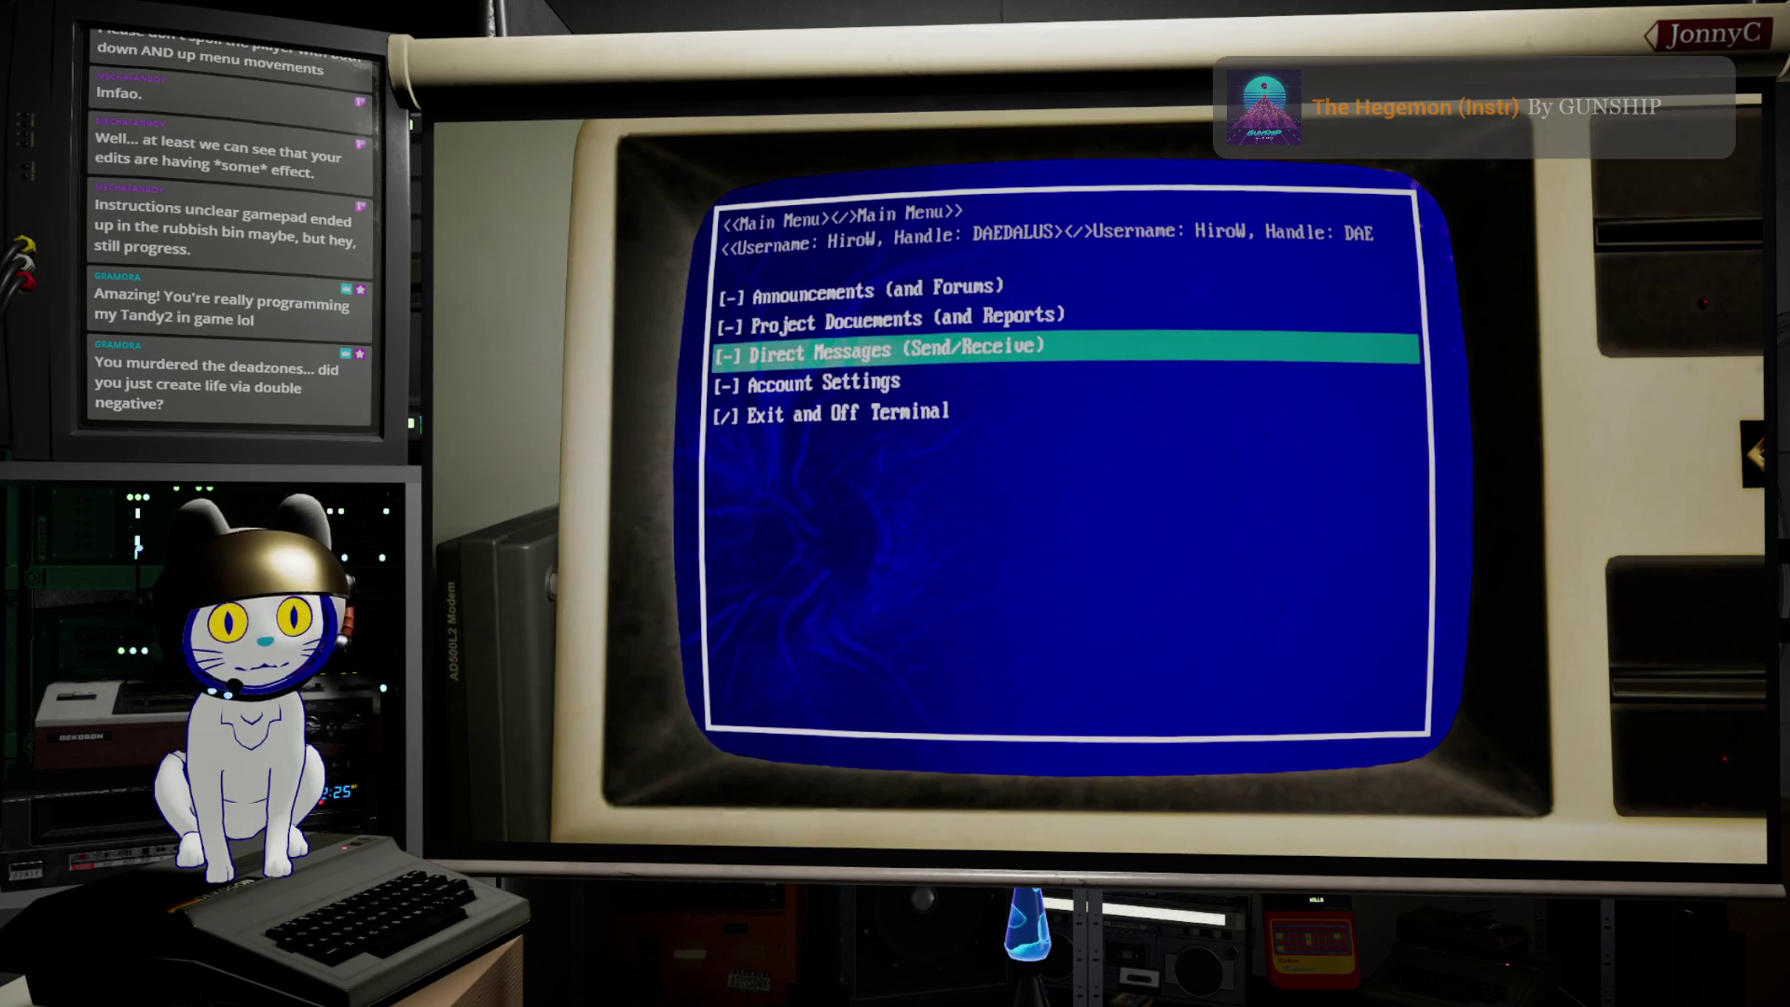
key(Up)
key(Up)
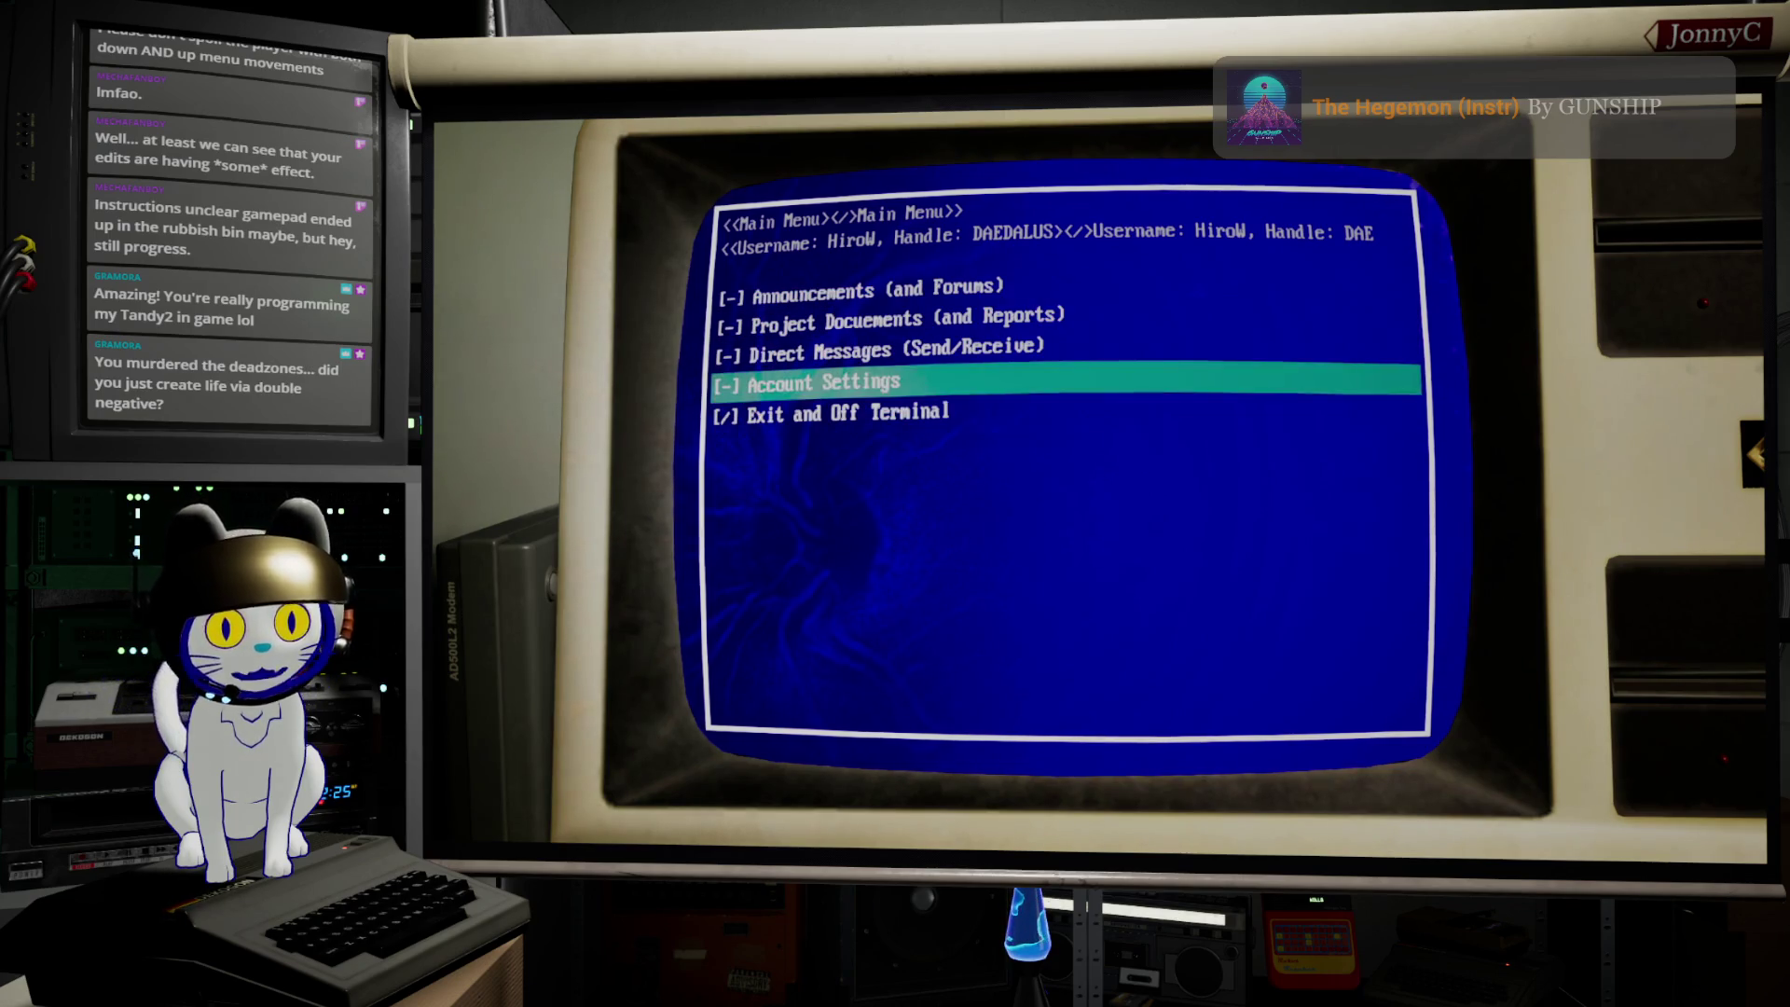
key(Up)
key(Up)
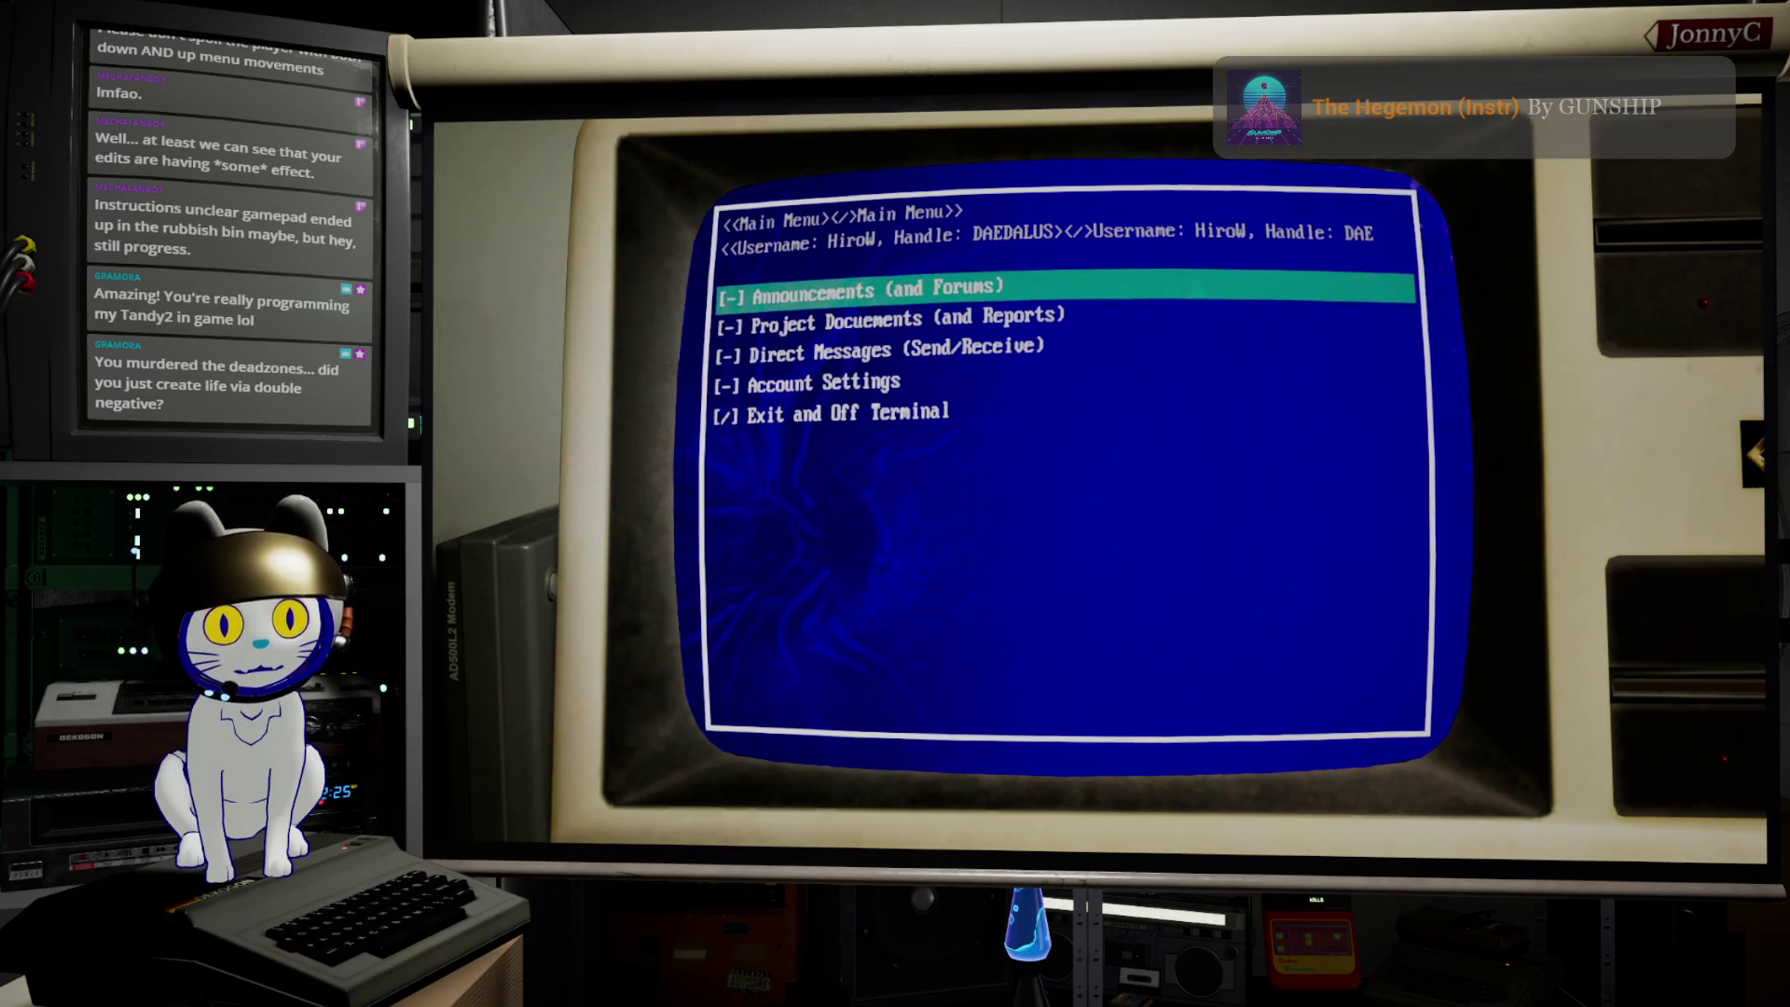
key(Up)
key(Up)
key(Up)
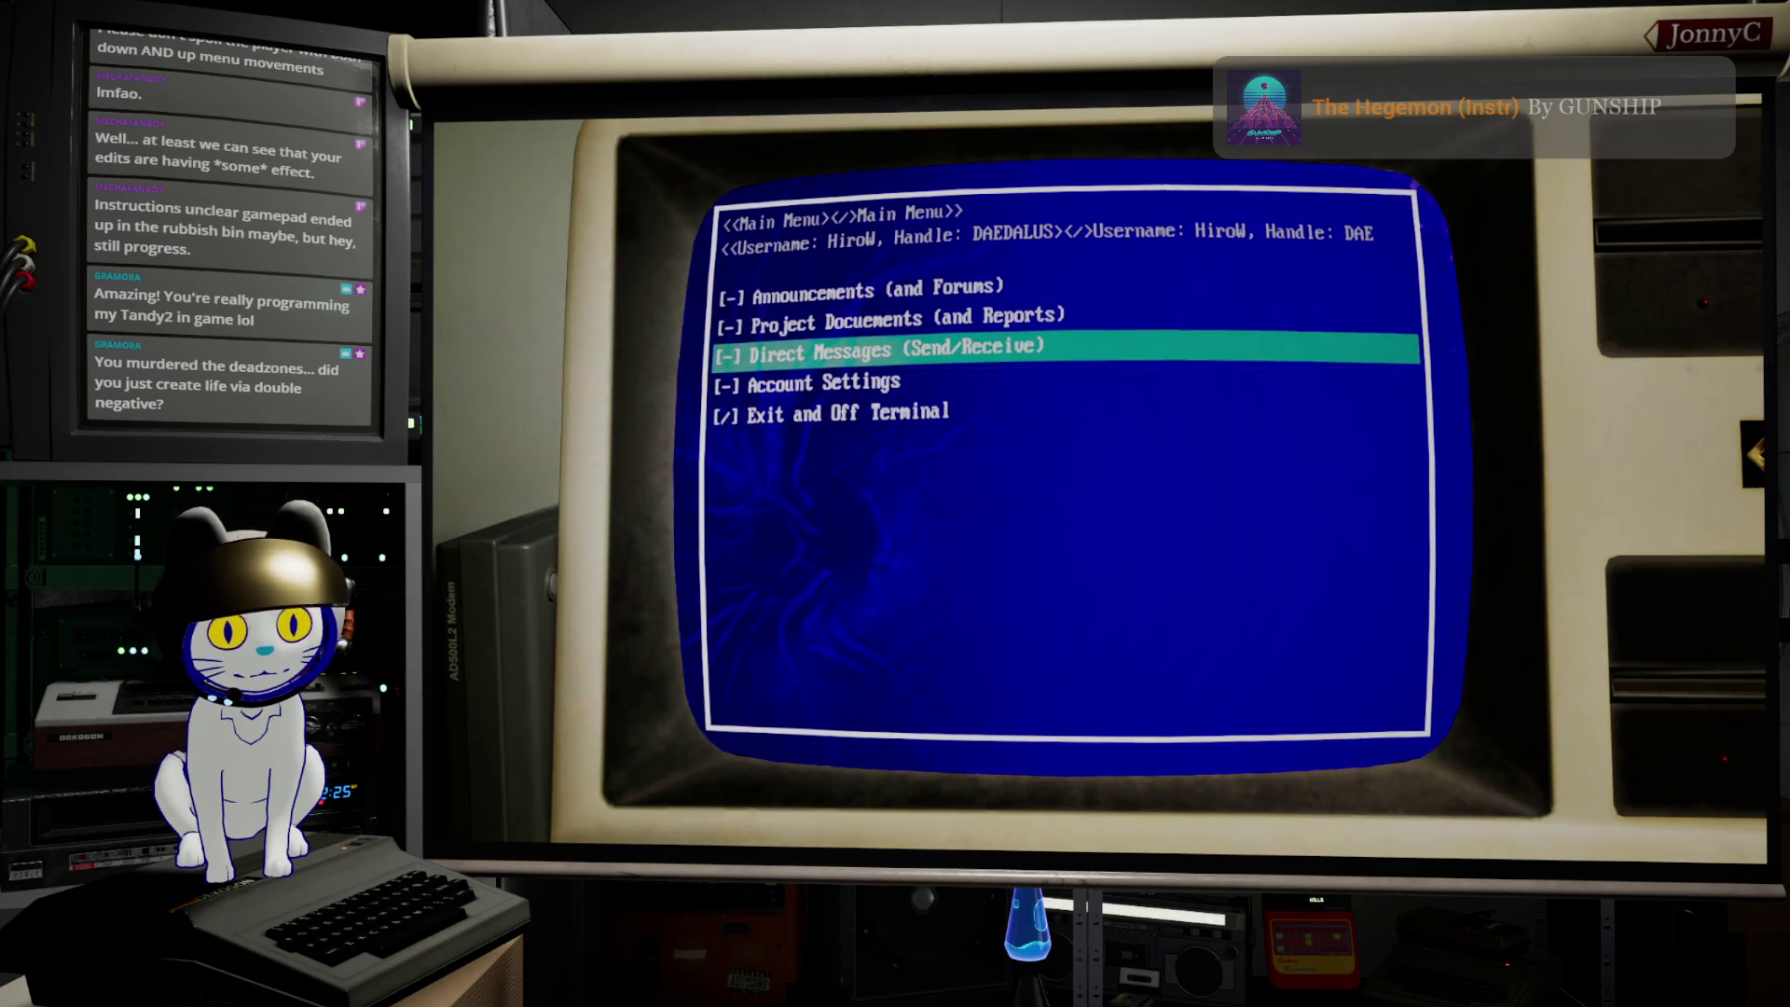
key(Up)
key(Up)
key(Up)
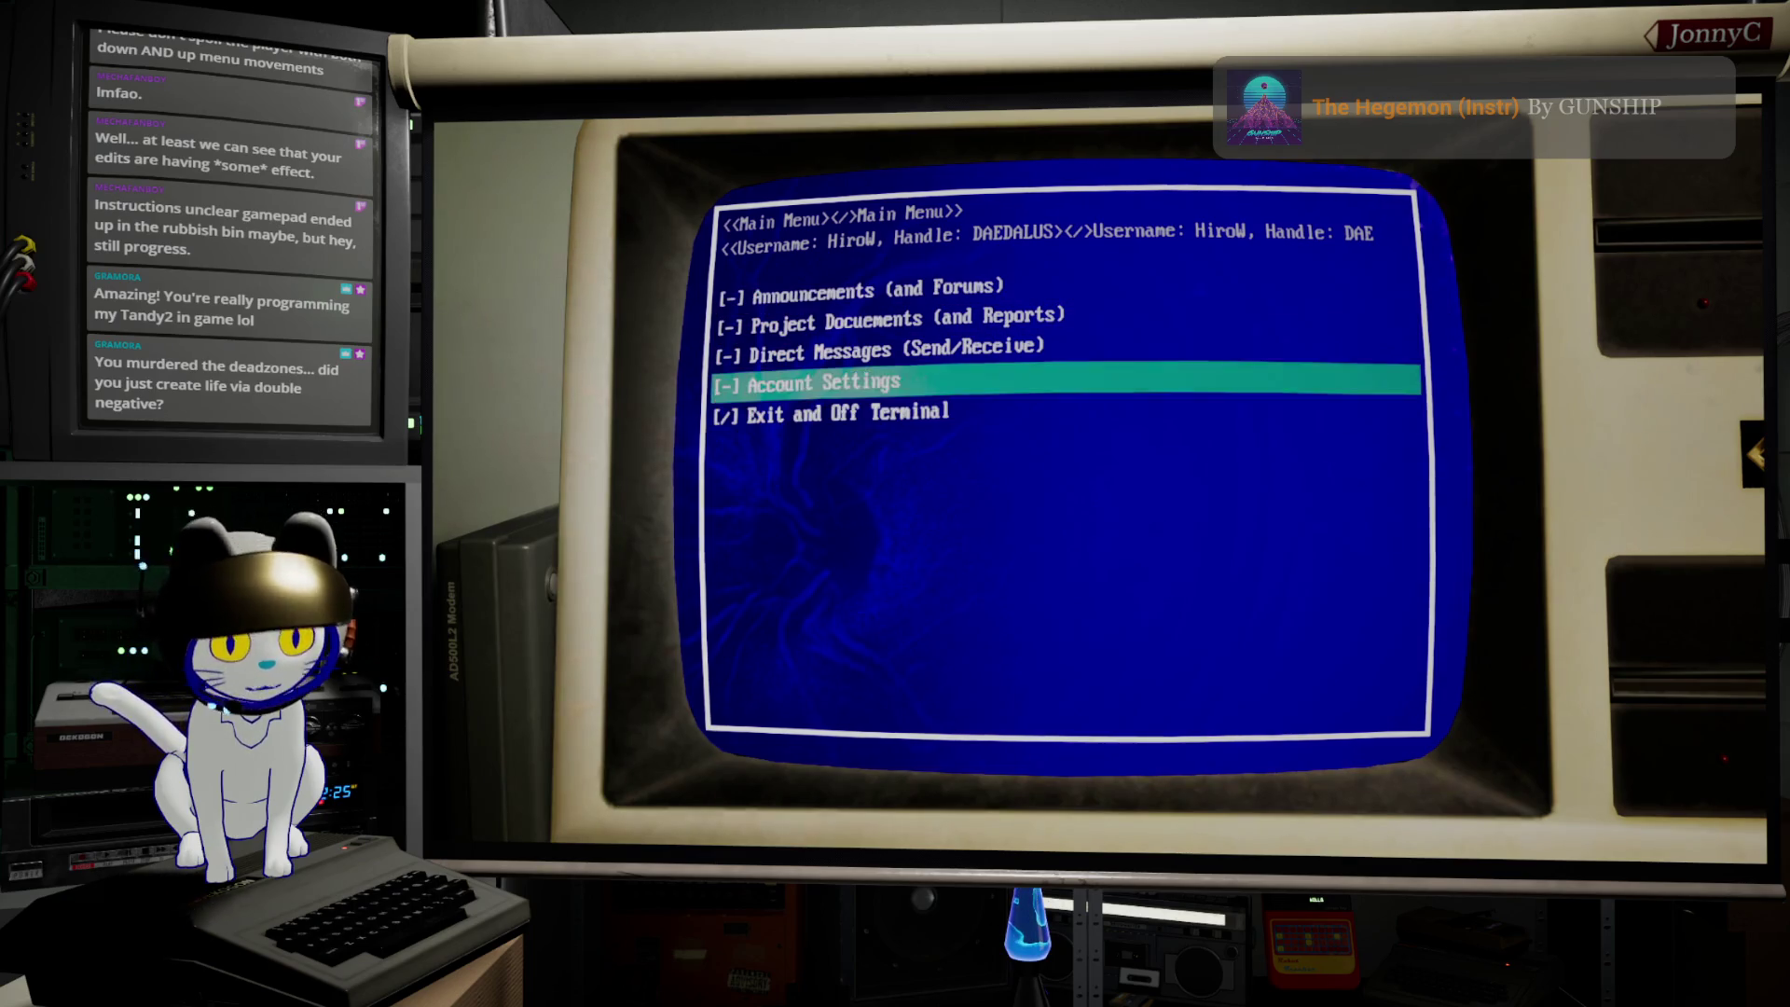
key(Down)
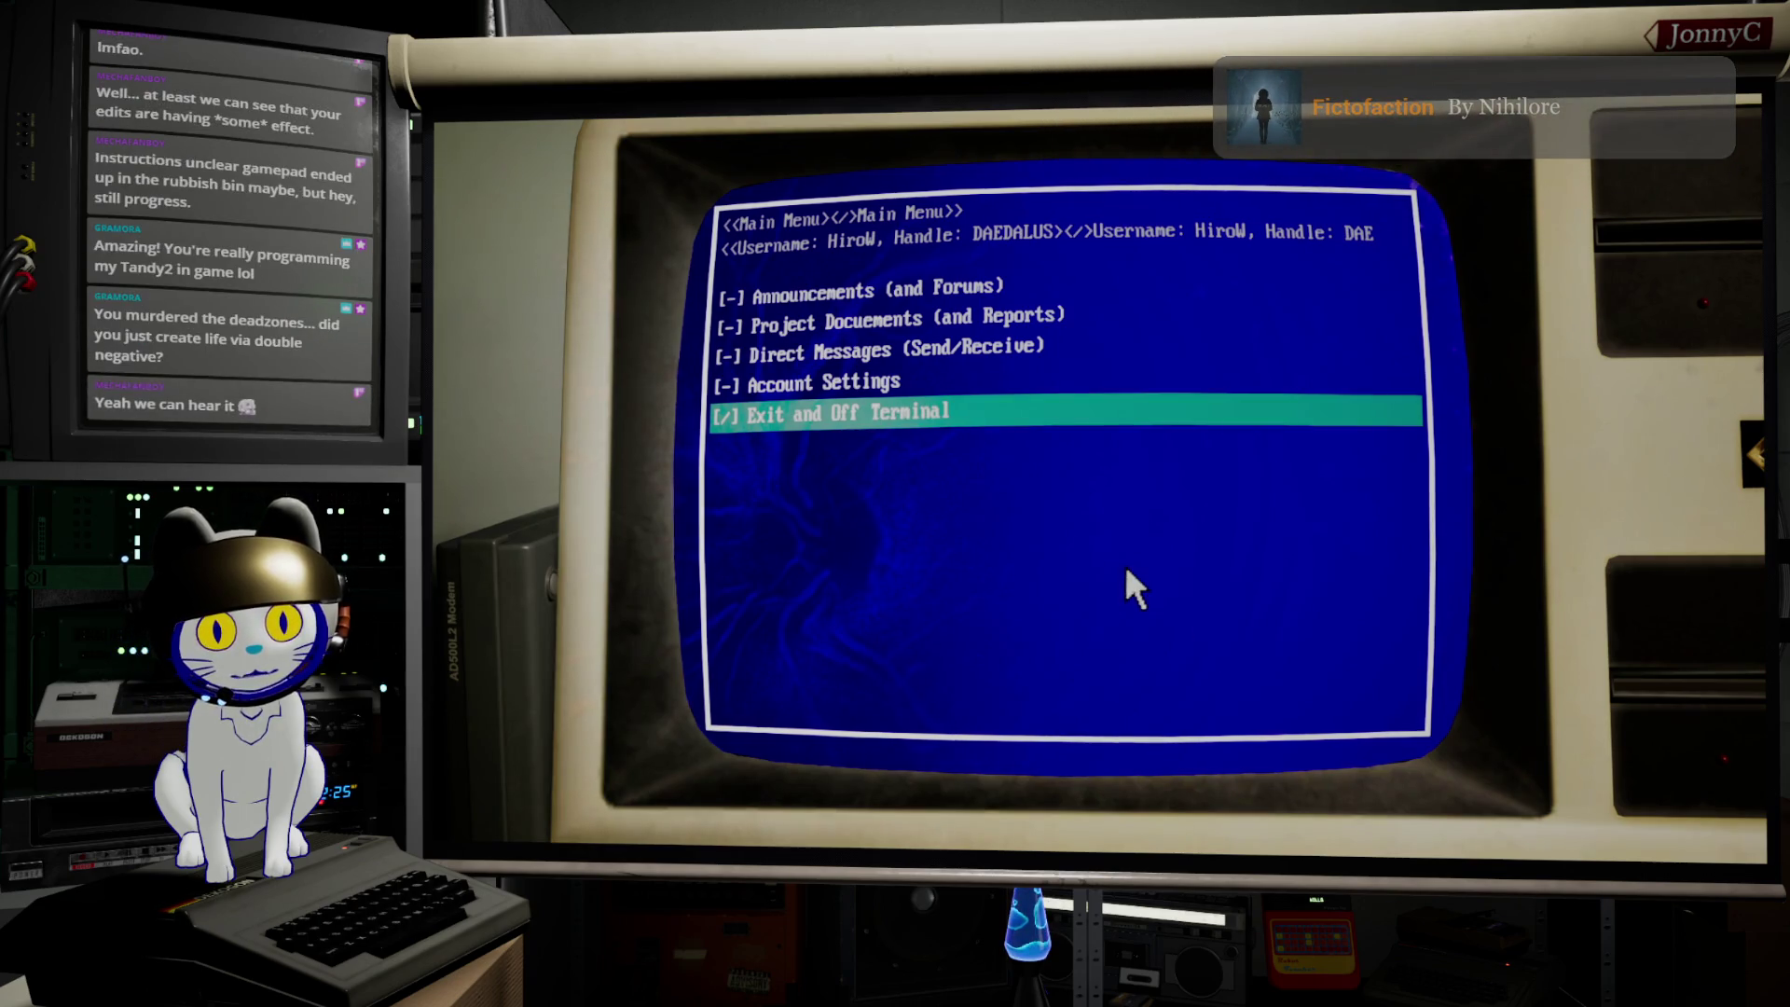
Step: Toggle the selection between Direct Messages and Project Documents with wrap-around, then stop the play session
key(Down)
key(Down)
key(Down)
key(Up)
key(Up)
key(Up)
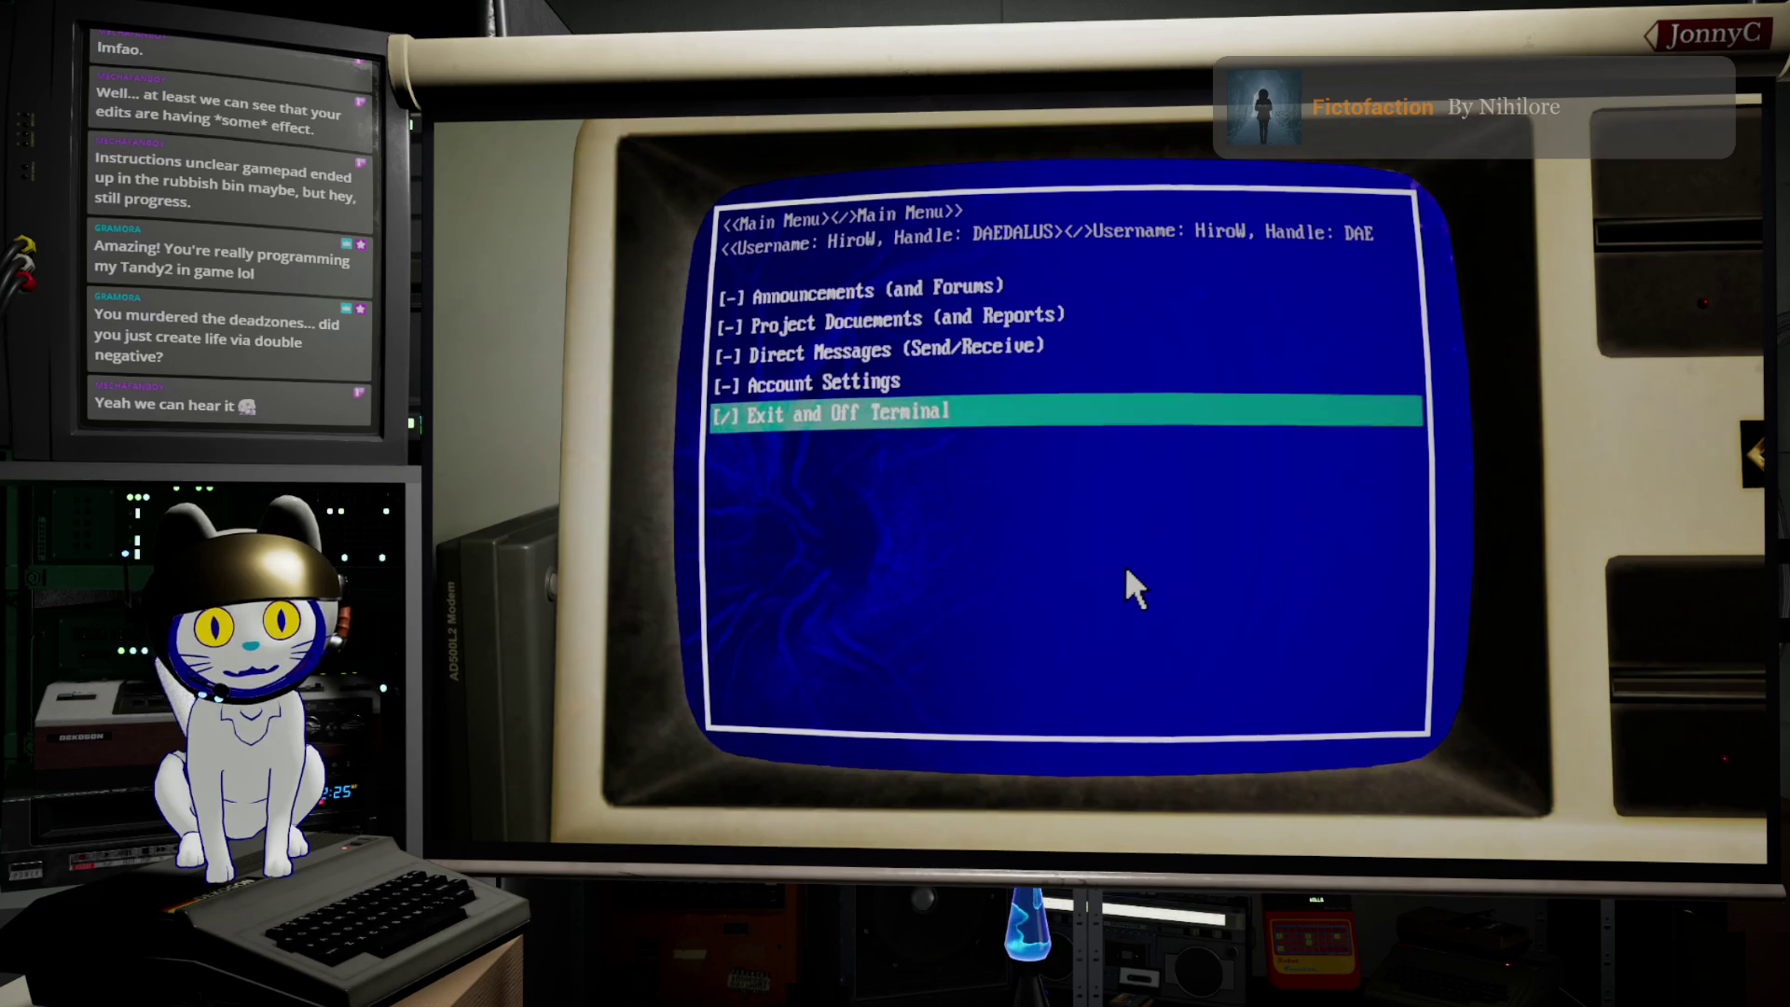
key(Down)
key(Down)
key(Down)
key(Down)
key(Down)
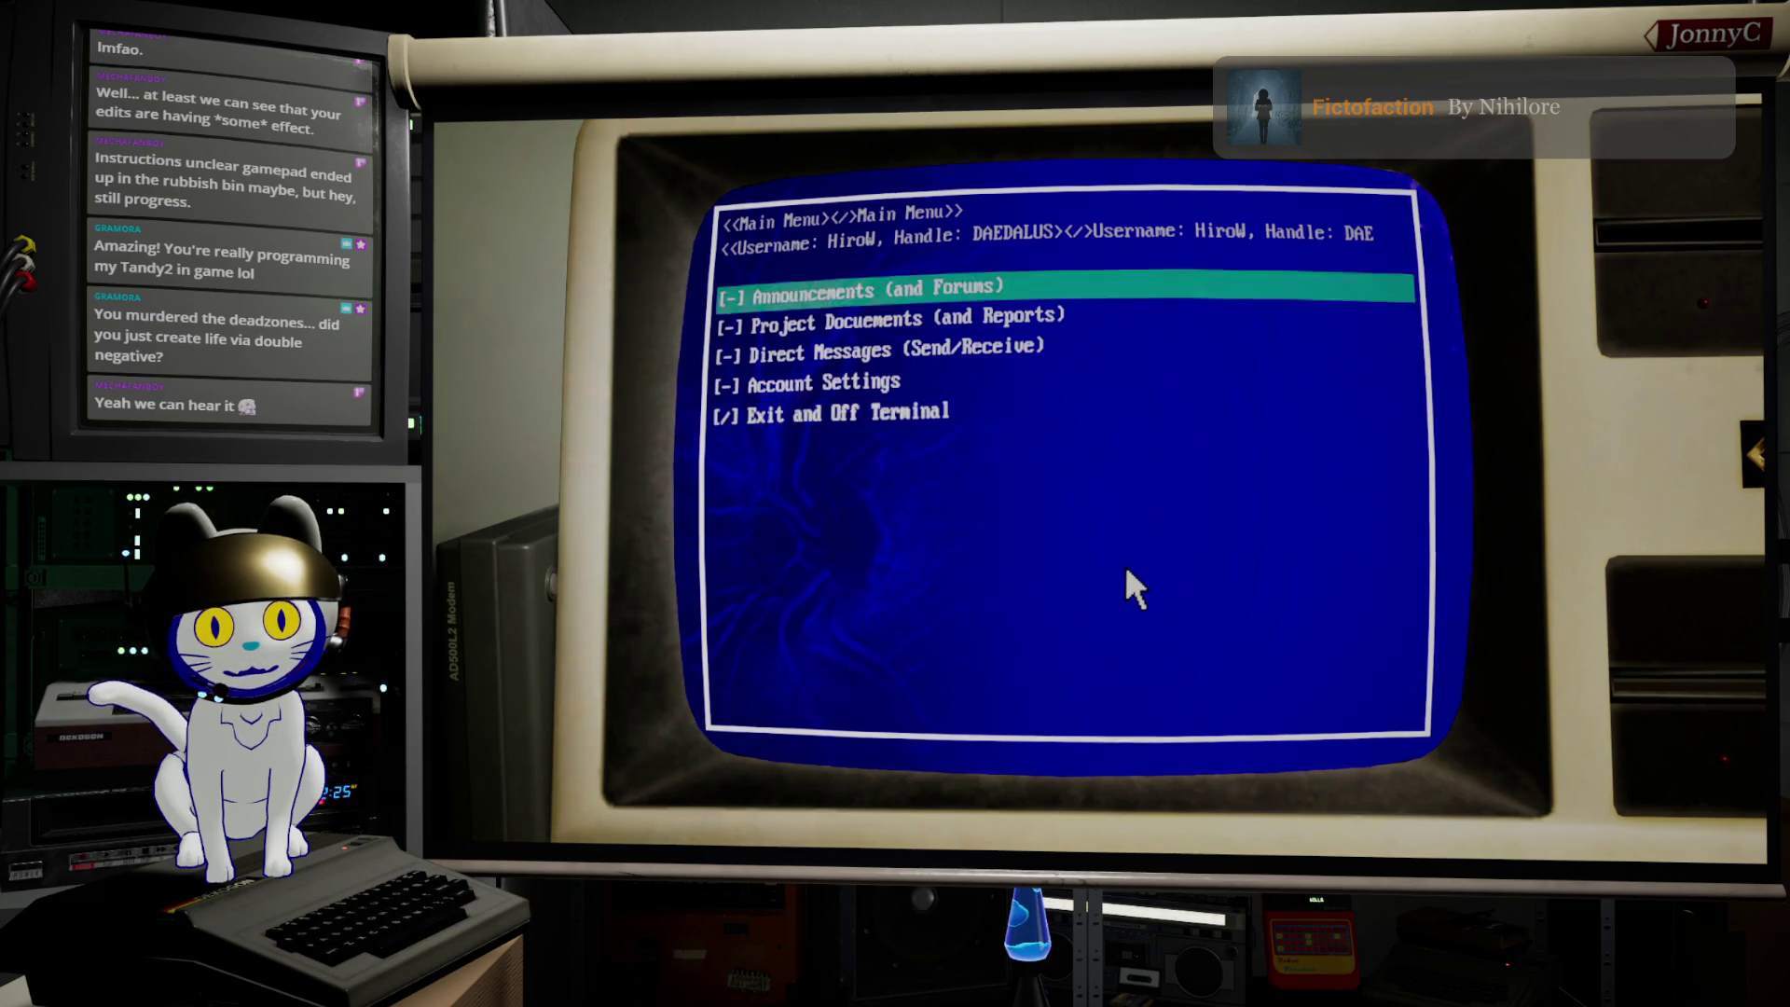
key(Up)
key(Up)
key(Up)
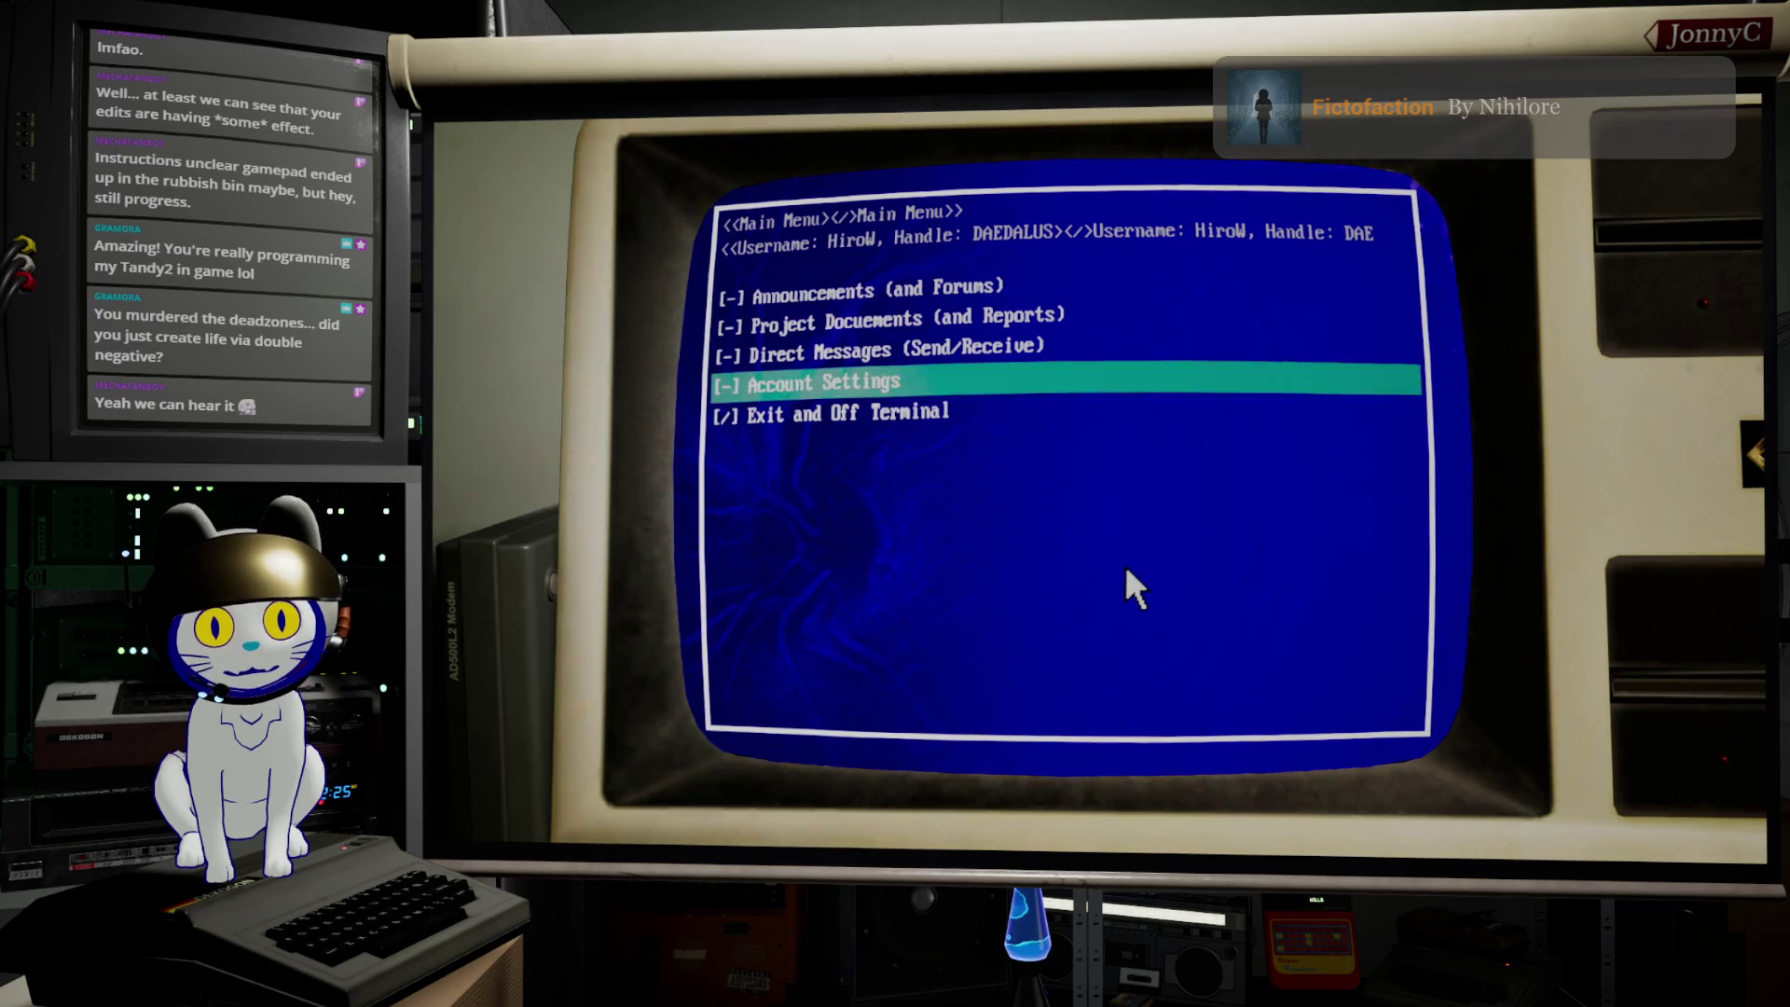
key(Down)
key(Up)
key(Down)
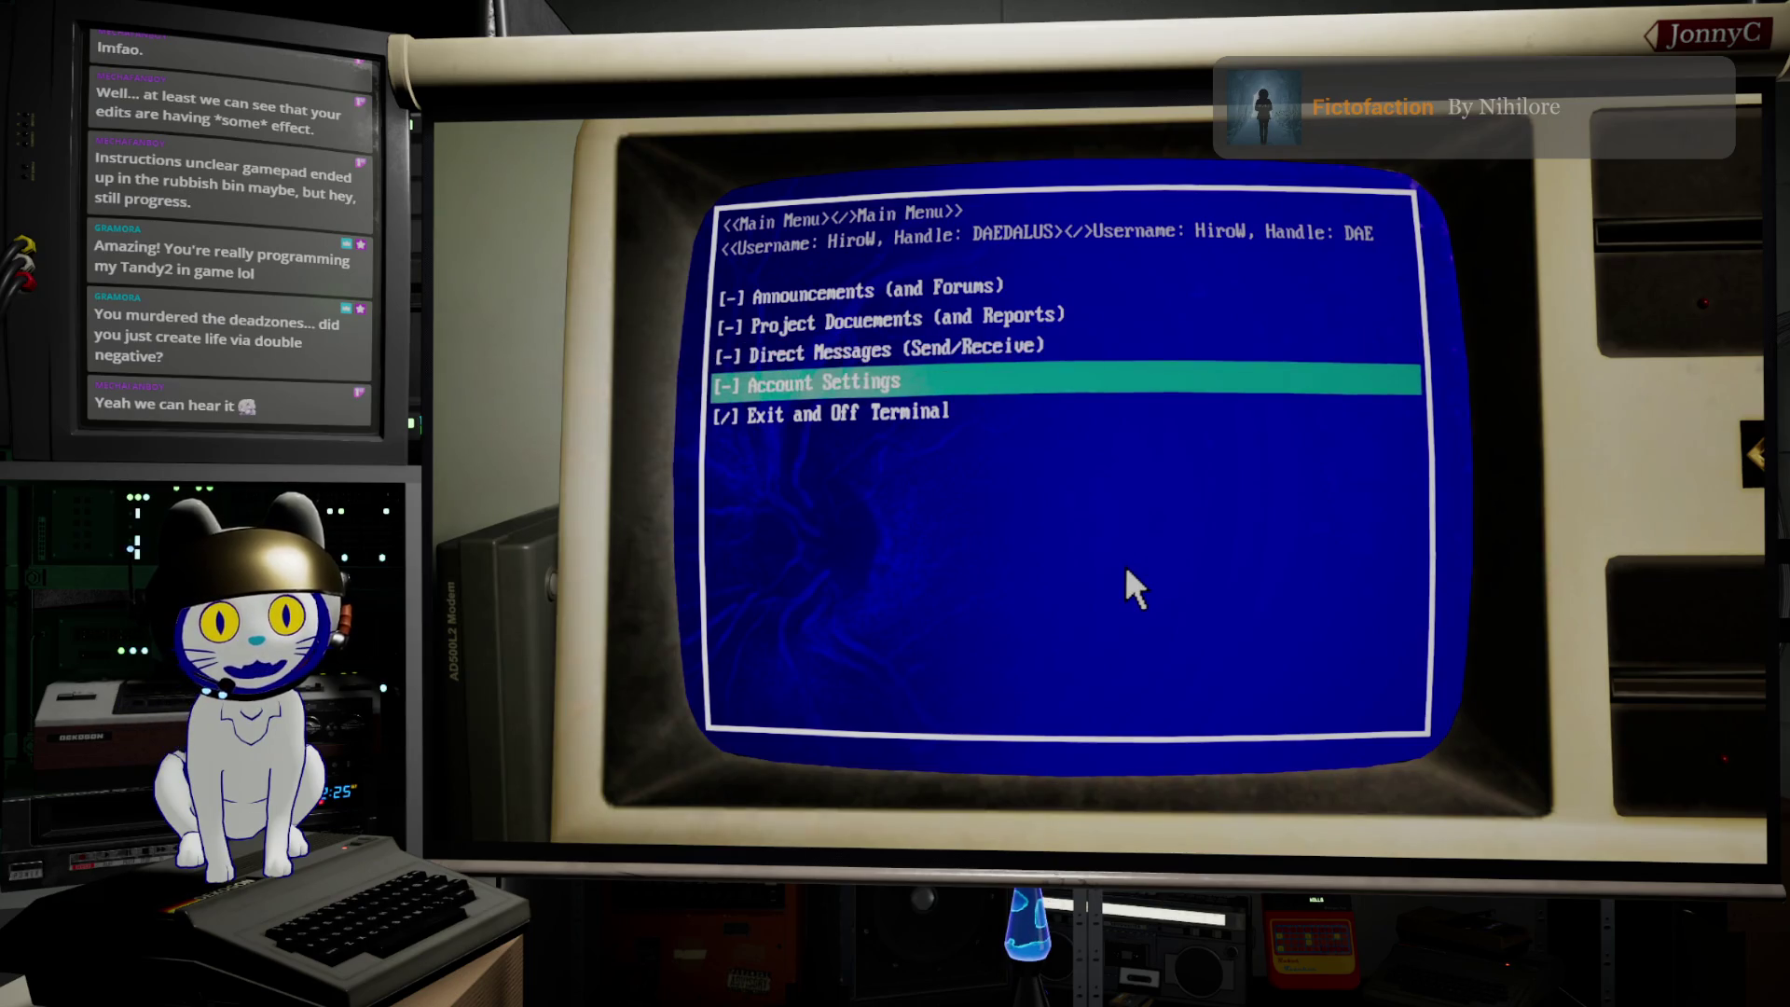
key(Up)
key(Down)
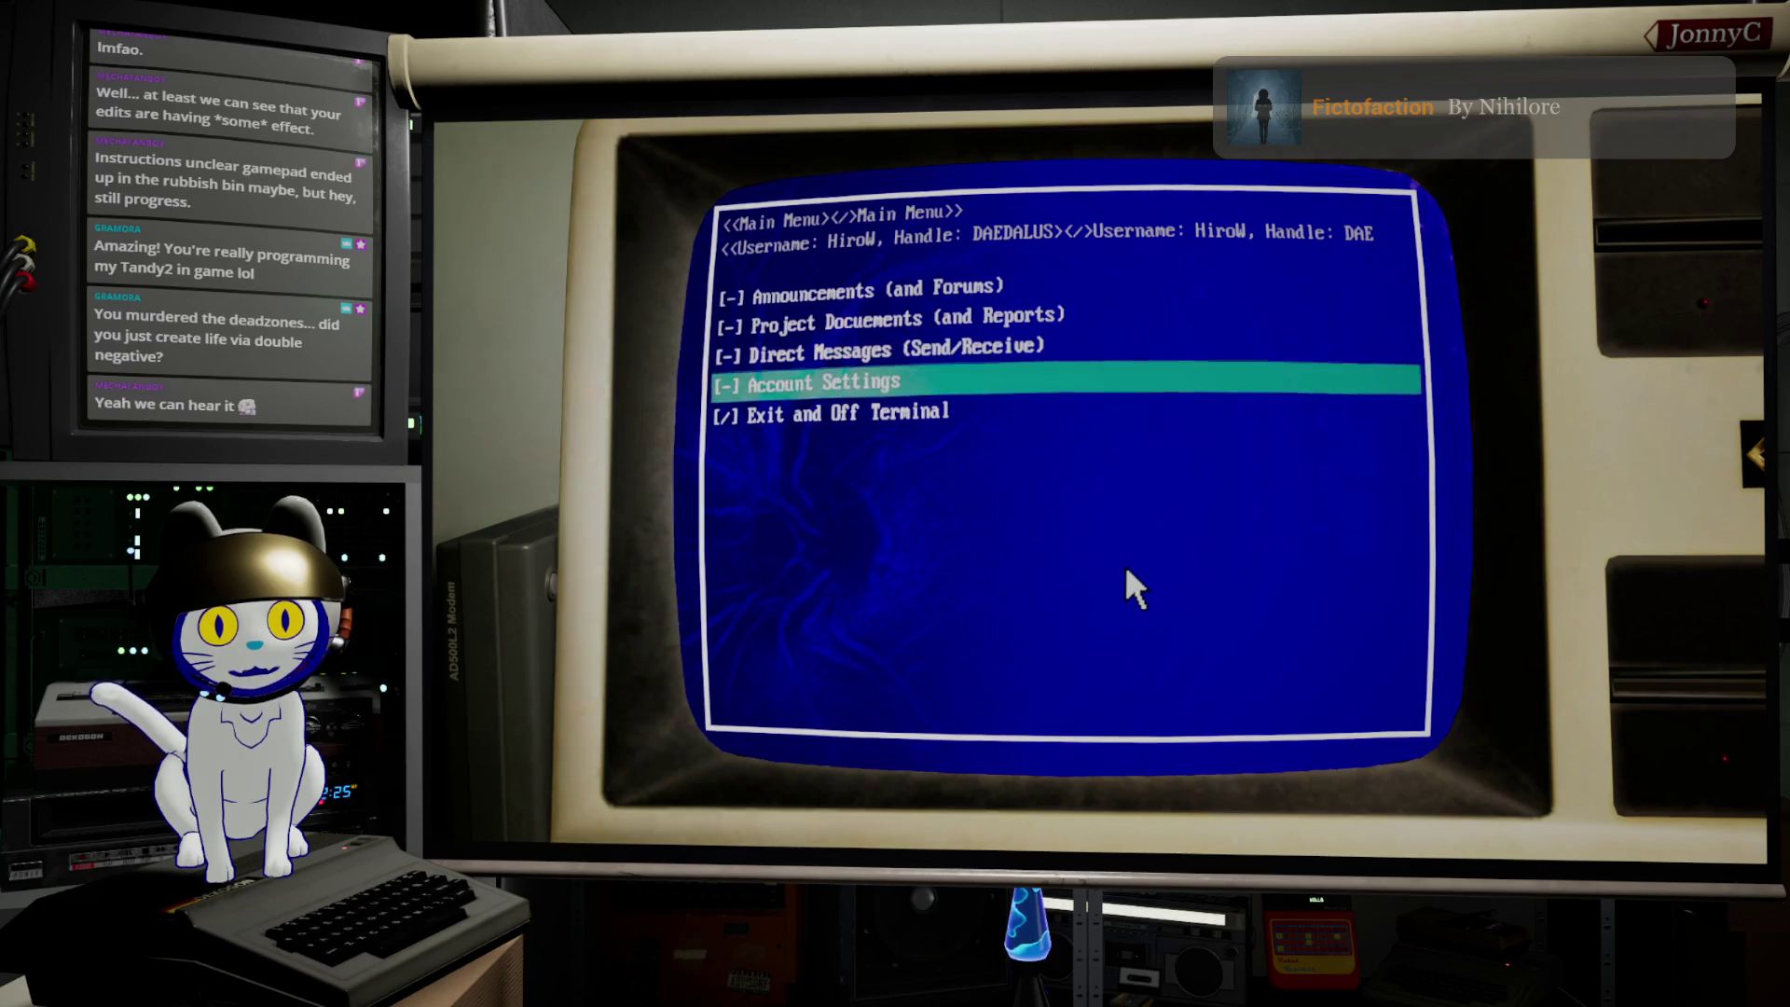
key(Down)
key(Up)
key(Up)
key(Up)
key(Up)
key(Up)
key(Up)
key(Up)
key(Up)
key(Up)
key(Up)
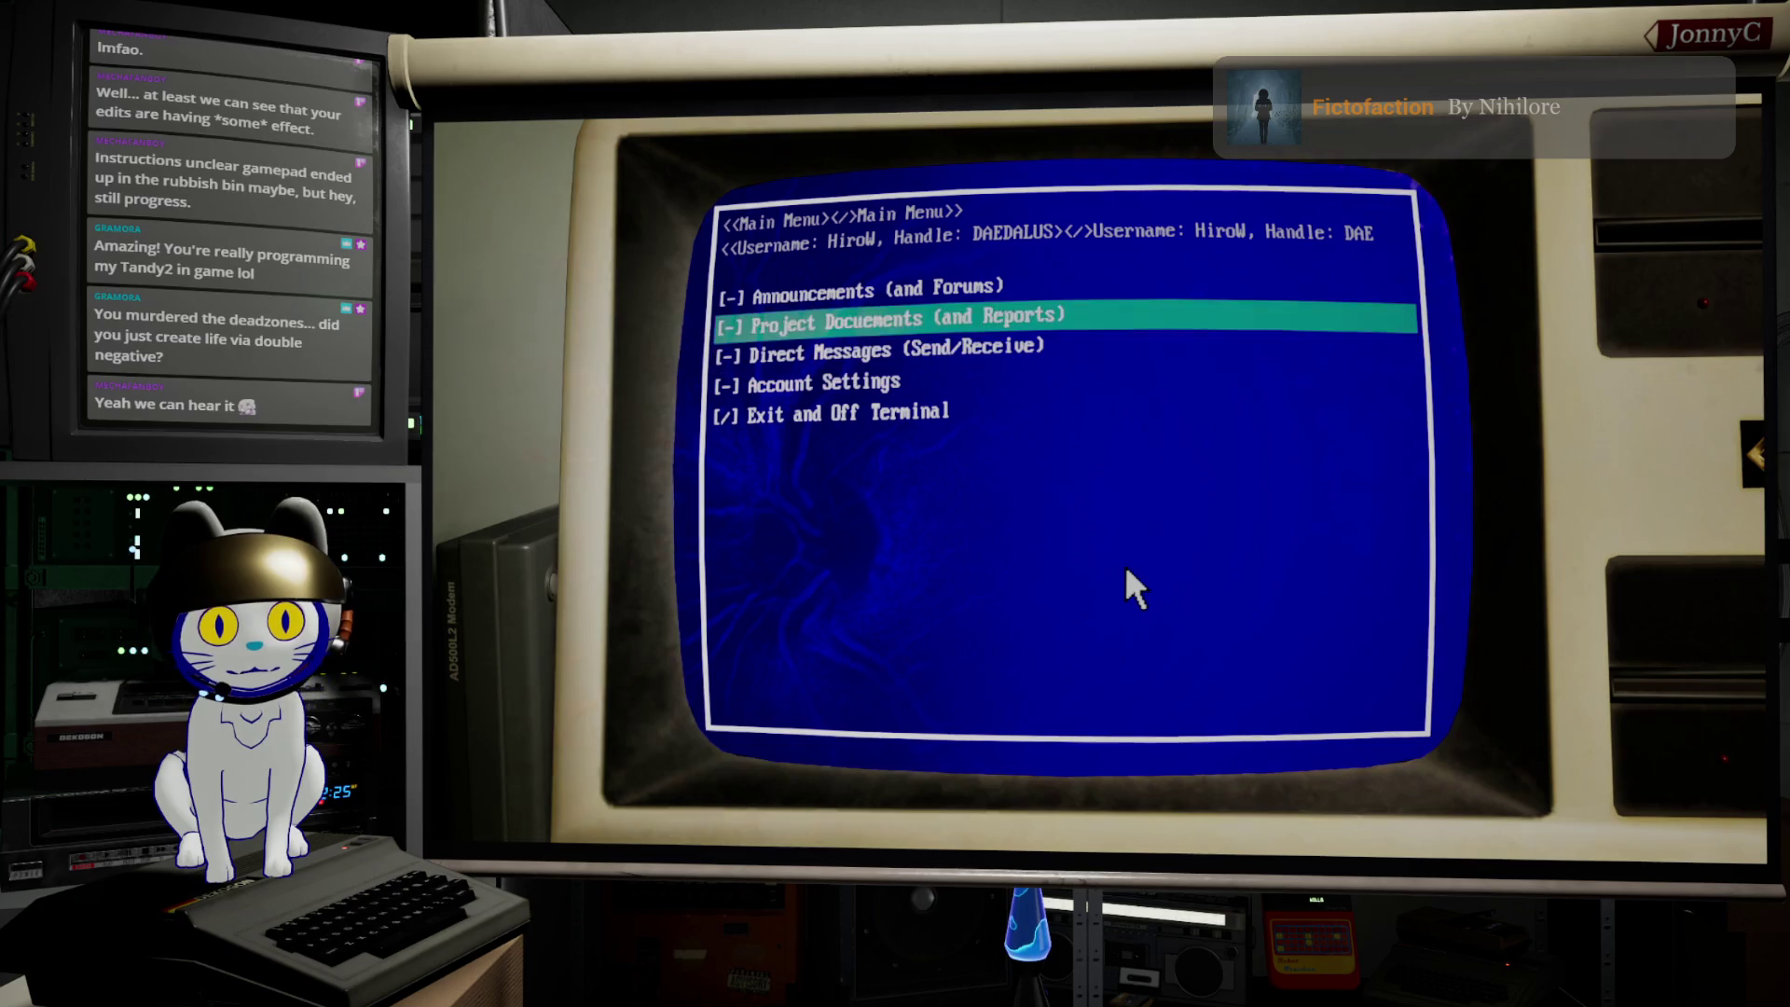
key(Down)
key(Down)
key(Down)
key(Down)
key(Down)
key(Up)
key(Up)
key(Up)
key(Up)
key(Up)
key(Up)
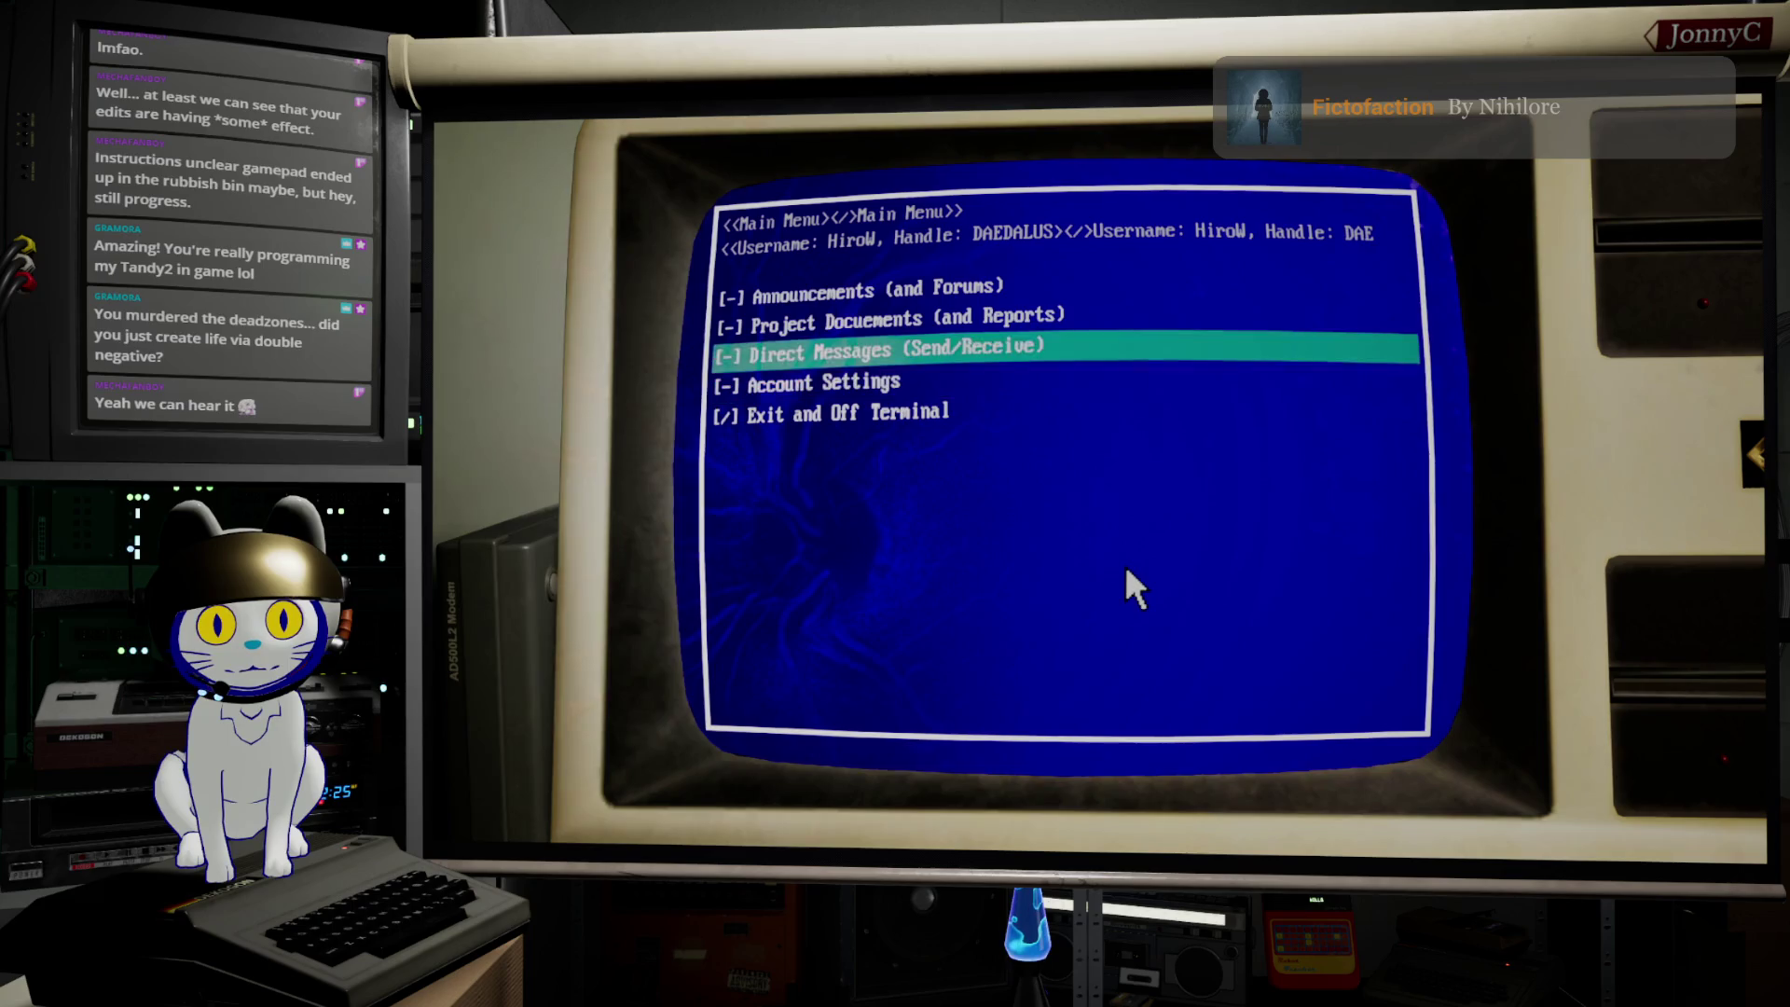
key(Down)
key(Up)
key(Up)
key(Up)
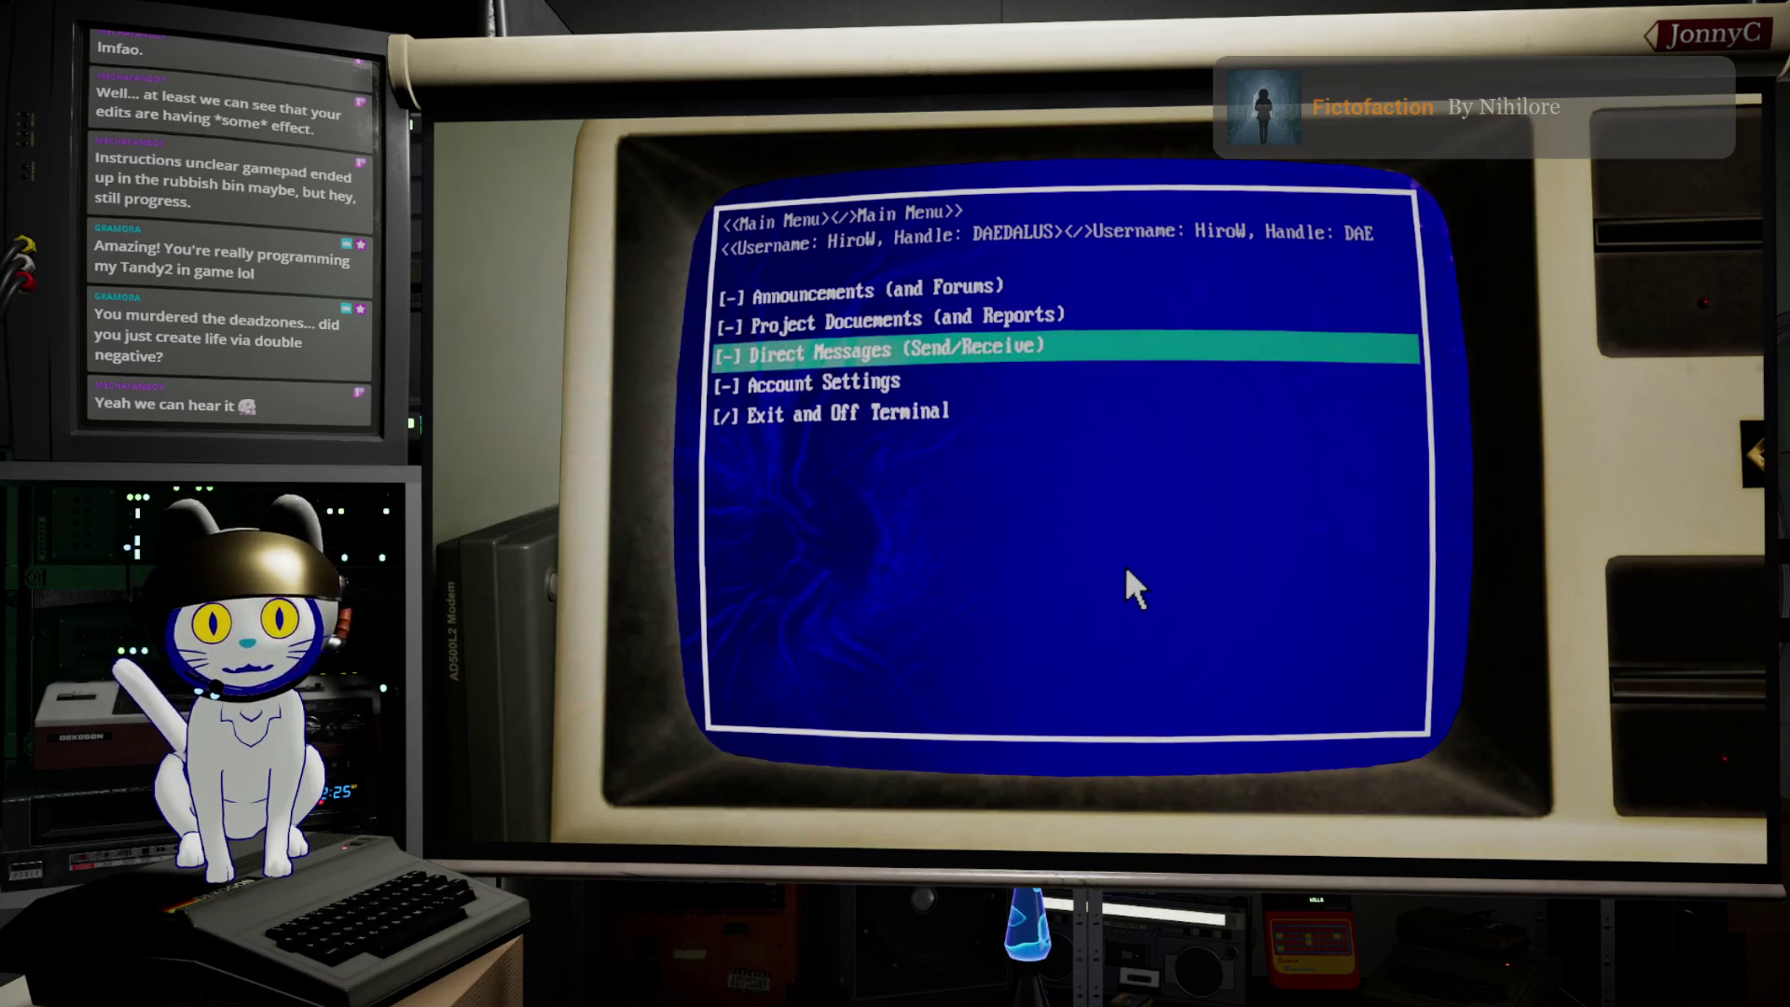
key(Escape)
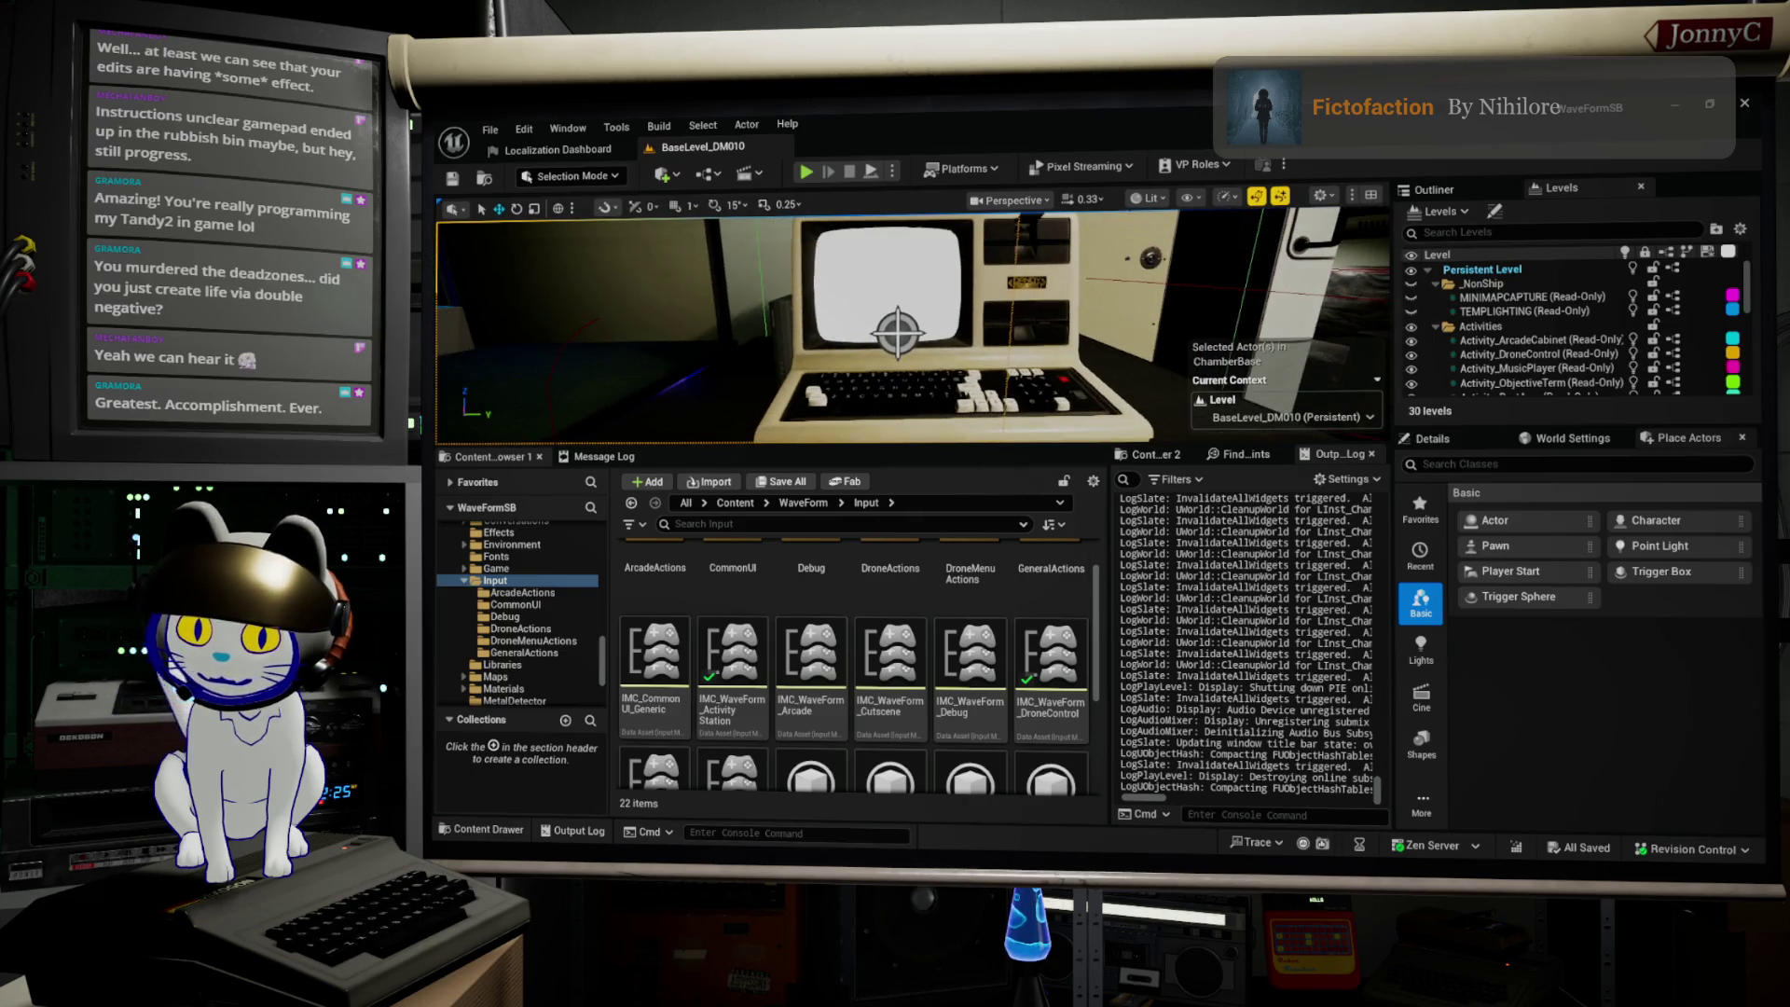
Step: Inspect the FocusedWidgetHandling graph's Navigate UP/DOWN and Set Timer by Event nodes, then switch to AFFiNE
key(alt+Tab)
key(alt+Tab)
key(alt+Tab)
key(alt+Tab)
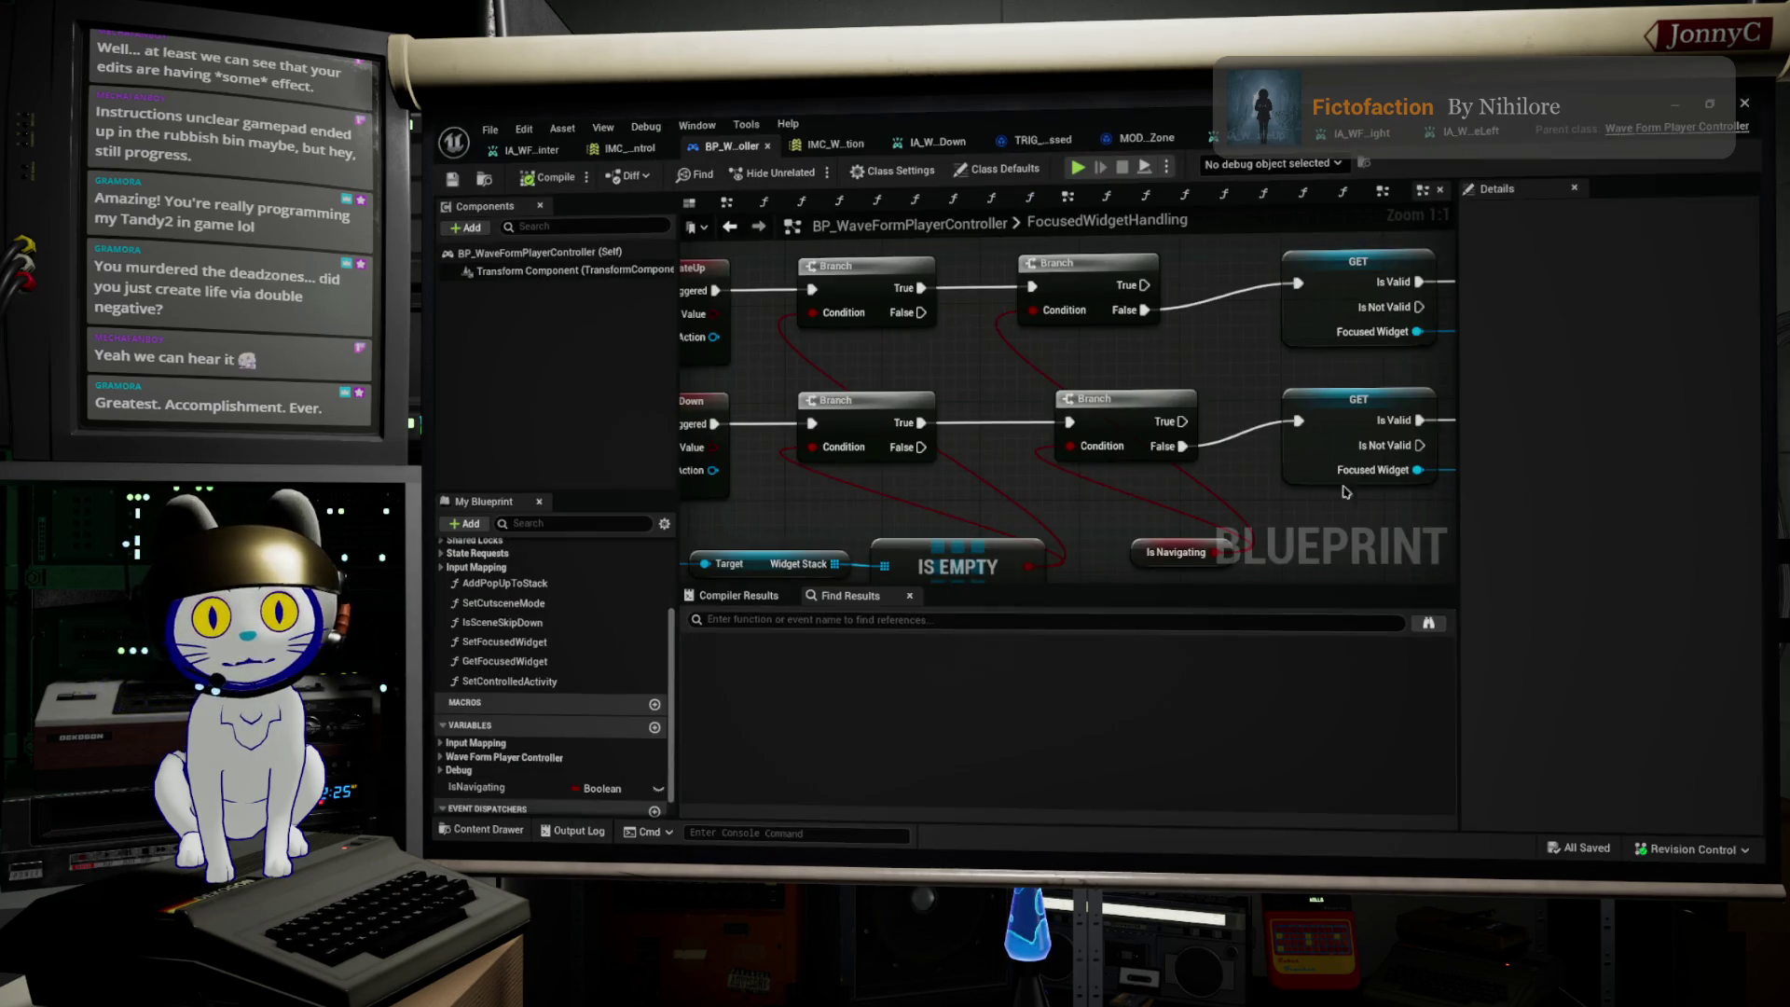
scroll(1345, 492, down, 3)
drag(1208, 393, 1115, 527)
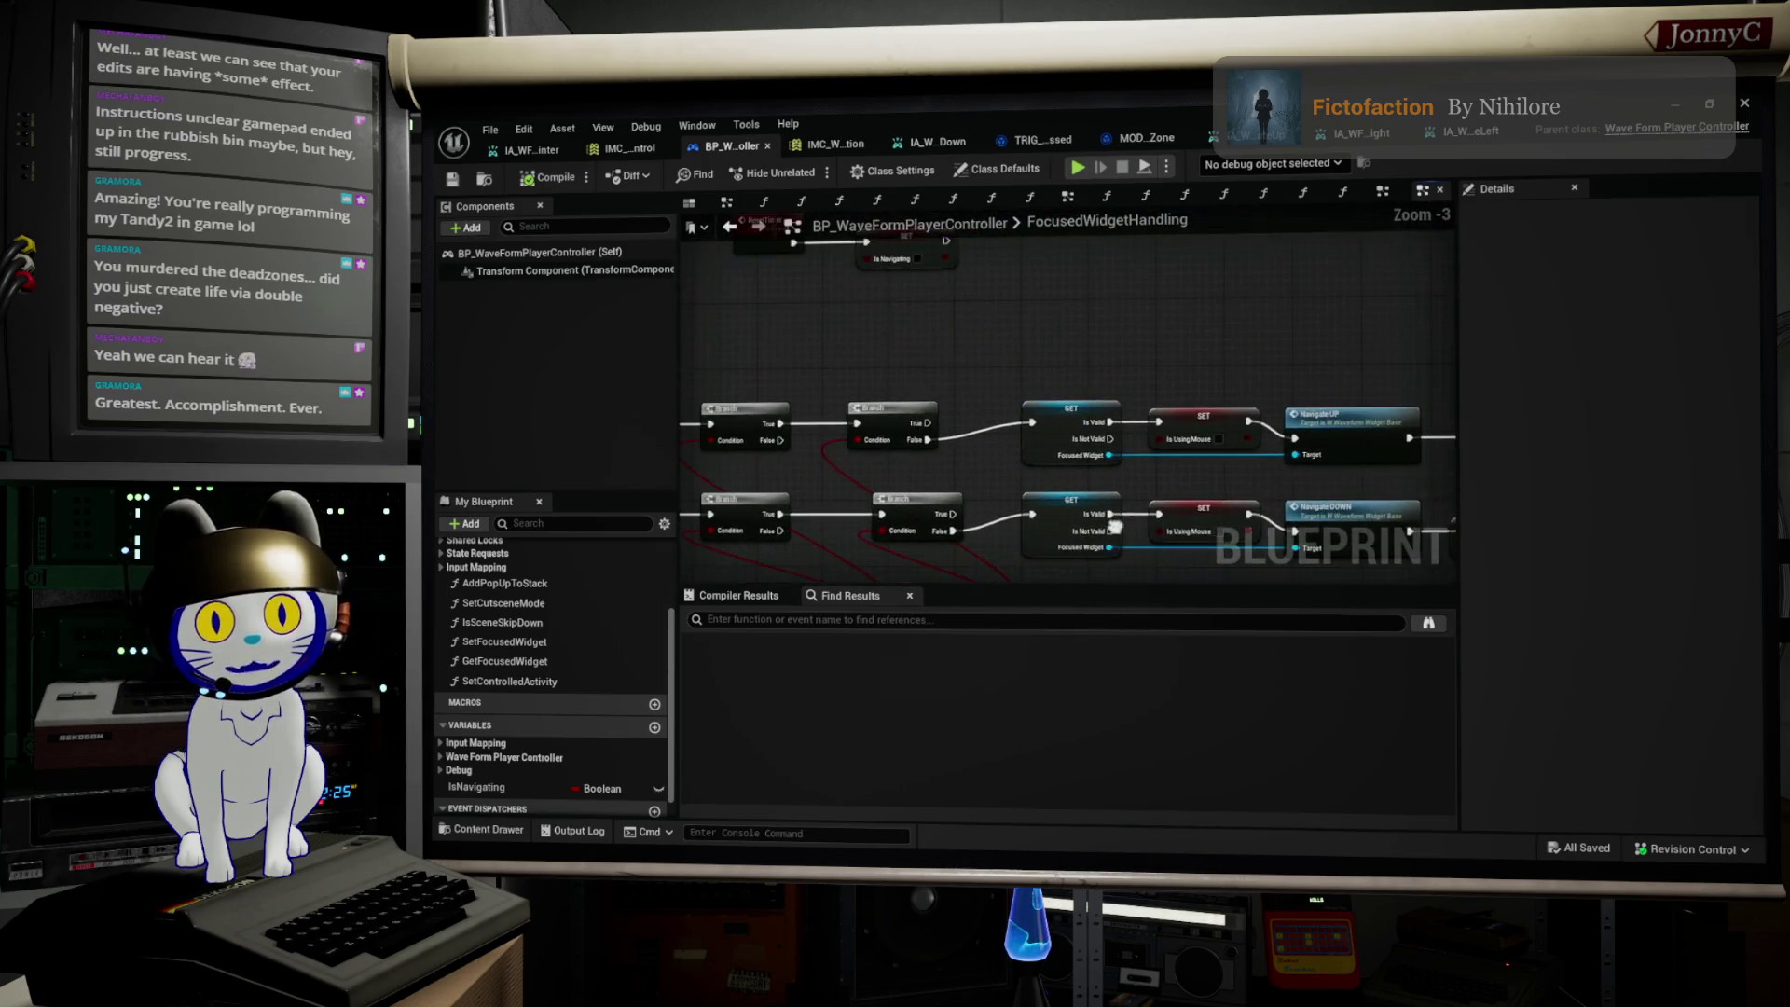
scroll(1262, 420, up, 3)
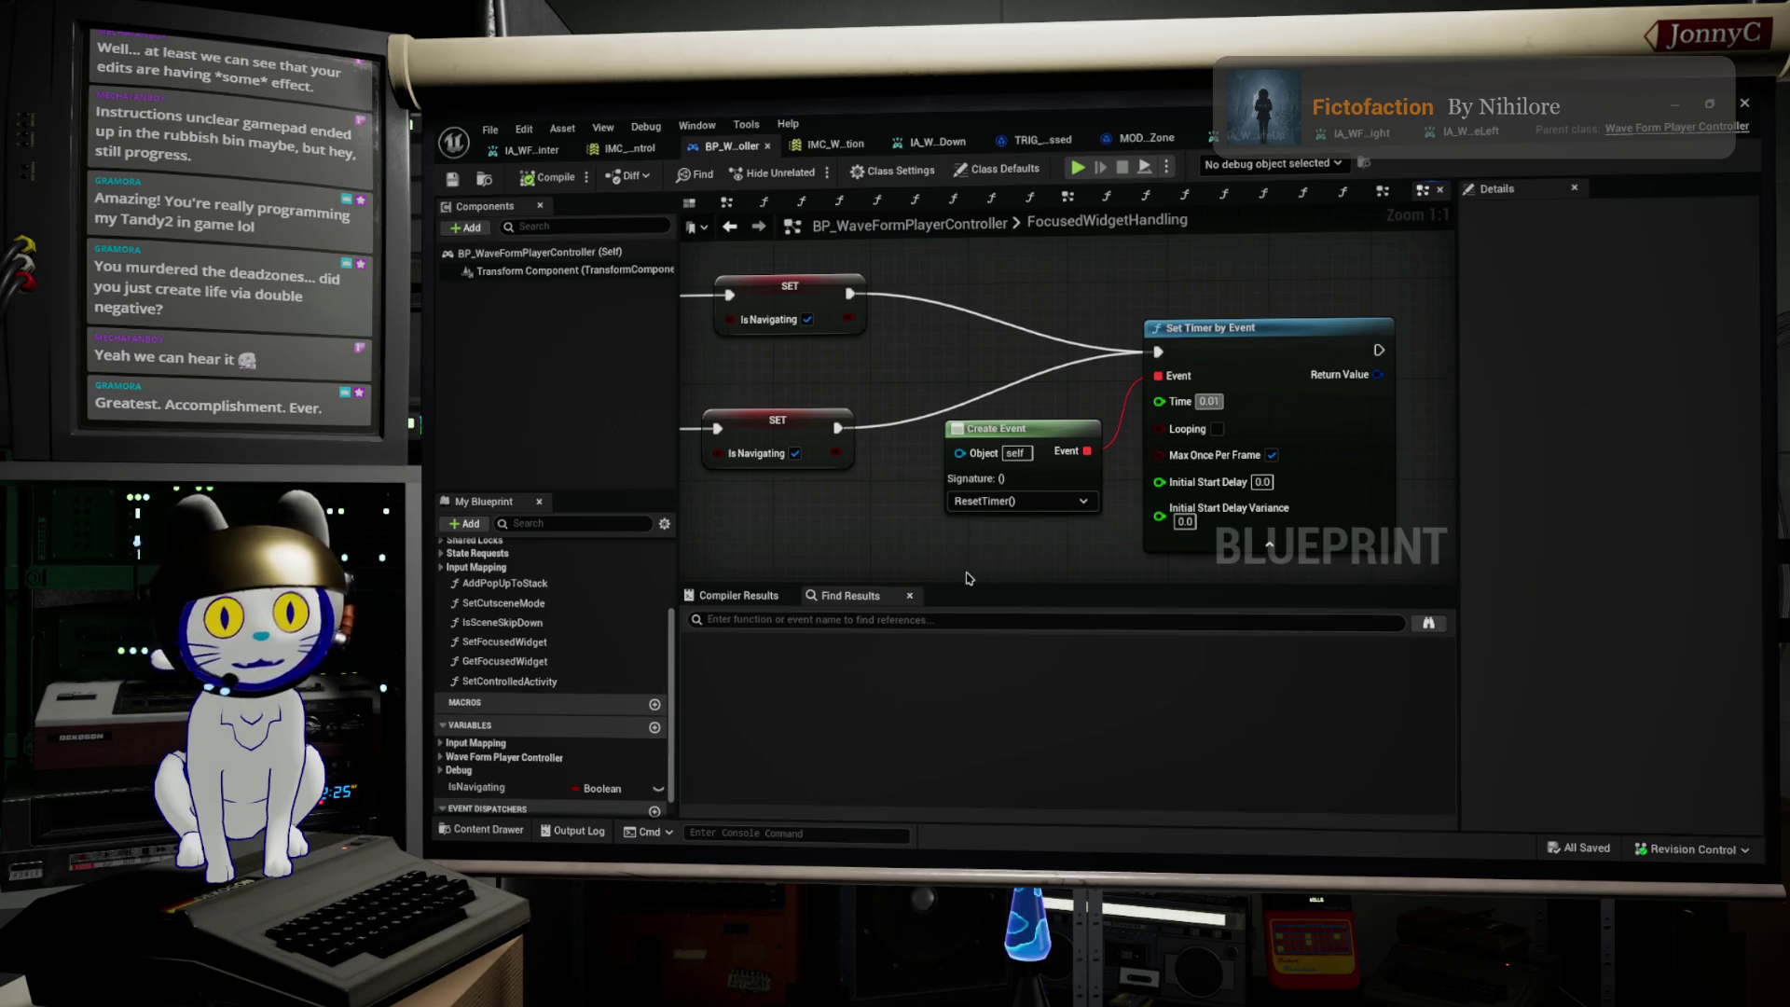
drag(967, 578, 928, 489)
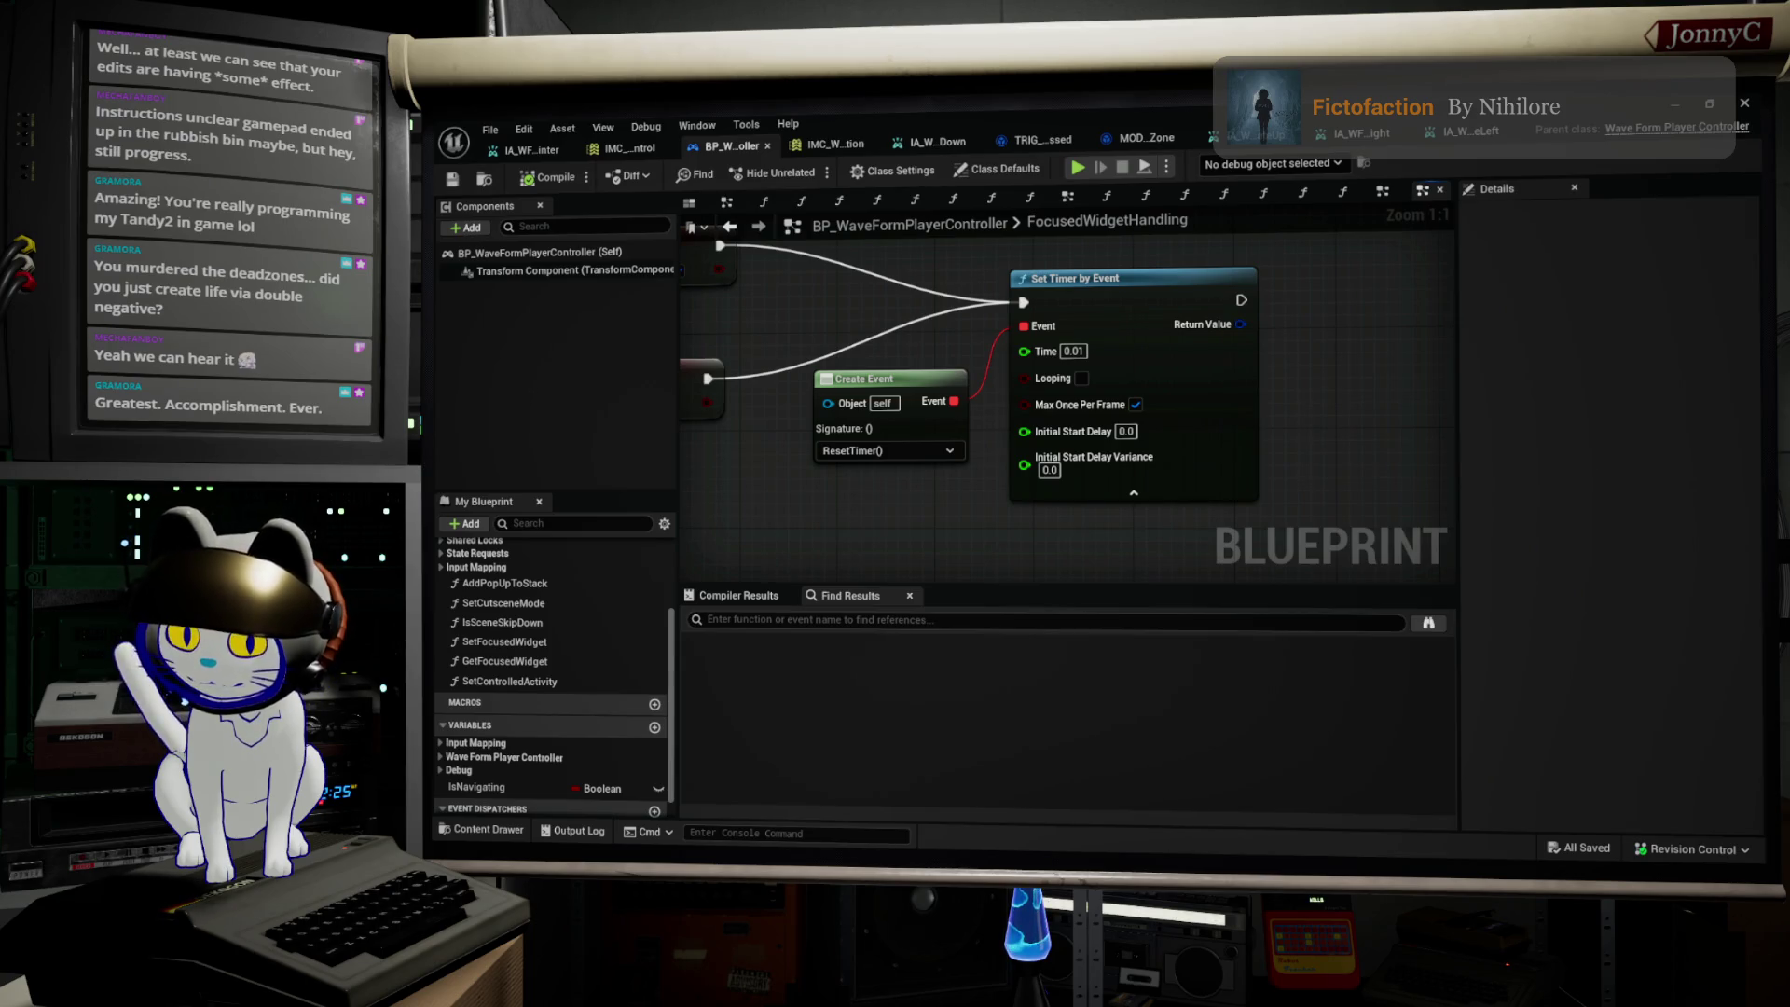
key(alt+Tab)
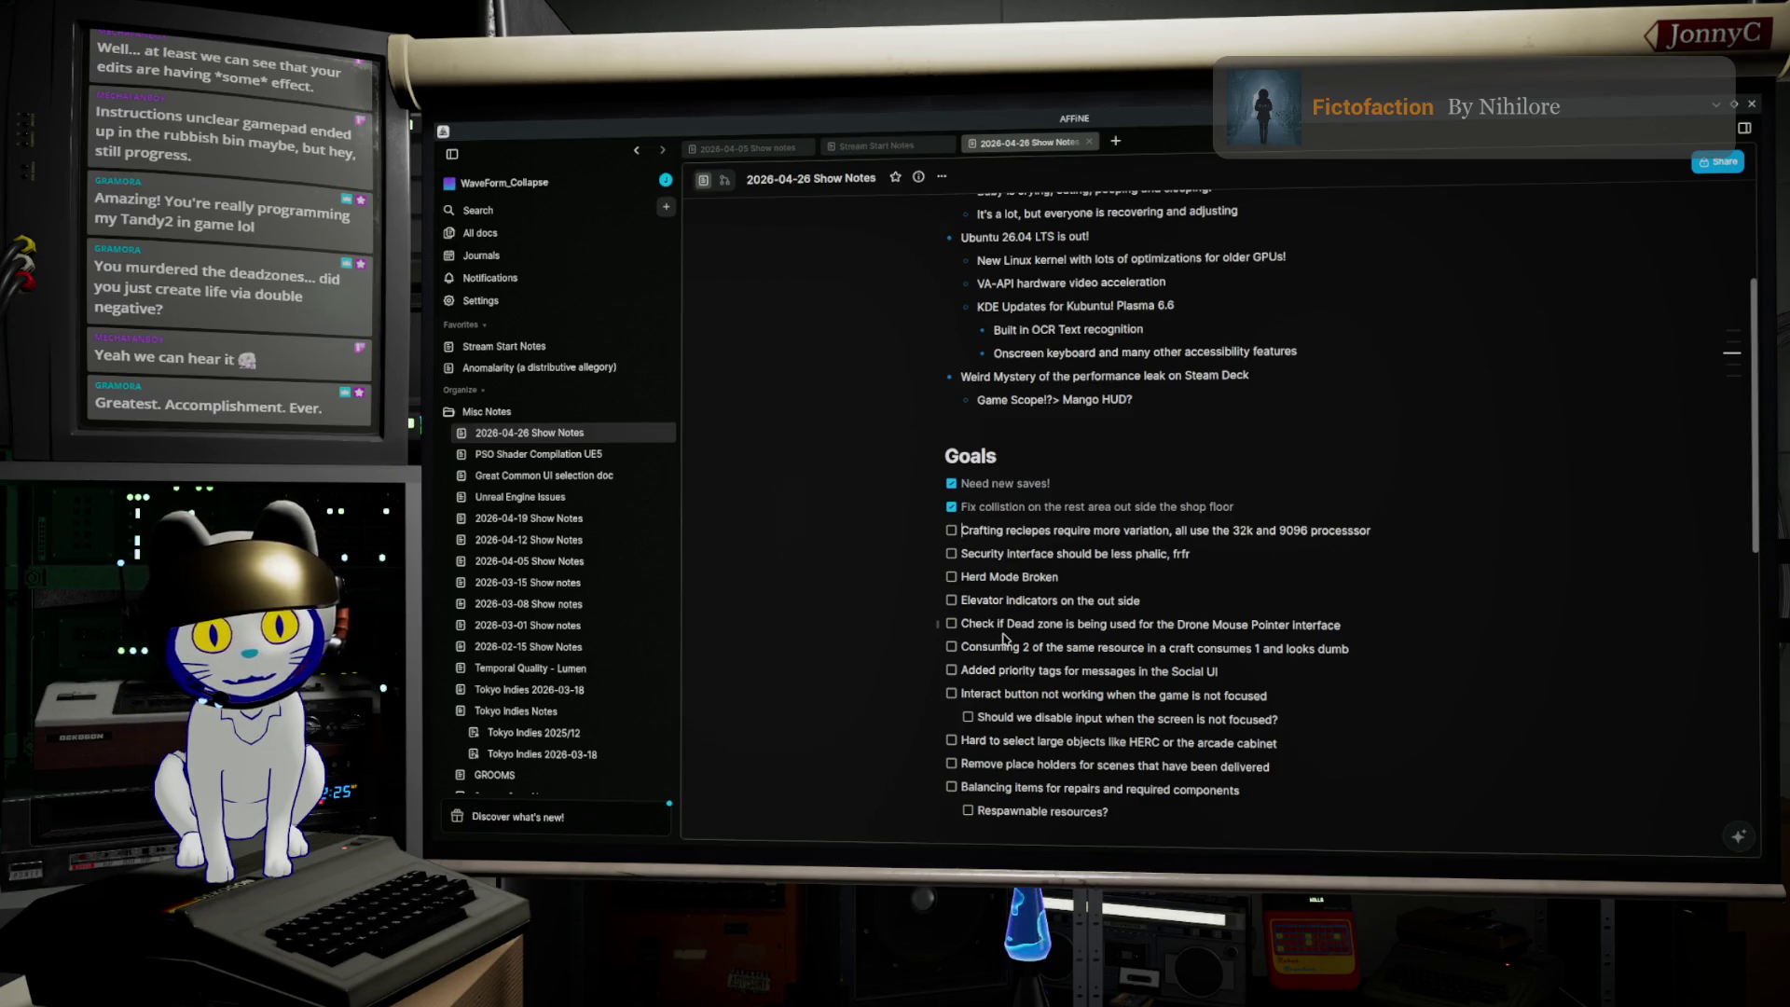
Step: Tick the Drone Mouse Pointer dead-zone goal and append 'frfr' to the security line
click(949, 624)
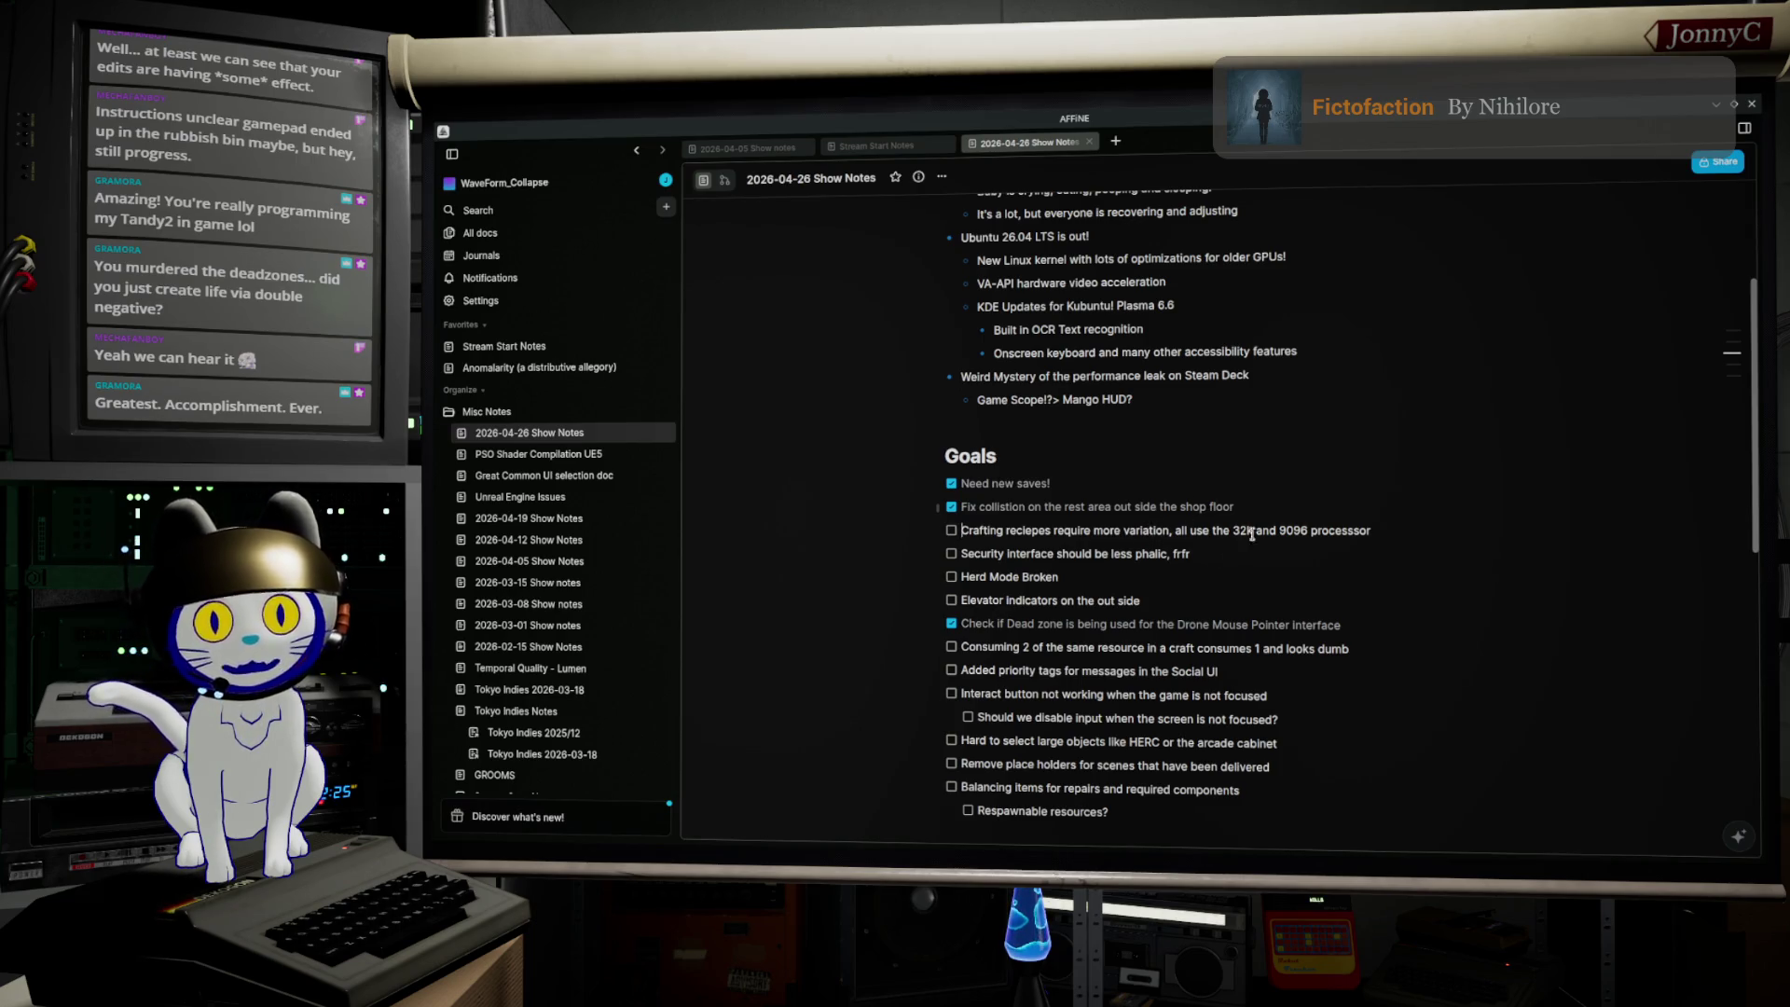
click(1176, 554)
text(frfr)
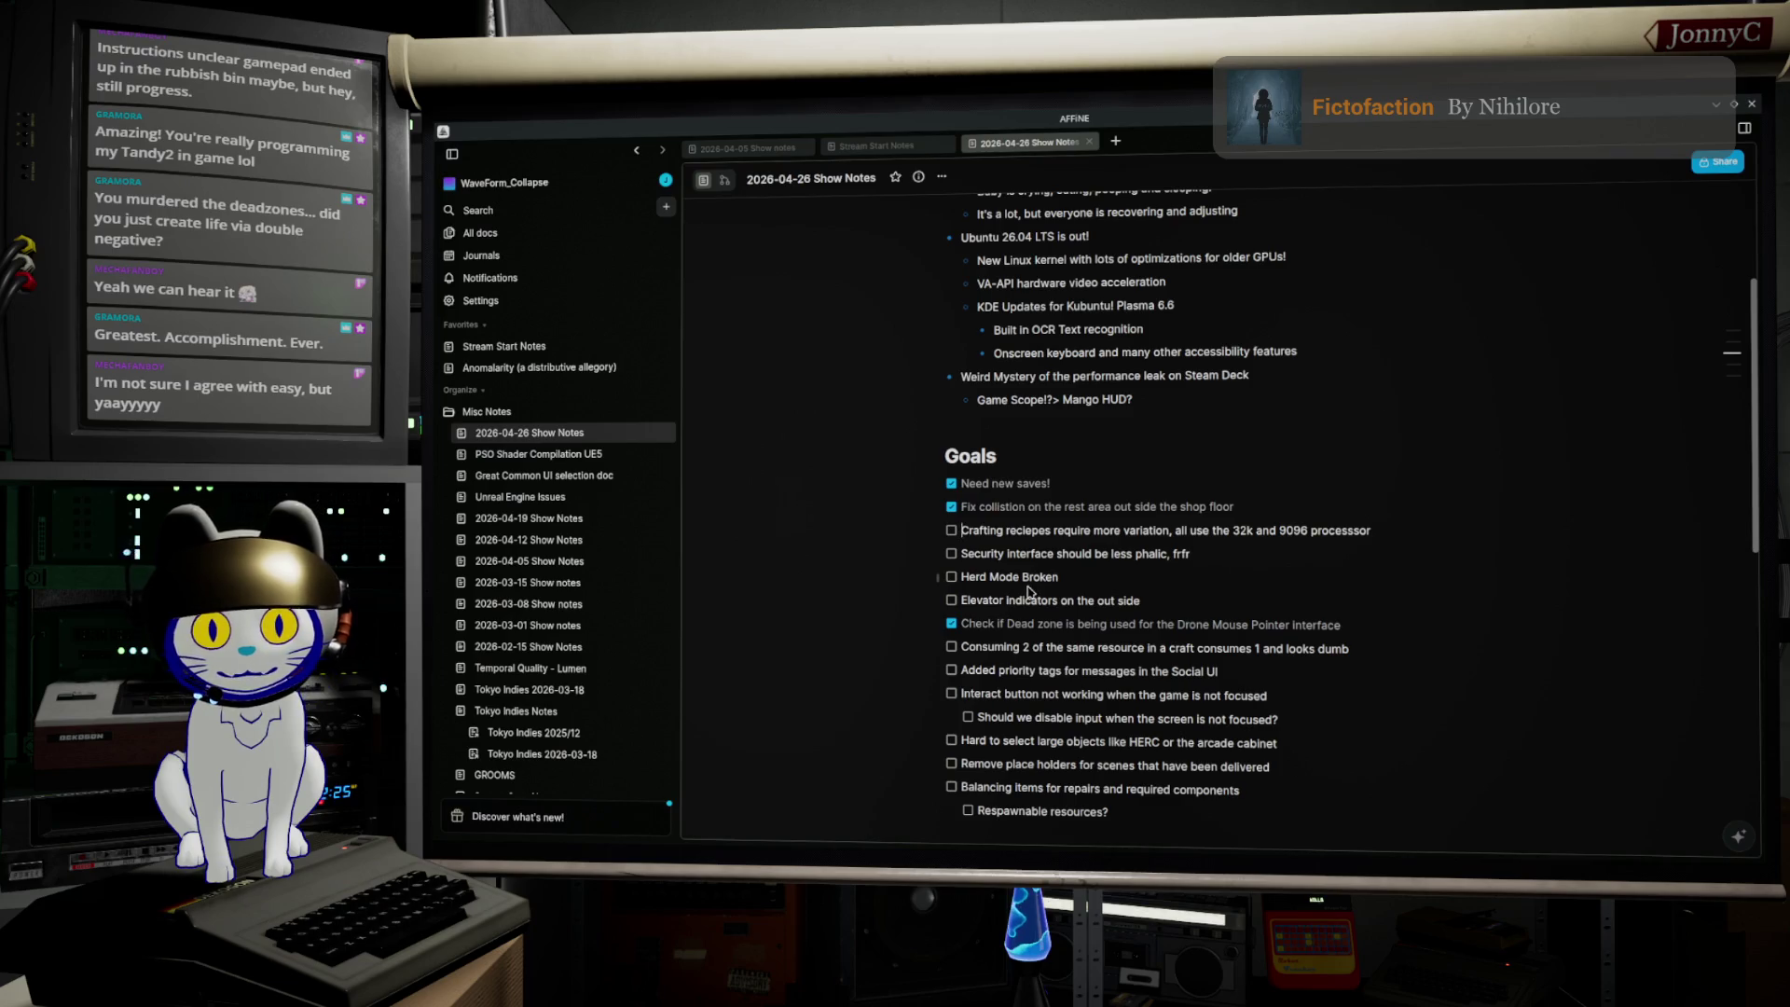
Step: Select the word 'Broken' in 'Herd Mode Broken', then return to the Unreal level editor
double_click(1041, 578)
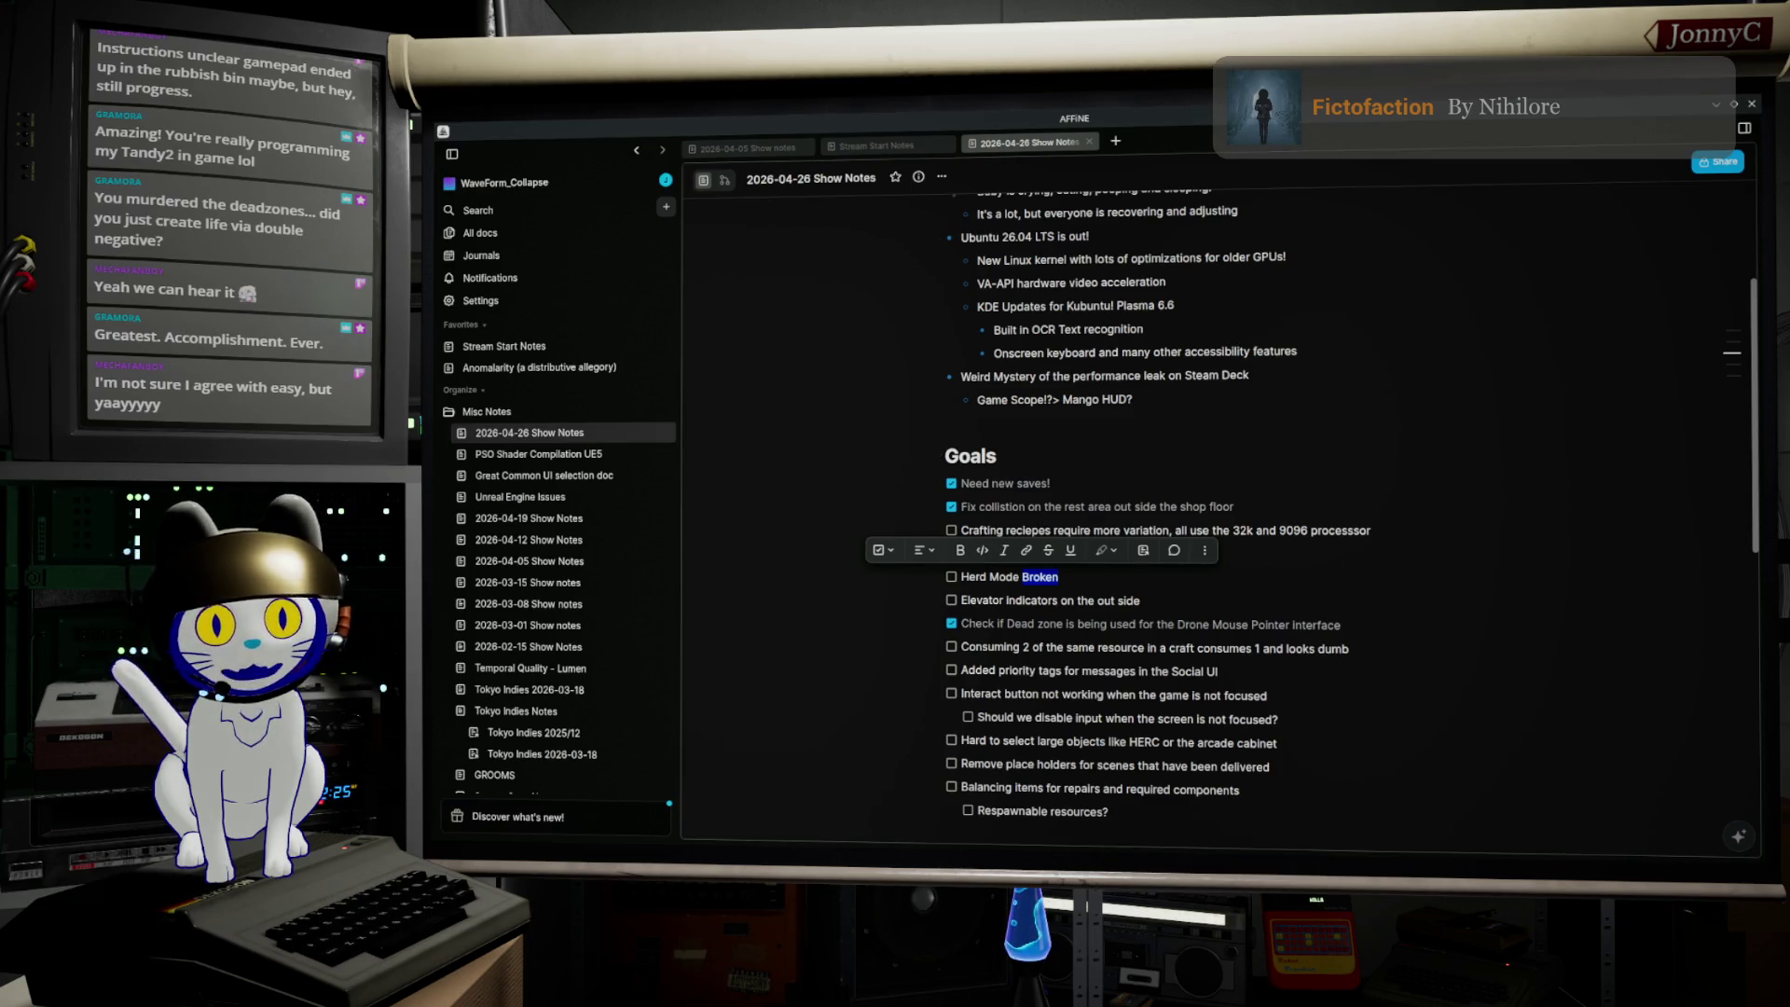
key(alt+Tab)
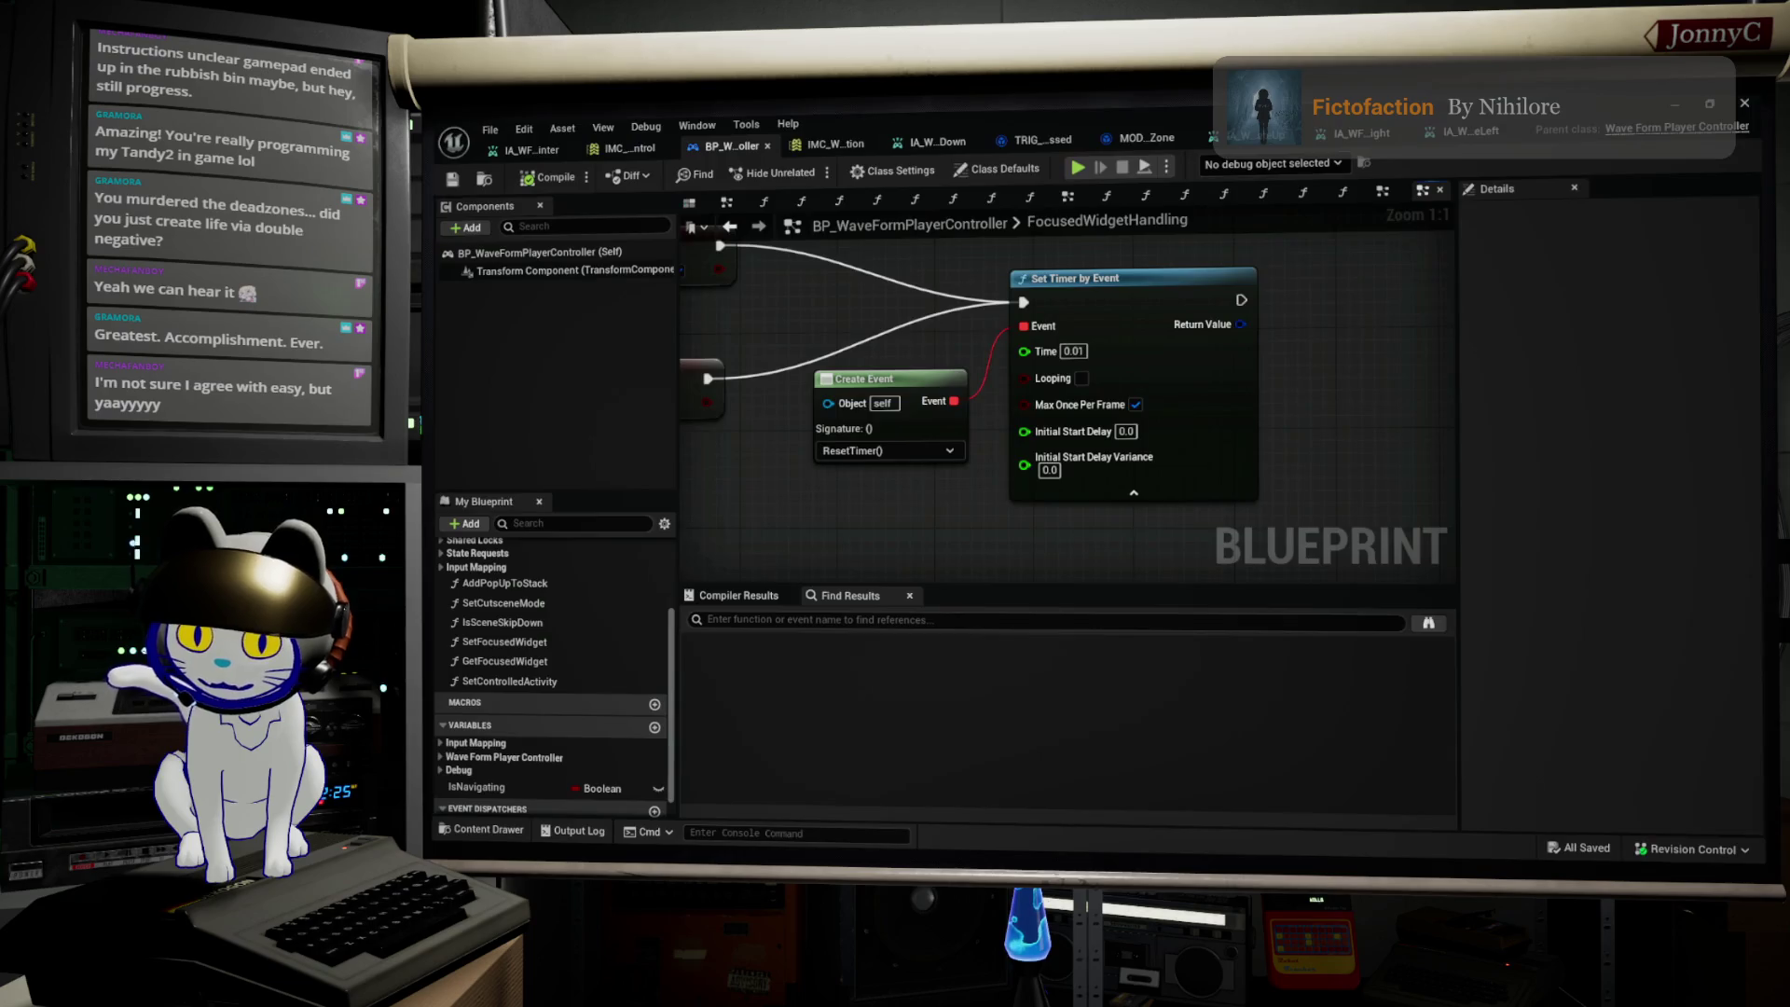
key(alt+Tab)
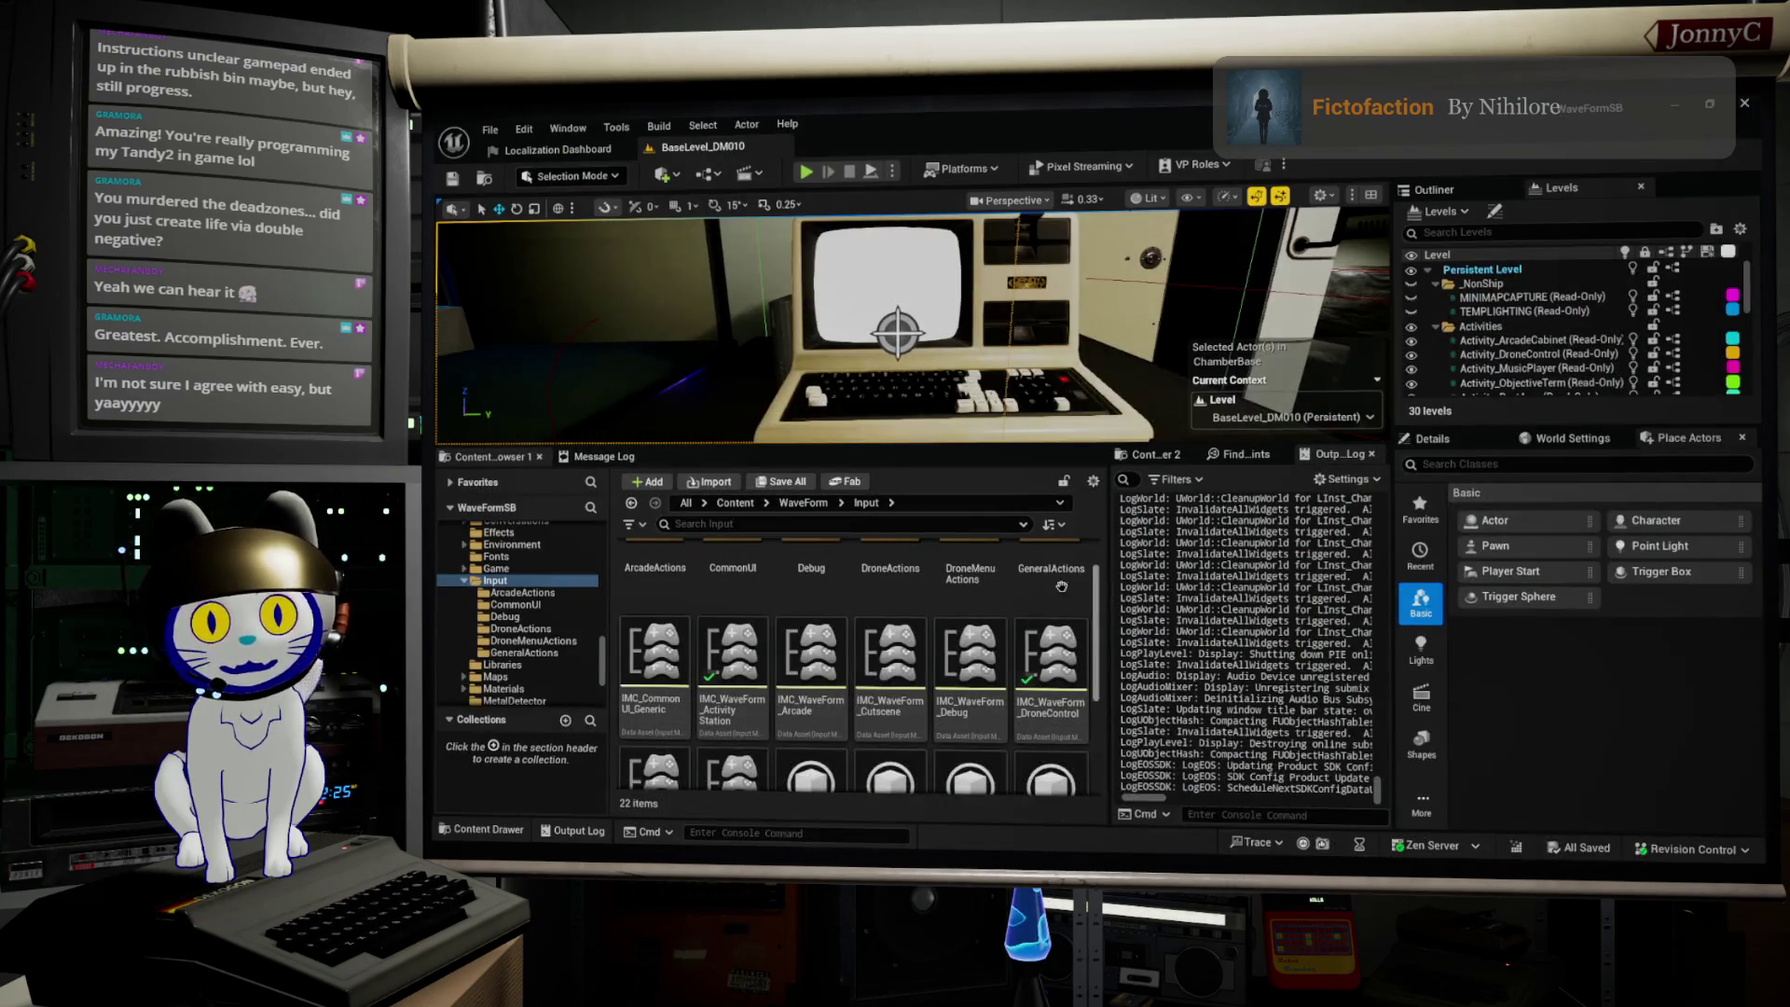
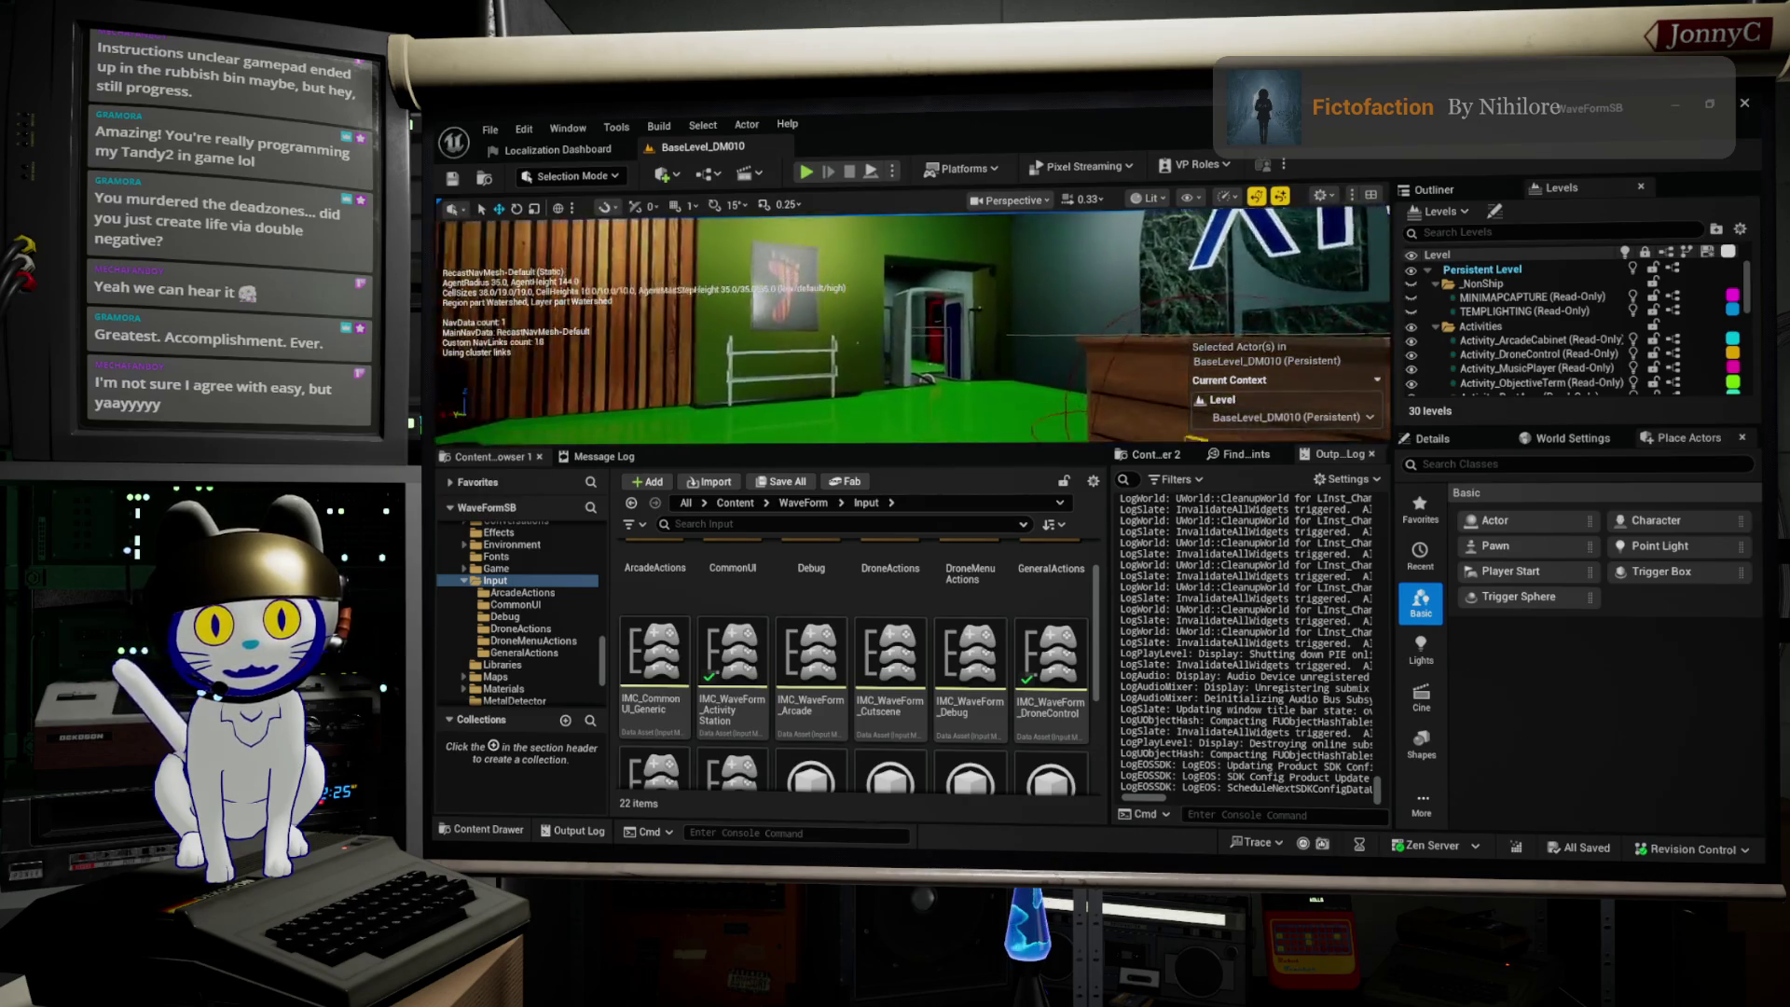
Step: Select the cylinder volume in the green-floored room and nudge the volumes slightly left with the gizmo
scroll(875, 384, up, 3)
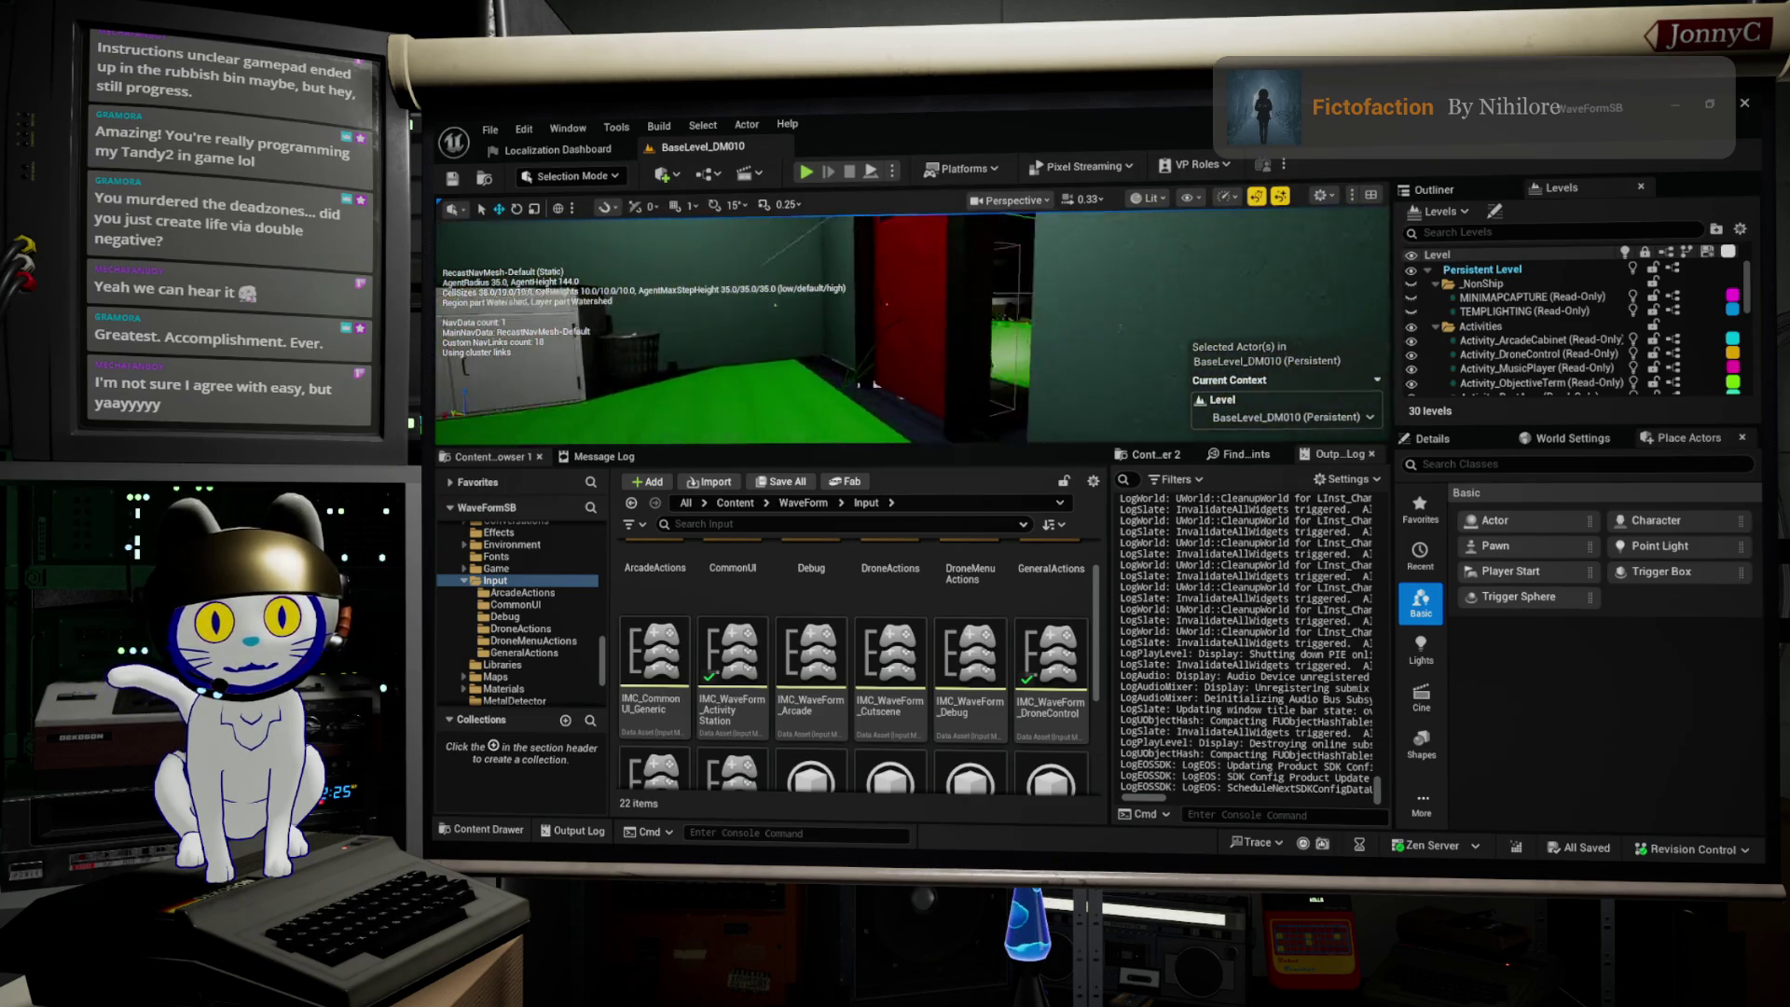
scroll(874, 385, up, 3)
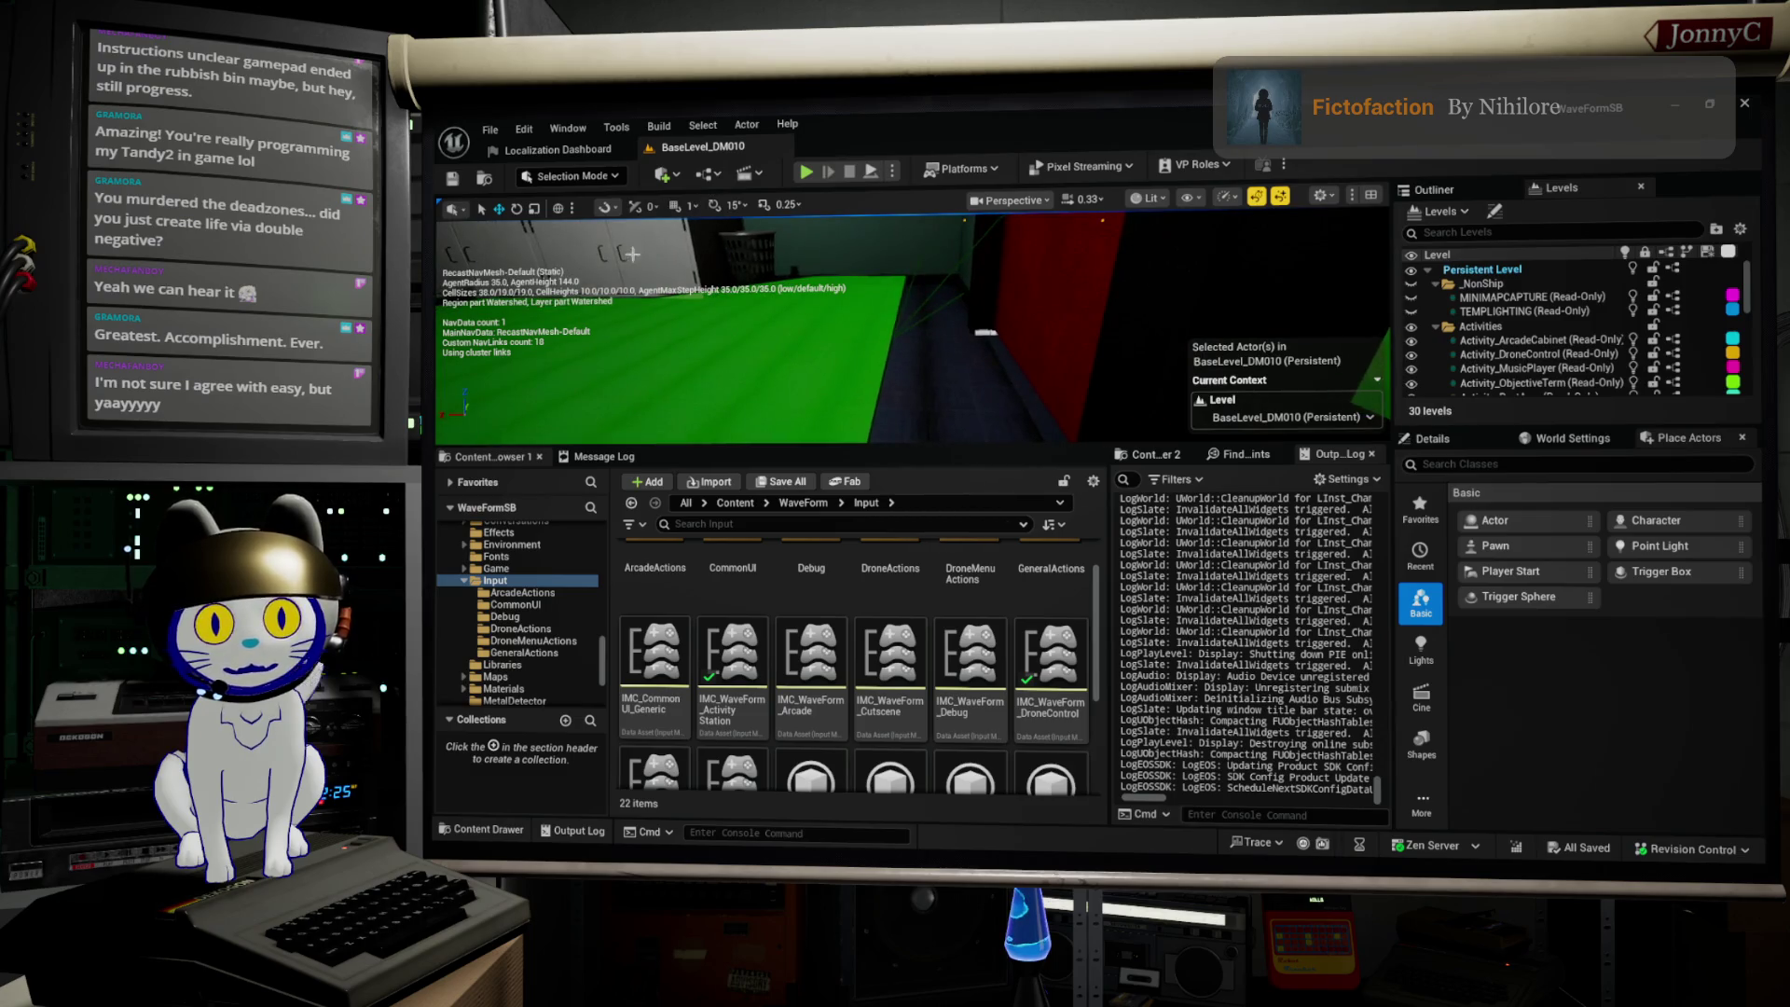
drag(1019, 333, 945, 335)
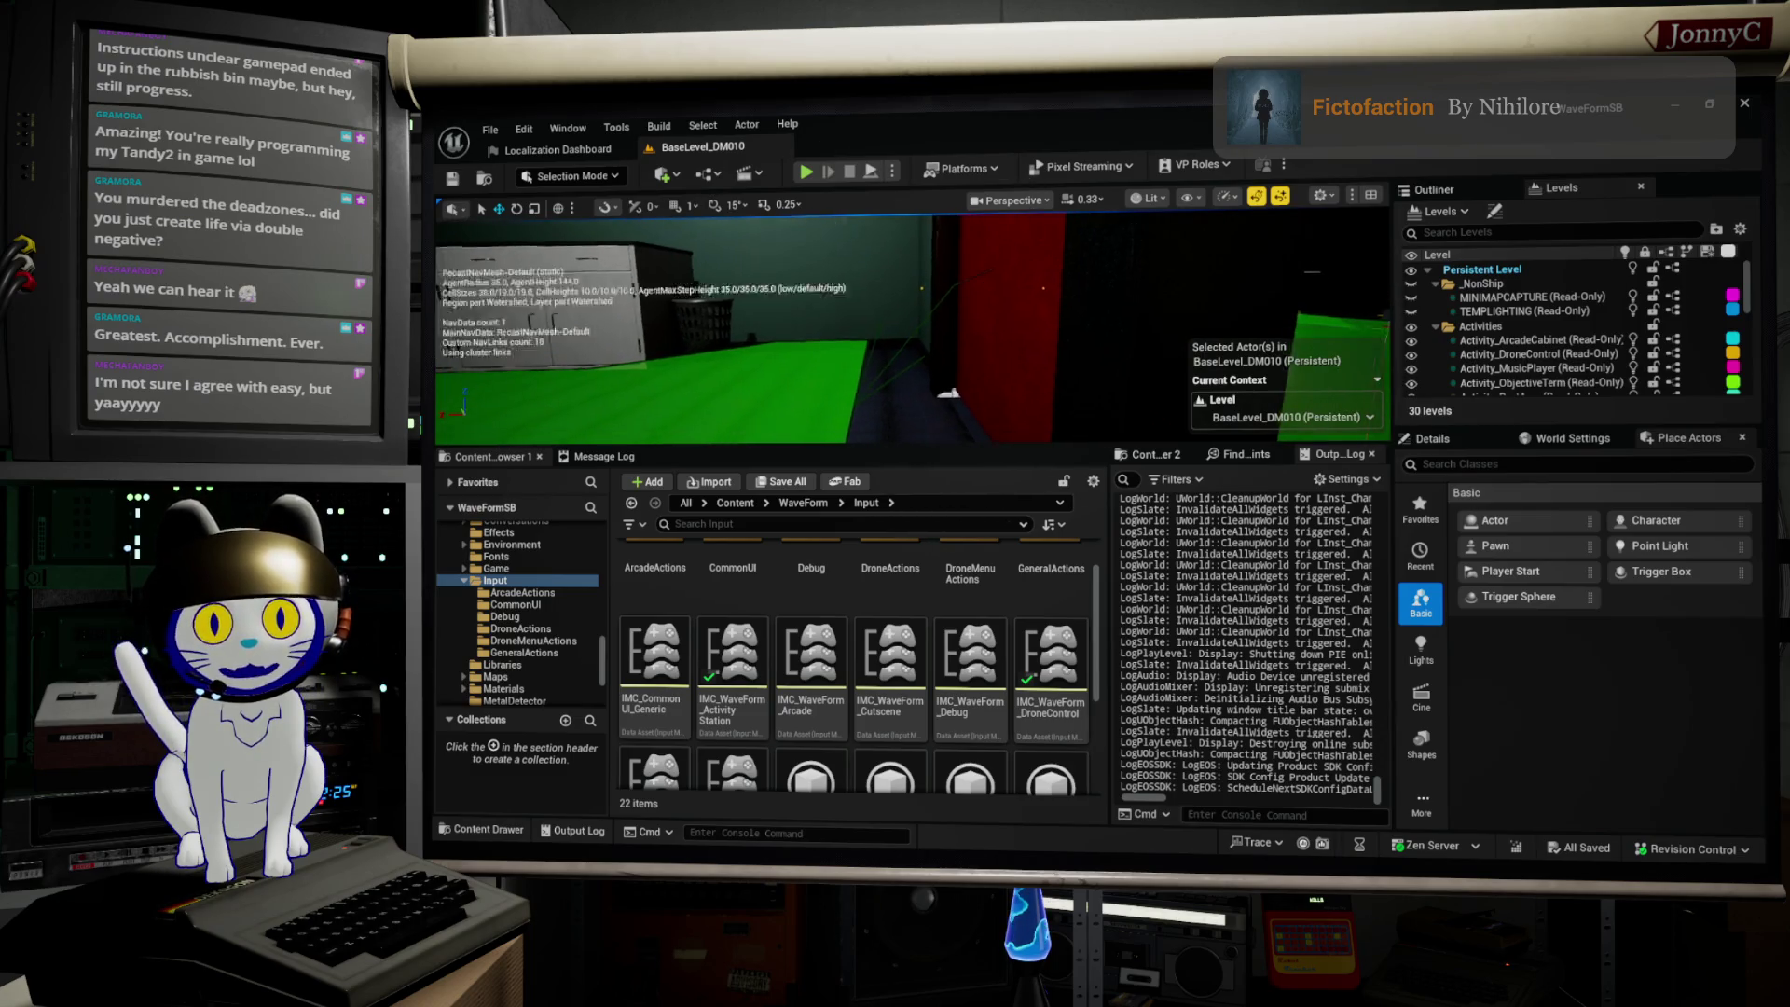
scroll(950, 394, up, 5)
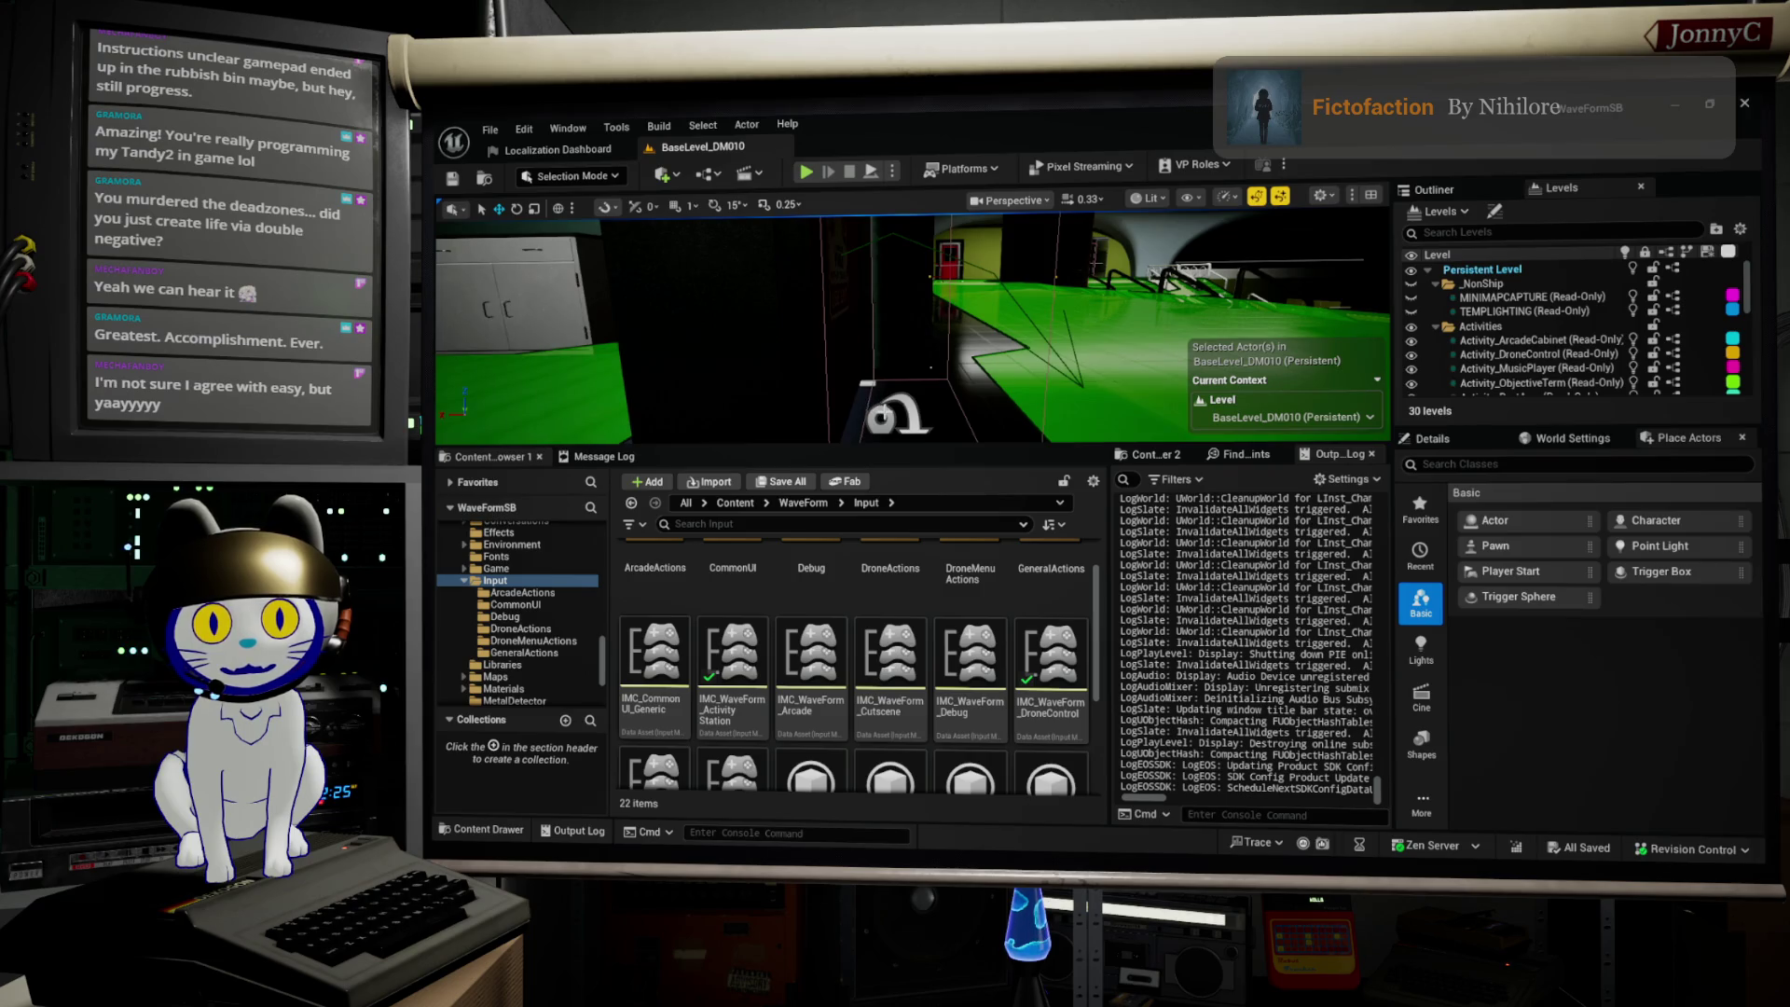
click(1012, 354)
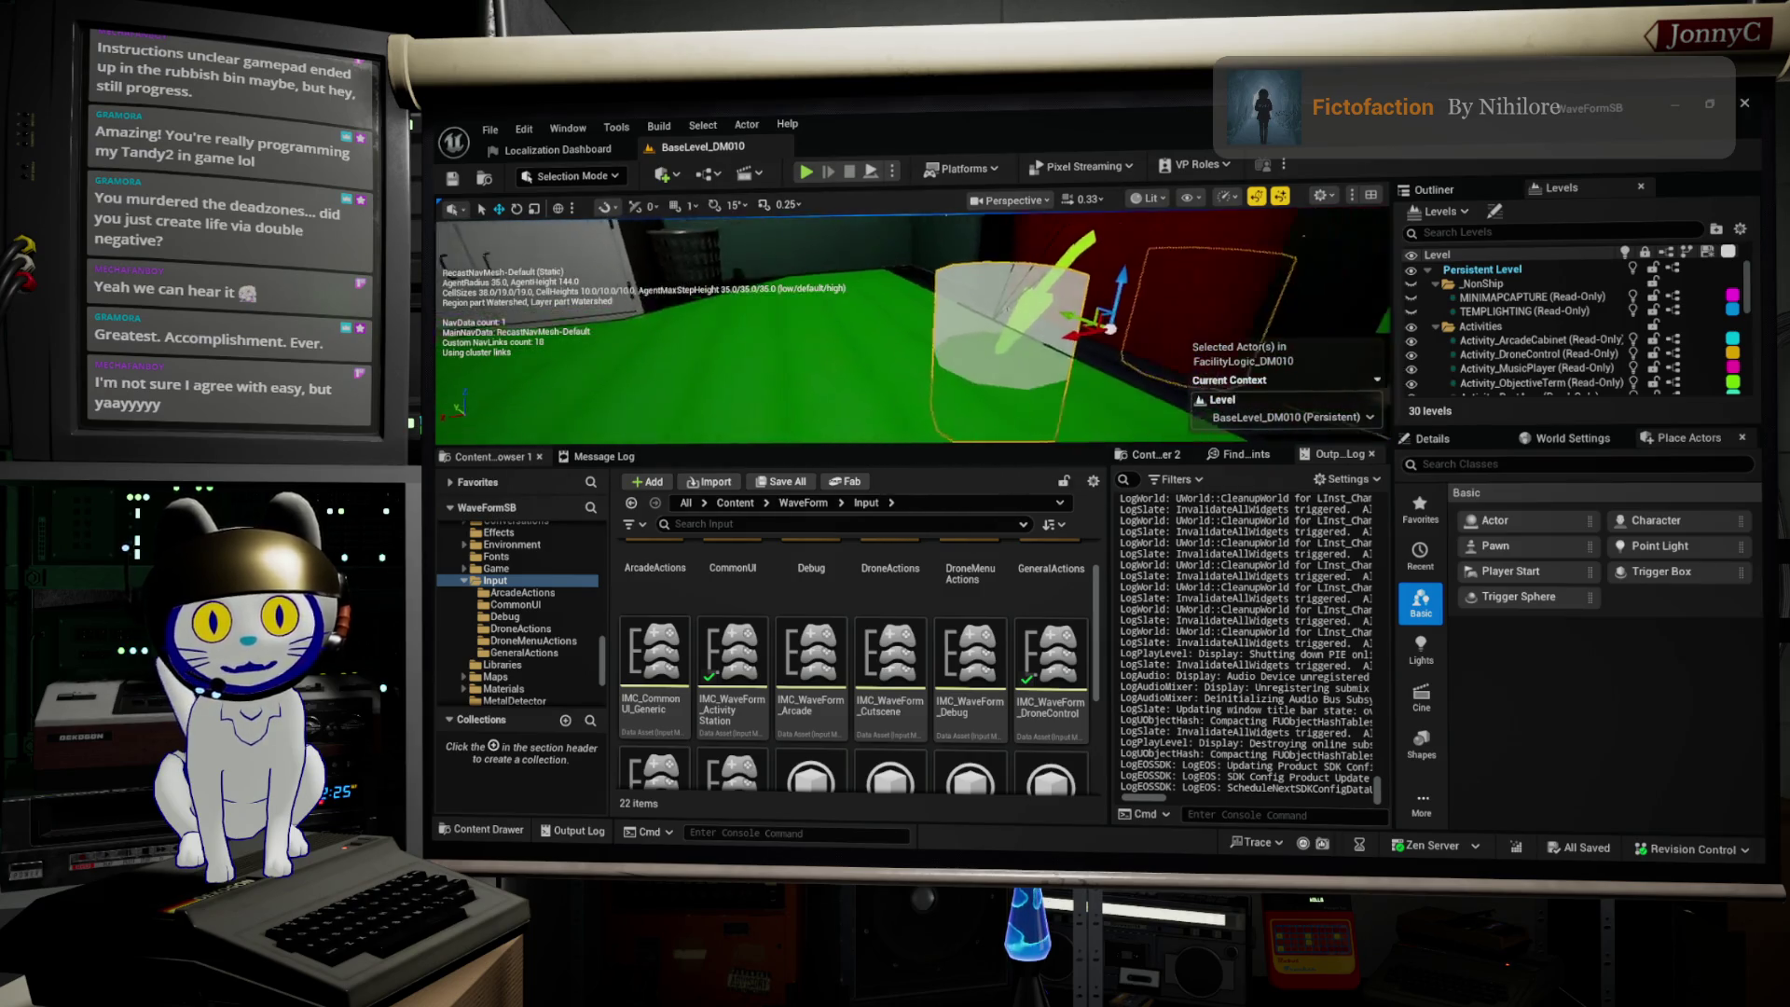
scroll(1026, 380, down, 3)
drag(954, 350, 906, 425)
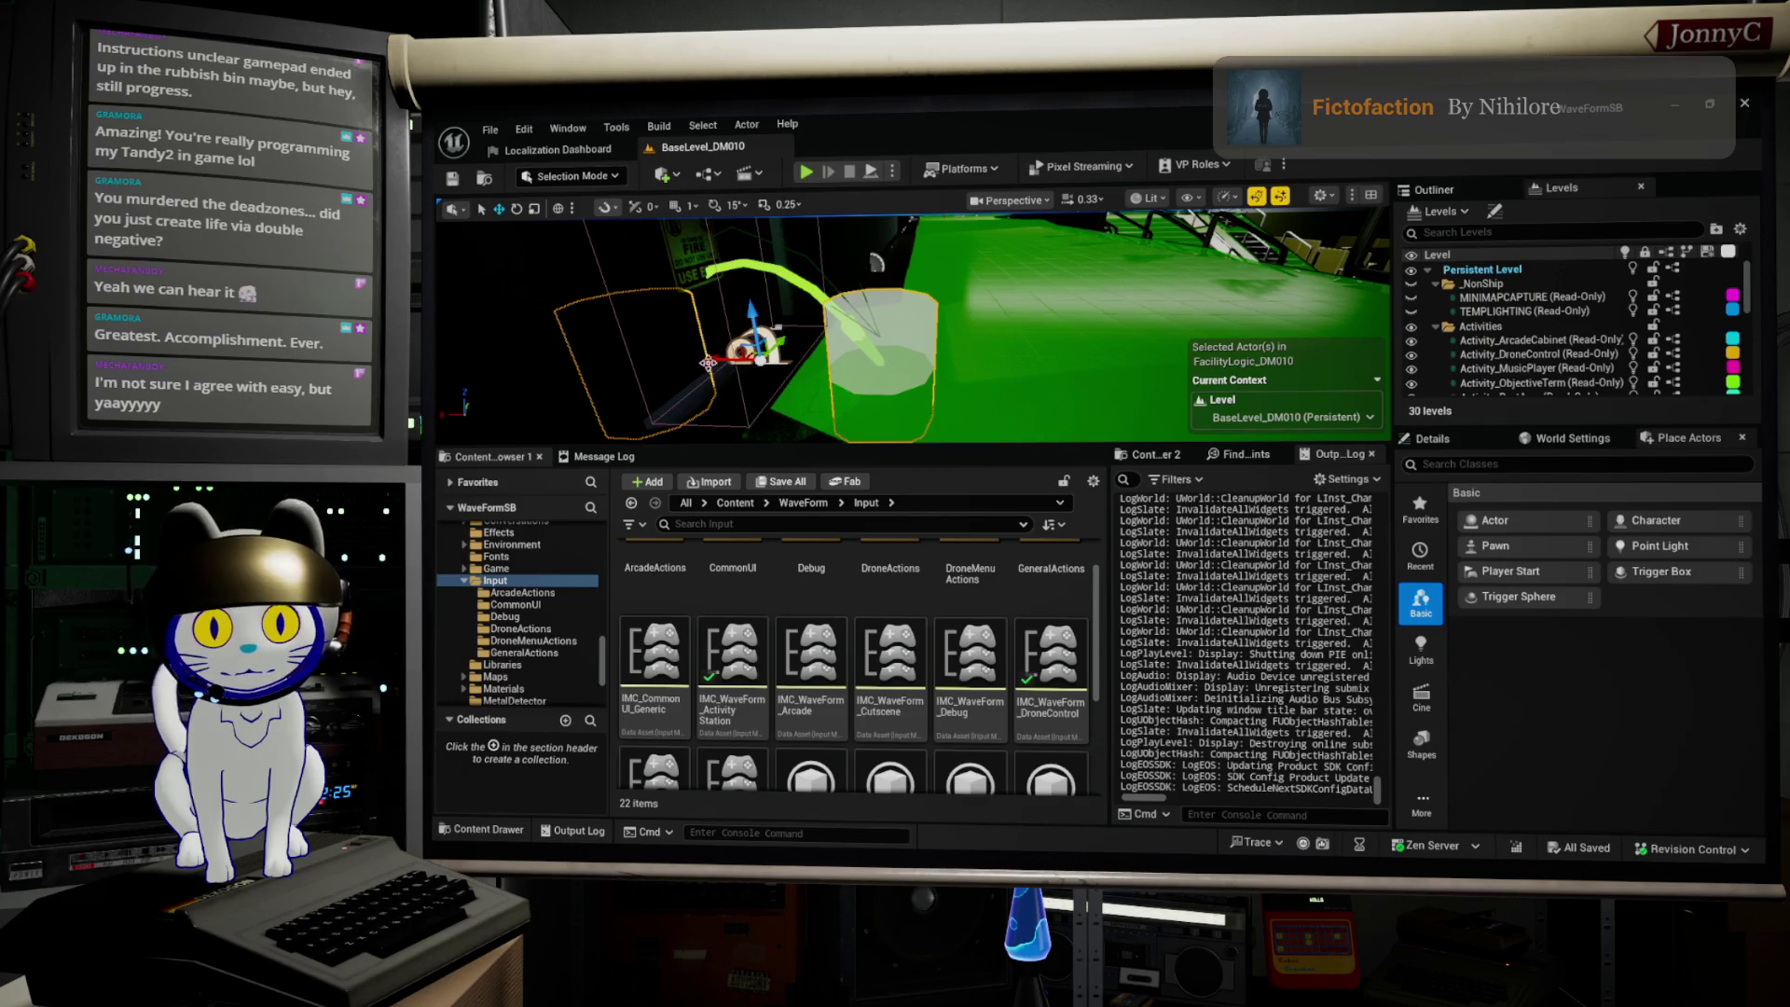
drag(706, 362, 685, 362)
mouse_move(914, 326)
mouse_down()
mouse_move(755, 326)
mouse_move(691, 289)
mouse_move(620, 304)
mouse_move(643, 307)
mouse_up()
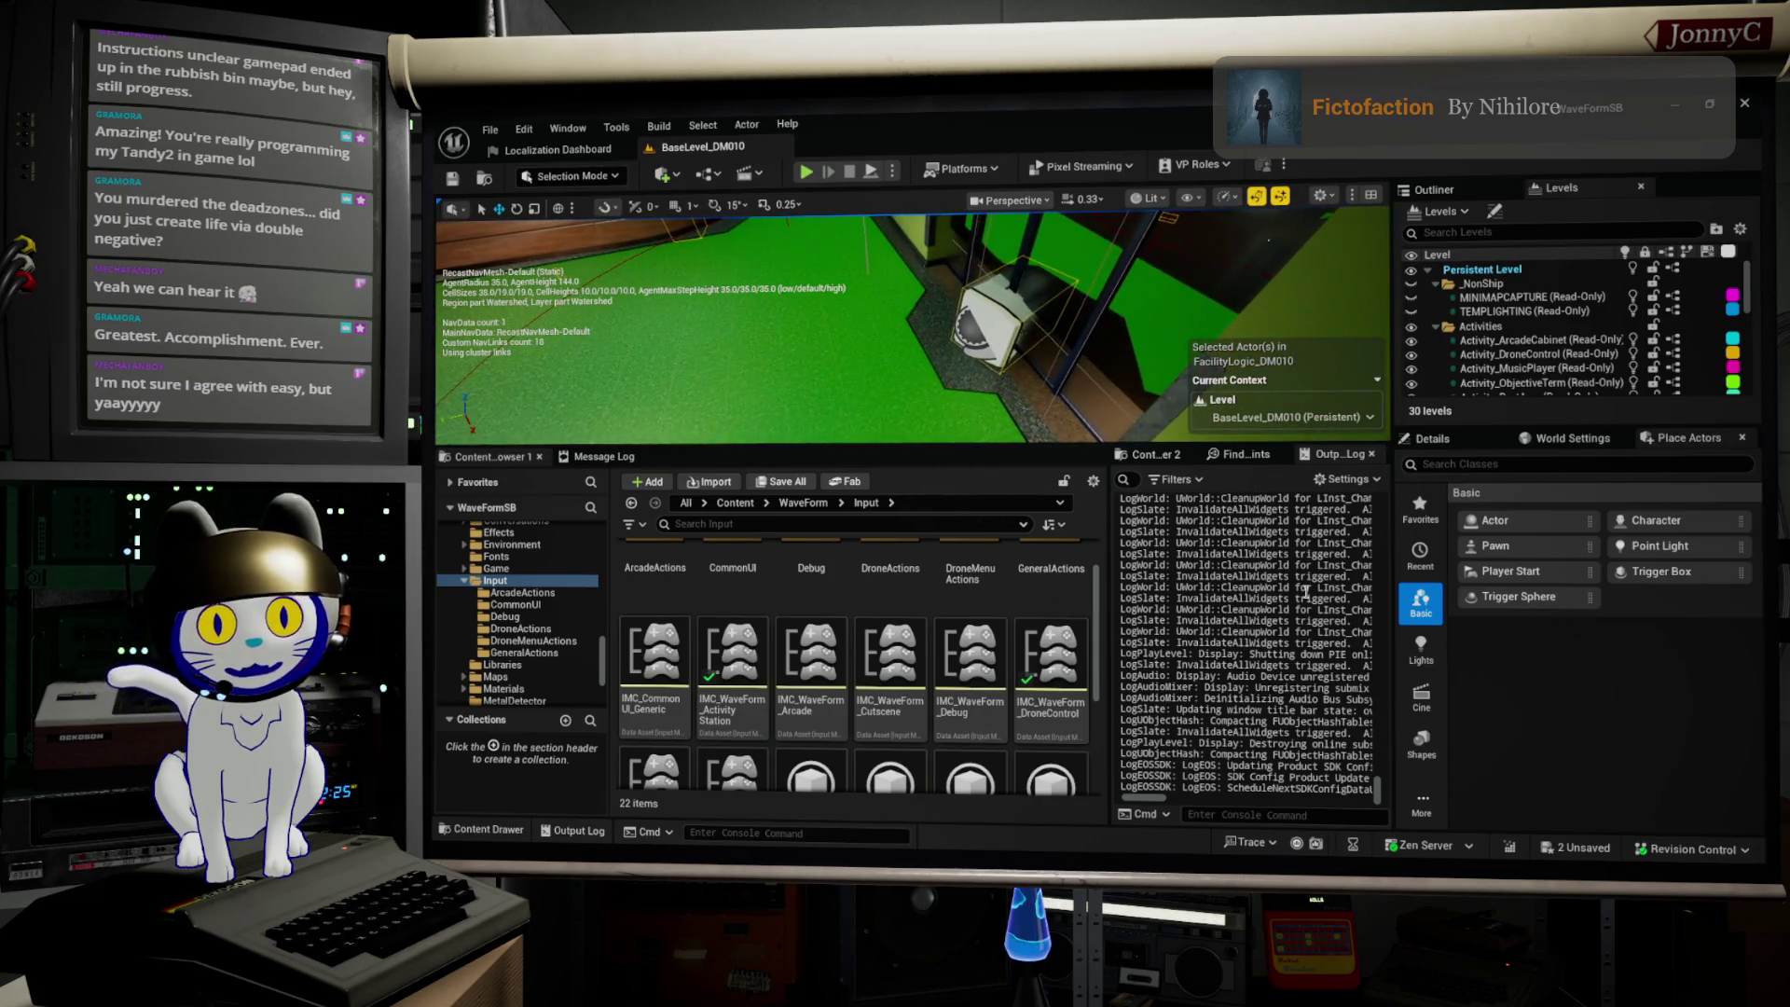
Step: Select the BP_WFRecoverable_Drone02 crate and search its Details for 'affect'
click(1016, 341)
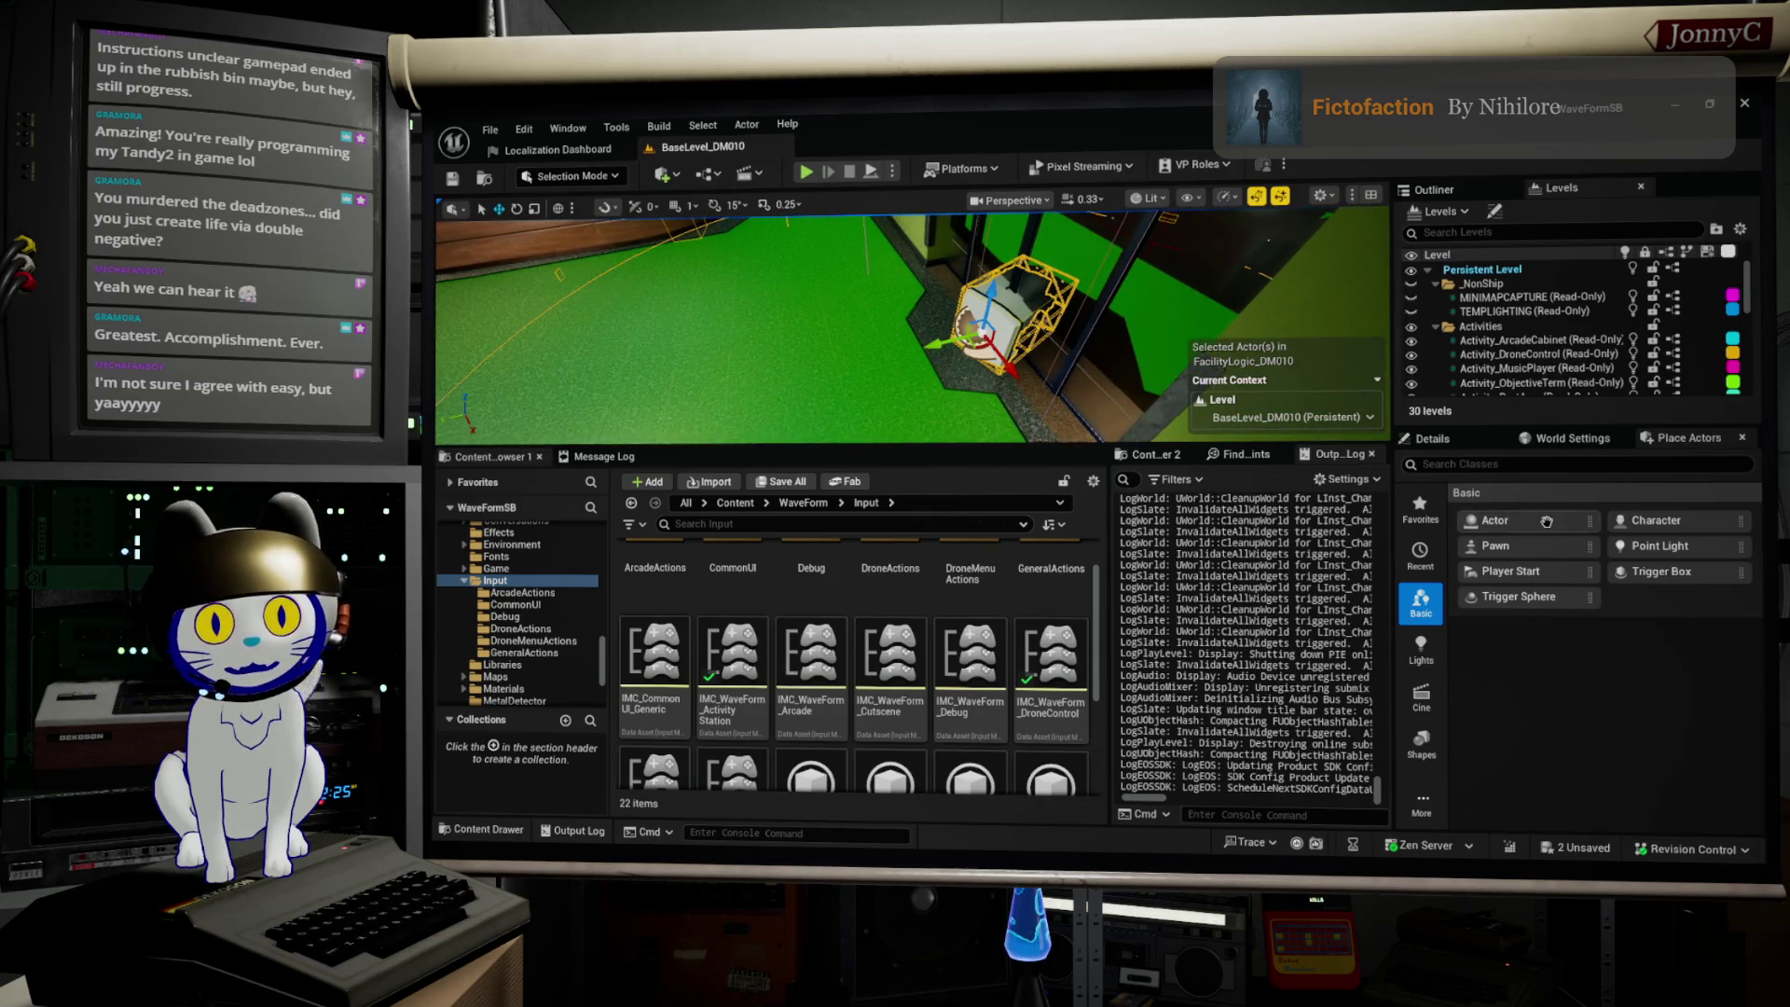
click(1535, 465)
text(affect)
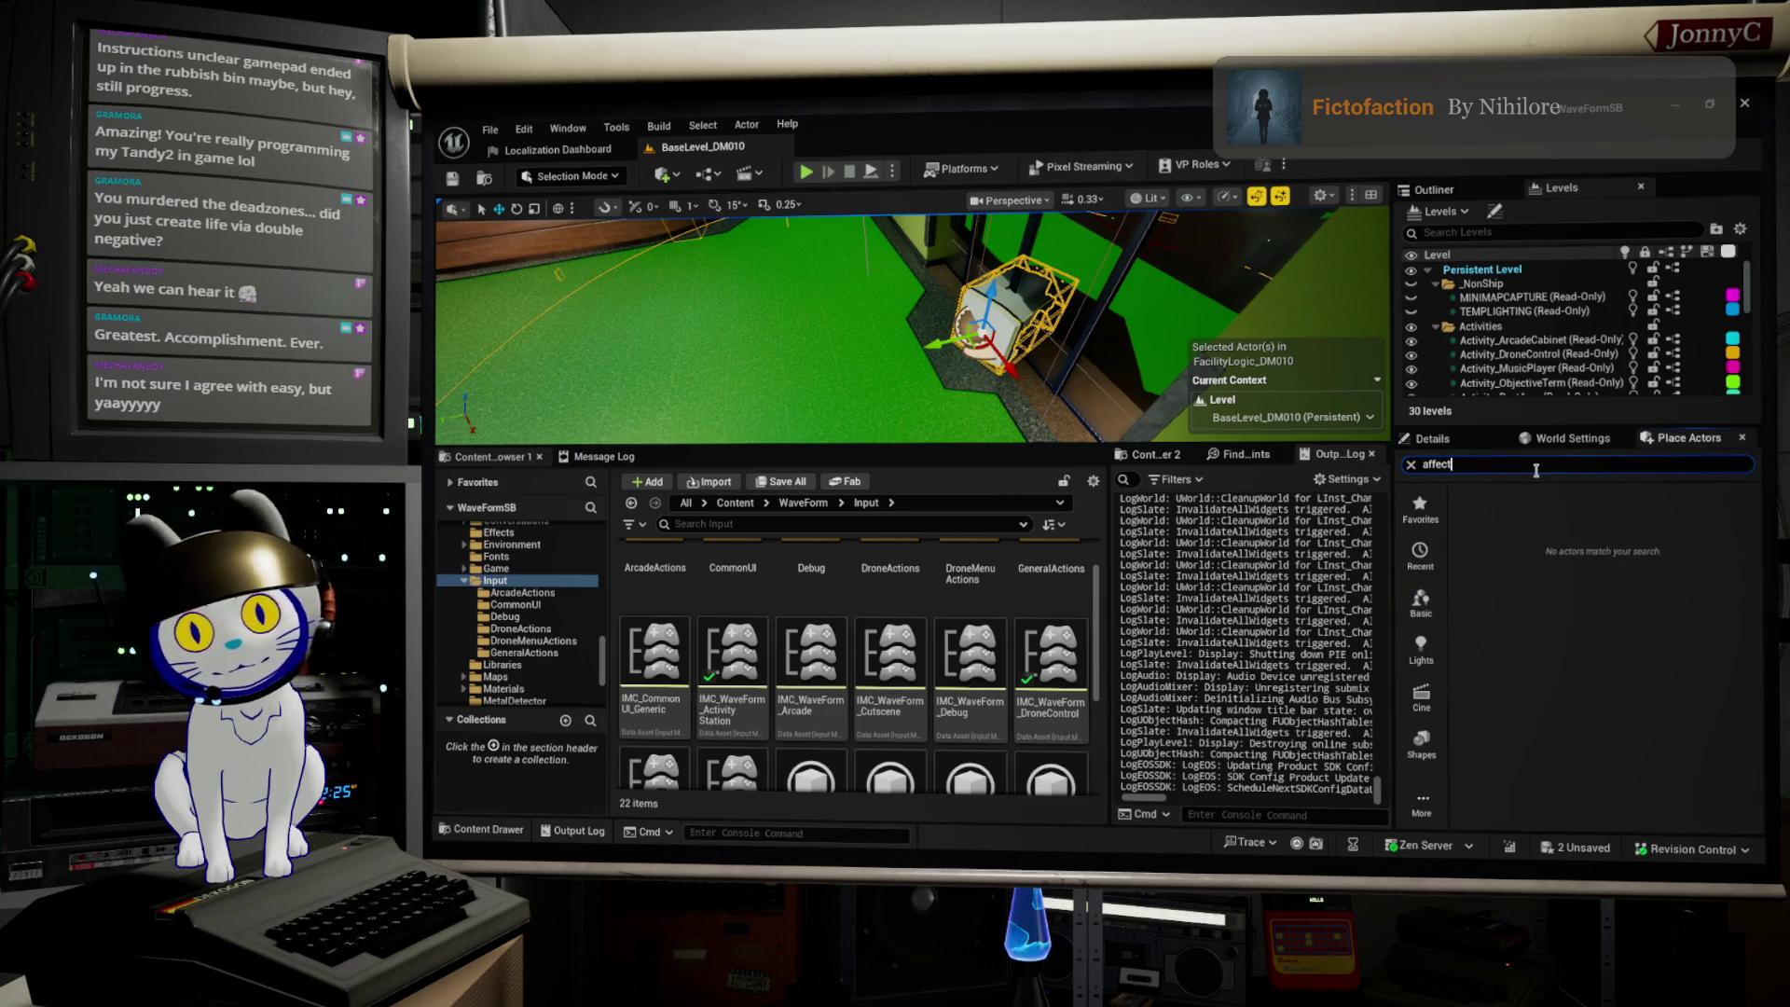
click(1431, 438)
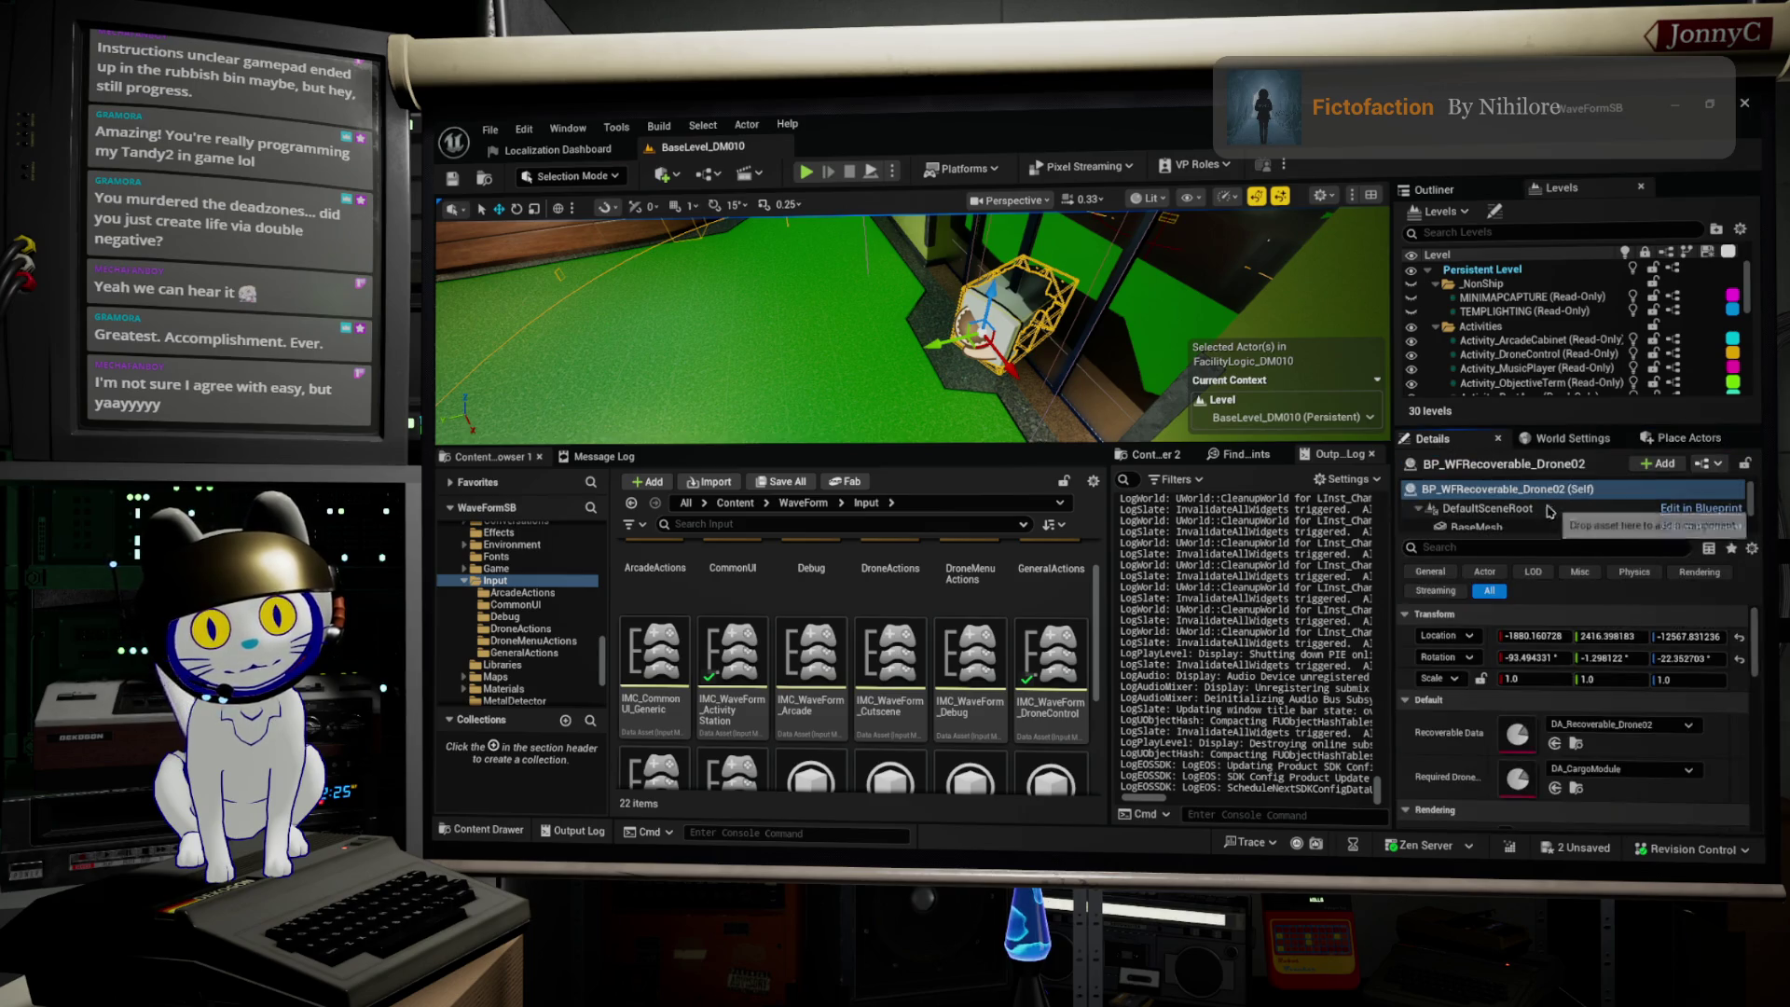
Step: Filter the drone's Details by 'nav', select the actor's Self row, and show the navigation mesh
click(1534, 550)
text(af)
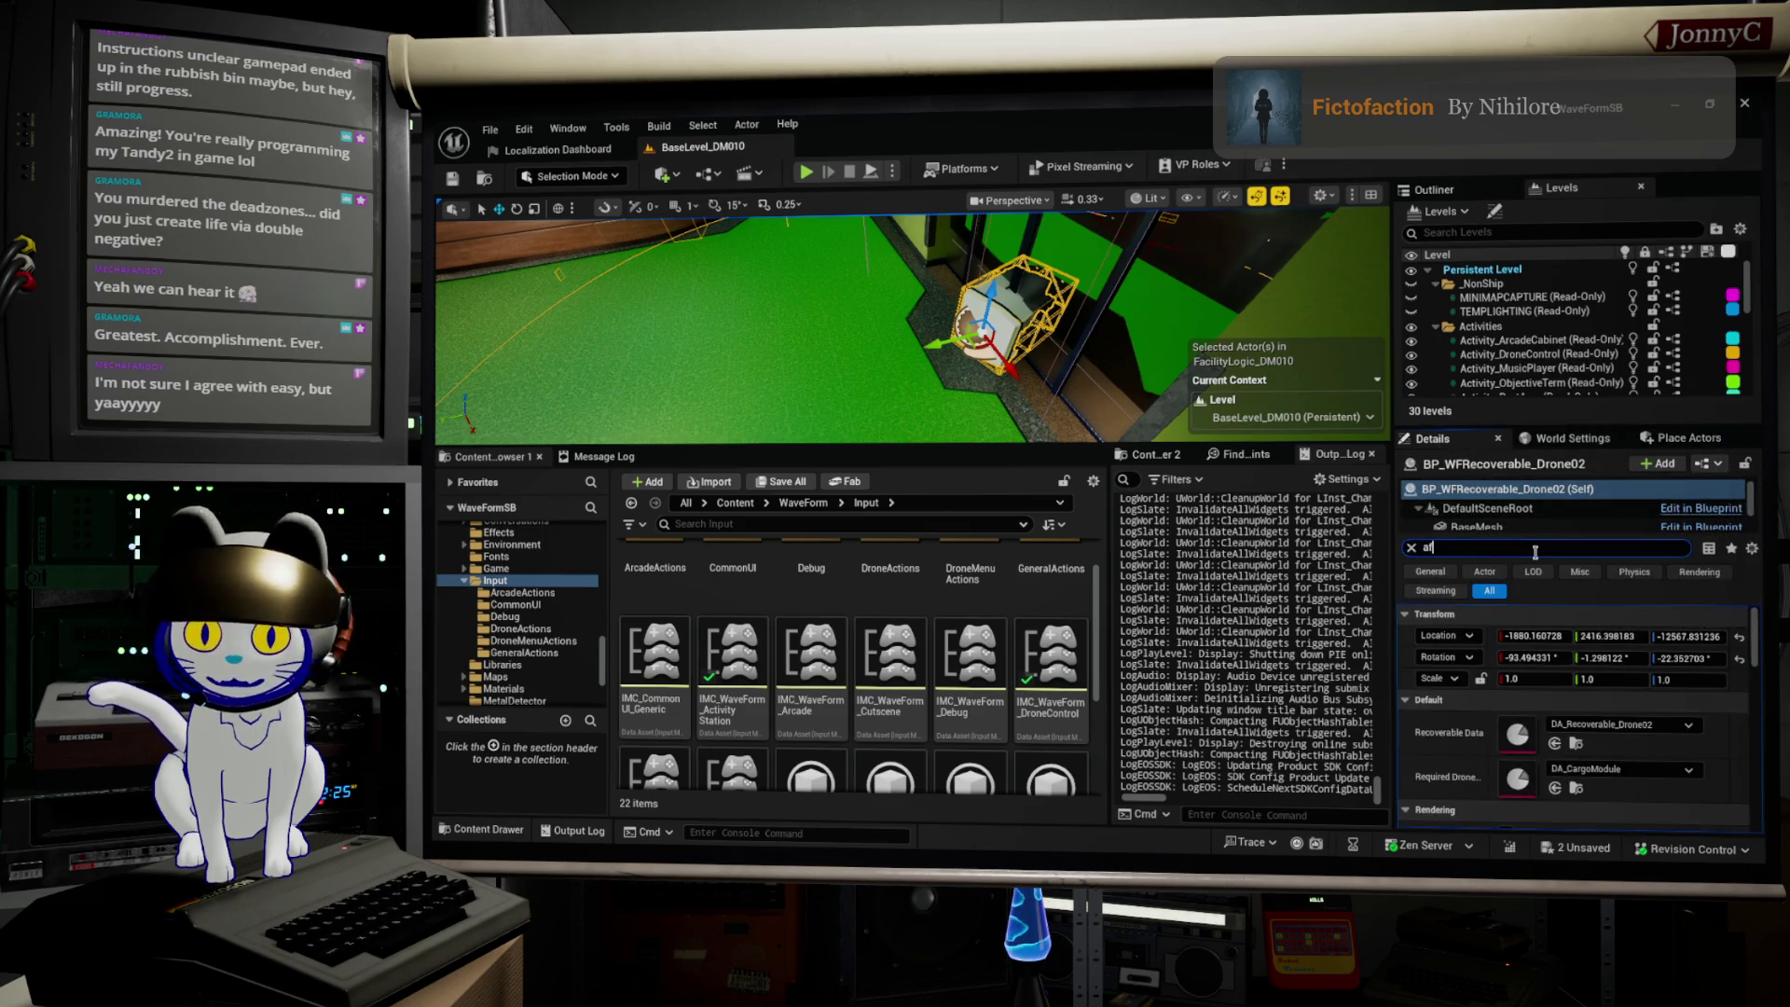
key(BackSpace)
key(BackSpace)
text(nav)
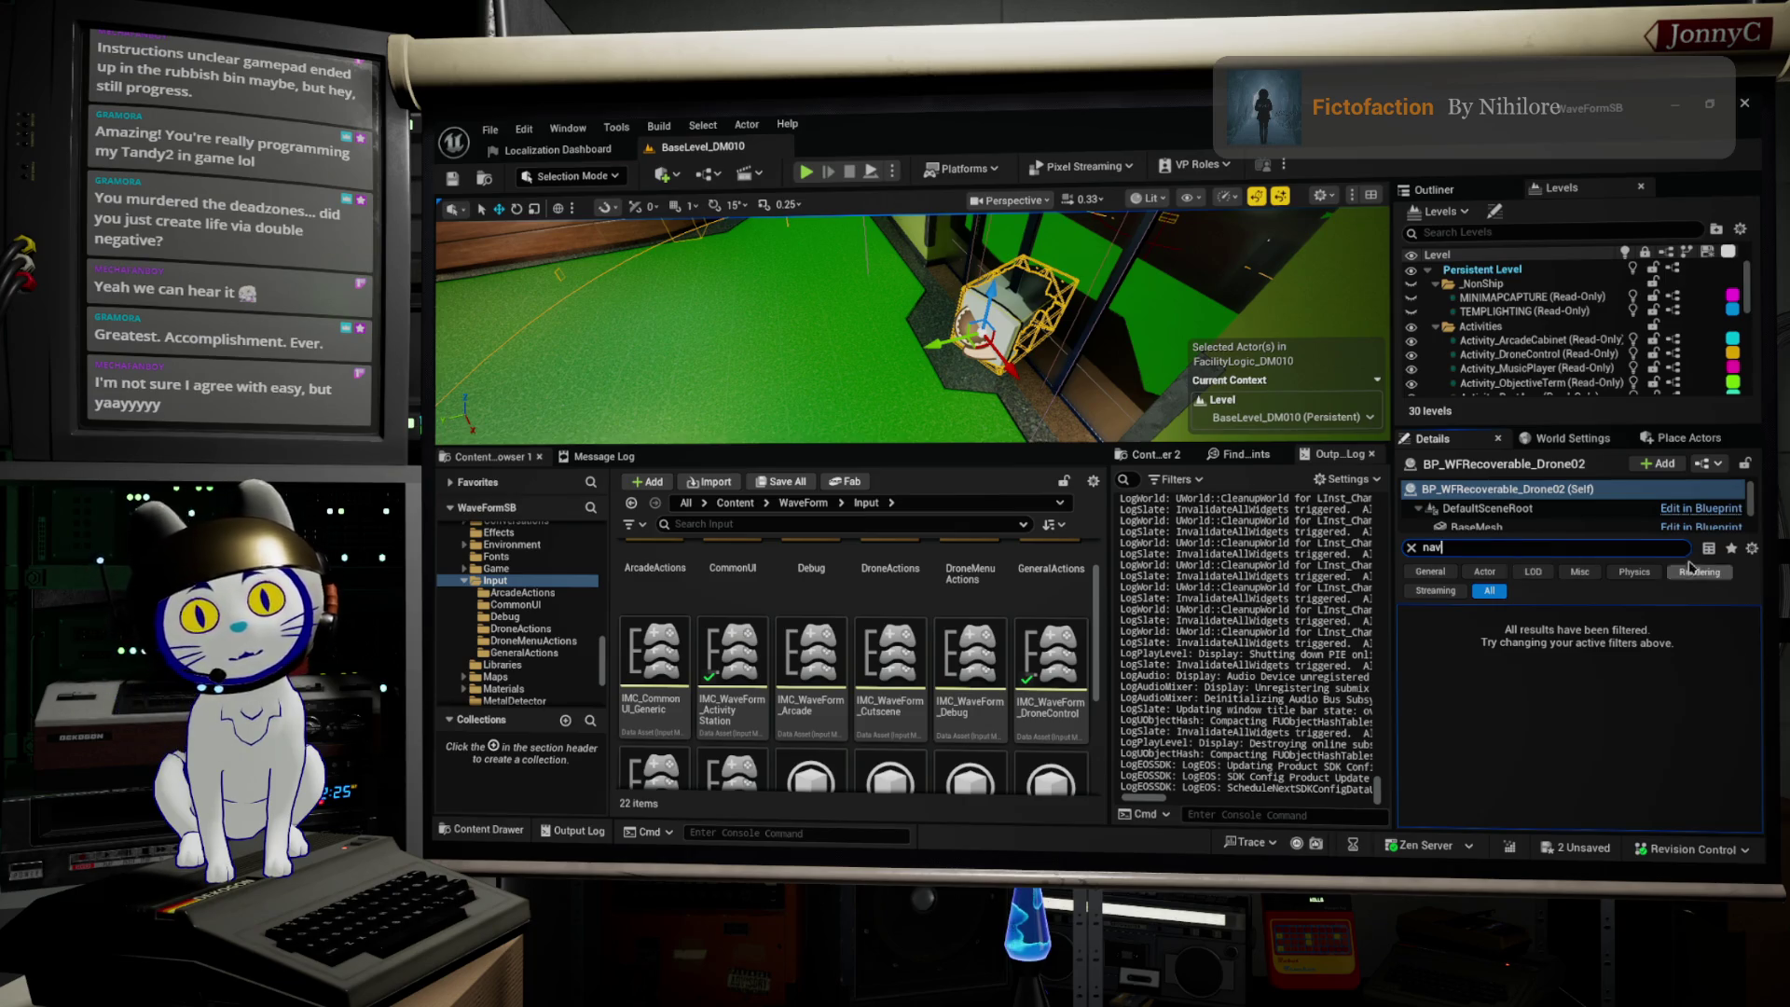
click(1578, 494)
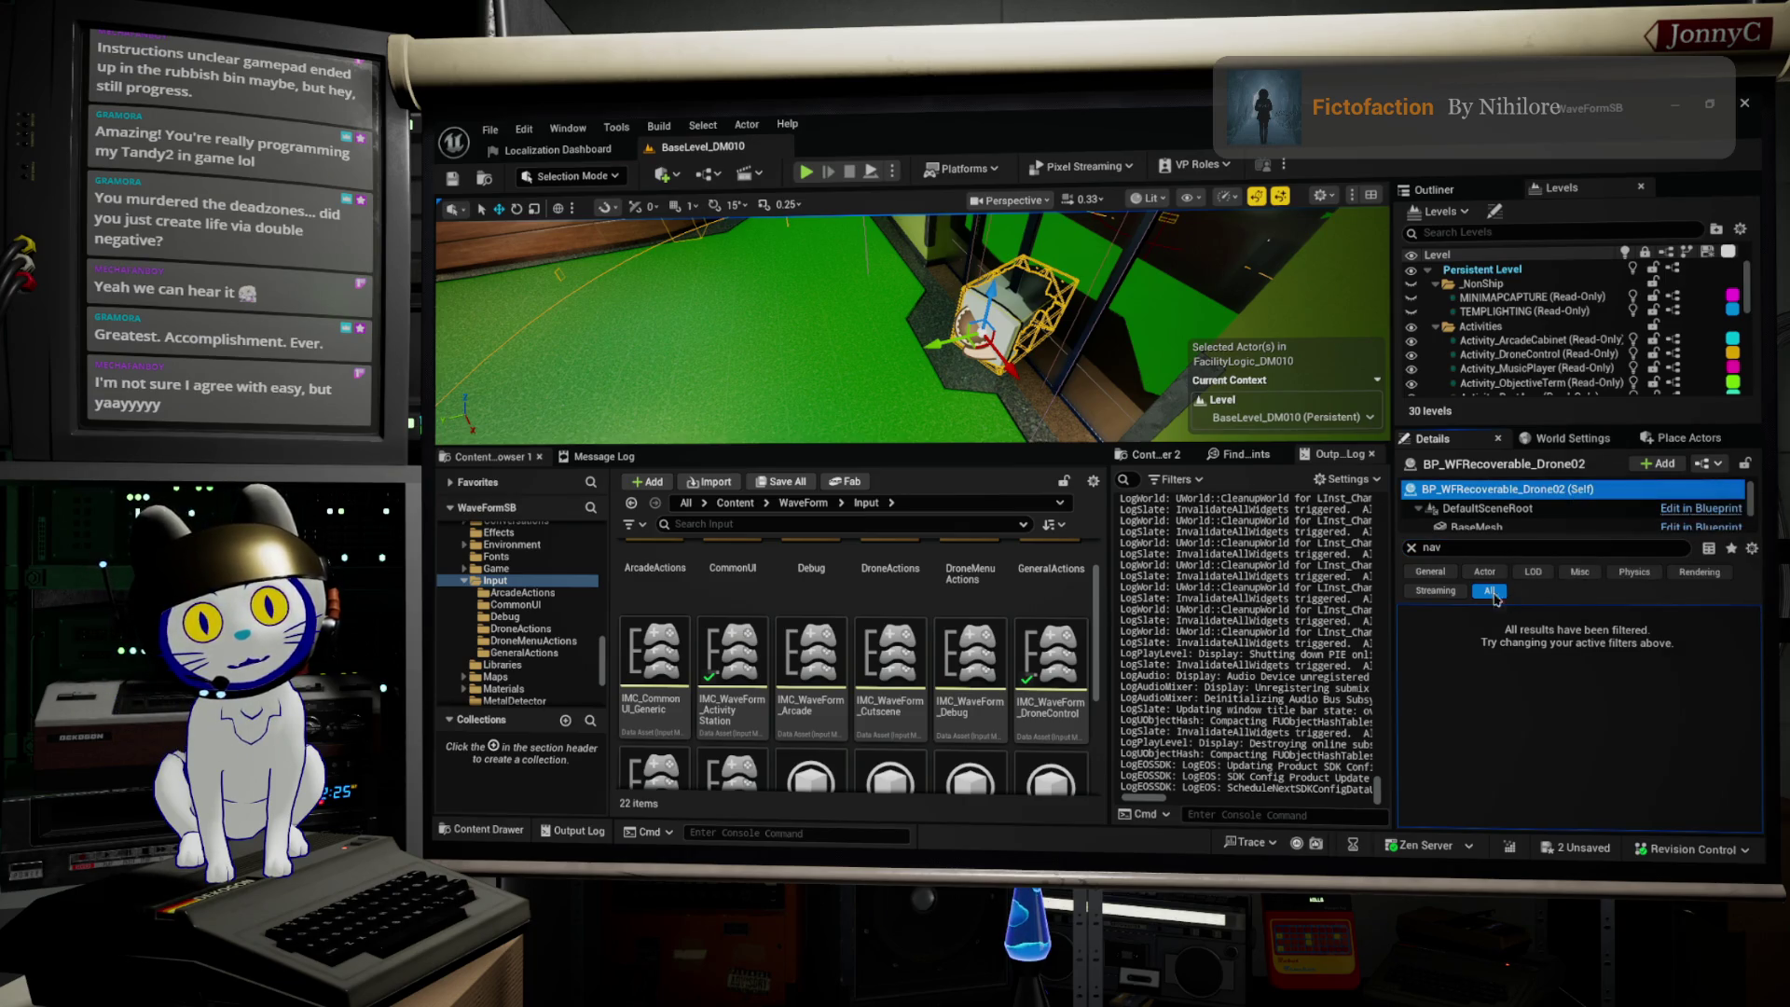
key(p)
drag(930, 361, 1240, 301)
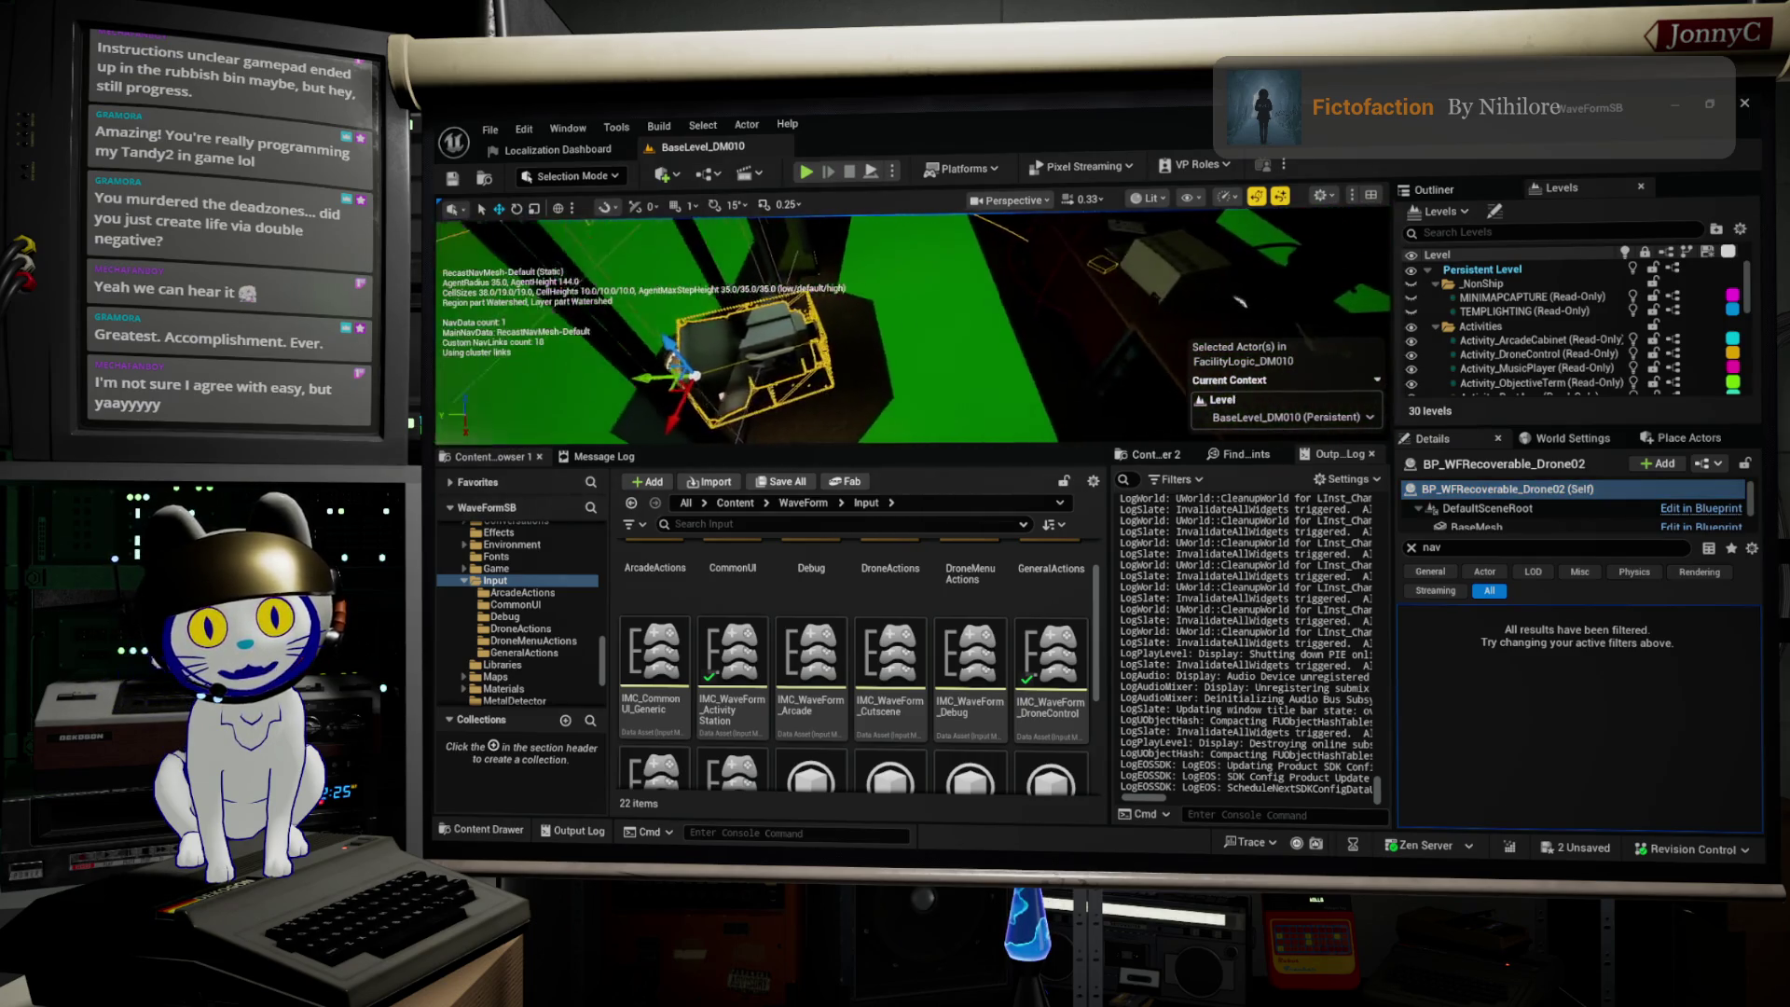
Step: Frame the drone and untick Can Ever Affect Navigation on its BaseMesh component
key(f)
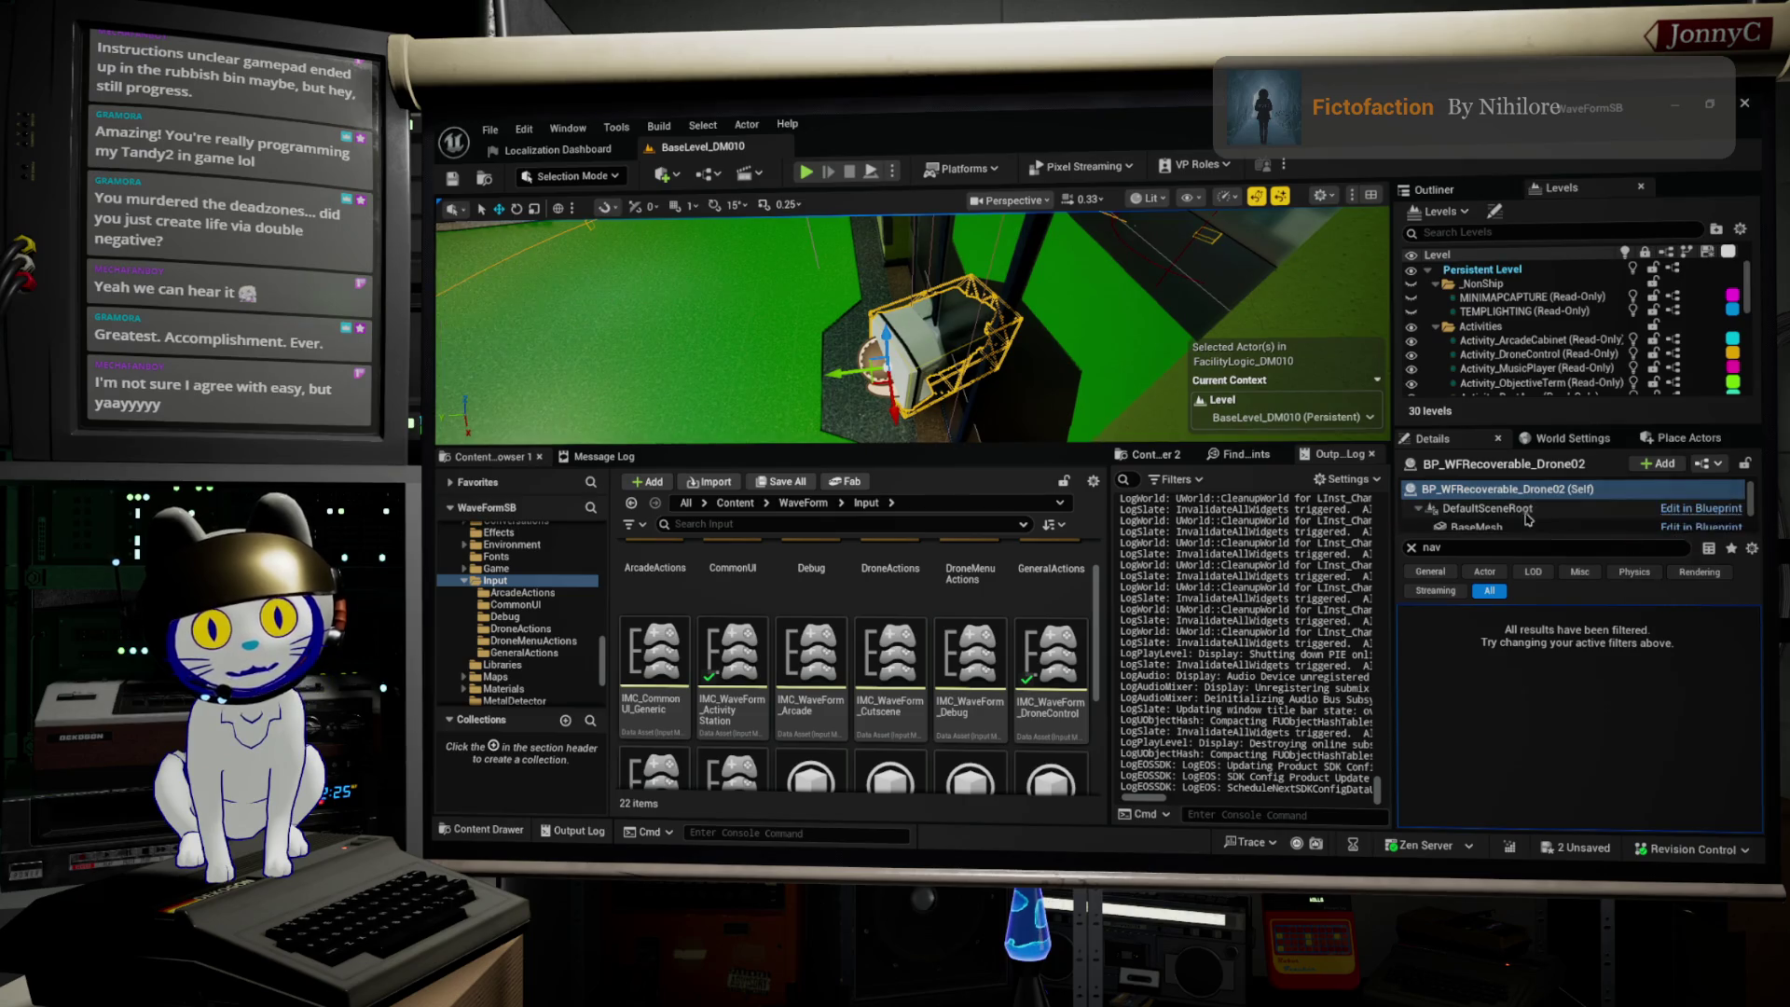
click(1527, 522)
scroll(1538, 508, down, 1)
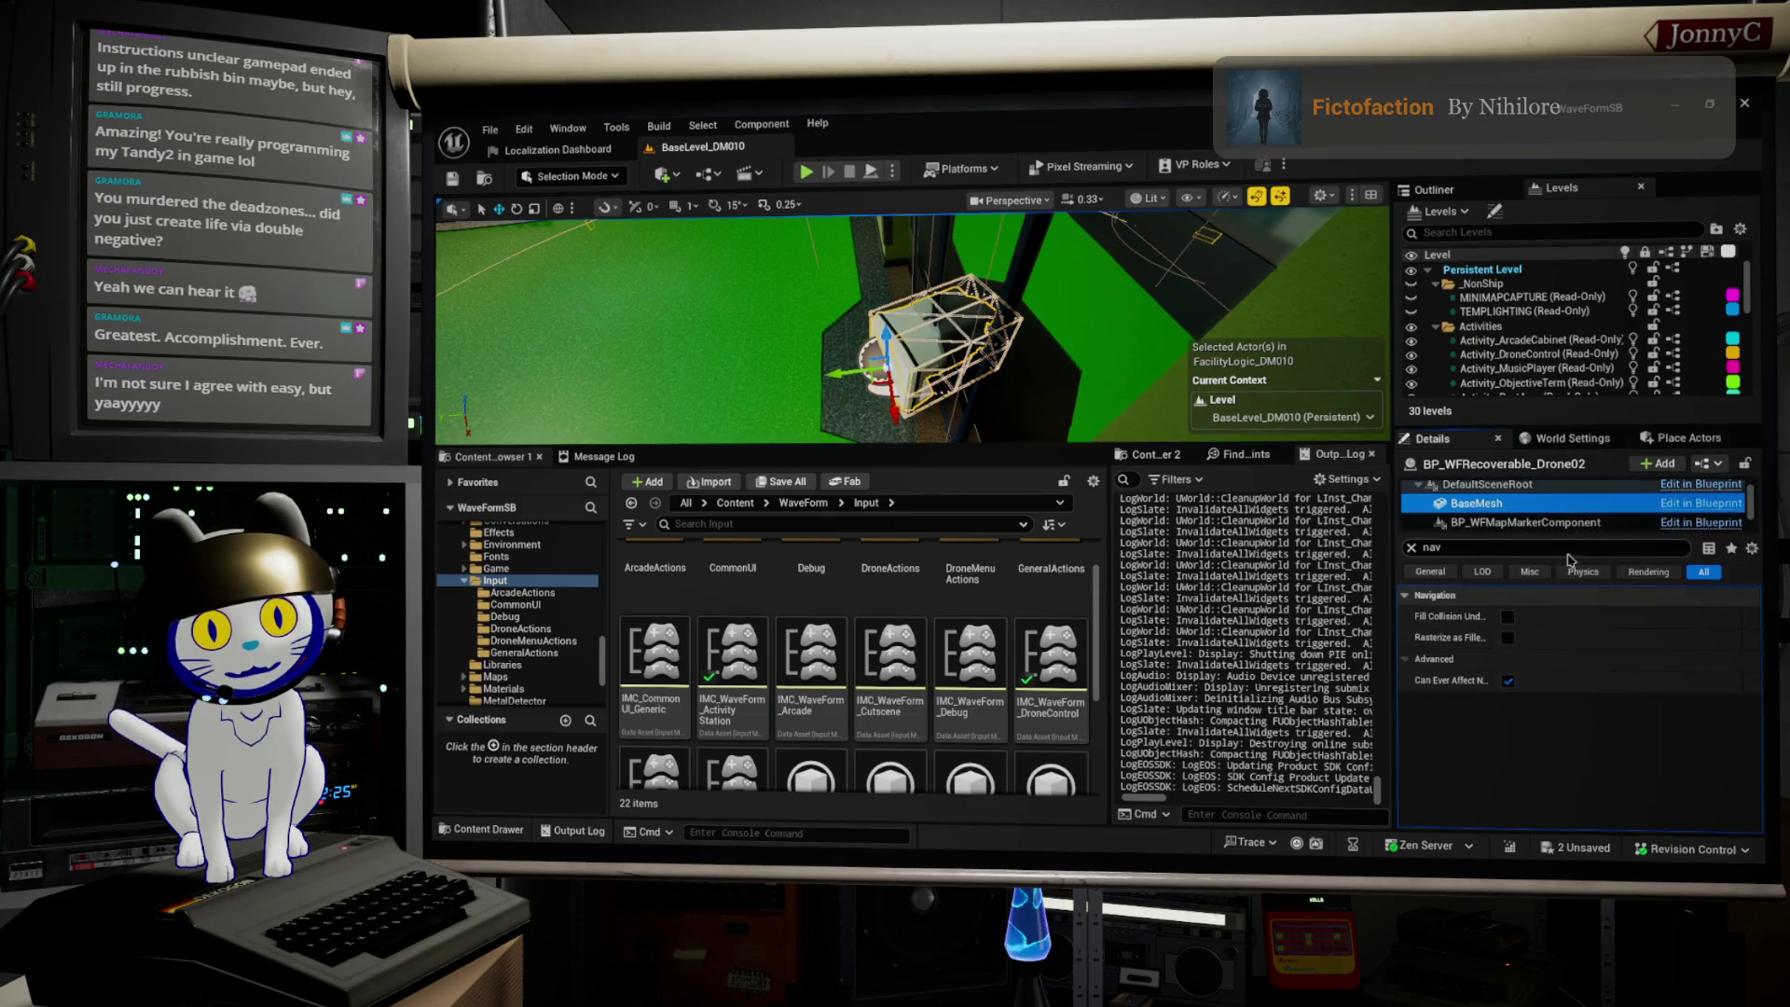
click(1504, 683)
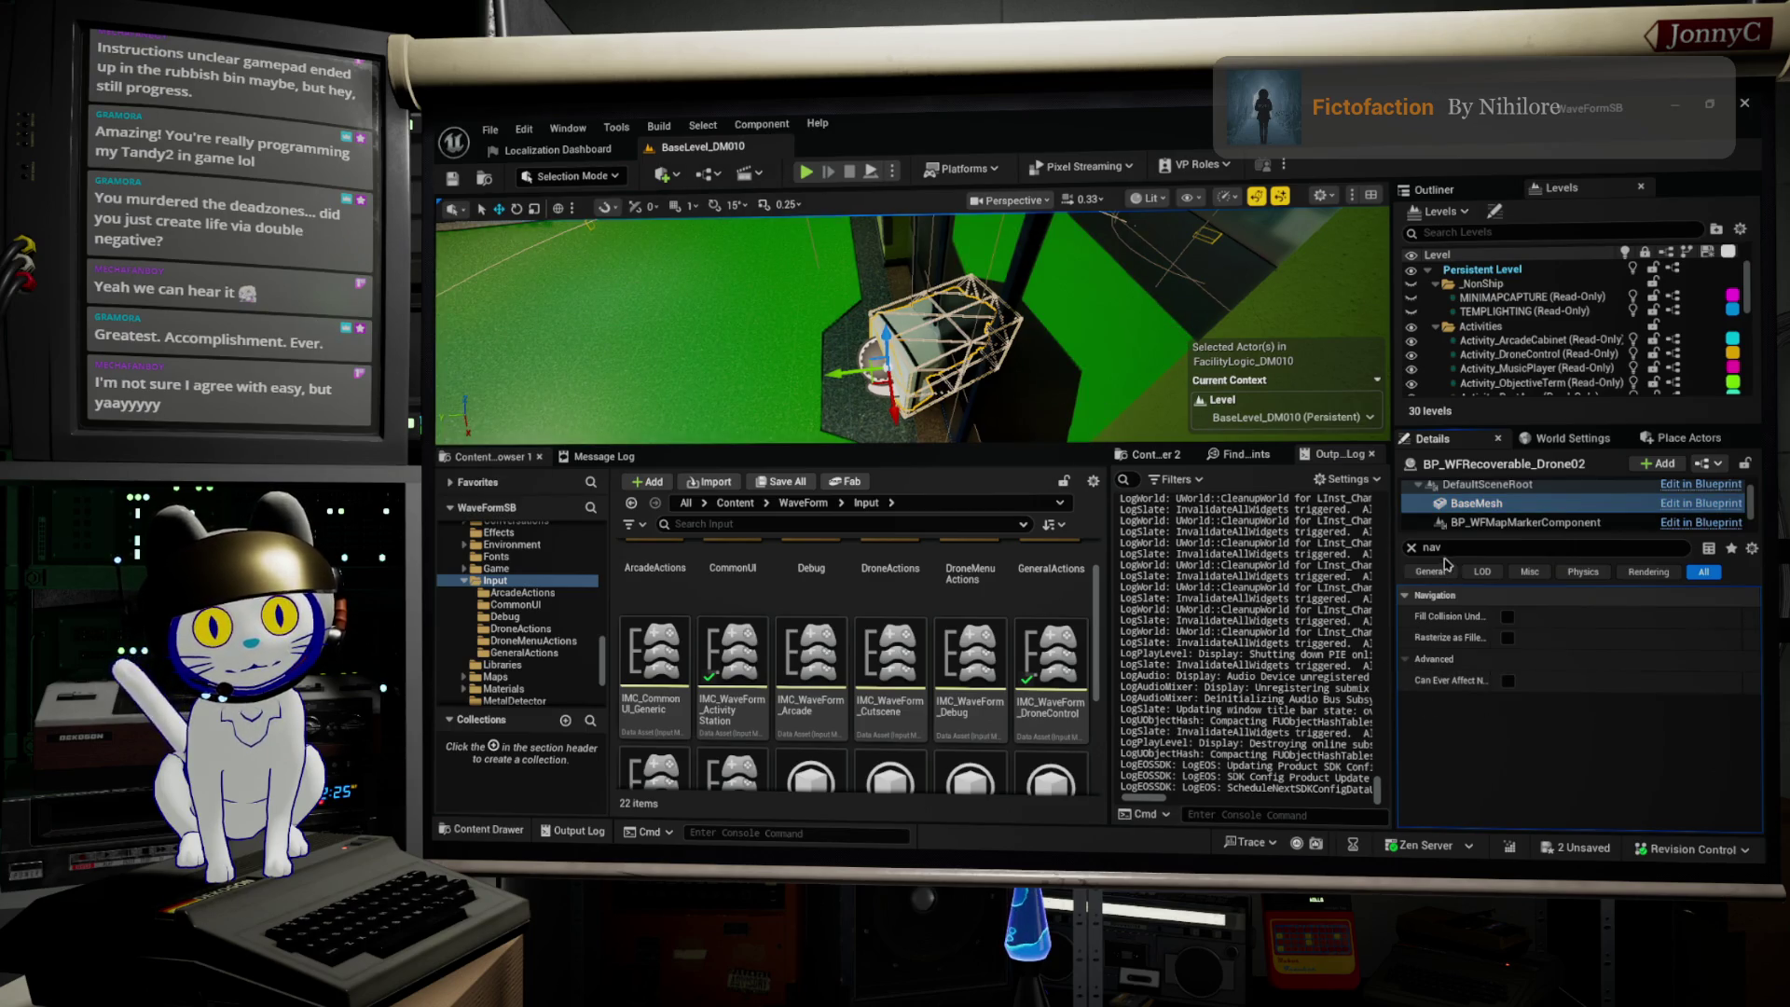
Step: Reselect the drone actor's root in Details and view the drone cabinet from another angle
click(1477, 486)
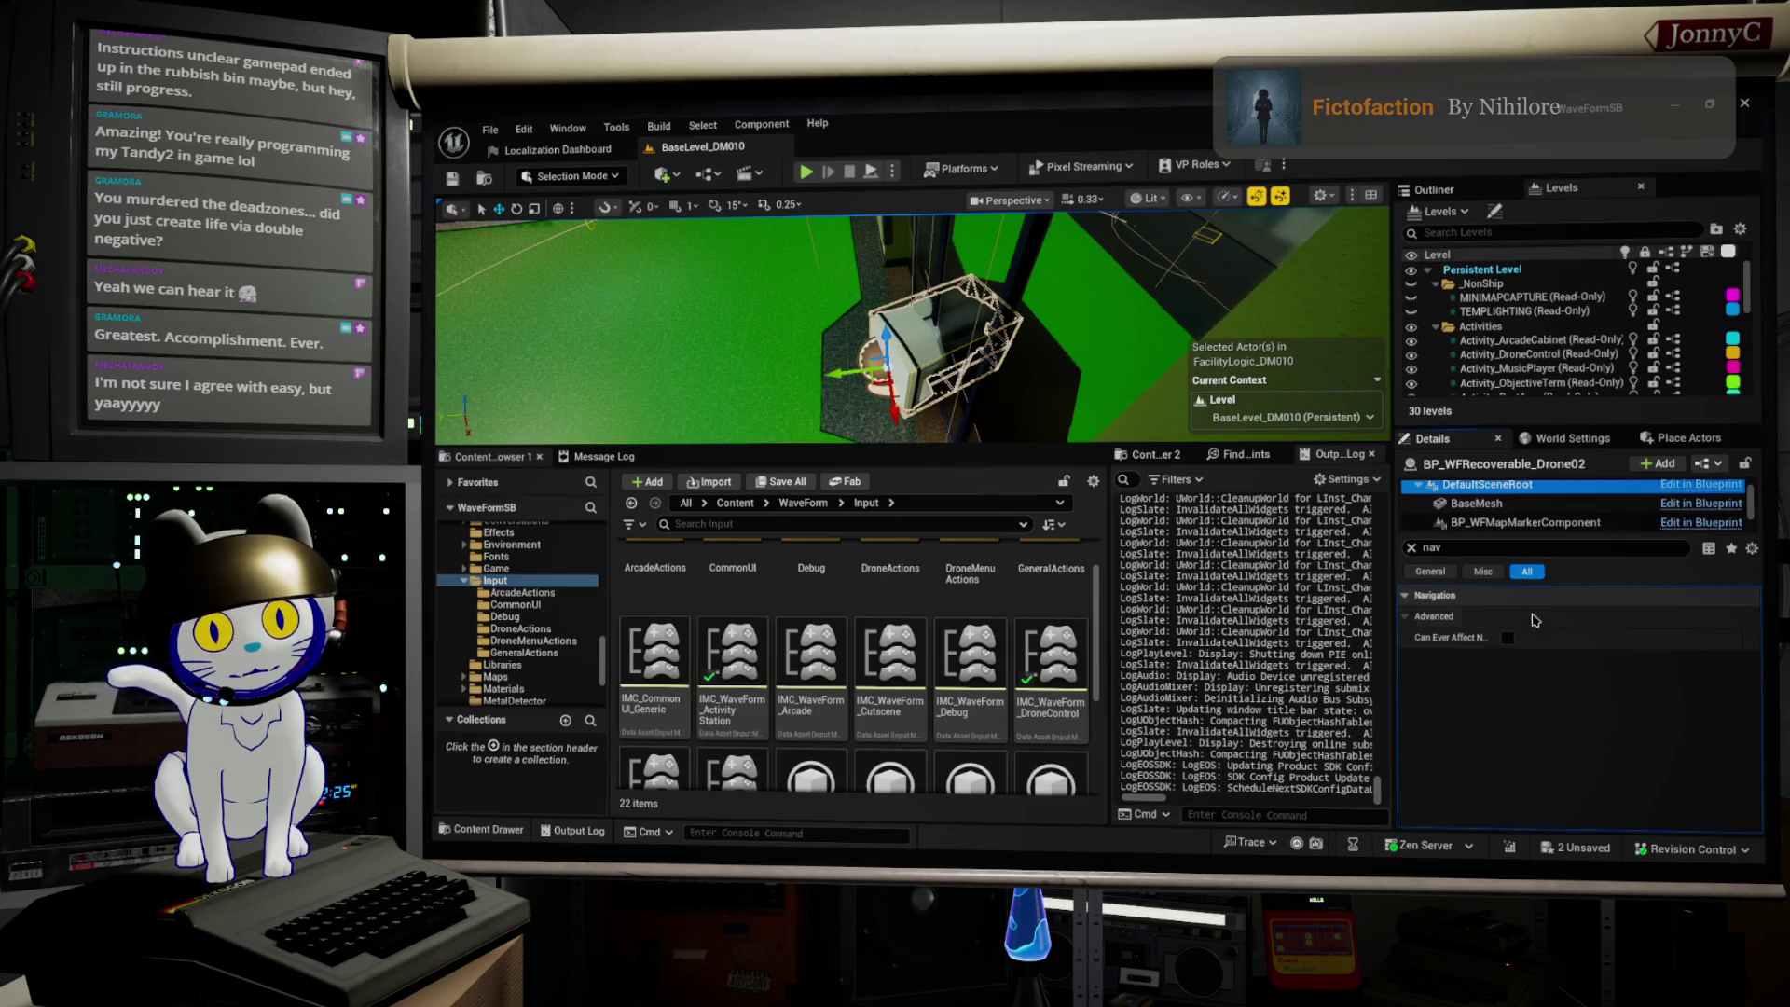
scroll(1507, 504, up, 1)
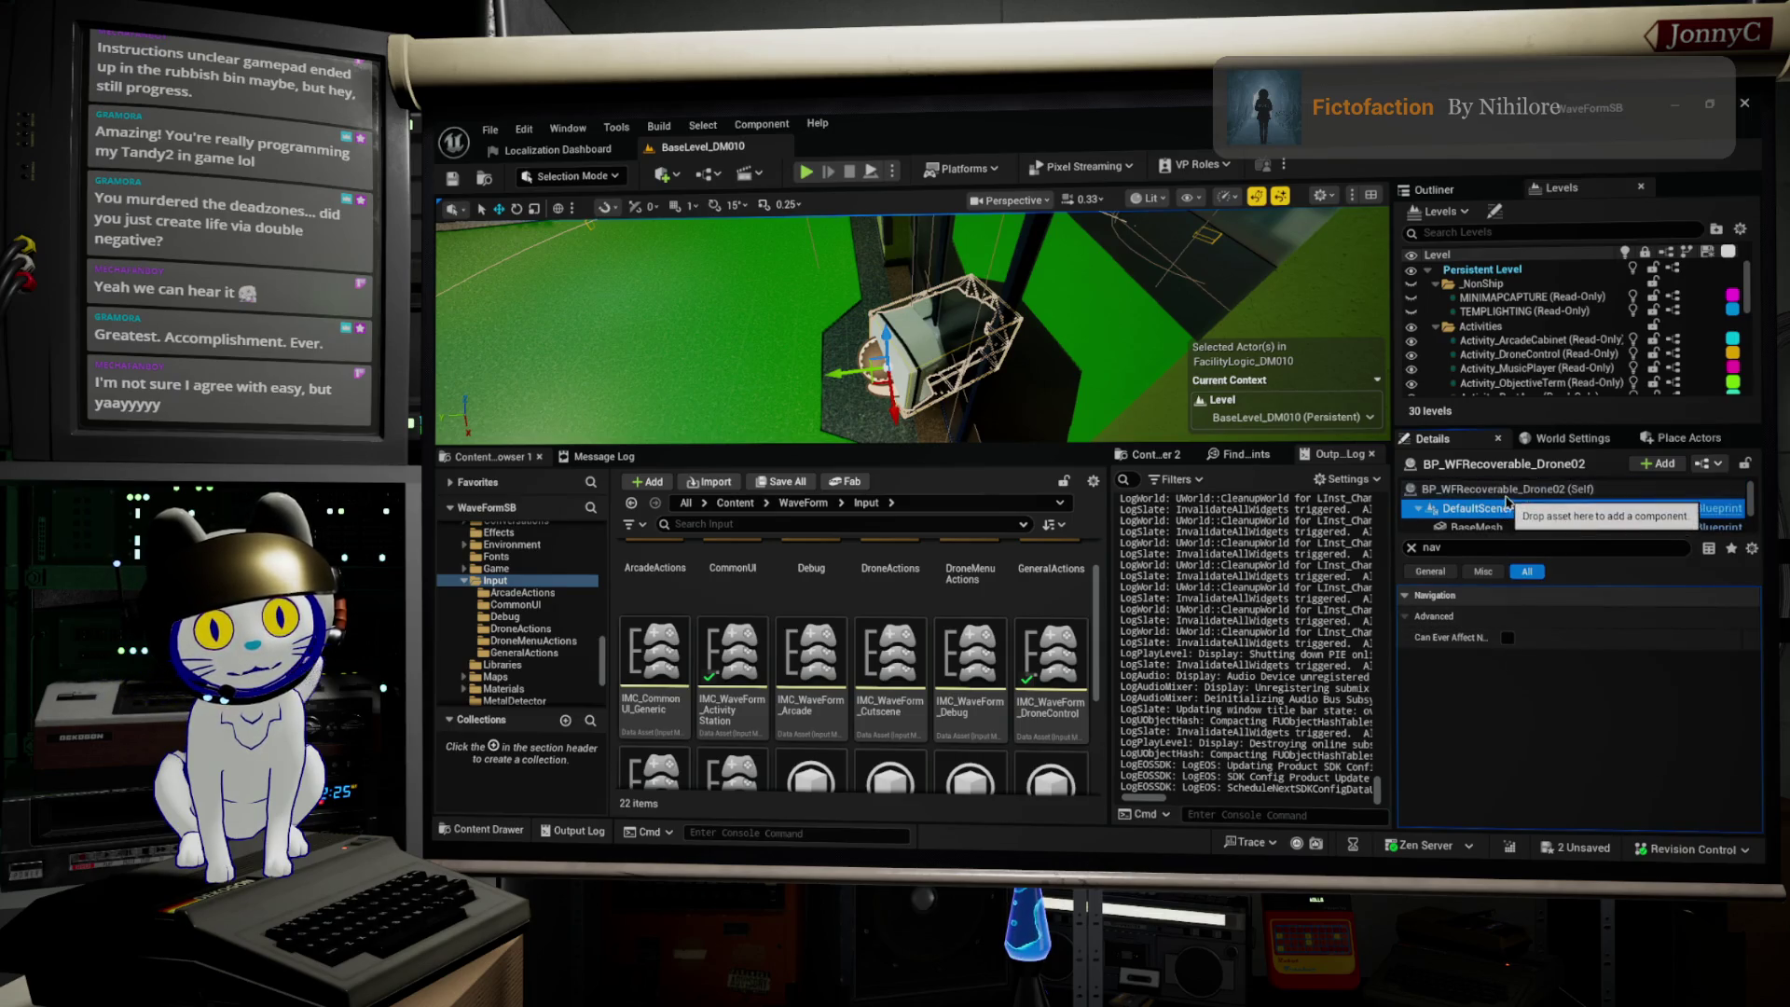
click(1507, 490)
scroll(1524, 513, down, 2)
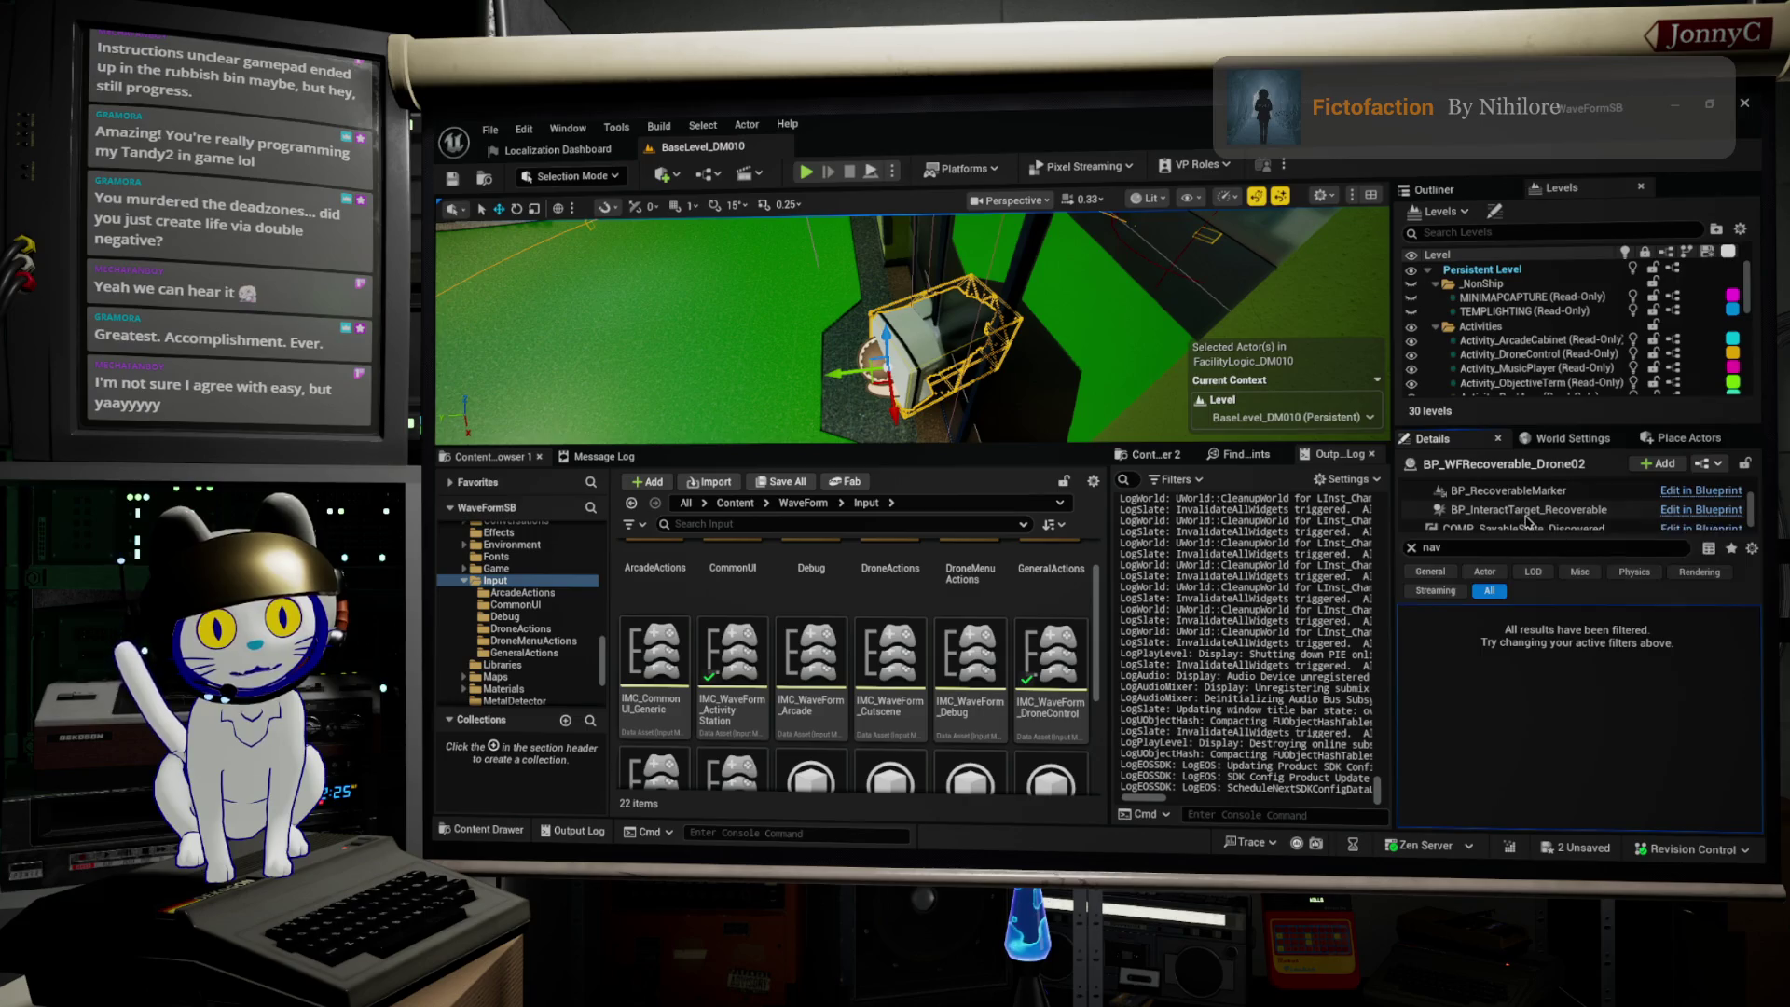
scroll(1526, 519, down, 1)
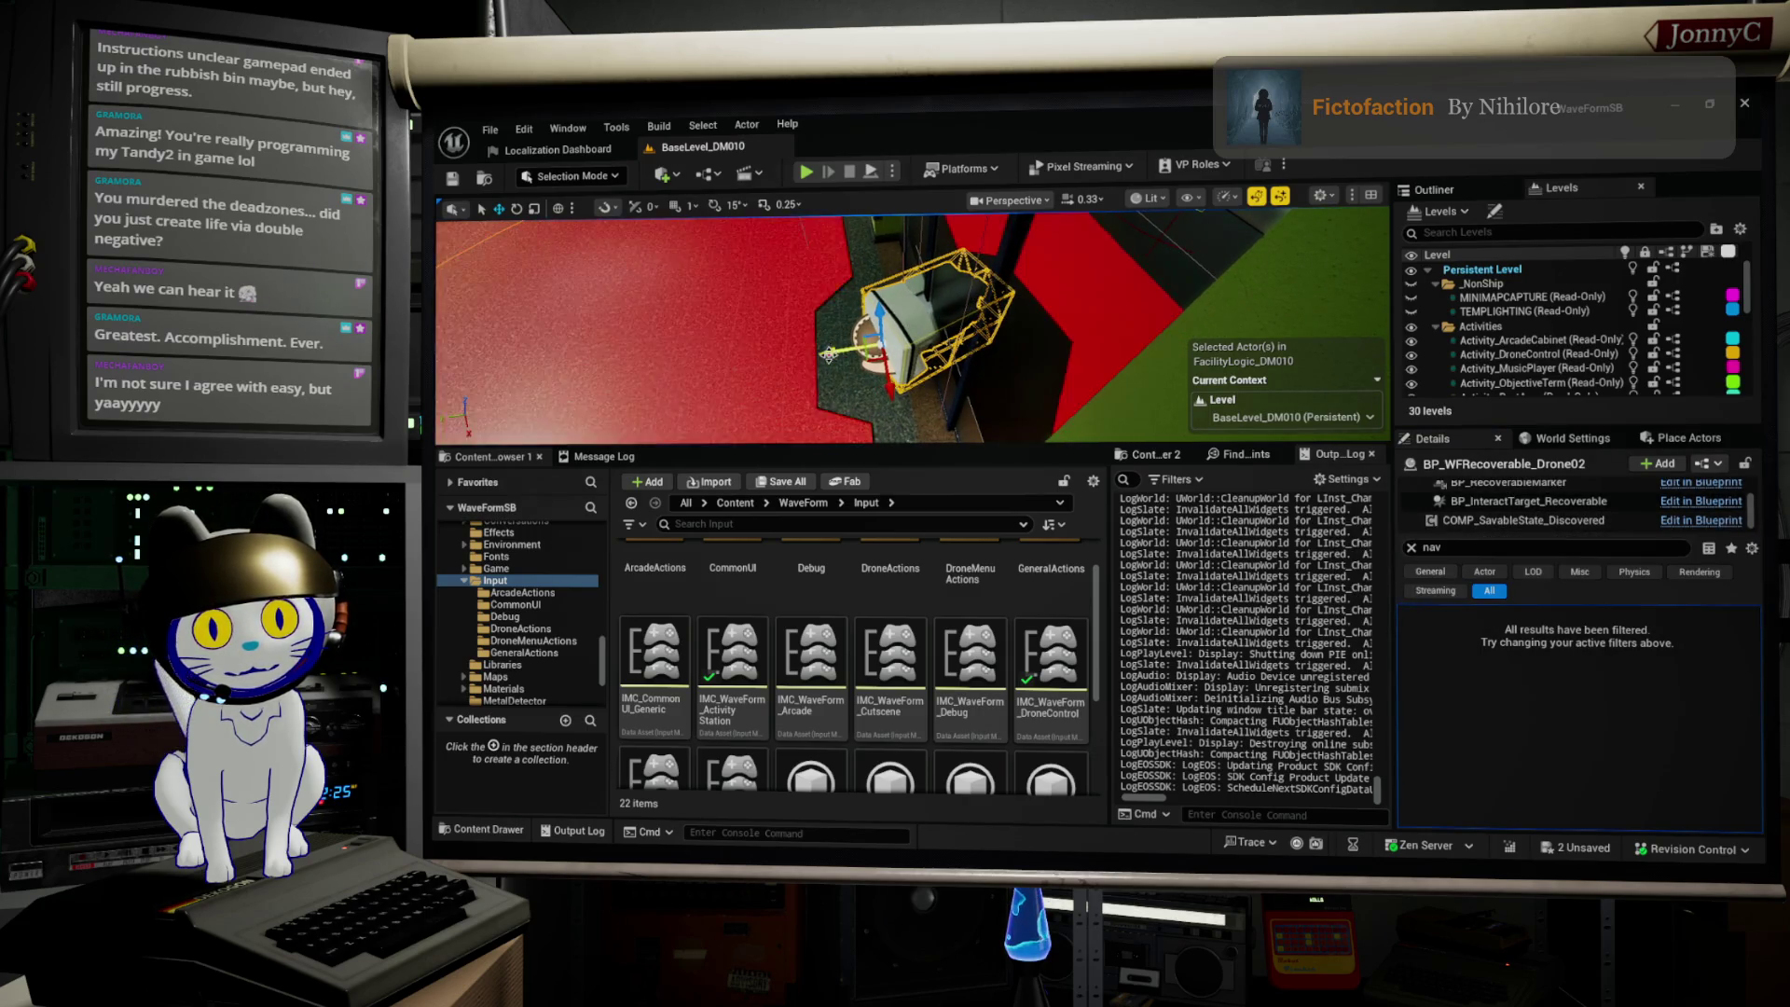
mouse_move(829, 354)
mouse_down()
mouse_move(623, 371)
mouse_move(841, 317)
mouse_up()
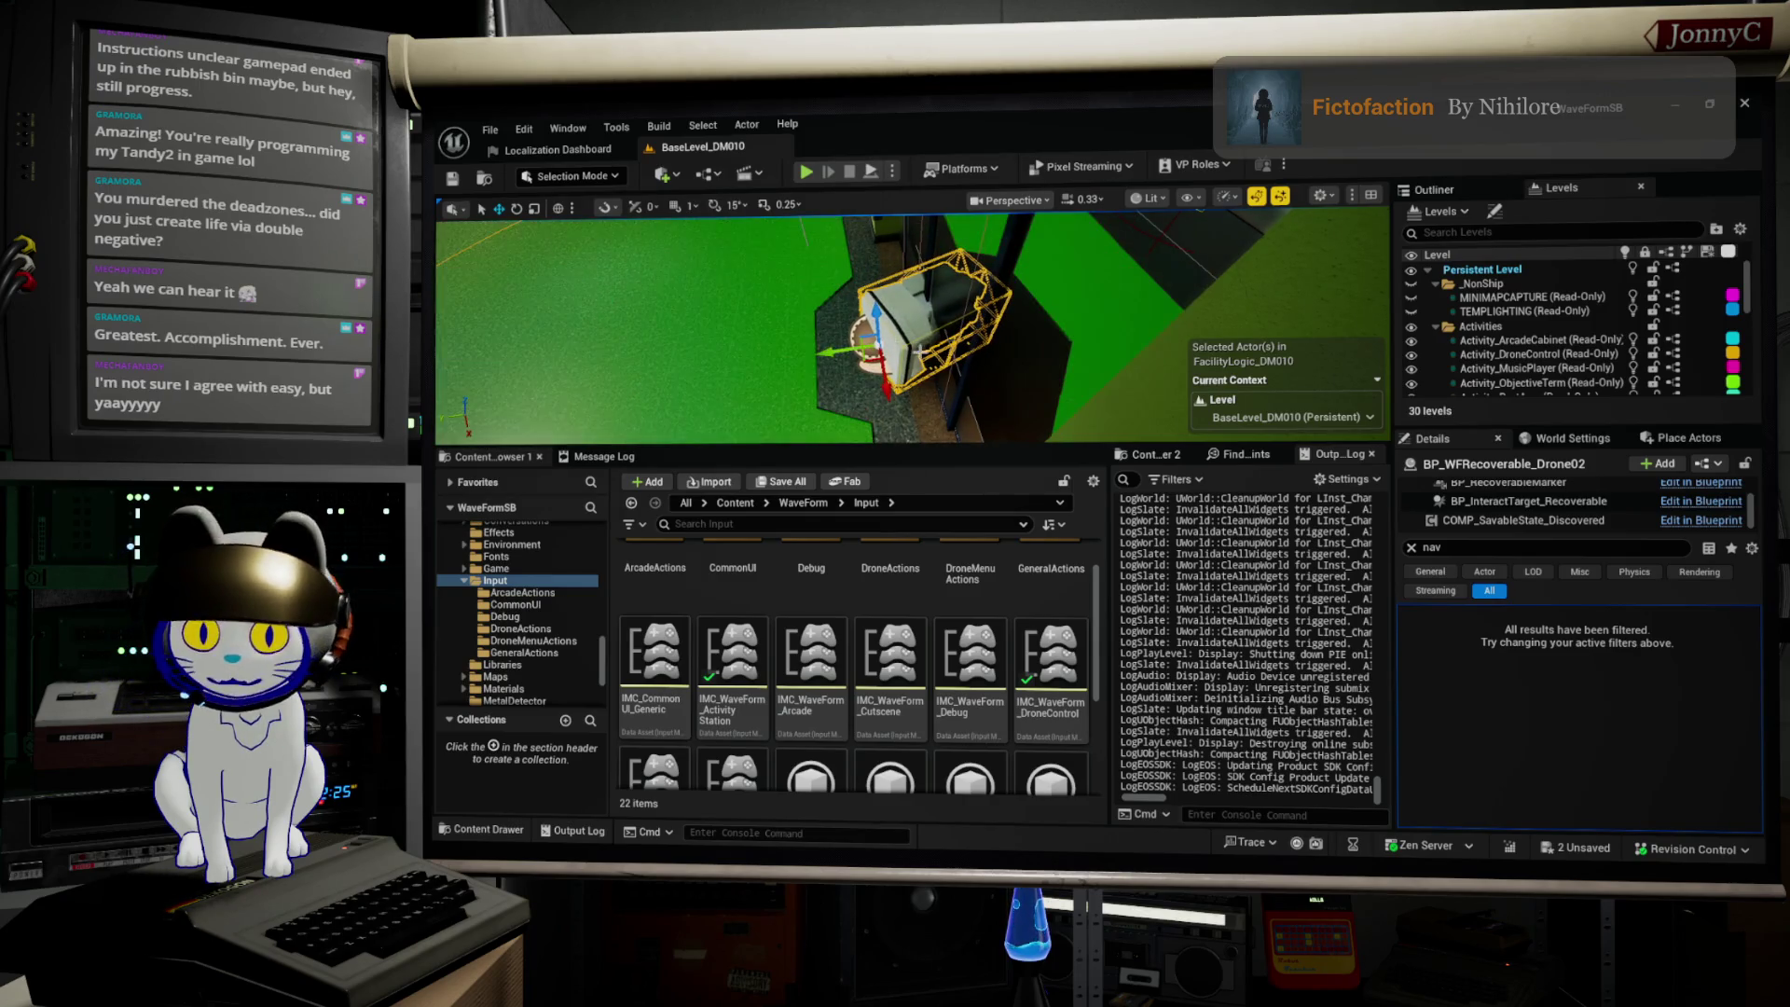
Step: Undo the last Move Elements change with Ctrl+Z and switch over to Perforce P4V
key(ctrl+z)
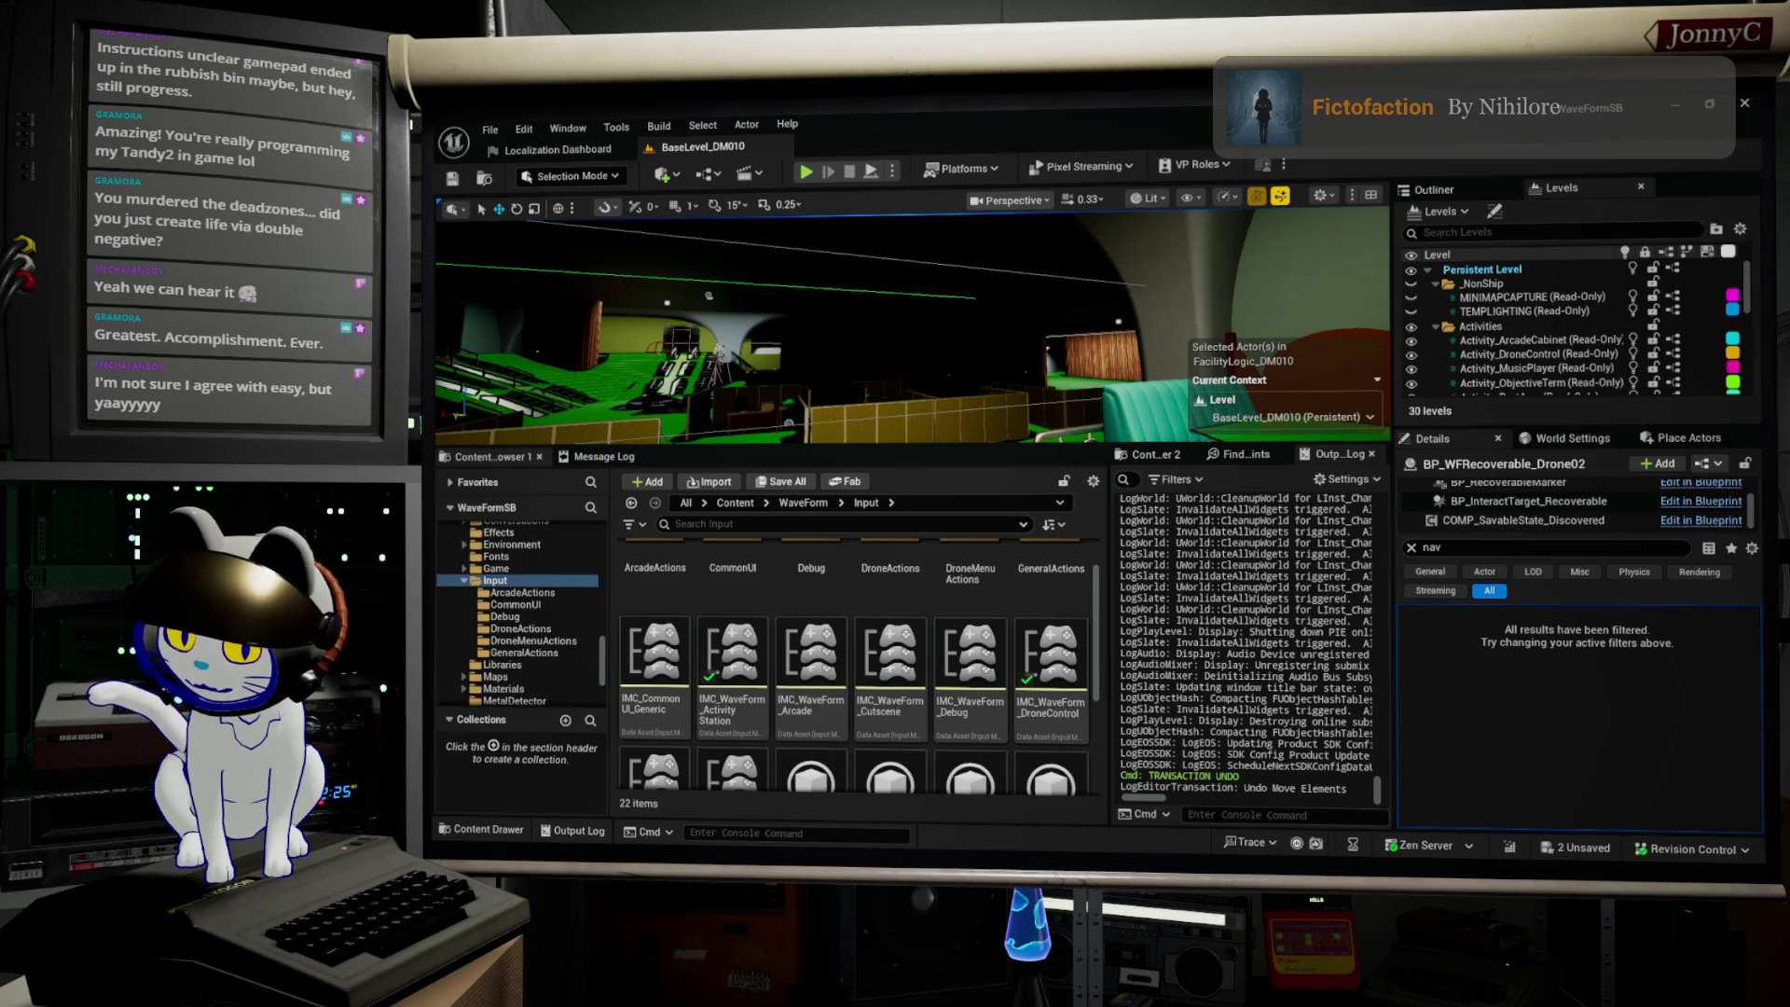
key(alt+Tab)
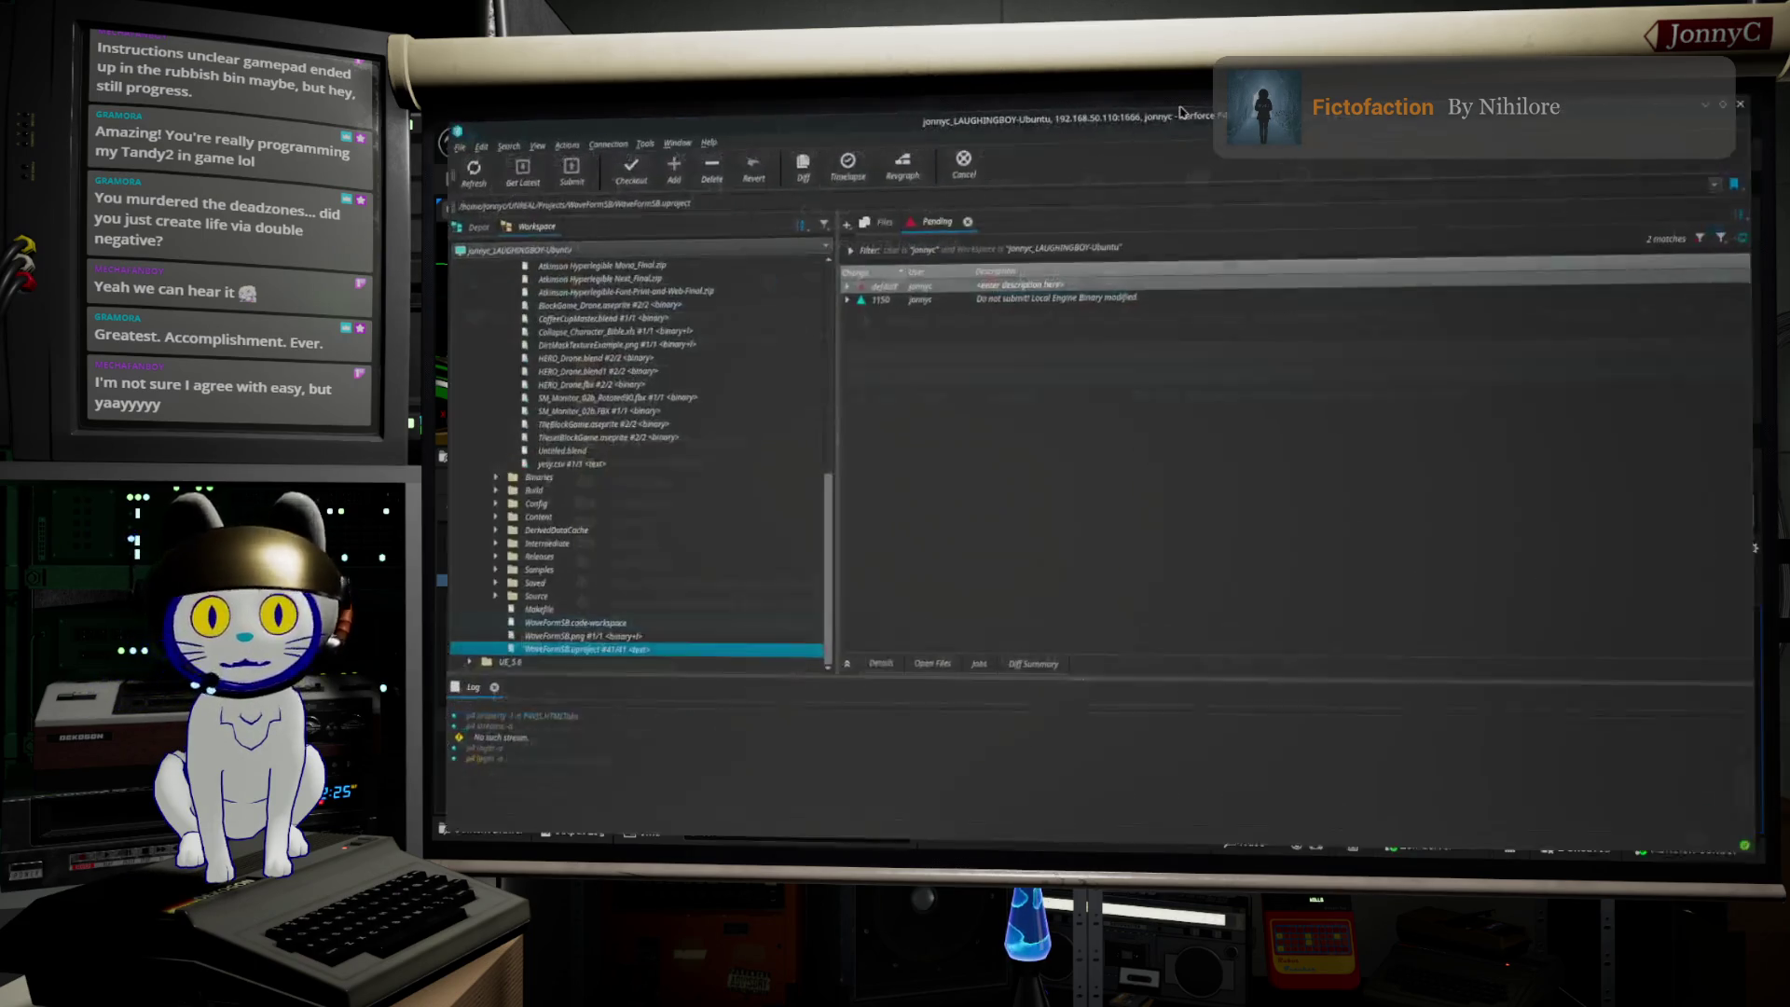
Step: Expand the default changelist, select IA_WFNavigateDown through IA_WFNavigateUp, and return to Unreal
double_click(886, 287)
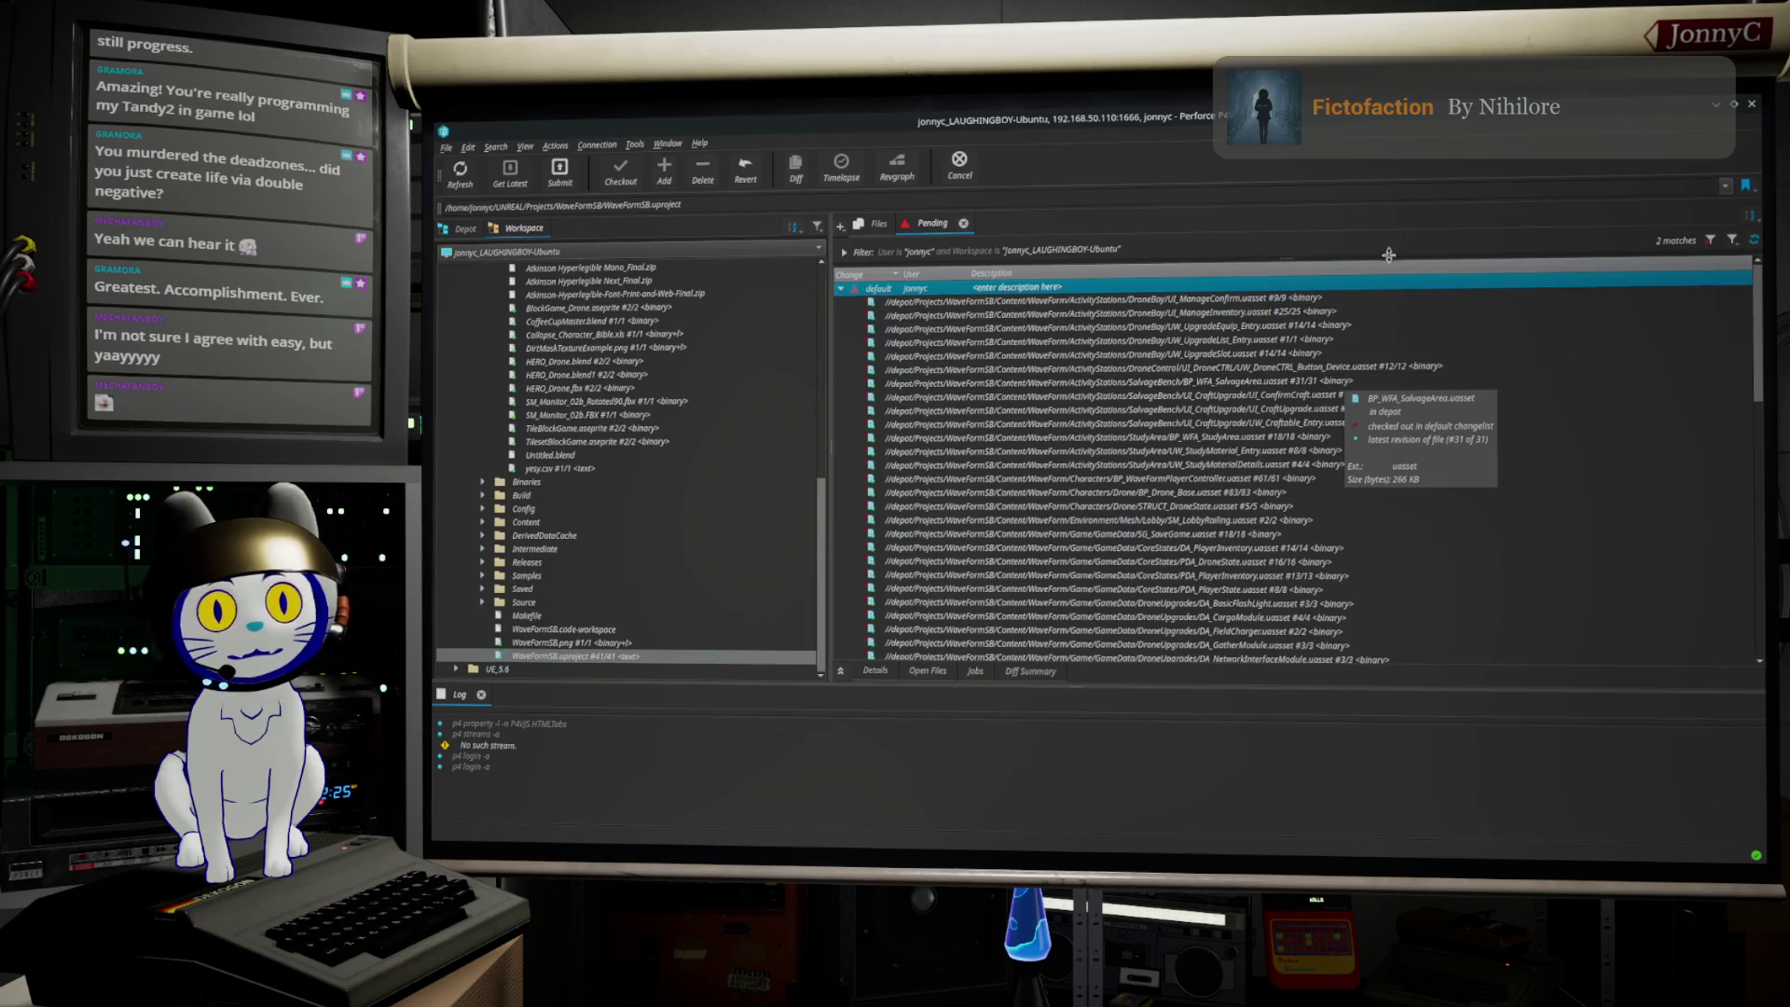
scroll(1337, 424, down, 5)
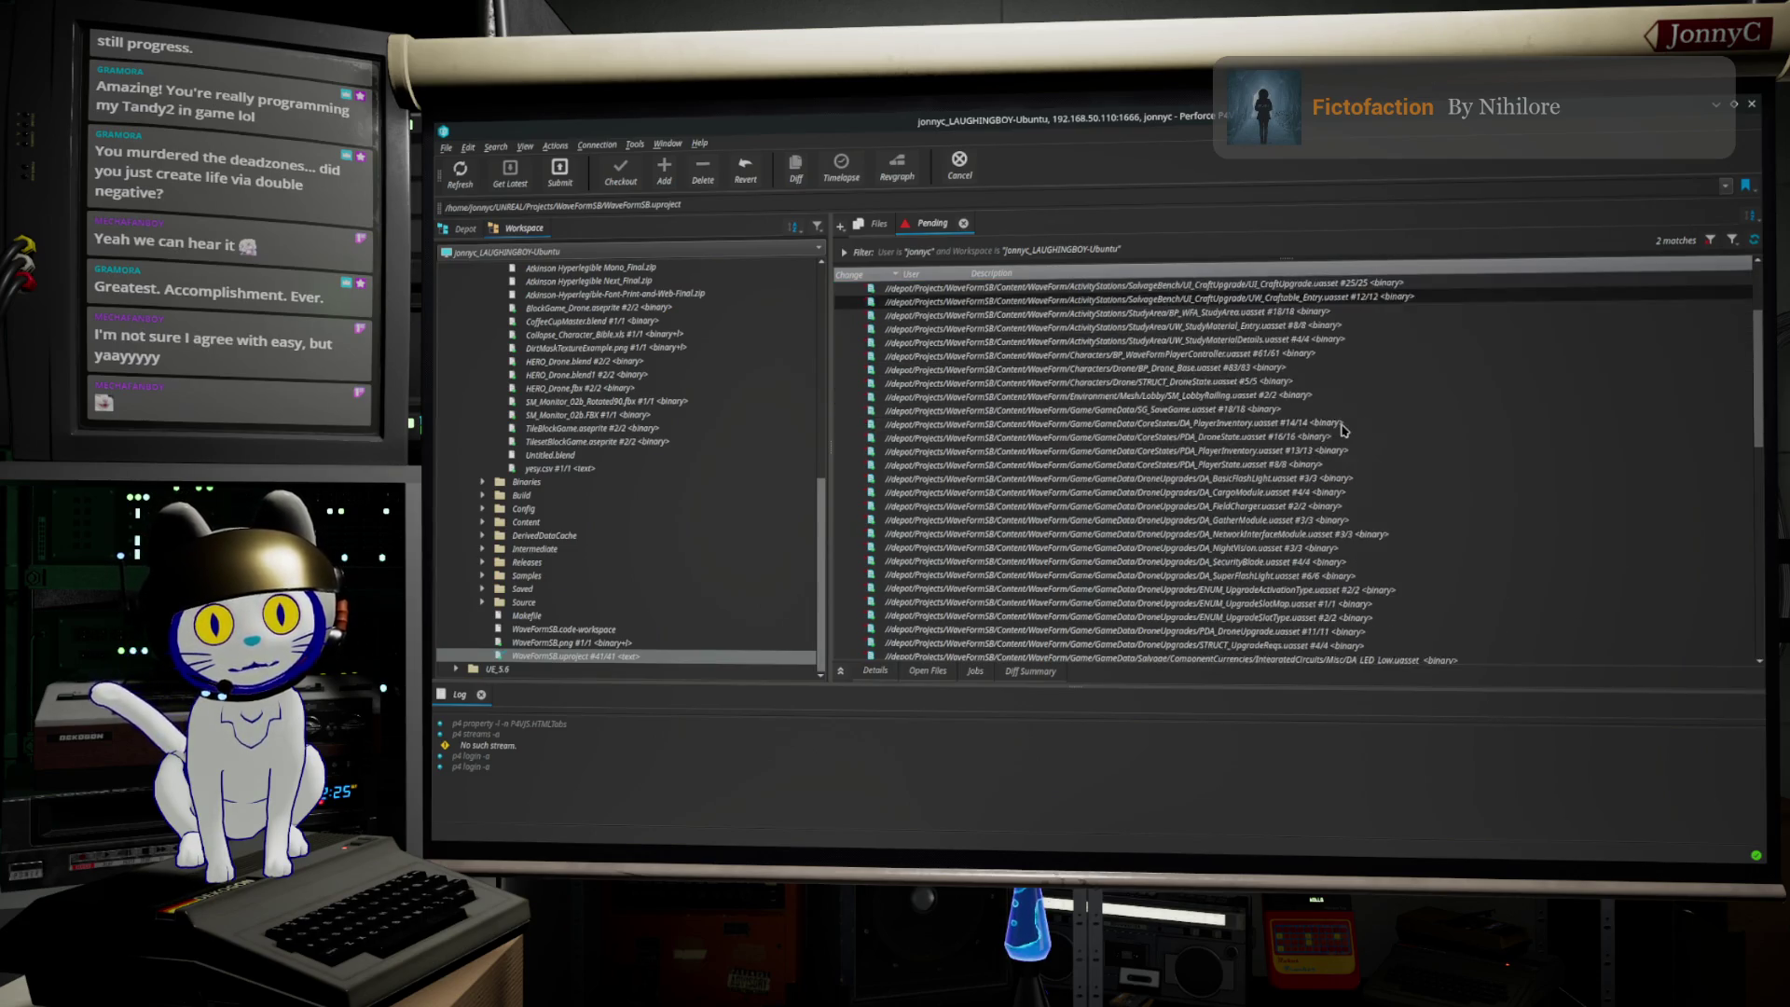
scroll(1333, 473, down, 10)
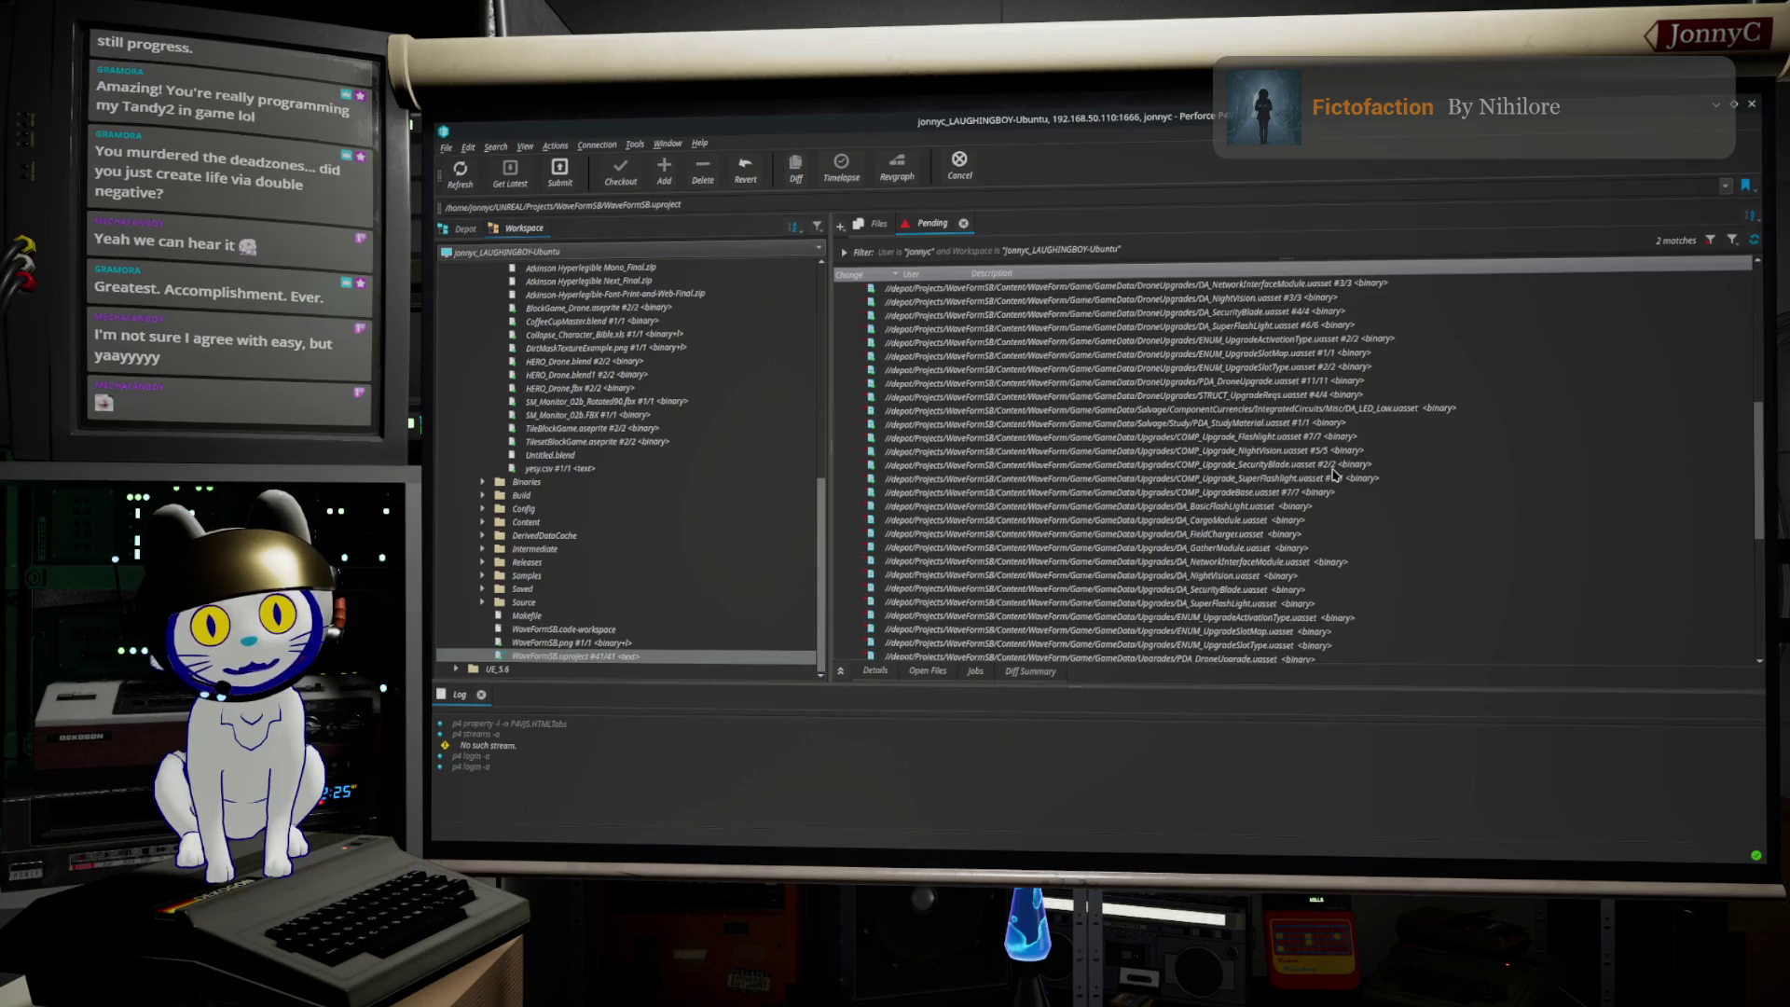
scroll(1333, 474, down, 2)
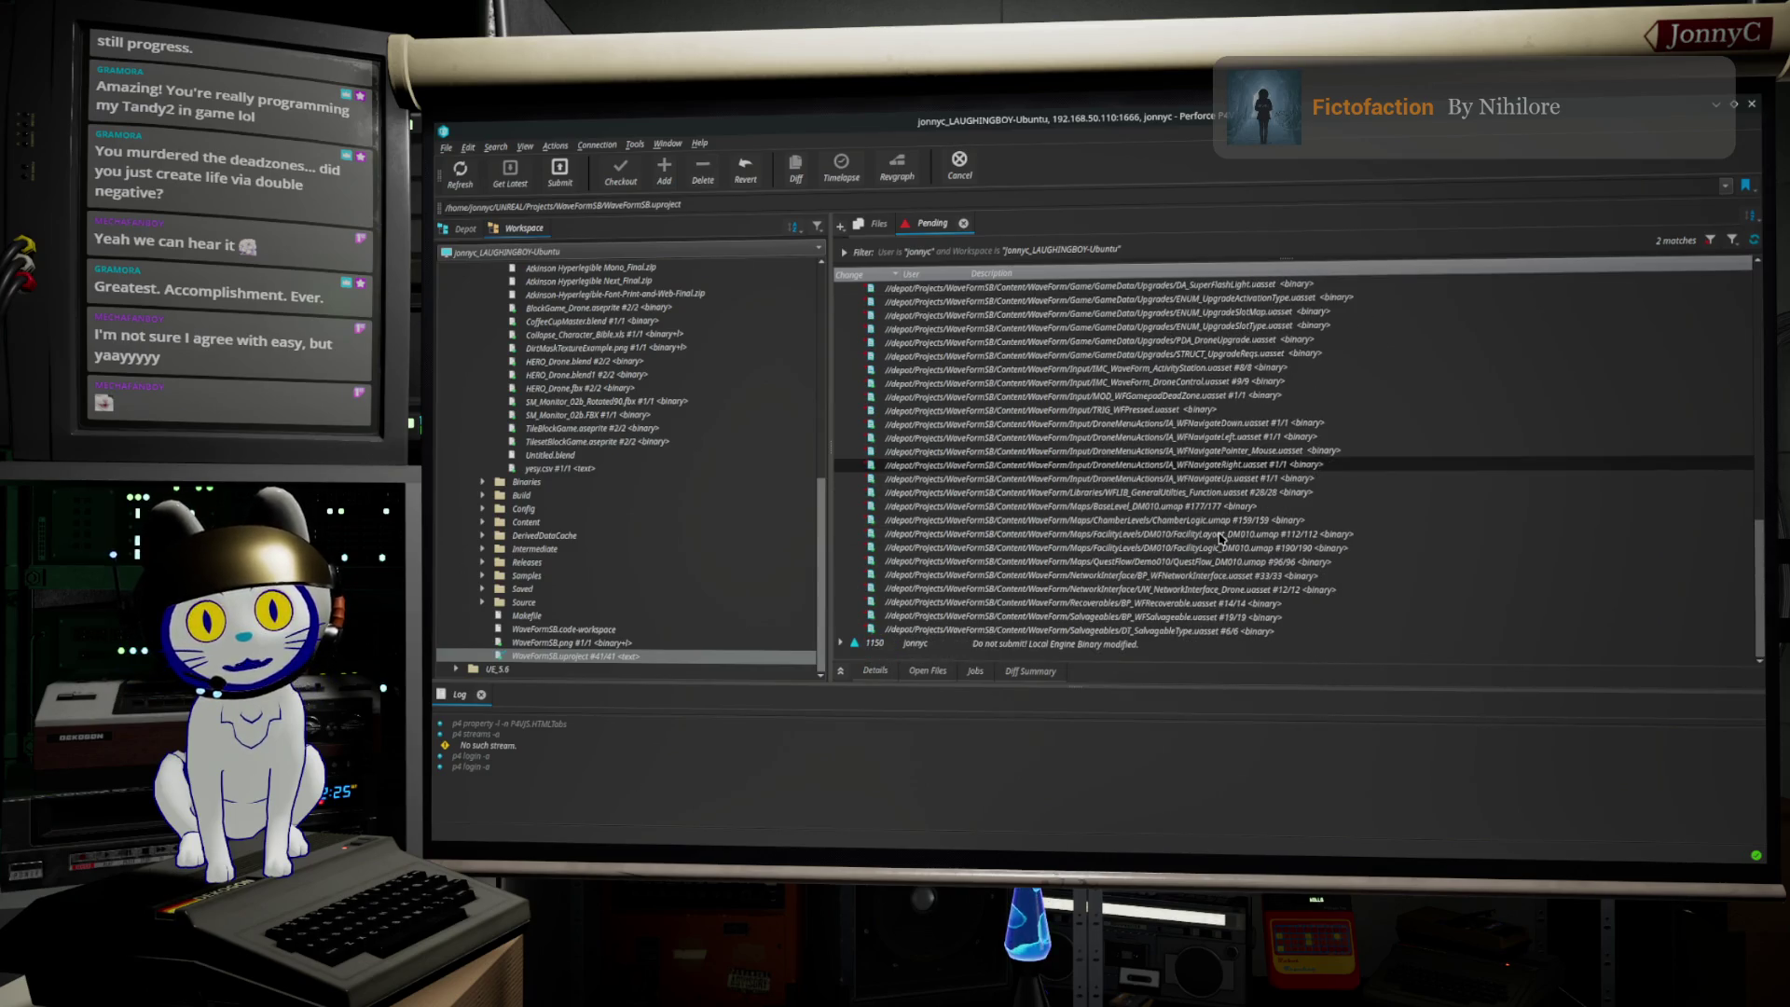
click(1255, 423)
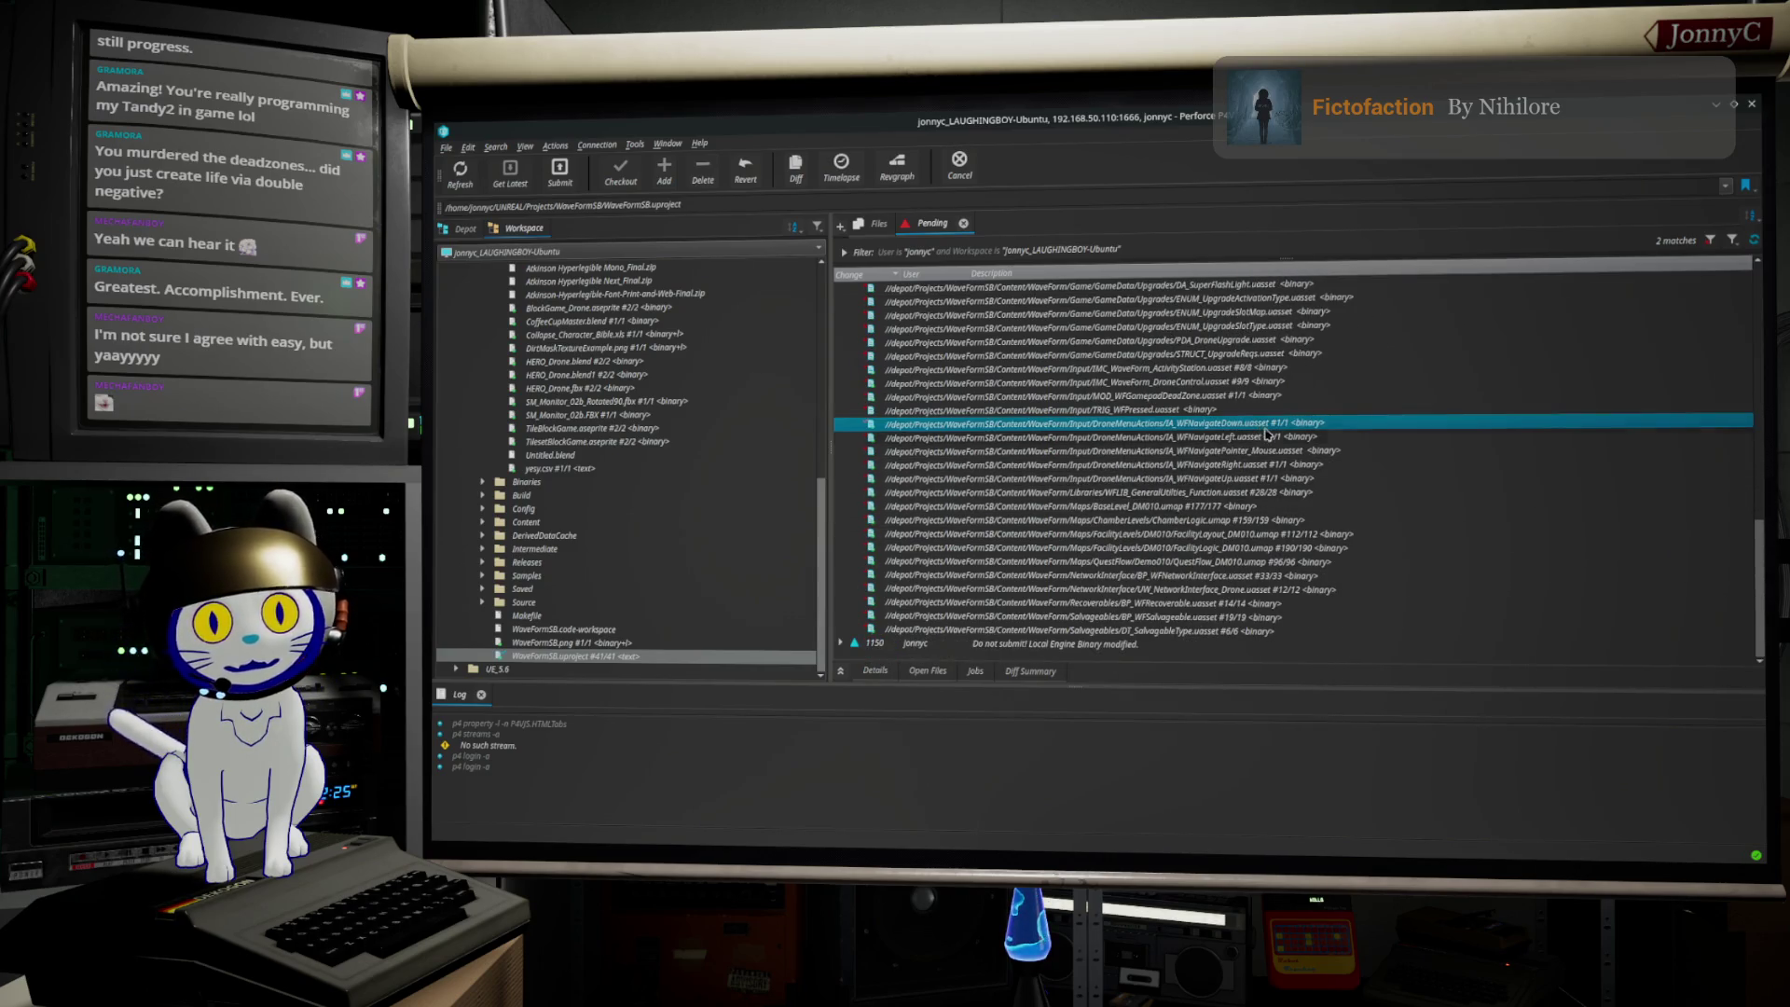
shift+click(1236, 479)
key(alt+Tab)
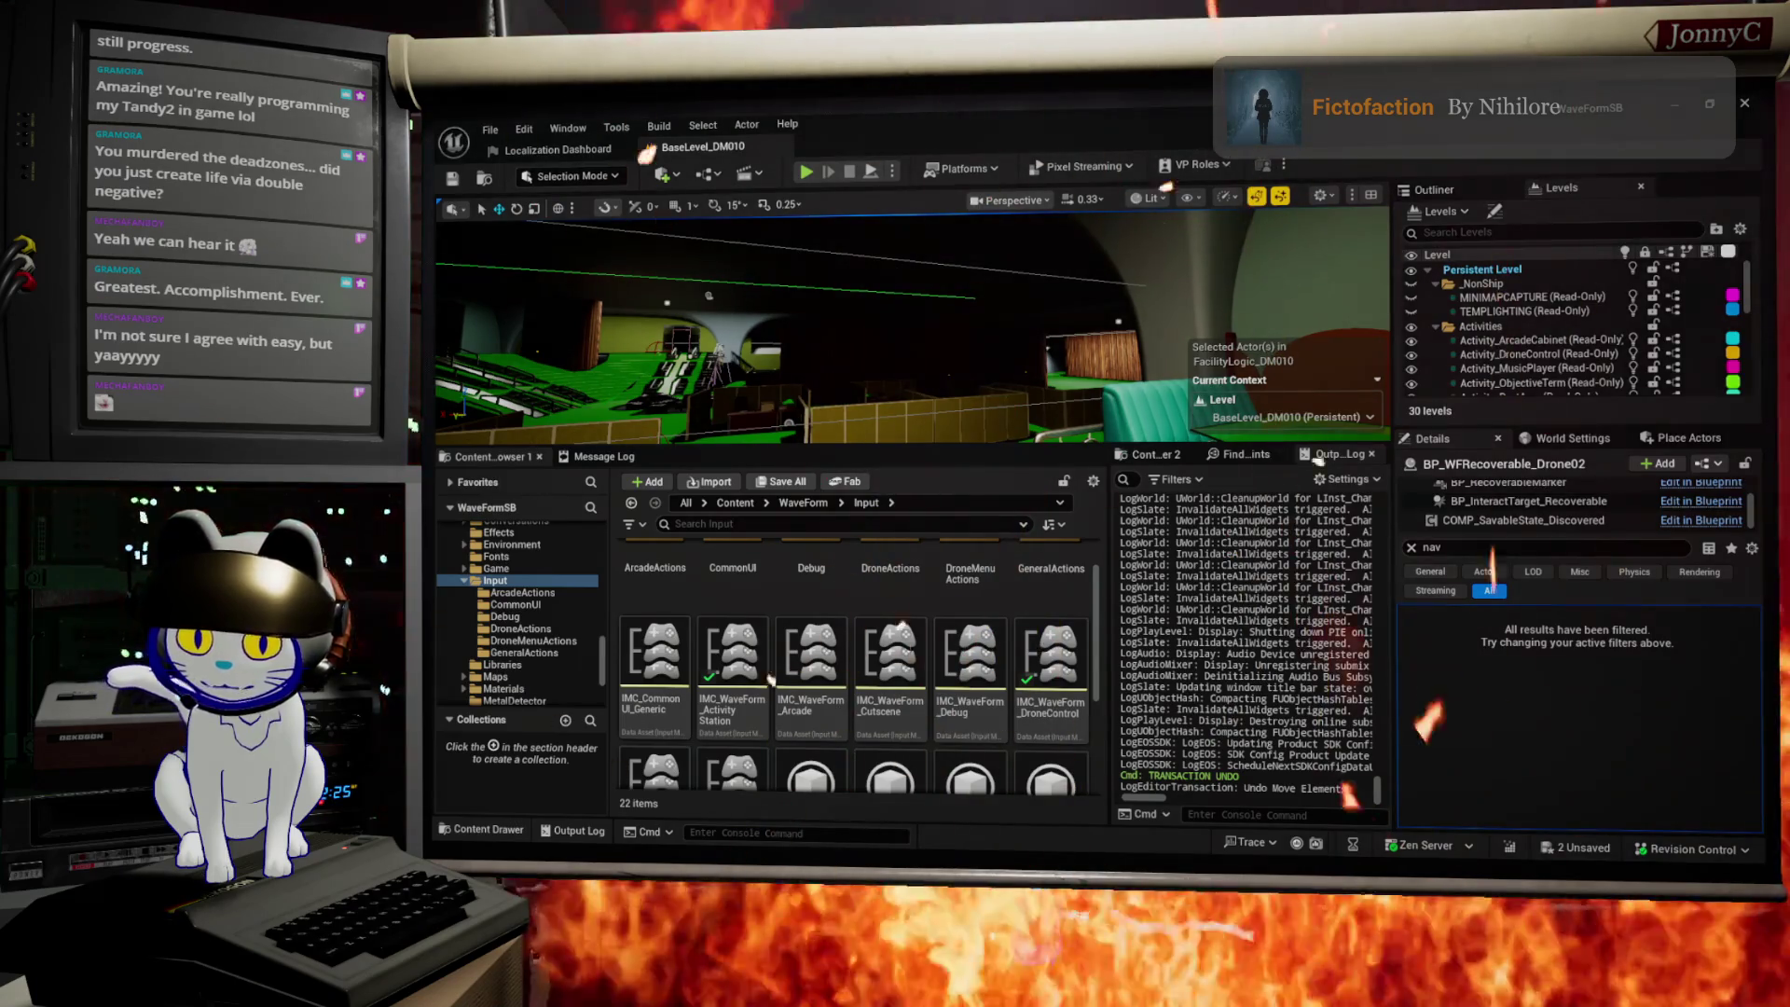
Step: Back in P4V, select the input assets from TRIG_WFPressed through IA_WFNavigateUp
key(alt+Tab)
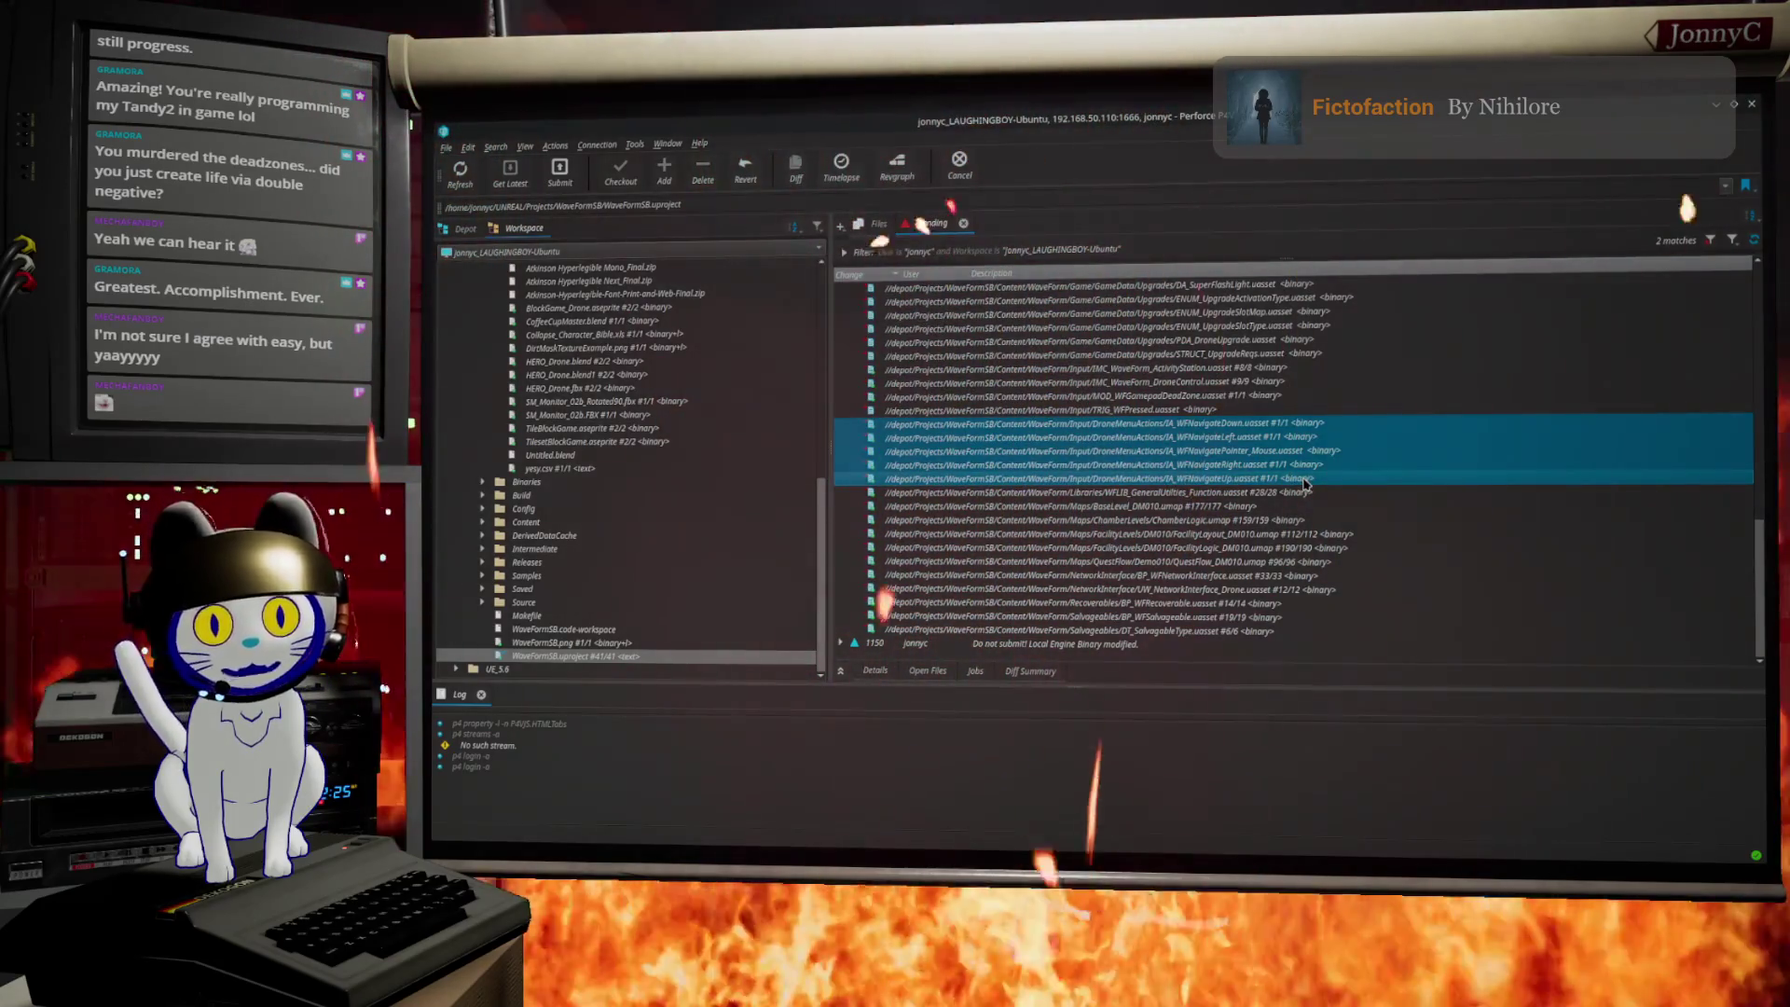
mouse_move(1314, 486)
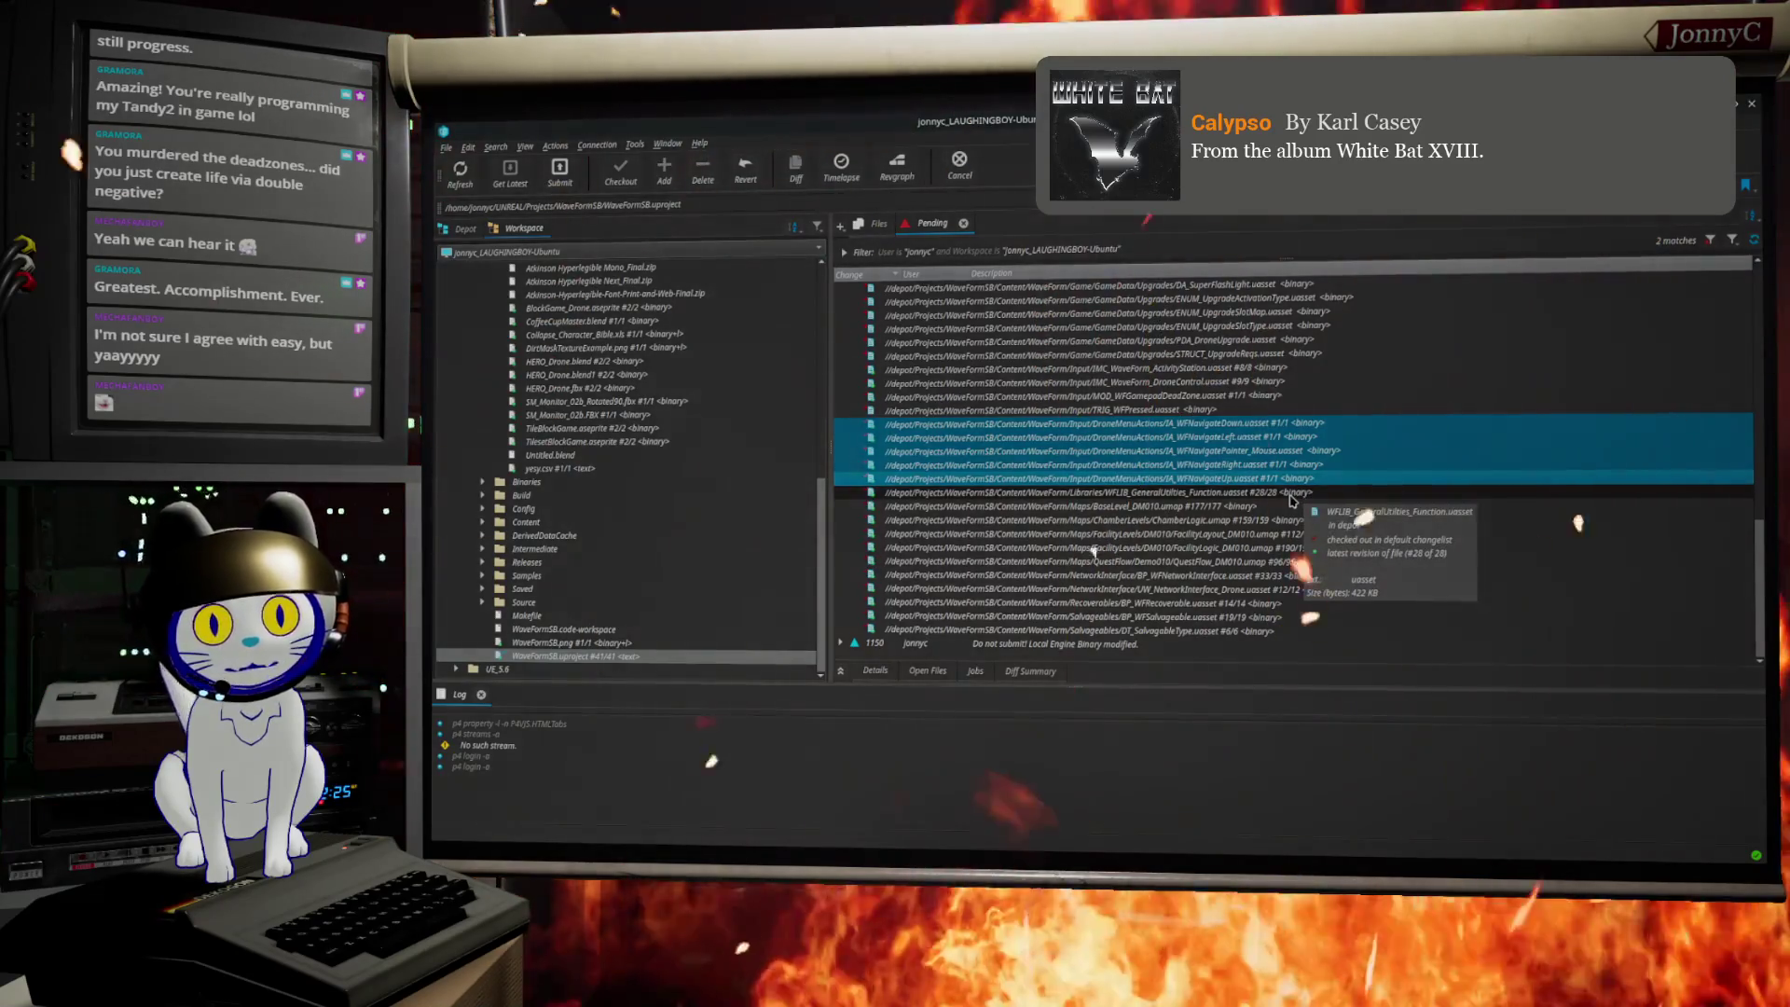
scroll(1291, 504, up, 10)
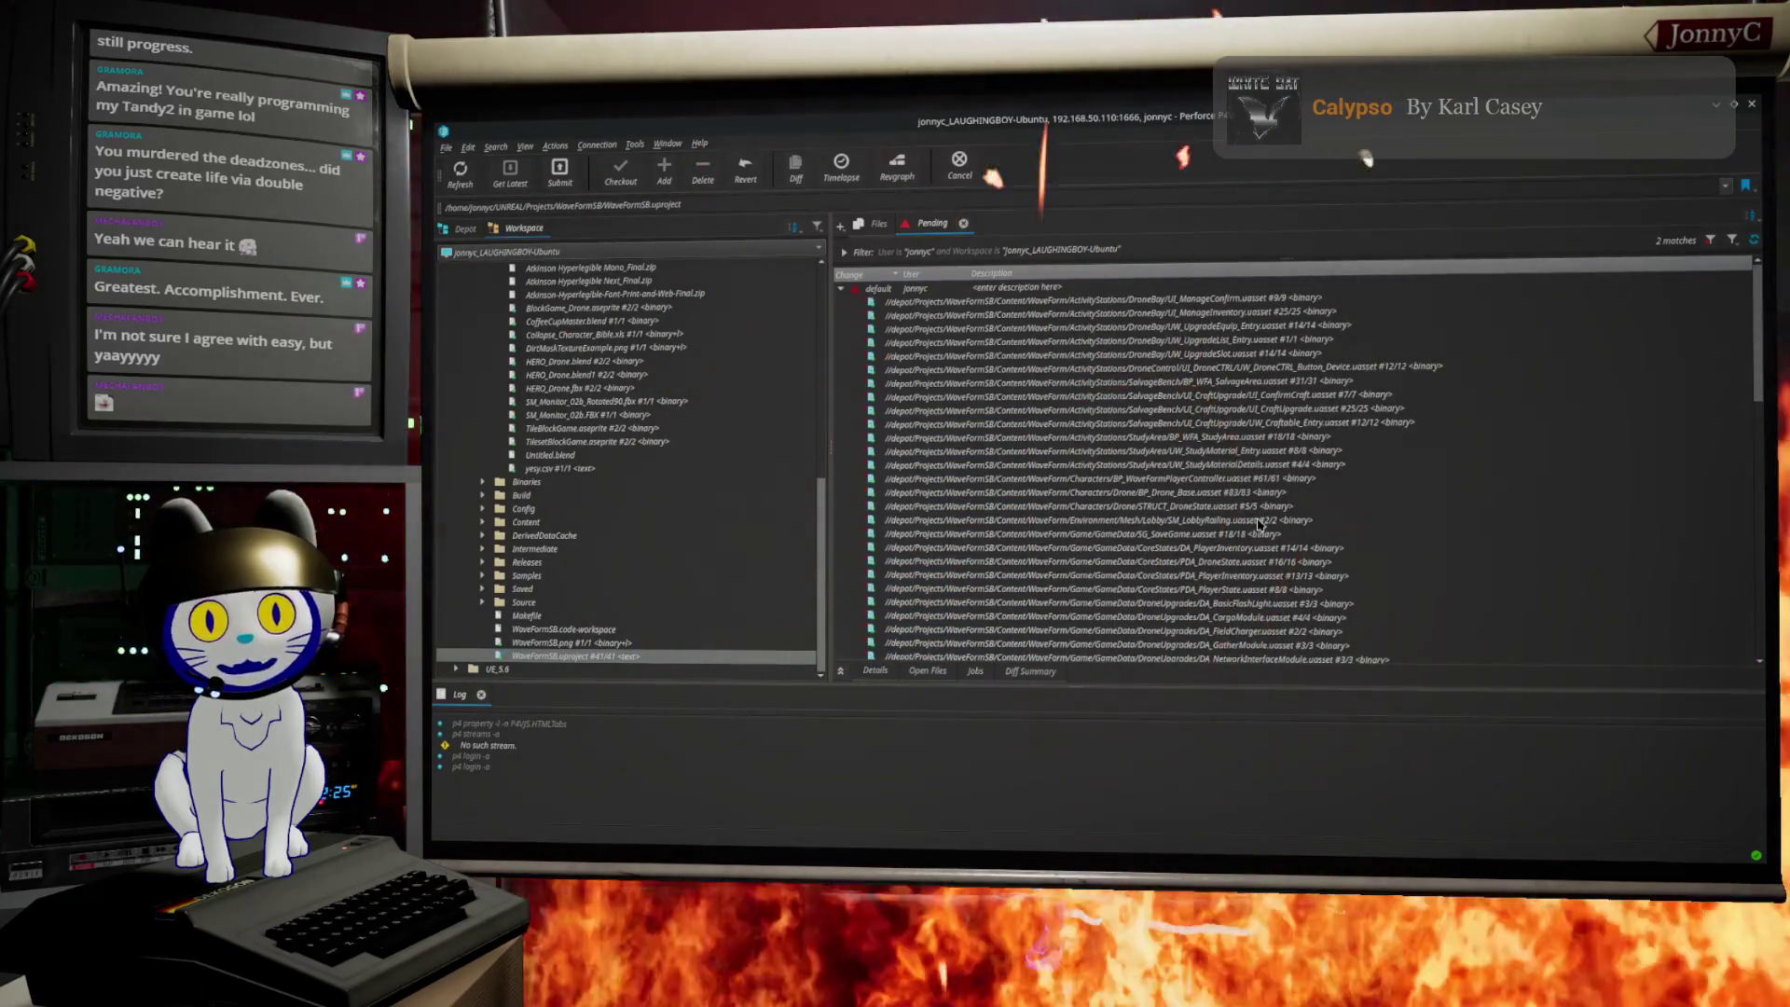
scroll(1257, 524, down, 7)
scroll(1257, 524, down, 2)
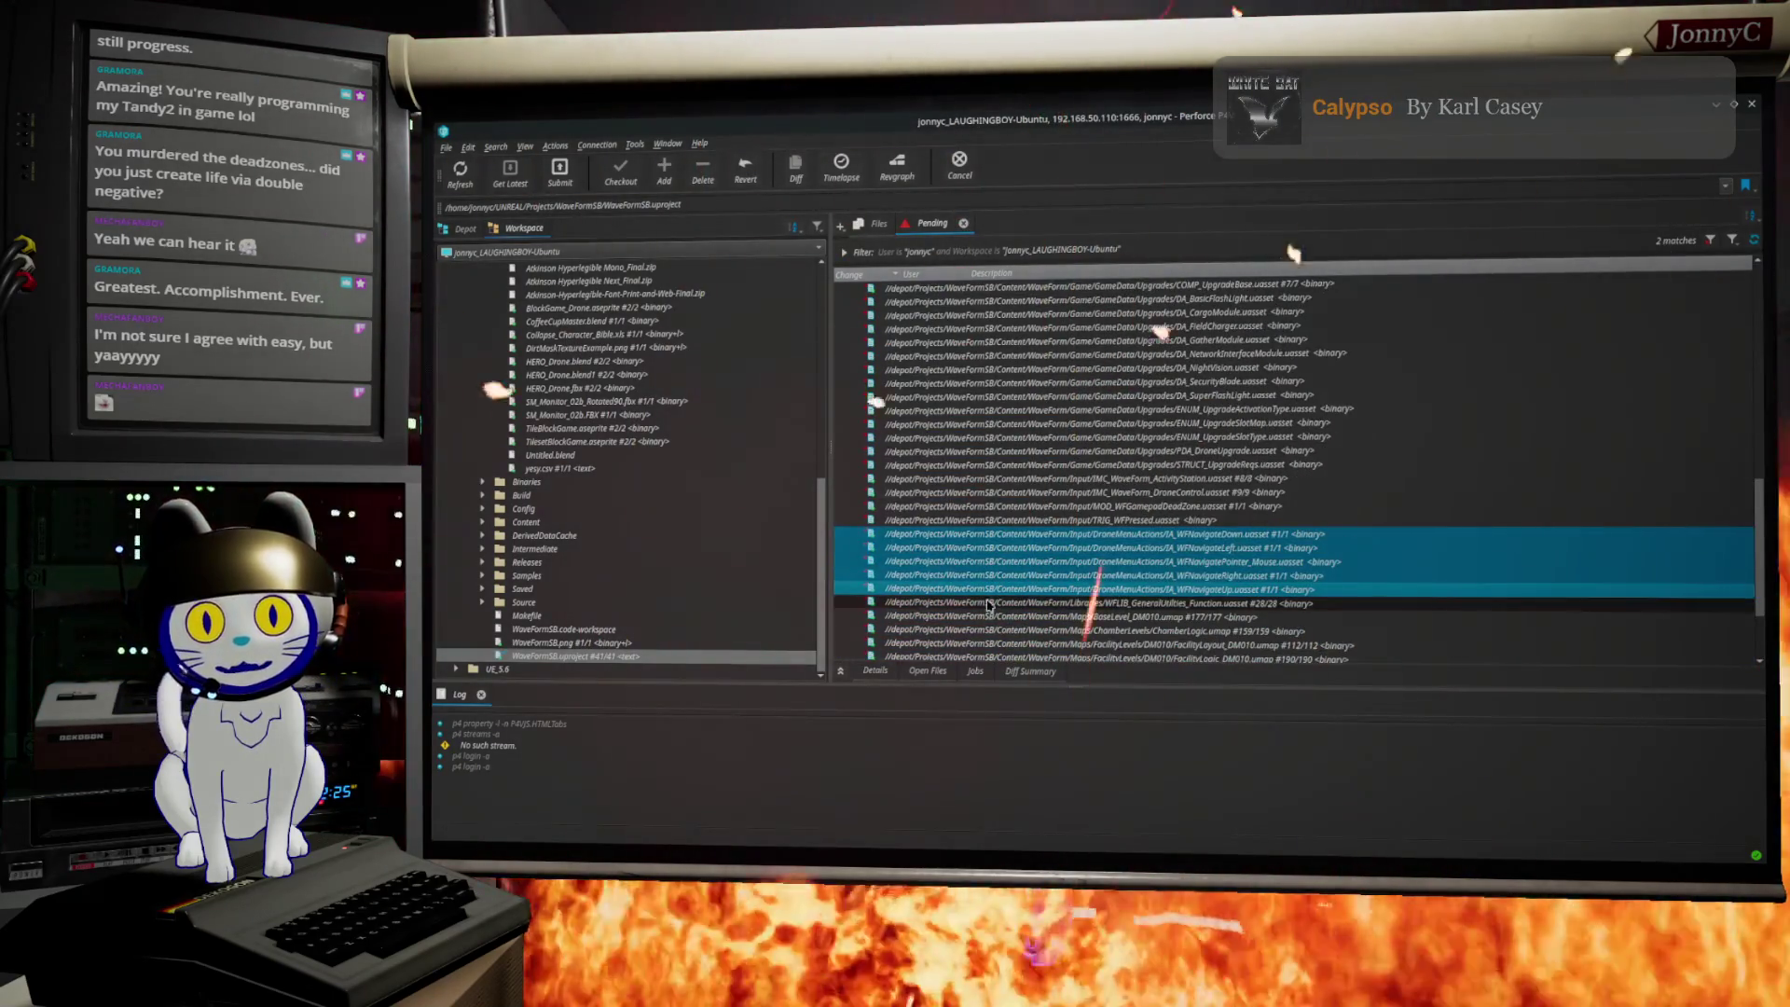
click(1156, 522)
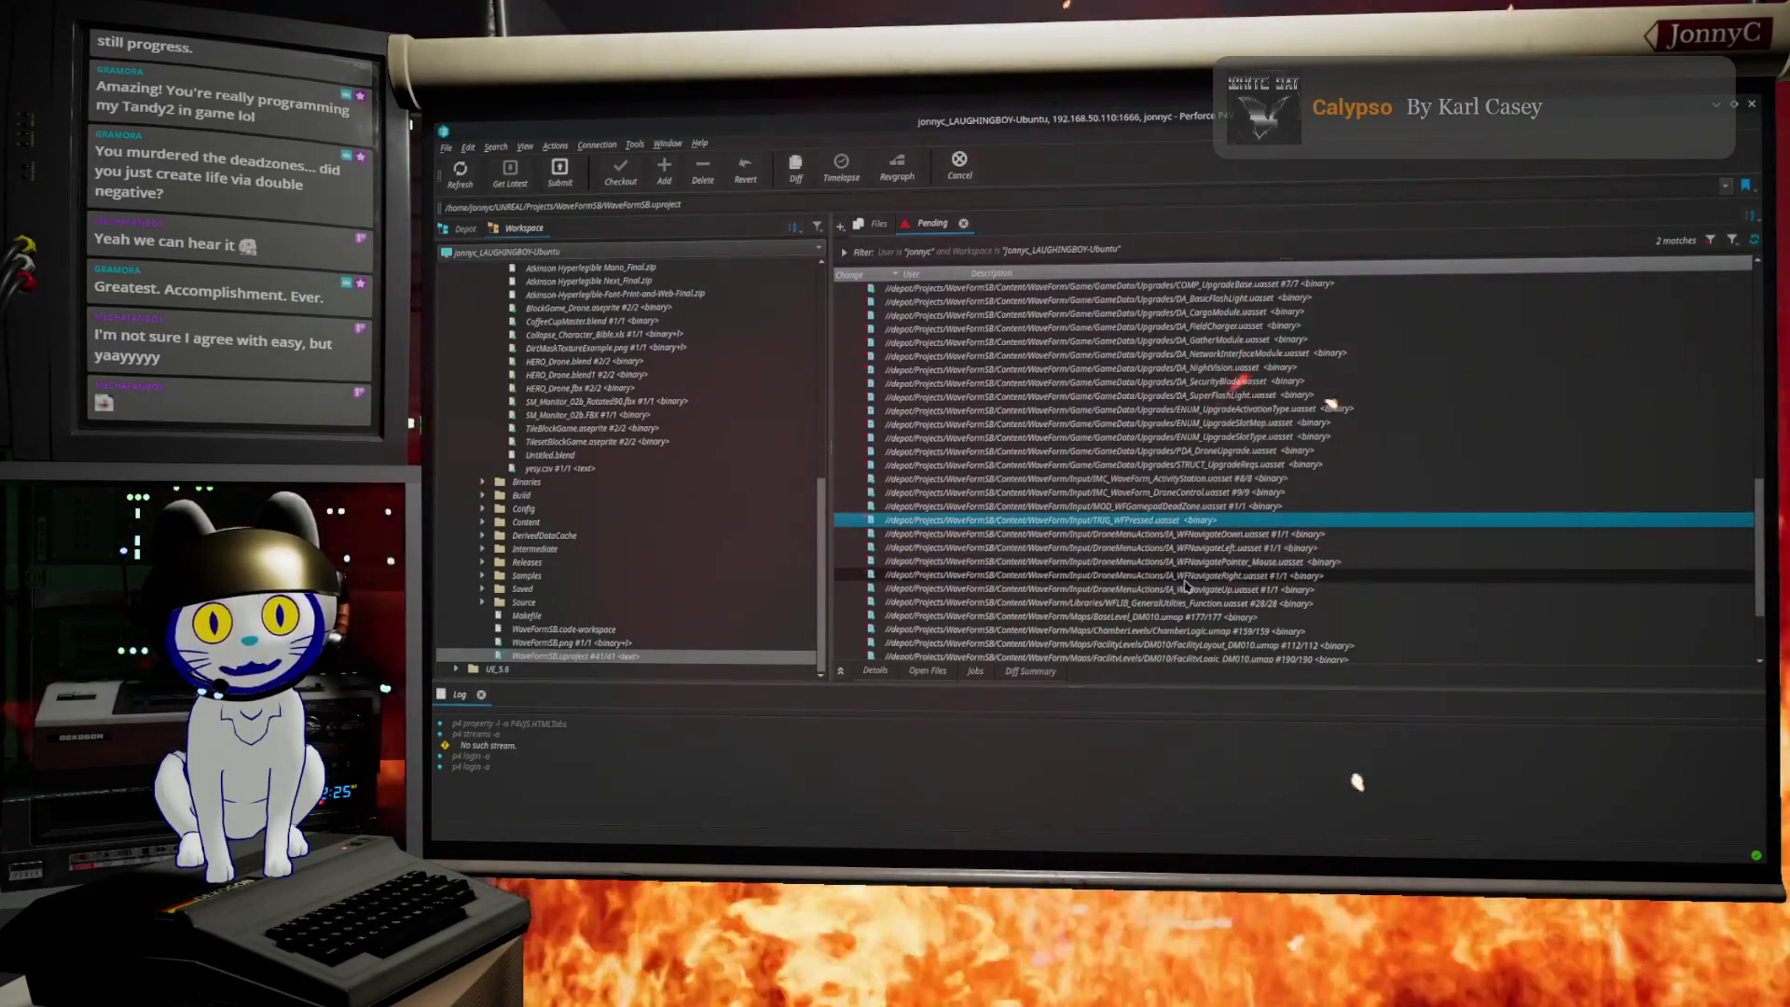
shift+click(1204, 591)
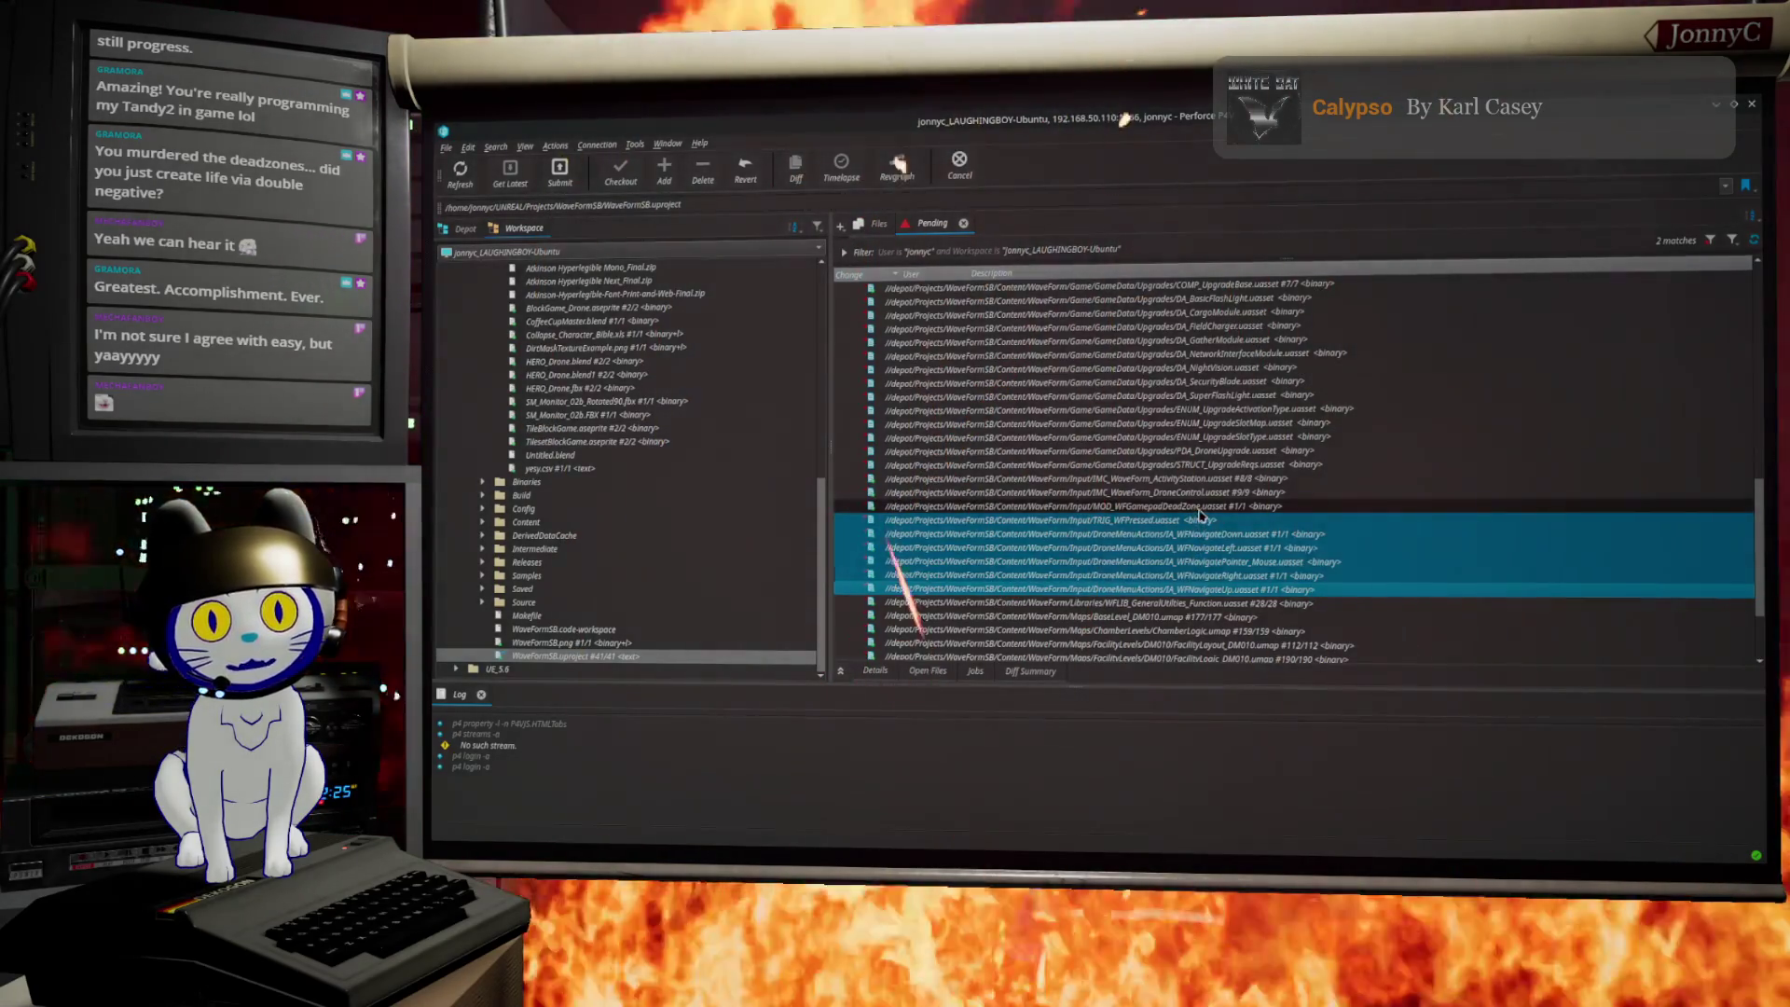
Step: Add MOD_WFGamepadDeadZone to the selected files and scroll through the changelist to check the selection
click(1199, 508)
shift+click(1210, 591)
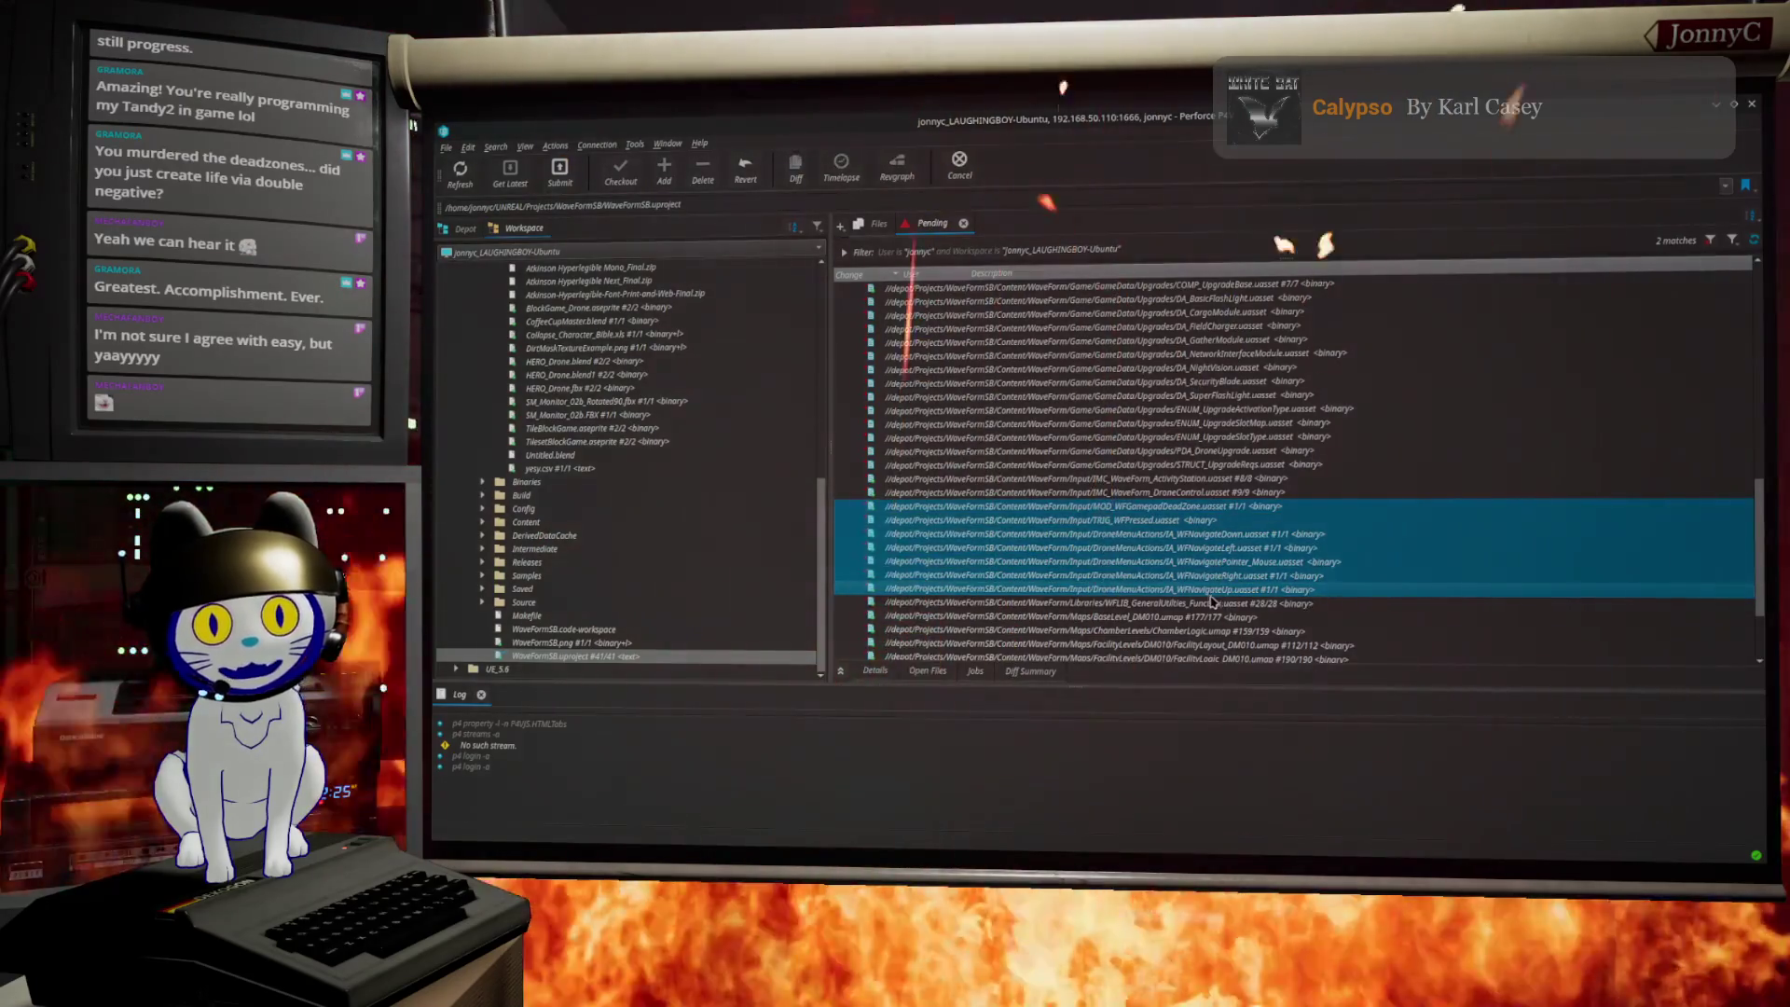
scroll(1210, 601, down, 2)
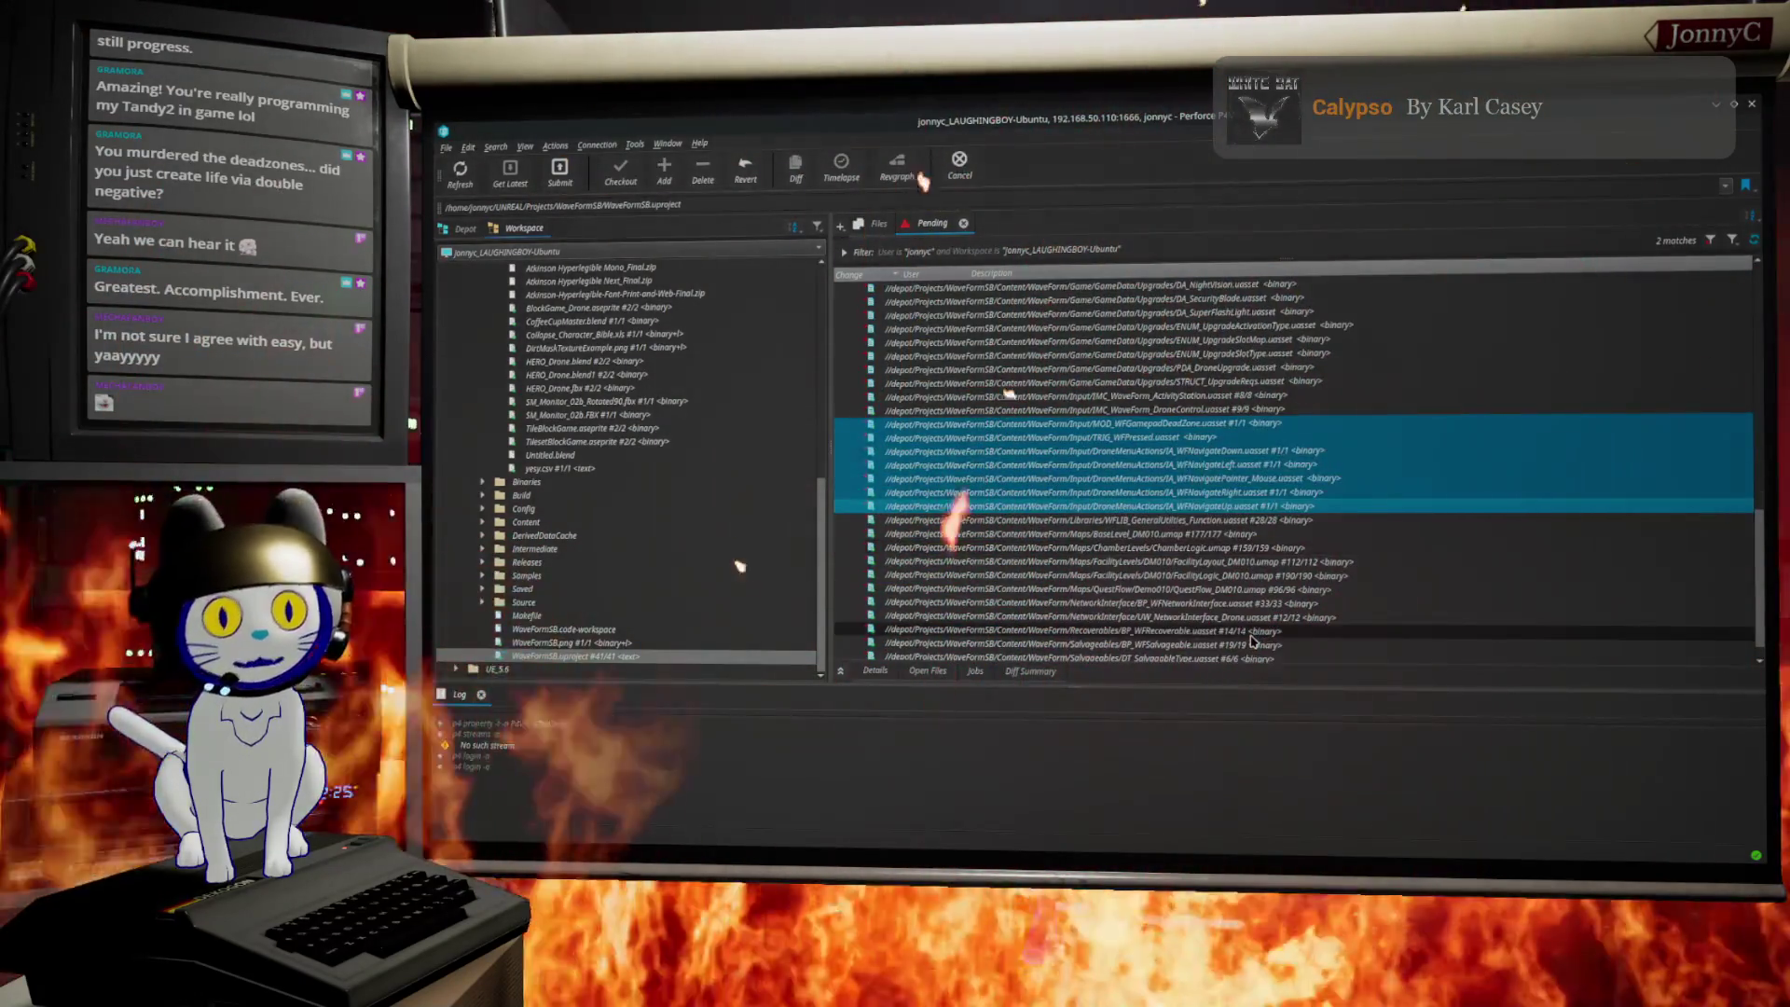
scroll(1251, 640, down, 1)
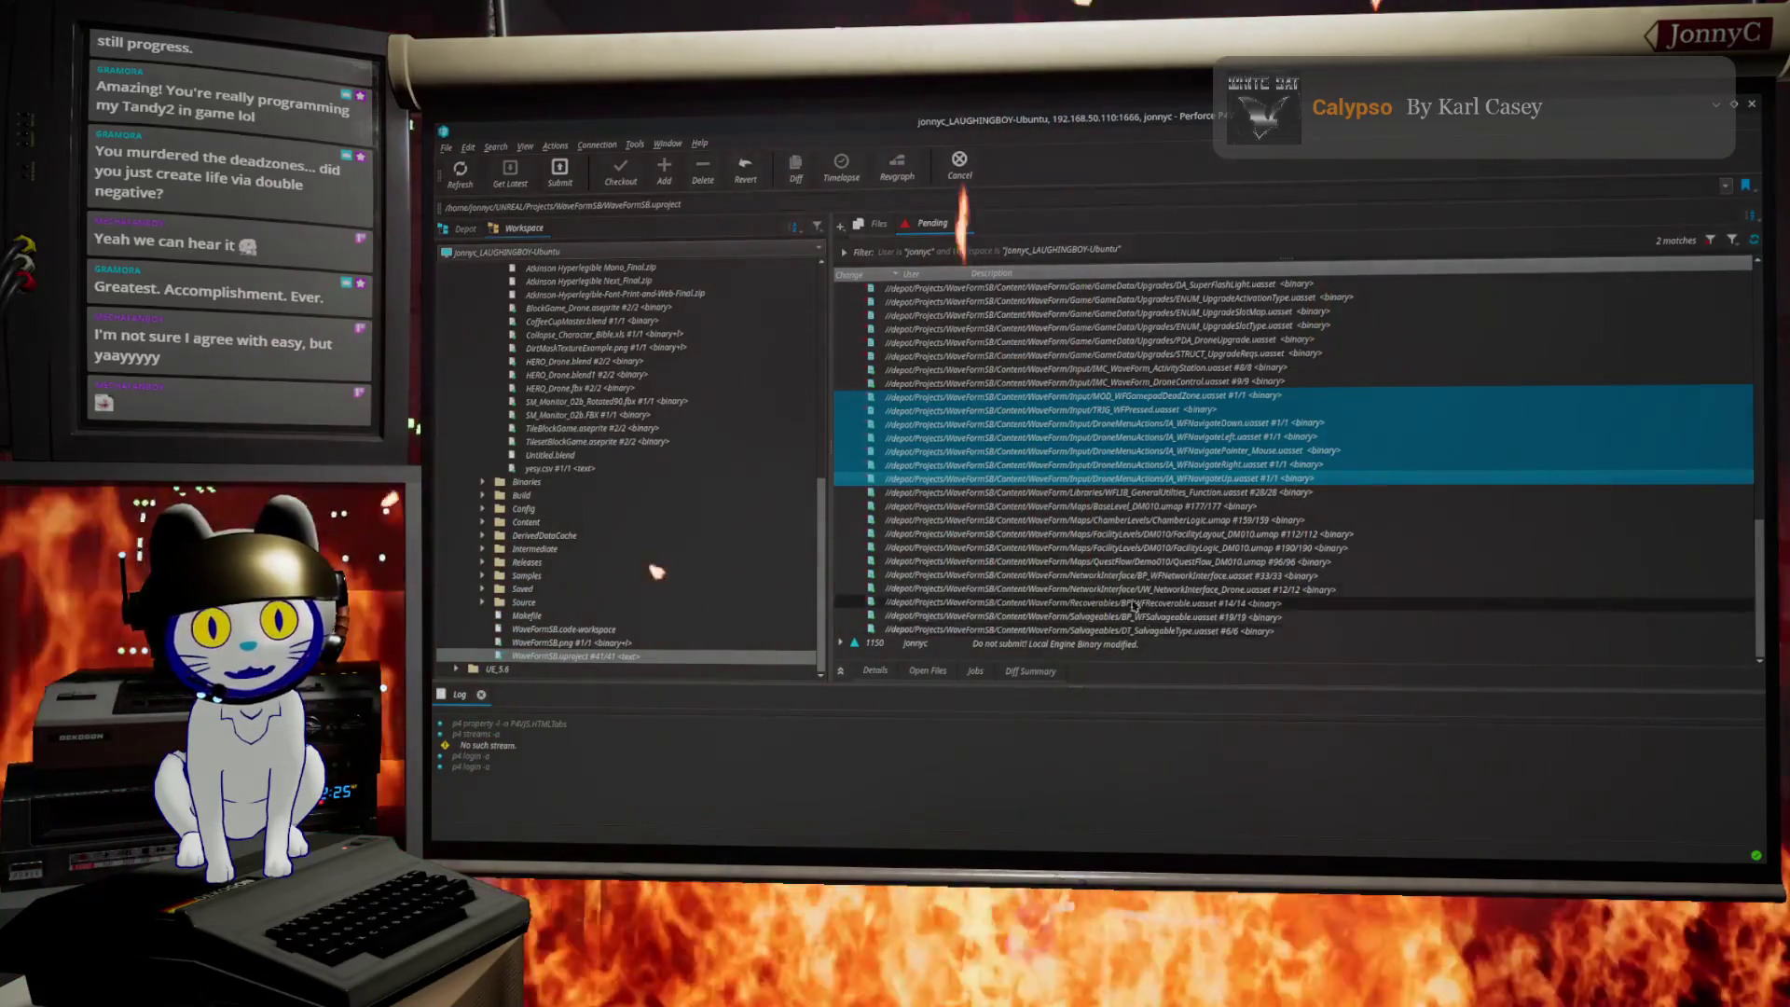
scroll(1134, 605, up, 10)
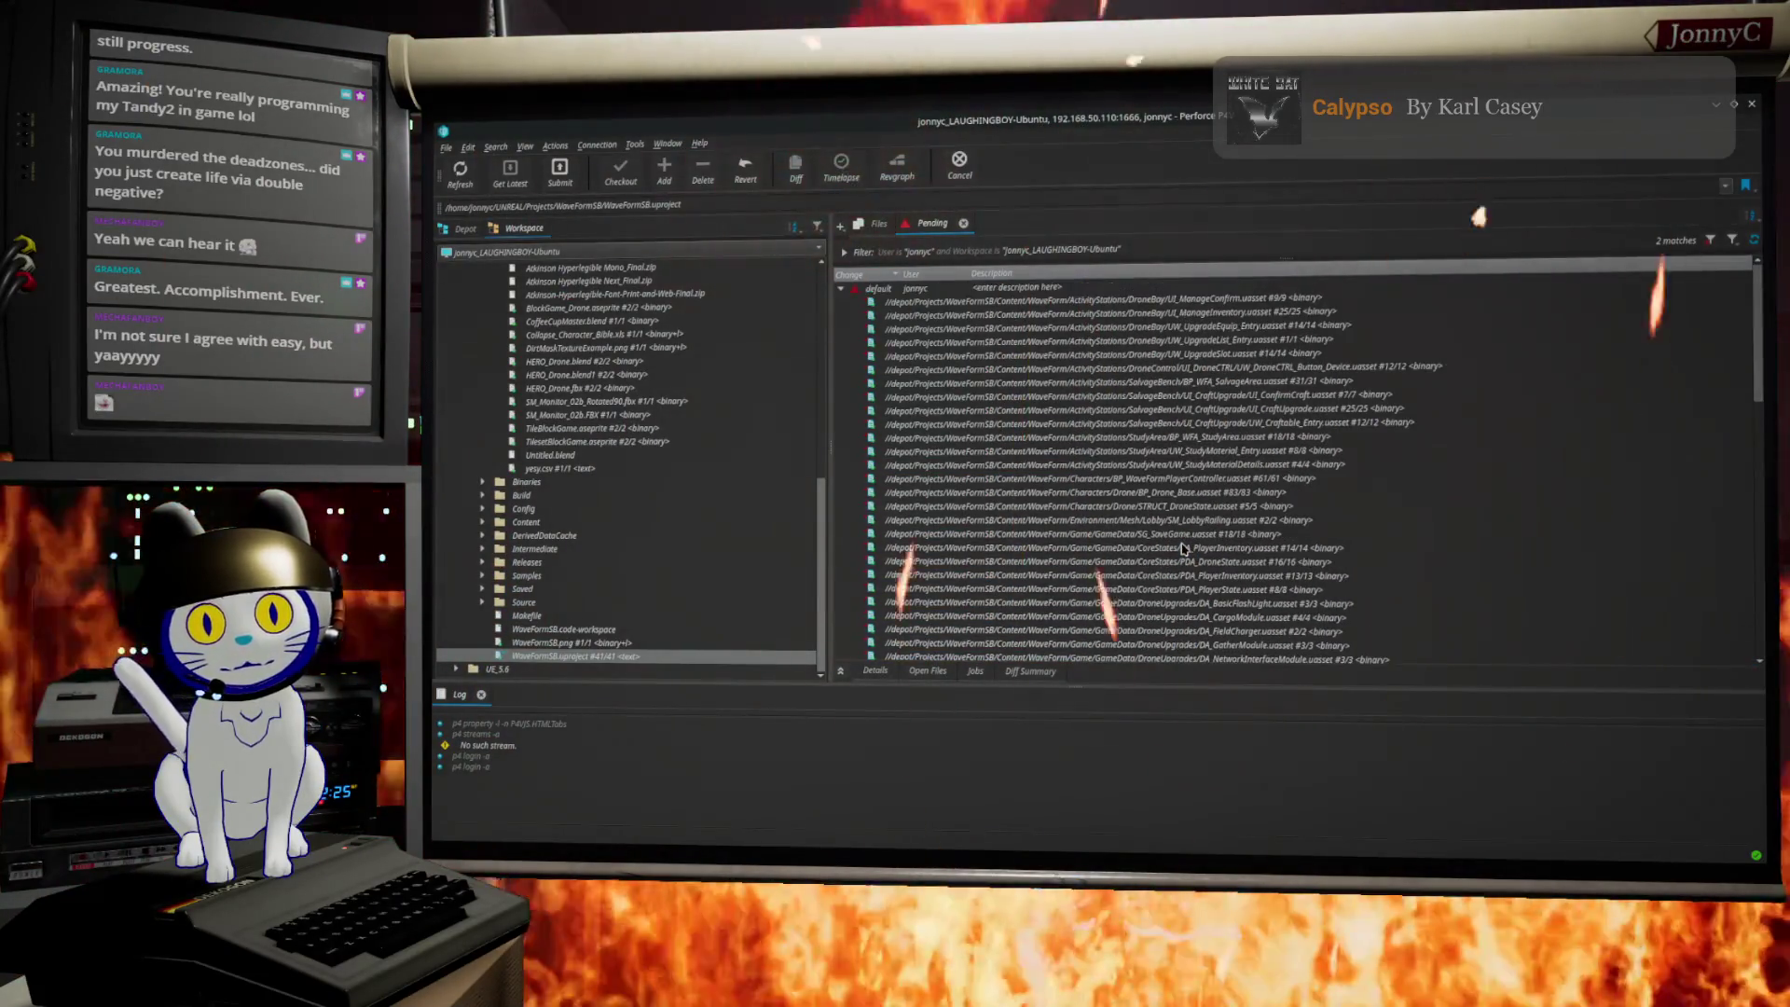
scroll(1182, 548, down, 6)
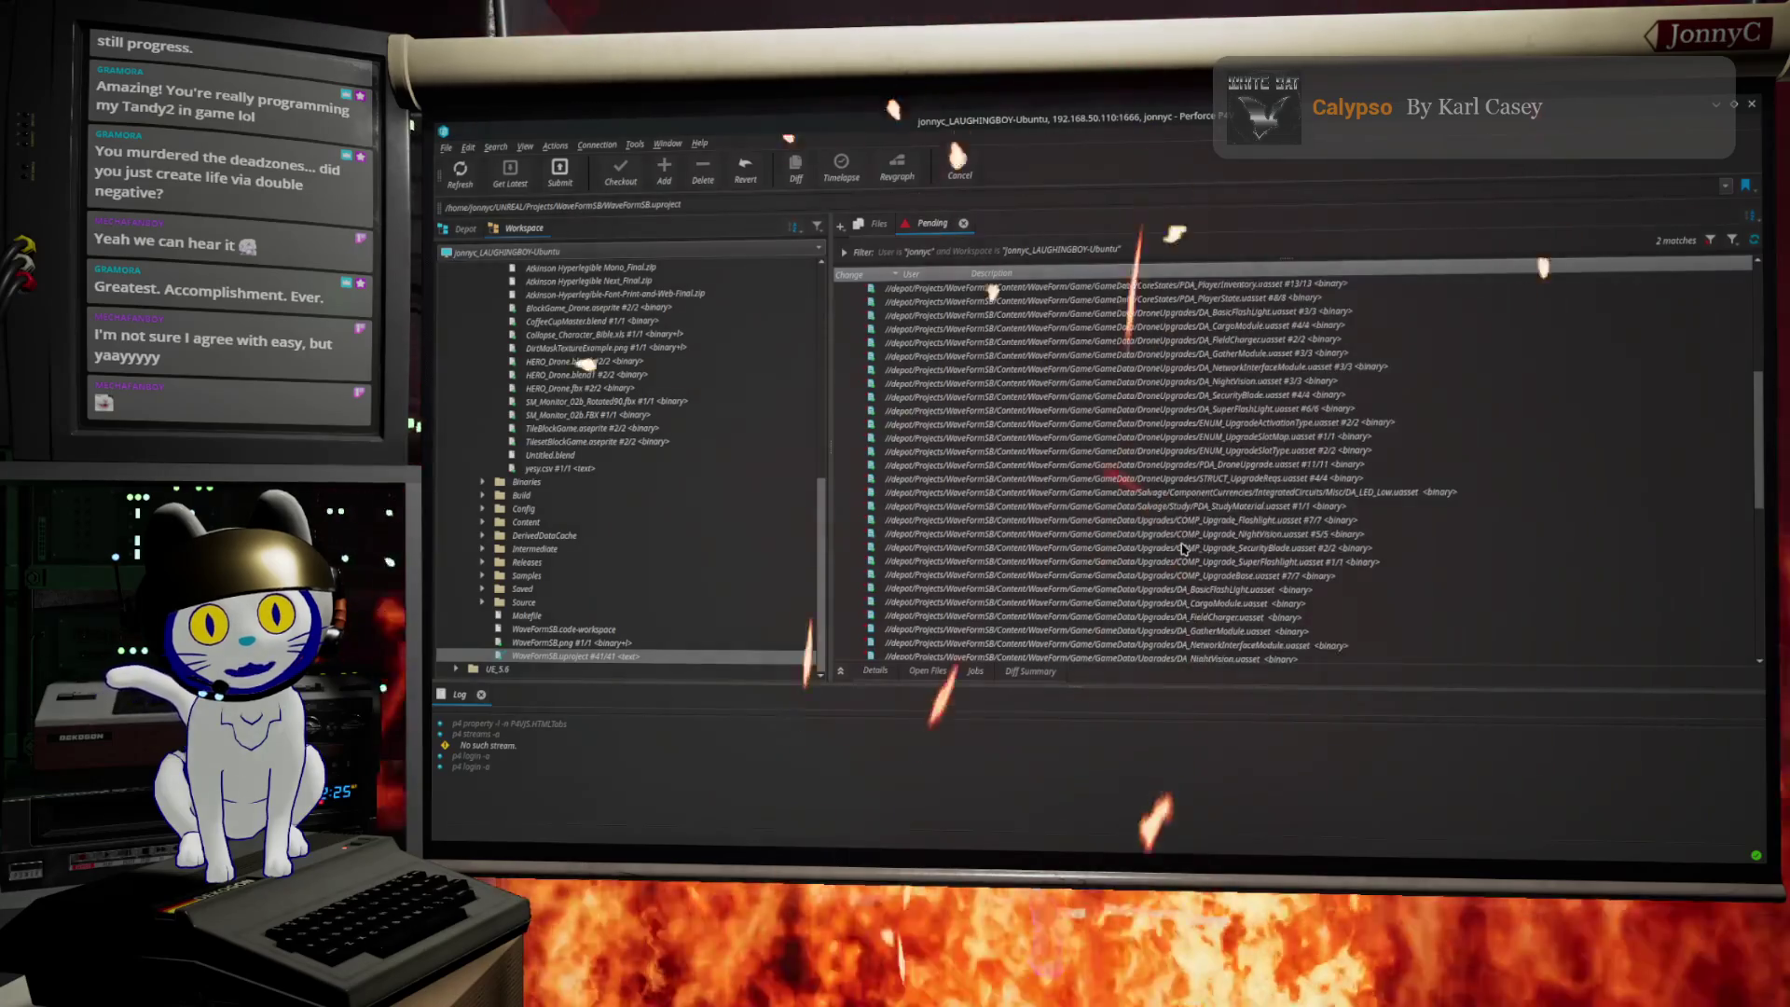
scroll(1203, 543, down, 6)
scroll(1225, 539, down, 5)
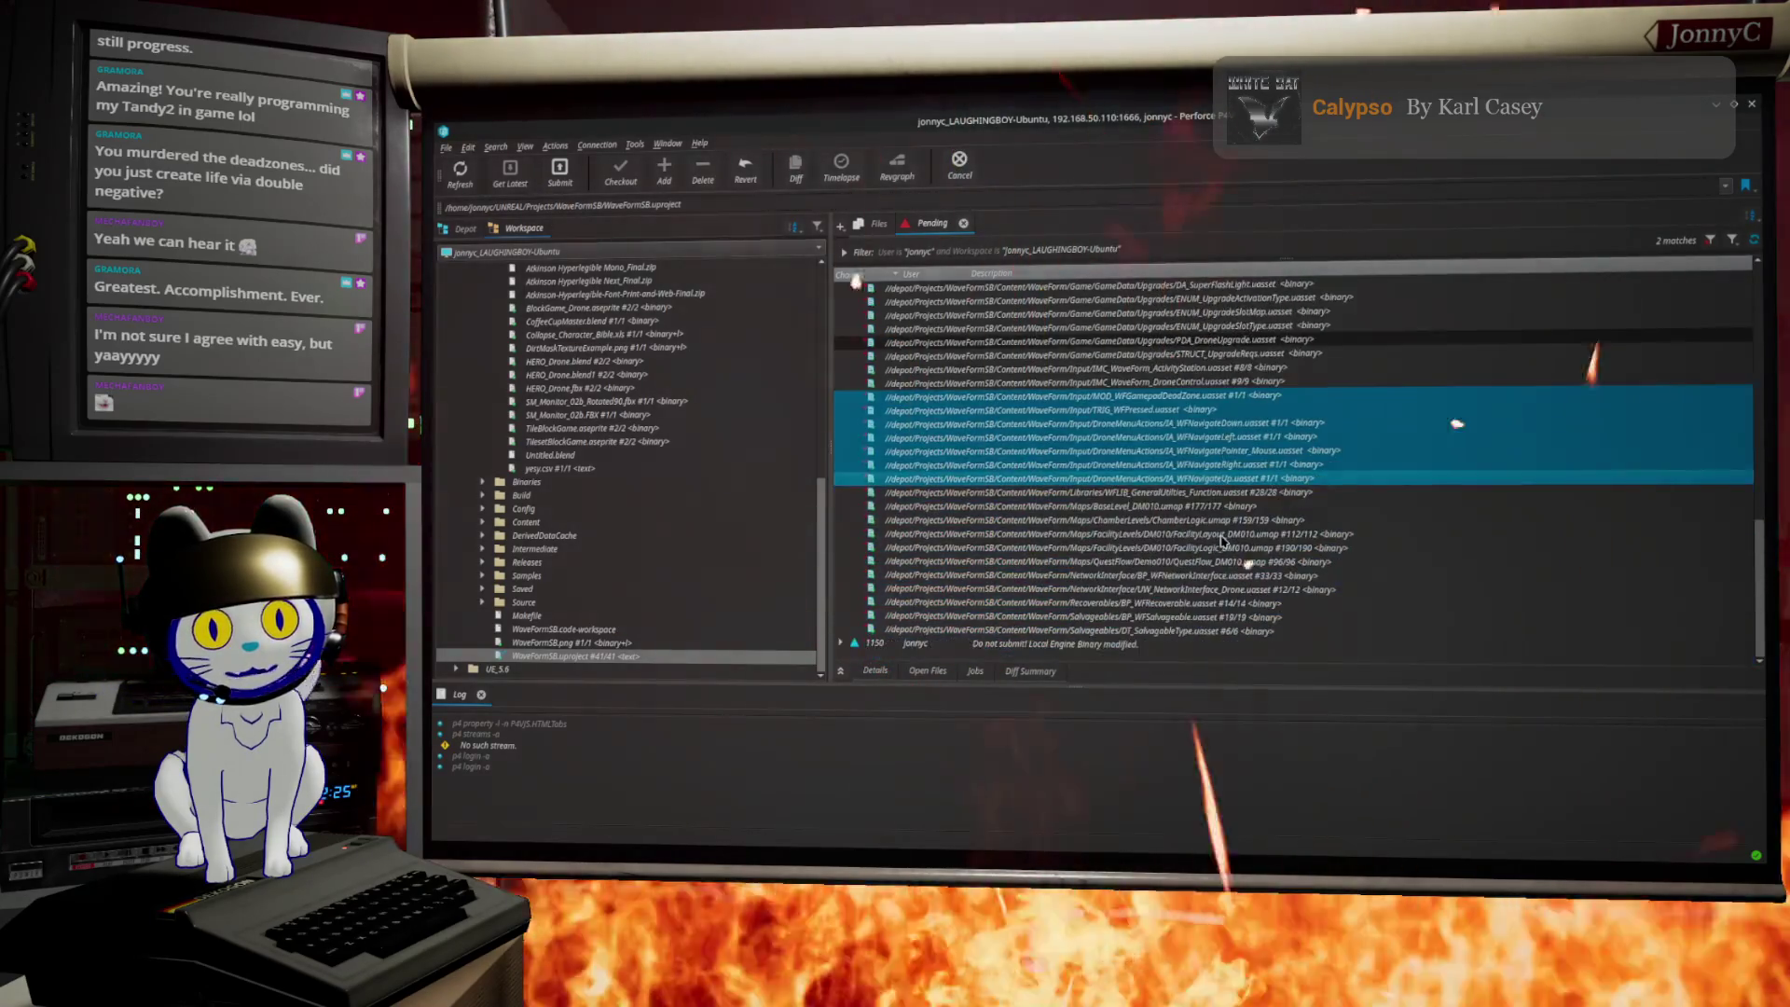